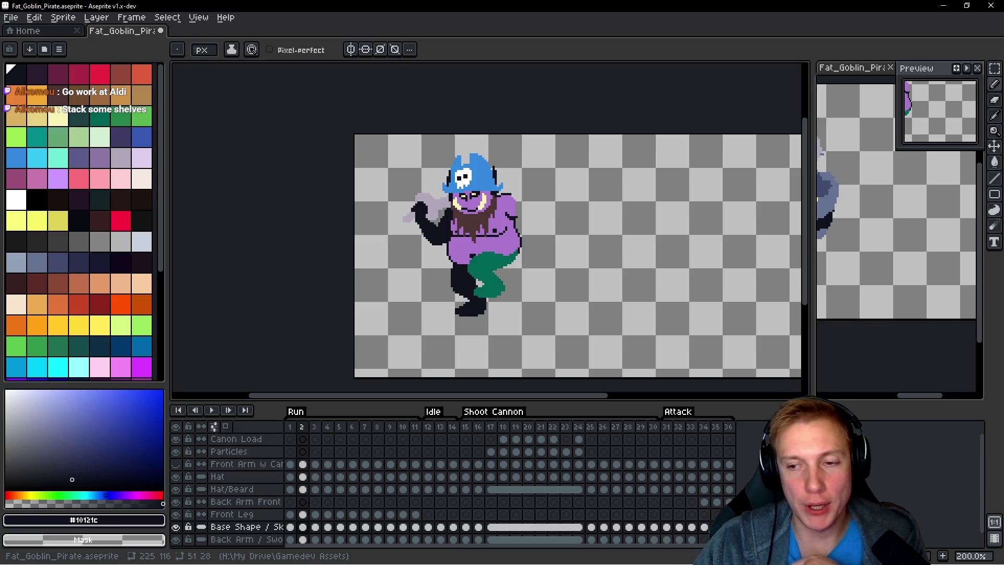
# Step: Flip back and forth between run frames 2 and 3 to compare the goblin's pose
pyautogui.moveTo(587, 255); pyautogui.dragTo(540, 254)
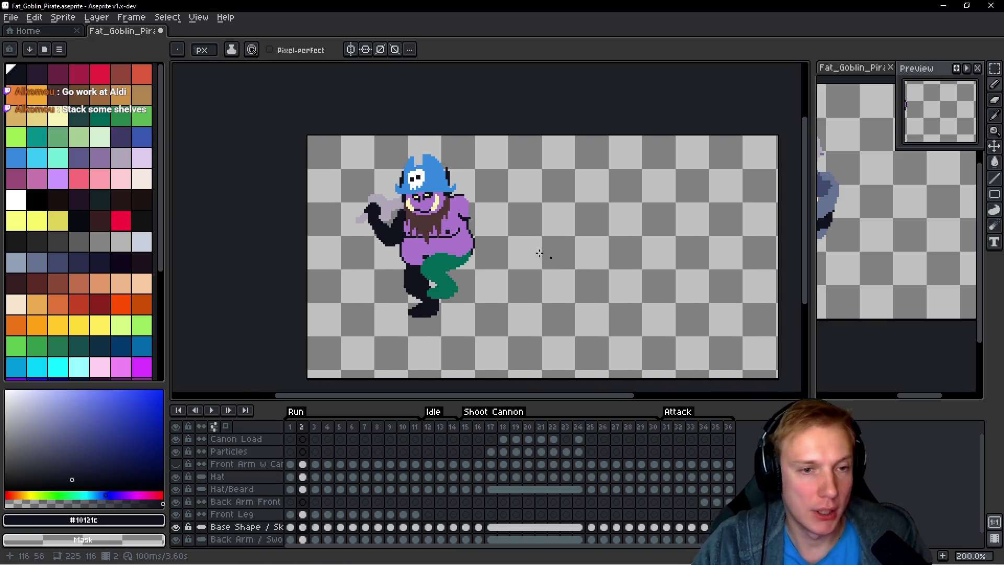
pyautogui.press('space')
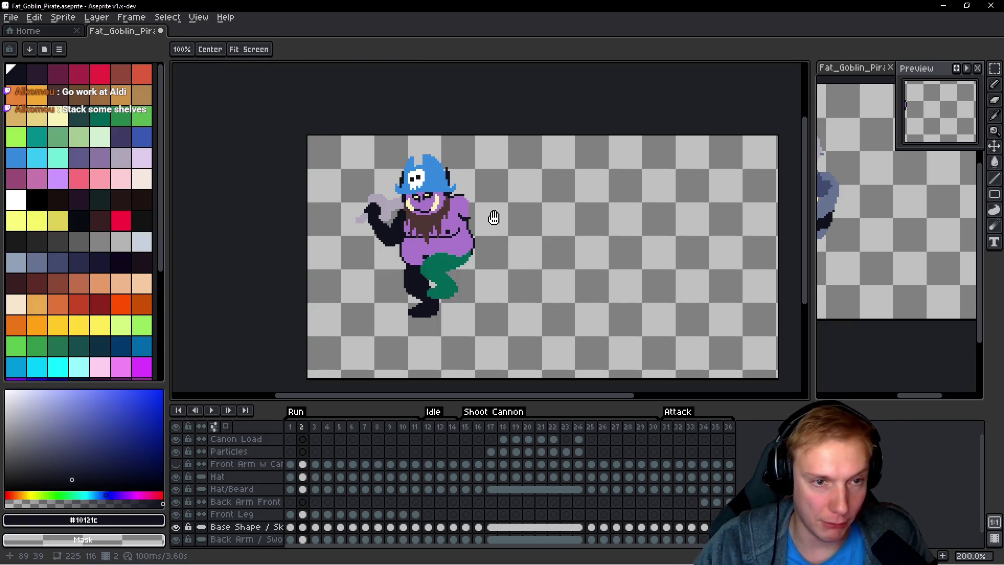
pyautogui.press('Right')
pyautogui.press('Left')
pyautogui.press('Right')
pyautogui.press('Left')
pyautogui.press('Right')
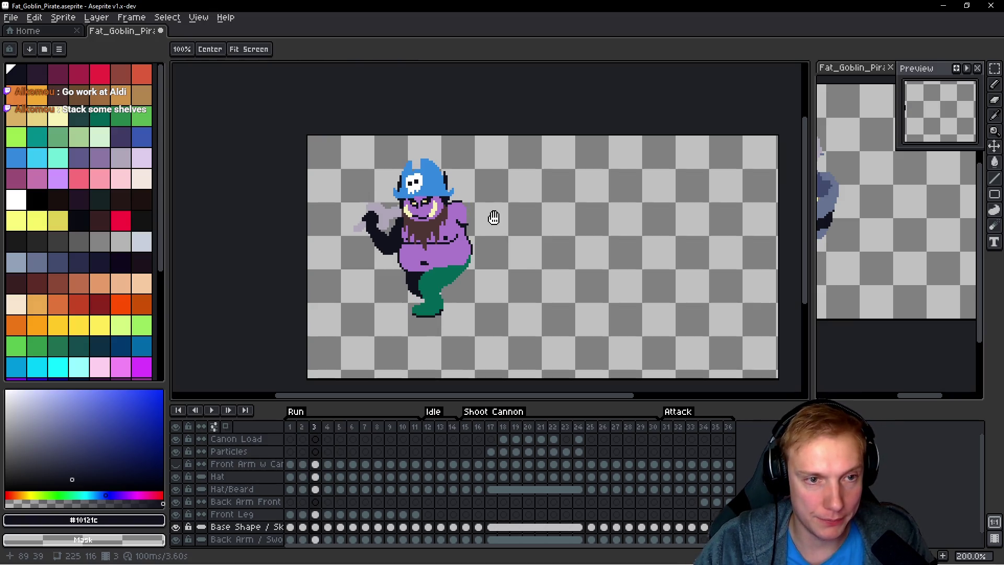
pyautogui.press('Left')
pyautogui.press('Right')
pyautogui.press('Left')
pyautogui.press('Right')
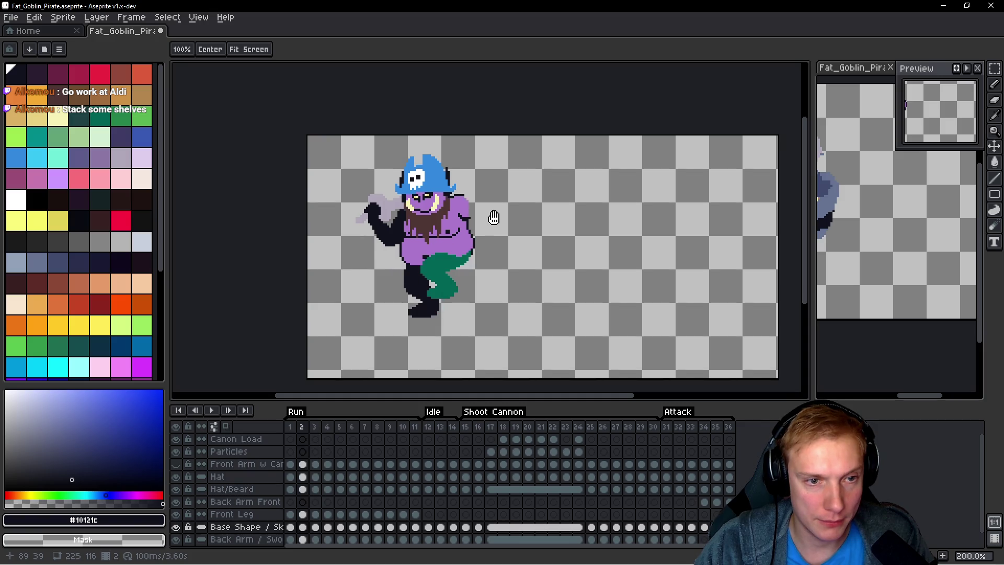
pyautogui.press('Left')
pyautogui.press('Right')
pyautogui.press('Left')
pyautogui.press('Right')
pyautogui.press('Left')
pyautogui.press('Right')
pyautogui.press('Left')
pyautogui.press('Right')
pyautogui.press('Left')
# Step: Zoom in on the head and lower the hat two pixels on the Hat layer in run frame 3
pyautogui.press('b')
pyautogui.scroll(3, 482, 195)
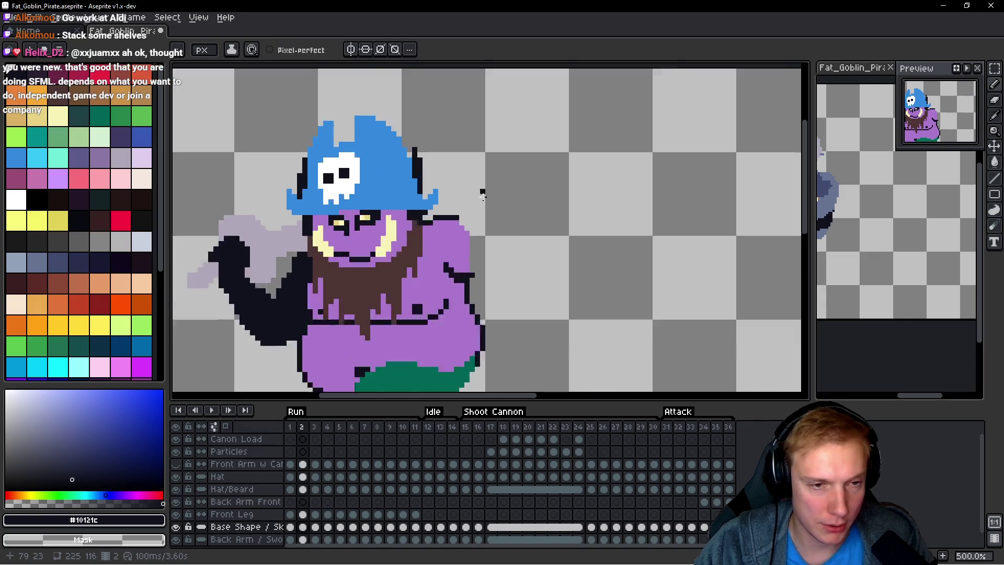
pyautogui.press('h')
pyautogui.press('Right')
pyautogui.scroll(1, 539, 199)
pyautogui.moveTo(538, 199); pyautogui.dragTo(547, 193)
pyautogui.press('Up')
pyautogui.press('Up')
pyautogui.press('Up')
pyautogui.press('m')
pyautogui.hotkey('ctrl', 'a')
pyautogui.press('Down')
pyautogui.press('Down')
# Step: Compare the lowered hat between run frames 2 and 3
pyautogui.press('h')
pyautogui.press('Left')
pyautogui.press('Right')
pyautogui.press('Left')
pyautogui.press('Right')
pyautogui.press('Right')
# Step: Lower the hat two pixels in run frames 4, 5 and 6, then deselect
pyautogui.press('m')
pyautogui.hotkey('ctrl', 'a')
pyautogui.press('Down')
pyautogui.press('Down')
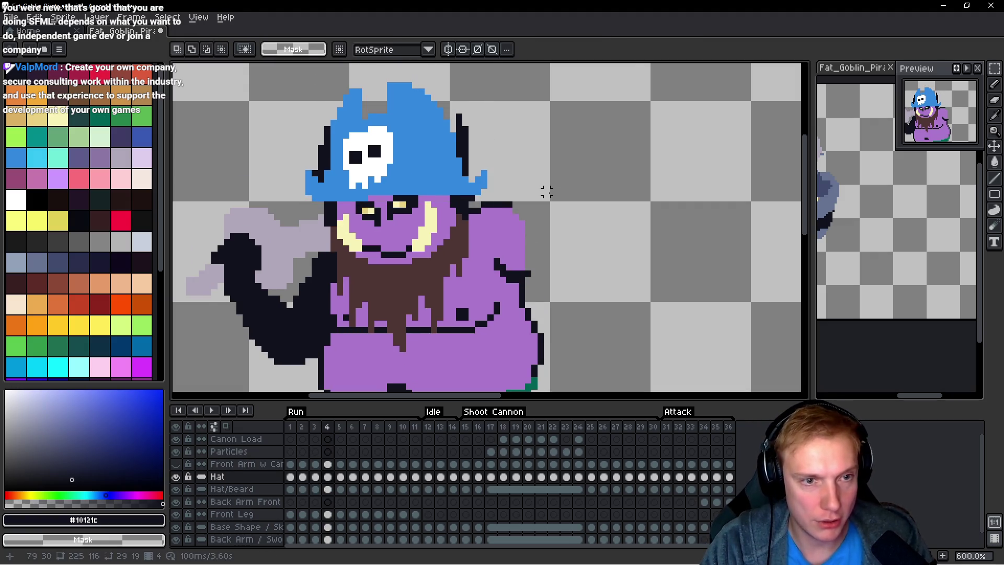
pyautogui.press('Right')
pyautogui.hotkey('ctrl', 'a')
pyautogui.press('Right')
pyautogui.hotkey('ctrl', 'a')
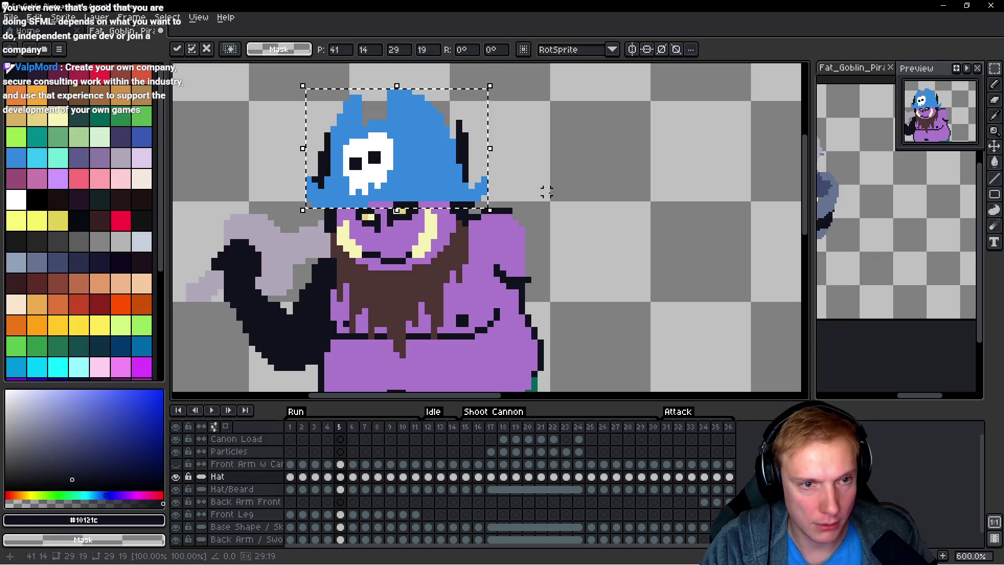
pyautogui.press('Down')
pyautogui.press('Down')
pyautogui.press('Down')
pyautogui.press('Down')
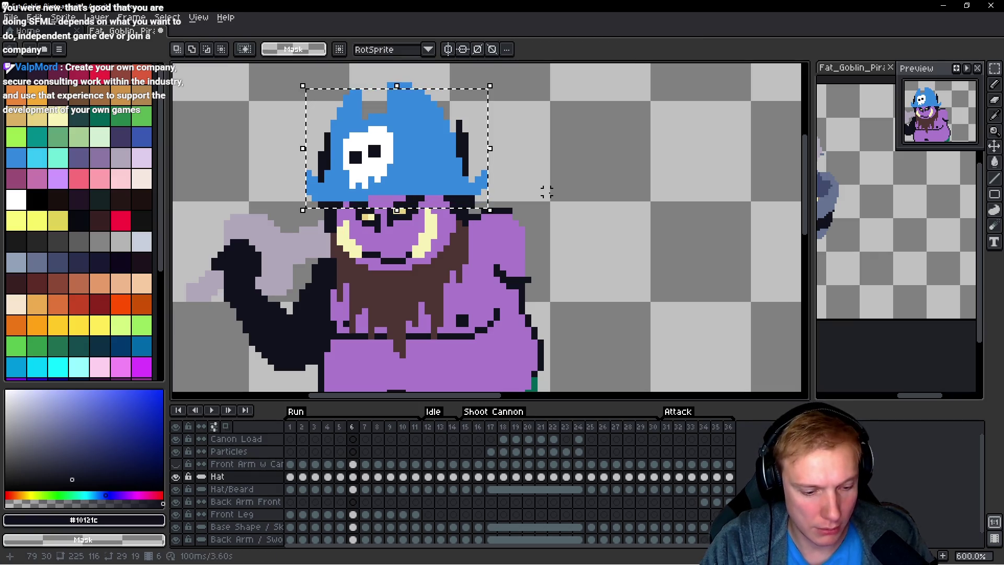
pyautogui.hotkey('ctrl', 'd')
# Step: Compare the hat position between run frames 6 and 7
pyautogui.press('Right')
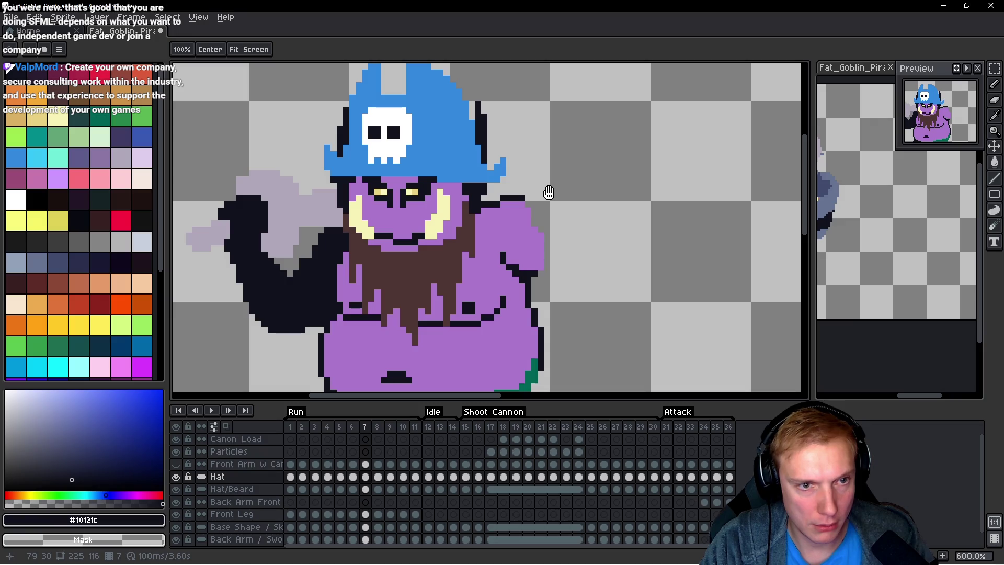
pyautogui.press('Left')
pyautogui.press('Right')
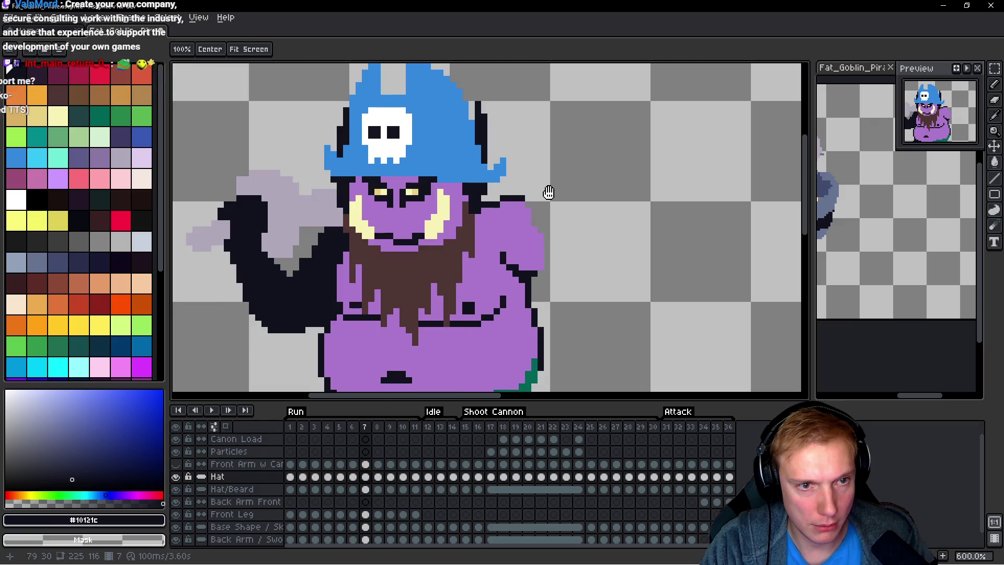
pyautogui.press('Left')
pyautogui.press('Right')
pyautogui.press('Left')
pyautogui.press('Right')
pyautogui.press('Left')
pyautogui.press('Right')
# Step: Check the hat in frames 7 and 8, then bring up the frame 1 Hat cel
pyautogui.press('m')
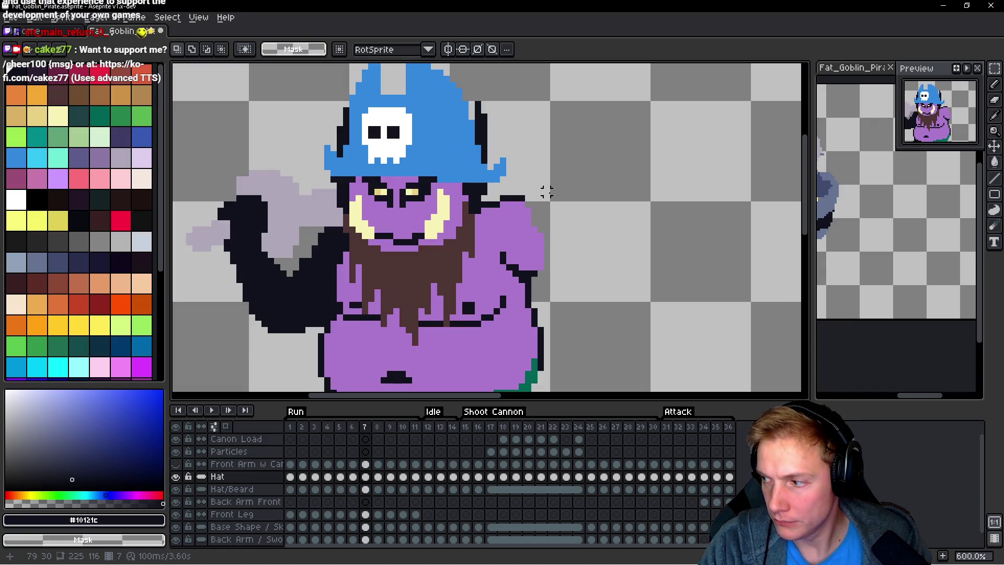
pyautogui.press('h')
pyautogui.press('Right')
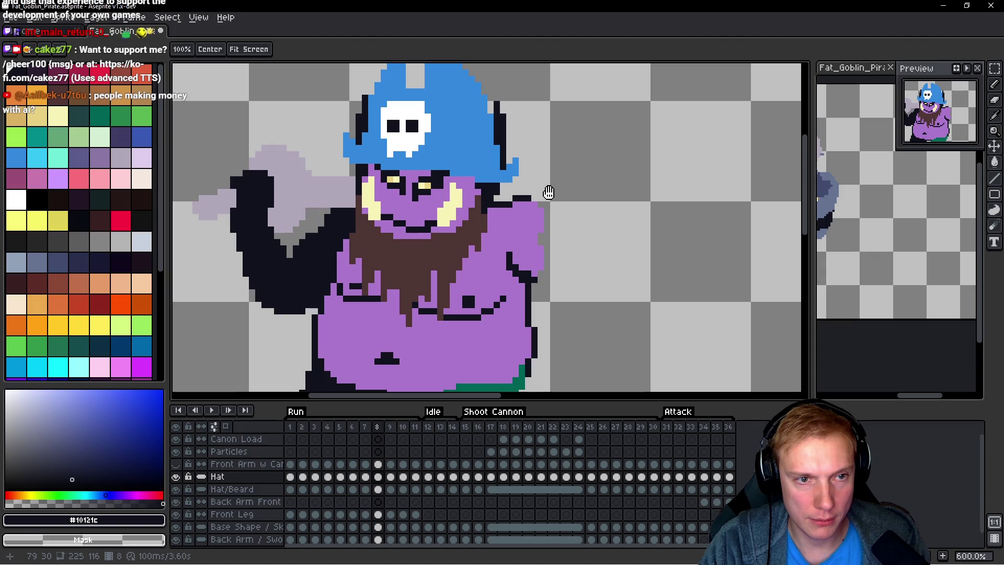
pyautogui.press('Left')
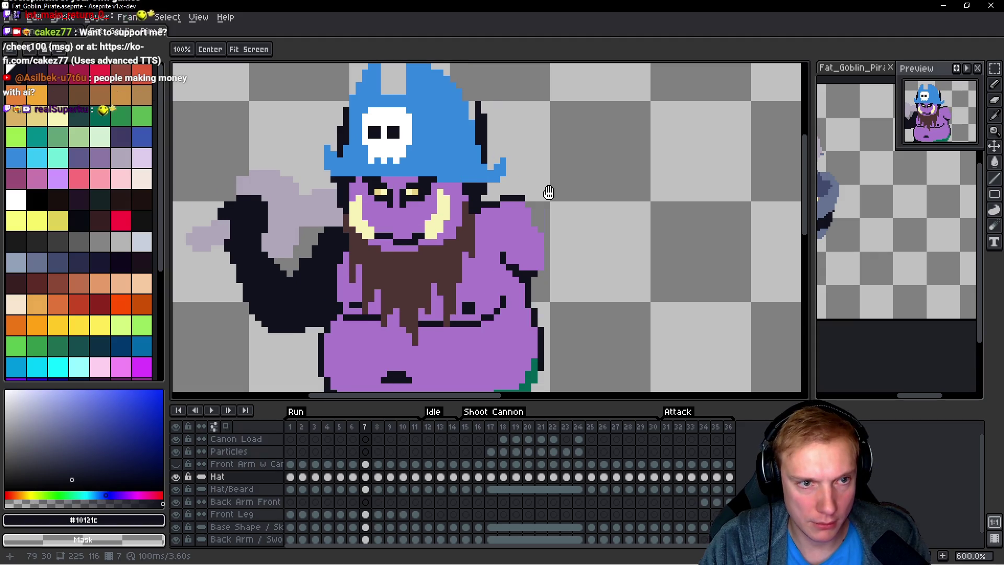
pyautogui.press('m')
pyautogui.click(291, 477)
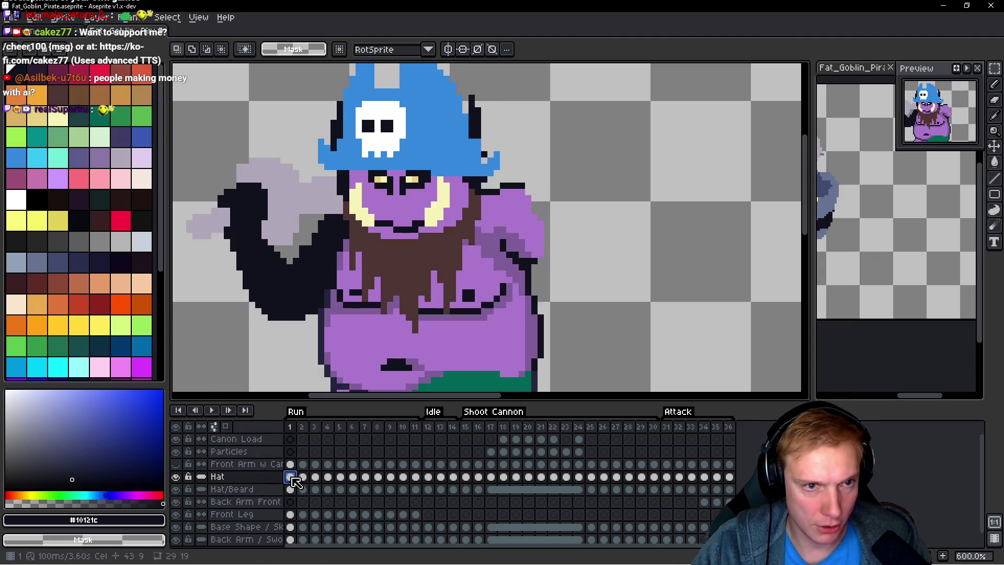
# Step: Compare the Hat cels in frames 8, 7 and 1 to see the placement difference
pyautogui.click(379, 477)
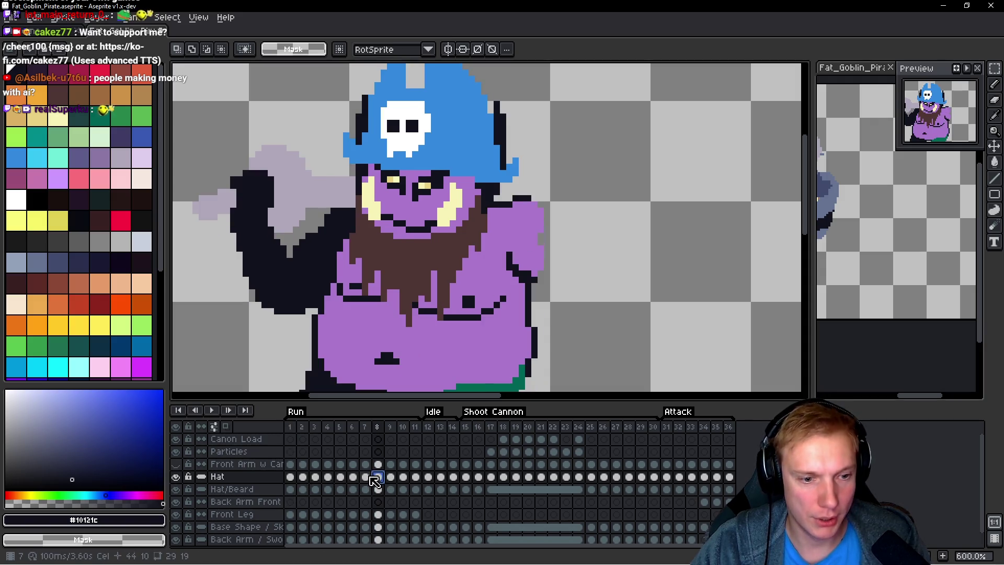
pyautogui.click(366, 477)
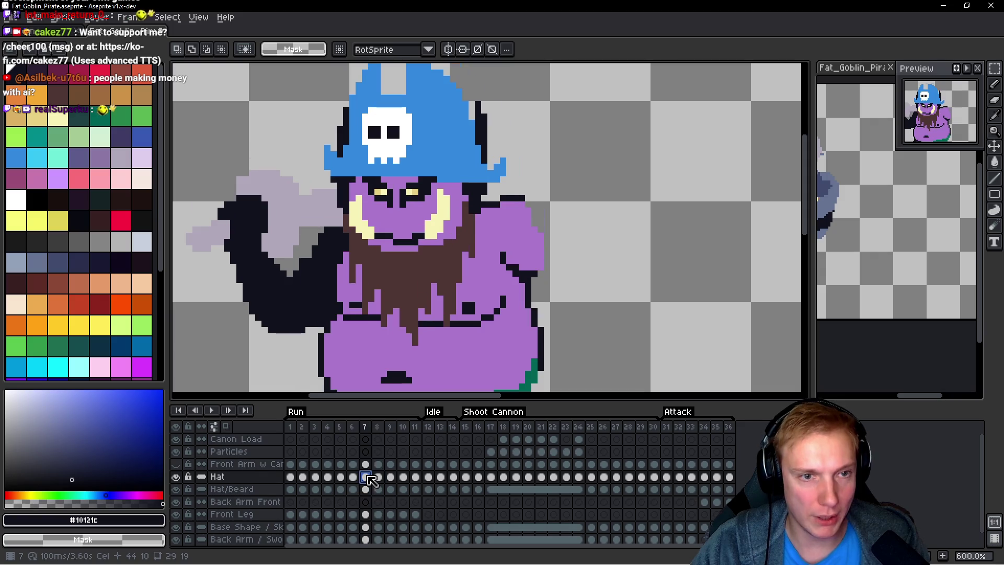
pyautogui.click(292, 477)
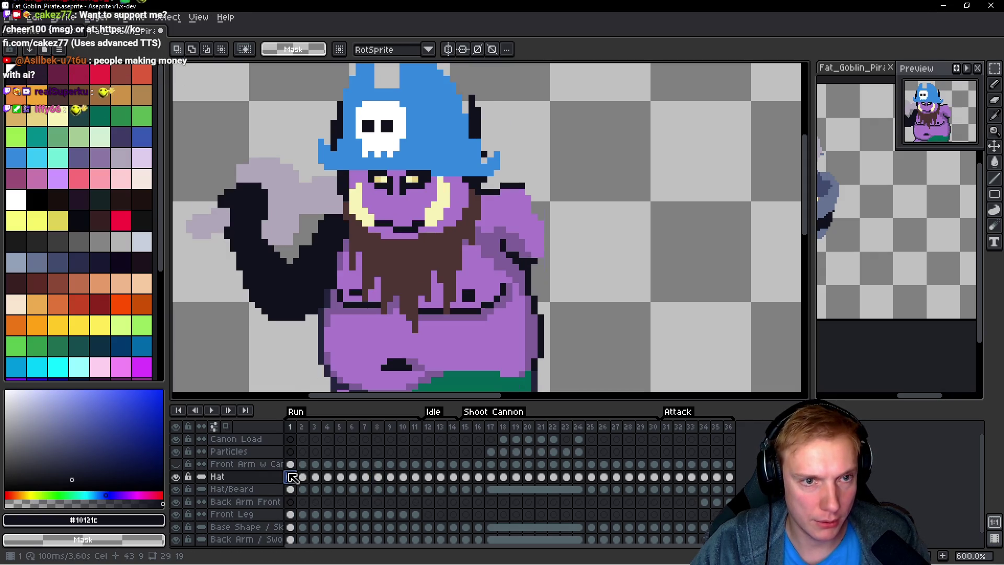
pyautogui.click(367, 477)
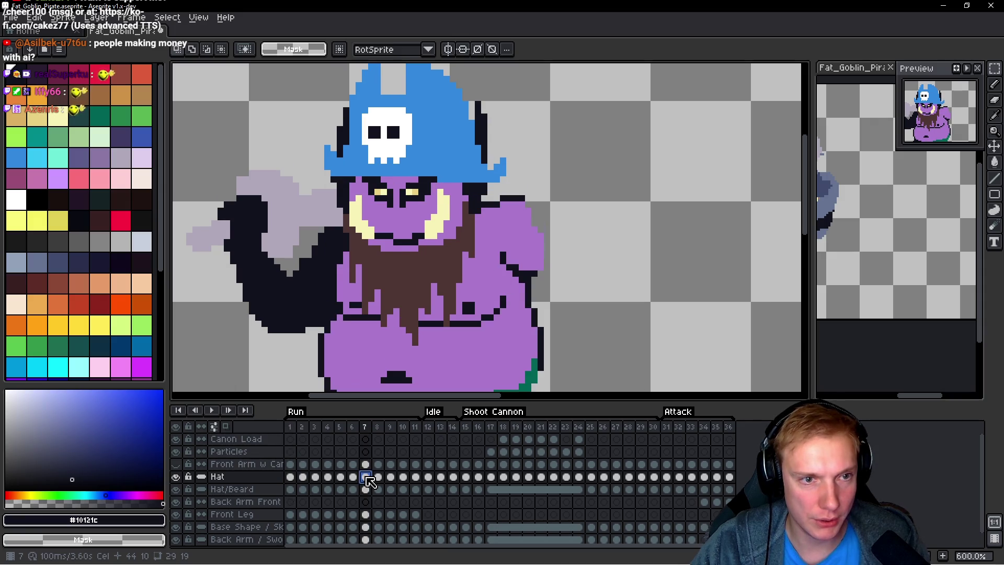
pyautogui.scroll(-2, 494, 238)
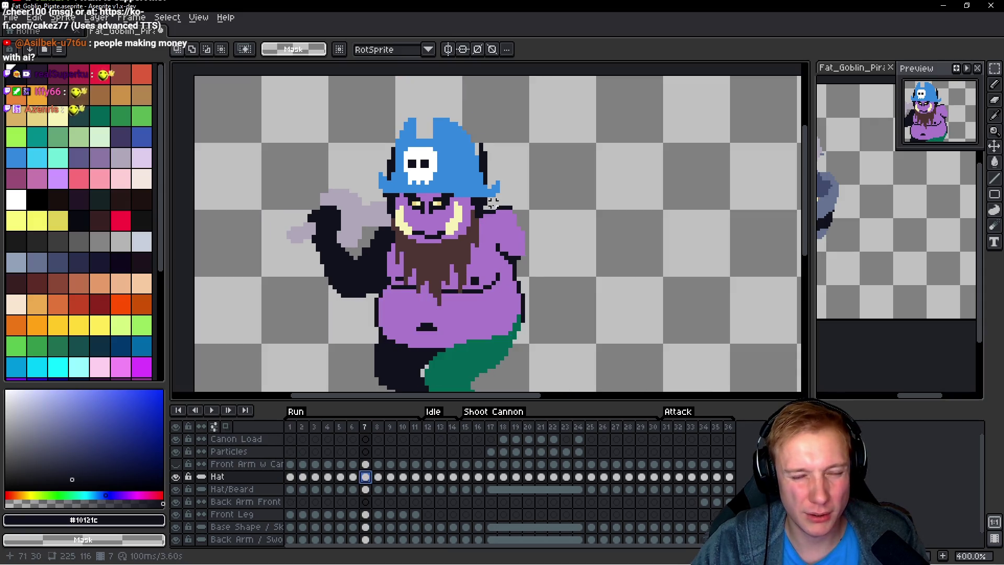
pyautogui.scroll(1, 472, 235)
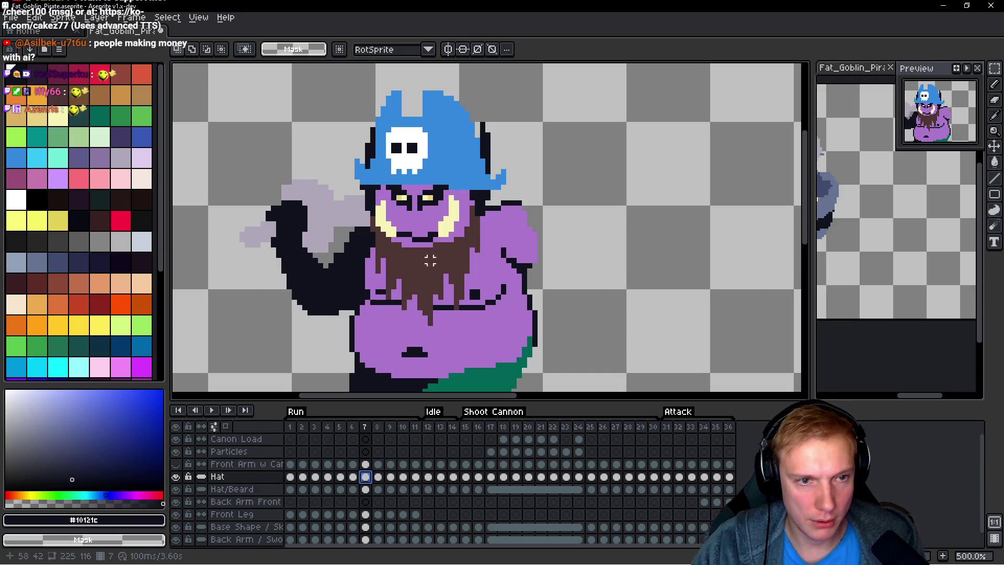
pyautogui.click(291, 477)
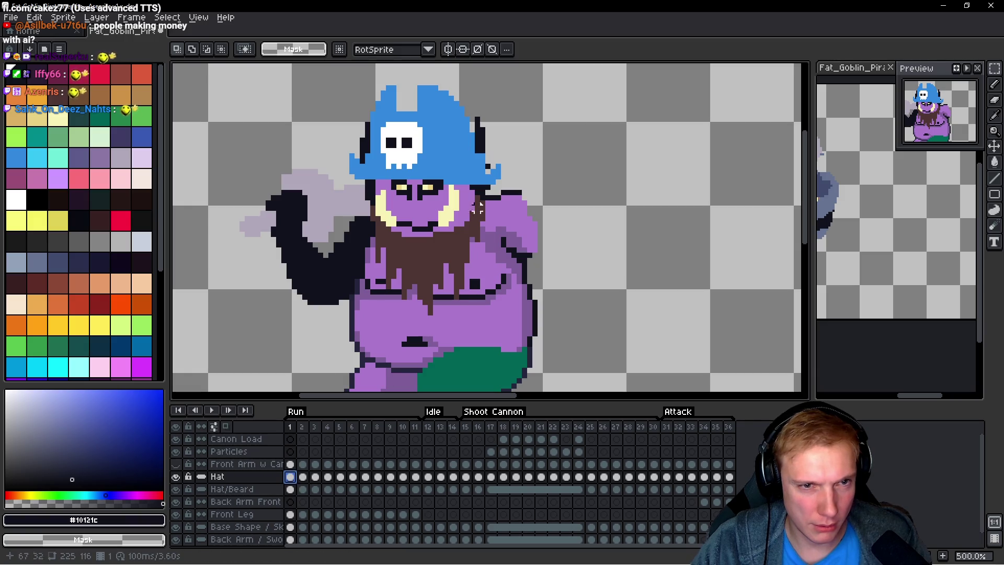
# Step: Transform the frame 1 hat down onto the goblin's head and commit it
pyautogui.scroll(2, 494, 167)
pyautogui.press('b')
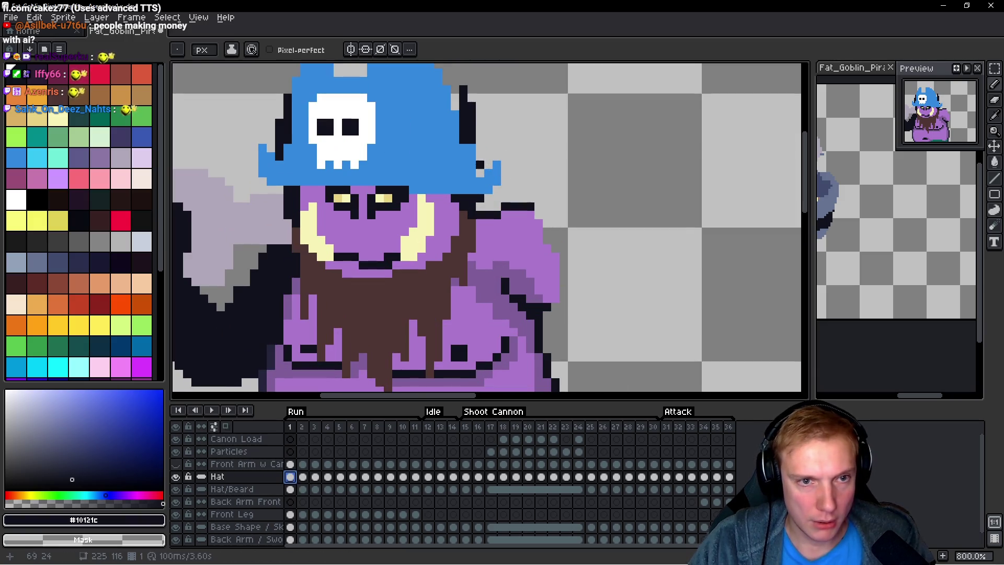
pyautogui.scroll(-3, 498, 155)
pyautogui.scroll(-1, 498, 155)
pyautogui.scroll(1, 499, 156)
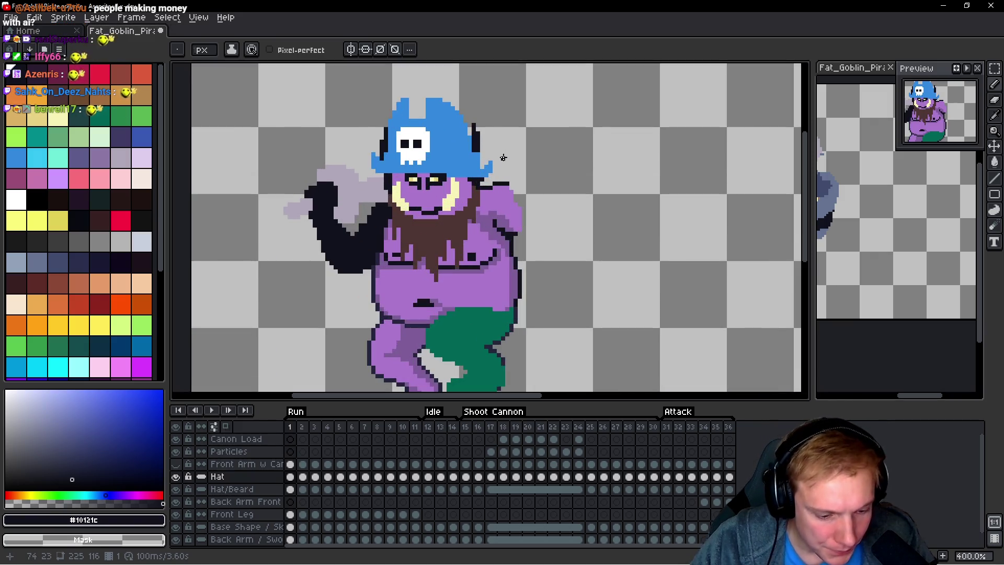
pyautogui.hotkey('ctrl', 't')
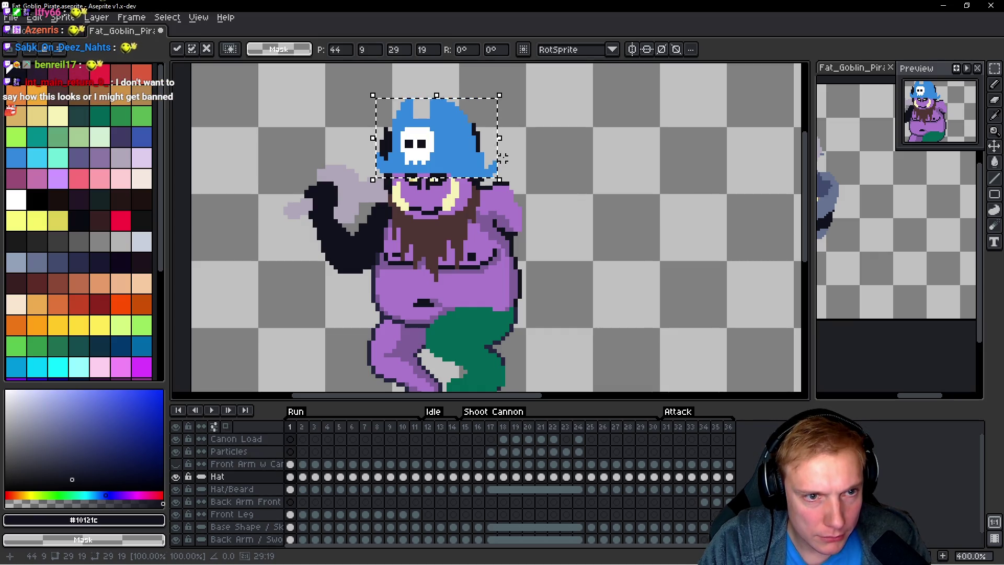
pyautogui.press('Return')
pyautogui.press('Return')
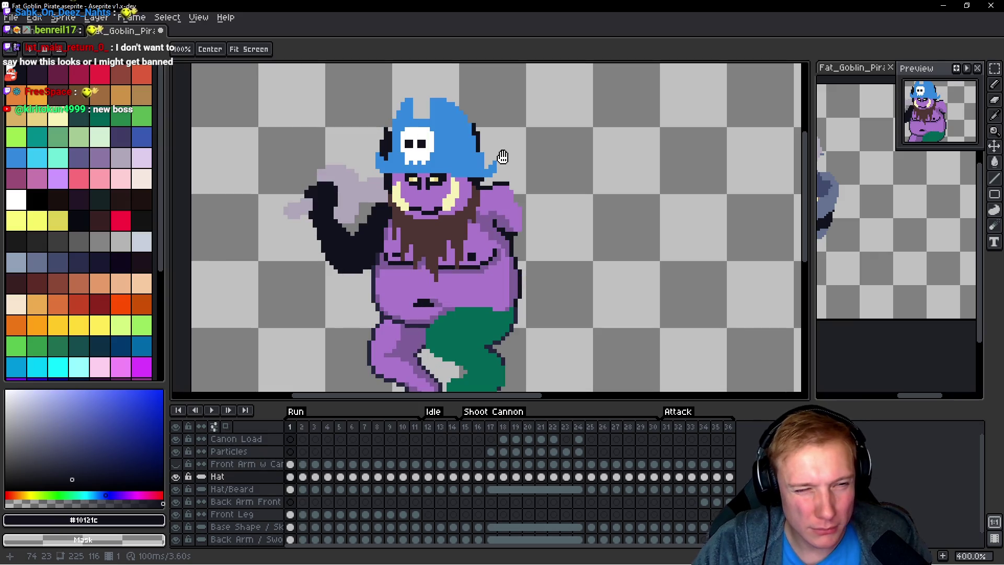
# Step: Compare the repositioned hat between run frames 1 and 2
pyautogui.press('Right')
pyautogui.press('Left')
pyautogui.press('Right')
pyautogui.press('Left')
pyautogui.press('Right')
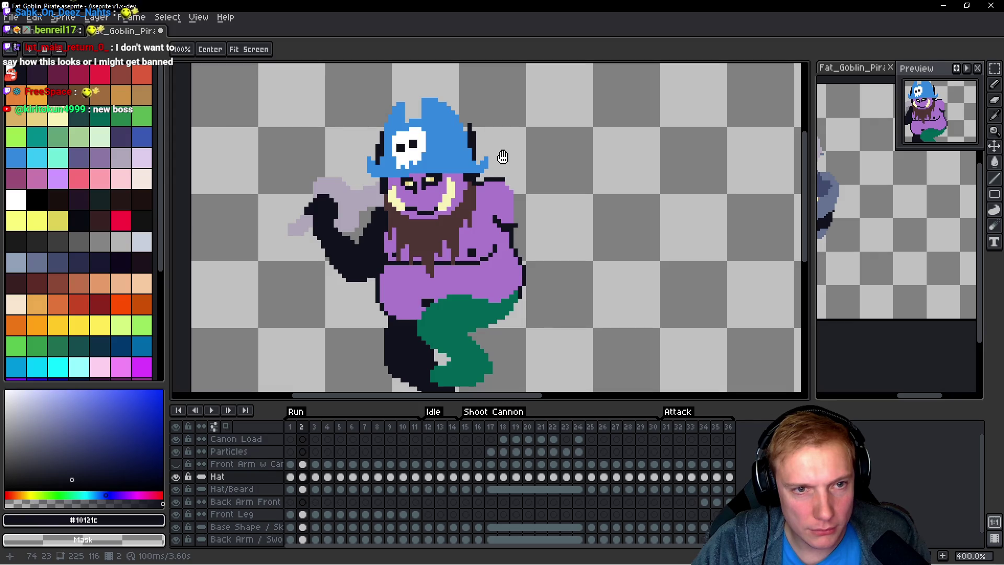
pyautogui.press('Left')
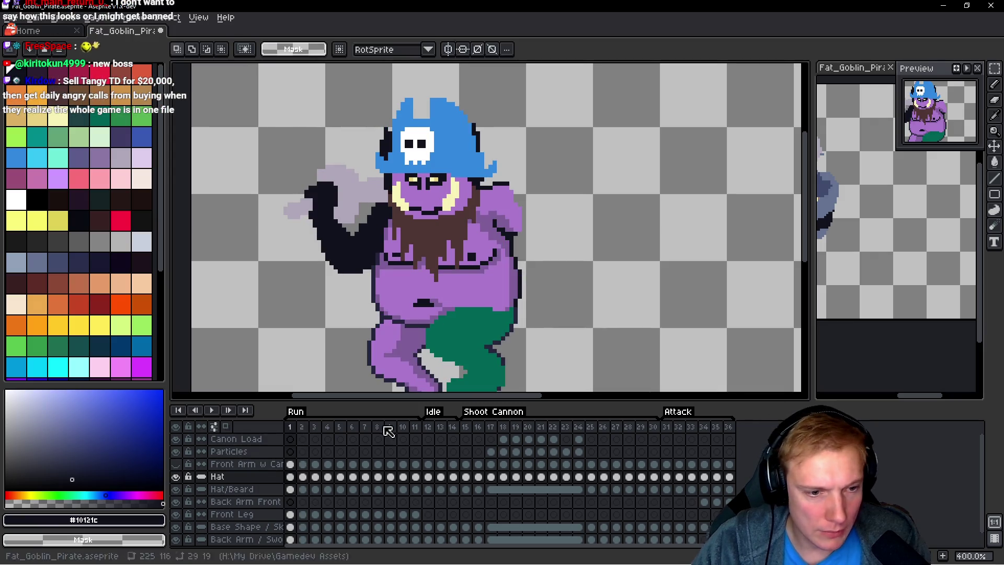
pyautogui.click(369, 428)
# Step: Select frames 6–7, play the run animation from frame 1, and try a hat transform
pyautogui.moveTo(365, 432); pyautogui.dragTo(354, 430)
pyautogui.click(368, 432)
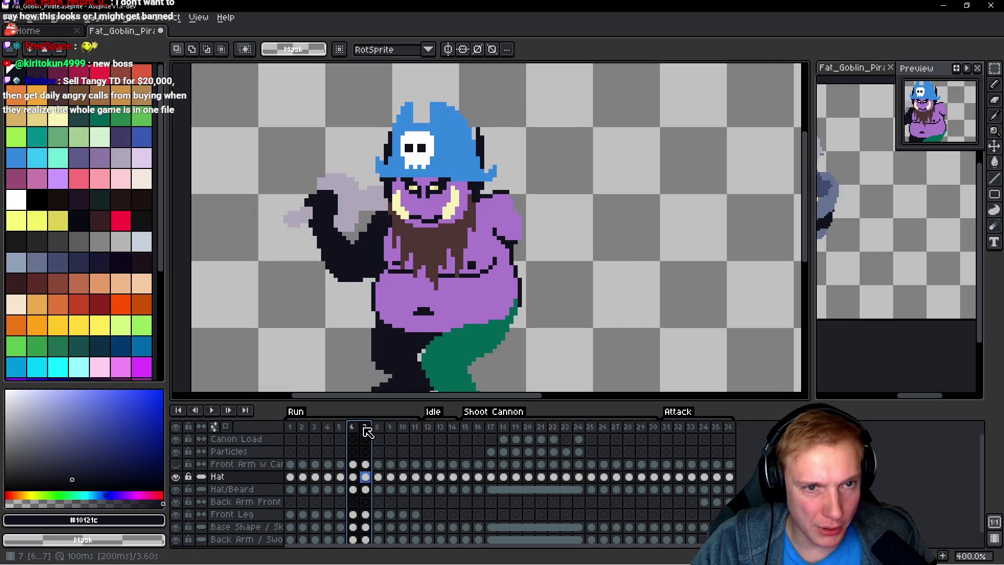
pyautogui.click(289, 429)
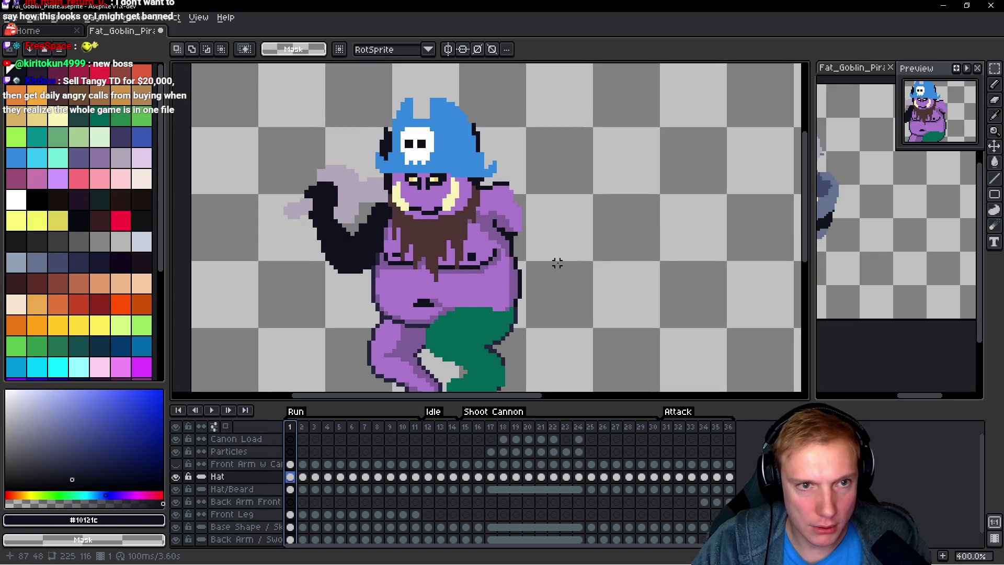
pyautogui.press('Return')
pyautogui.press('space')
pyautogui.hotkey('ctrl', 't')
pyautogui.press('Return')
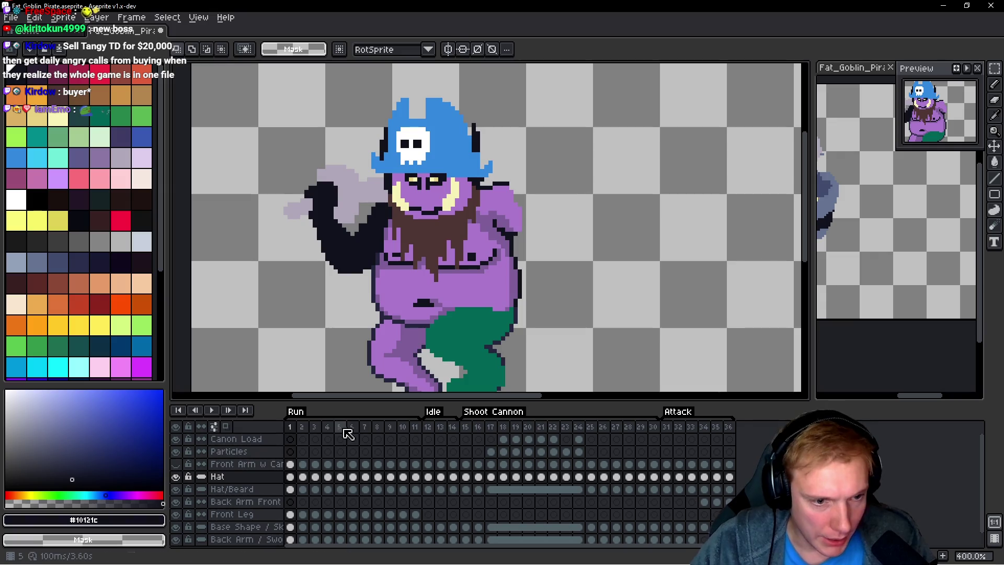
# Step: Copy frame 7's pose, paste it at frame 2, then undo the paste
pyautogui.click(366, 428)
pyautogui.press('Home')
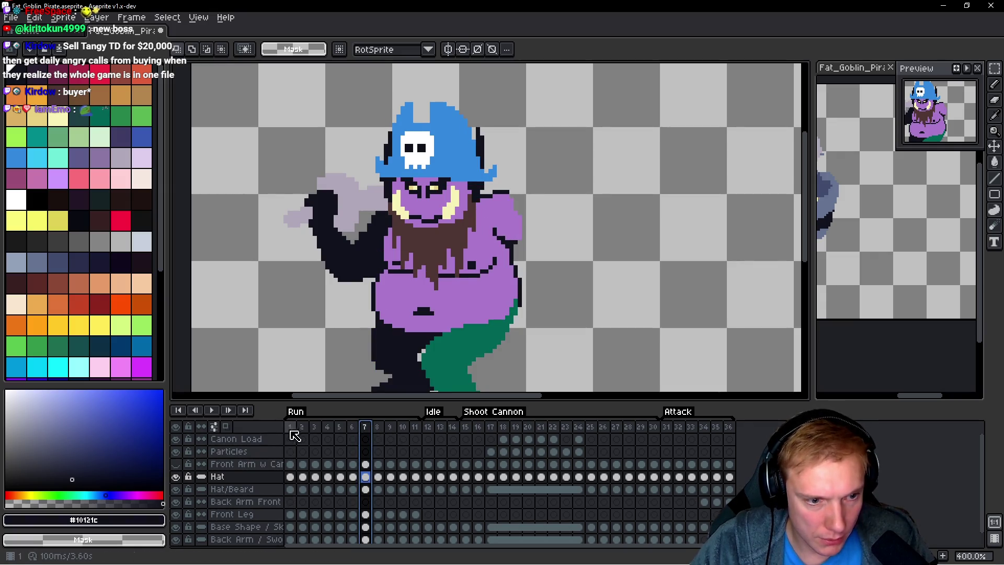
pyautogui.click(367, 426)
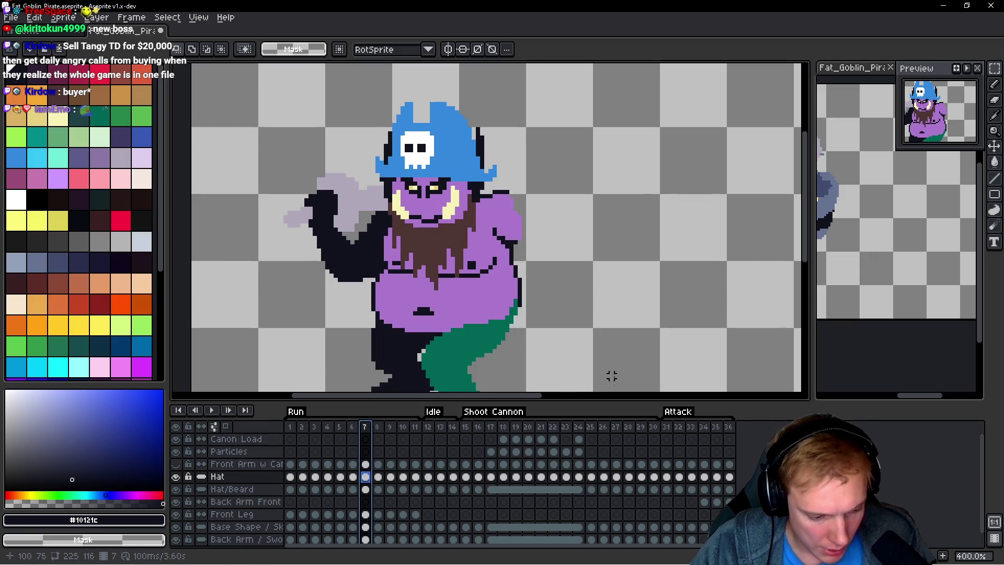
pyautogui.hotkey('ctrl', 'c')
pyautogui.click(302, 427)
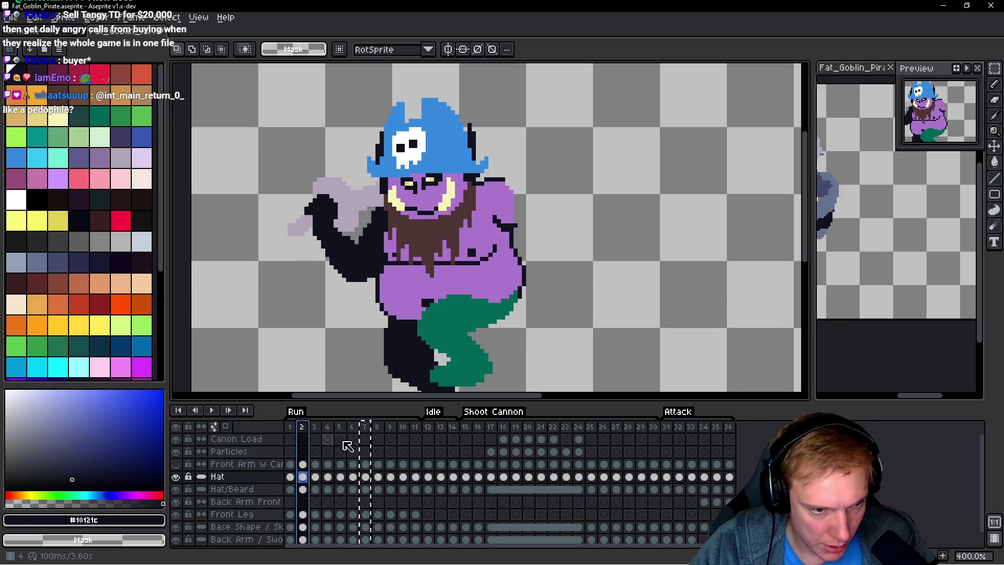
pyautogui.hotkey('ctrl', 'v')
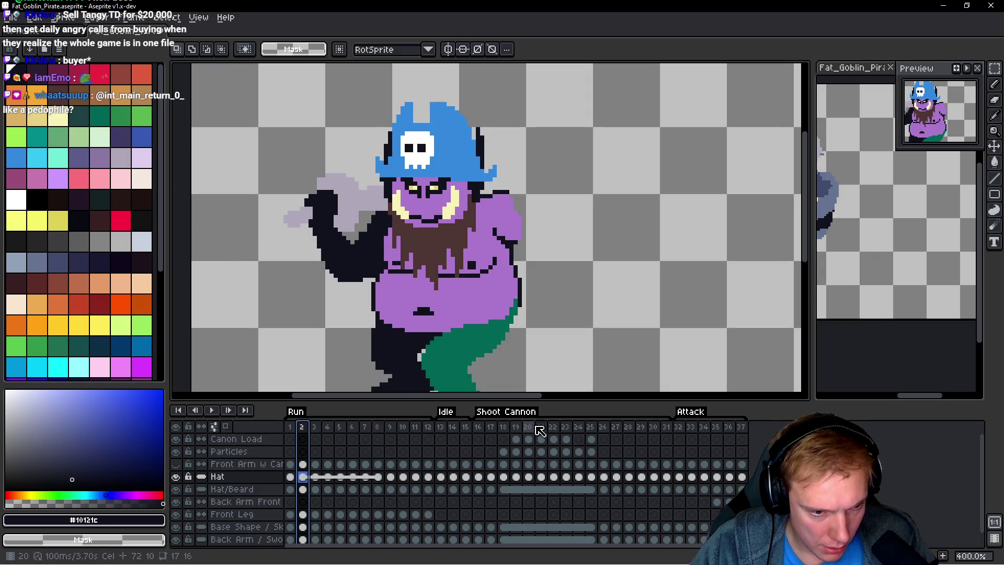
pyautogui.hotkey('ctrl', 'z')
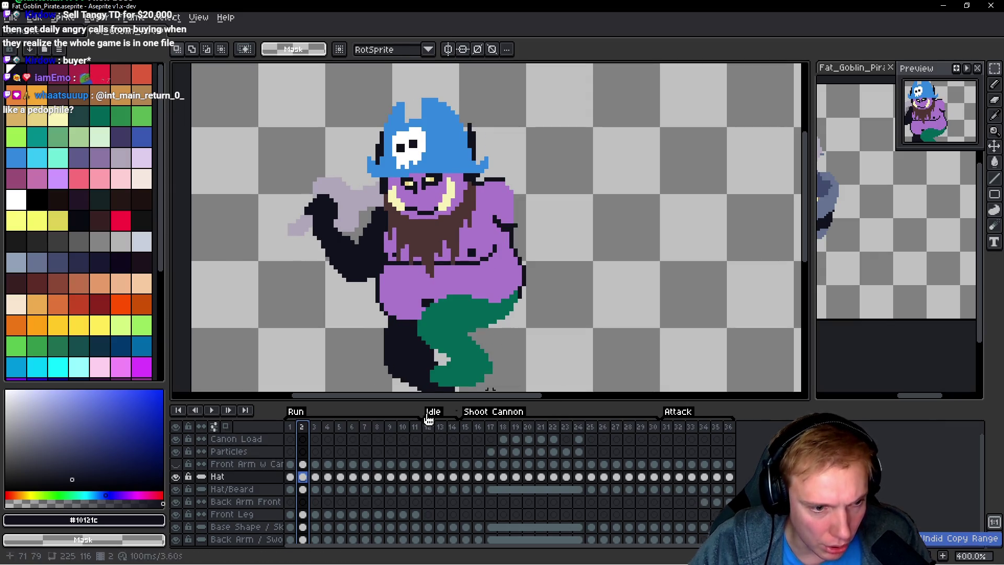
# Step: Compare the goblin's poses on frames 1, 2 and 7
pyautogui.click(289, 427)
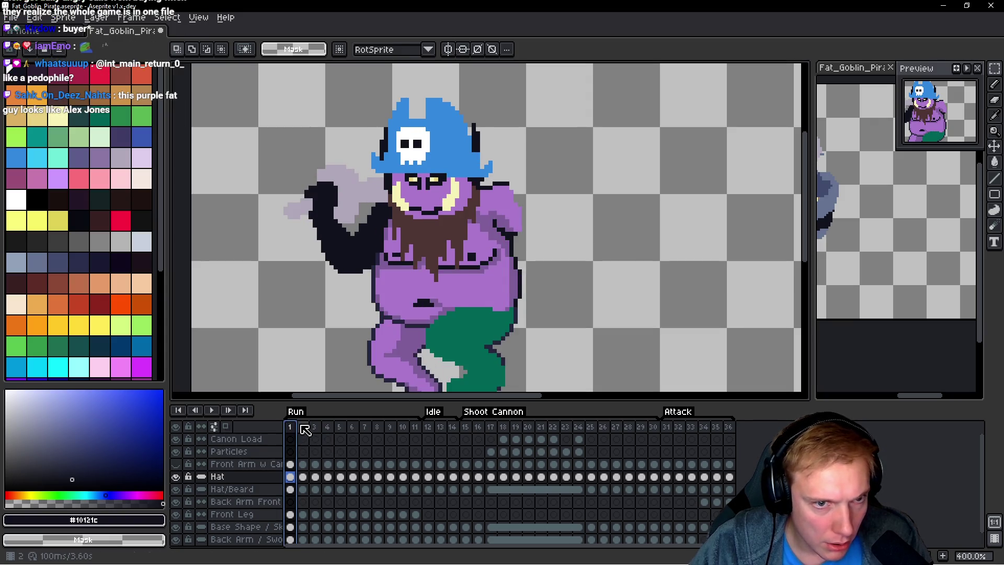
pyautogui.click(302, 427)
pyautogui.click(373, 430)
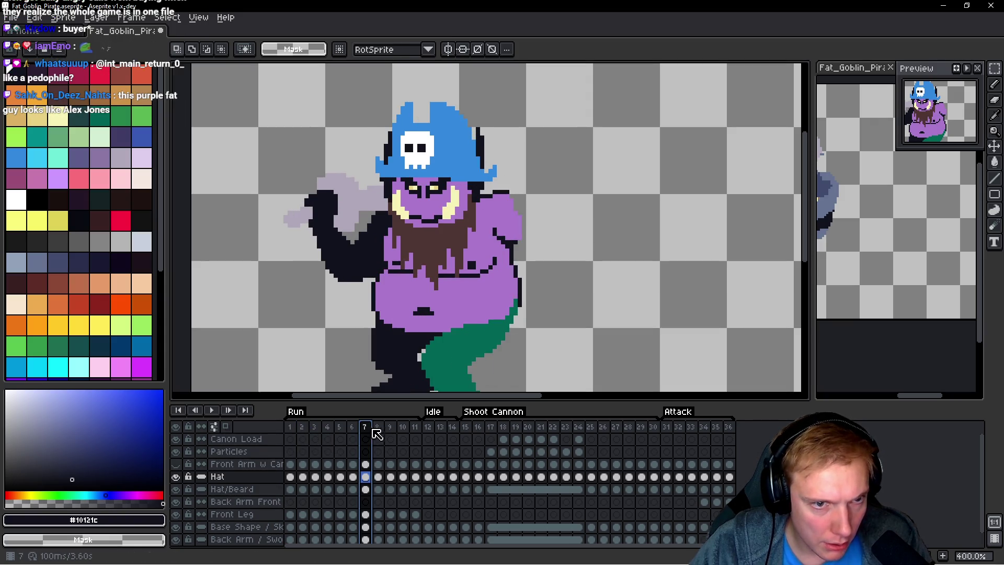
pyautogui.click(290, 428)
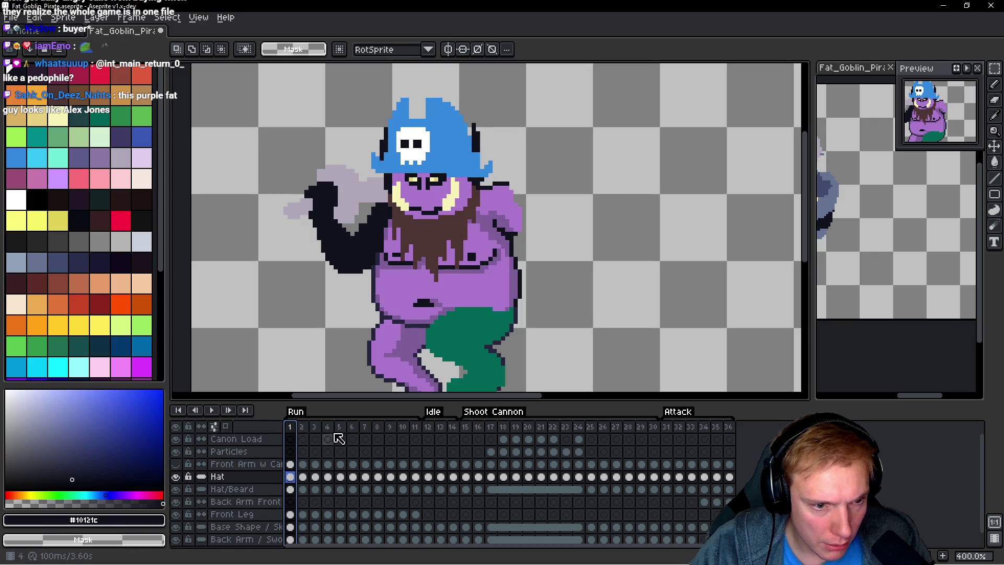
pyautogui.click(353, 428)
pyautogui.click(366, 428)
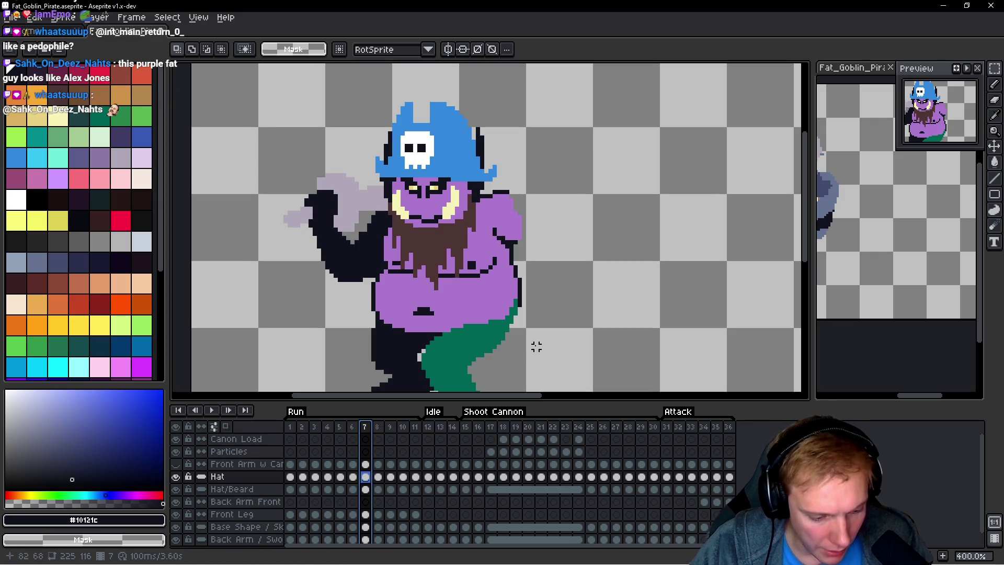
pyautogui.click(291, 427)
# Step: Insert an empty frame after frame 1 and drag frame 8 into position 2
pyautogui.hotkey('shift', 'n')
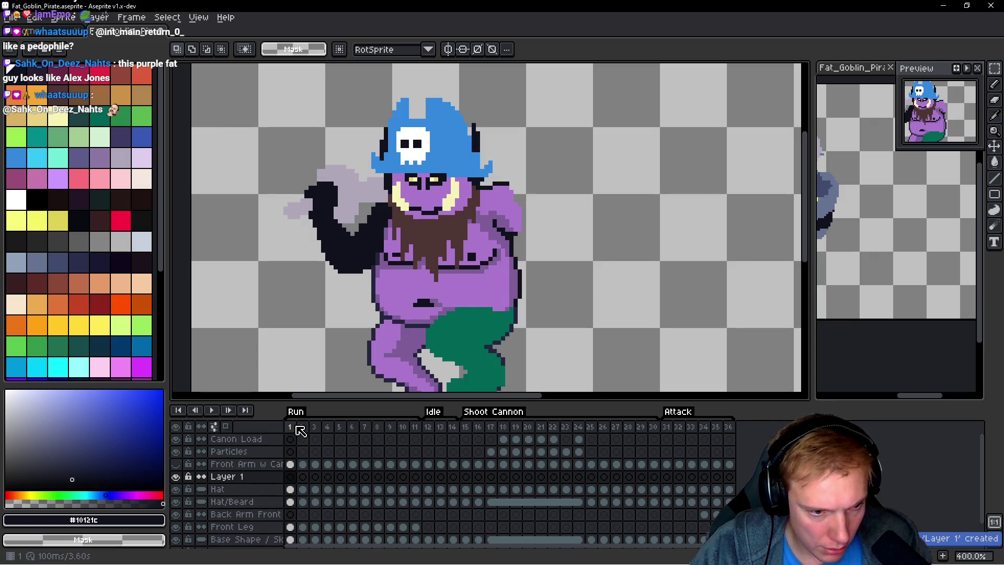
pyautogui.hotkey('ctrl', 'z')
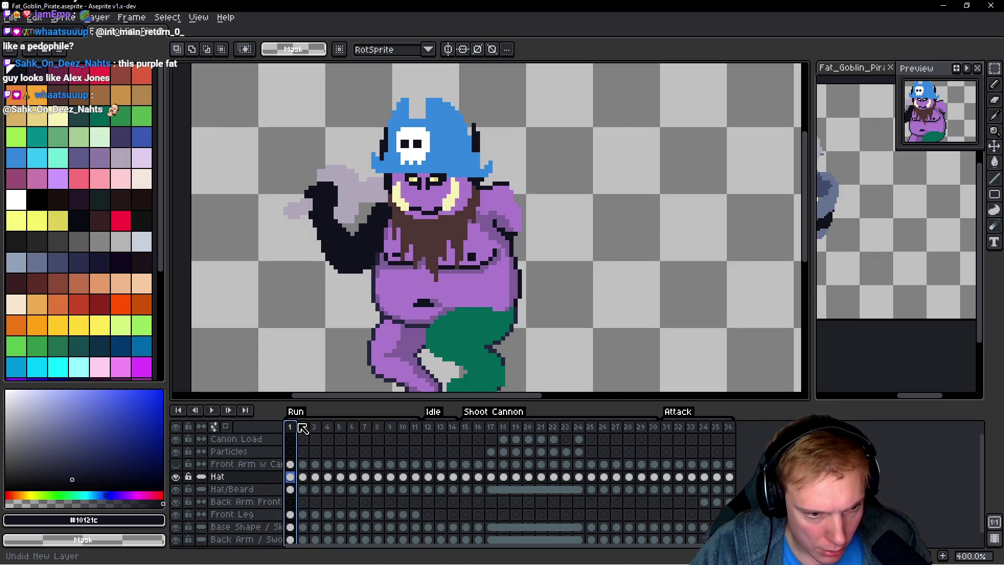
pyautogui.hotkey('alt', 'b')
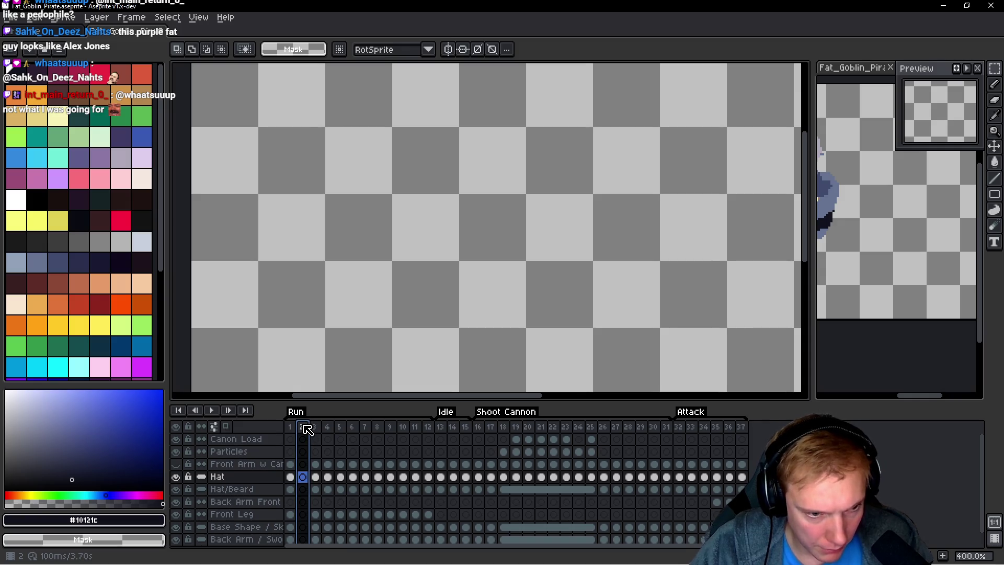
pyautogui.click(386, 428)
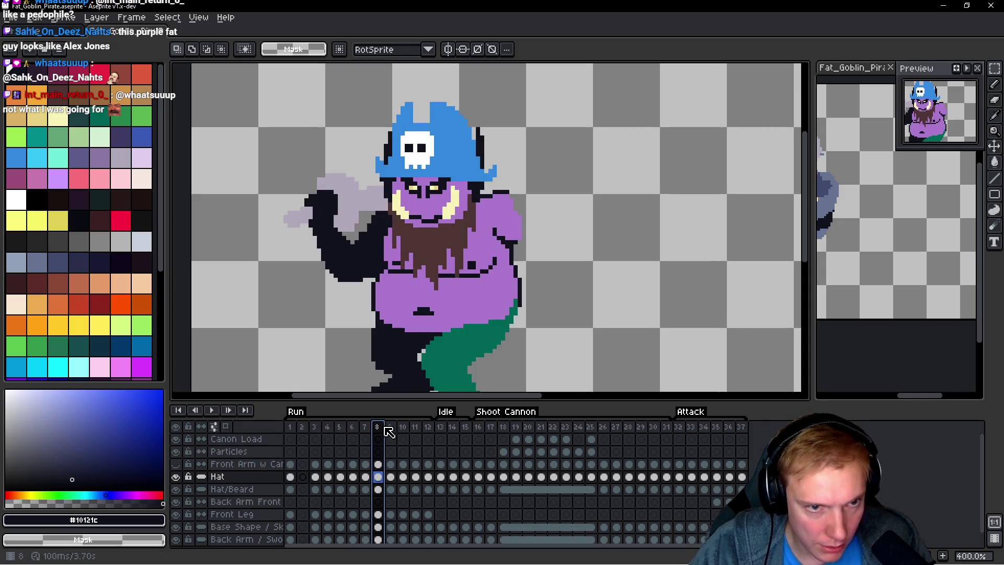
pyautogui.click(385, 428)
pyautogui.moveTo(385, 433); pyautogui.dragTo(304, 432)
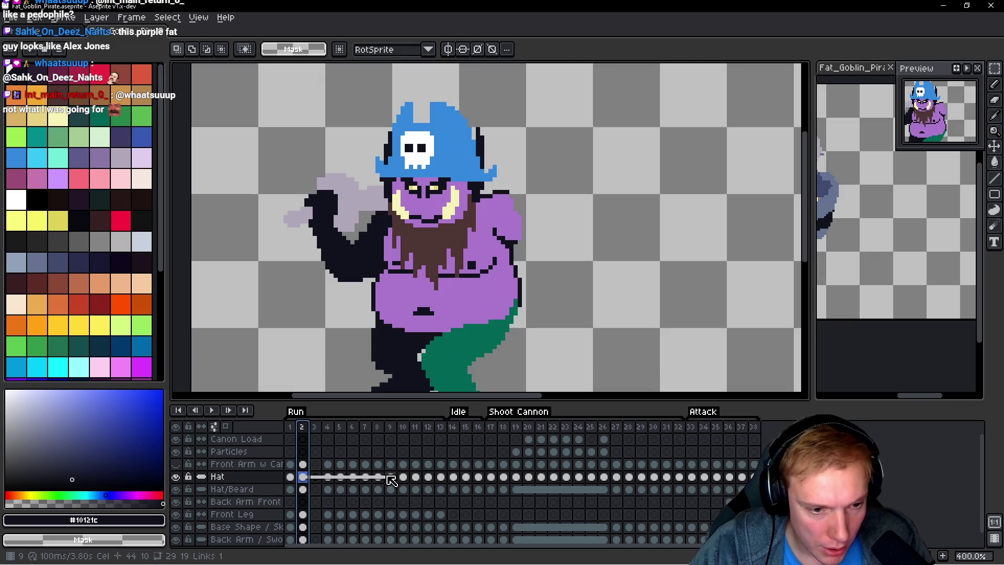
# Step: Unlink the Hat layer cels across frames 2–9
pyautogui.click(306, 481)
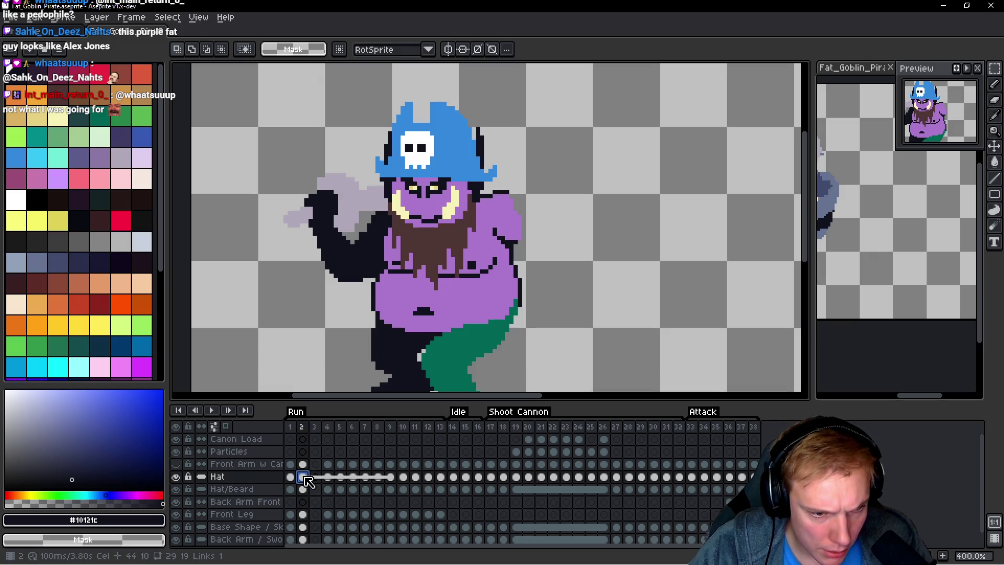
pyautogui.click(394, 481)
pyautogui.keyDown('shift'); pyautogui.click(305, 478); pyautogui.keyUp('shift')
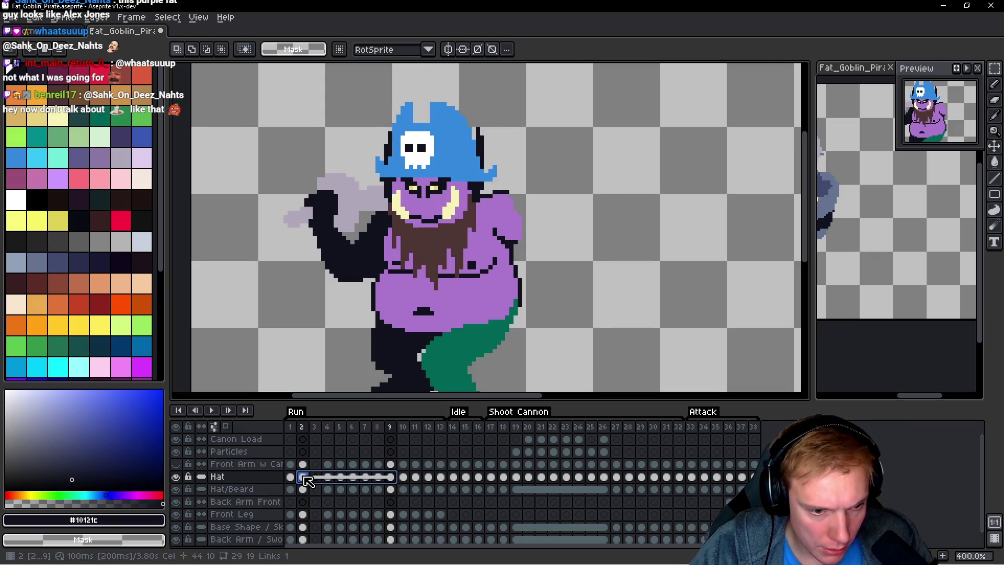
pyautogui.rightClick(306, 480)
pyautogui.click(327, 515)
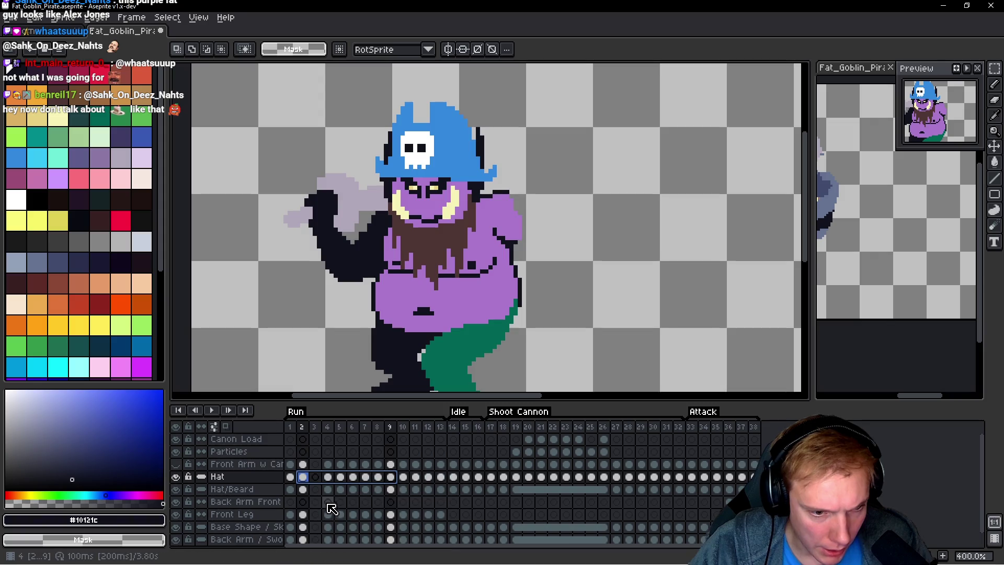
# Step: Delete the empty frame 3
pyautogui.click(459, 411)
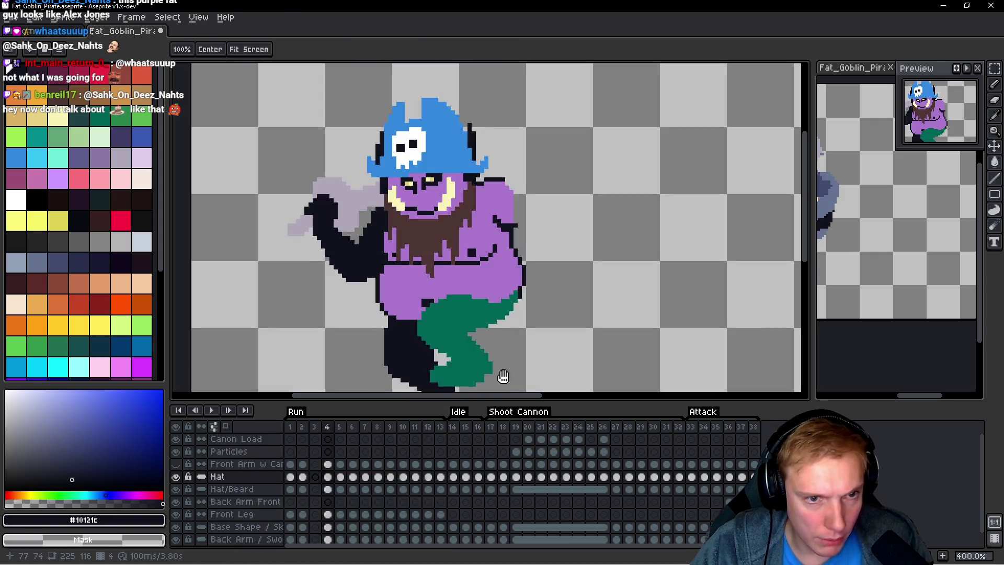
pyautogui.click(315, 428)
pyautogui.click(316, 427)
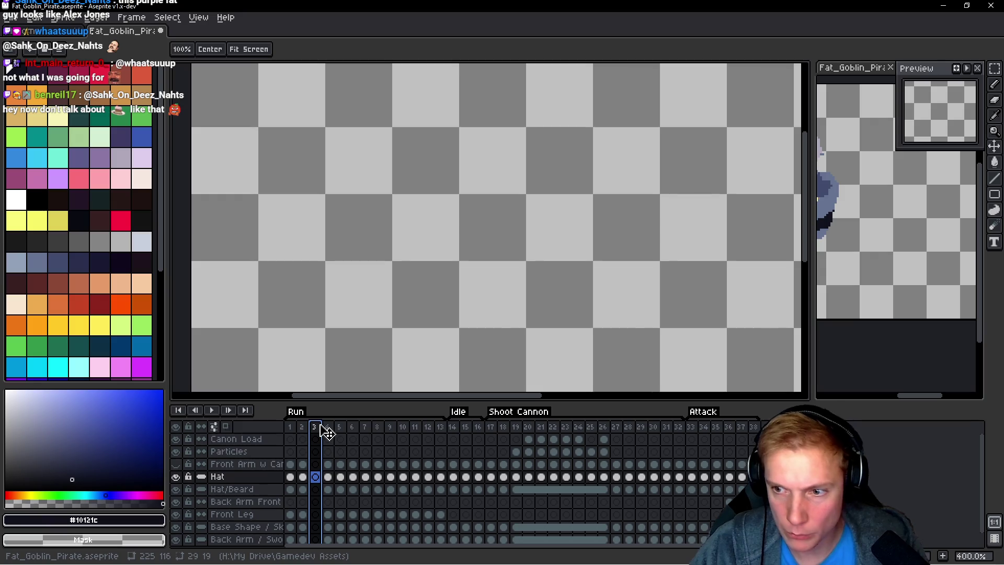
pyautogui.press('Delete')
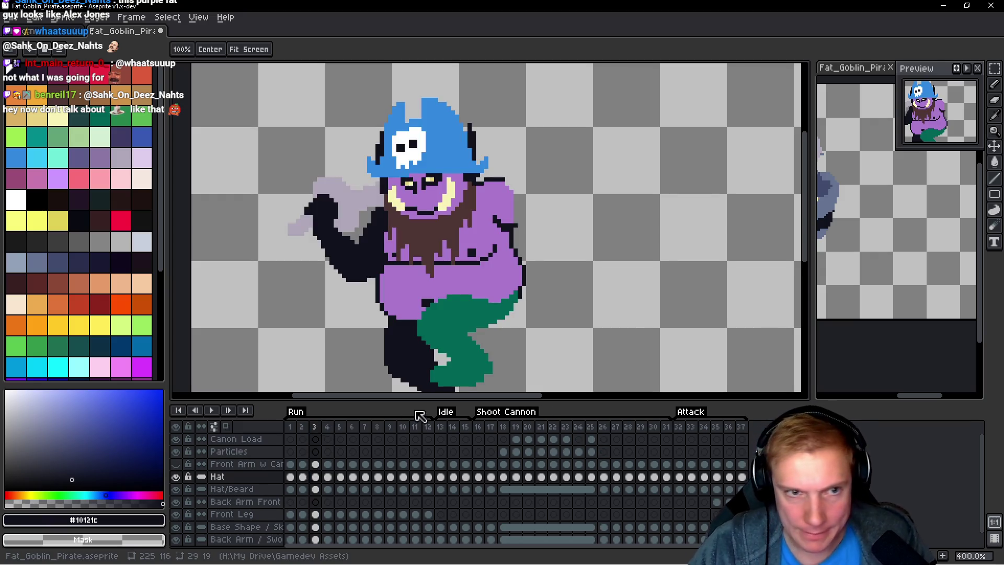
# Step: Flip back and forth between frames 1 and 2 to compare their poses
pyautogui.press('Left')
pyautogui.press('Right')
pyautogui.press('Left')
pyautogui.press('Right')
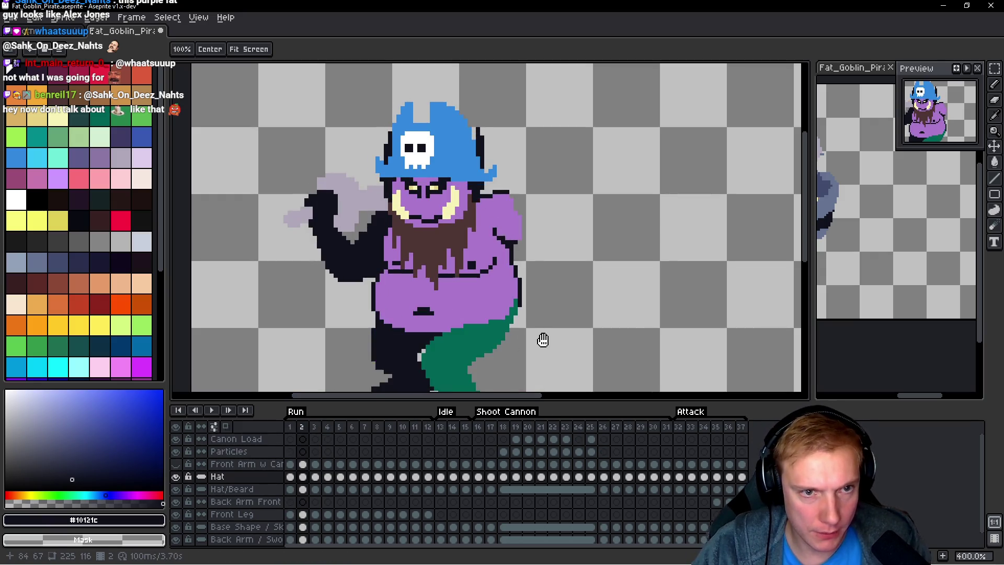
pyautogui.press('Left')
pyautogui.press('Right')
pyautogui.press('Left')
pyautogui.press('Right')
pyautogui.press('Left')
pyautogui.press('Right')
pyautogui.press('Left')
pyautogui.press('Right')
pyautogui.press('Left')
pyautogui.press('Right')
pyautogui.press('Left')
pyautogui.press('Right')
pyautogui.press('Left')
pyautogui.press('Right')
pyautogui.press('Left')
pyautogui.press('Right')
pyautogui.press('Left')
pyautogui.press('Right')
pyautogui.press('Left')
pyautogui.press('Right')
pyautogui.press('Left')
pyautogui.press('Right')
pyautogui.press('Right')
pyautogui.press('Left')
pyautogui.press('Left')
pyautogui.press('Right')
pyautogui.press('Right')
pyautogui.press('Left')
pyautogui.press('Right')
pyautogui.press('Left')
pyautogui.press('Left')
pyautogui.press('Right')
pyautogui.press('Left')
pyautogui.press('Right')
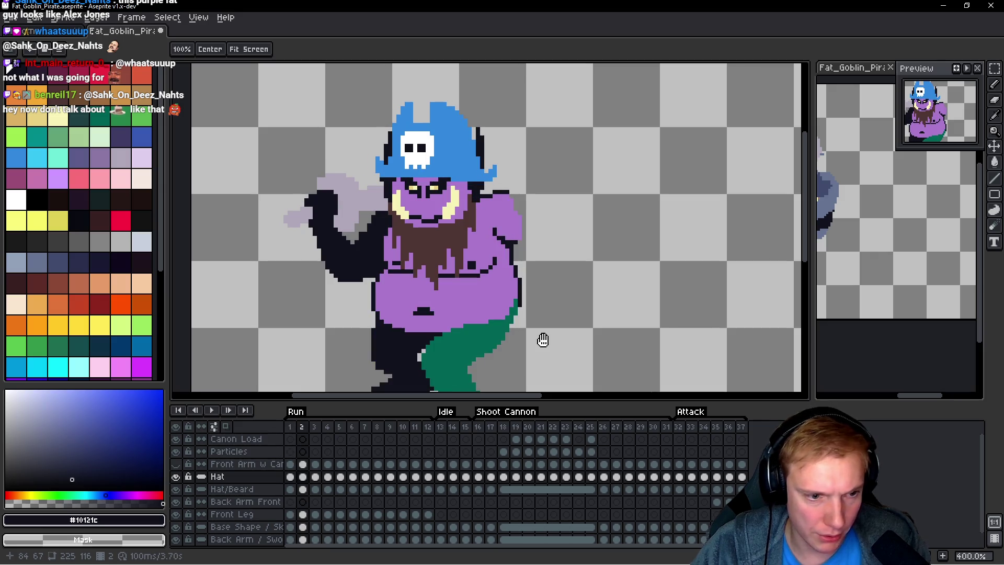
pyautogui.press('v')
pyautogui.scroll(1, 527, 277)
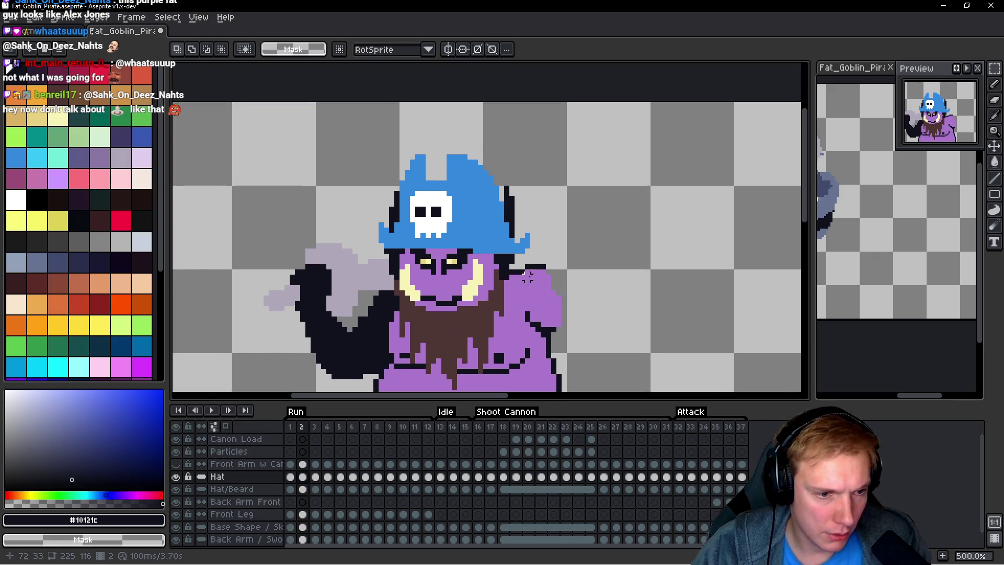
# Step: Lasso the hat area, then deselect and flip between frames 1 and 2 to compare
pyautogui.press('b')
pyautogui.moveTo(532, 138)
pyautogui.mouseDown()
pyautogui.moveTo(491, 112)
pyautogui.moveTo(337, 208)
pyautogui.moveTo(448, 238)
pyautogui.moveTo(588, 167)
pyautogui.moveTo(581, 149)
pyautogui.mouseUp()
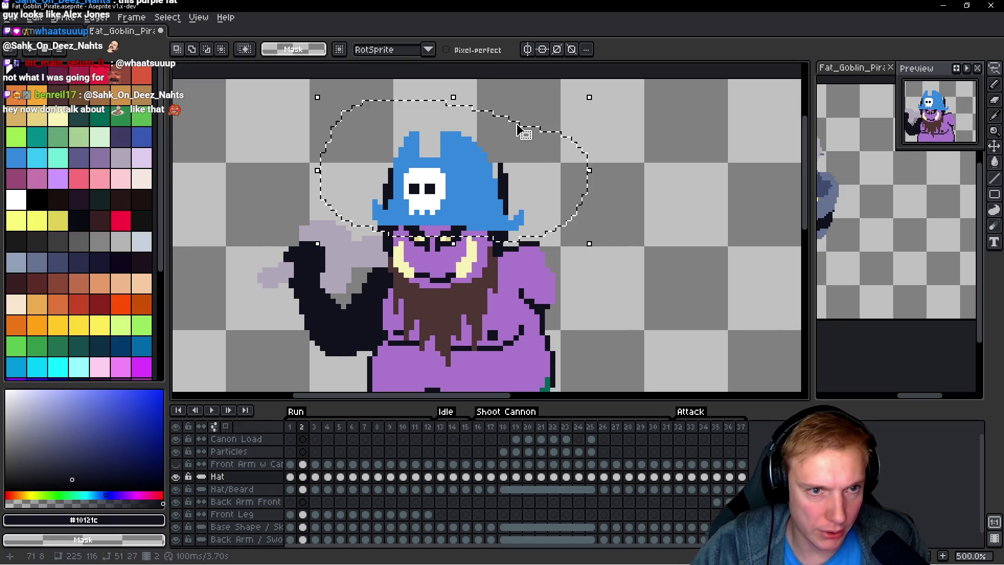
pyautogui.press('Return')
pyautogui.hotkey('ctrl', 'd')
pyautogui.press('h')
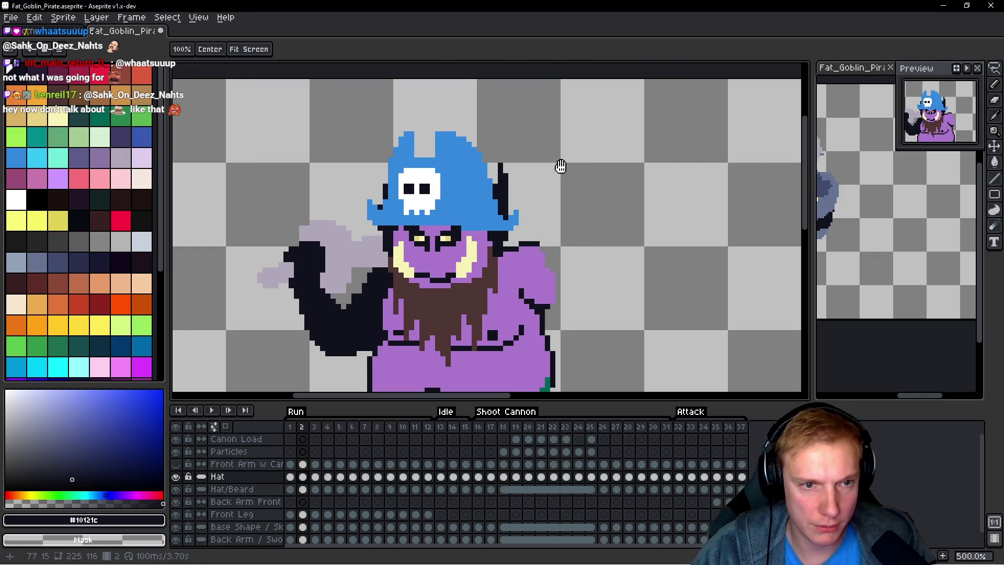
pyautogui.press('Left')
pyautogui.press('Right')
pyautogui.press('Left')
pyautogui.press('Right')
pyautogui.press('Left')
pyautogui.press('Right')
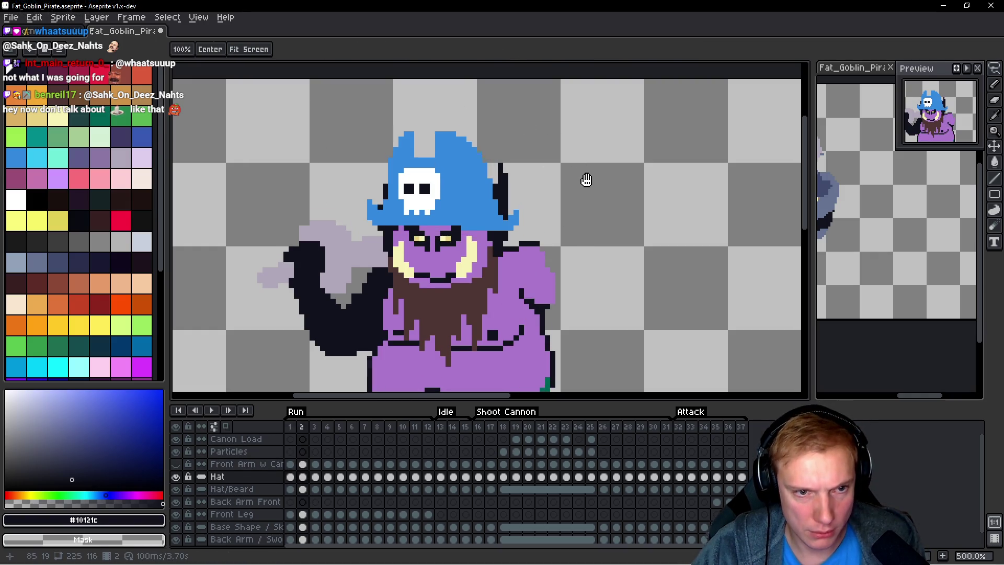
# Step: Lasso the hat on frame 2 and nudge it down a pixel
pyautogui.press('q')
pyautogui.moveTo(568, 176); pyautogui.dragTo(562, 160)
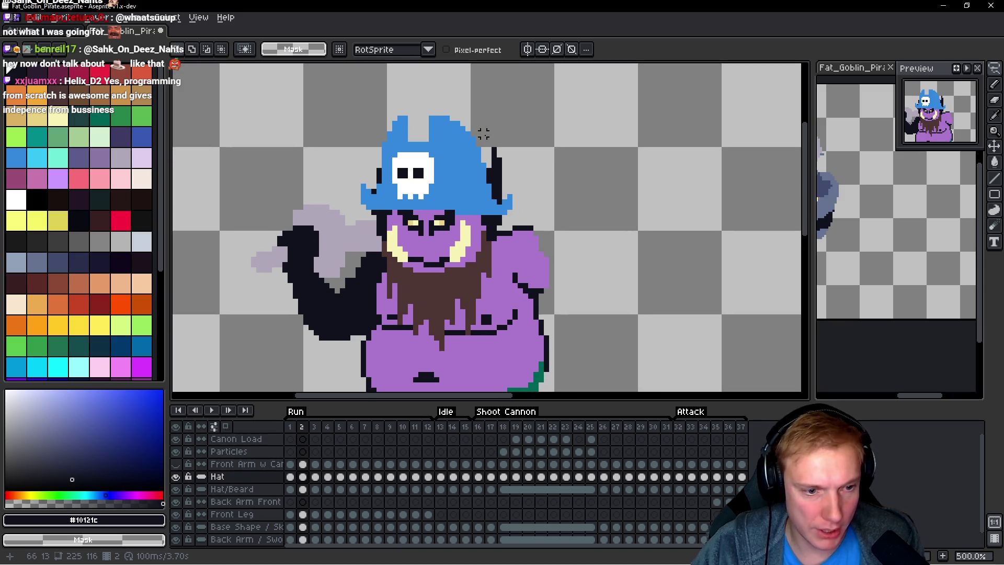
pyautogui.press('Down')
pyautogui.press('Down')
pyautogui.press('Return')
pyautogui.press('h')
pyautogui.press('Left')
pyautogui.press('Right')
# Step: Compare the lowered hat on frame 2 against frame 1
pyautogui.press('Left')
pyautogui.press('Right')
pyautogui.press('Left')
pyautogui.press('Right')
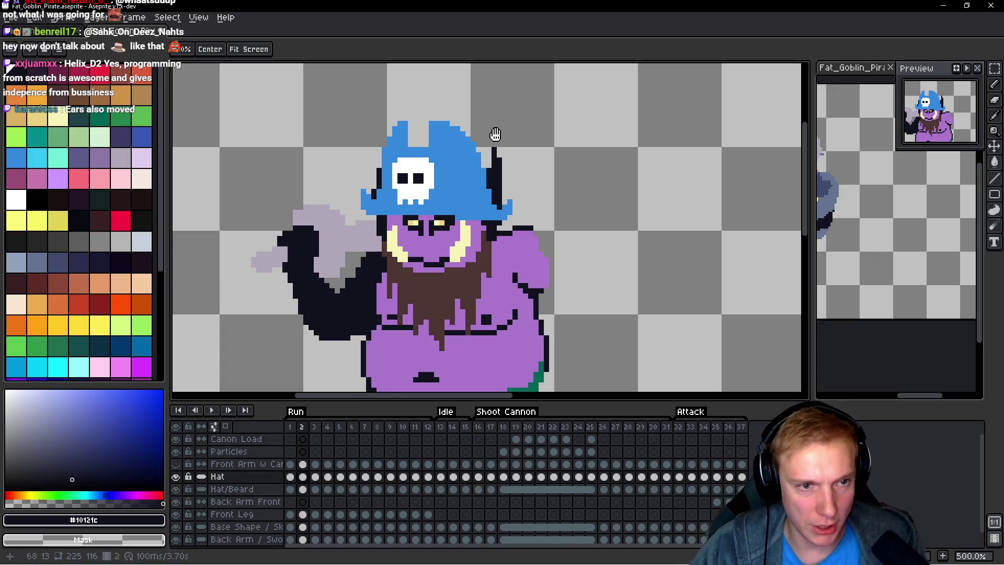
pyautogui.press('Down')
pyautogui.press('Down')
pyautogui.press('Down')
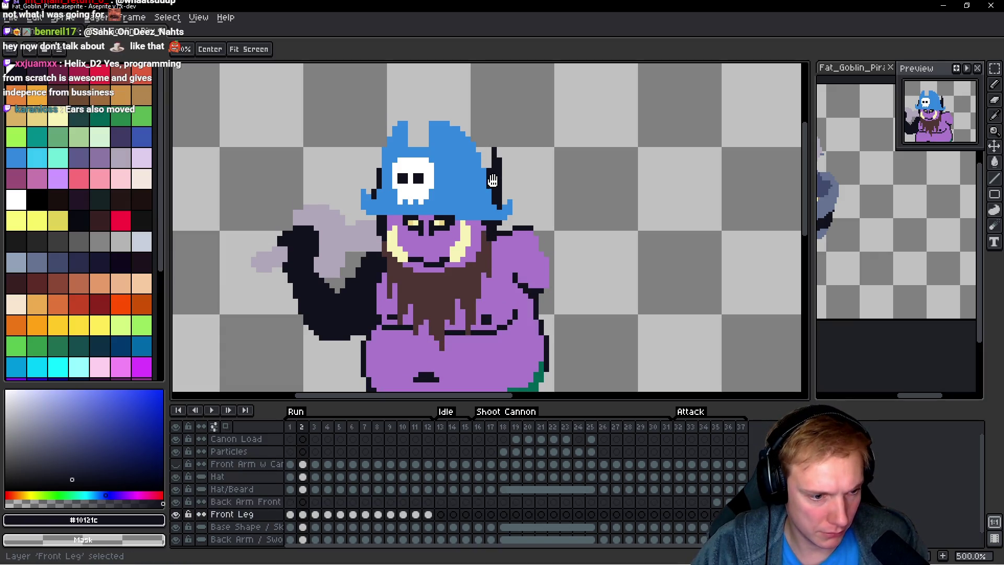
pyautogui.press('Left')
pyautogui.press('Right')
pyautogui.scroll(2, 381, 161)
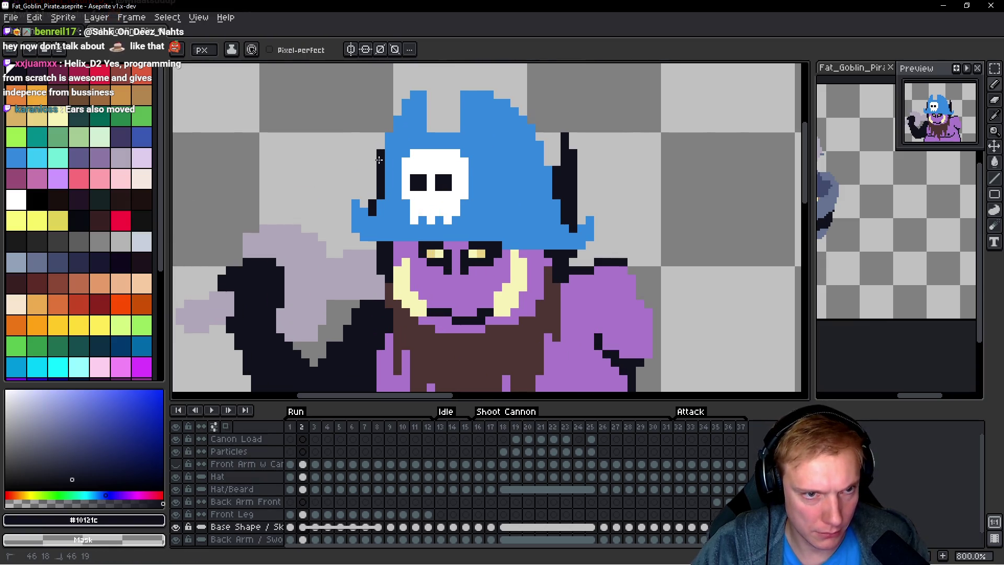
pyautogui.click(372, 191)
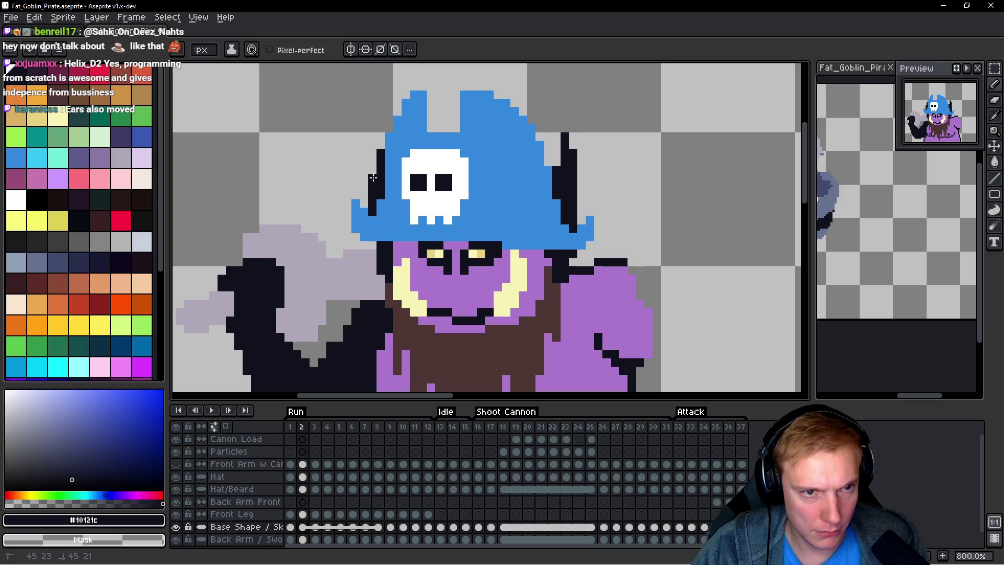
pyautogui.press('Return')
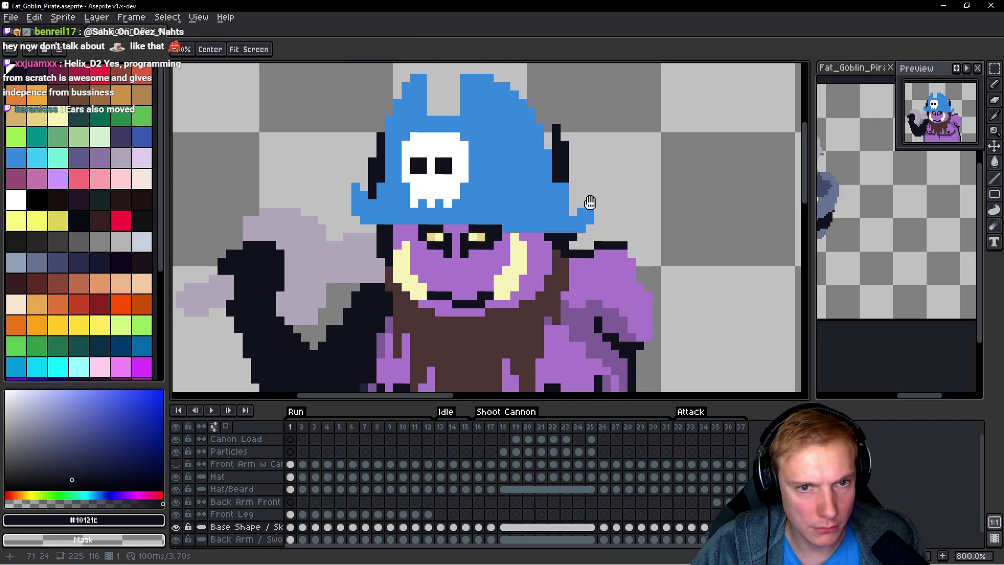
pyautogui.press('Right')
pyautogui.press('b')
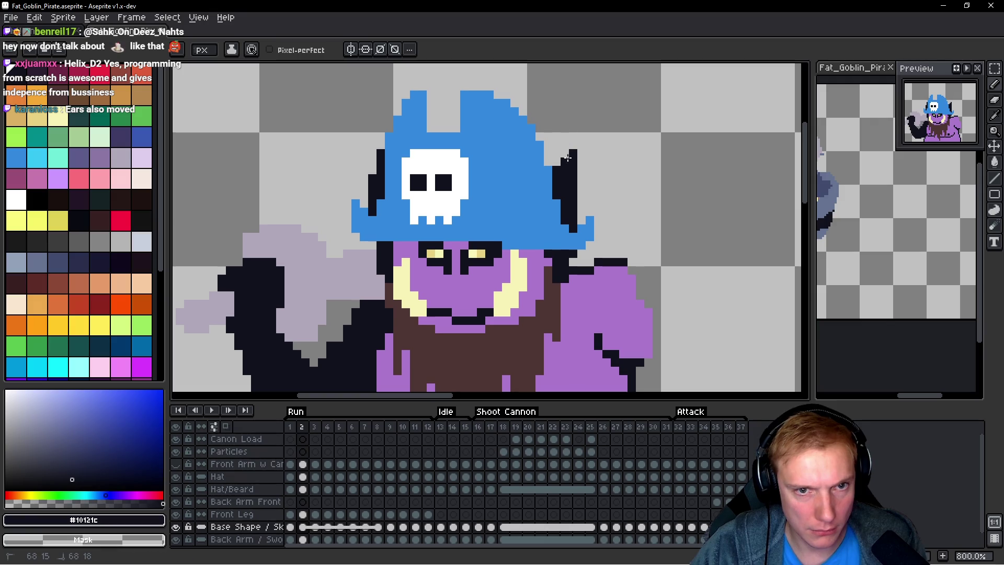
pyautogui.press('Return')
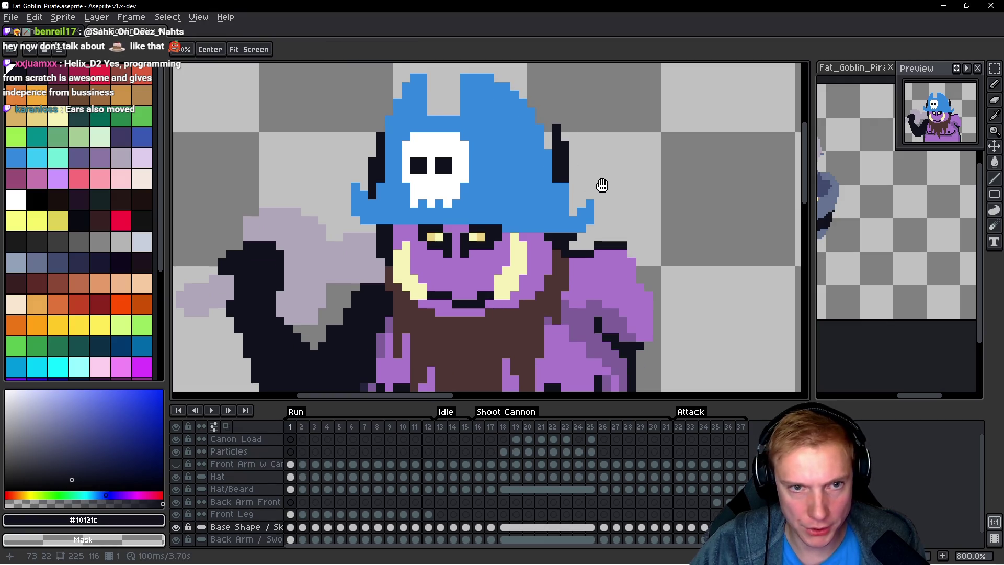
pyautogui.press('Return')
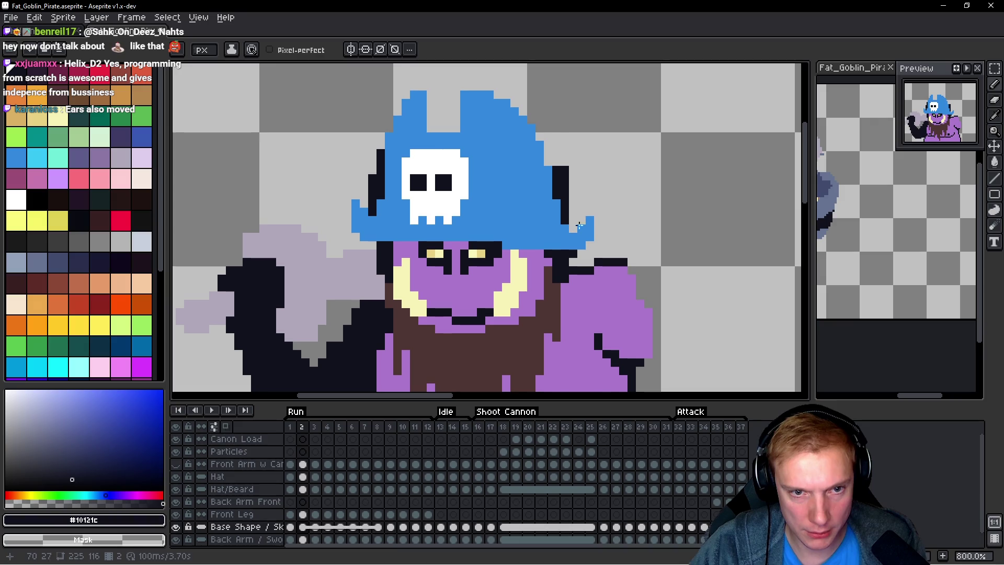
pyautogui.press('Return')
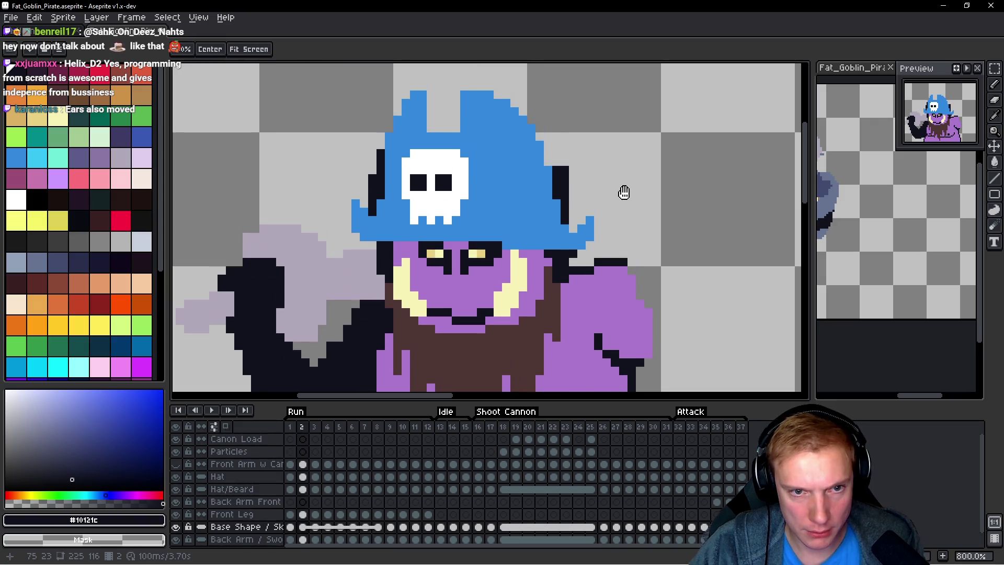
pyautogui.press('Up')
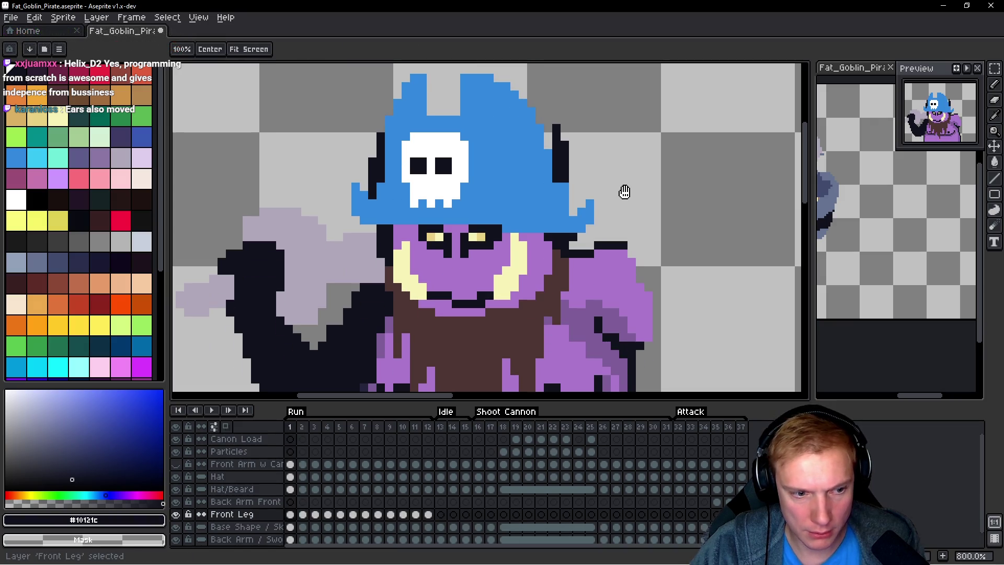
pyautogui.press('Up')
pyautogui.press('Up')
pyautogui.press('Up')
pyautogui.press('Return')
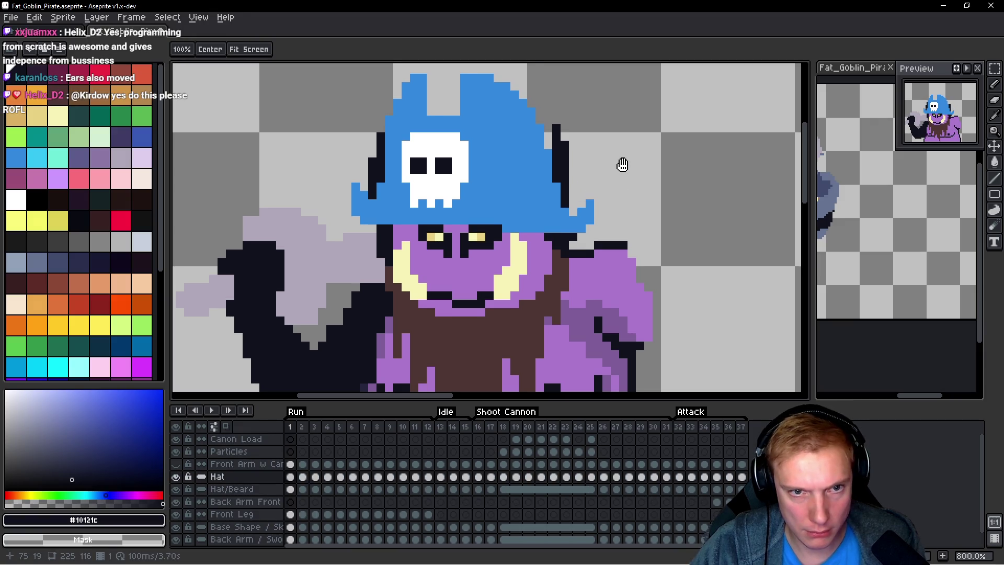
pyautogui.press('Right')
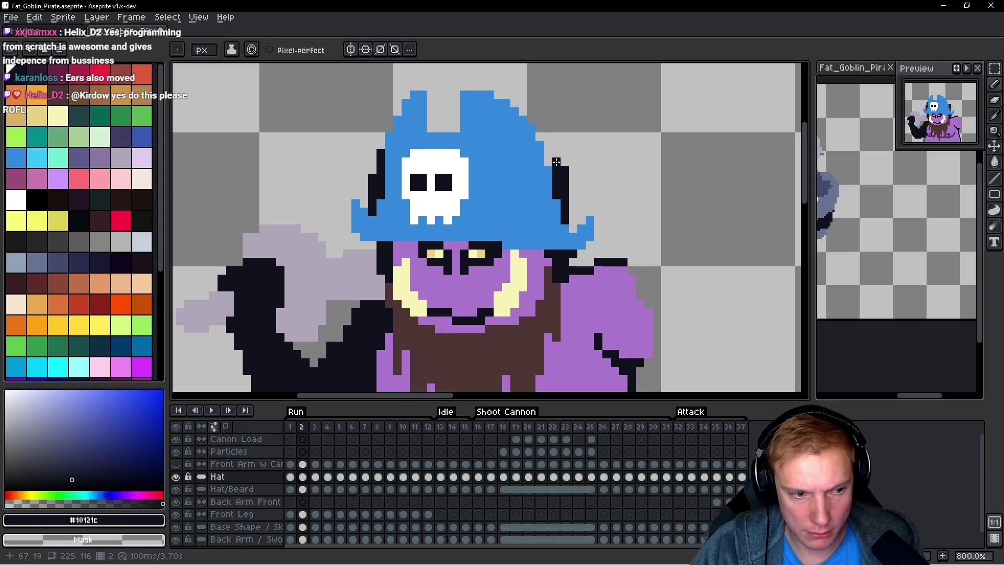
pyautogui.press('Down')
pyautogui.press('Down')
pyautogui.press('Down')
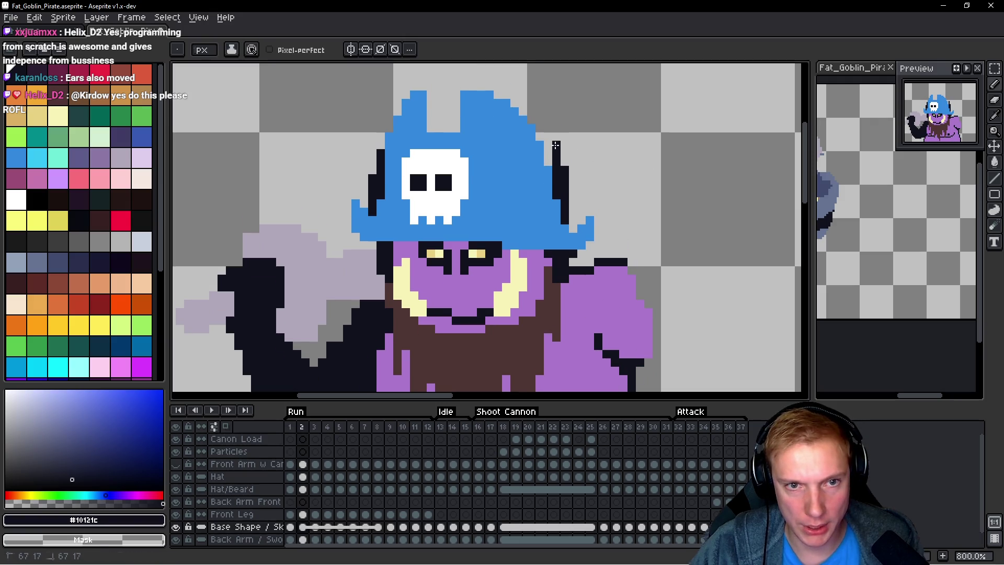
pyautogui.press('h')
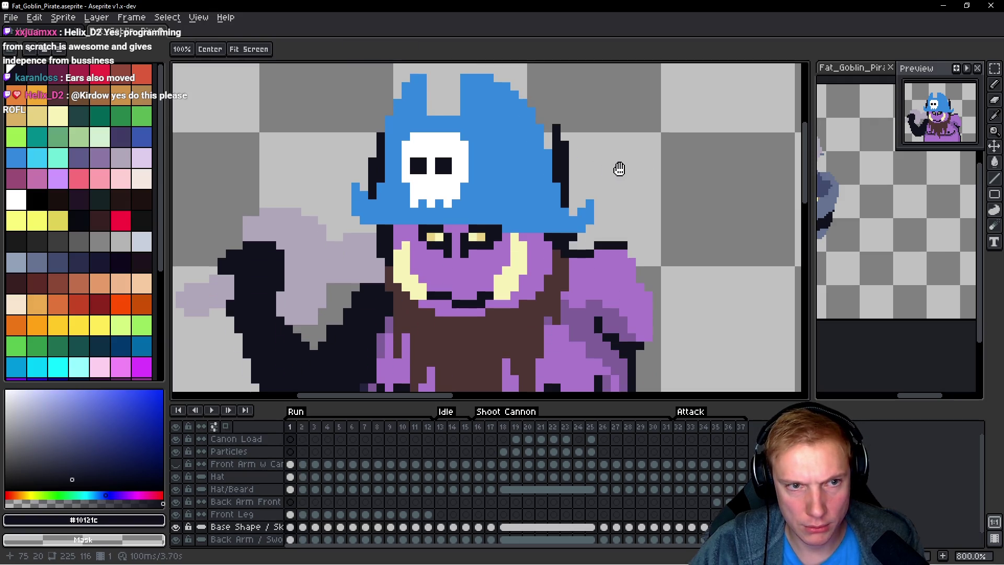
pyautogui.scroll(-2, 622, 164)
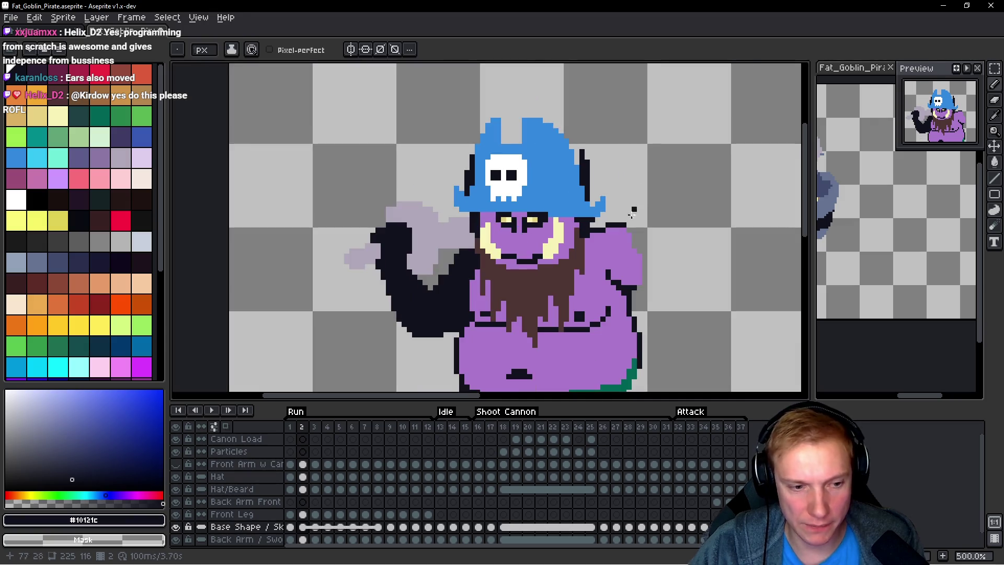
# Step: Unlink frame 2's Base Shape cel
pyautogui.scroll(-1, 326, 502)
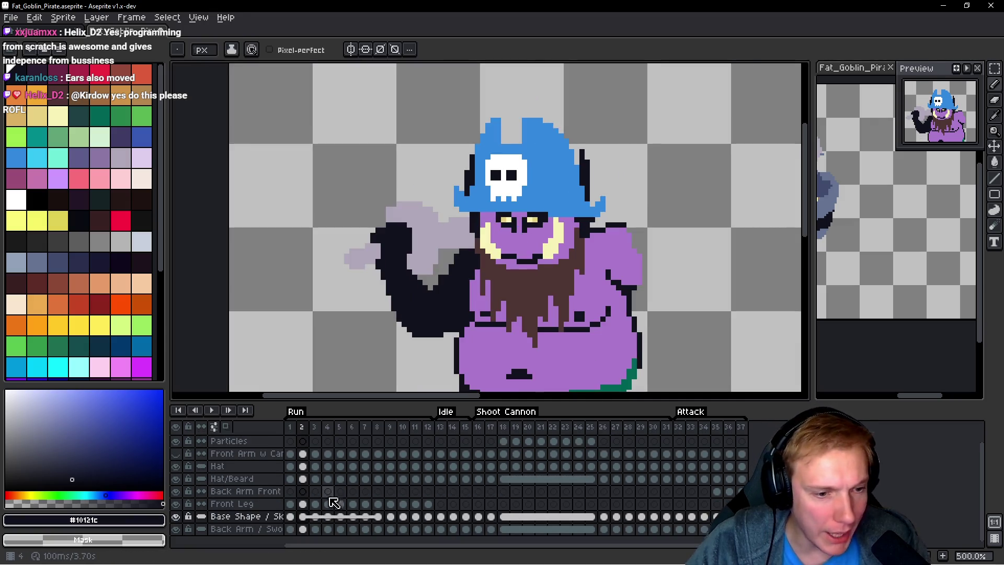
pyautogui.rightClick(309, 520)
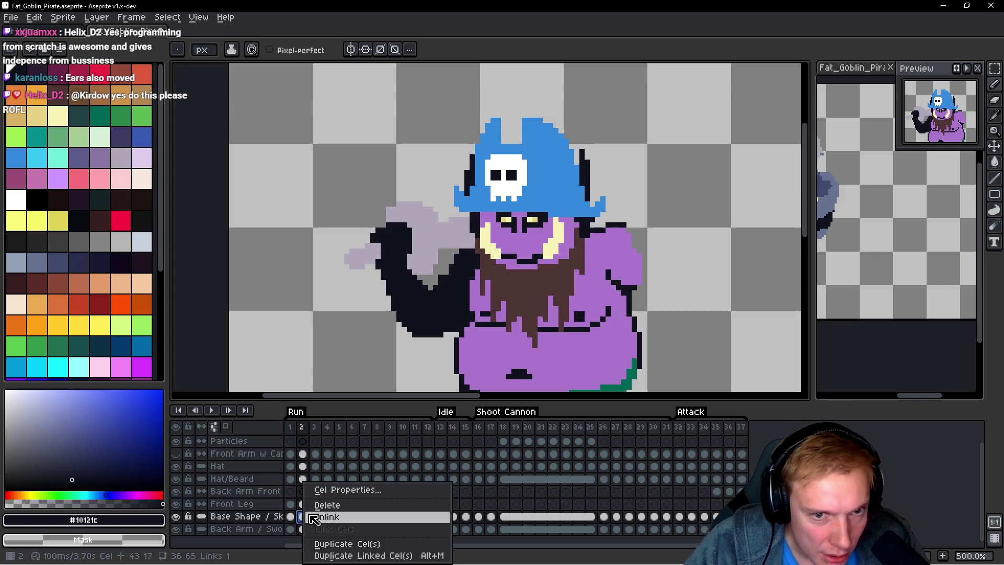
pyautogui.click(326, 518)
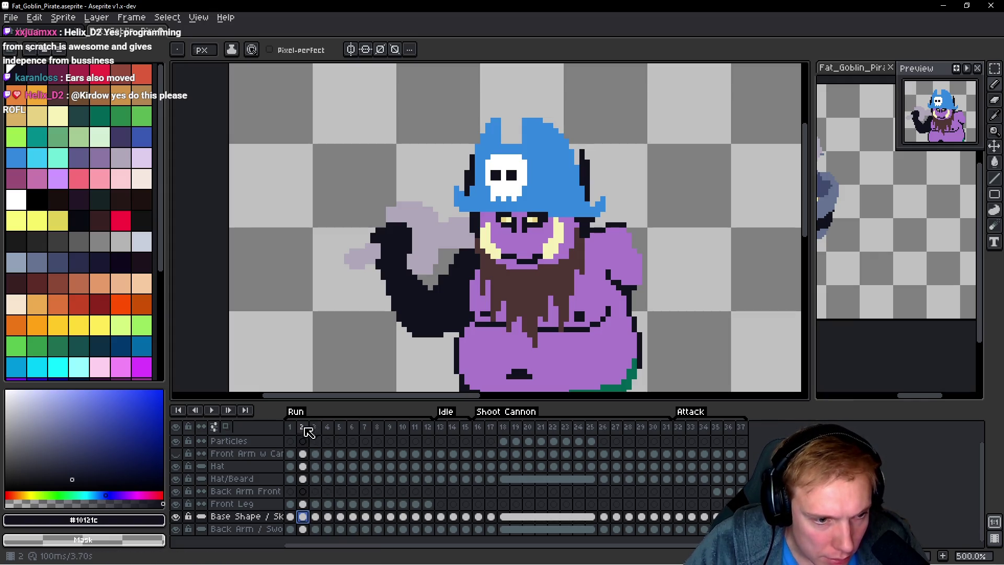
# Step: Compare frame 2's hat position against the poses on frames 6, 7 and 8
pyautogui.click(365, 428)
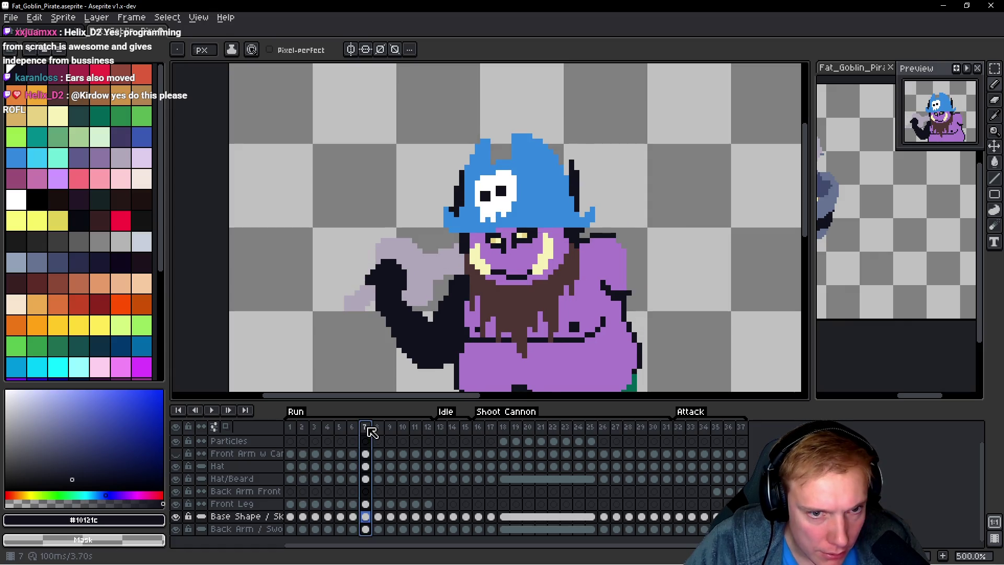
pyautogui.press(',')
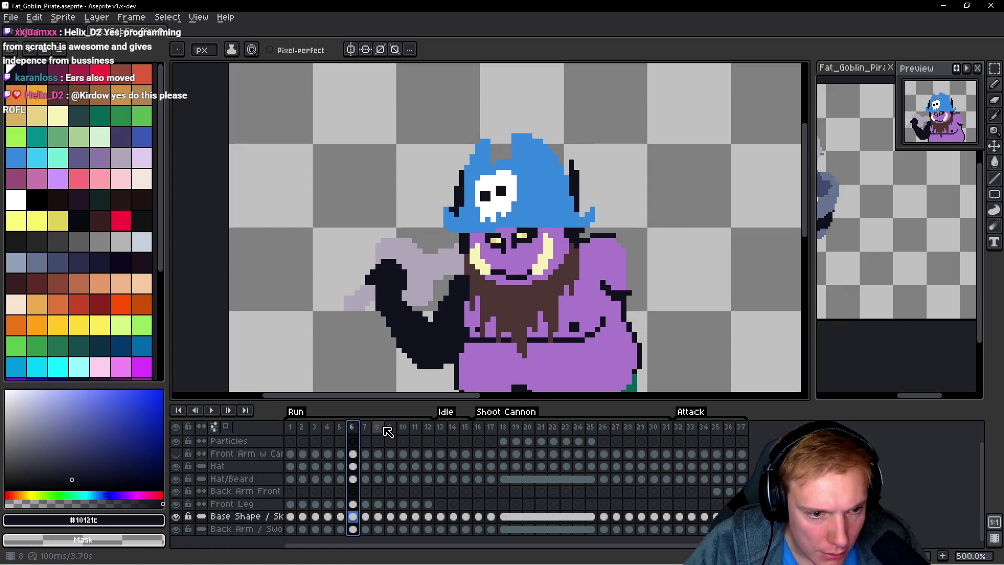
pyautogui.click(383, 428)
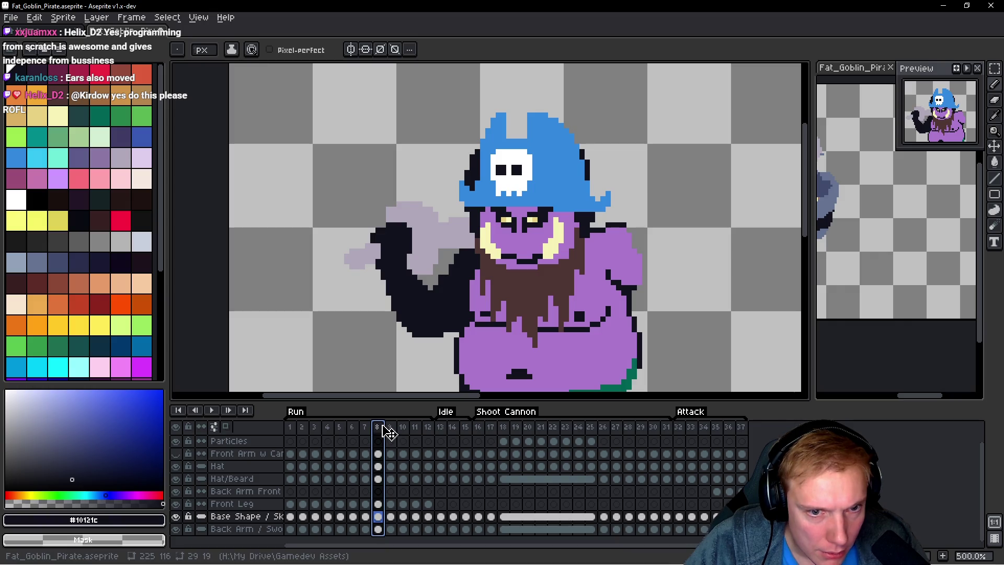
pyautogui.click(302, 427)
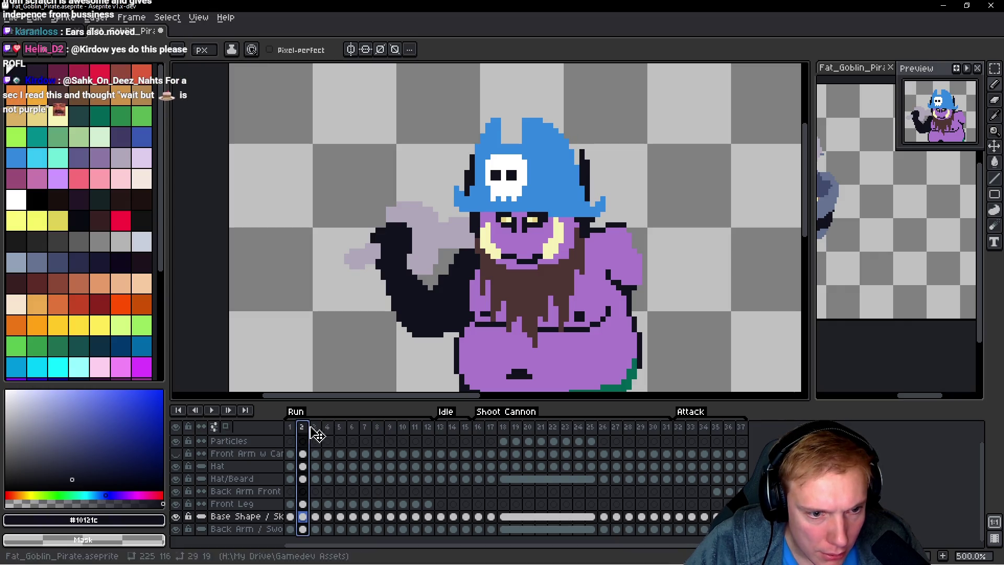
pyautogui.click(382, 428)
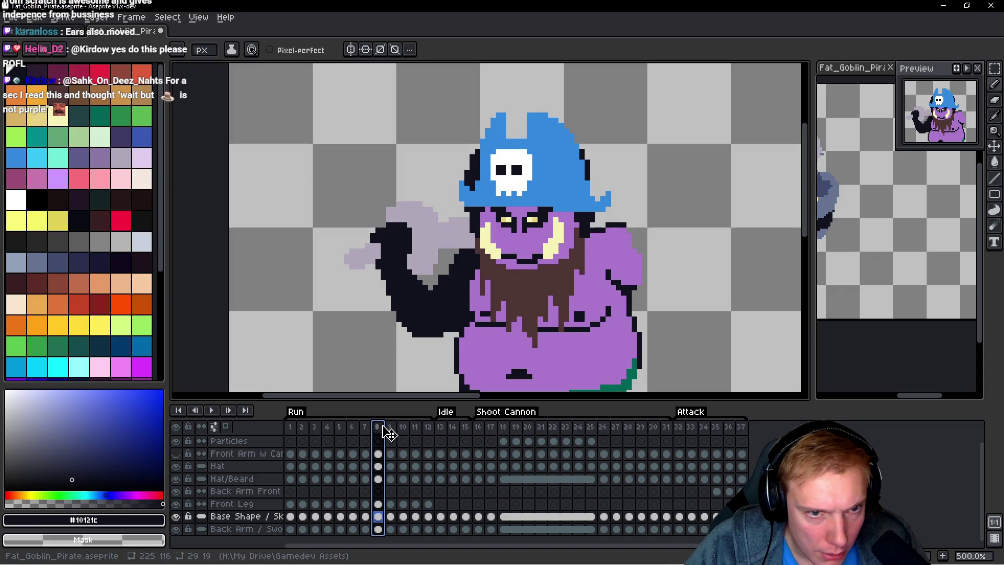
pyautogui.click(303, 427)
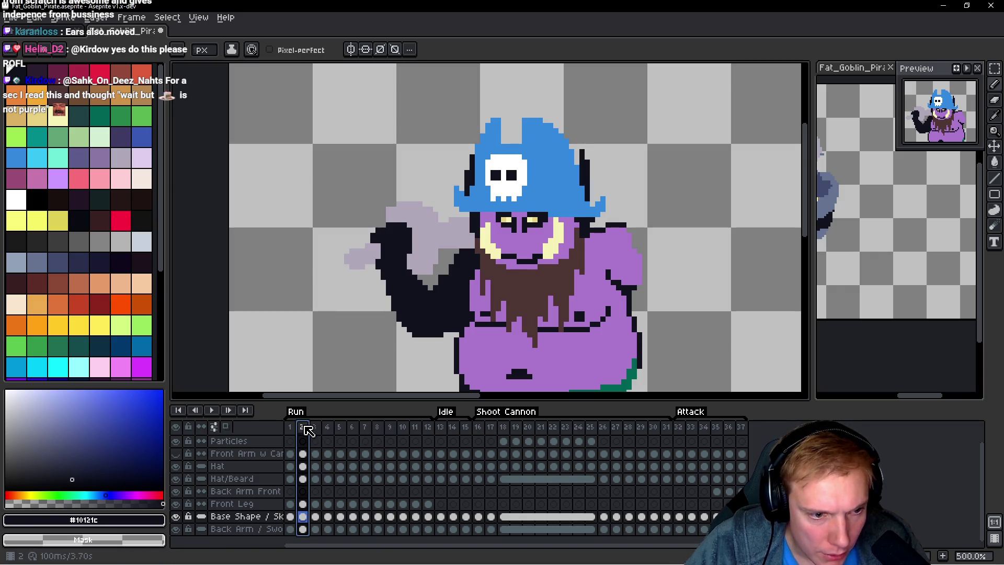
pyautogui.click(381, 428)
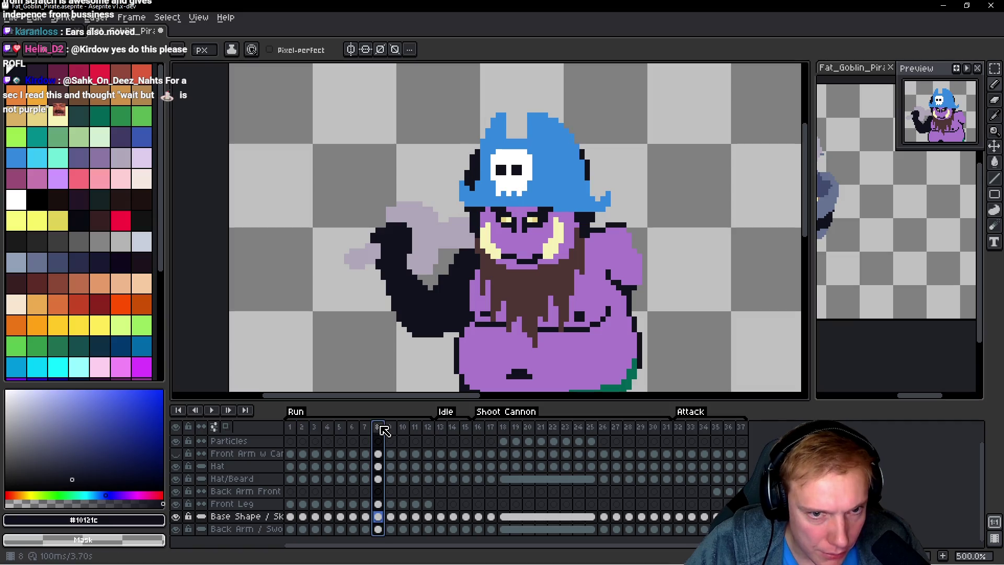
# Step: Move frame 2 after frame 6, delete the redundant frame 8, and select the first two frames
pyautogui.moveTo(307, 429); pyautogui.dragTo(373, 429)
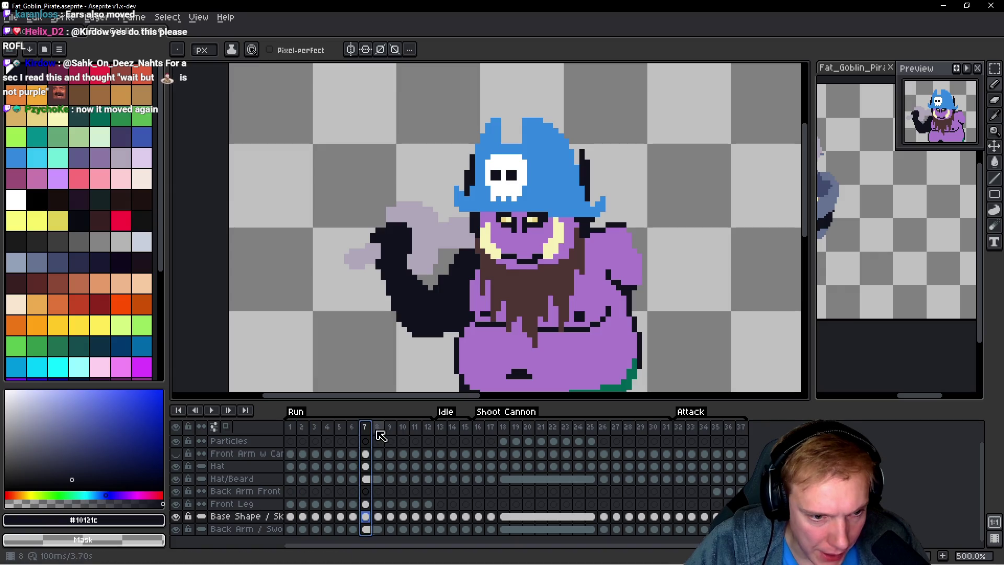
pyautogui.click(379, 426)
pyautogui.press('Delete')
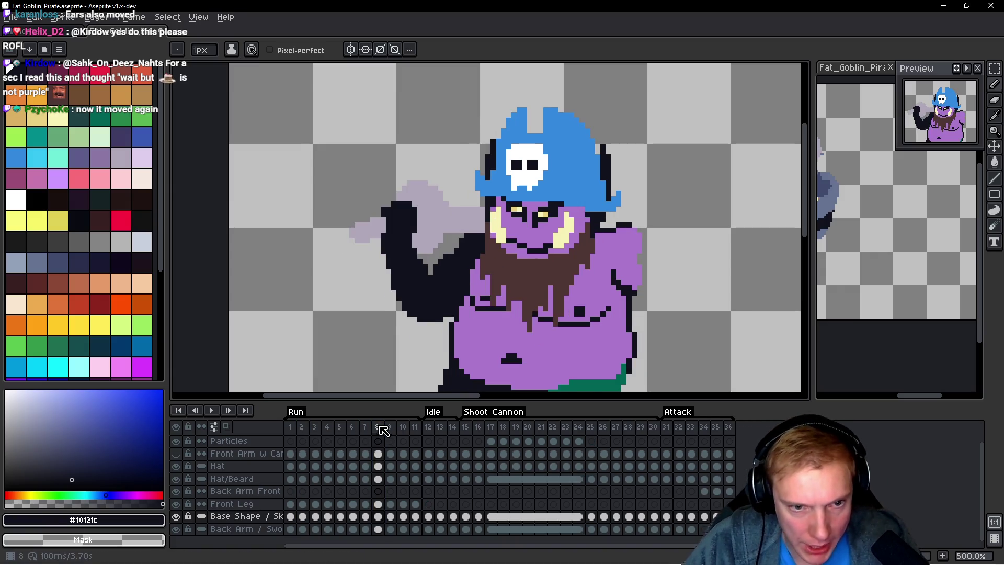
pyautogui.moveTo(291, 428)
pyautogui.mouseDown()
pyautogui.moveTo(417, 441)
pyautogui.moveTo(366, 439)
pyautogui.mouseUp()
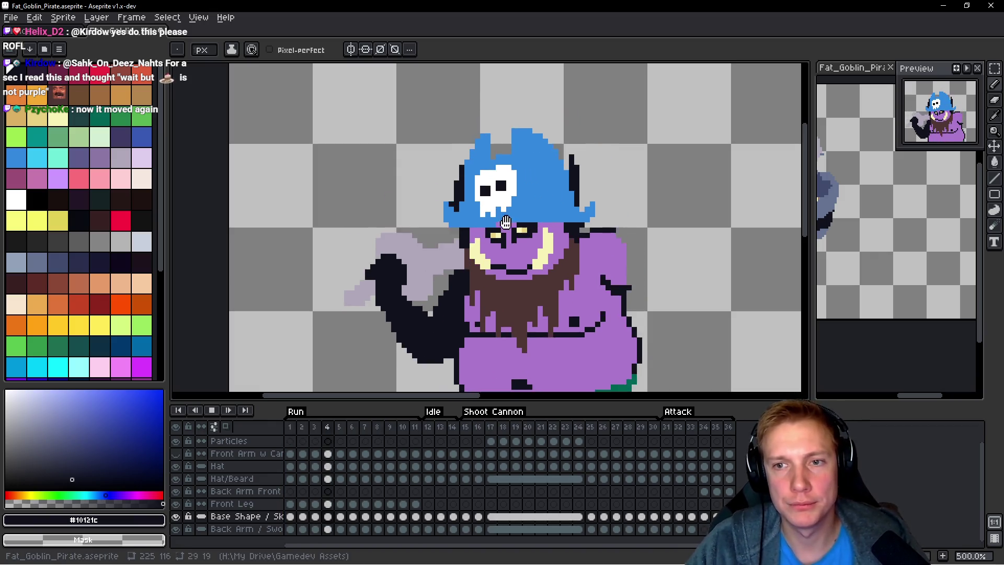
# Step: Stop playback and zoom in on the skull emblem on frame 6's hat
pyautogui.scroll(-3, 602, 240)
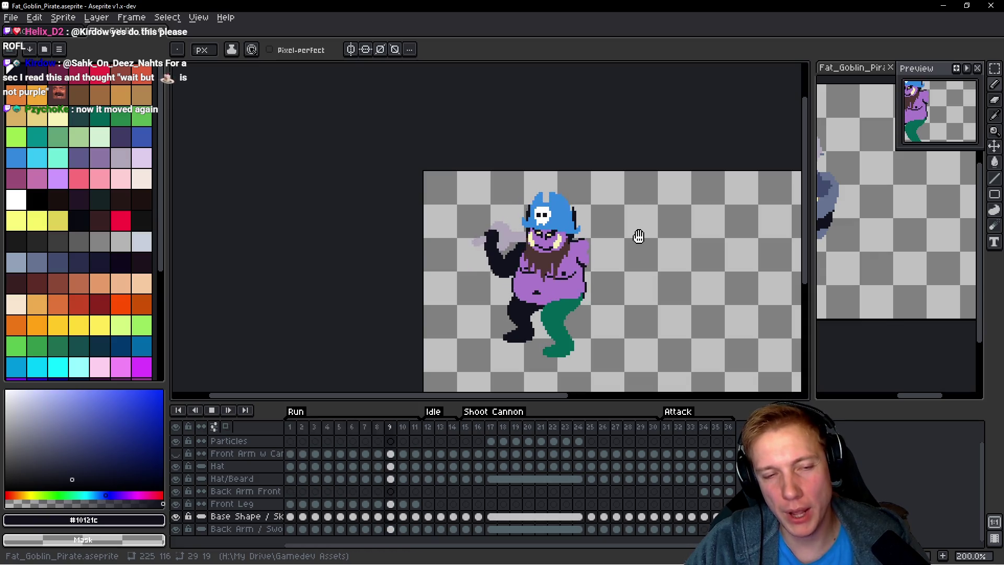
pyautogui.press('Return')
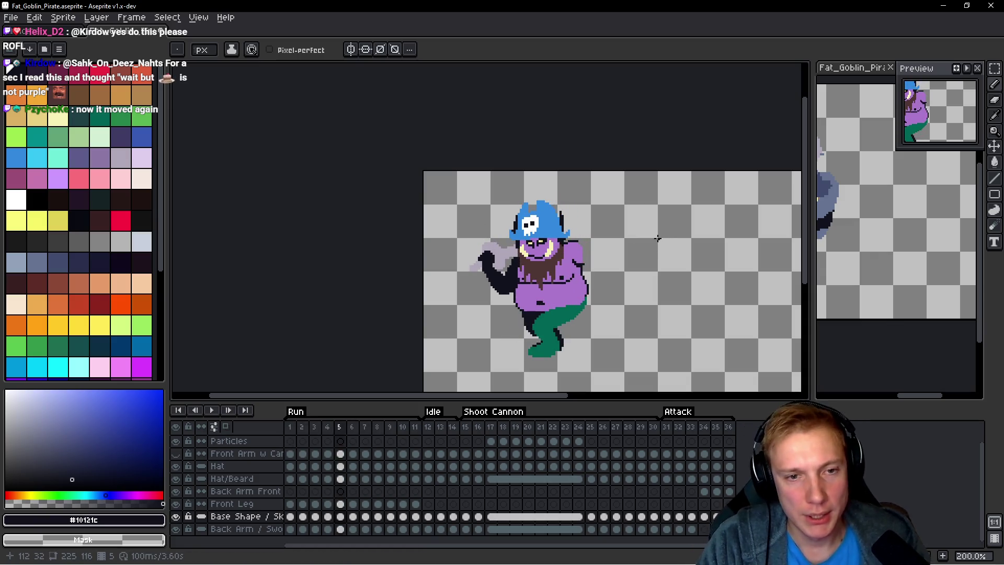
pyautogui.press('h')
pyautogui.press('b')
pyautogui.scroll(4, 560, 206)
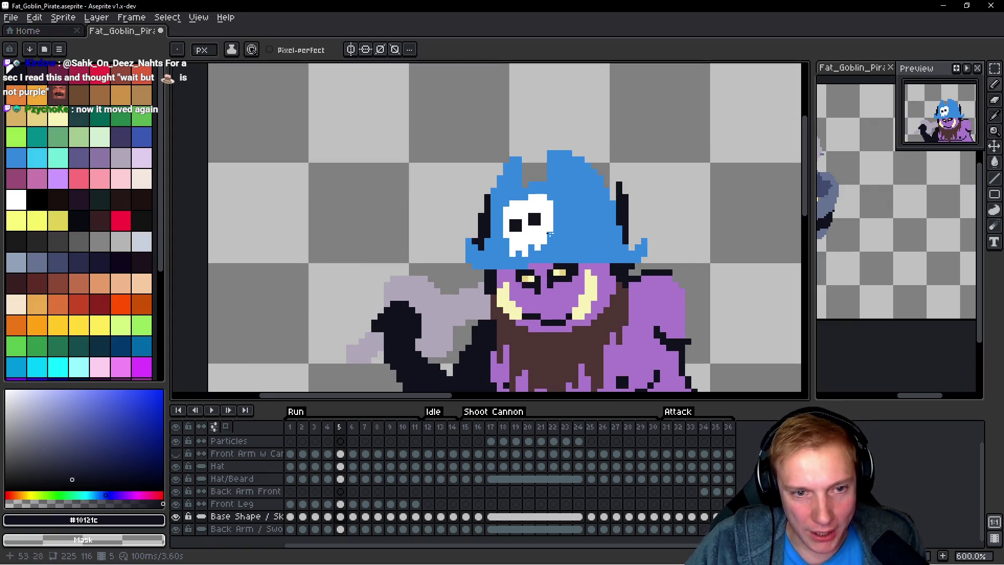
pyautogui.press('h')
pyautogui.press('Right')
pyautogui.press('Right')
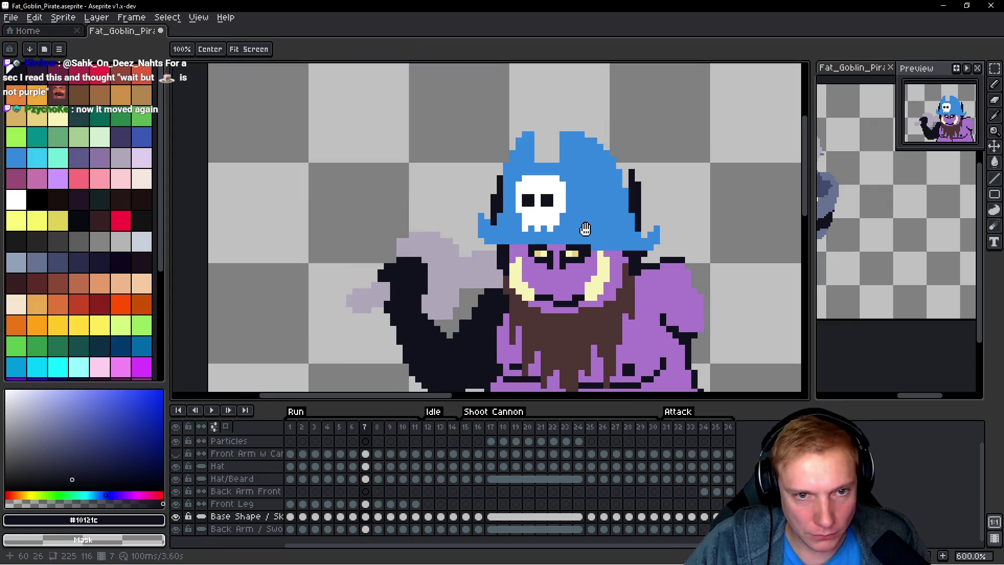
pyautogui.press('Left')
pyautogui.press('b')
pyautogui.scroll(3, 510, 180)
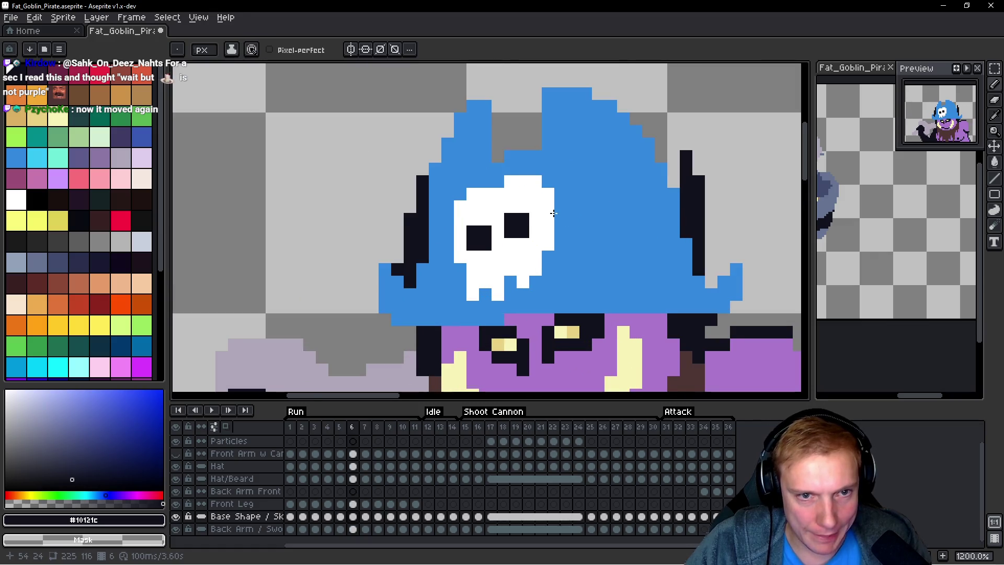
pyautogui.moveTo(511, 180); pyautogui.dragTo(490, 196)
# Step: Marquee the skull emblem and nudge it one pixel into position
pyautogui.press('m')
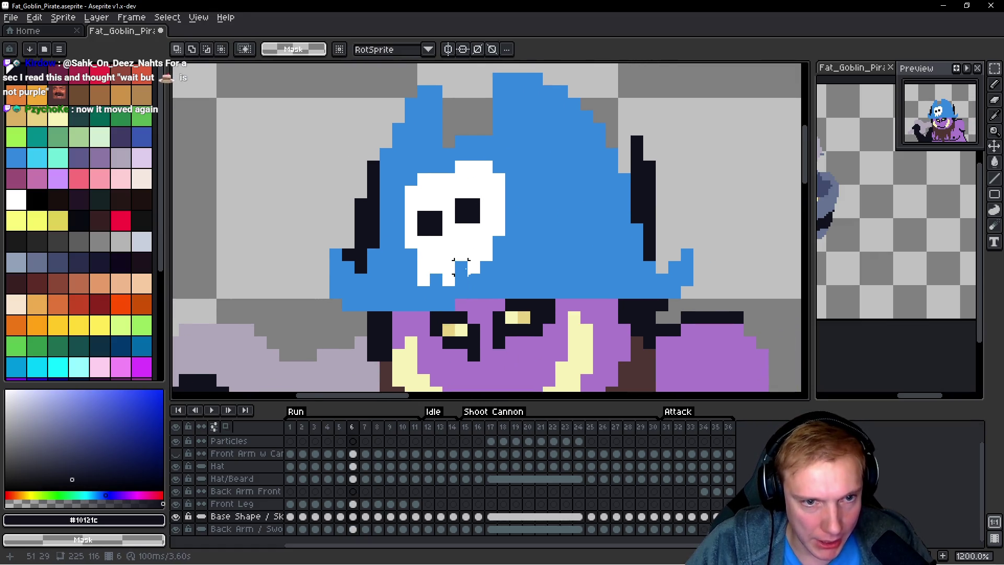
pyautogui.moveTo(453, 158)
pyautogui.mouseDown()
pyautogui.moveTo(520, 275)
pyautogui.moveTo(509, 255)
pyautogui.mouseUp()
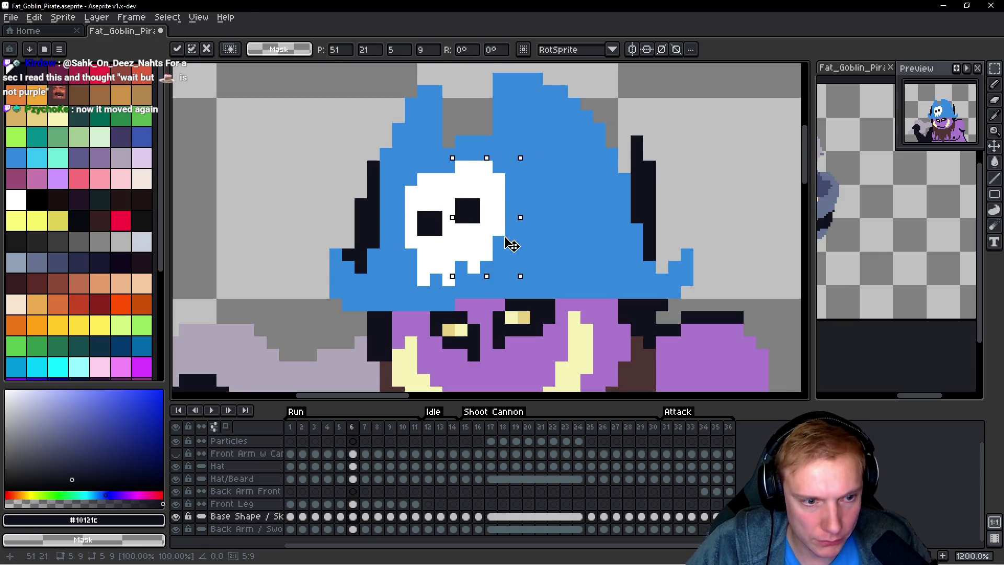
pyautogui.press('Right')
pyautogui.hotkey('ctrl', 'd')
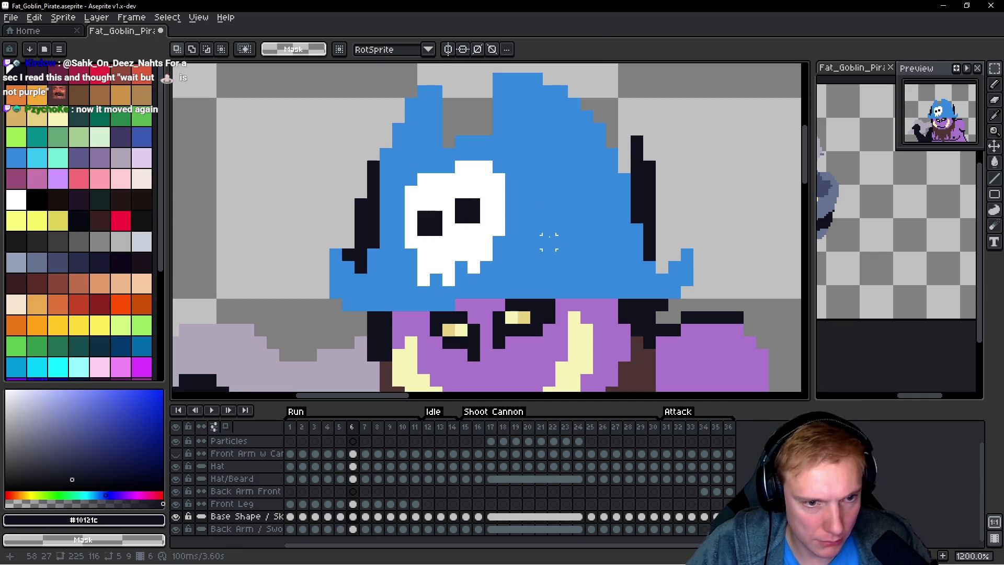
pyautogui.press('Up')
pyautogui.press('Up')
pyautogui.press('Up')
pyautogui.moveTo(453, 286); pyautogui.dragTo(531, 159)
pyautogui.moveTo(518, 236); pyautogui.dragTo(511, 242)
pyautogui.press('b')
# Step: Repaint the skull's bottom tooth pixels in hat blue and white on frame 6
pyautogui.scroll(3, 437, 289)
pyautogui.scroll(-3, 495, 262)
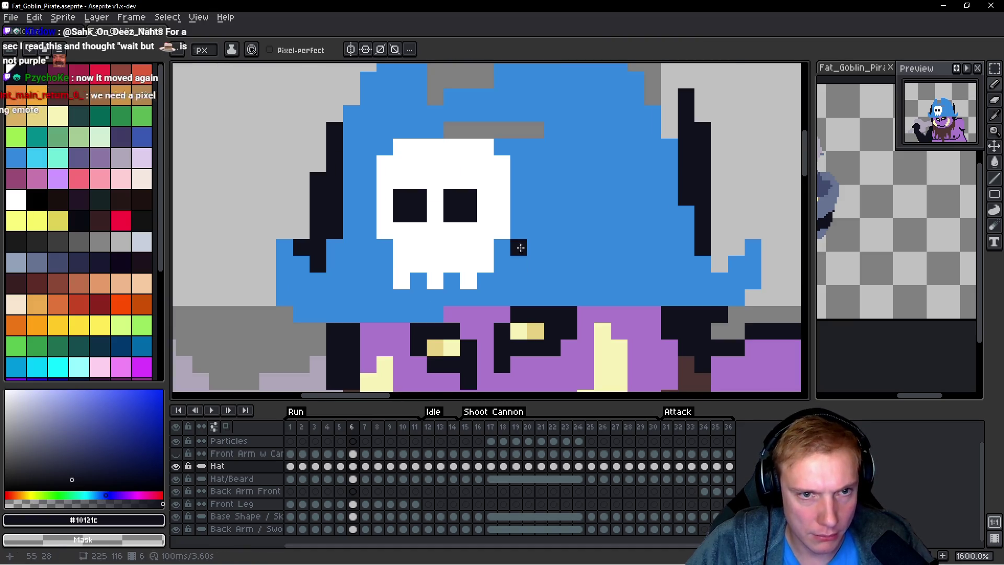
pyautogui.keyDown('alt'); pyautogui.click(518, 247); pyautogui.keyUp('alt')
pyautogui.press('h')
pyautogui.scroll(1, 546, 176)
pyautogui.scroll(-1, 616, 195)
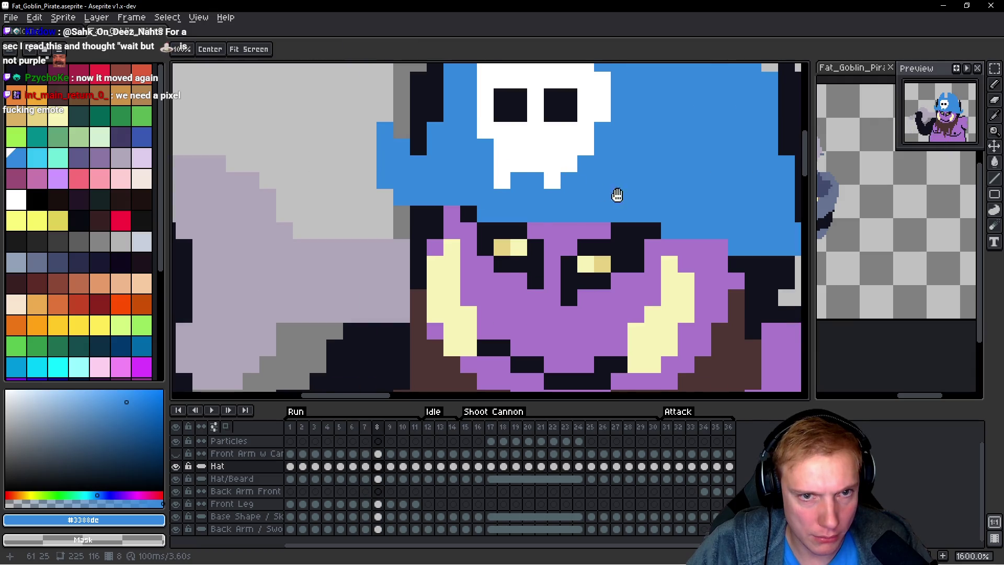
pyautogui.scroll(1, 635, 200)
pyautogui.press('Left')
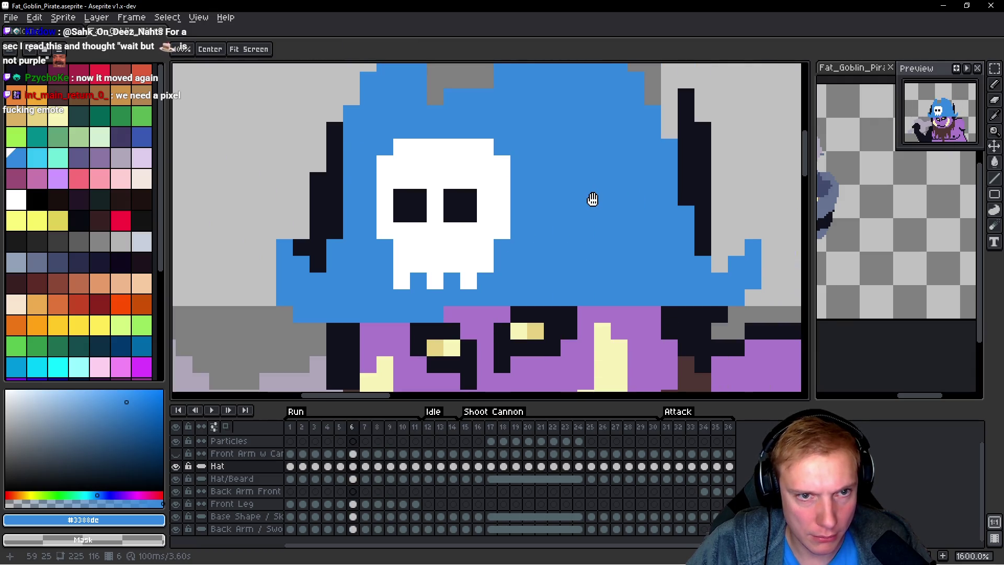
pyautogui.press('b')
pyautogui.click(466, 272)
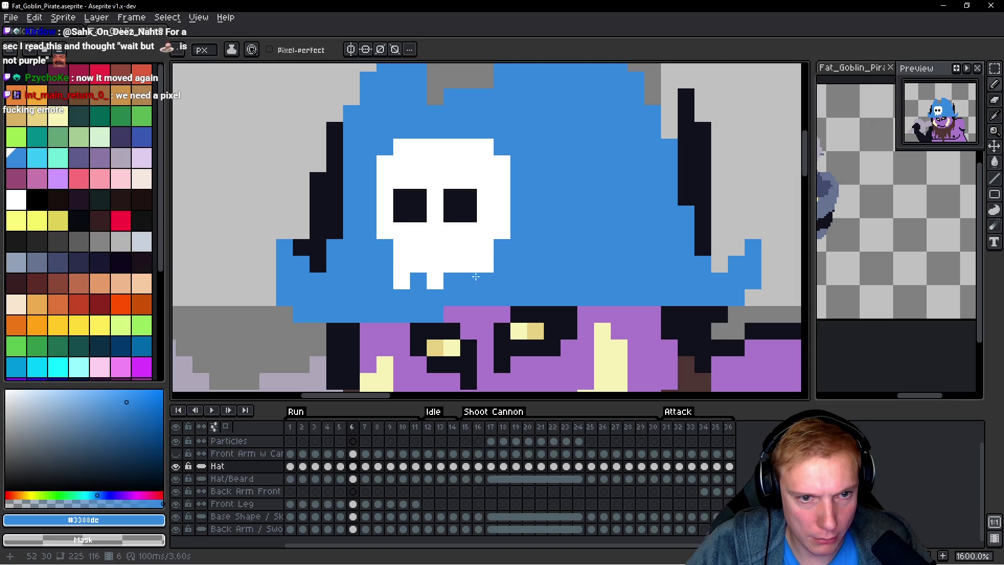
pyautogui.keyDown('alt'); pyautogui.click(460, 246); pyautogui.keyUp('alt')
pyautogui.click(469, 281)
pyautogui.click(509, 245)
# Step: Compare the skull with frames 5 and 4, then undo stray pixels and retouch the teeth
pyautogui.press('Left')
pyautogui.press('space')
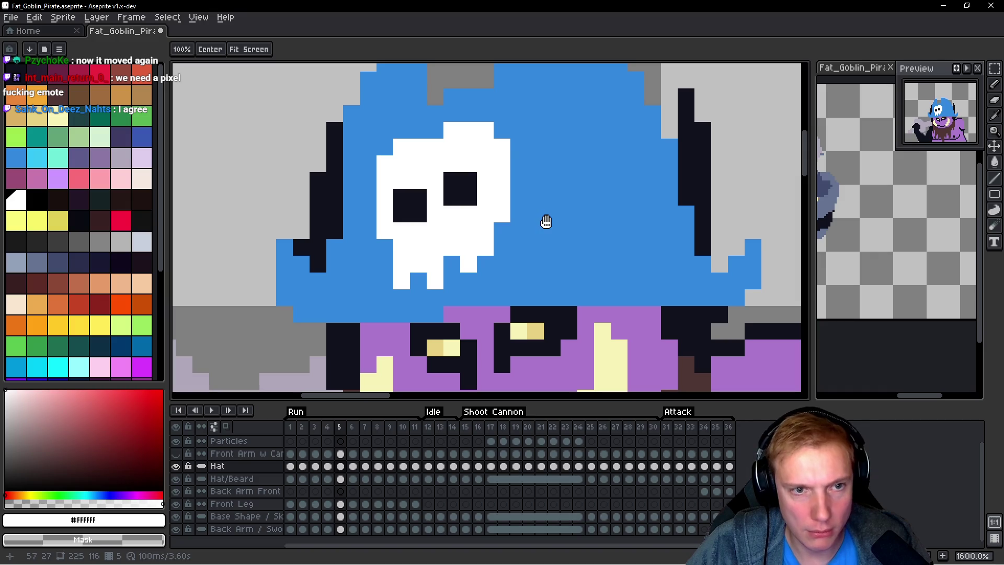
pyautogui.press('Left')
pyautogui.press('Left')
pyautogui.press('Right')
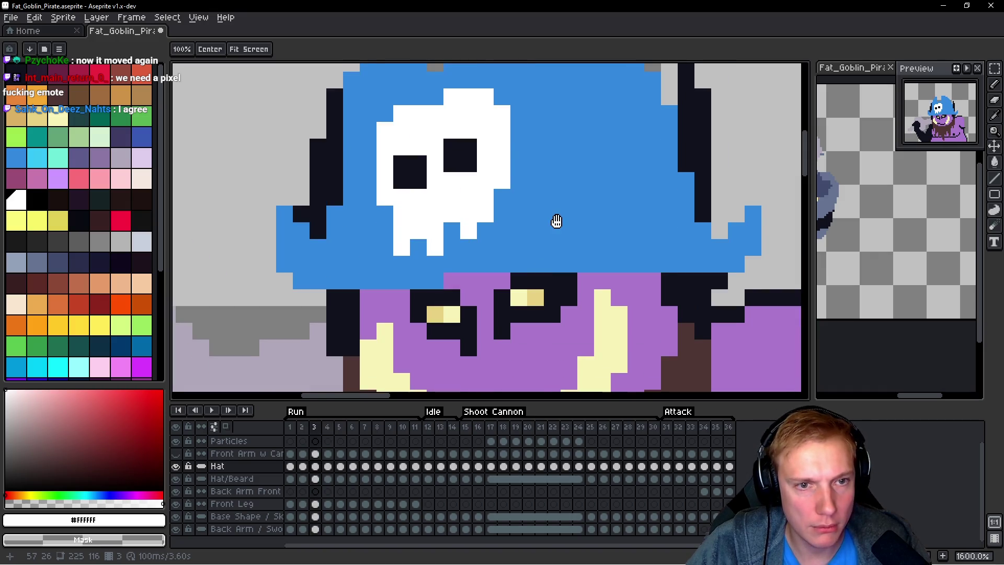
pyautogui.press('Right')
pyautogui.press('Right')
pyautogui.press('m')
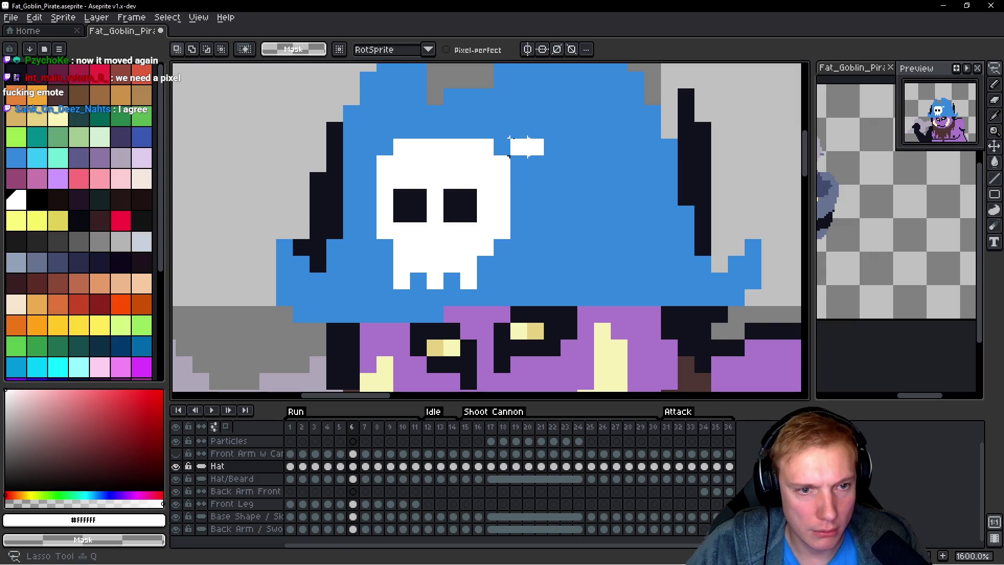
pyautogui.hotkey('ctrl', 'z')
pyautogui.press('b')
pyautogui.rightClick(469, 281)
pyautogui.click(513, 250)
pyautogui.hotkey('ctrl', 'z')
pyautogui.hotkey('ctrl', 'z')
pyautogui.keyDown('alt'); pyautogui.click(473, 281); pyautogui.keyUp('alt')
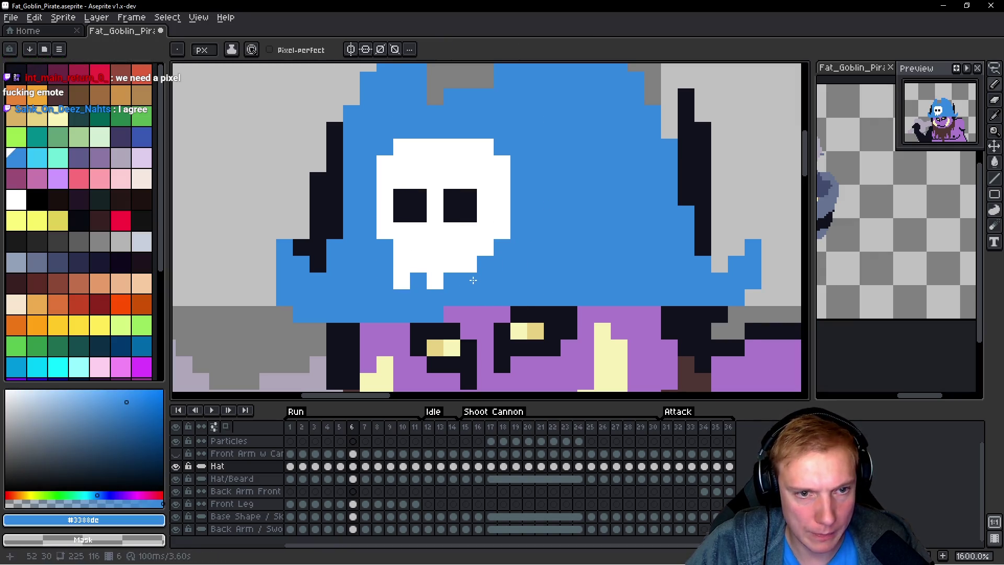
# Step: Step back through run frames 5 to 2, lowering the selected skull on each, and commit
pyautogui.scroll(-3, 517, 234)
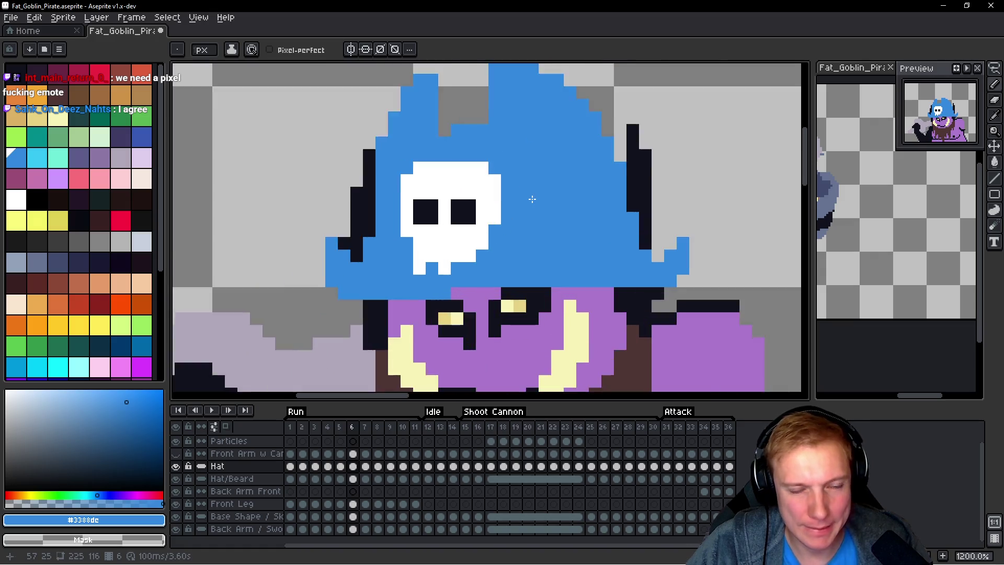
pyautogui.scroll(-1, 453, 185)
pyautogui.press('m')
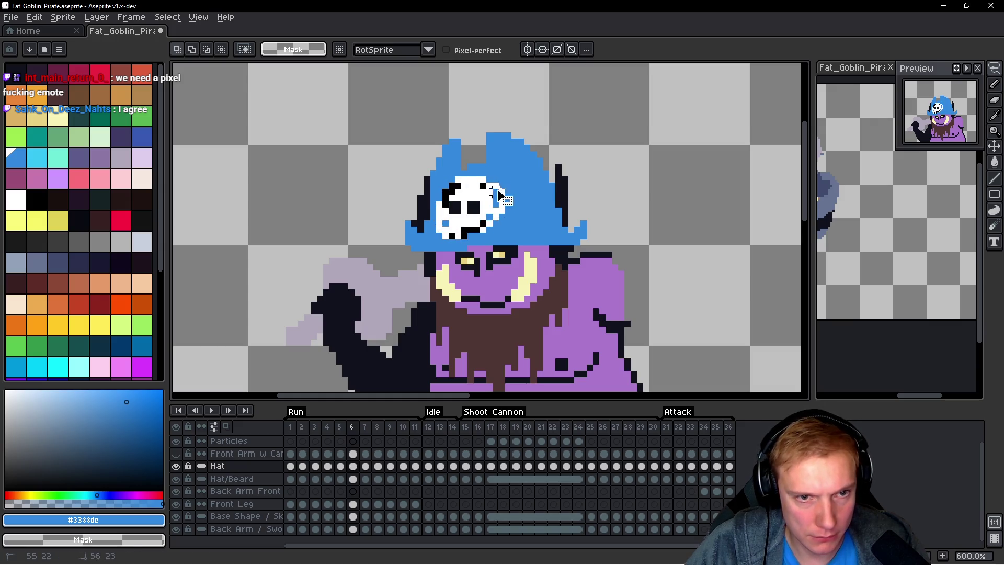
pyautogui.hotkey('ctrl', 'd')
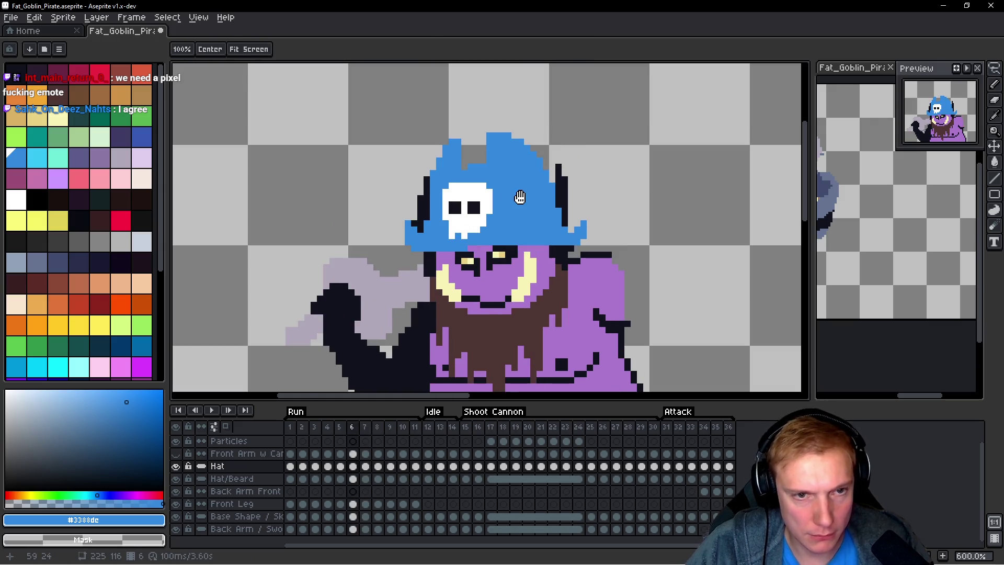
pyautogui.press('Left')
pyautogui.hotkey('ctrl', 'shift', 'd')
pyautogui.press('Left')
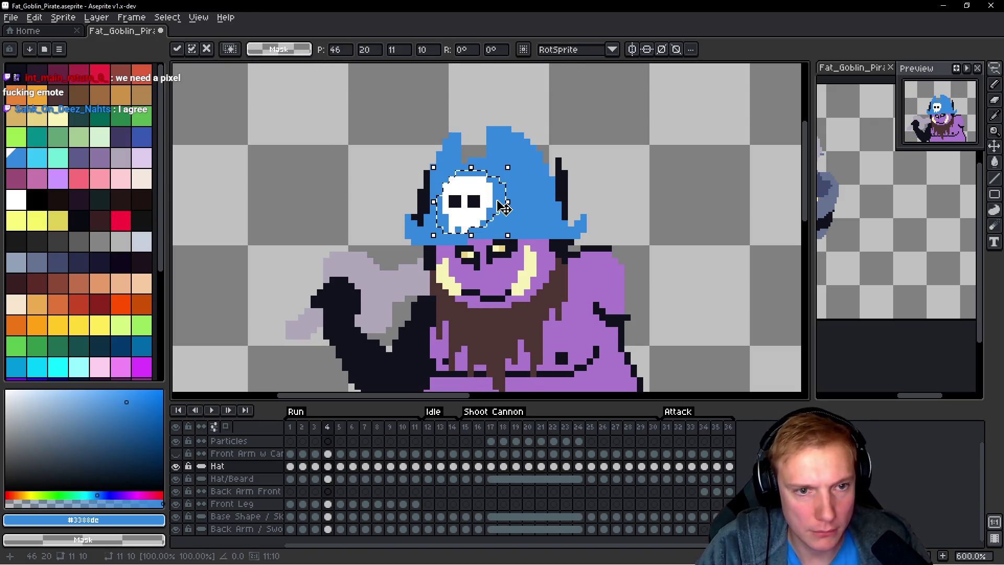
pyautogui.press('Left')
pyautogui.press('Down')
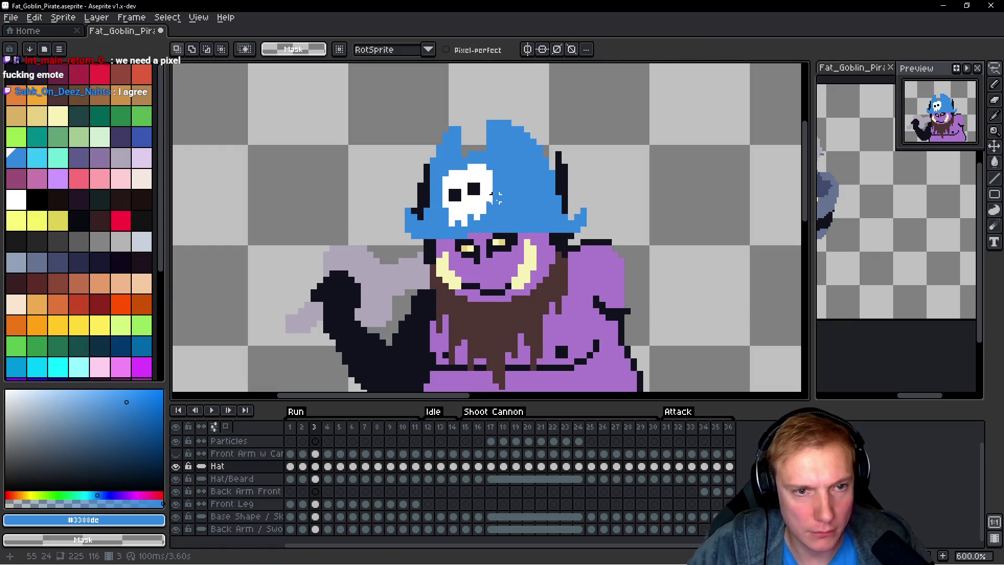
pyautogui.press('Left')
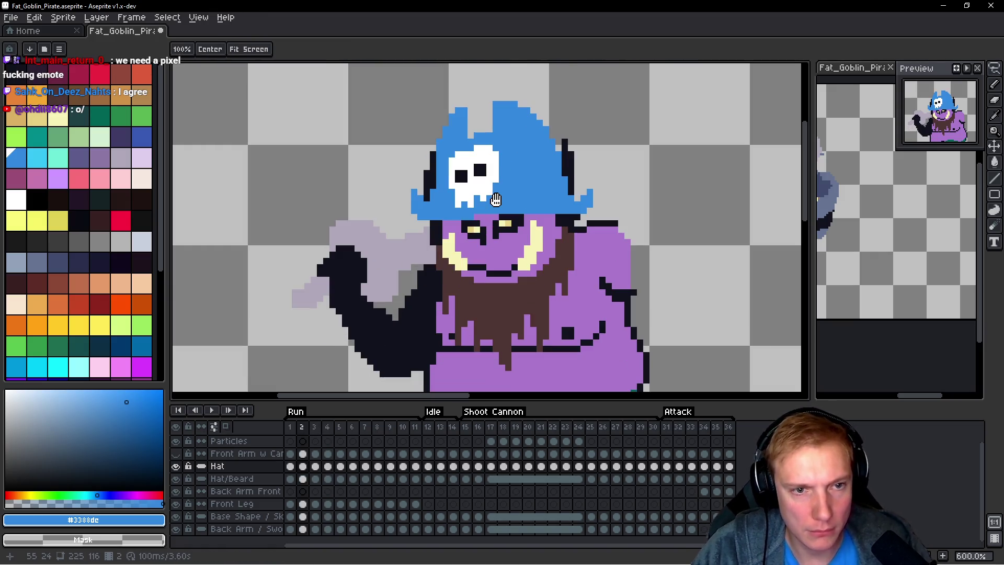
pyautogui.press('Down')
pyautogui.press('Down')
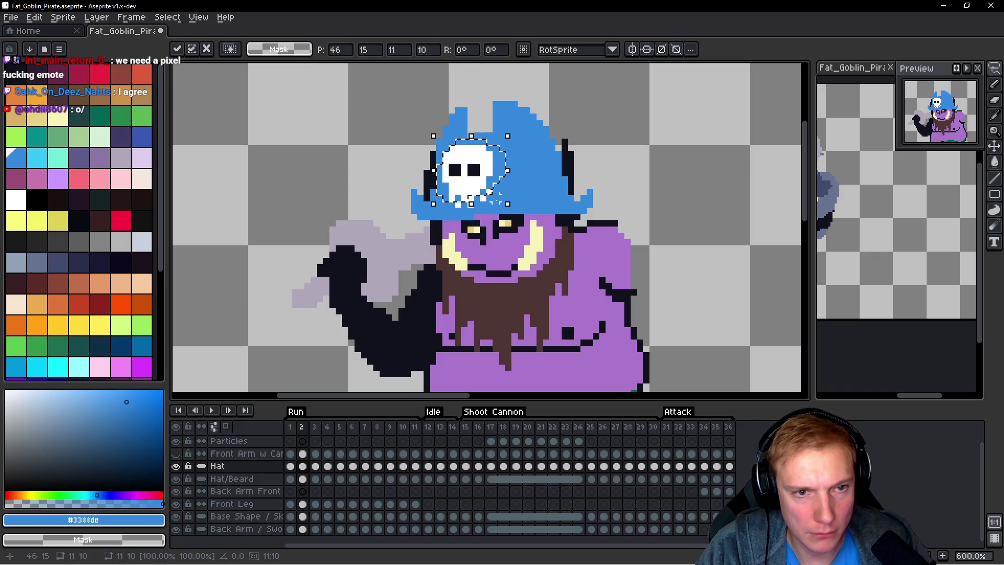
pyautogui.press('Return')
pyautogui.press('Return')
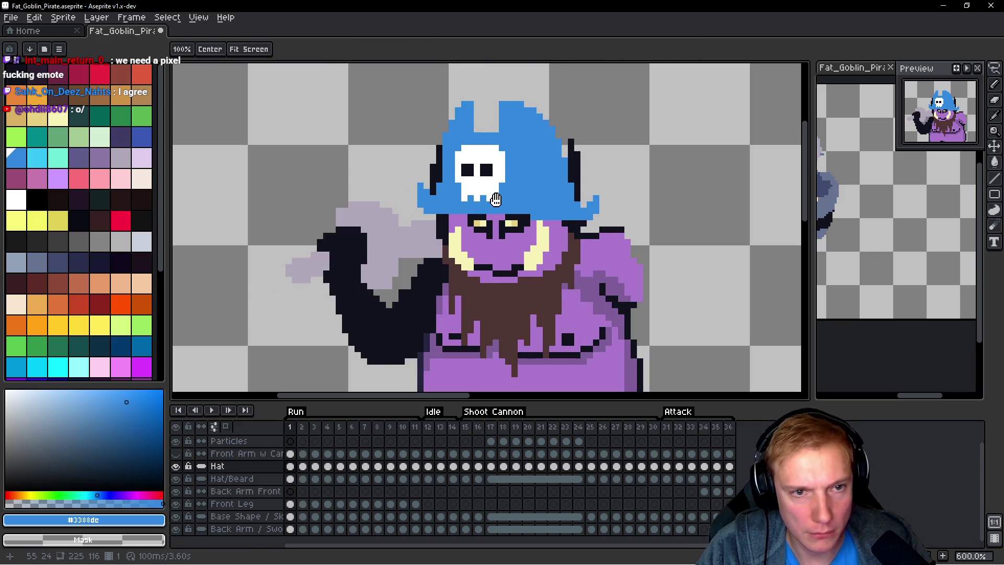
# Step: Play the run animation to check the skull placement
pyautogui.press('Return')
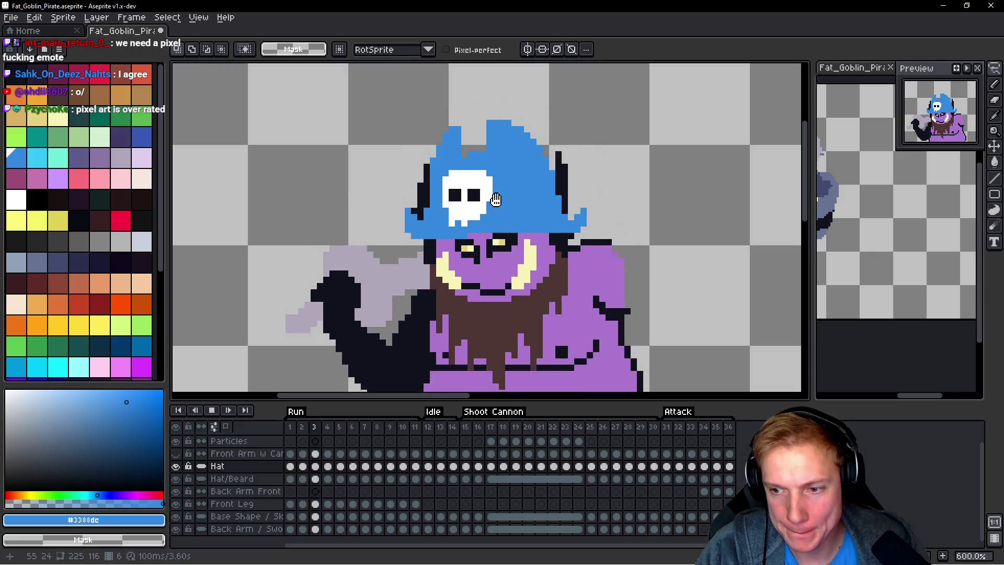
pyautogui.press('Return')
pyautogui.scroll(-3, 492, 180)
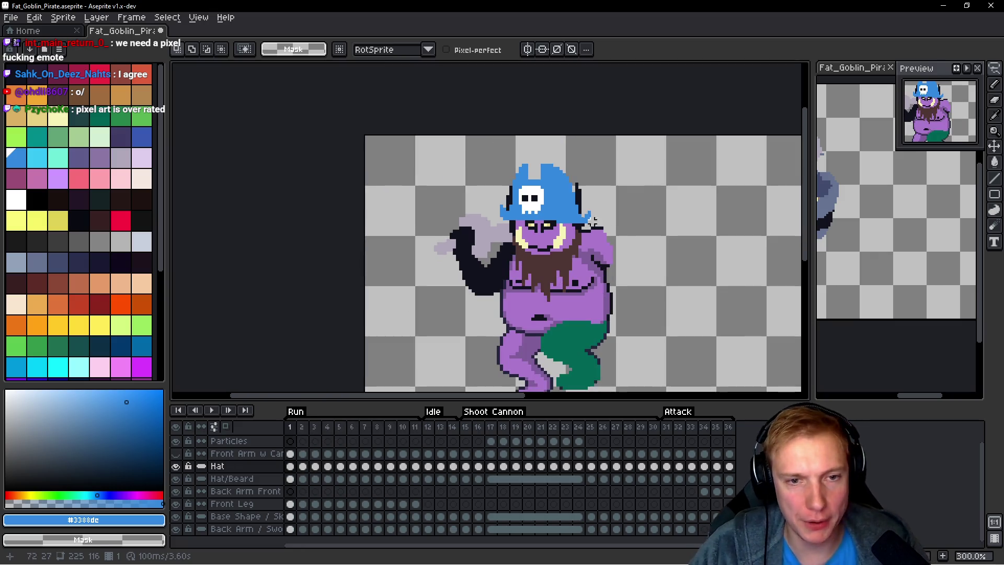
pyautogui.press('Return')
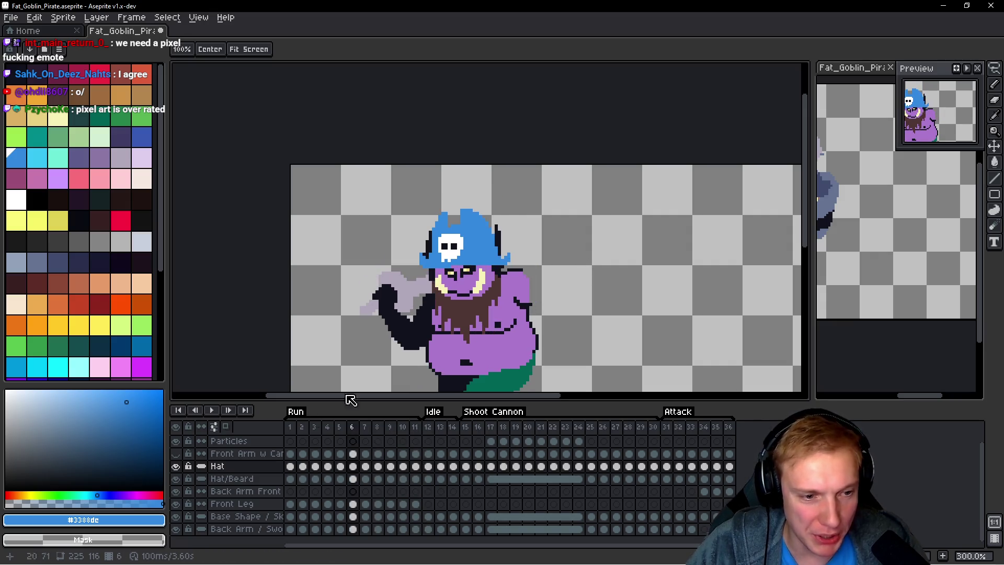
# Step: Lasso the hat on frame 1, try transforming it on Idle frame 12, then undo
pyautogui.click(290, 427)
pyautogui.press('m')
pyautogui.scroll(1, 555, 249)
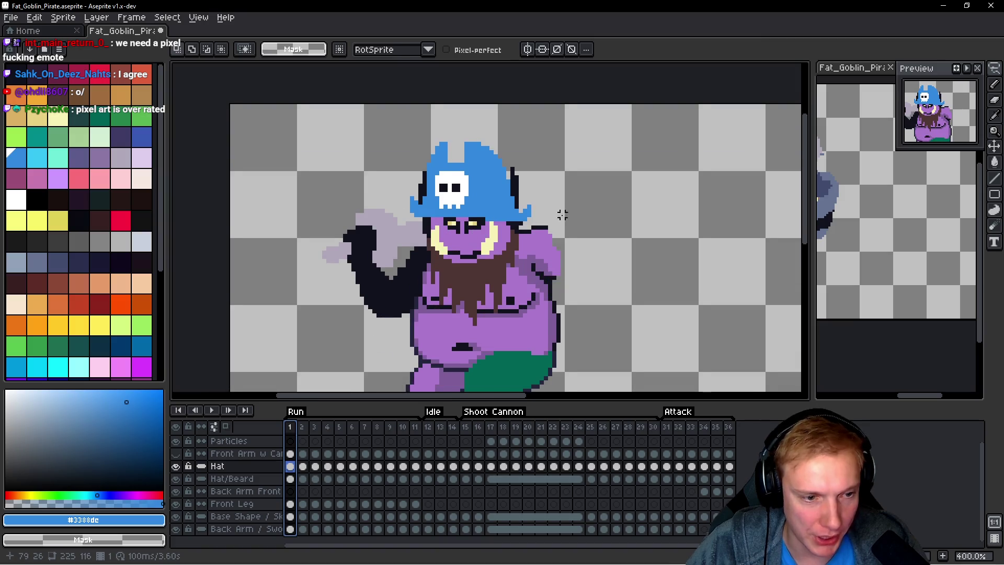
pyautogui.moveTo(551, 215)
pyautogui.mouseDown()
pyautogui.moveTo(549, 197)
pyautogui.moveTo(365, 197)
pyautogui.moveTo(574, 188)
pyautogui.mouseUp()
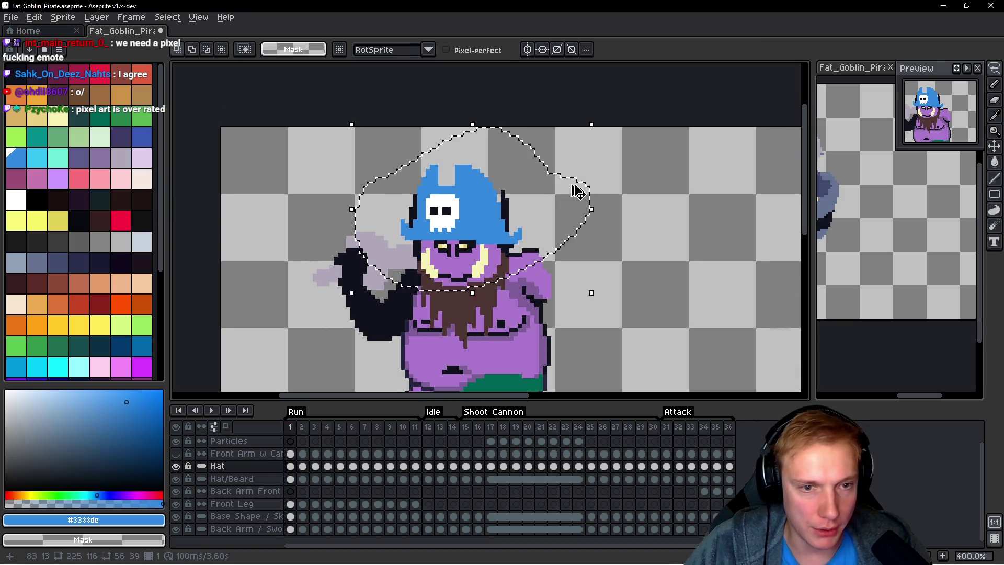
pyautogui.press('space')
pyautogui.press('Return')
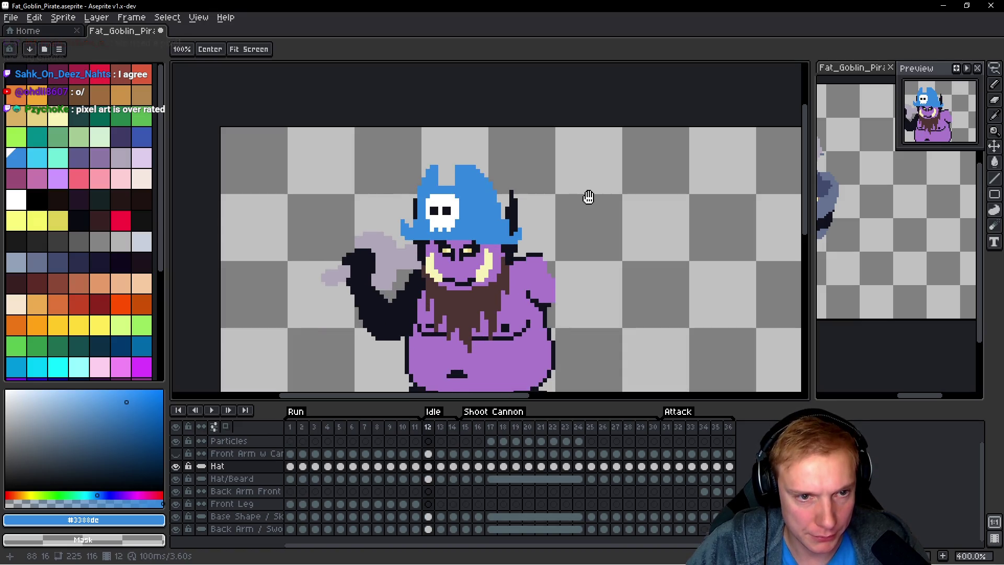
pyautogui.hotkey('ctrl', 't')
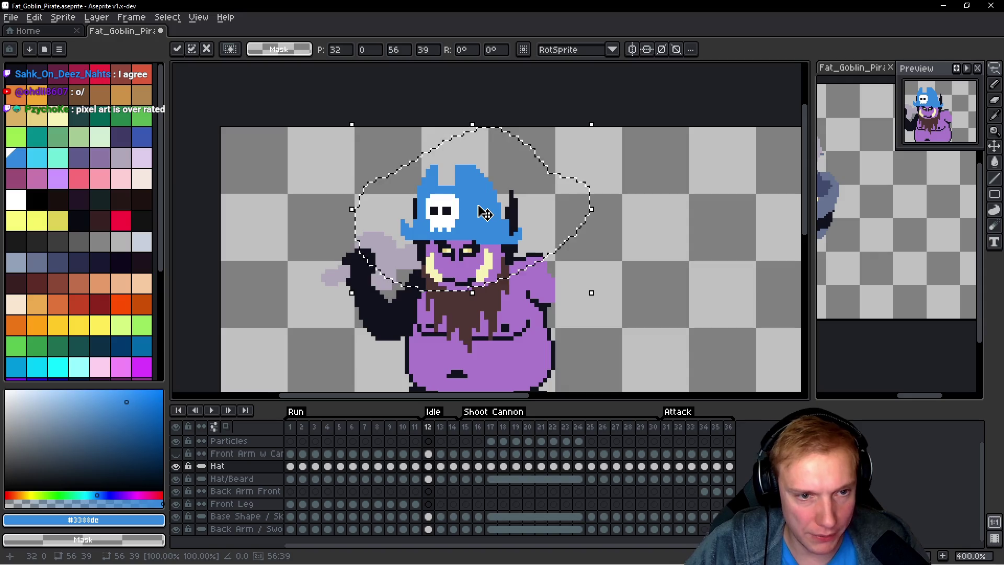
pyautogui.press('Return')
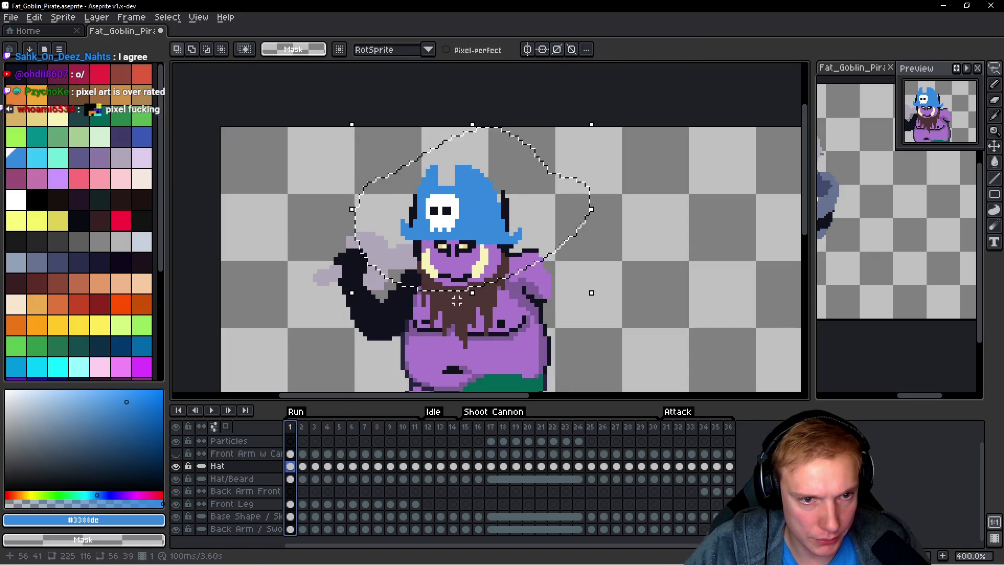
pyautogui.click(429, 432)
pyautogui.hotkey('ctrl', 't')
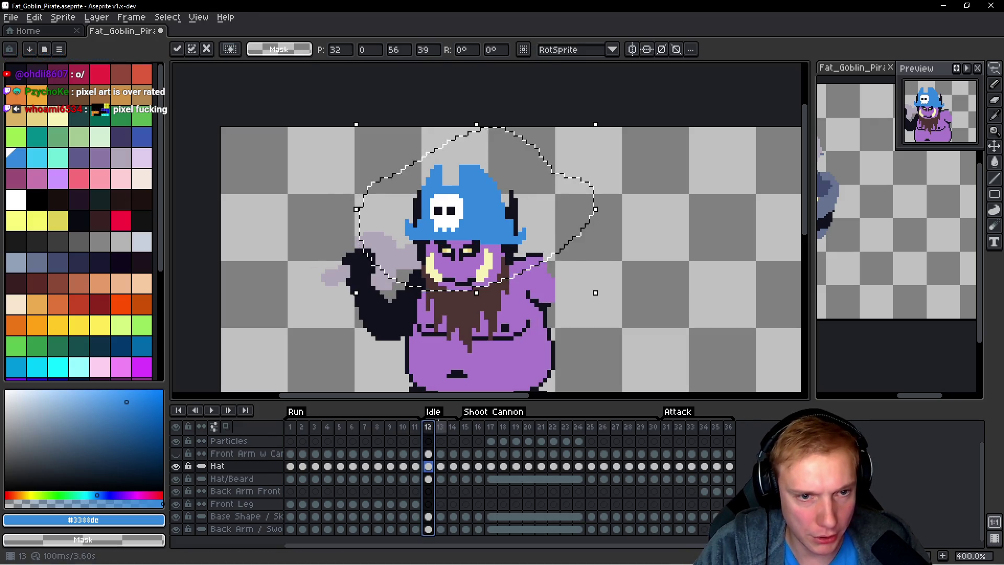
pyautogui.click(578, 254)
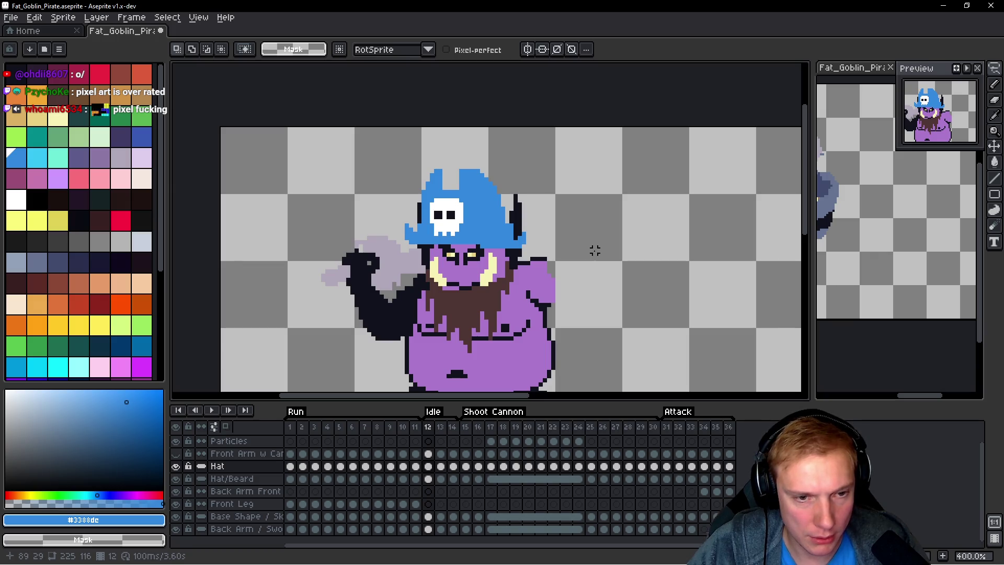
pyautogui.hotkey('ctrl', 'z')
pyautogui.hotkey('ctrl', 'z')
pyautogui.hotkey('ctrl', 'z')
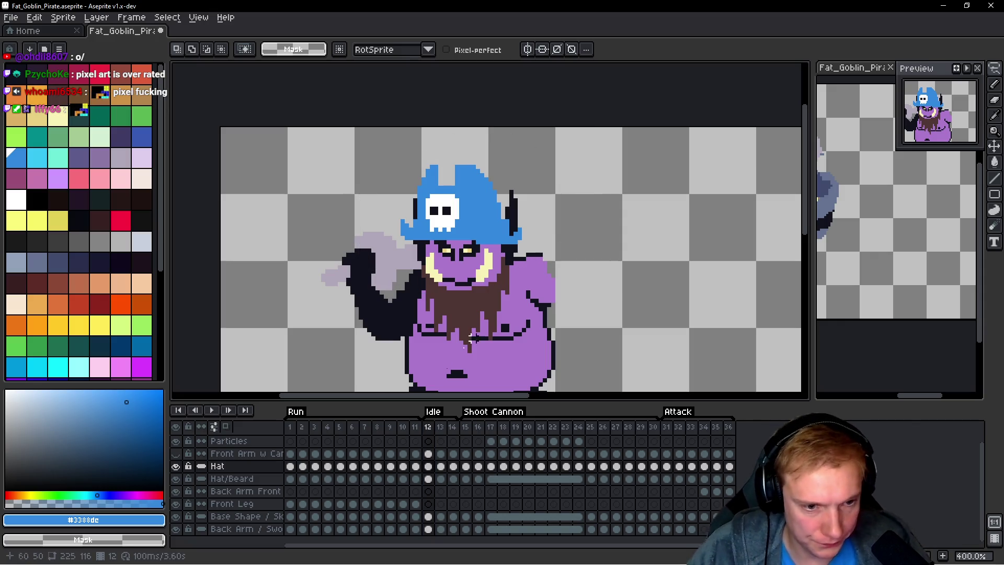
# Step: Compare Idle frames 11 and 12 against frame 1's hat position
pyautogui.click(416, 428)
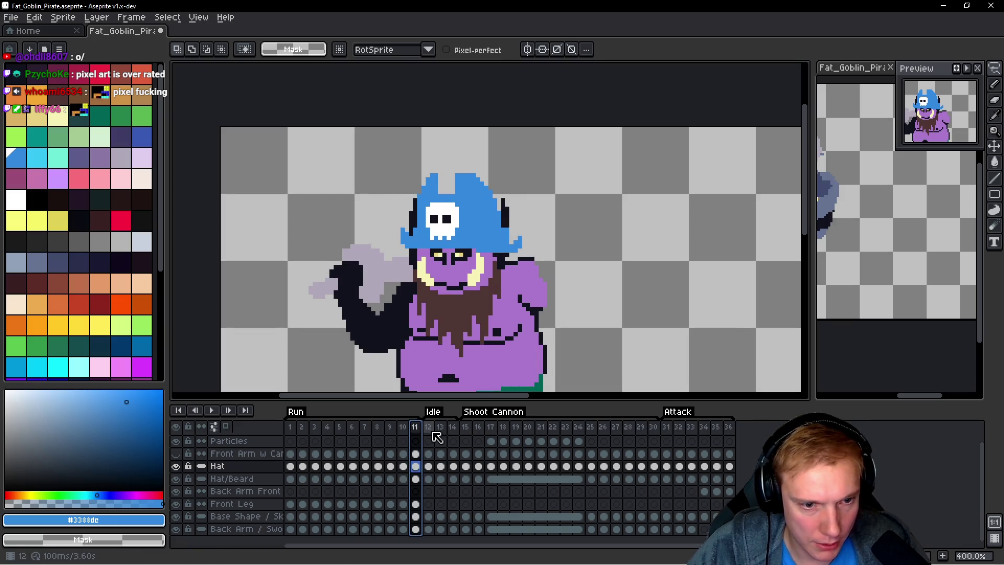
pyautogui.click(430, 434)
pyautogui.click(291, 430)
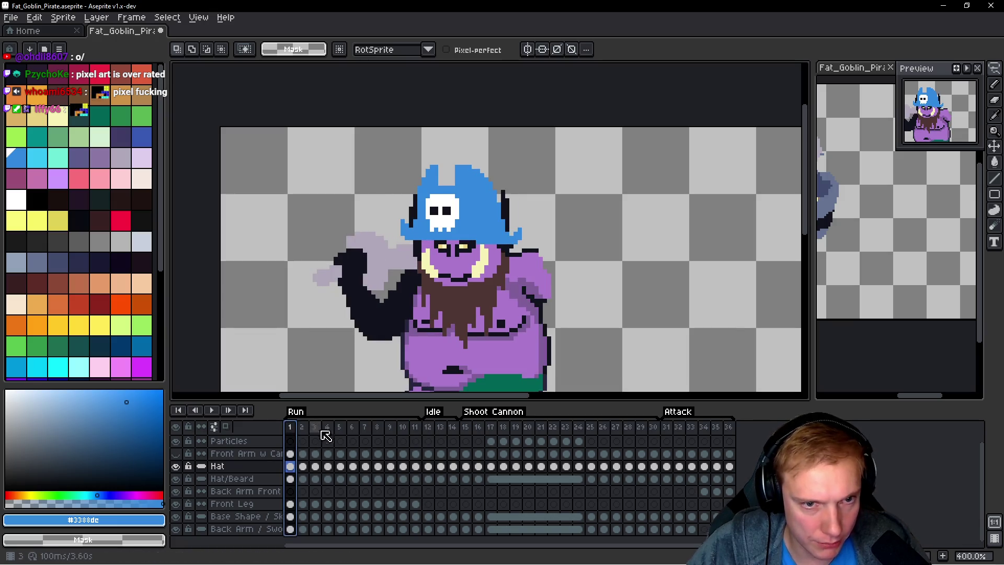
pyautogui.click(432, 433)
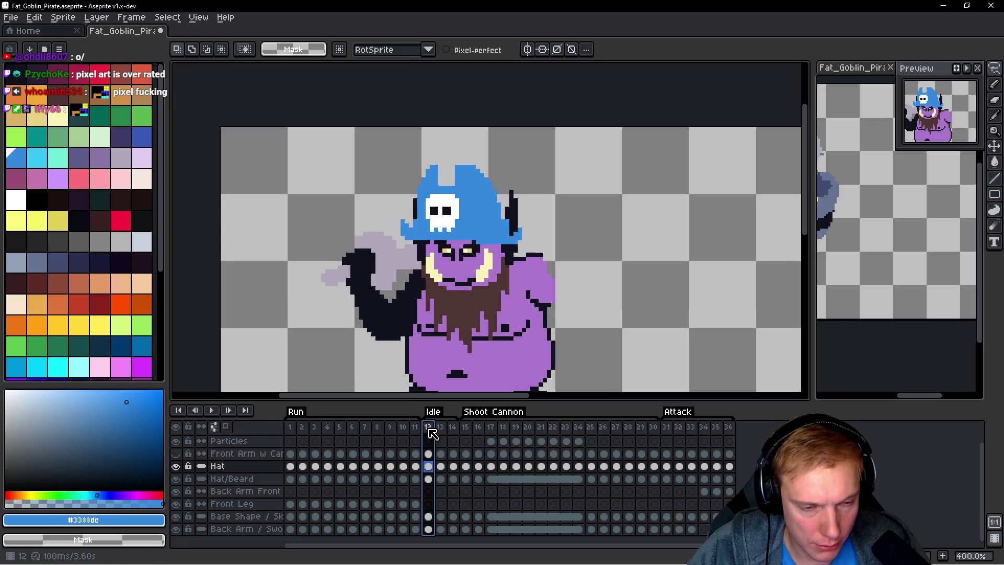
pyautogui.click(291, 430)
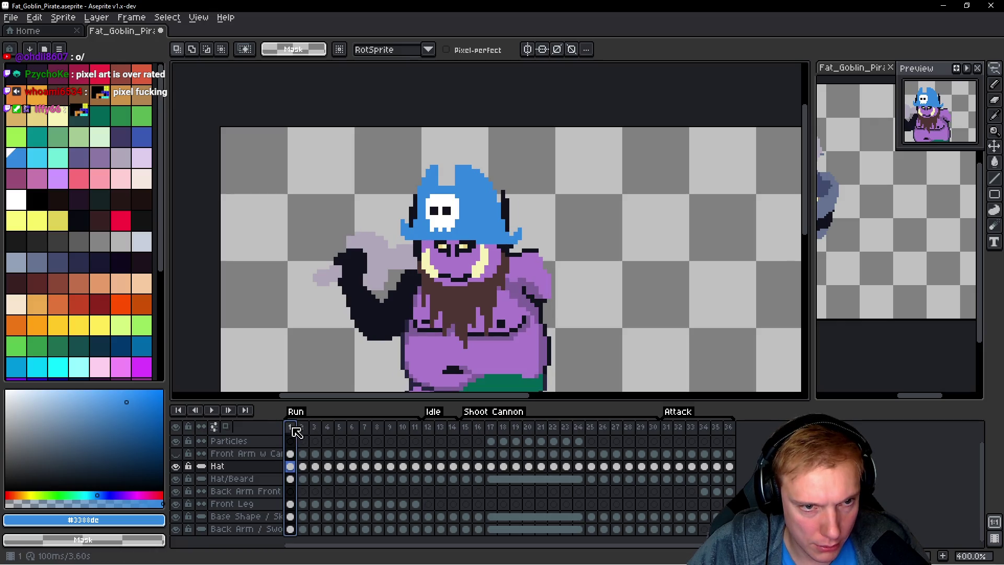
pyautogui.click(433, 429)
# Step: Marquee the hat on frame 12 and nudge it one pixel right and one down
pyautogui.moveTo(594, 225); pyautogui.dragTo(594, 233)
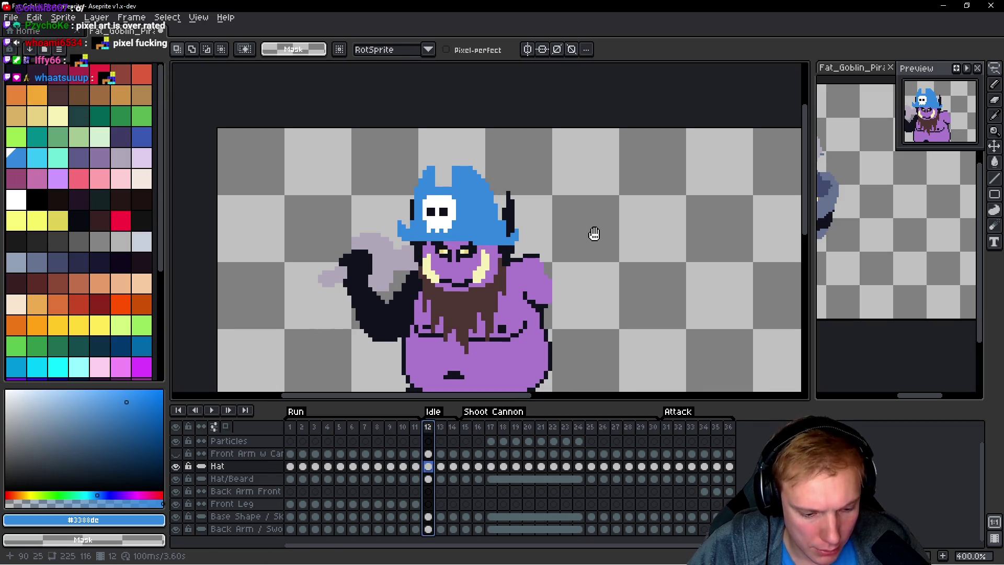
pyautogui.press('m')
pyautogui.moveTo(374, 159); pyautogui.dragTo(584, 281)
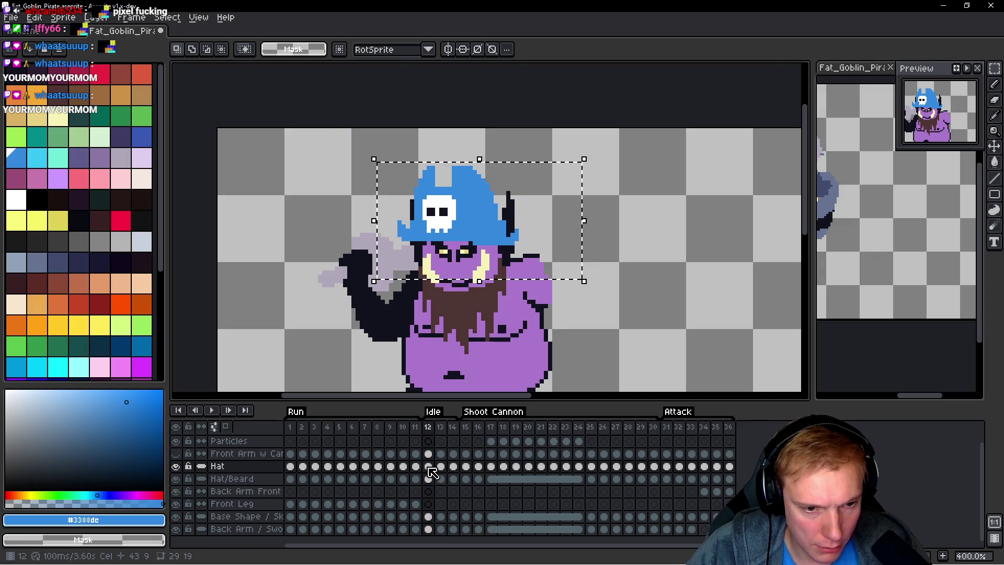
pyautogui.press('Right')
pyautogui.press('Down')
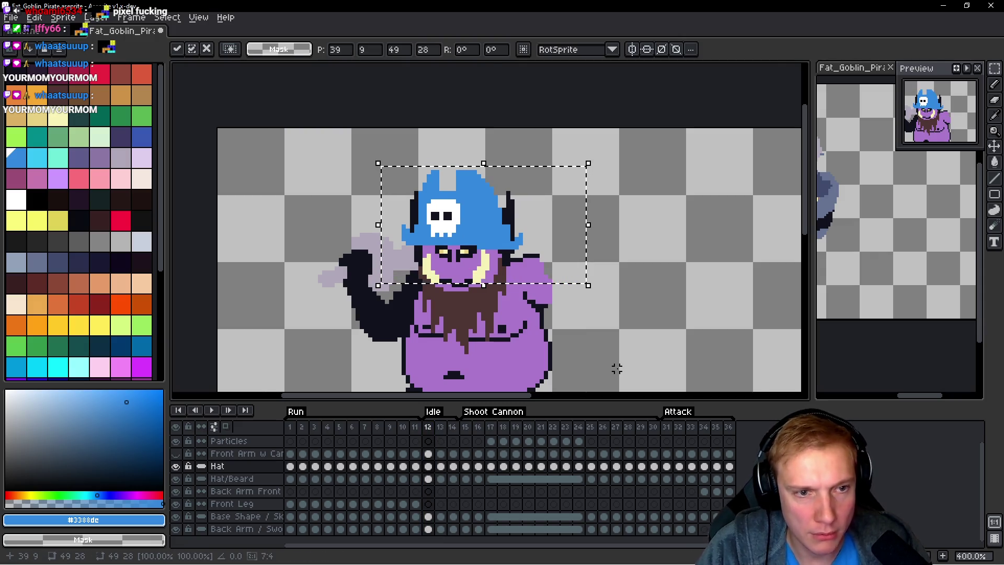
pyautogui.hotkey('ctrl', 'd')
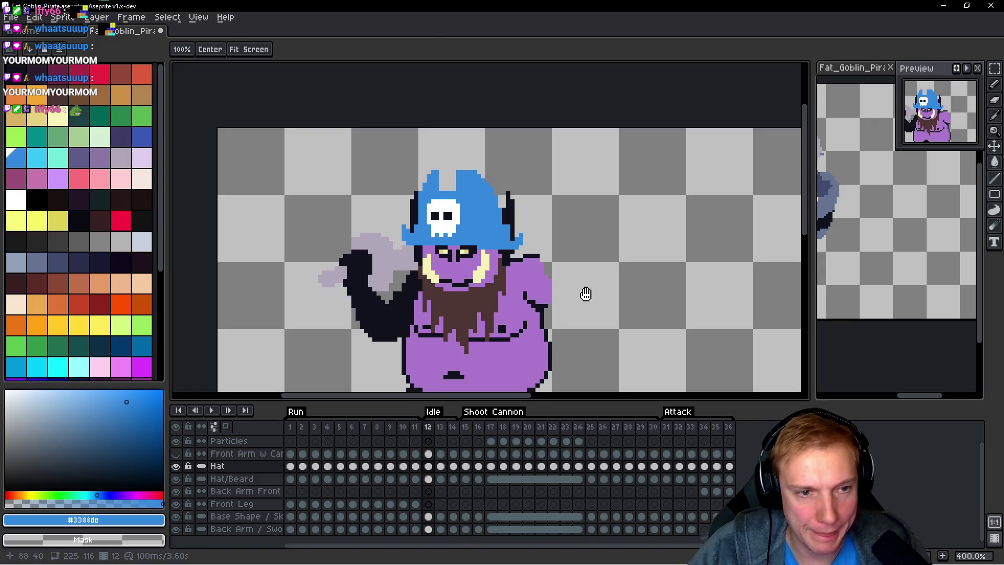
# Step: Erase stray dark pixels on the hat's left edge and paint a blue pixel there
pyautogui.scroll(1, 536, 271)
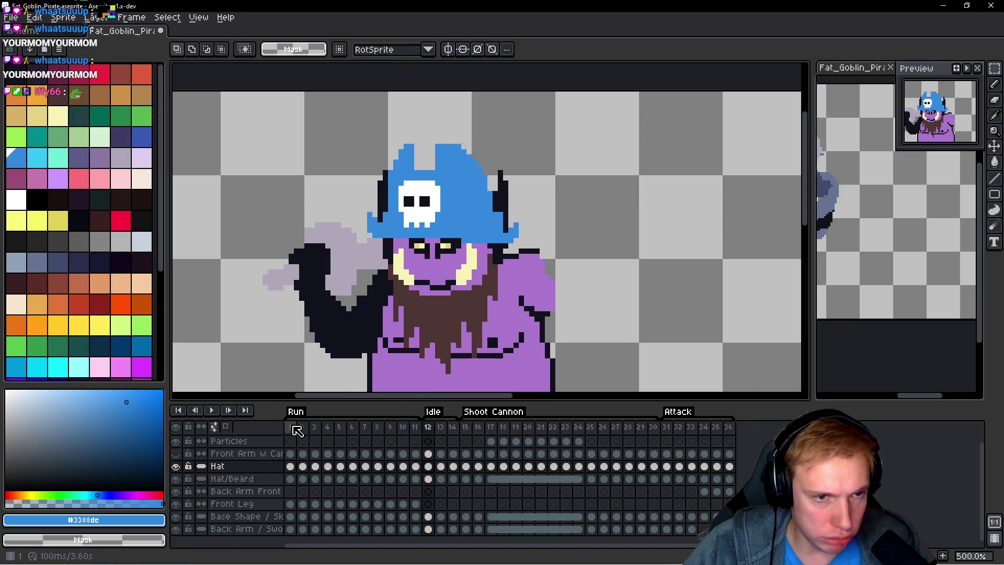
pyautogui.click(292, 427)
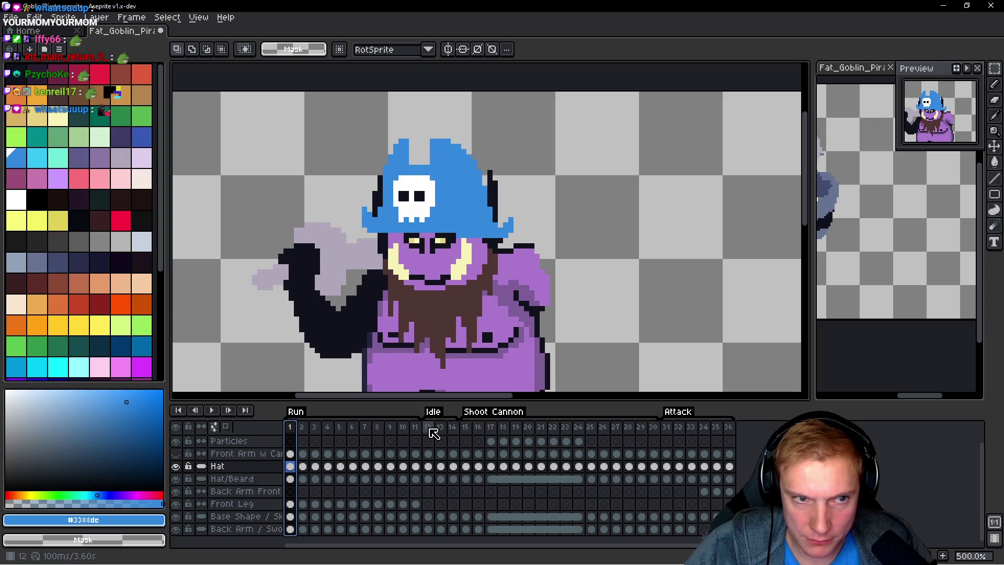
pyautogui.click(434, 433)
pyautogui.scroll(1, 542, 209)
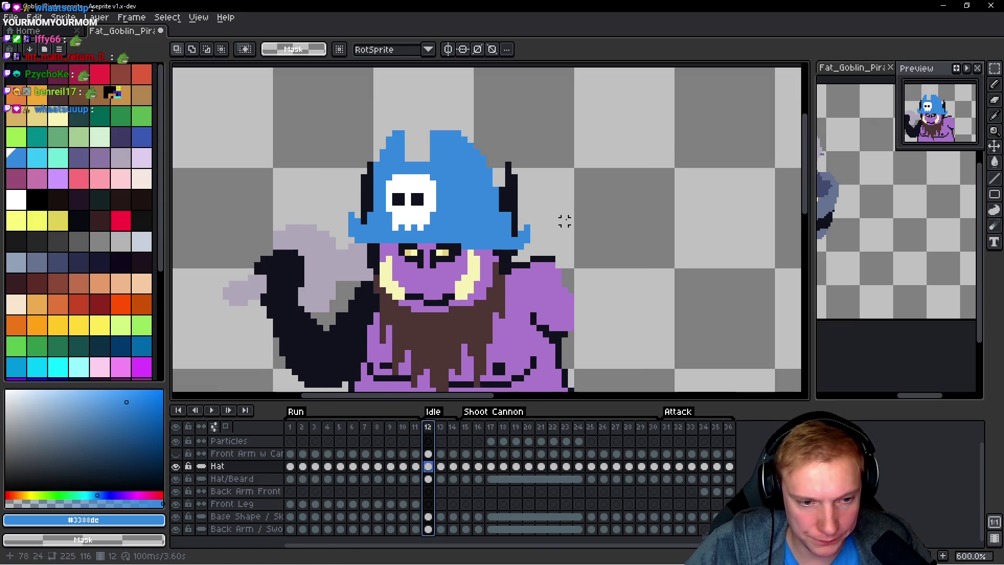
pyautogui.press('b')
pyautogui.press('Down')
pyautogui.press('Down')
pyautogui.press('Down')
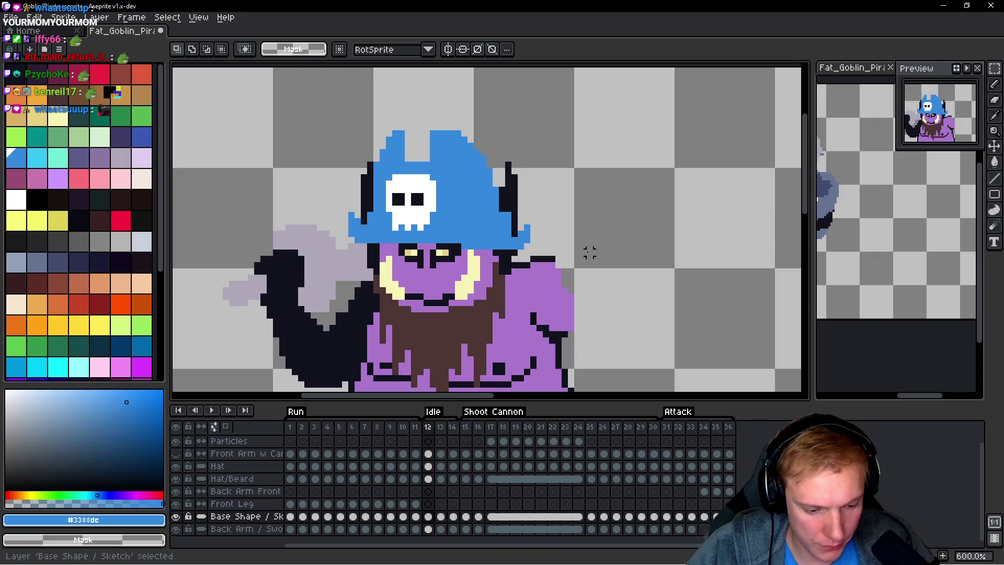
pyautogui.scroll(3, 363, 180)
pyautogui.rightClick(365, 183)
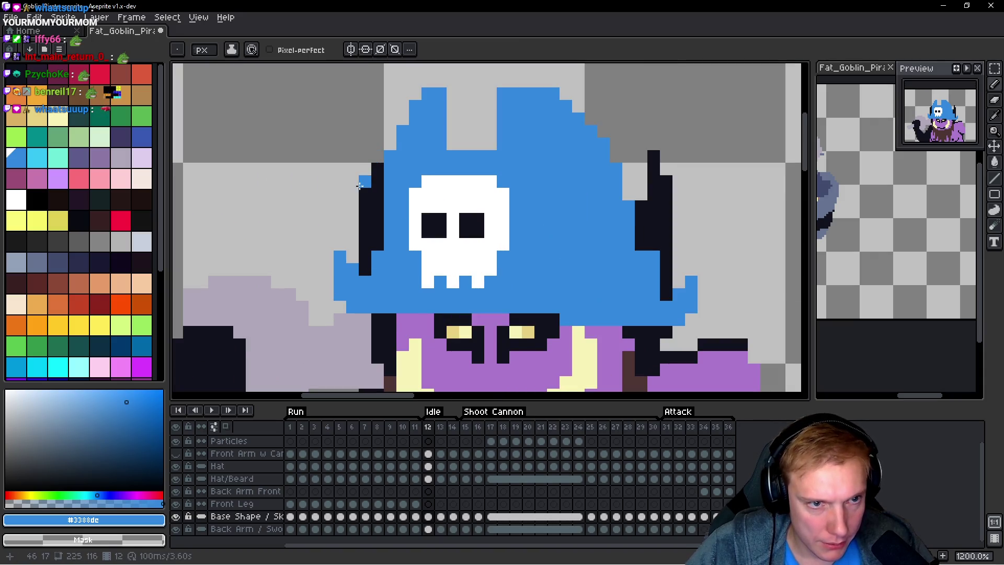
pyautogui.scroll(1, 291, 451)
pyautogui.click(290, 439)
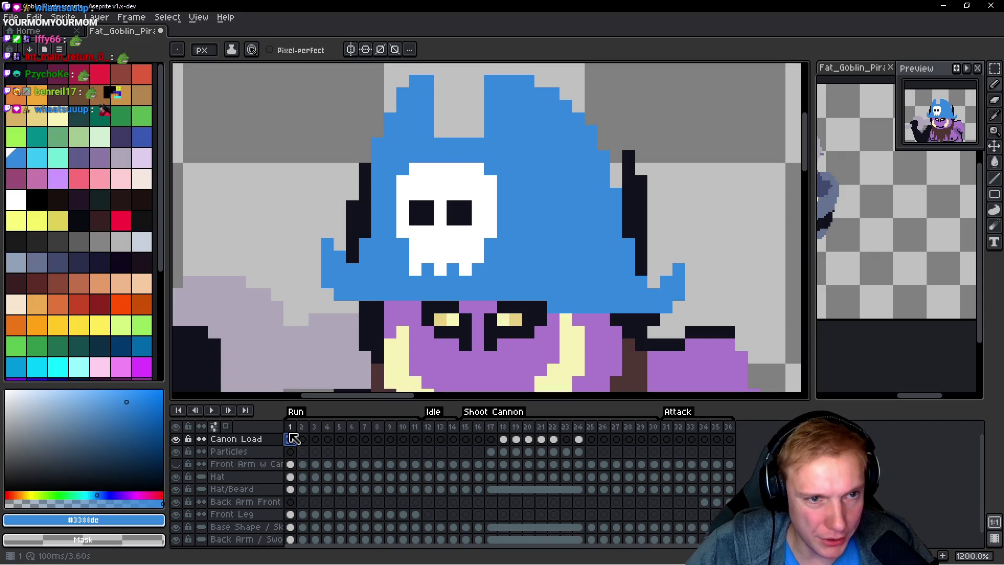
pyautogui.click(428, 428)
pyautogui.click(365, 195)
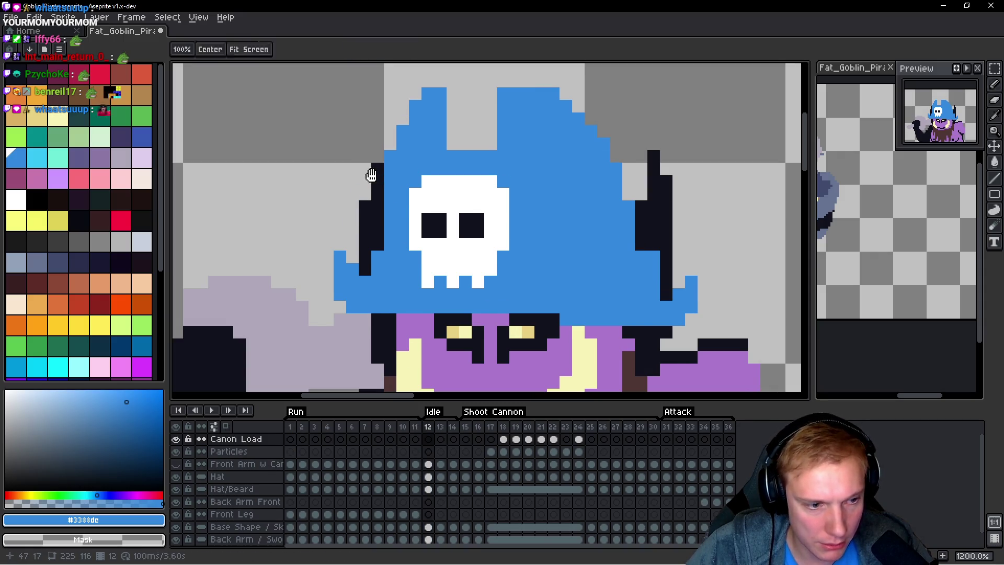
# Step: On the Base Shape layer, extend the hat's dark right edge upward with the eyedropped outline colour
pyautogui.press('Down')
pyautogui.press('Down')
pyautogui.press('Down')
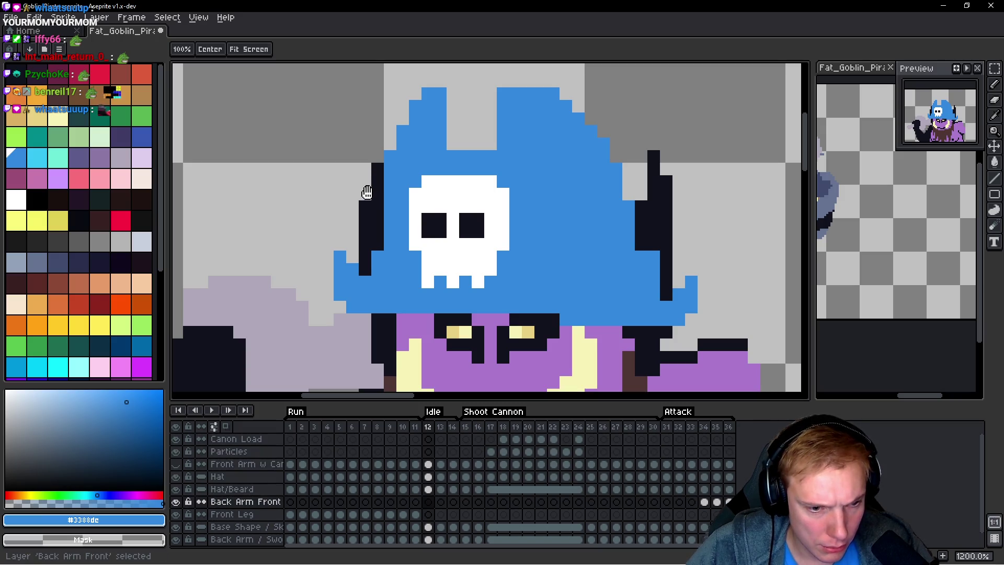
pyautogui.press('Down')
pyautogui.press('Down')
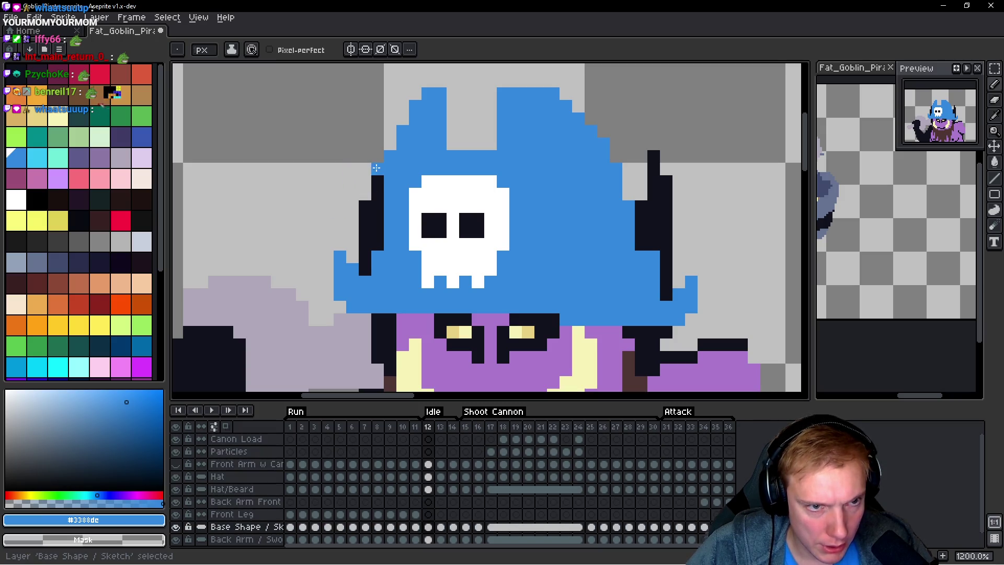
pyautogui.scroll(-4, 538, 198)
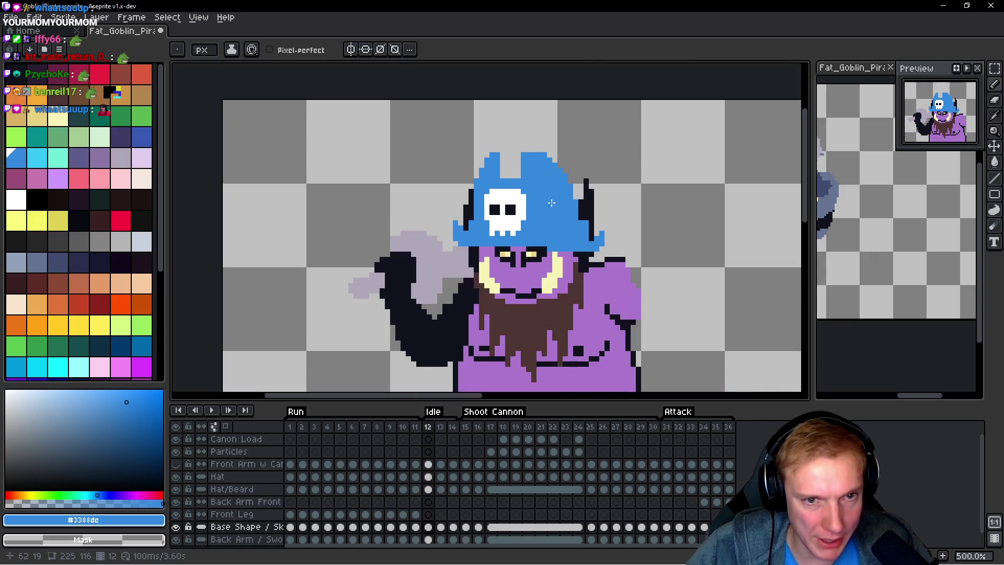
pyautogui.click(292, 430)
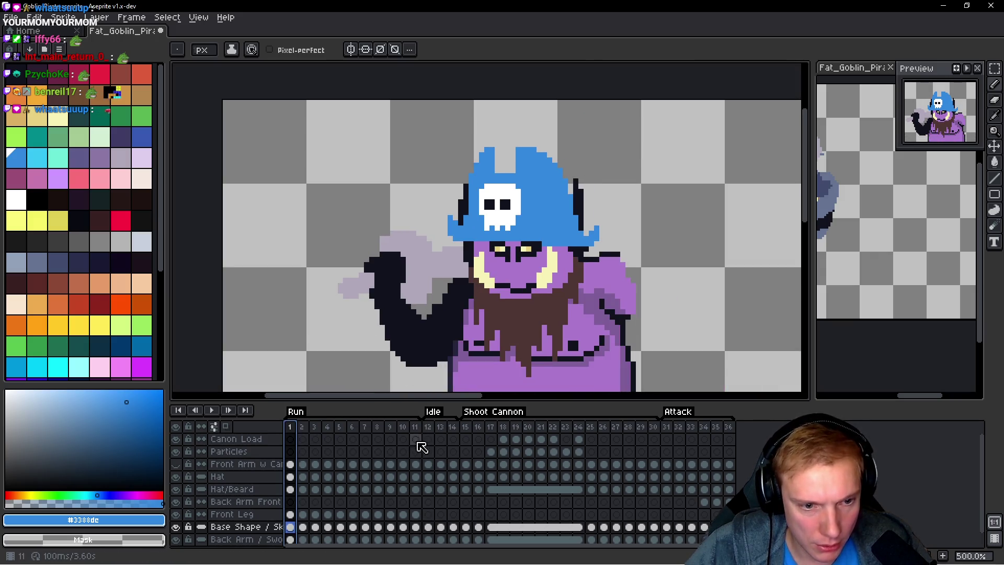
pyautogui.click(432, 428)
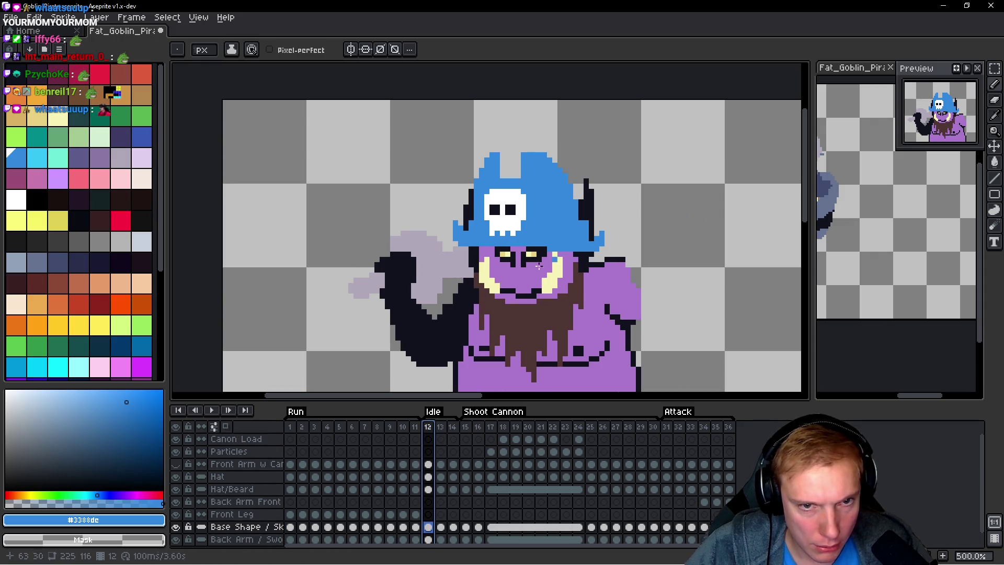
pyautogui.click(292, 430)
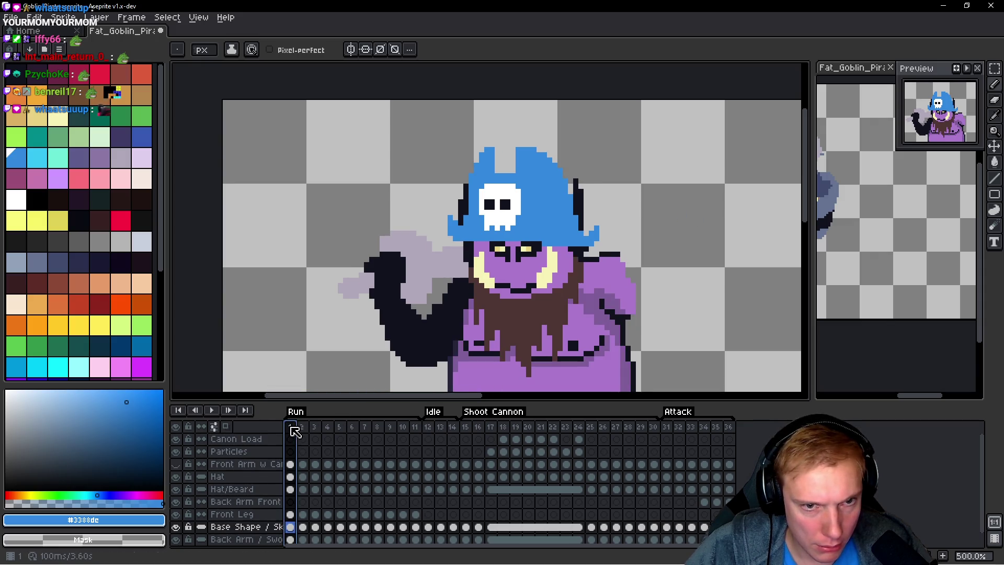
pyautogui.click(431, 429)
pyautogui.scroll(4, 601, 191)
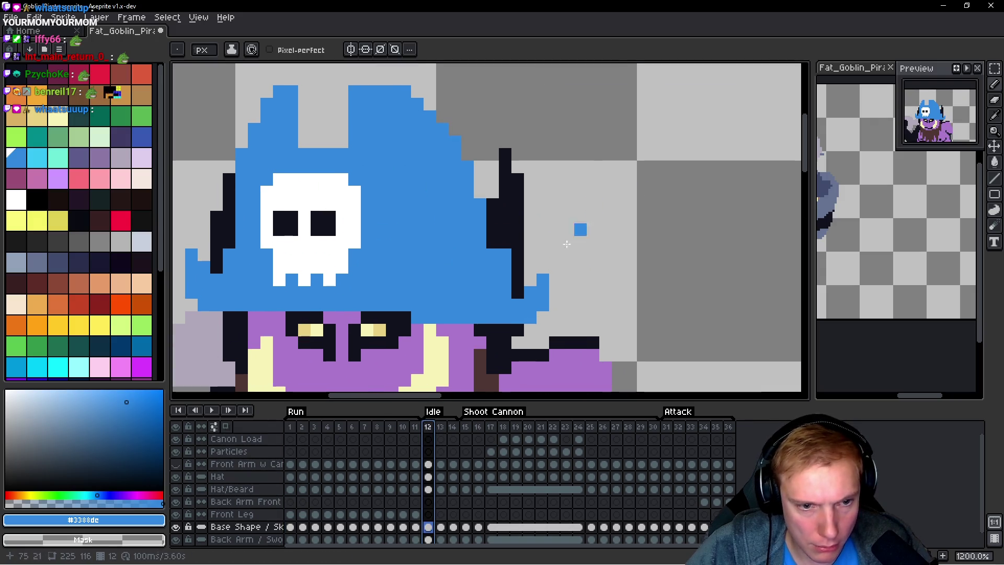
pyautogui.keyDown('alt'); pyautogui.click(491, 212); pyautogui.keyUp('alt')
pyautogui.moveTo(491, 212); pyautogui.dragTo(491, 174)
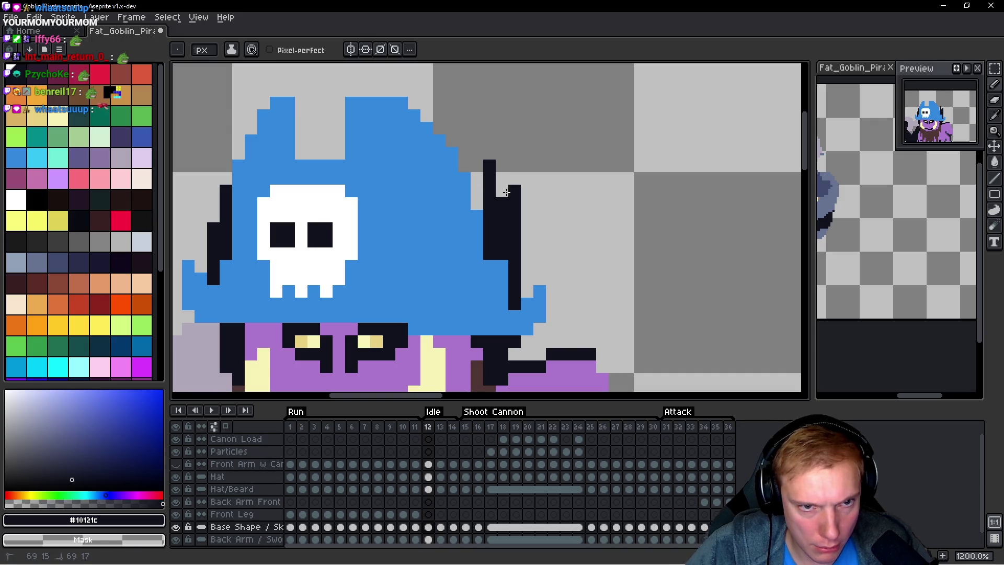
pyautogui.scroll(-4, 579, 209)
pyautogui.scroll(-3, 579, 209)
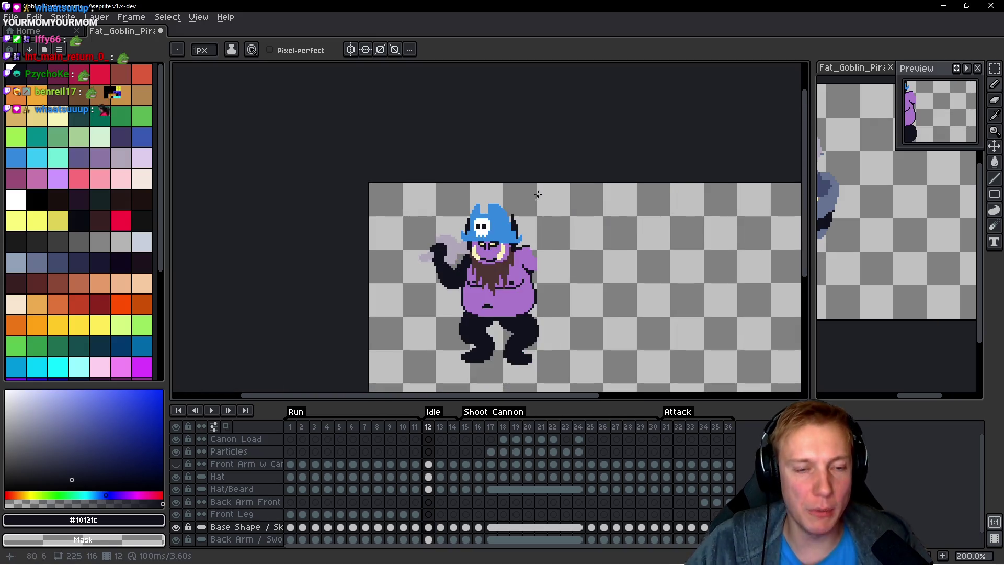
# Step: Save Fat_Goblin_Pirate.aseprite and widen the right-hand editor
pyautogui.press('ctrl')
pyautogui.hotkey('ctrl', 's')
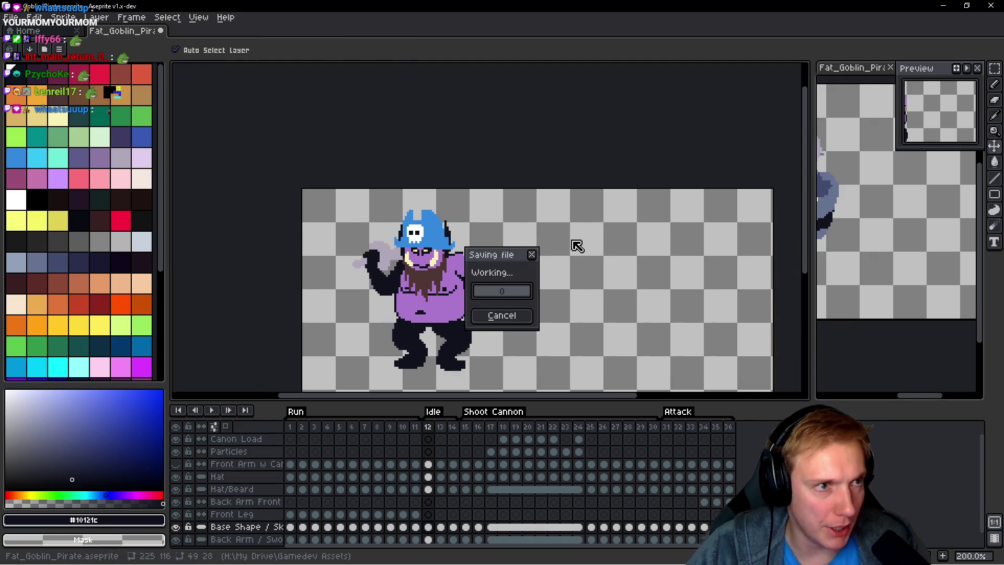
pyautogui.moveTo(812, 135); pyautogui.dragTo(589, 135)
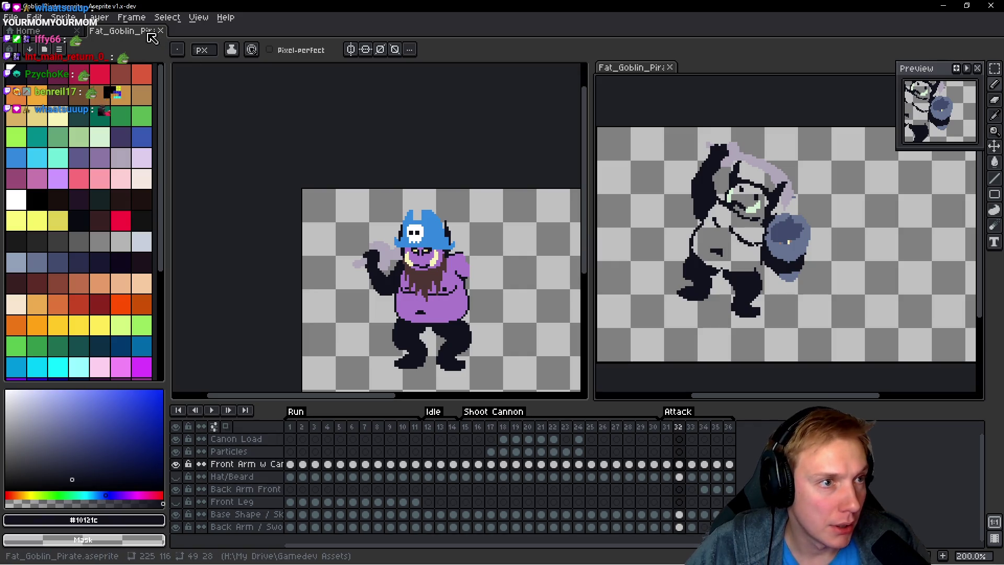
# Step: Open Fat_Goblin_Pirate.aseprite from recent files and move it into the right editor
pyautogui.click(10, 17)
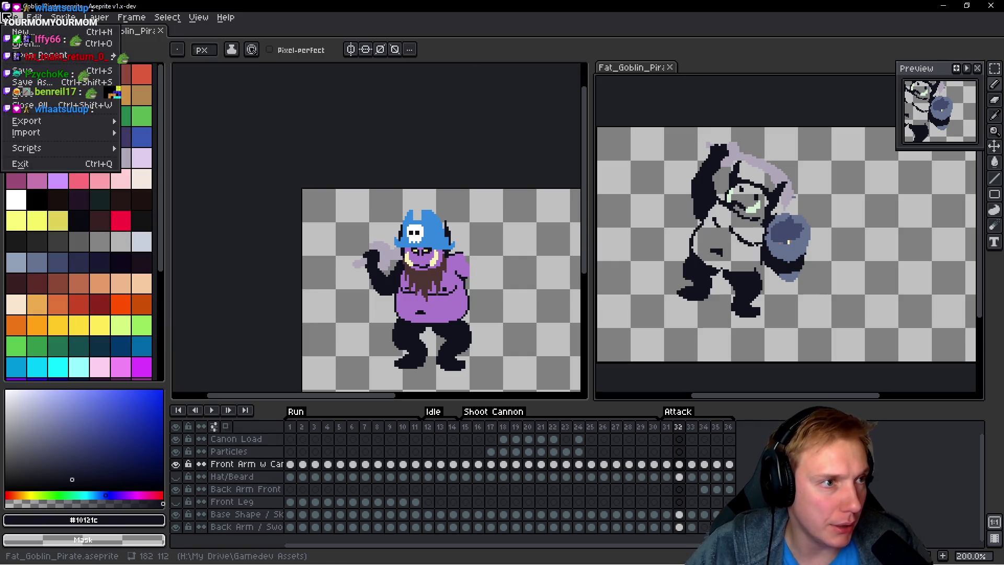
pyautogui.moveTo(41, 55)
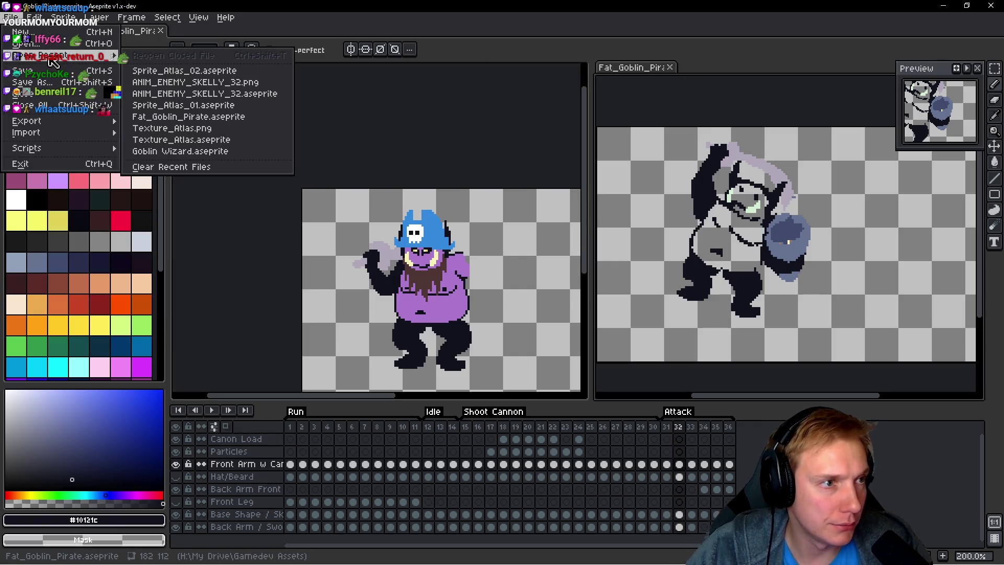
pyautogui.click(189, 117)
pyautogui.moveTo(202, 33)
pyautogui.mouseDown()
pyautogui.moveTo(712, 92)
pyautogui.moveTo(706, 70)
pyautogui.mouseUp()
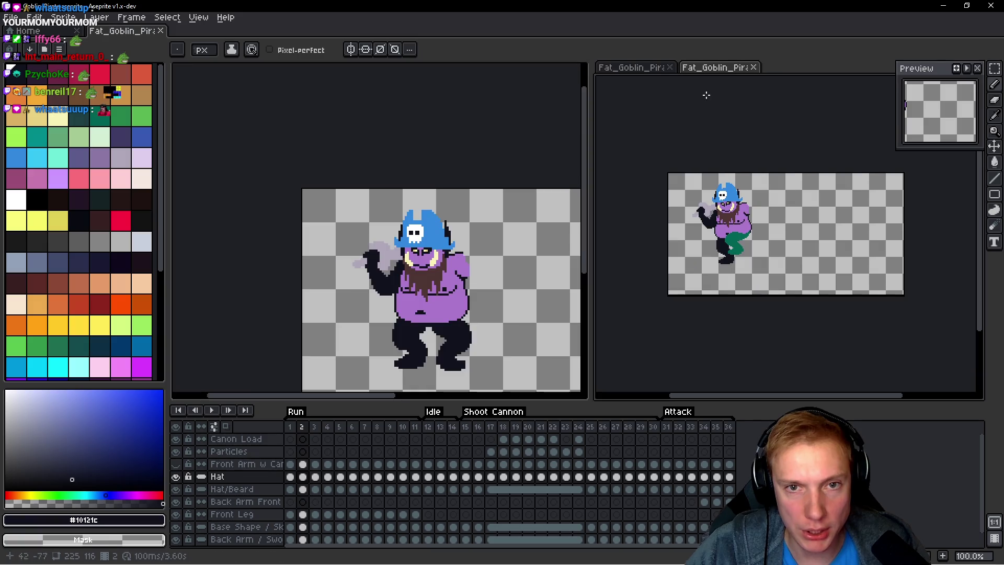
# Step: Close the extra copy in the right editor and bring frame 12's goblin into view
pyautogui.middleClick(643, 73)
pyautogui.scroll(3, 718, 201)
pyautogui.press('Return')
pyautogui.moveTo(535, 251)
pyautogui.mouseDown()
pyautogui.moveTo(484, 233)
pyautogui.moveTo(566, 211)
pyautogui.mouseUp()
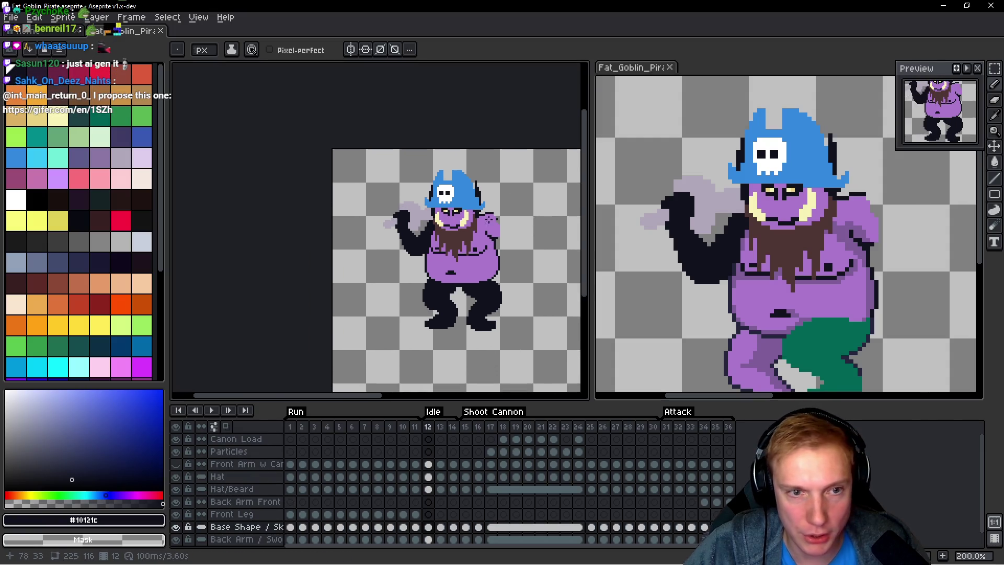
pyautogui.scroll(8, 410, 189)
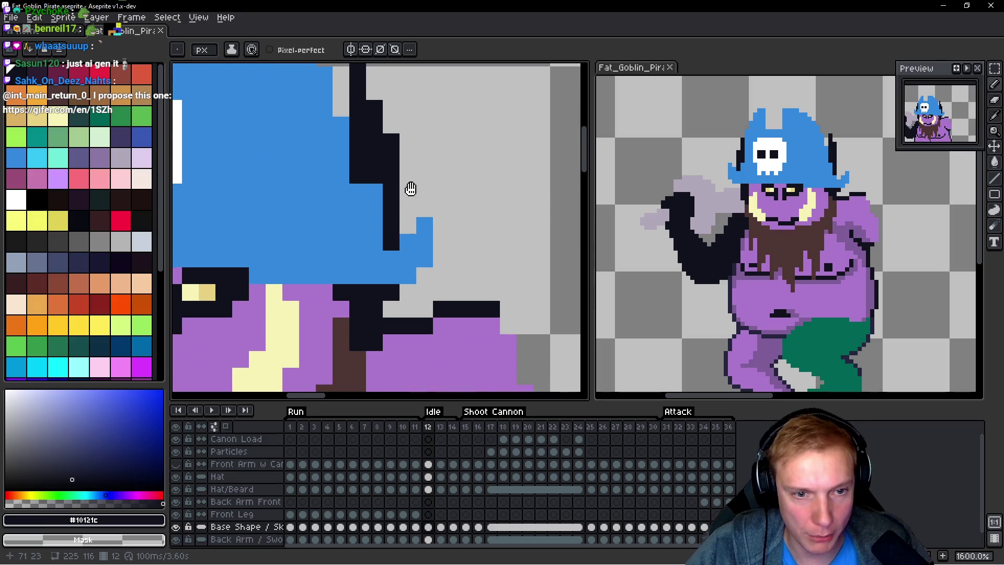
# Step: On the Hat layer, draw #10121c outline pixels along the hat's right edge, then zoom out
pyautogui.moveTo(396, 243); pyautogui.dragTo(391, 139)
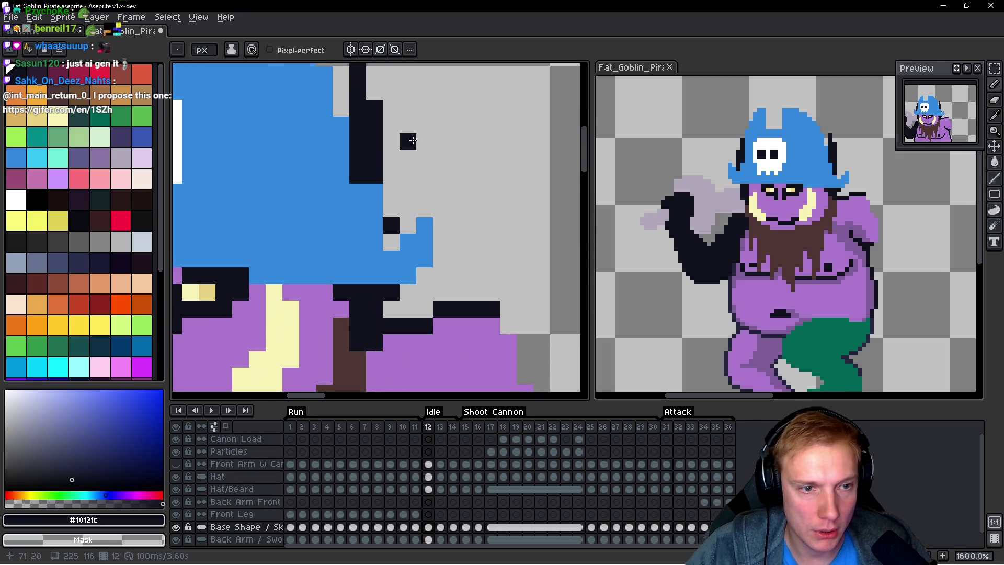
pyautogui.press('space')
pyautogui.press('Up')
pyautogui.press('Up')
pyautogui.press('Up')
pyautogui.click(402, 225)
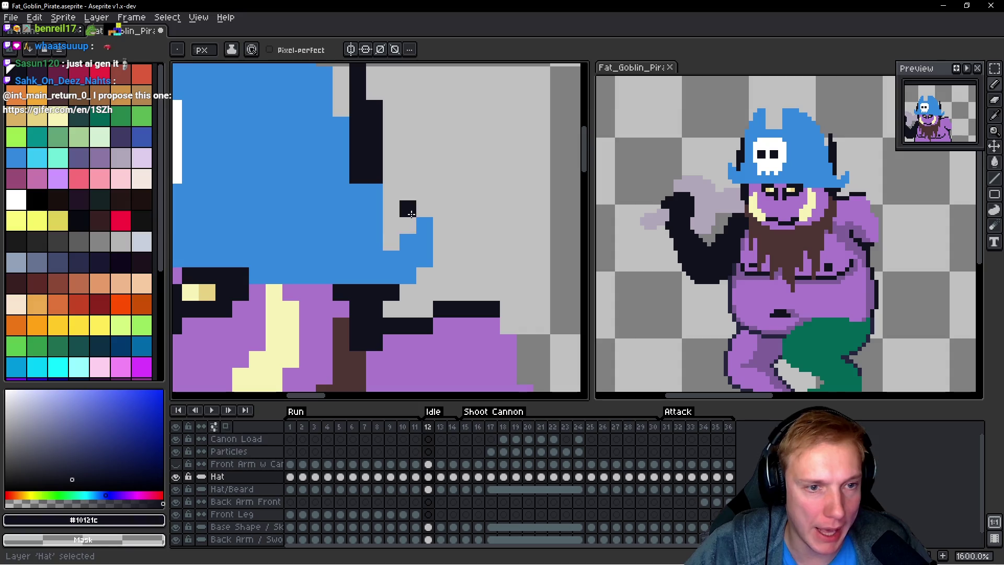
pyautogui.scroll(-1, 442, 156)
pyautogui.moveTo(442, 157); pyautogui.dragTo(500, 226)
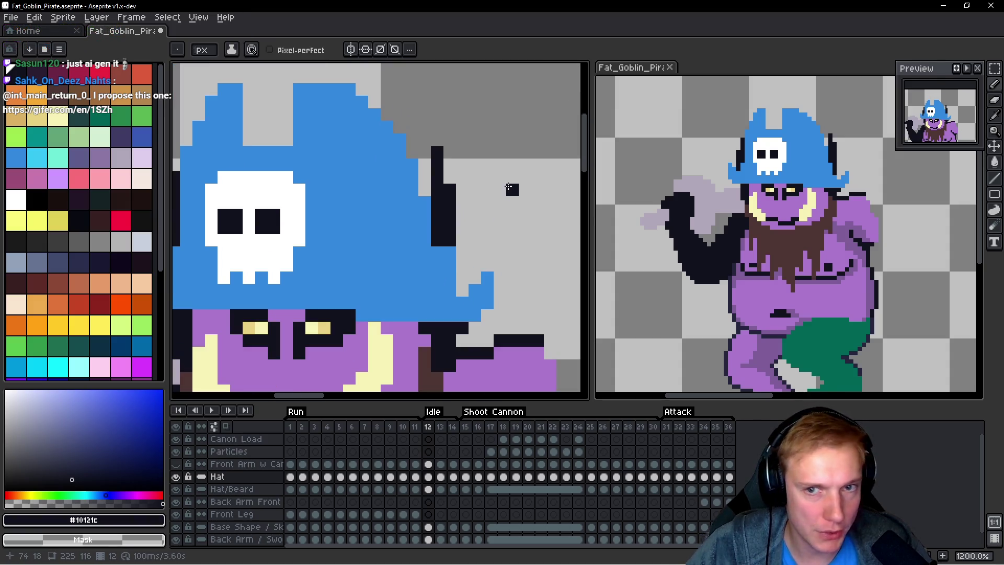
pyautogui.scroll(2, 596, 211)
pyautogui.scroll(1, 482, 173)
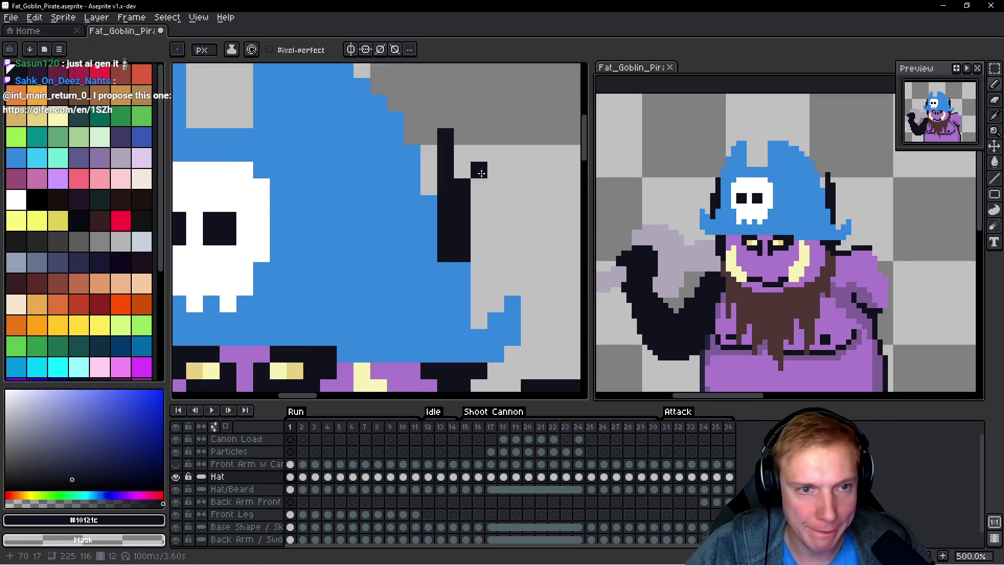
pyautogui.scroll(-3, 464, 171)
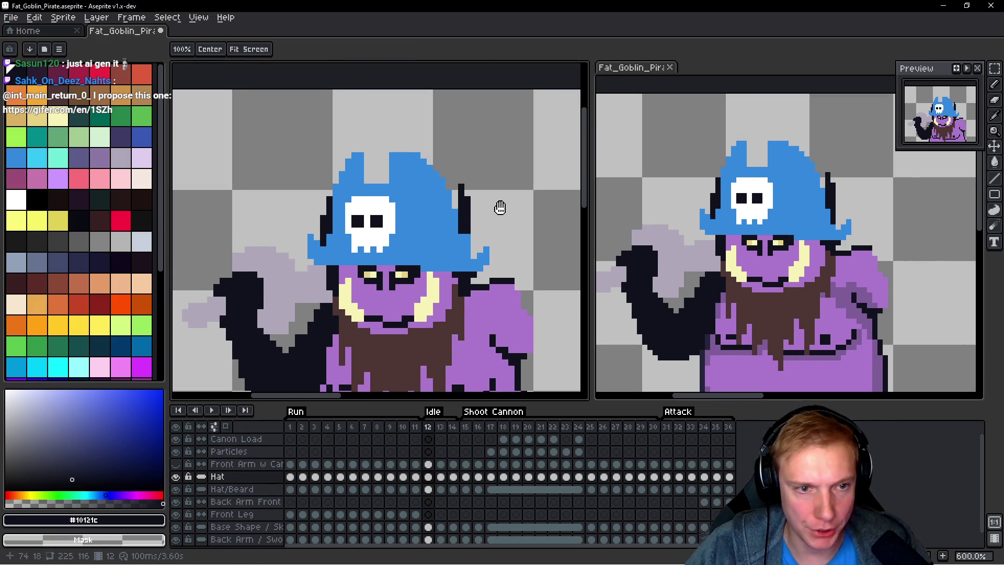
pyautogui.moveTo(500, 204); pyautogui.dragTo(500, 208)
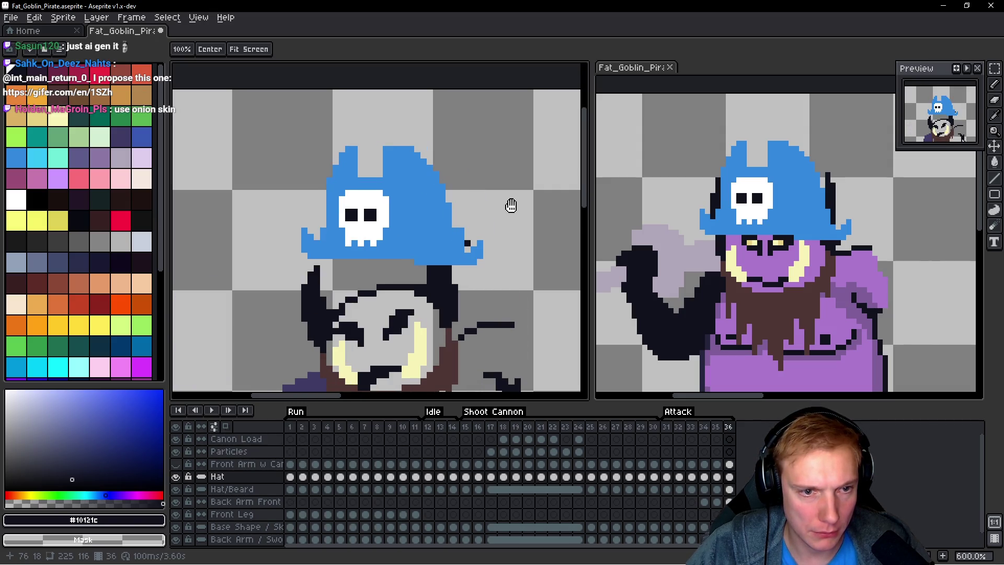
pyautogui.press('b')
pyautogui.press('Left')
pyautogui.press('Left')
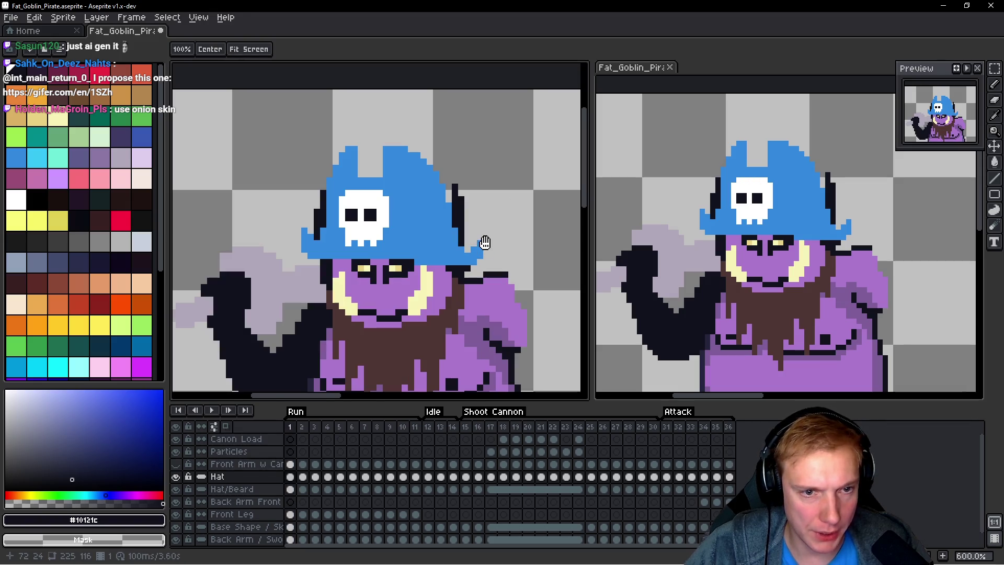
pyautogui.press('space')
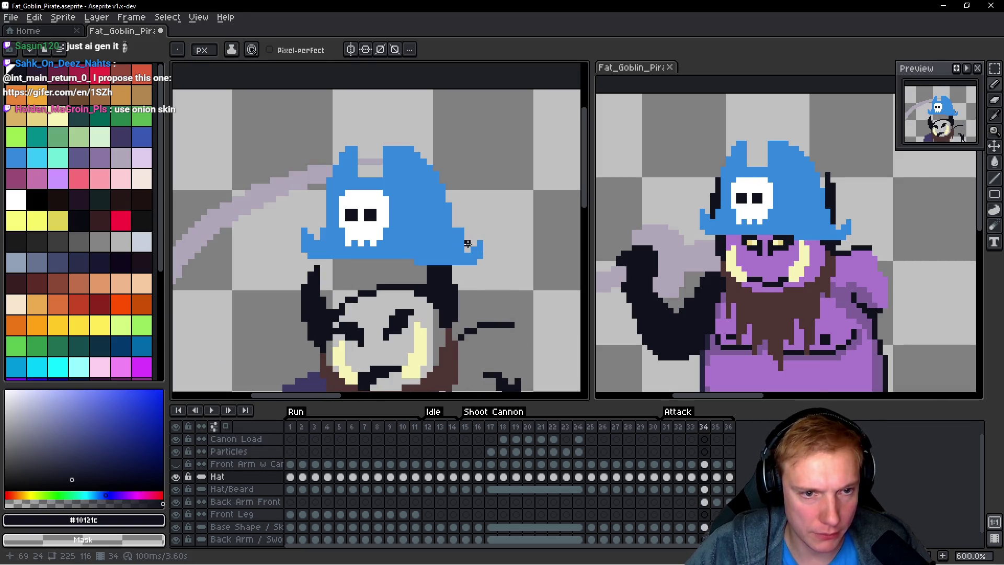
pyautogui.press('Left')
pyautogui.press('Left')
pyautogui.press('space')
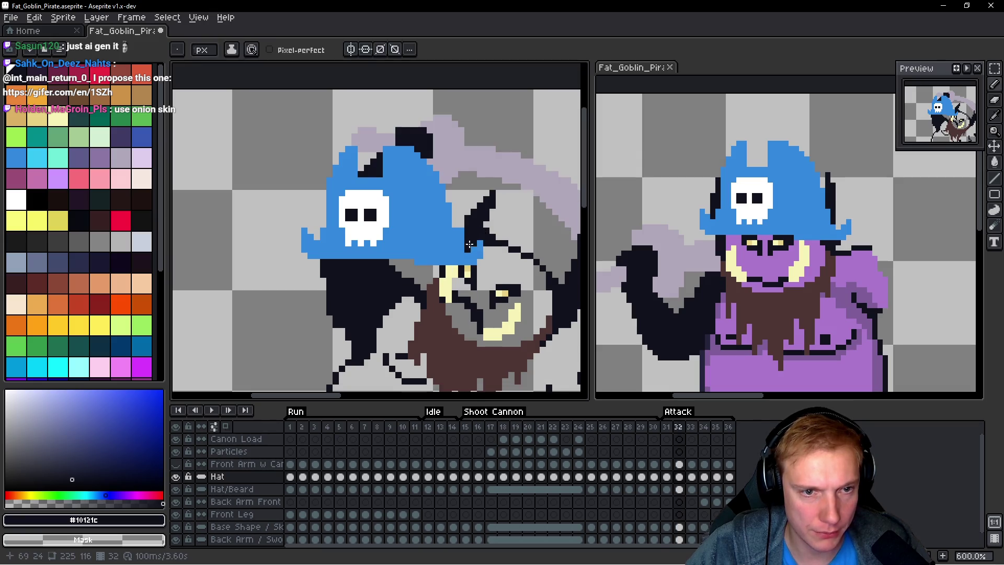
pyautogui.press('Left')
pyautogui.press('Right')
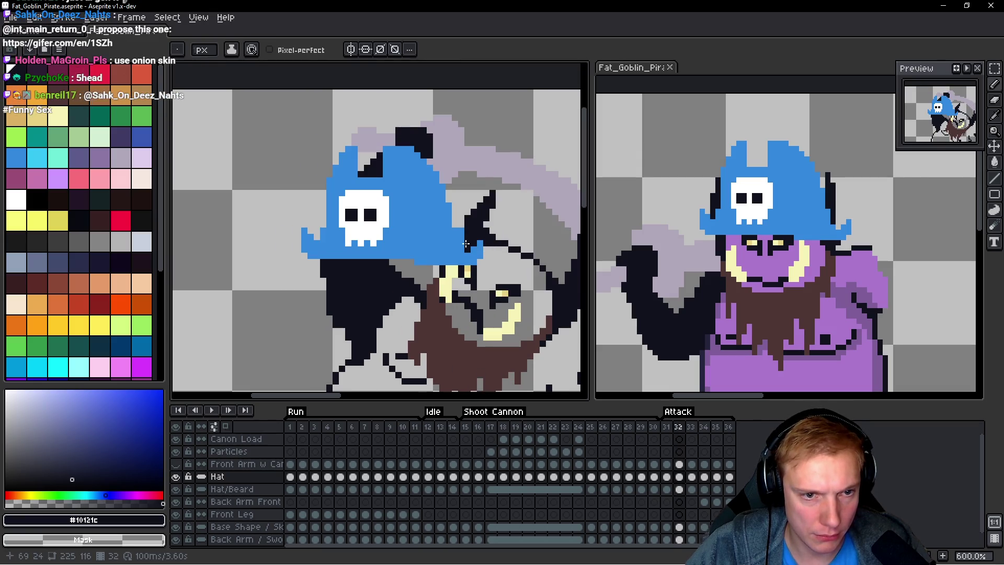
pyautogui.press('Left')
pyautogui.press('Left')
pyautogui.press('Left')
pyautogui.press('Left')
pyautogui.press('Left')
pyautogui.press('Left')
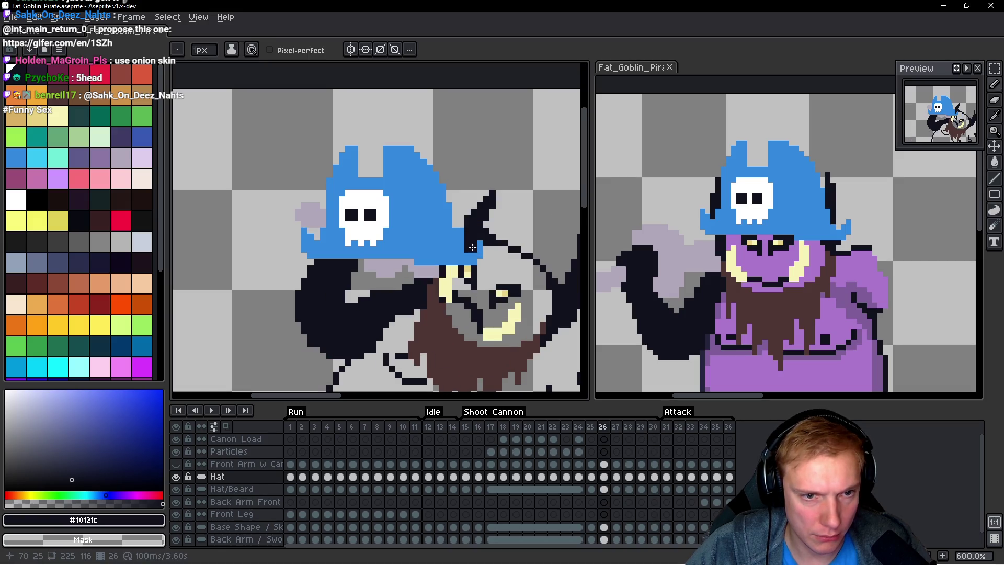
pyautogui.press('Left')
pyautogui.press('Left')
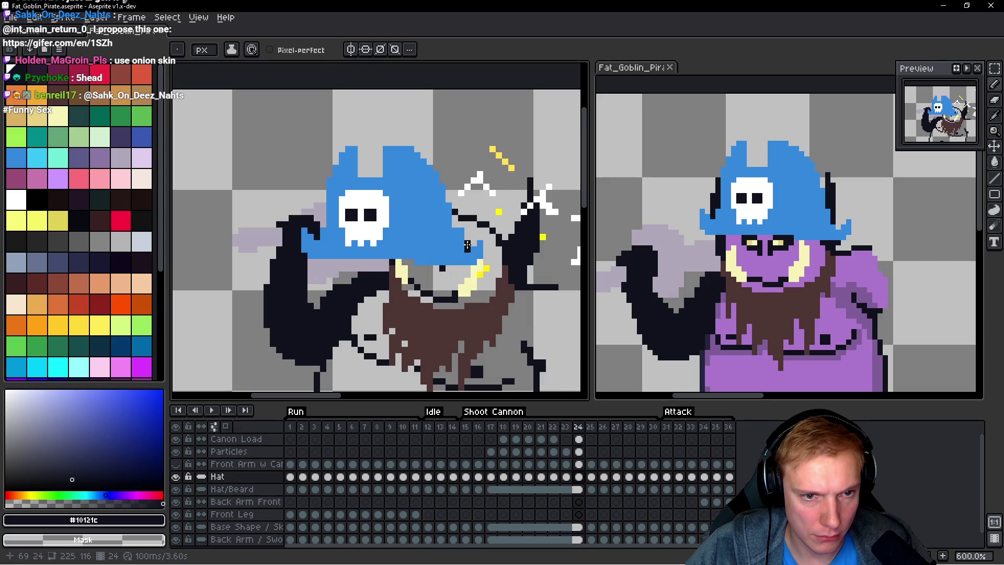
pyautogui.press('Left')
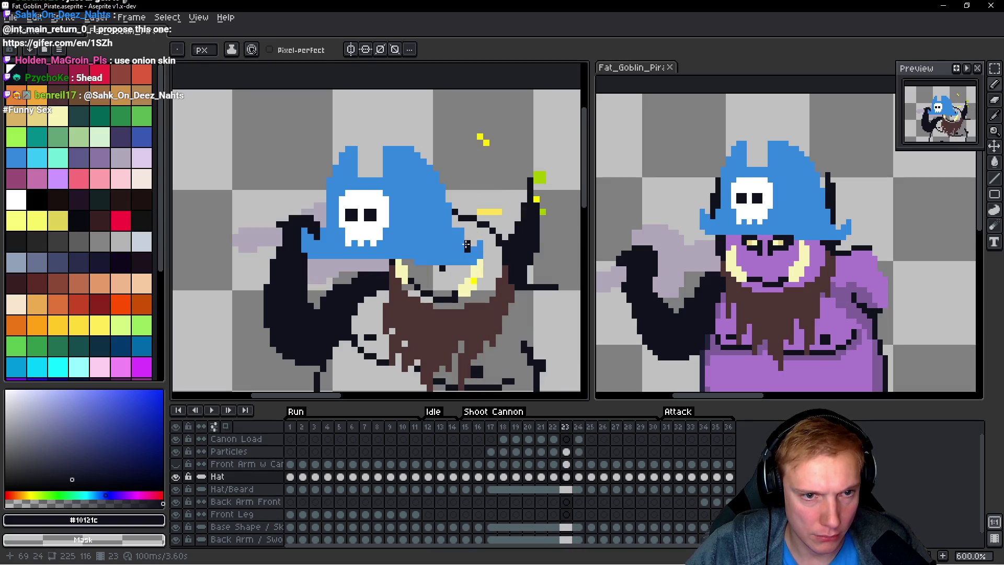
pyautogui.press('Left')
pyautogui.press('Left')
pyautogui.press('Left')
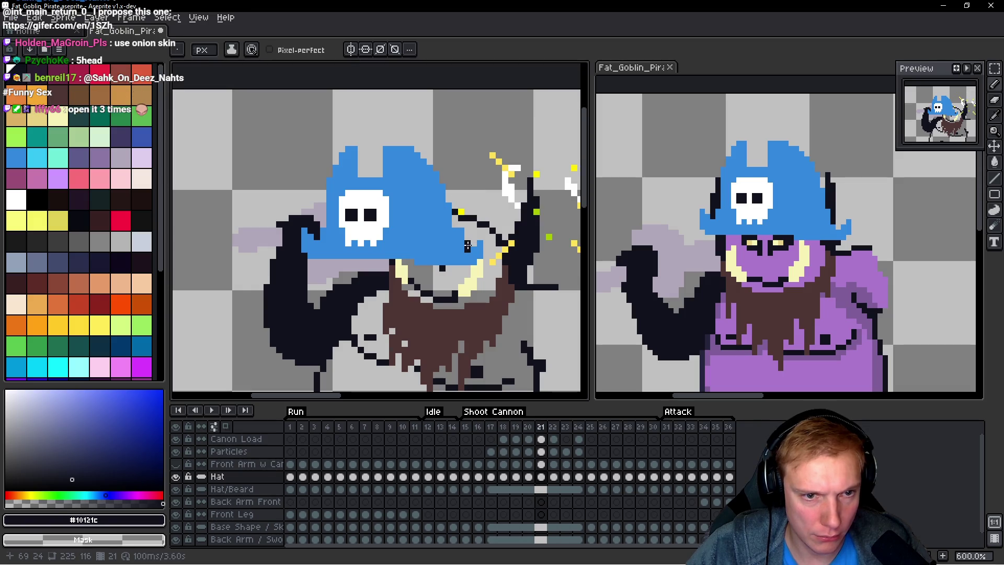
pyautogui.press('Left')
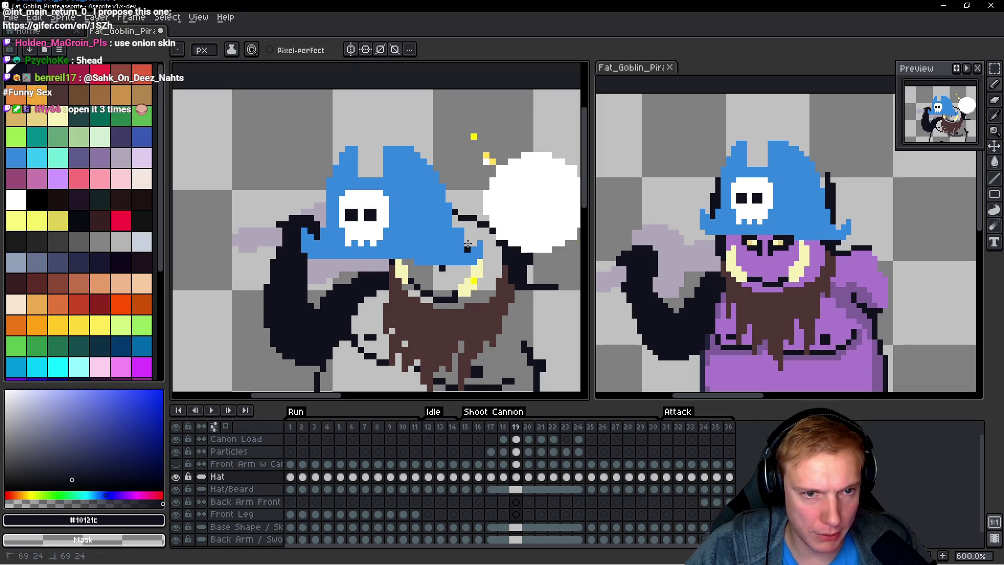
pyautogui.press('Left')
pyautogui.press('Left')
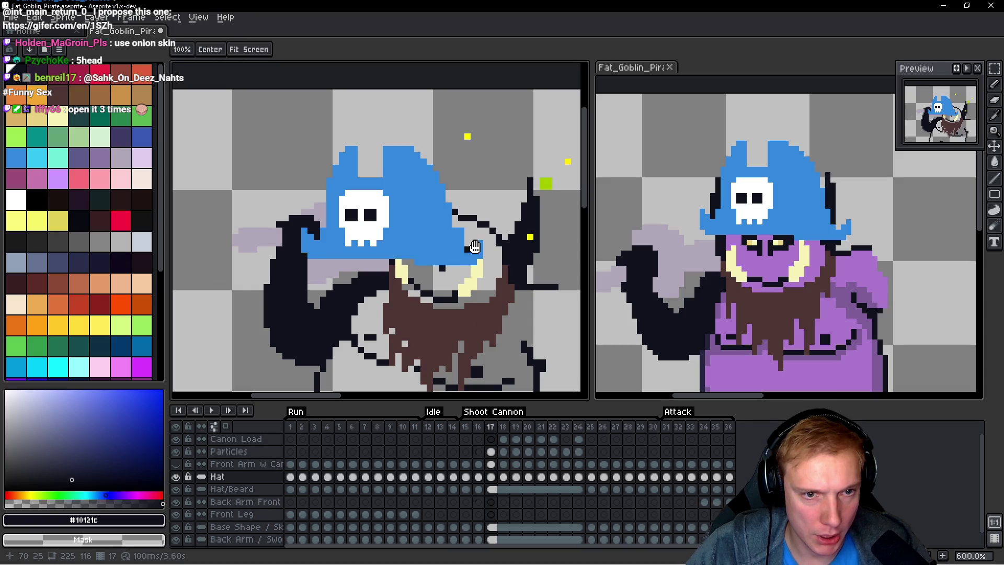
pyautogui.press('Left')
pyautogui.press('Left')
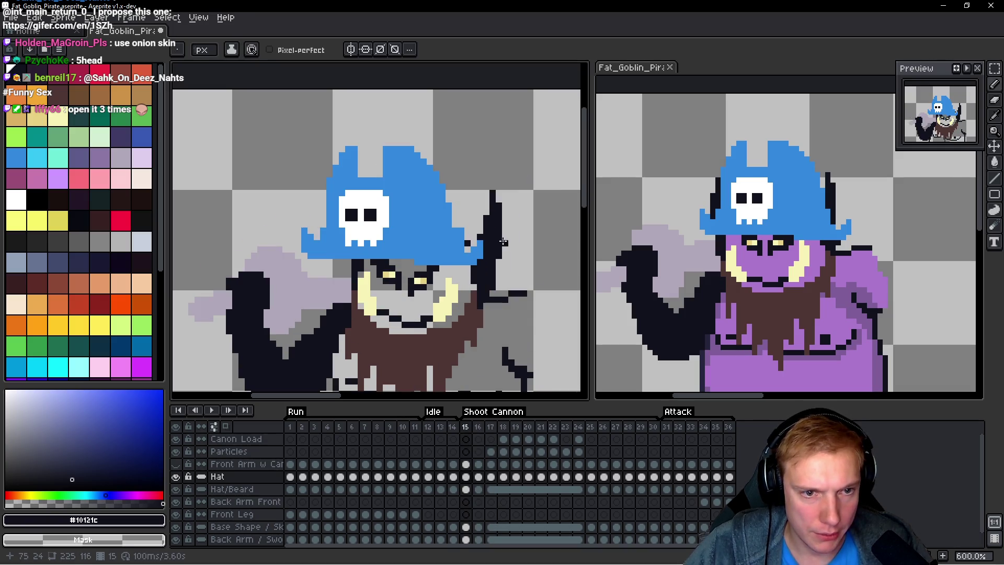
pyautogui.press('Left')
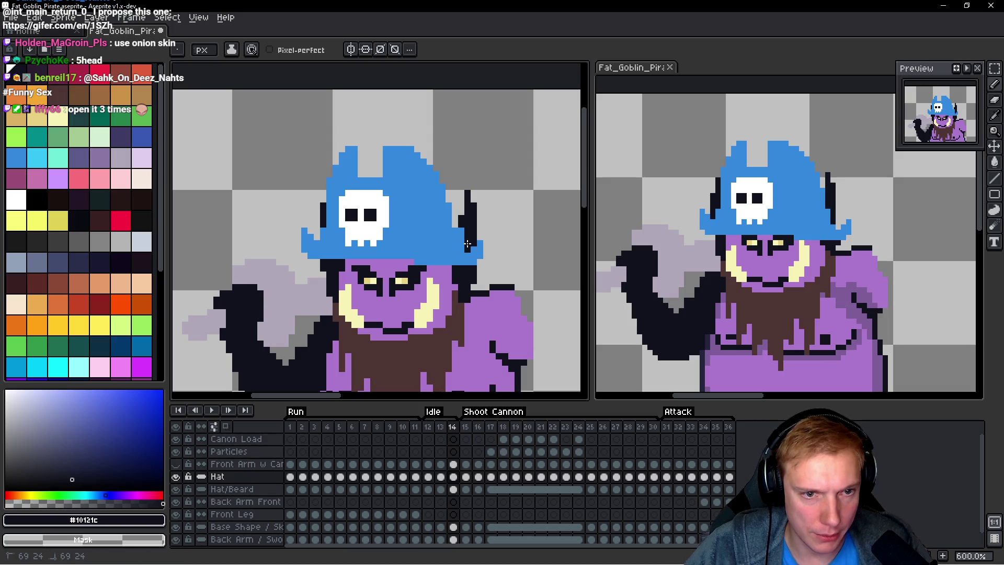
pyautogui.press('Left')
pyautogui.press('Left')
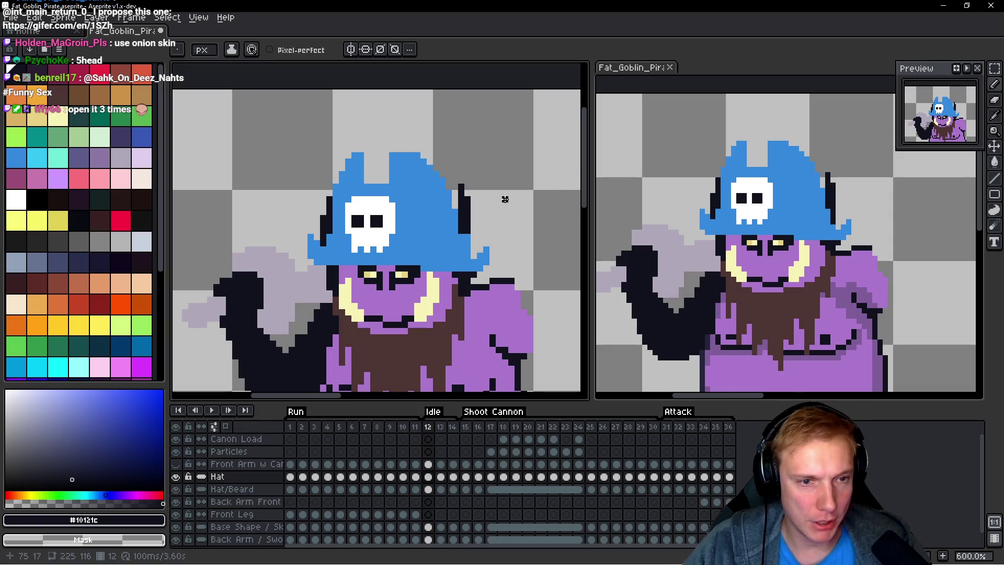
pyautogui.press('Left')
pyautogui.press('Right')
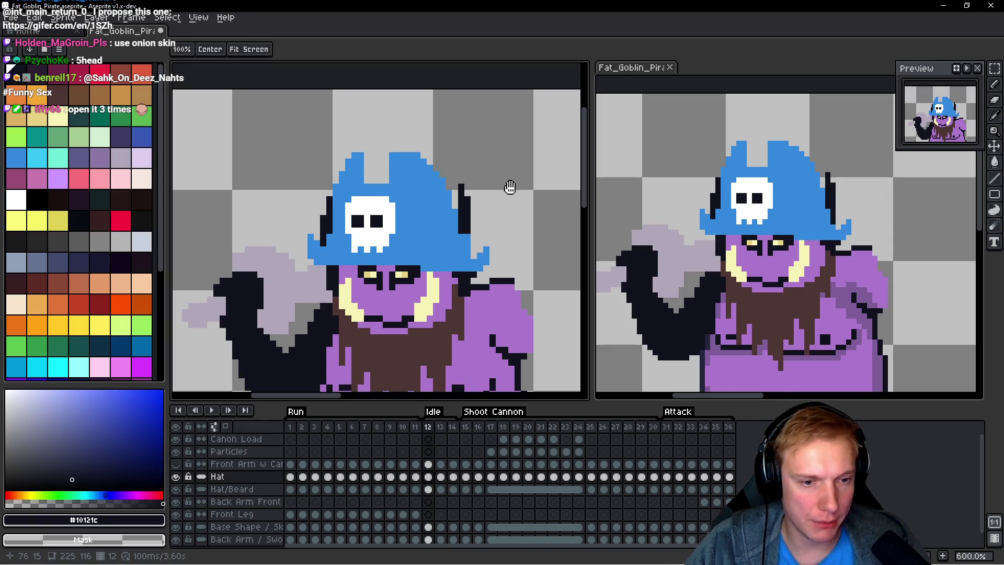
# Step: On the Base Shape layer, lasso the dark outline around frame 13's hat and shift it into place
pyautogui.moveTo(510, 187); pyautogui.dragTo(496, 171)
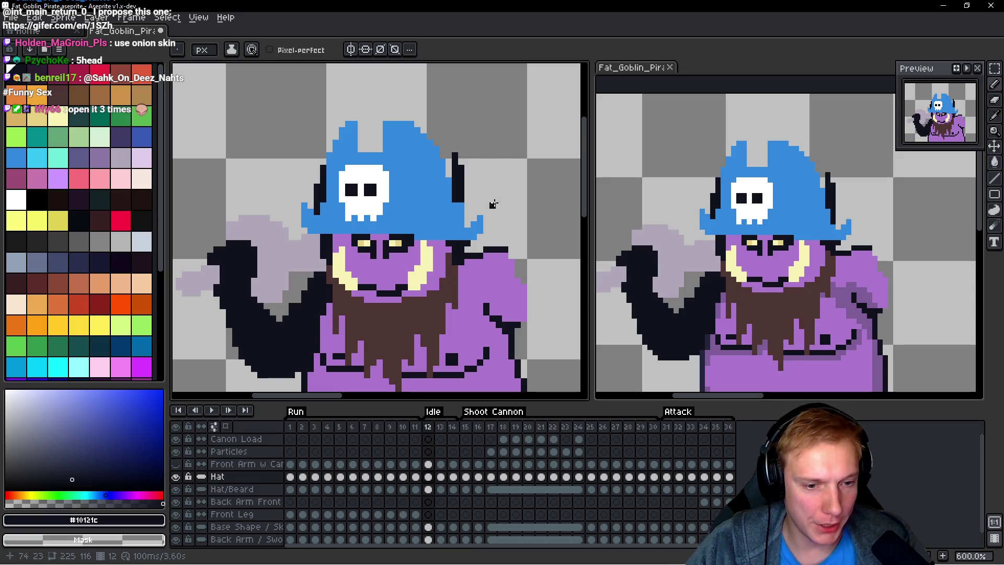
pyautogui.press('Down')
pyautogui.press('Down')
pyautogui.press('Down')
pyautogui.press('q')
pyautogui.moveTo(532, 117)
pyautogui.mouseDown()
pyautogui.moveTo(291, 135)
pyautogui.moveTo(547, 142)
pyautogui.mouseUp()
pyautogui.hotkey('ctrl', 'd')
pyautogui.press('Right')
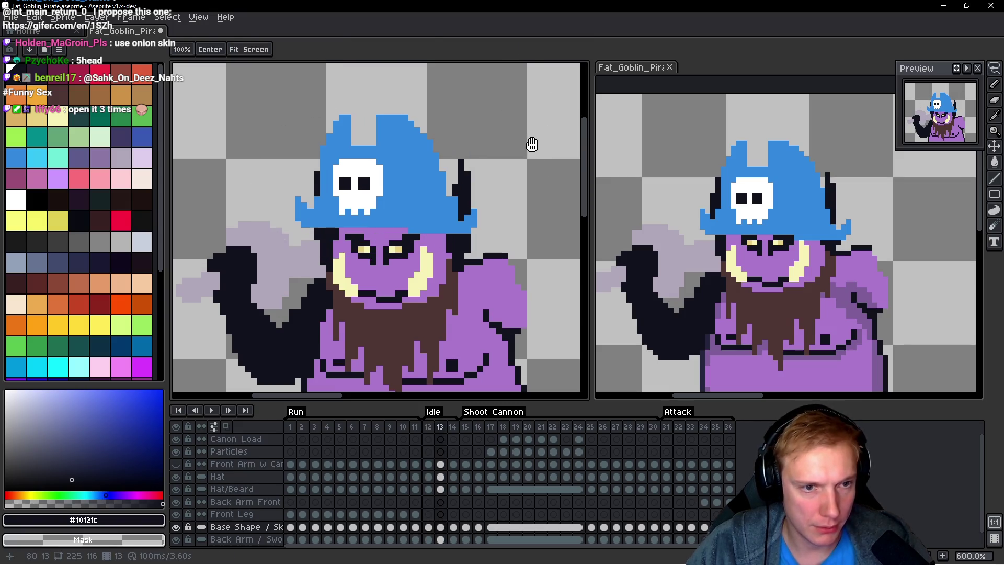
pyautogui.moveTo(314, 238); pyautogui.dragTo(523, 140)
pyautogui.hotkey('ctrl', 'd')
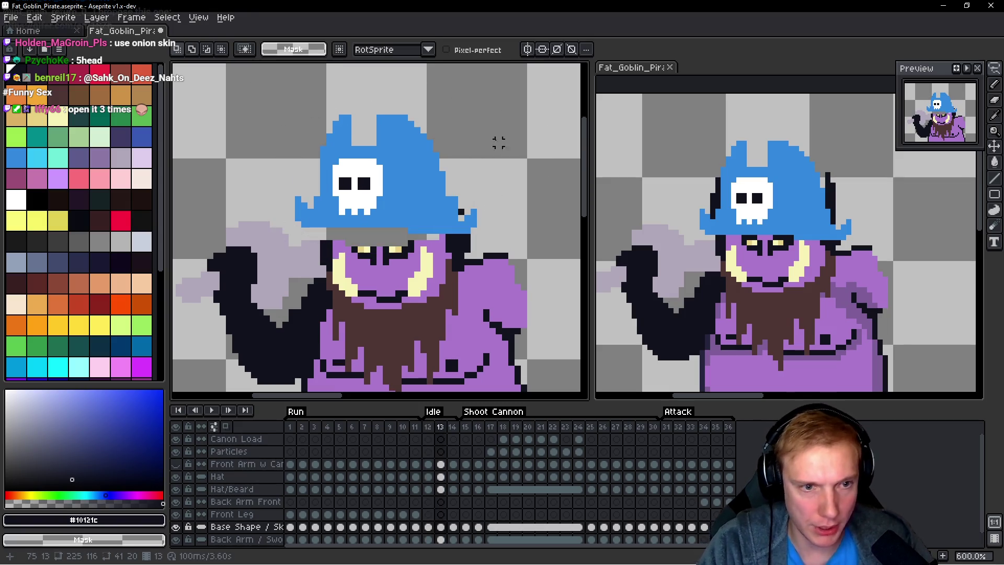
pyautogui.hotkey('ctrl', 'shift', 'd')
pyautogui.hotkey('ctrl', 'd')
# Step: Flip between frames 12 and 13 to compare the redone outline, then advance to frame 14
pyautogui.press('space')
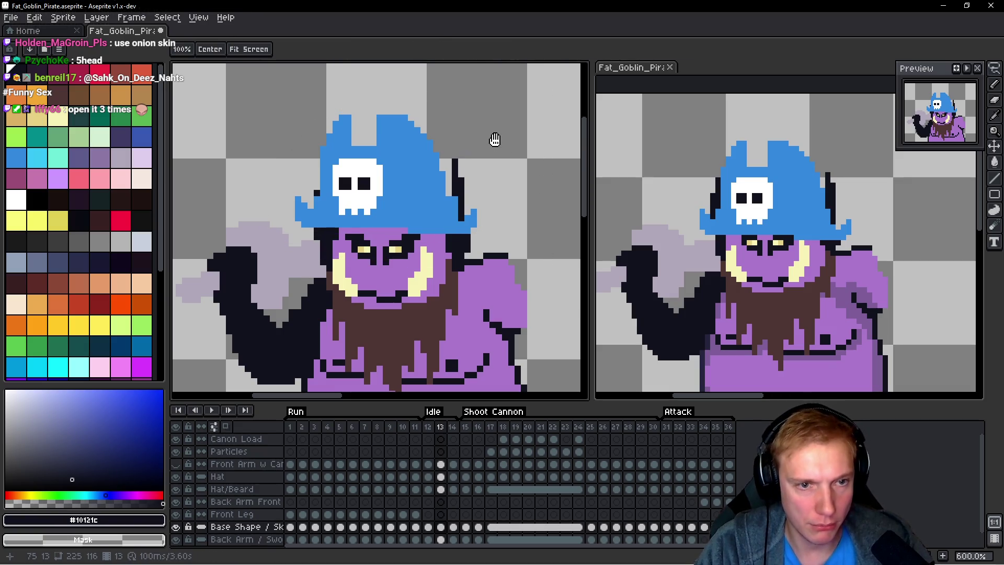
pyautogui.press('Left')
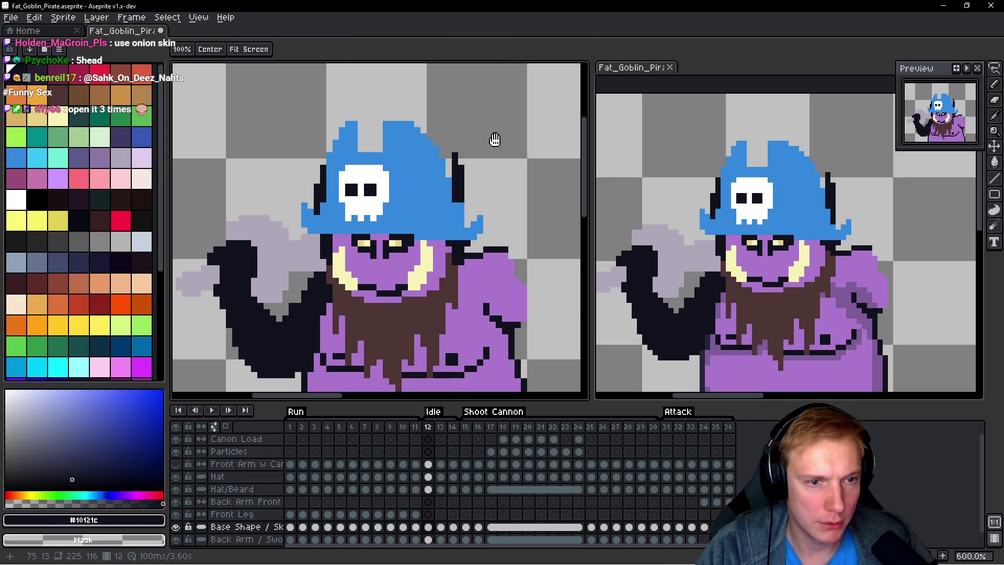
pyautogui.press('Right')
pyautogui.press('Left')
pyautogui.press('Right')
pyautogui.press('Left')
pyautogui.press('Right')
pyautogui.press('Left')
pyautogui.press('Right')
pyautogui.press('Left')
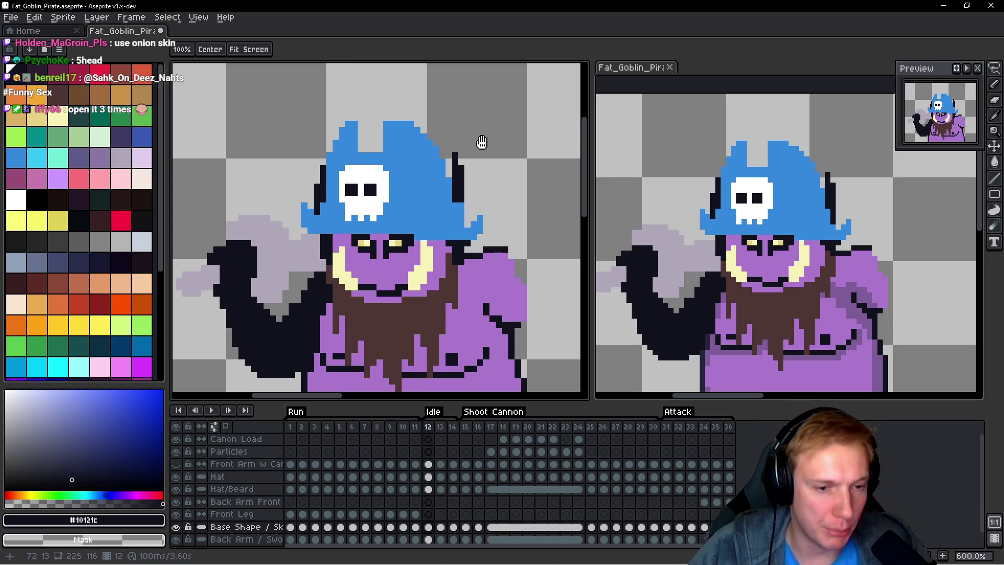
pyautogui.press('Right')
pyautogui.press('Left')
pyautogui.press('Right')
pyautogui.press('Right')
pyautogui.press('Left')
pyautogui.scroll(1, 478, 162)
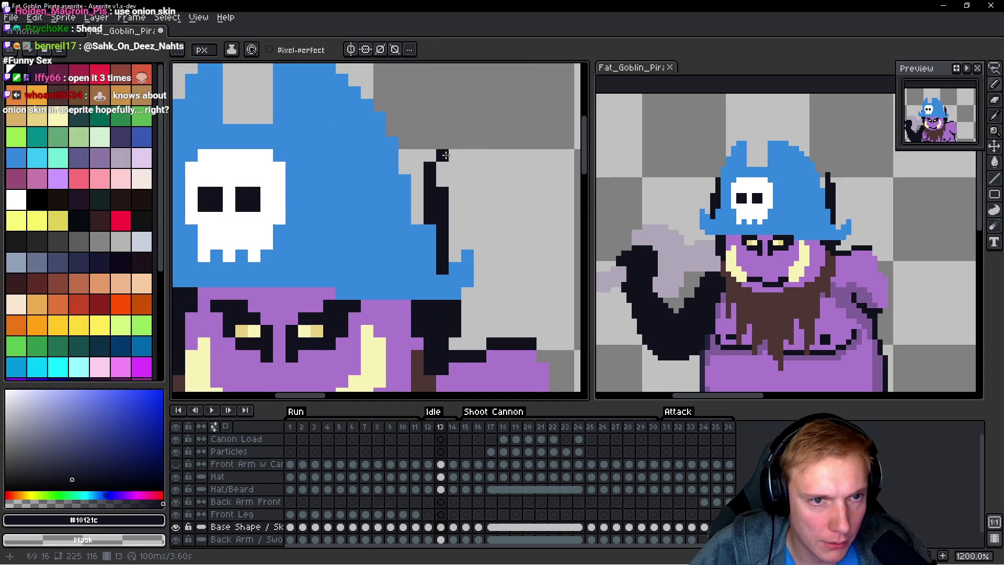
pyautogui.scroll(-2, 473, 156)
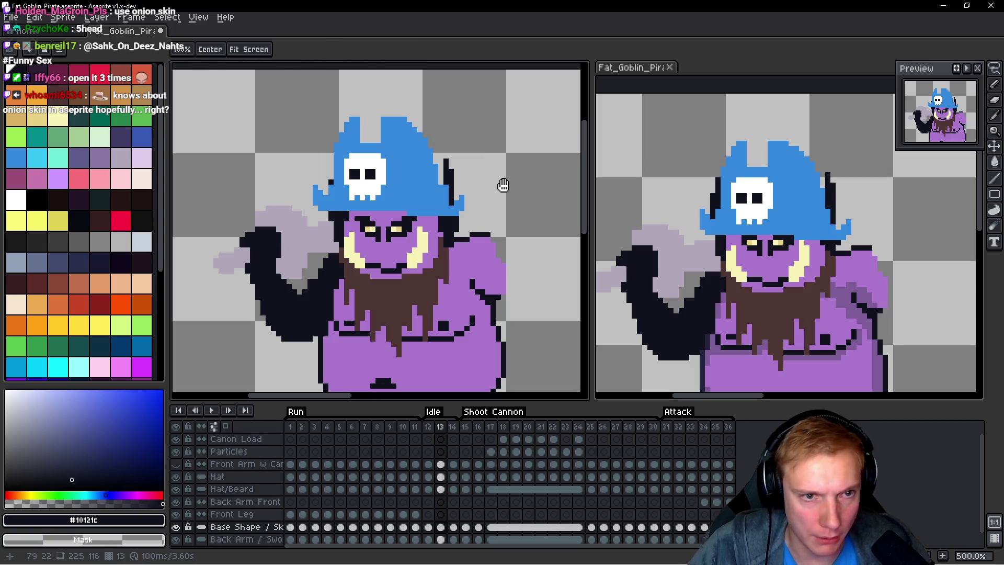
pyautogui.press('Right')
# Step: Lasso the hat and top of the head on frame 14, comparing it against frame 13
pyautogui.press('q')
pyautogui.moveTo(495, 147)
pyautogui.mouseDown()
pyautogui.moveTo(427, 120)
pyautogui.moveTo(488, 170)
pyautogui.moveTo(506, 121)
pyautogui.moveTo(516, 127)
pyautogui.mouseUp()
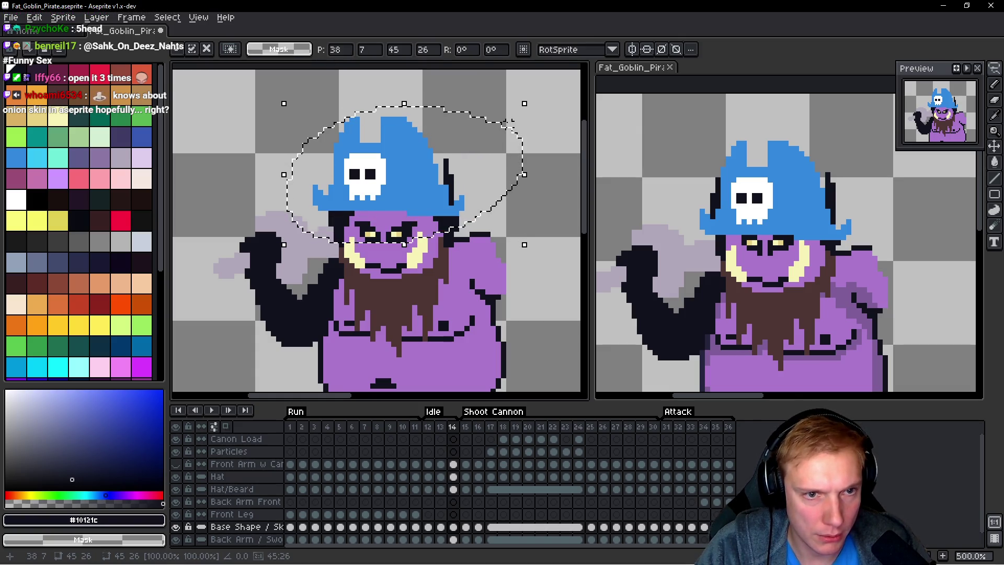
pyautogui.press('Left')
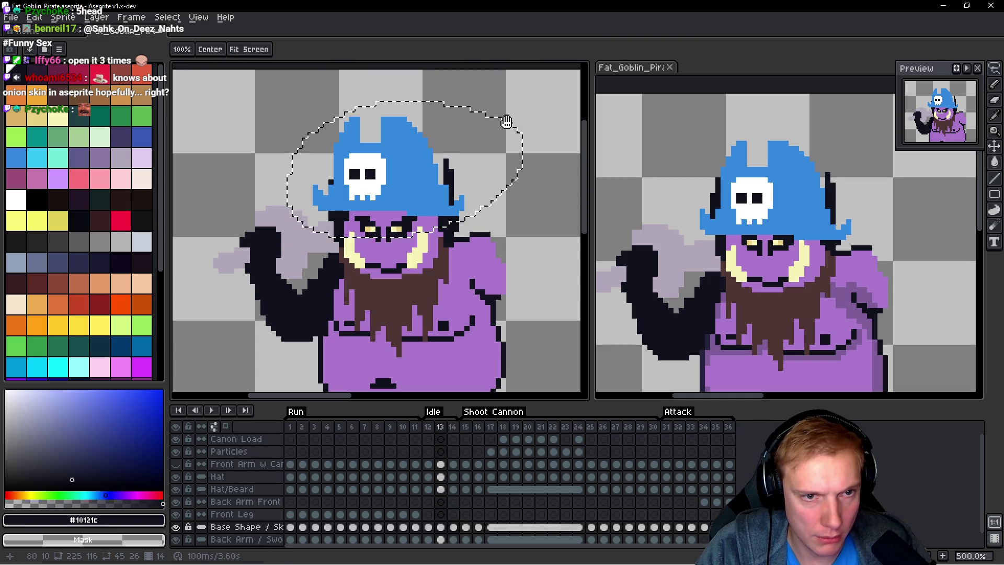
pyautogui.press('Right')
pyautogui.press('Left')
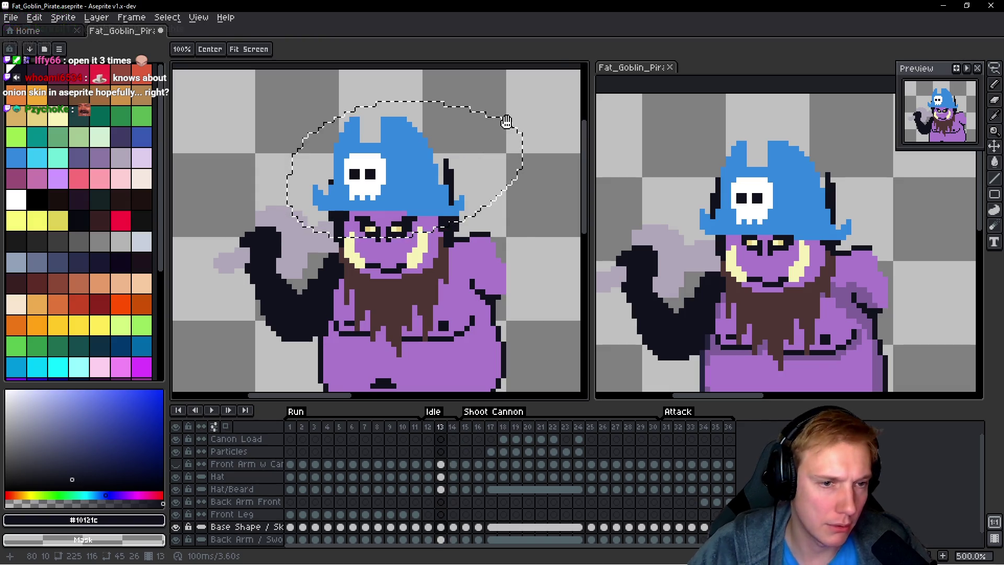
pyautogui.press('Right')
# Step: Zoom in and pencil a stray grey face pixel dark
pyautogui.scroll(5, 435, 264)
pyautogui.press('b')
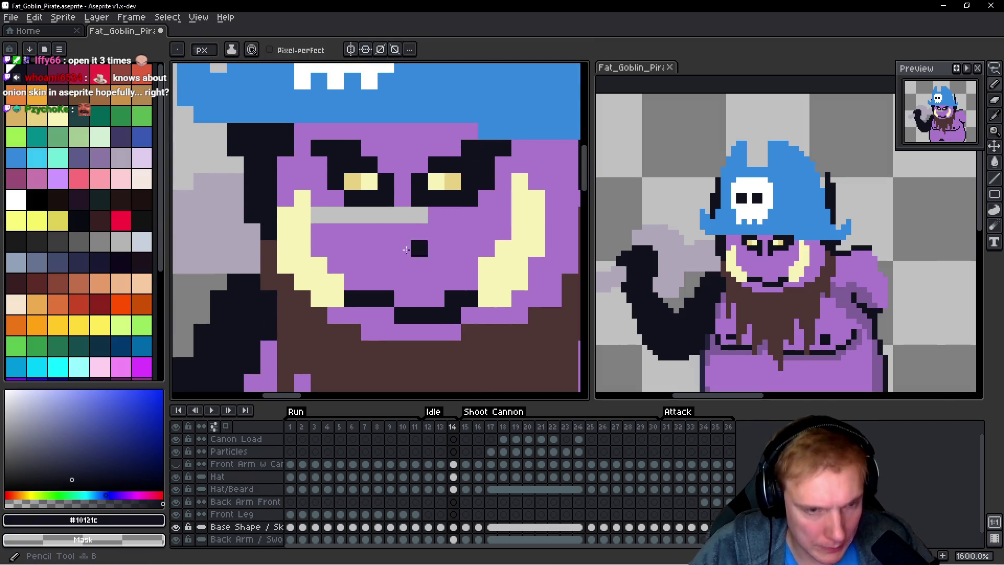
pyautogui.click(417, 221)
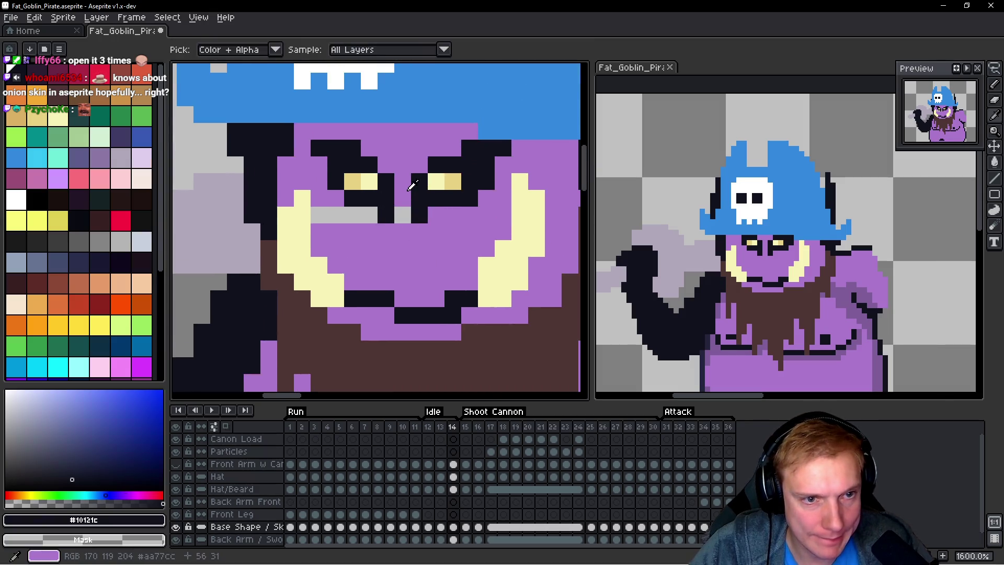
# Step: Sample the goblin's purple skin and paint two grey face pixels purple, including one beside the left eye
pyautogui.keyDown('alt'); pyautogui.click(401, 233); pyautogui.keyUp('alt')
pyautogui.click(401, 216)
pyautogui.click(335, 215)
pyautogui.scroll(-4, 437, 210)
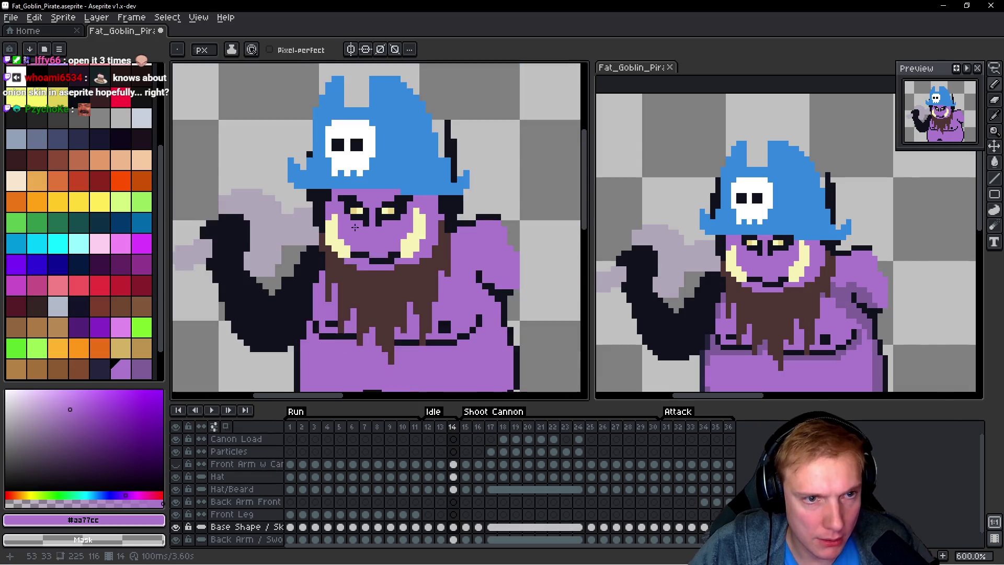
# Step: Flip between frame 12 and its neighbour repeatedly to compare how the hat sits
pyautogui.press('h')
pyautogui.press(',')
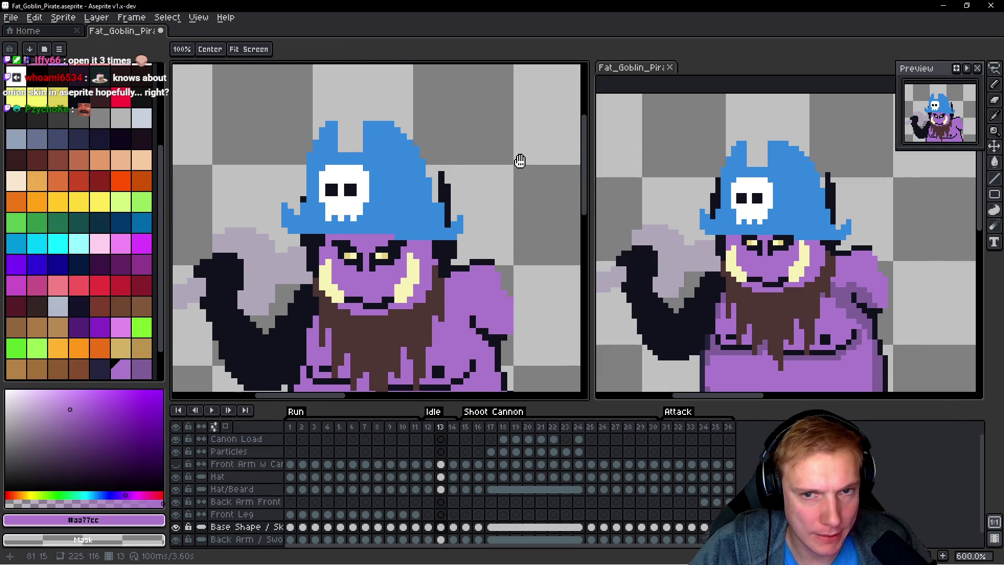
pyautogui.press(',')
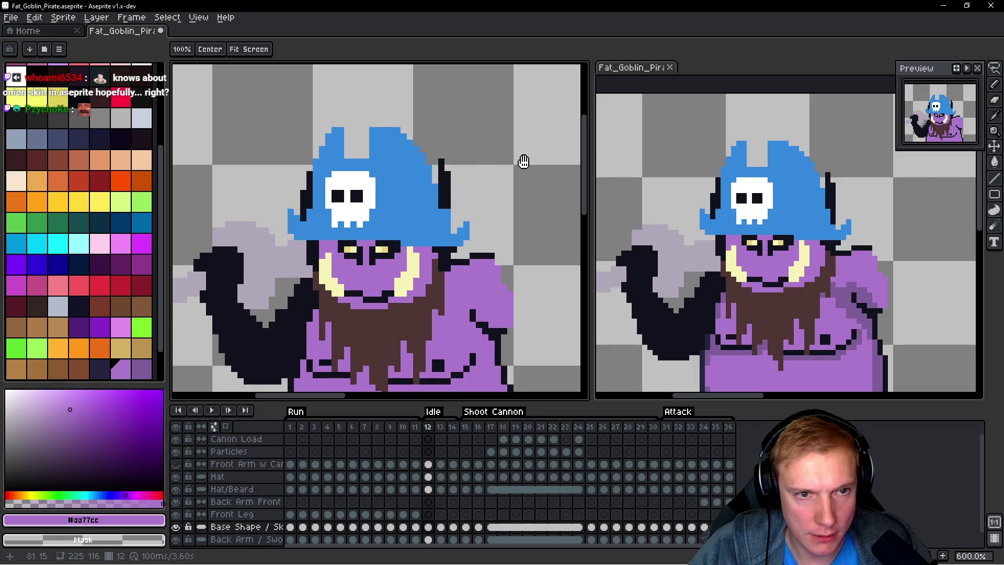
pyautogui.press('.')
pyautogui.press(',')
pyautogui.press('.')
pyautogui.press(',')
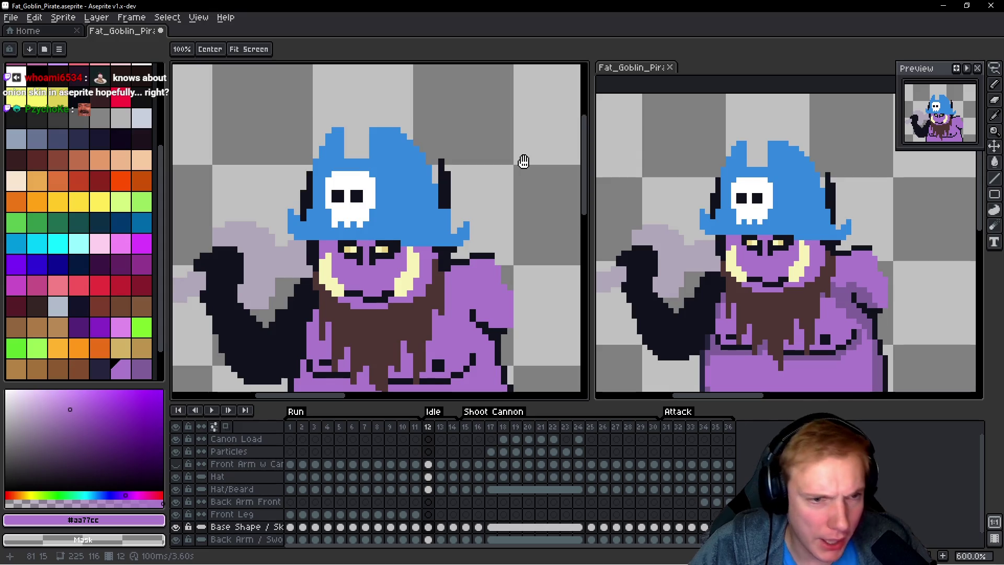
pyautogui.press('.')
pyautogui.press(',')
pyautogui.press('.')
pyautogui.press('b')
pyautogui.scroll(3, 470, 241)
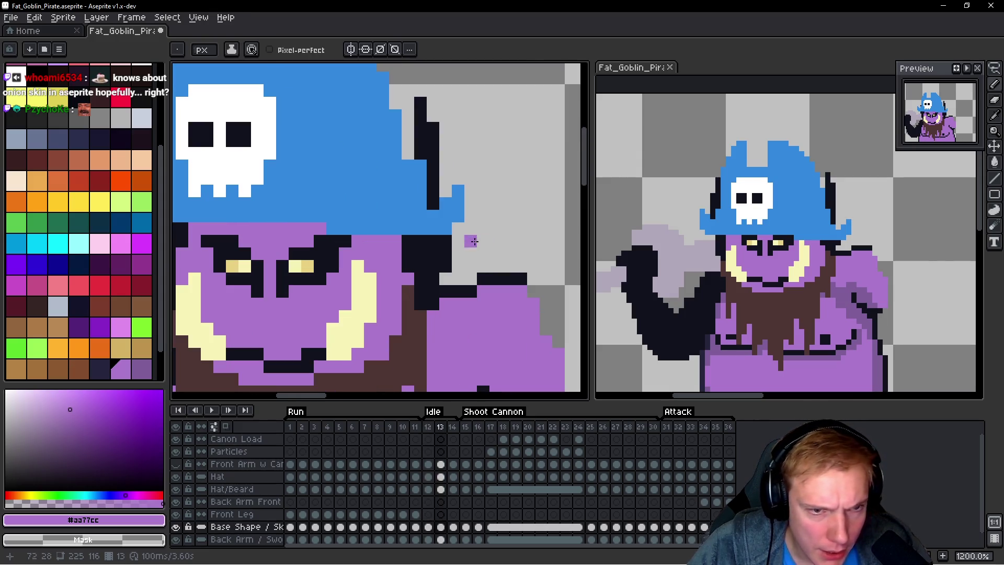
pyautogui.press(',')
pyautogui.press('h')
pyautogui.scroll(-2, 389, 94)
pyautogui.press('.')
pyautogui.press(',')
pyautogui.press('b')
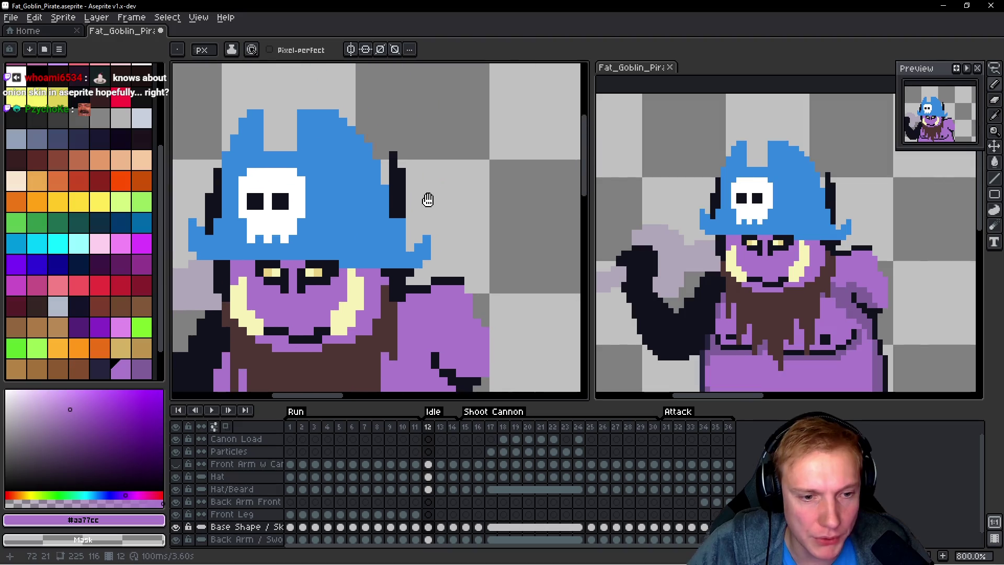
pyautogui.press('h')
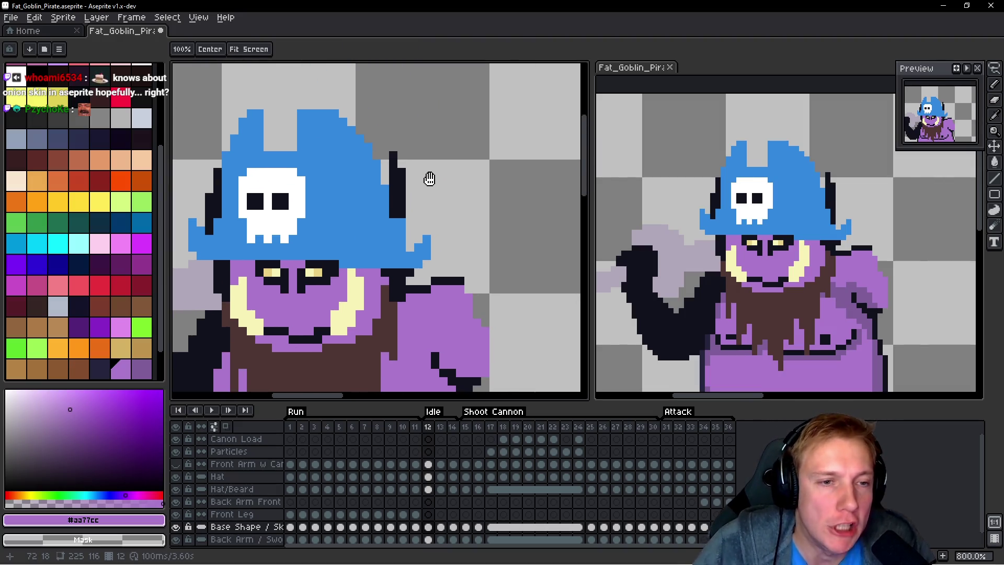
pyautogui.press('b')
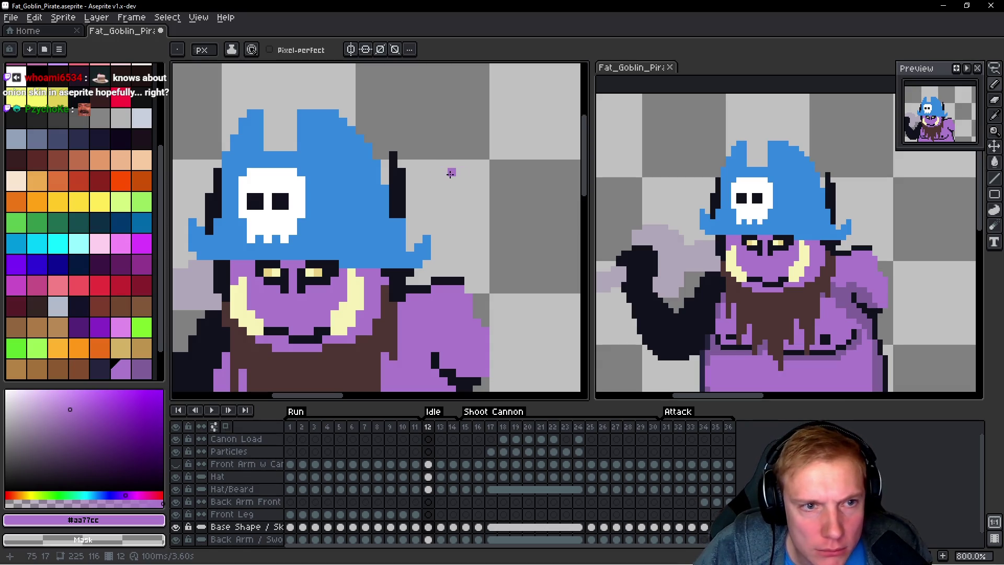
pyautogui.scroll(2, 427, 169)
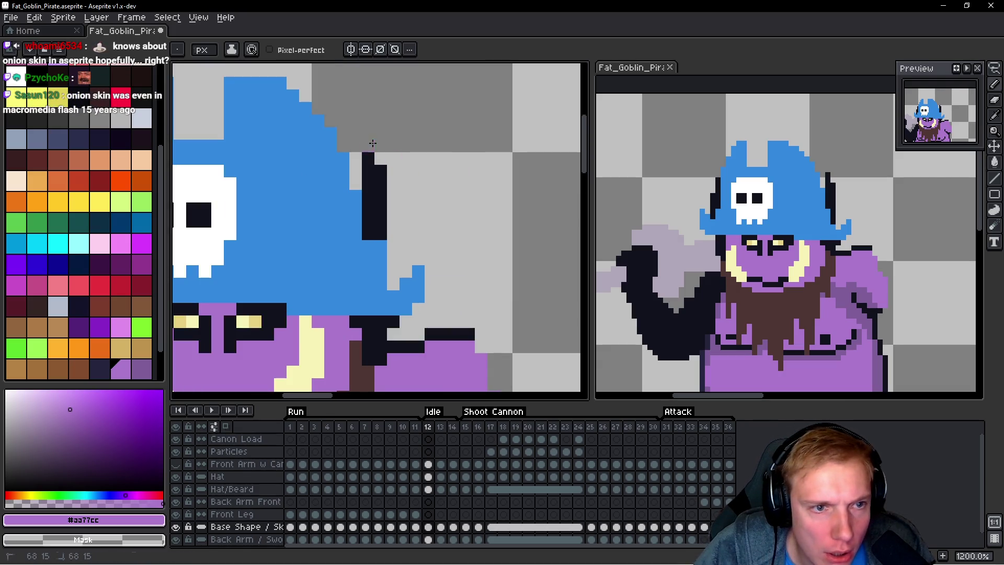
pyautogui.scroll(-3, 383, 169)
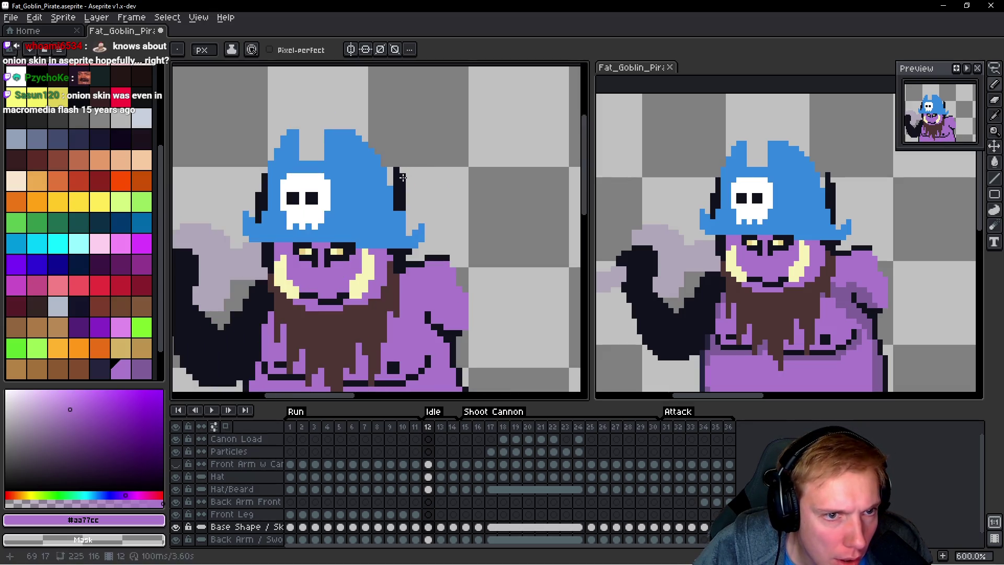
pyautogui.scroll(3, 403, 177)
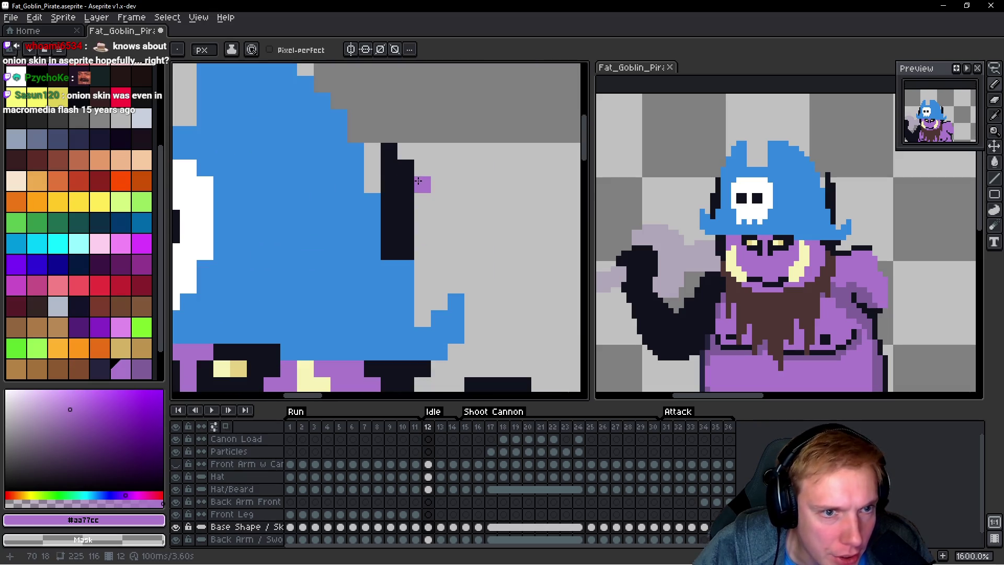
pyautogui.scroll(-1, 421, 180)
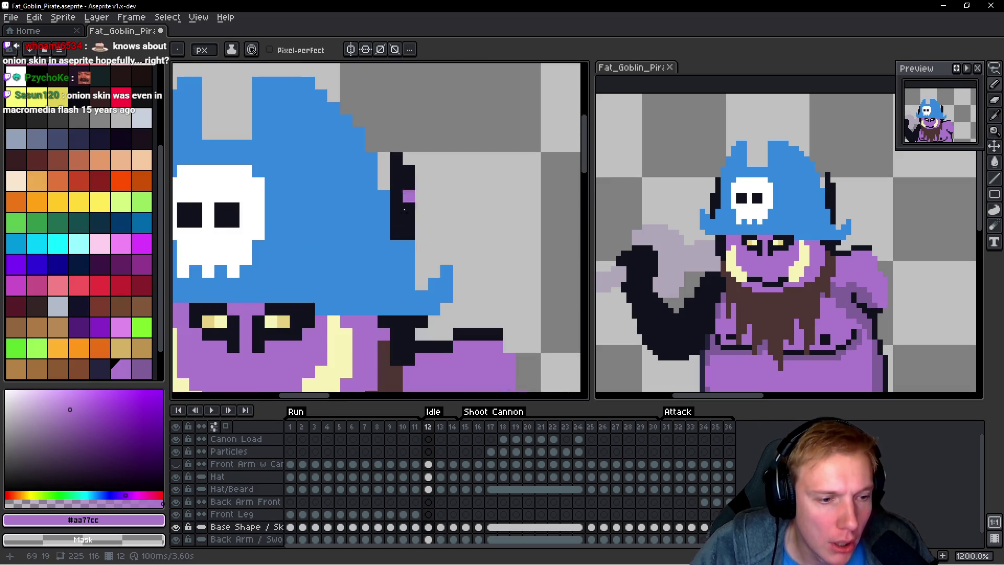
# Step: Hide the Base Shape / Sketch layer to inspect the Hat layer's brim, then show it again
pyautogui.click(176, 527)
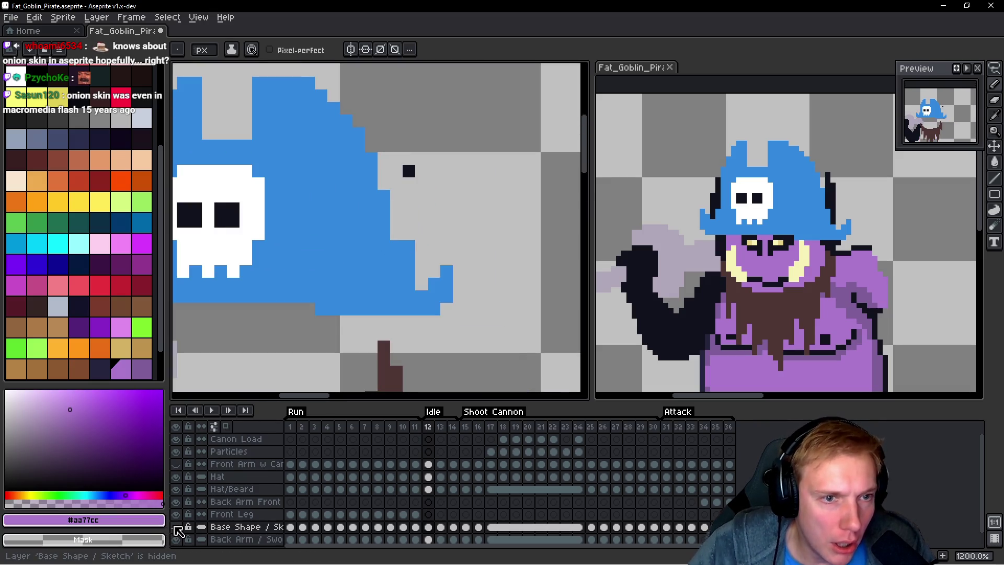
pyautogui.click(230, 477)
pyautogui.moveTo(493, 197); pyautogui.dragTo(395, 191)
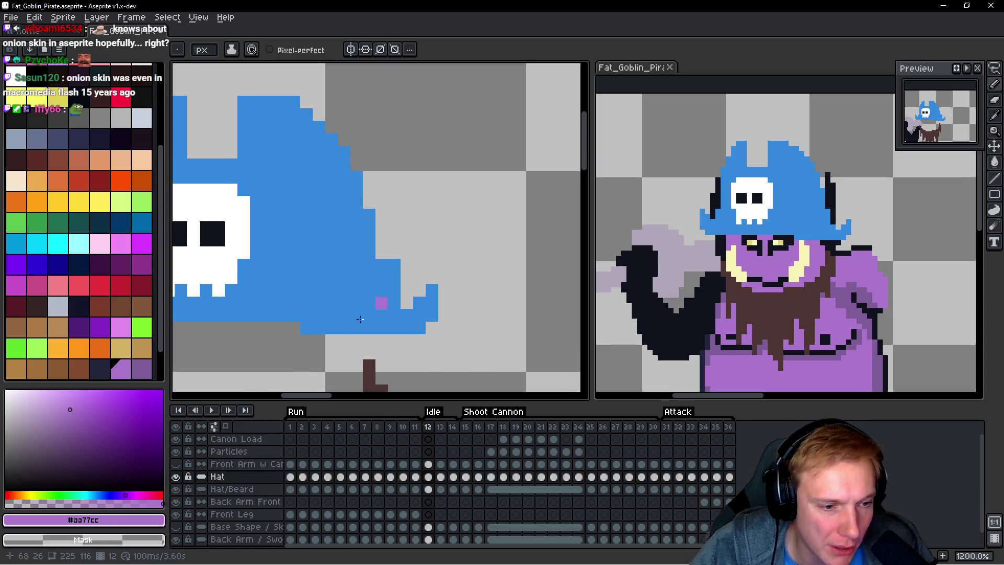
pyautogui.click(176, 527)
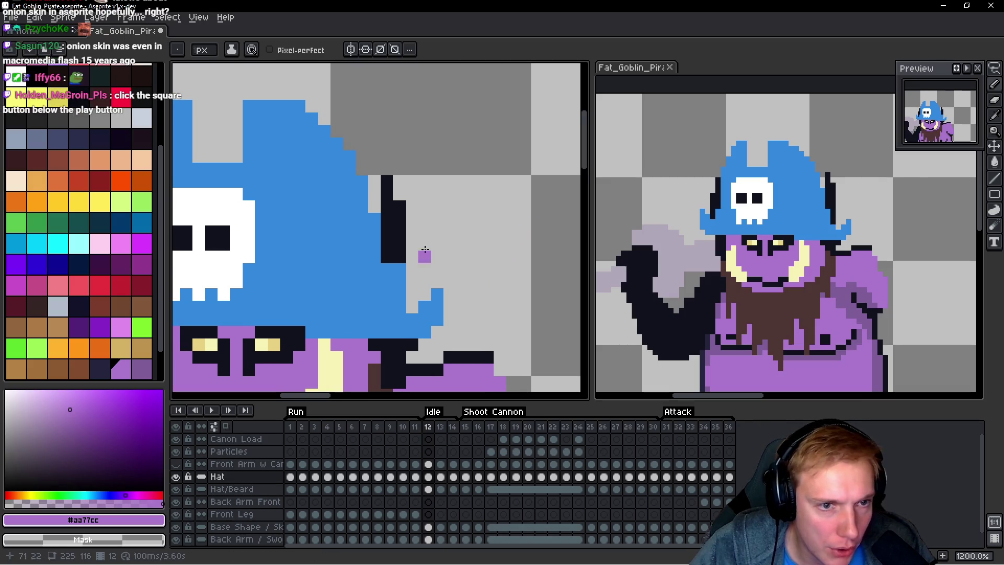
pyautogui.press('Down')
pyautogui.press('Down')
pyautogui.press('Down')
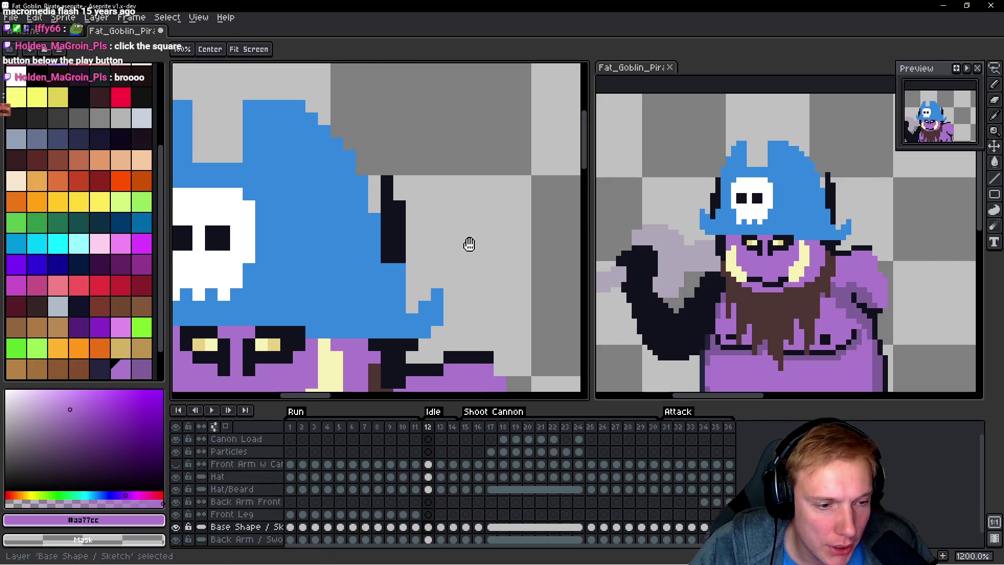
pyautogui.scroll(-3, 480, 195)
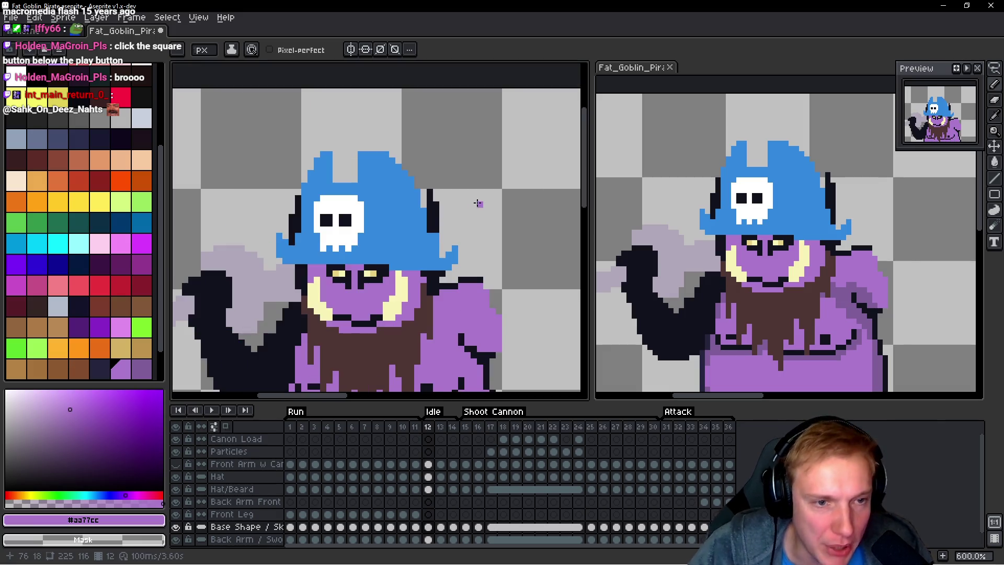
pyautogui.press('Up')
pyautogui.press('Up')
pyautogui.press('Up')
pyautogui.press('Up')
# Step: Copy the frame 12 hat and paste it over frame 13's old hat, raised onto the head
pyautogui.press('q')
pyautogui.moveTo(242, 141)
pyautogui.mouseDown()
pyautogui.moveTo(478, 134)
pyautogui.moveTo(244, 152)
pyautogui.mouseUp()
pyautogui.press('.')
pyautogui.hotkey('ctrl', 'd')
pyautogui.hotkey('ctrl', 'a')
pyautogui.press('Delete')
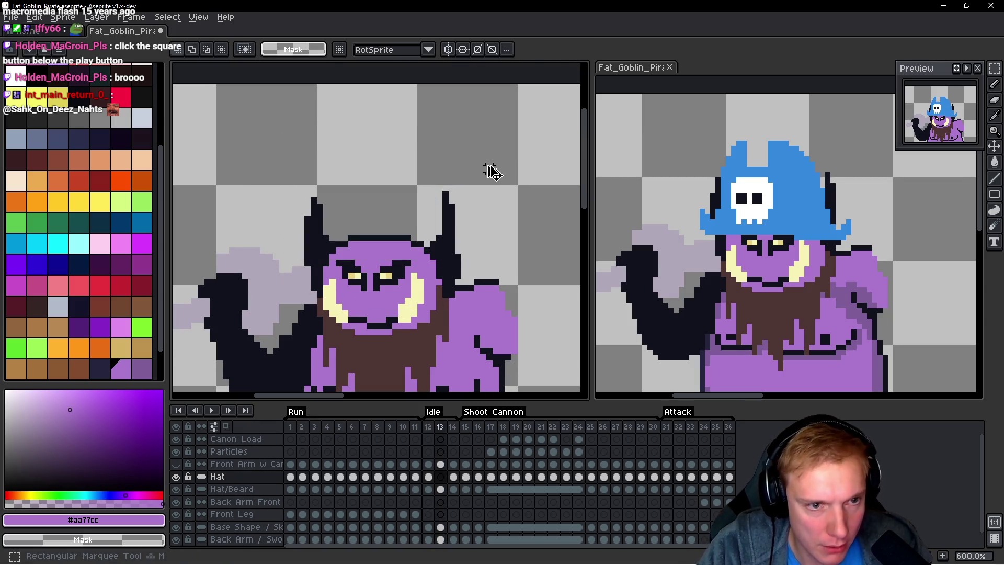
pyautogui.hotkey('ctrl', 'v')
pyautogui.moveTo(493, 172); pyautogui.dragTo(491, 168)
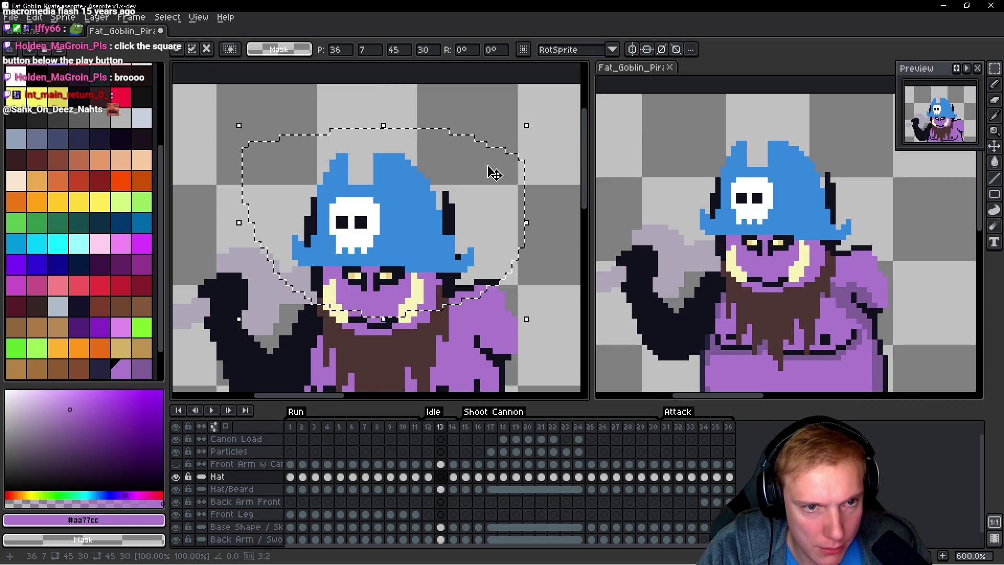
pyautogui.press('Return')
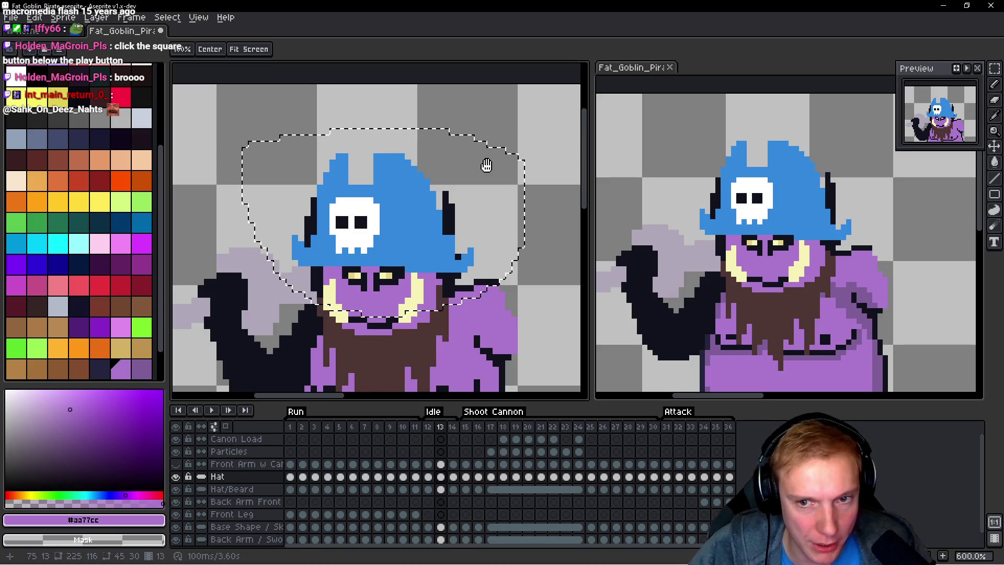
# Step: On frame 14, delete the old hat on the Hat layer and commit the pasted frame 12 hat
pyautogui.press('v')
pyautogui.scroll(1, 470, 268)
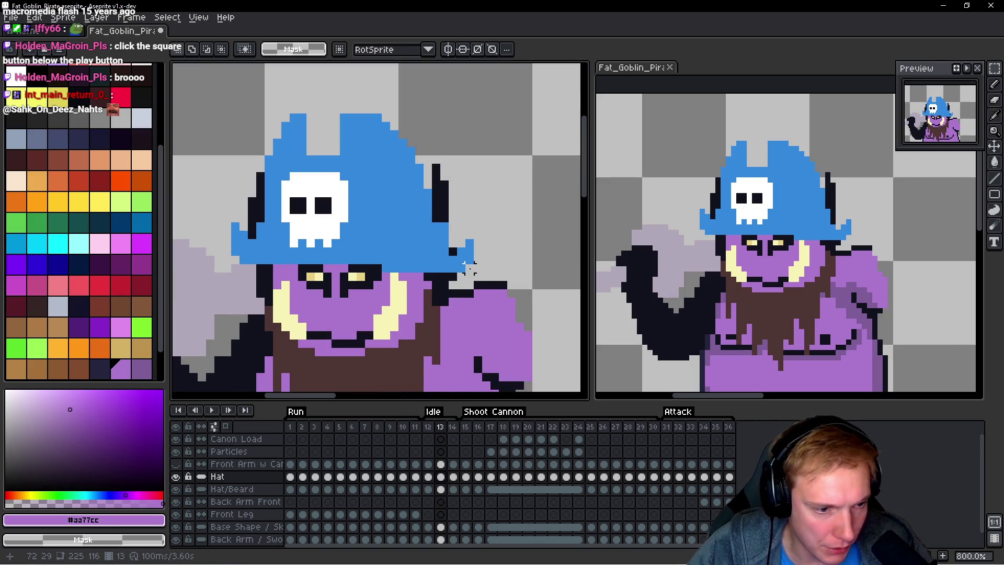
pyautogui.hotkey('alt', 'Down')
pyautogui.hotkey('alt', 'Down')
pyautogui.hotkey('alt', 'Down')
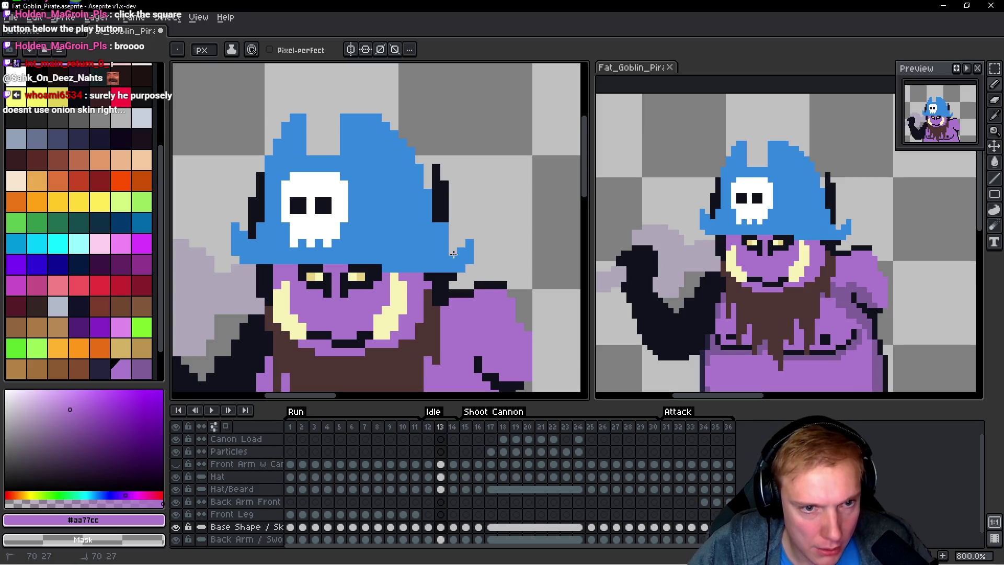
pyautogui.scroll(-1, 490, 232)
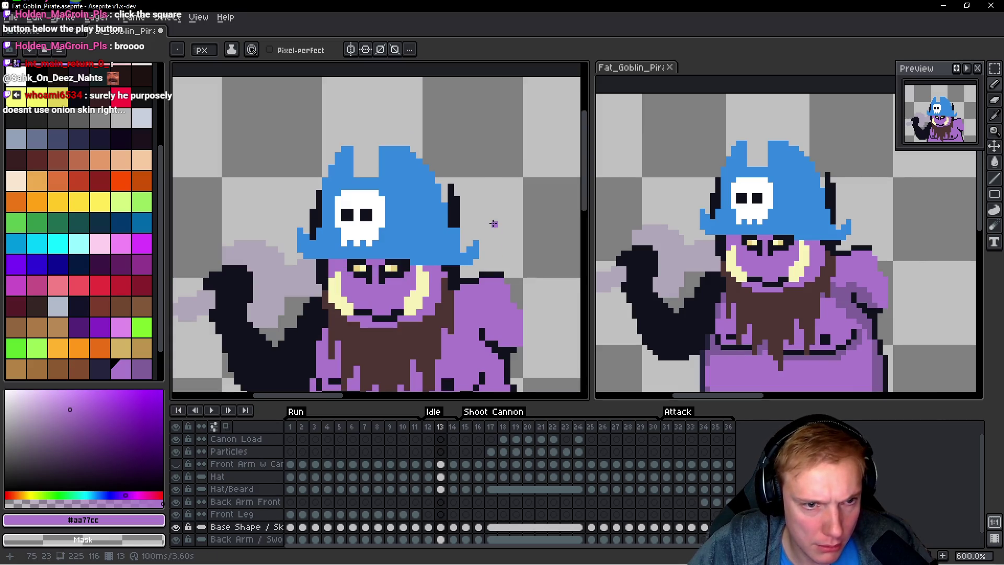
pyautogui.press('space')
pyautogui.press('Right')
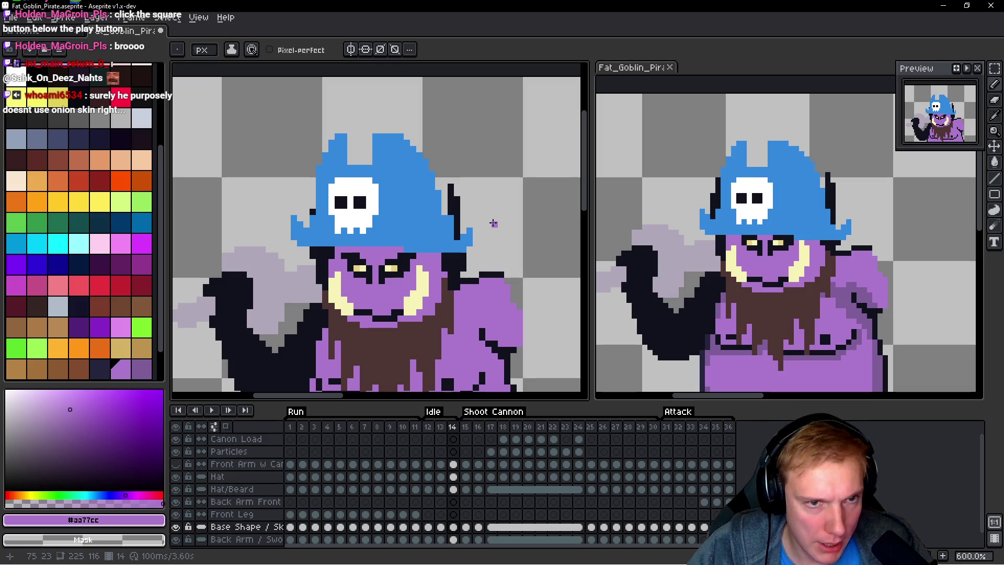
pyautogui.press('m')
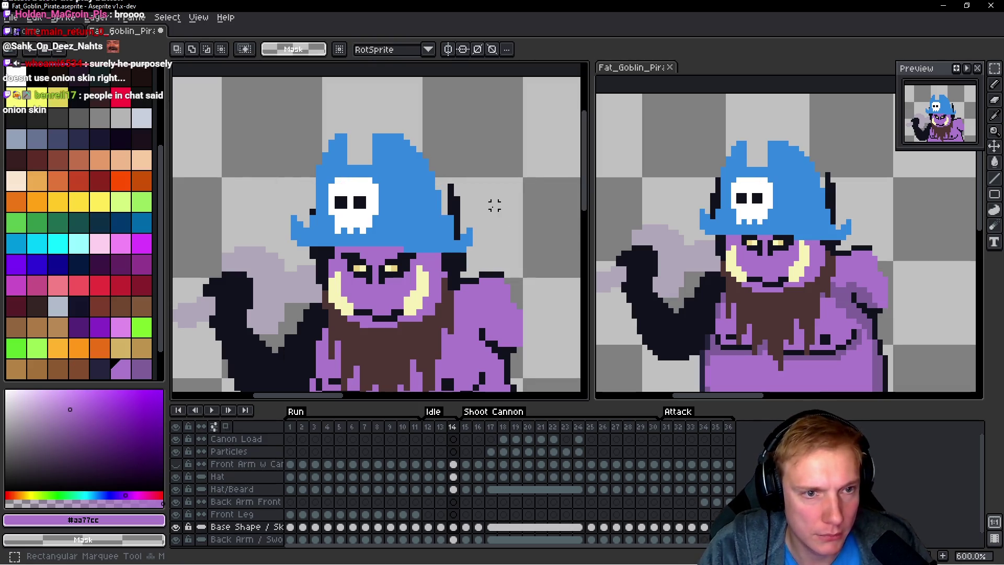
pyautogui.press('Up')
pyautogui.press('Up')
pyautogui.press('Up')
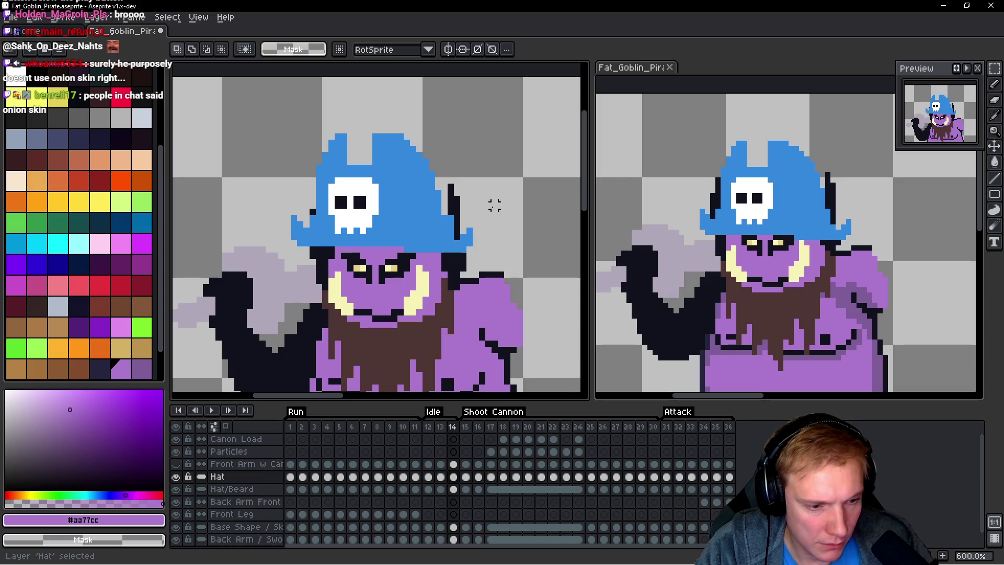
pyautogui.press('Delete')
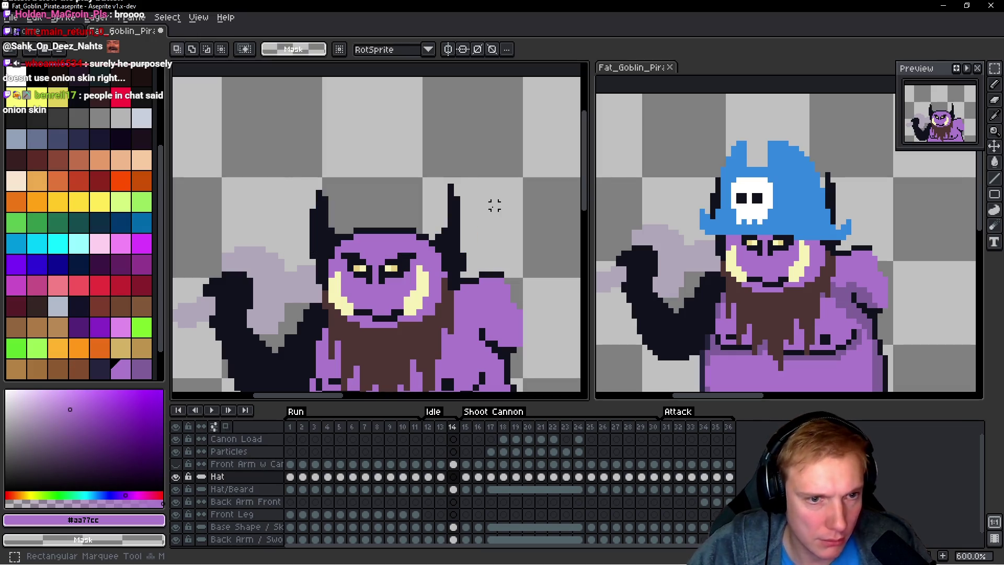
pyautogui.hotkey('ctrl', 'z')
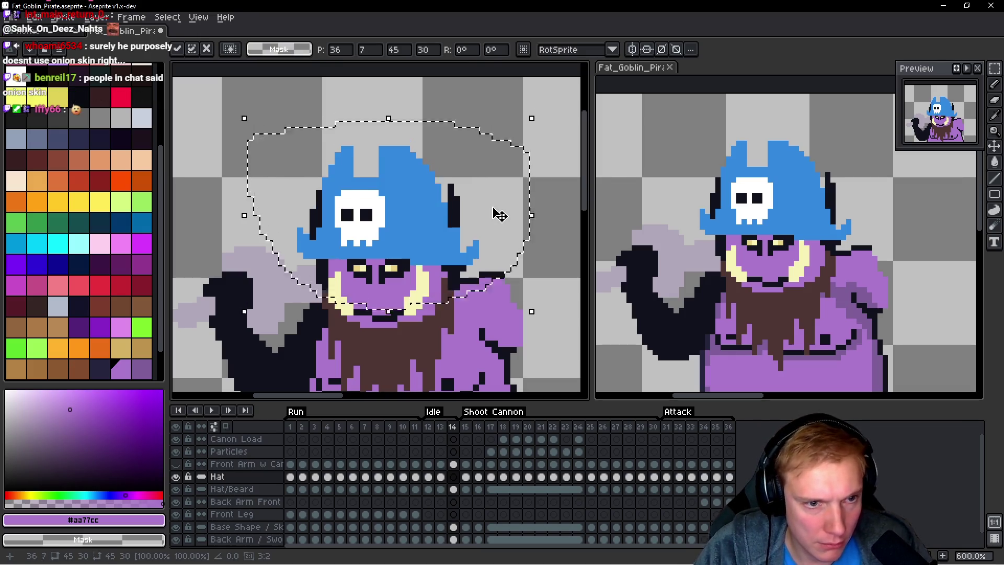
pyautogui.hotkey('ctrl', 'd')
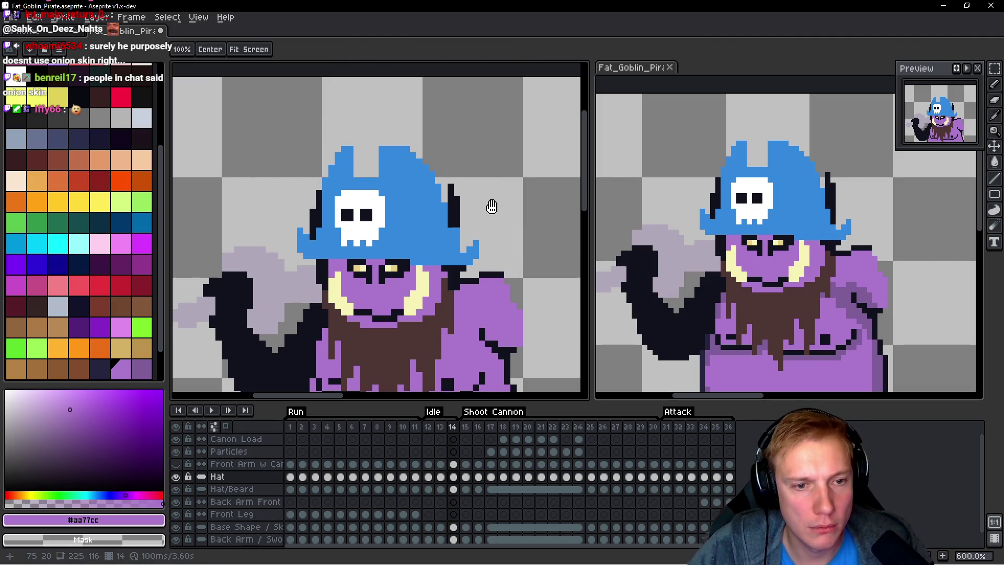
pyautogui.scroll(1, 488, 224)
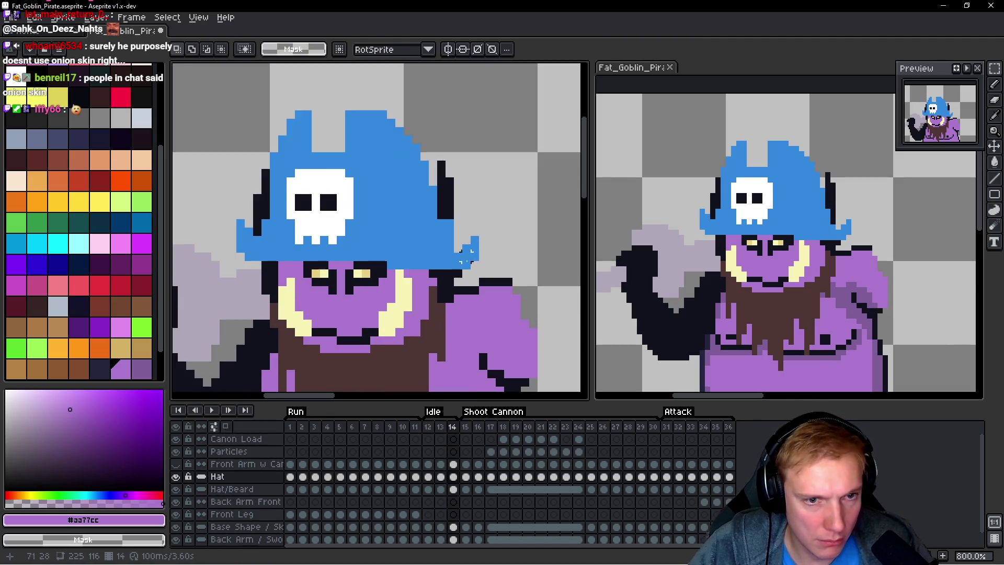
pyautogui.press('b')
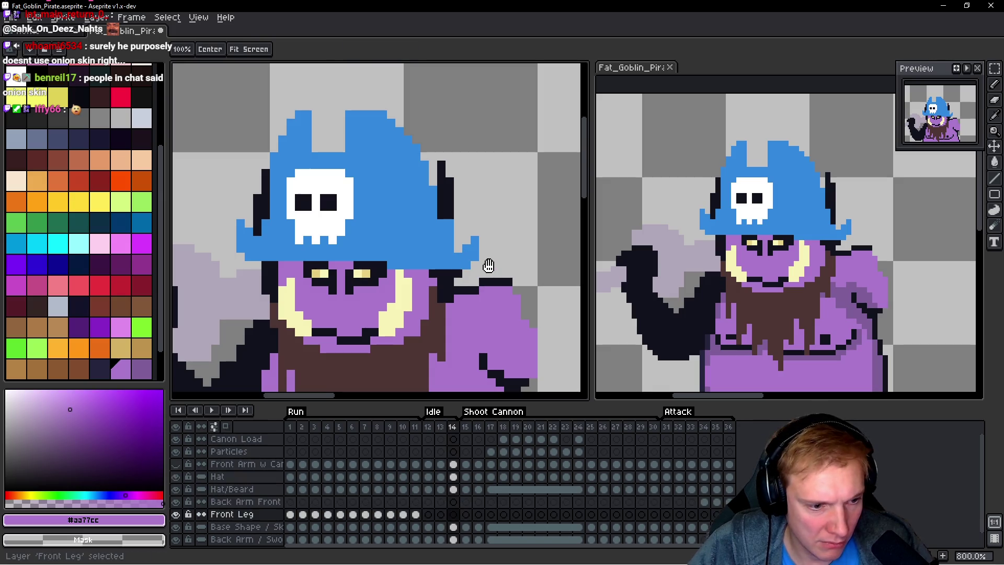
pyautogui.keyDown('ctrl'); pyautogui.click(469, 289); pyautogui.keyUp('ctrl')
pyautogui.click(483, 239)
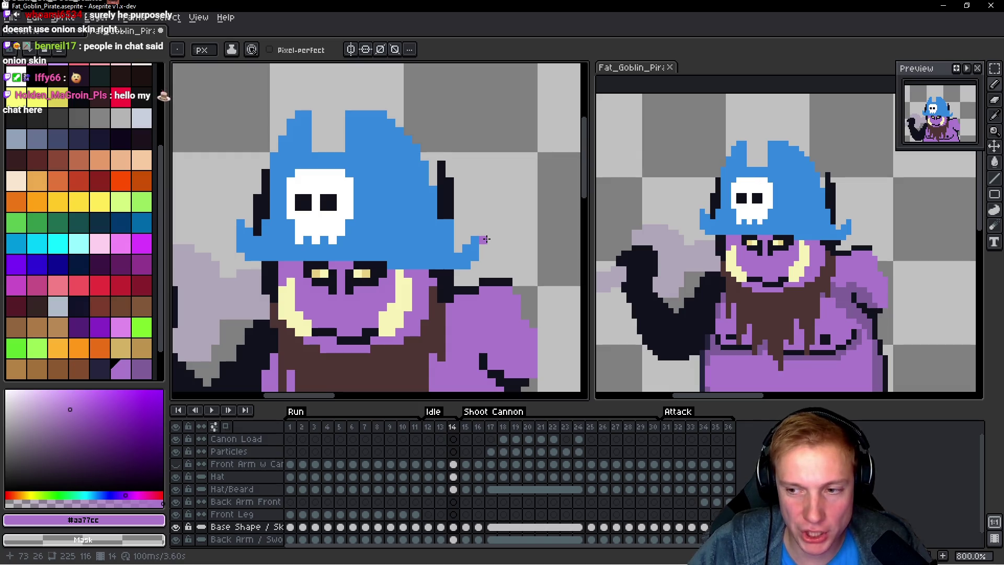
pyautogui.hotkey('ctrl', 'z')
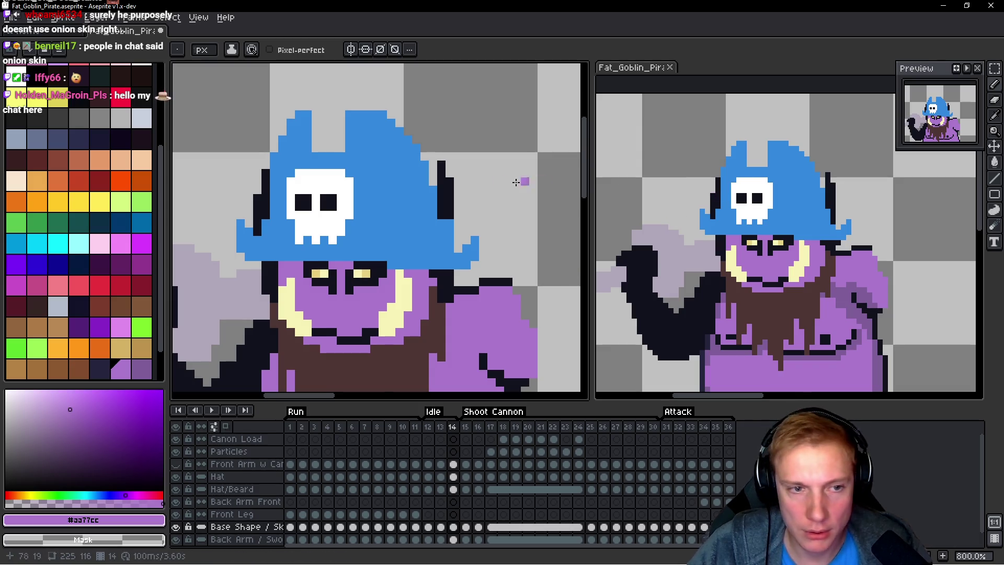
pyautogui.scroll(-4, 516, 182)
pyautogui.scroll(2, 497, 194)
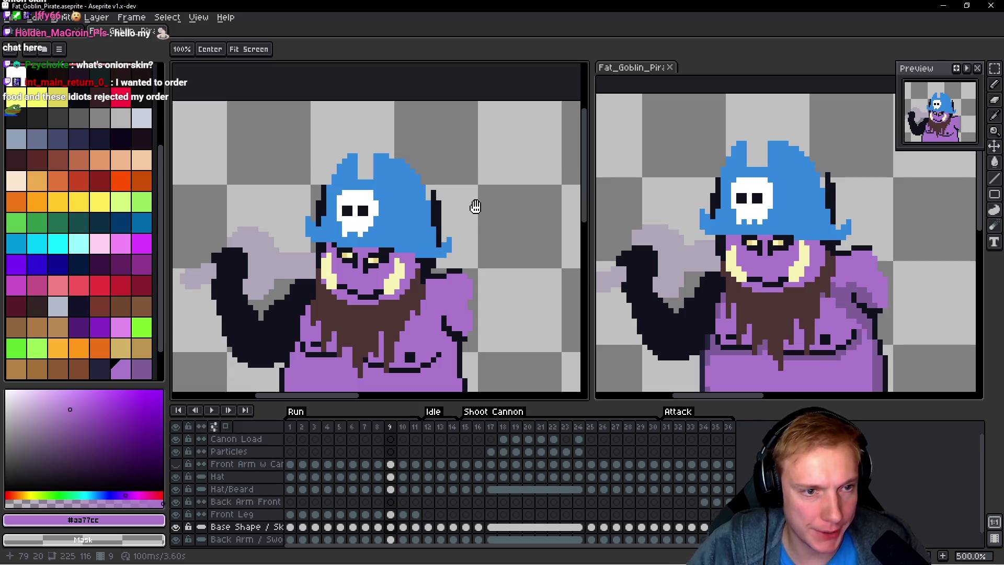
pyautogui.press('Up')
pyautogui.press('Up')
pyautogui.press('Up')
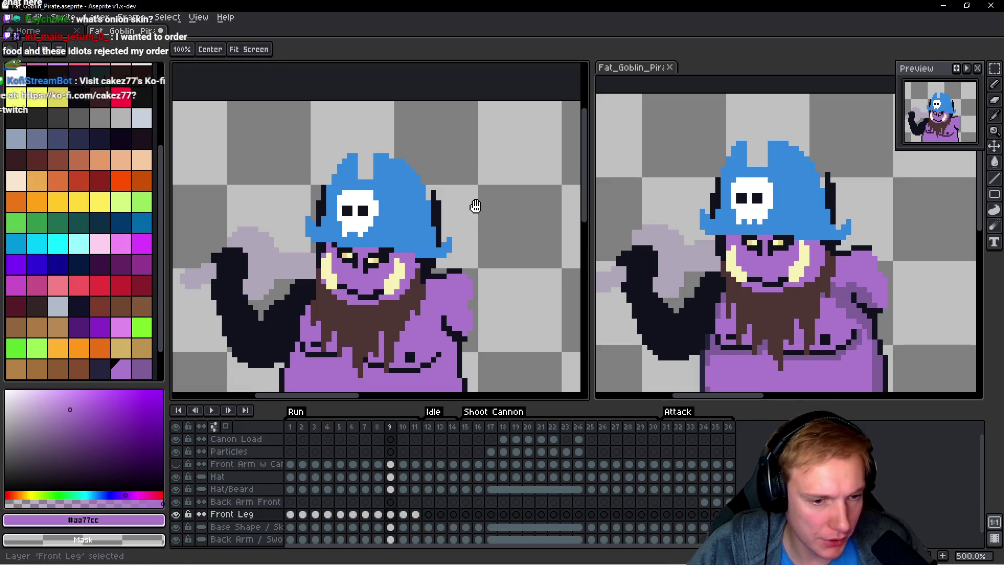
pyautogui.press('q')
pyautogui.moveTo(473, 151)
pyautogui.mouseDown()
pyautogui.moveTo(278, 235)
pyautogui.moveTo(465, 147)
pyautogui.mouseUp()
pyautogui.press('Return')
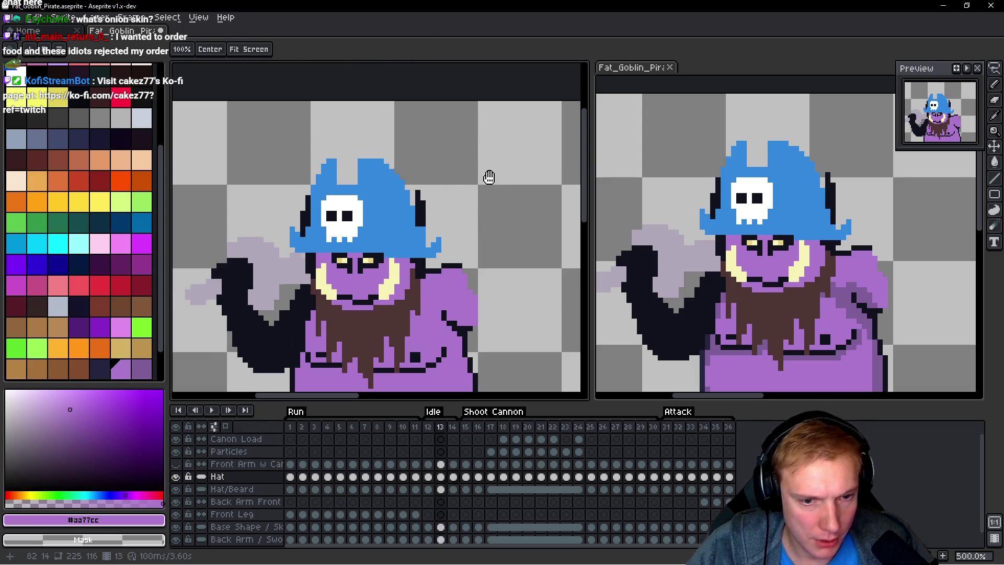
pyautogui.press('space')
# Step: Lasso the hat on frame 15, shift it right, and play the animation to review it
pyautogui.moveTo(465, 172)
pyautogui.mouseDown()
pyautogui.moveTo(418, 145)
pyautogui.moveTo(230, 225)
pyautogui.moveTo(476, 140)
pyautogui.mouseUp()
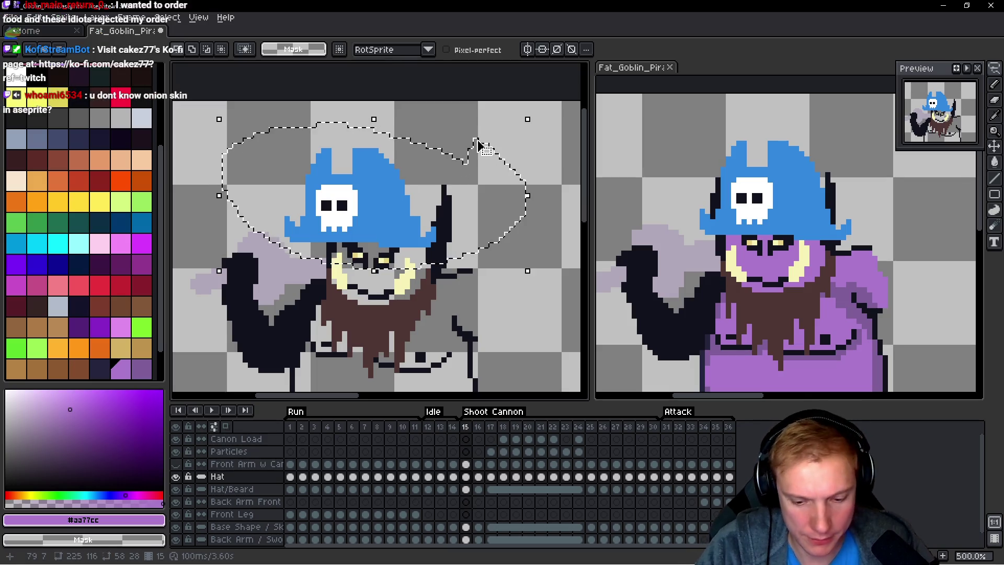
pyautogui.hotkey('ctrl', 'z')
pyautogui.hotkey('ctrl', 'z')
pyautogui.hotkey('ctrl', 'z')
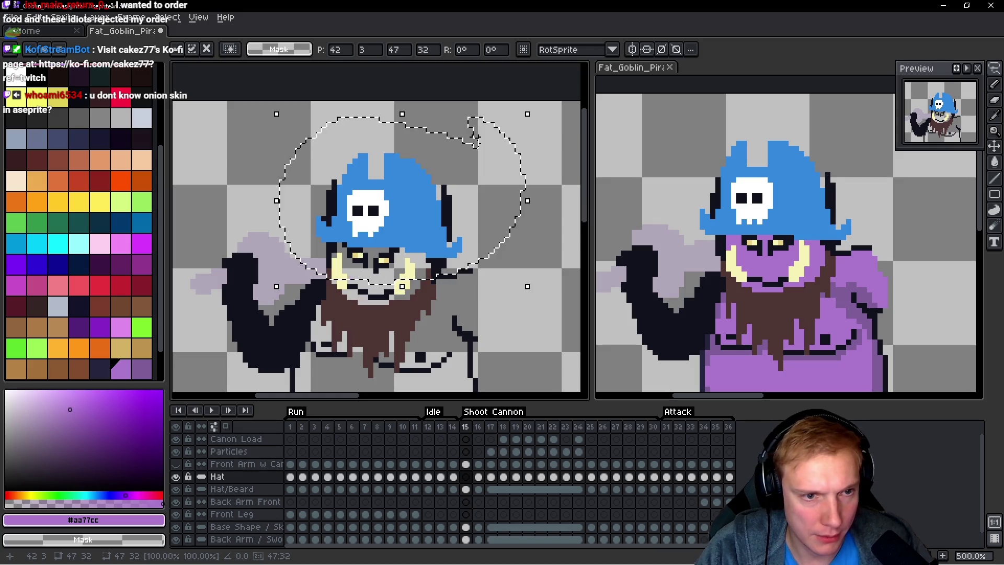
pyautogui.click(841, 252)
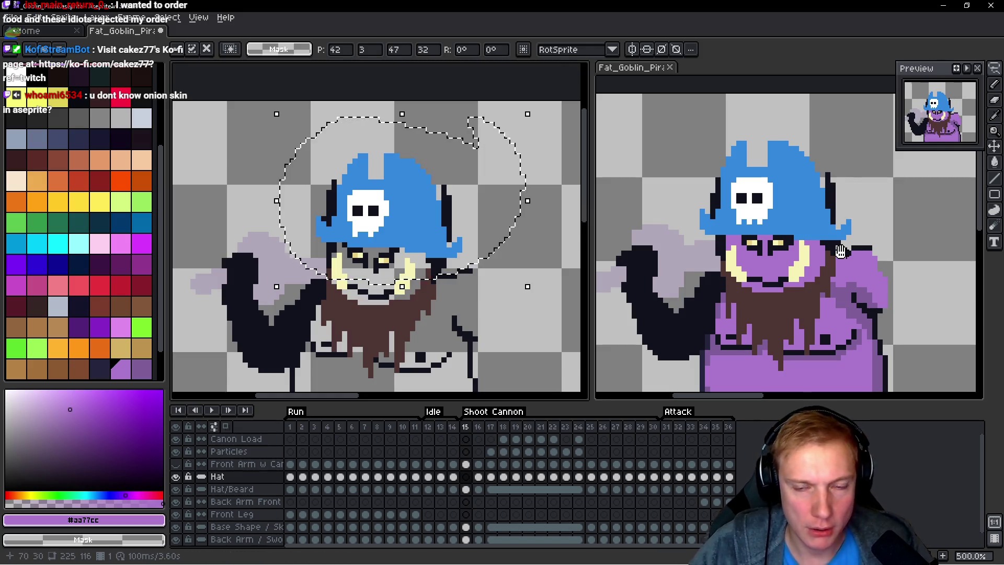
pyautogui.press('Return')
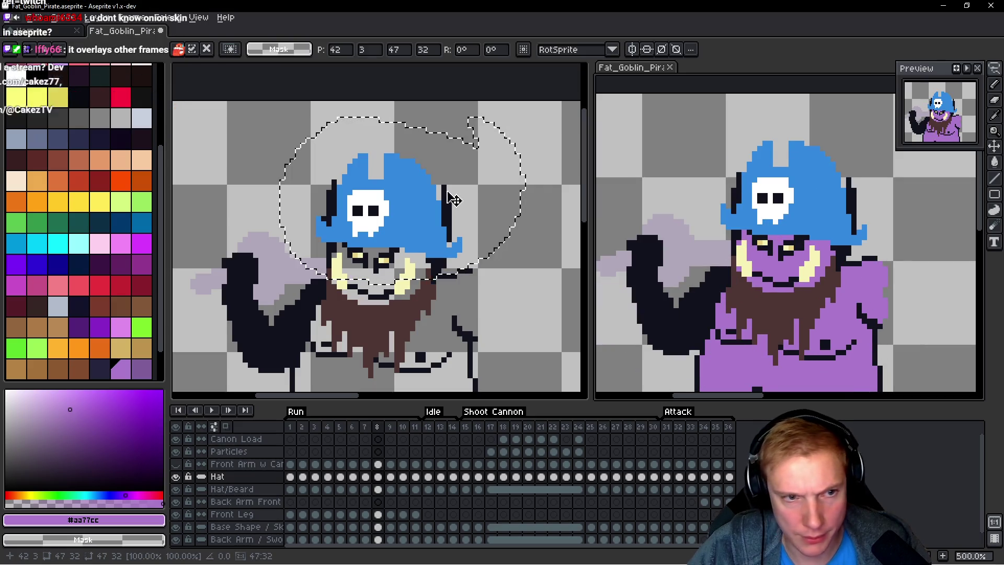
pyautogui.press('Return')
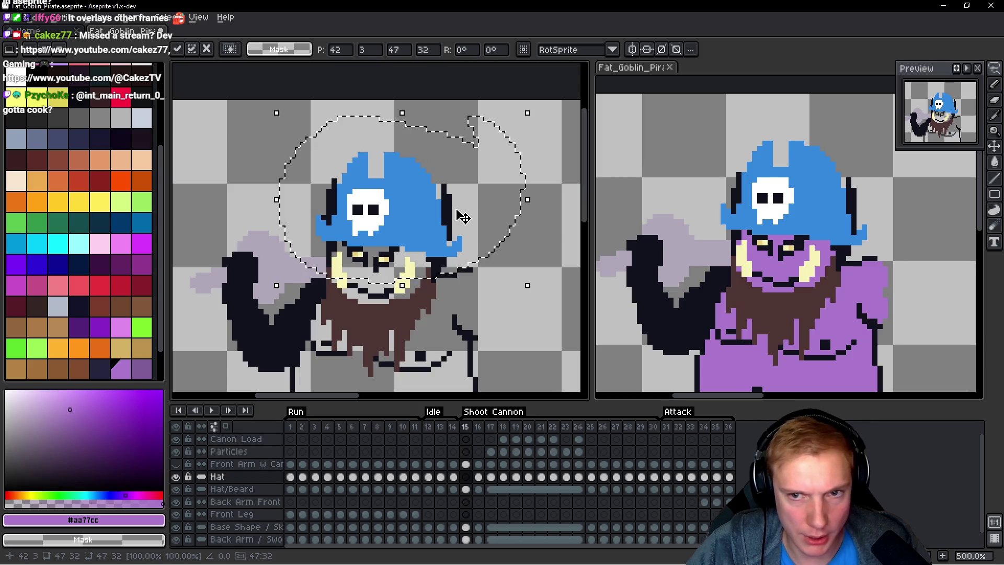
pyautogui.scroll(1, 463, 222)
pyautogui.hotkey('ctrl', 'd')
# Step: On the Base Shape layer, pick outline colour #10121c and undo the outline pixels beside the hat
pyautogui.keyDown('ctrl'); pyautogui.click(469, 234); pyautogui.keyUp('ctrl')
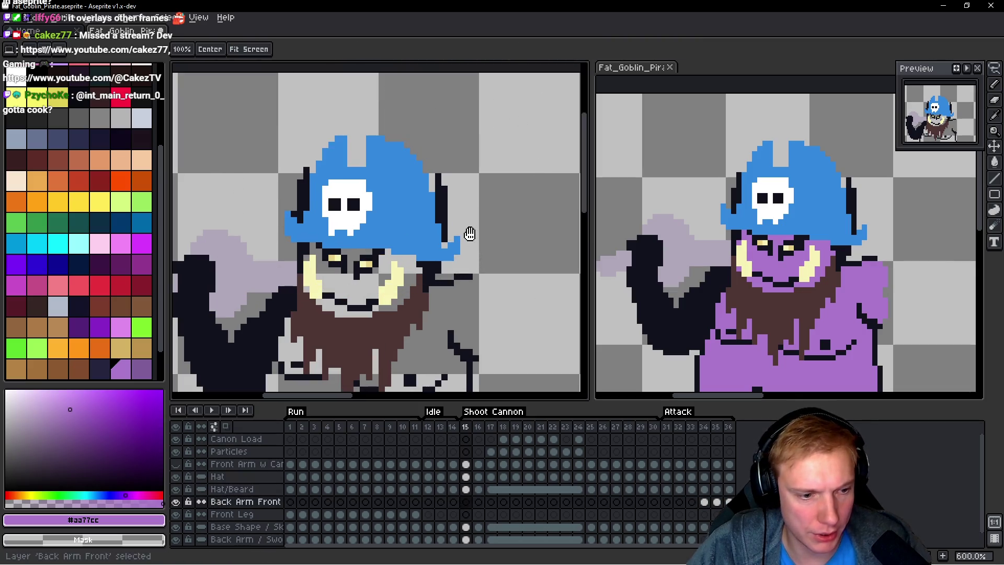
pyautogui.keyDown('ctrl'); pyautogui.click(470, 233); pyautogui.keyUp('ctrl')
pyautogui.press('b')
pyautogui.keyDown('alt'); pyautogui.click(444, 244); pyautogui.keyUp('alt')
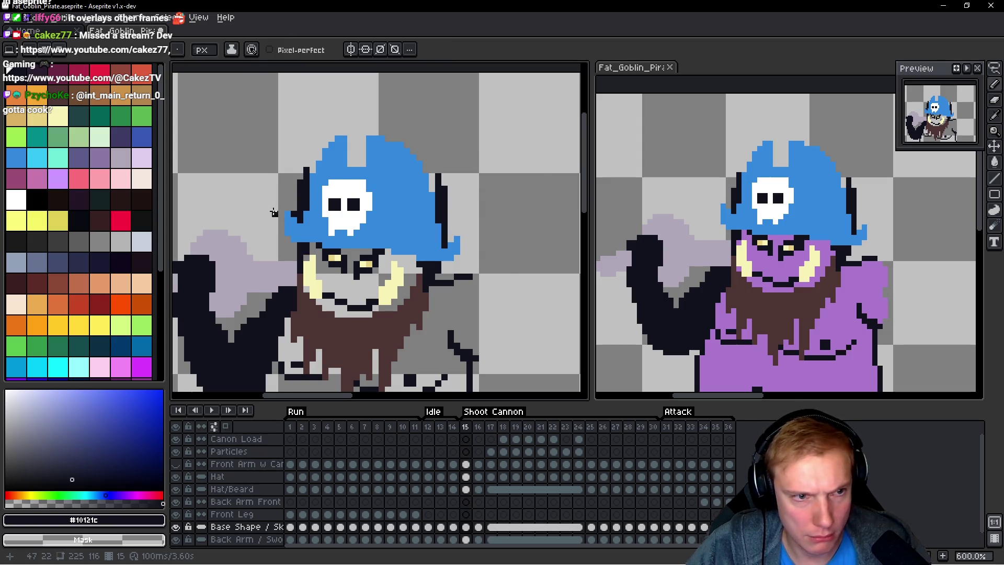
pyautogui.scroll(1, 274, 212)
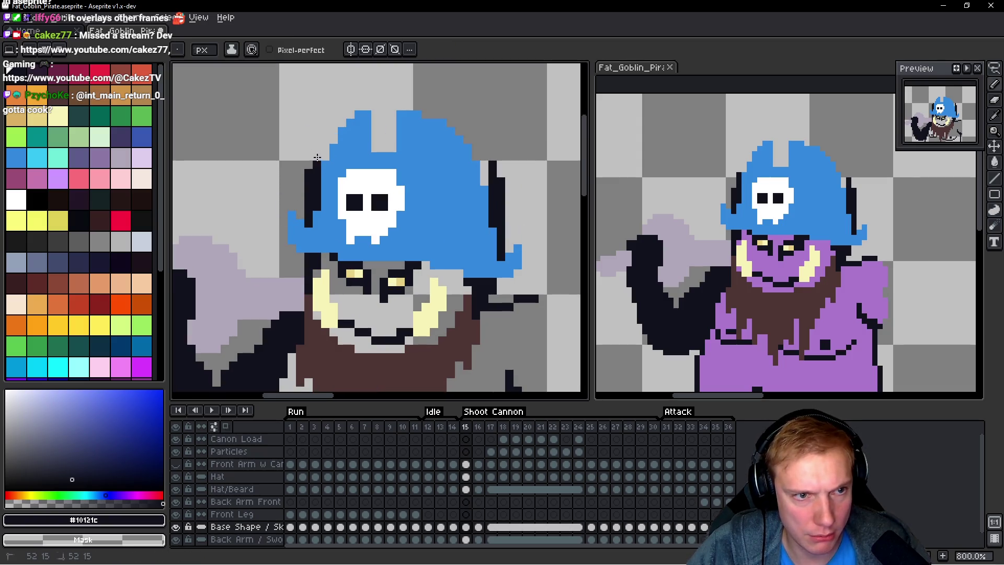
pyautogui.hotkey('ctrl', 'z')
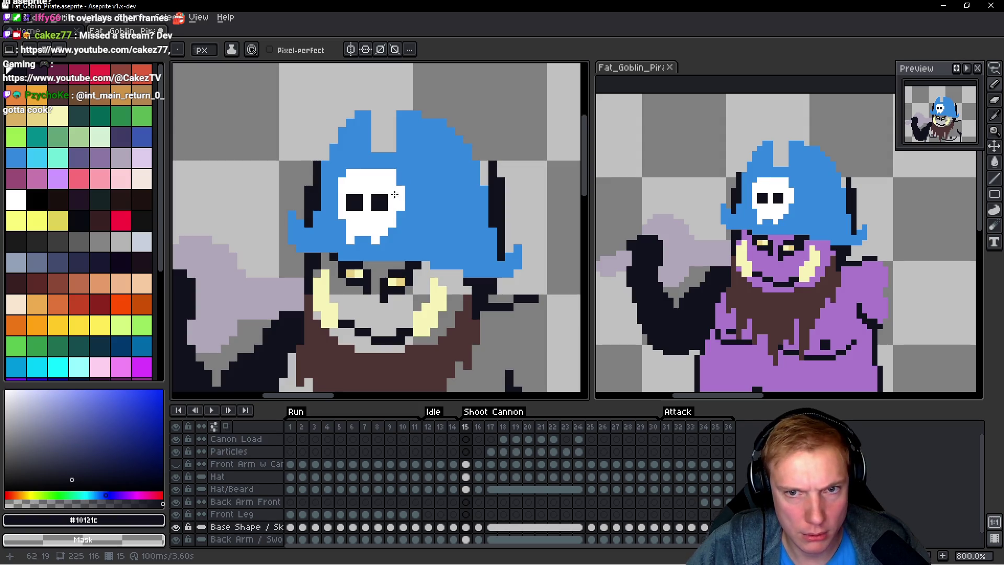
pyautogui.scroll(-1, 457, 210)
pyautogui.scroll(1, 483, 198)
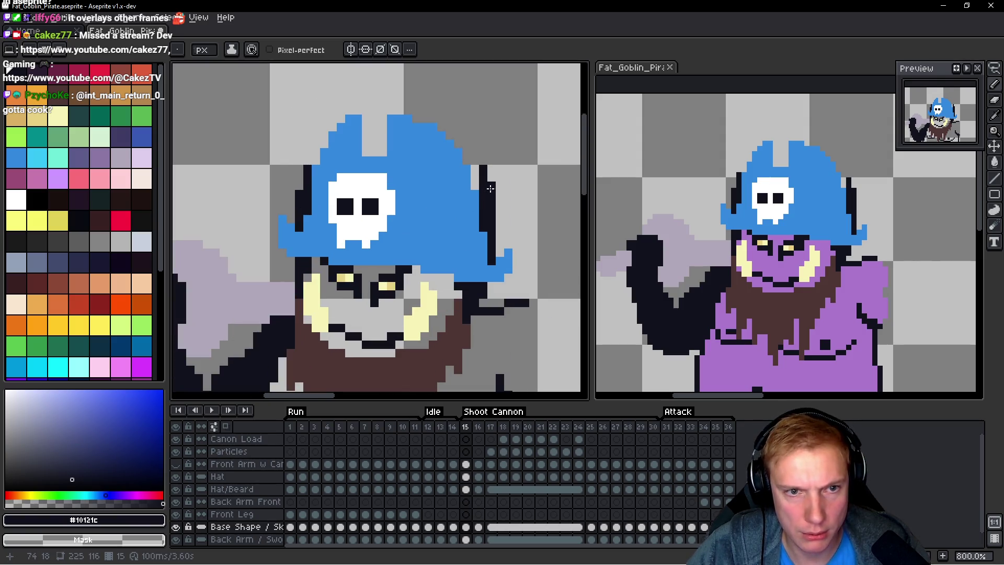
pyautogui.hotkey('ctrl', 'z')
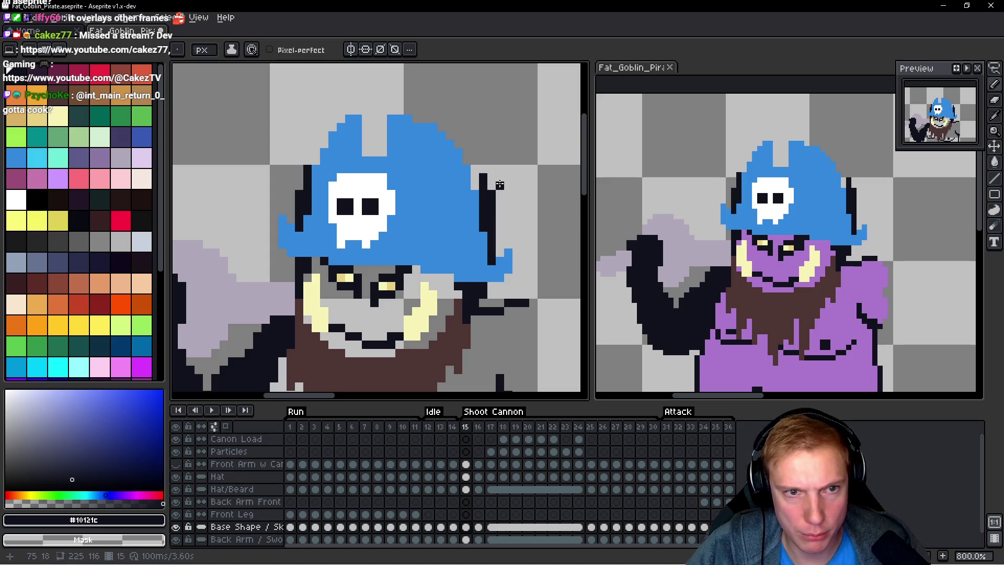
pyautogui.scroll(-3, 508, 202)
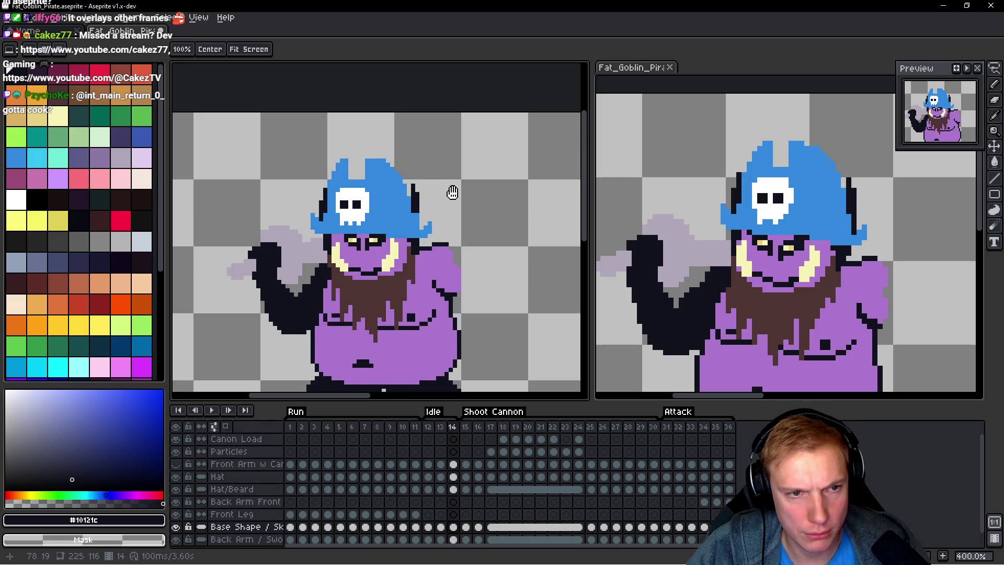
# Step: Compare frame 15 against frames 14 and 16, then reselect and drop frame 15's hat
pyautogui.press('Left')
pyautogui.press('Right')
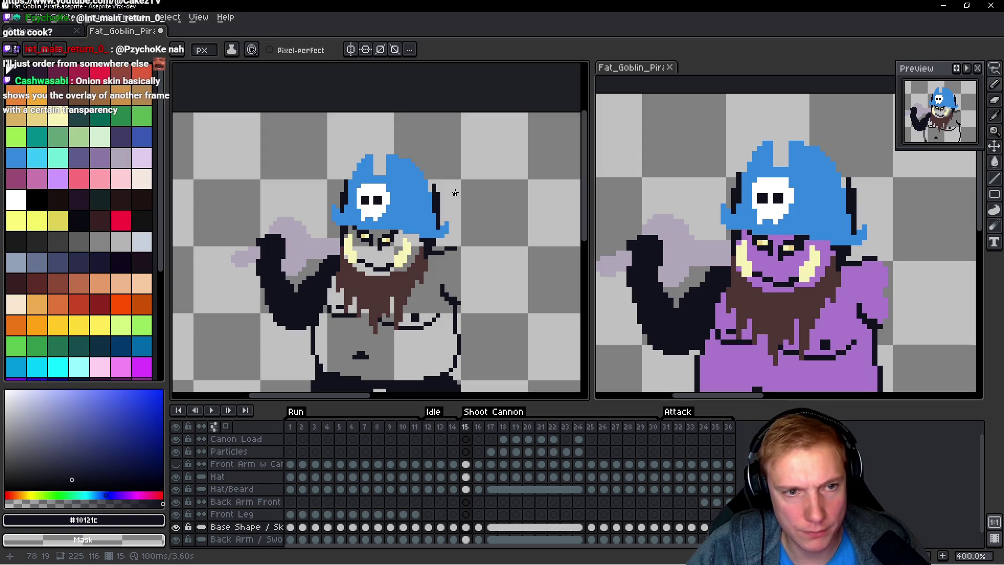
pyautogui.press('Right')
pyautogui.press('Left')
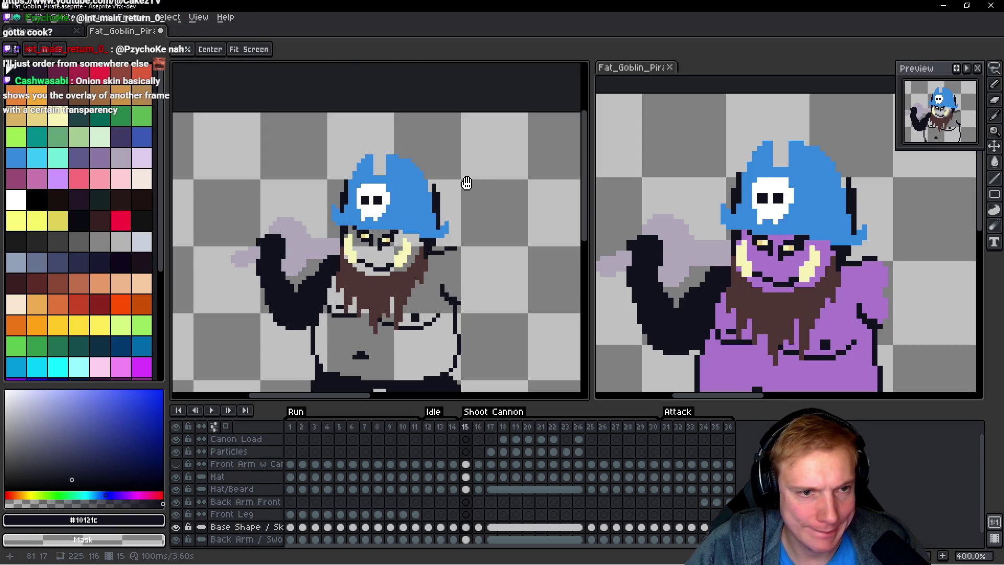
pyautogui.press('q')
pyautogui.moveTo(464, 180)
pyautogui.mouseDown()
pyautogui.moveTo(295, 256)
pyautogui.moveTo(486, 196)
pyautogui.moveTo(257, 246)
pyautogui.moveTo(466, 175)
pyautogui.mouseUp()
pyautogui.hotkey('ctrl', 'd')
# Step: On frame 16, try shifting the face pixels under the hat right, then undo it
pyautogui.press('Right')
pyautogui.press('Delete')
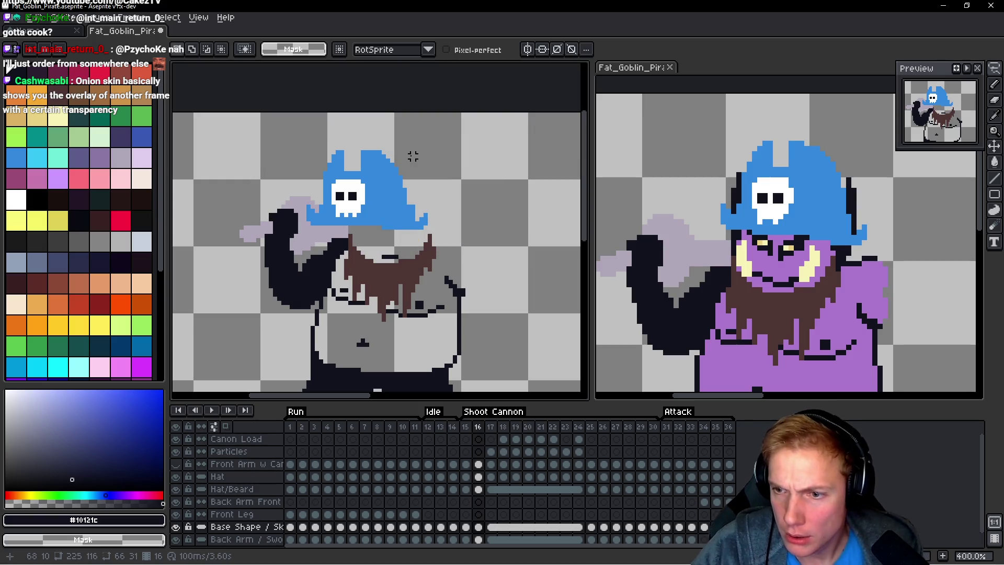
pyautogui.hotkey('ctrl', 'v')
pyautogui.moveTo(370, 189); pyautogui.dragTo(389, 186)
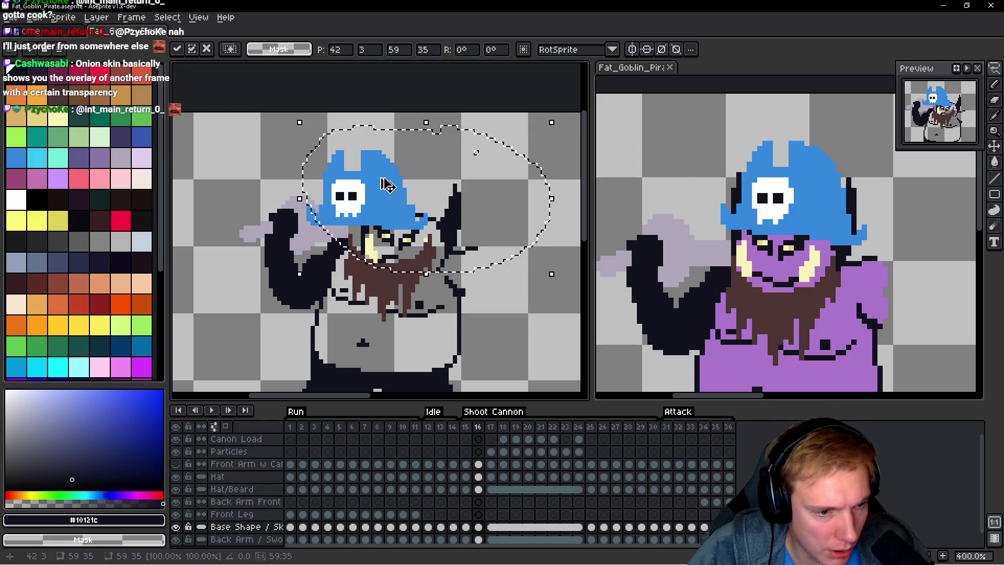
pyautogui.hotkey('ctrl', 'z')
pyautogui.hotkey('ctrl', 'z')
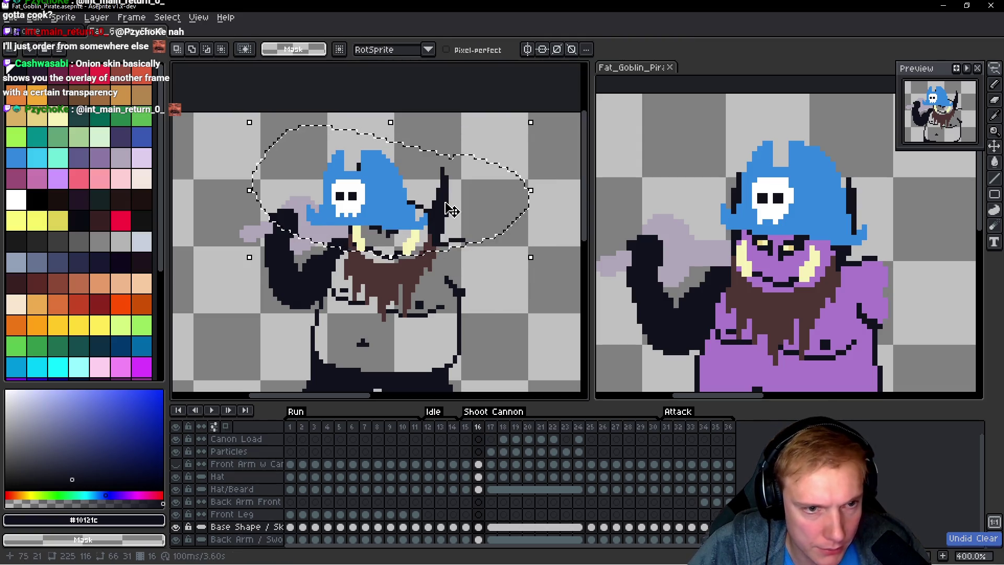
pyautogui.hotkey('ctrl', 'd')
pyautogui.press('space')
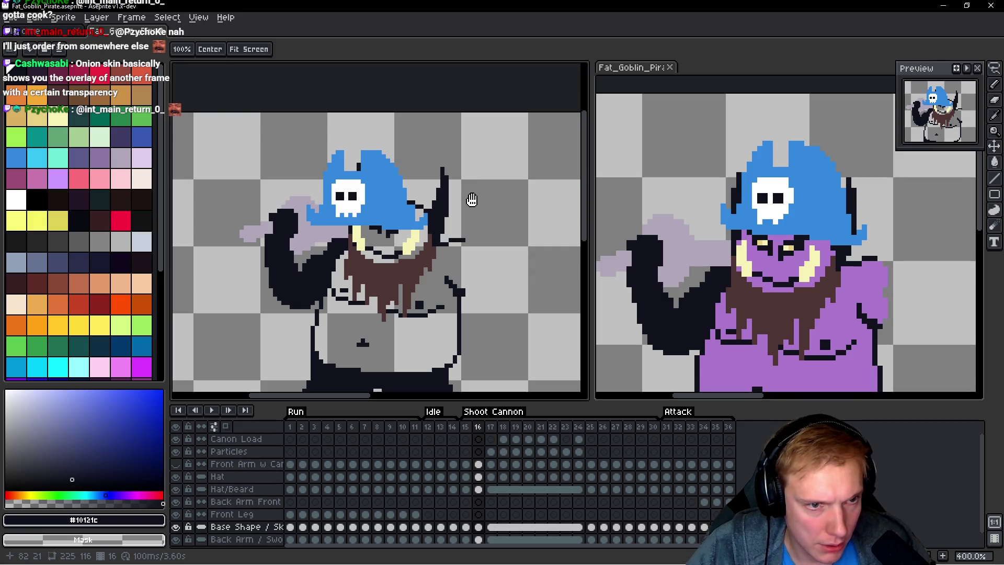
pyautogui.press('Up')
pyautogui.press('Up')
pyautogui.press('Up')
pyautogui.press('Left')
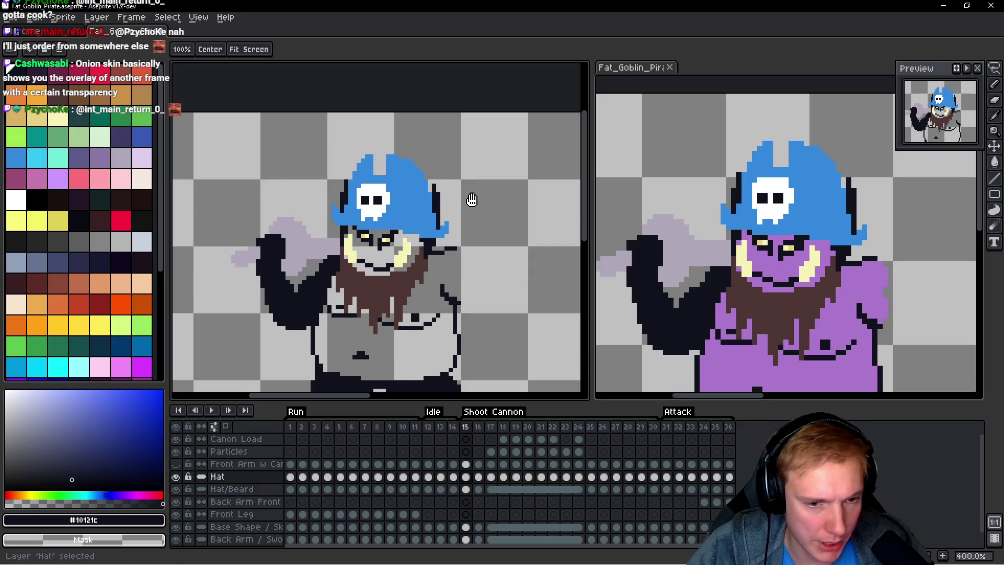
# Step: Copy the frame 15 hat onto frame 16, replacing the old hat and nudging it up-right
pyautogui.moveTo(450, 152)
pyautogui.mouseDown()
pyautogui.moveTo(389, 131)
pyautogui.moveTo(292, 201)
pyautogui.moveTo(450, 151)
pyautogui.moveTo(235, 220)
pyautogui.moveTo(445, 167)
pyautogui.mouseUp()
pyautogui.press('Right')
pyautogui.hotkey('ctrl', 'd')
pyautogui.press('Delete')
pyautogui.hotkey('ctrl', 'v')
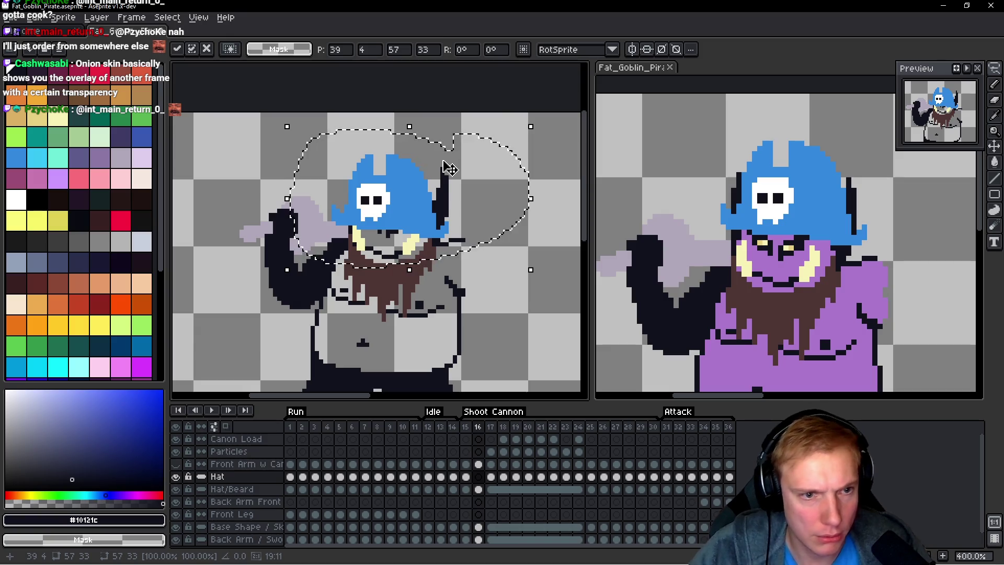
pyautogui.moveTo(391, 212); pyautogui.dragTo(399, 200)
pyautogui.press('Return')
# Step: Flip between frames 15 and 16 to compare the hat, then move to frame 17
pyautogui.press('Left')
pyautogui.press('Right')
pyautogui.press('Left')
pyautogui.press('Right')
pyautogui.press('Left')
pyautogui.press('Right')
pyautogui.press('Left')
pyautogui.press('Right')
pyautogui.press('Left')
pyautogui.press('Right')
pyautogui.press('Left')
pyautogui.press('Right')
pyautogui.press('Left')
pyautogui.press('Right')
pyautogui.press('Right')
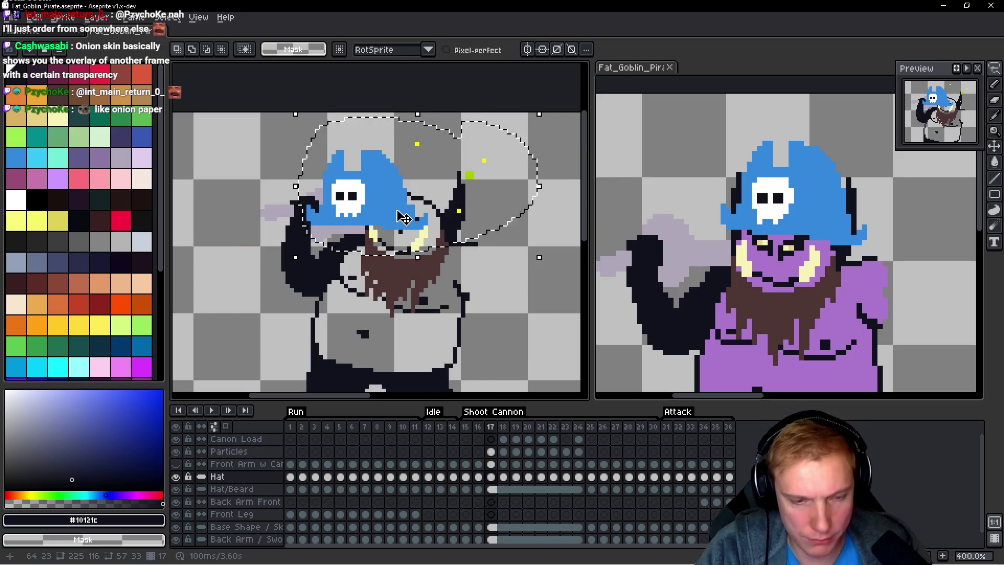
# Step: Replace frame 17's old hat with the pasted copy moved onto the goblin's head
pyautogui.press('Delete')
pyautogui.hotkey('ctrl', 'v')
pyautogui.moveTo(373, 209); pyautogui.dragTo(433, 202)
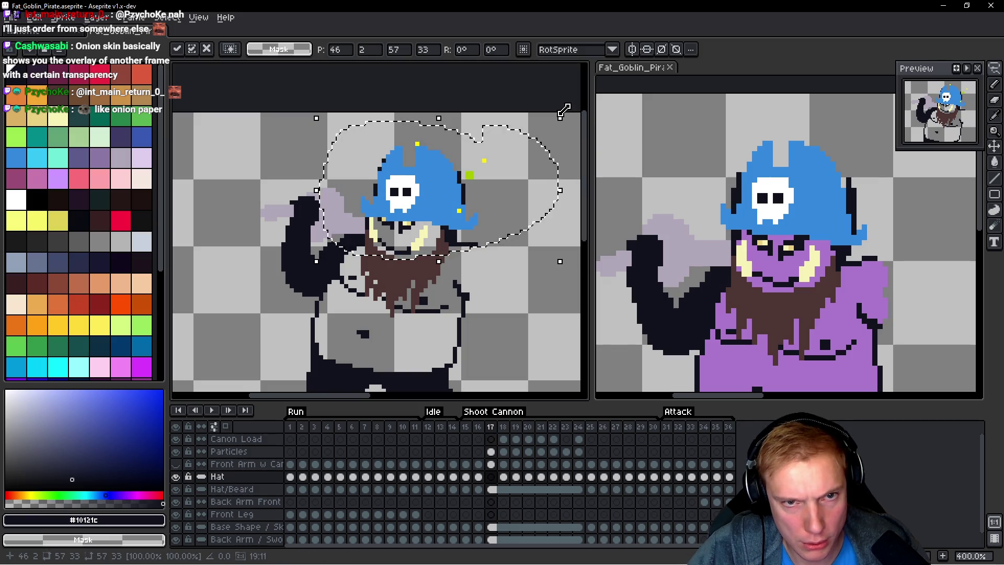
pyautogui.moveTo(399, 187); pyautogui.dragTo(532, 186)
# Step: Lasso frame 17's hat and rotate it about -9°
pyautogui.press('q')
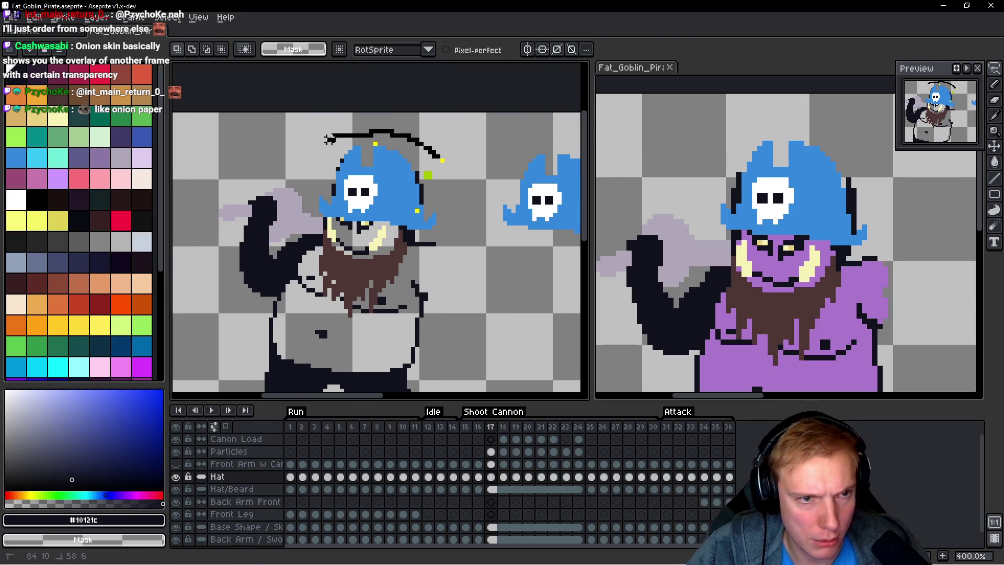
pyautogui.moveTo(471, 207); pyautogui.dragTo(471, 157)
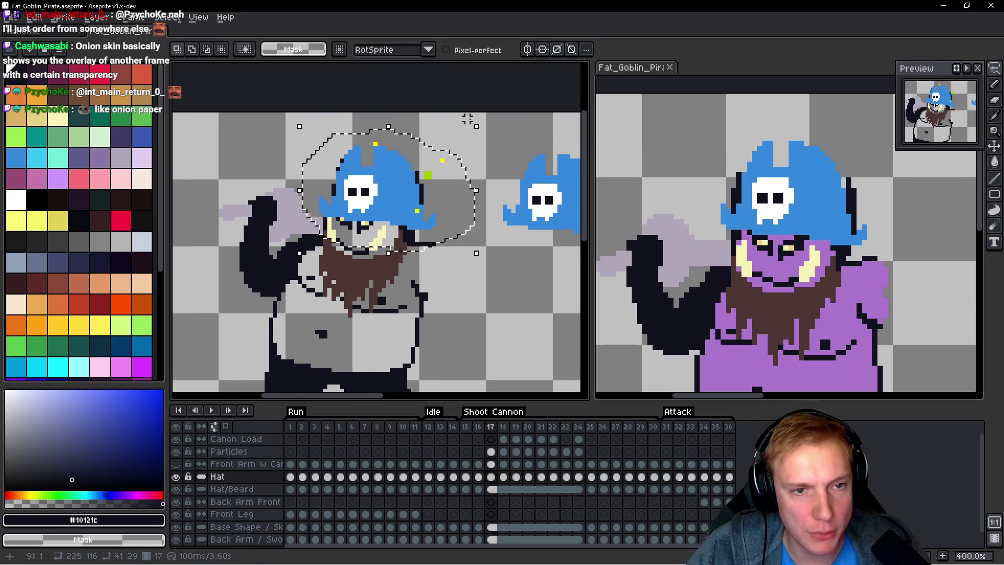
pyautogui.hotkey('ctrl', 't')
pyautogui.moveTo(500, 146); pyautogui.dragTo(442, 223)
pyautogui.click(402, 210)
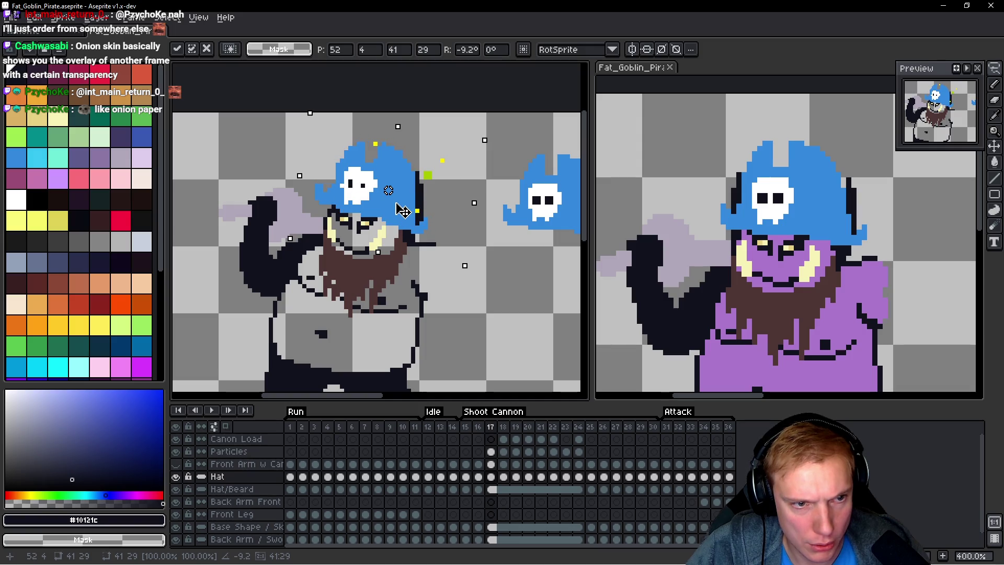
pyautogui.scroll(-1, 406, 210)
pyautogui.scroll(2, 410, 209)
pyautogui.press('Return')
# Step: Compare the tilted frame 17 hat against frame 16
pyautogui.press(',')
pyautogui.press('.')
pyautogui.press(',')
pyautogui.press('.')
pyautogui.press(',')
pyautogui.press('.')
# Step: Reselect and recommit frame 17's hat, toggling undo and redo to compare the edit
pyautogui.press('q')
pyautogui.moveTo(469, 178)
pyautogui.mouseDown()
pyautogui.moveTo(275, 146)
pyautogui.moveTo(396, 256)
pyautogui.moveTo(460, 135)
pyautogui.moveTo(282, 220)
pyautogui.moveTo(478, 117)
pyautogui.mouseUp()
pyautogui.hotkey('ctrl', 't')
pyautogui.press('Return')
pyautogui.hotkey('ctrl', 'd')
pyautogui.press('h')
pyautogui.hotkey('ctrl', 'z')
pyautogui.hotkey('ctrl', 'y')
pyautogui.hotkey('ctrl', 'z')
pyautogui.hotkey('ctrl', 'y')
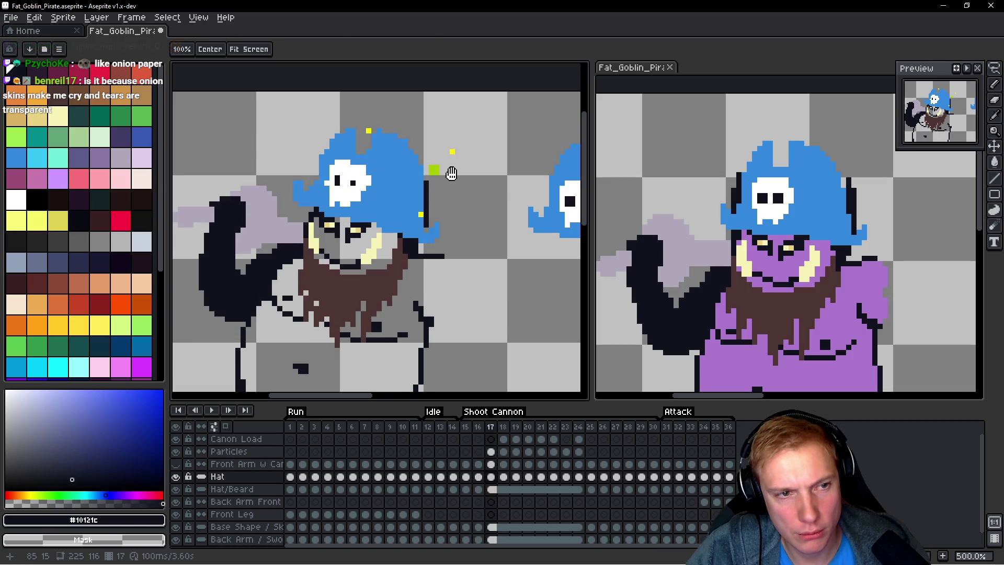
# Step: Compare frame 17's hat against frame 16 and switch to the pencil
pyautogui.press('q')
pyautogui.scroll(1, 454, 203)
pyautogui.press('h')
pyautogui.press('Left')
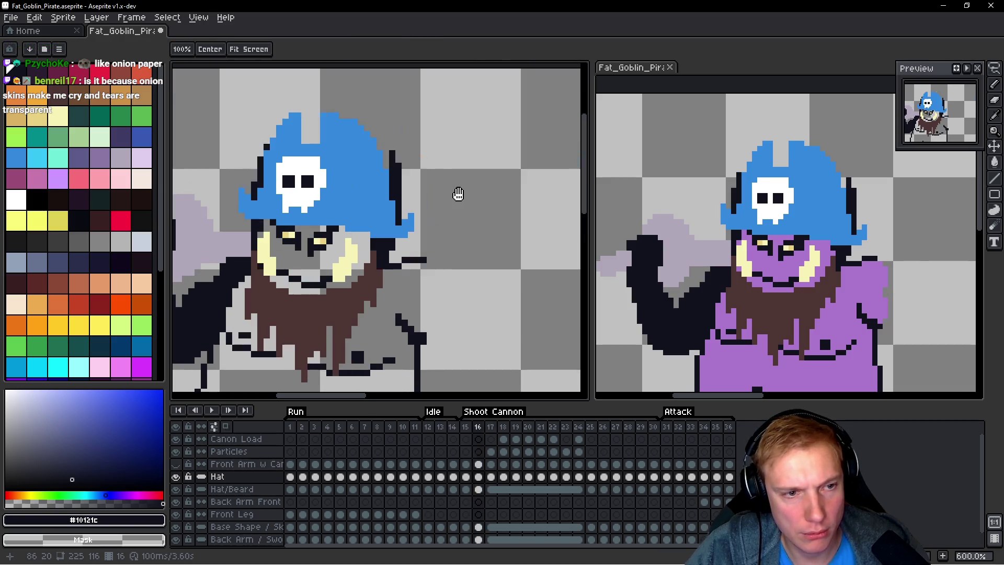
pyautogui.press('Right')
pyautogui.press('b')
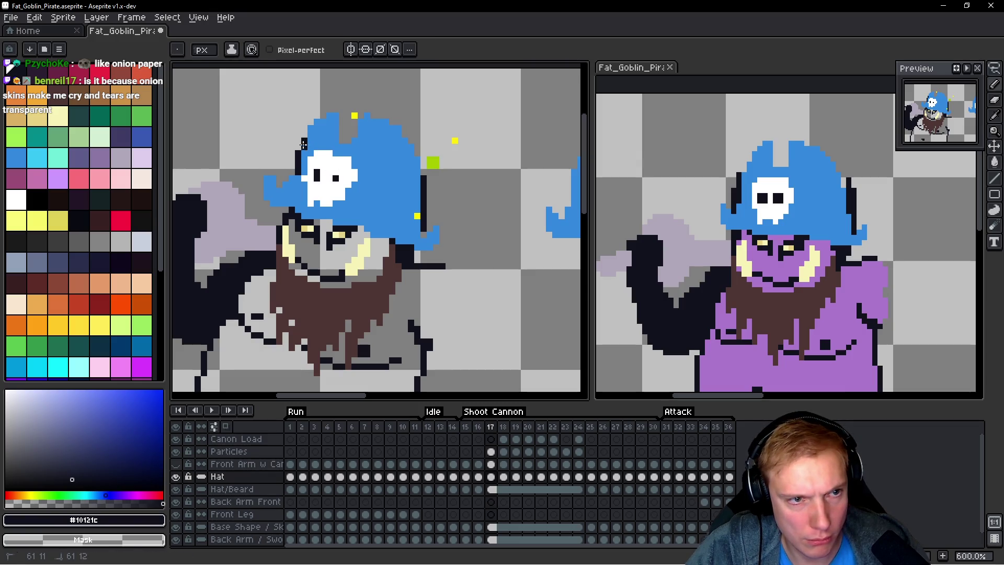
pyautogui.scroll(-1, 373, 147)
pyautogui.press('h')
pyautogui.press('Left')
pyautogui.press('Right')
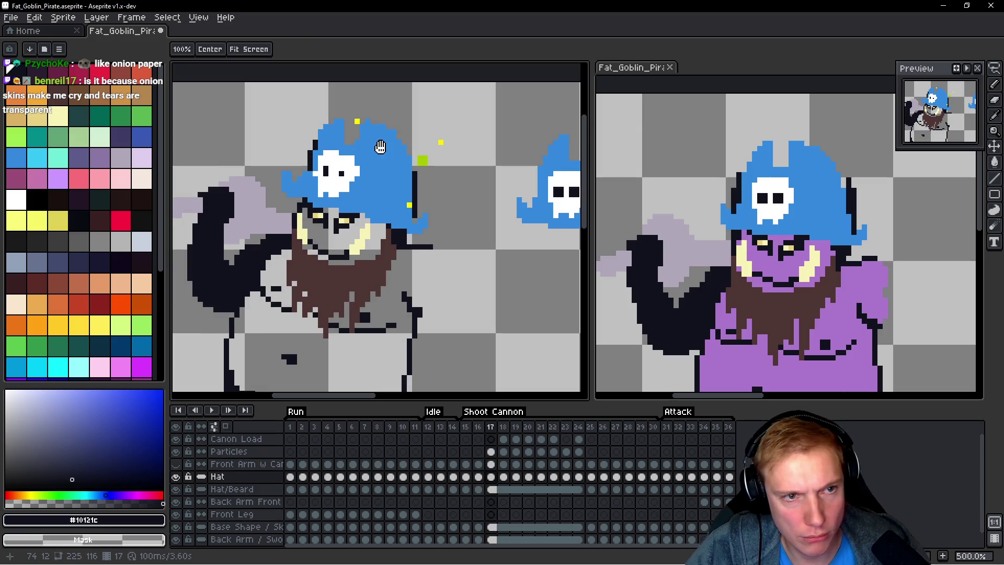
pyautogui.press('Left')
pyautogui.press('Right')
pyautogui.press('Left')
pyautogui.press('Right')
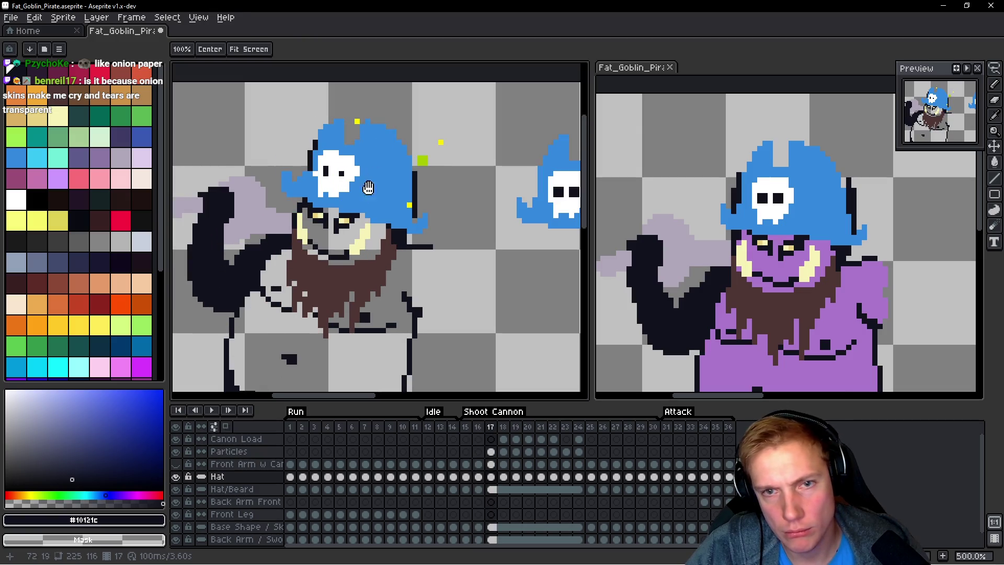
pyautogui.scroll(2, 364, 222)
pyautogui.press('b')
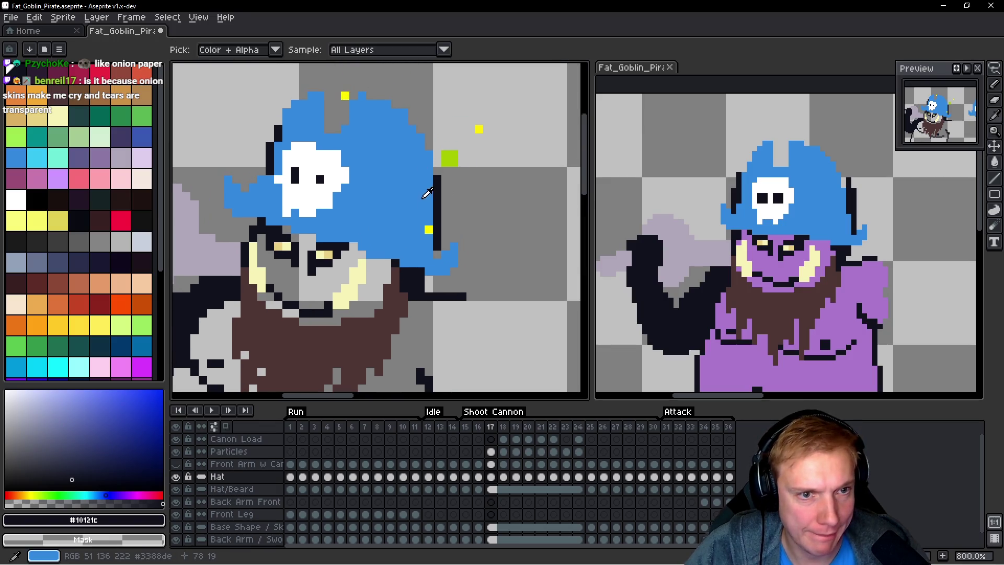
# Step: Touch up the hat's edge with its blue and fill the skull's left eye notch dark
pyautogui.keyDown('alt'); pyautogui.click(432, 162); pyautogui.keyUp('alt')
pyautogui.moveTo(432, 162); pyautogui.dragTo(429, 197)
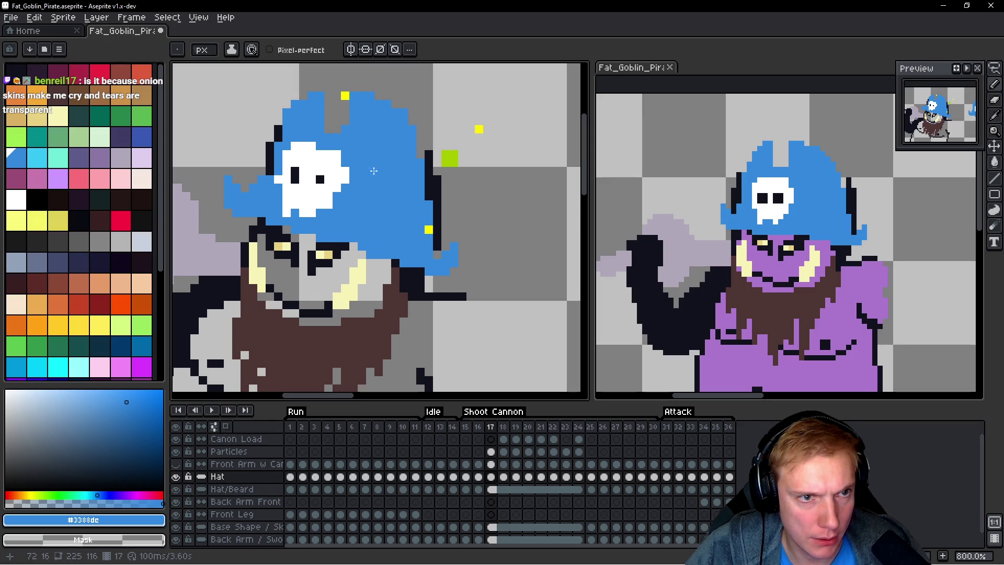
pyautogui.keyDown('alt'); pyautogui.click(320, 178); pyautogui.keyUp('alt')
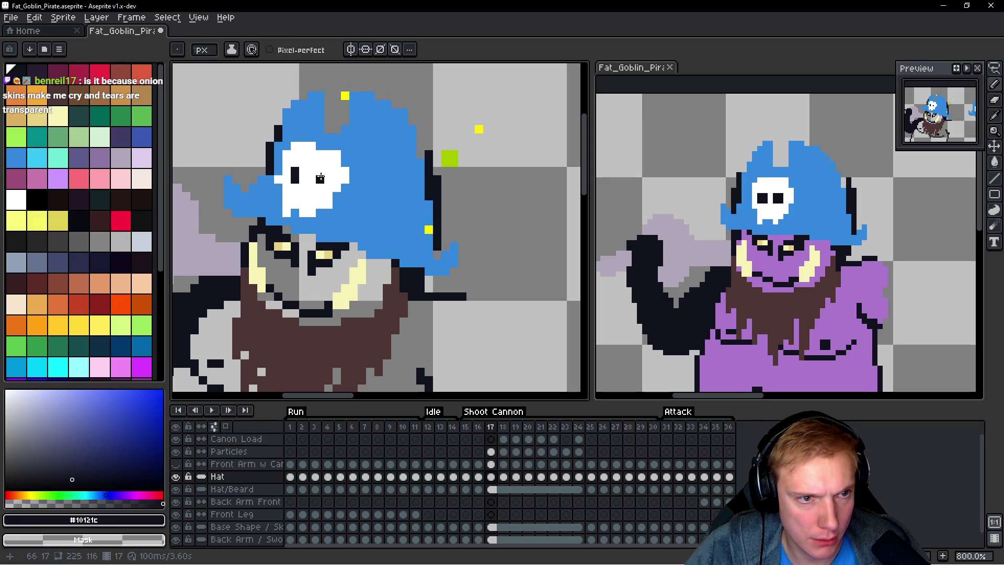
pyautogui.click(303, 178)
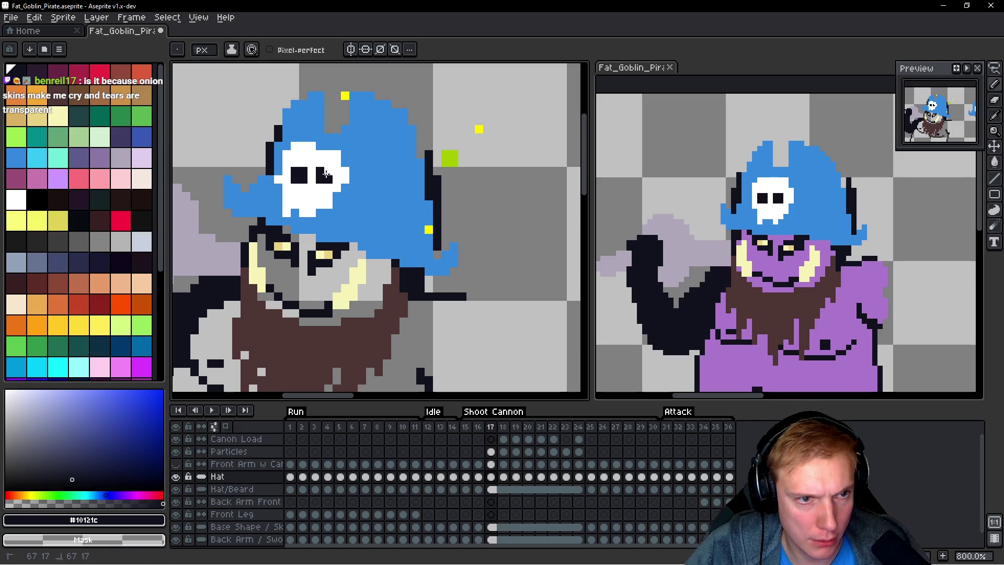
pyautogui.keyDown('alt'); pyautogui.click(312, 214); pyautogui.keyUp('alt')
pyautogui.keyDown('alt'); pyautogui.click(328, 198); pyautogui.keyUp('alt')
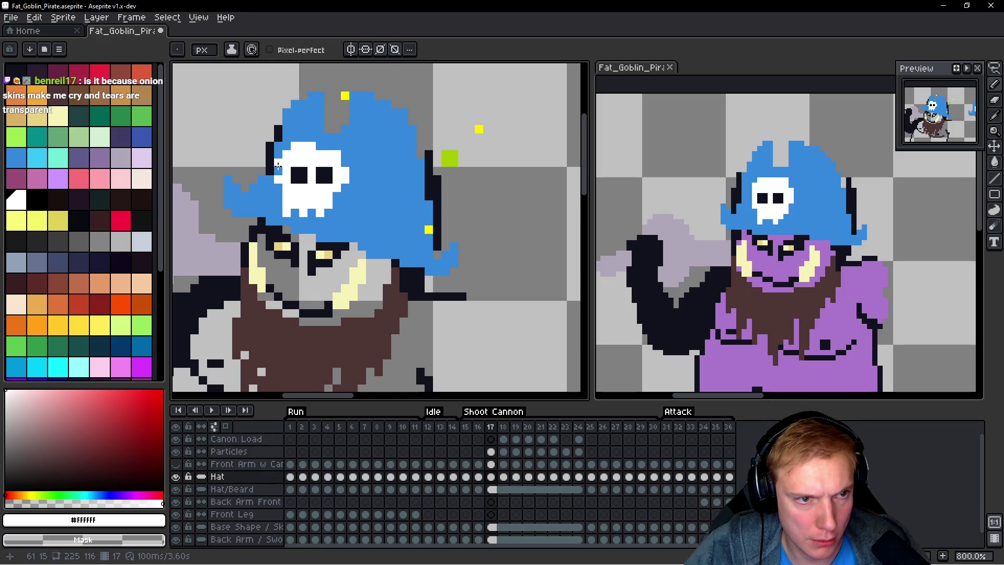
# Step: Paint hat blue #3388dc down the skull's left edge, sampling blue and white with Alt
pyautogui.press('alt')
pyautogui.keyDown('alt'); pyautogui.click(273, 194); pyautogui.keyUp('alt')
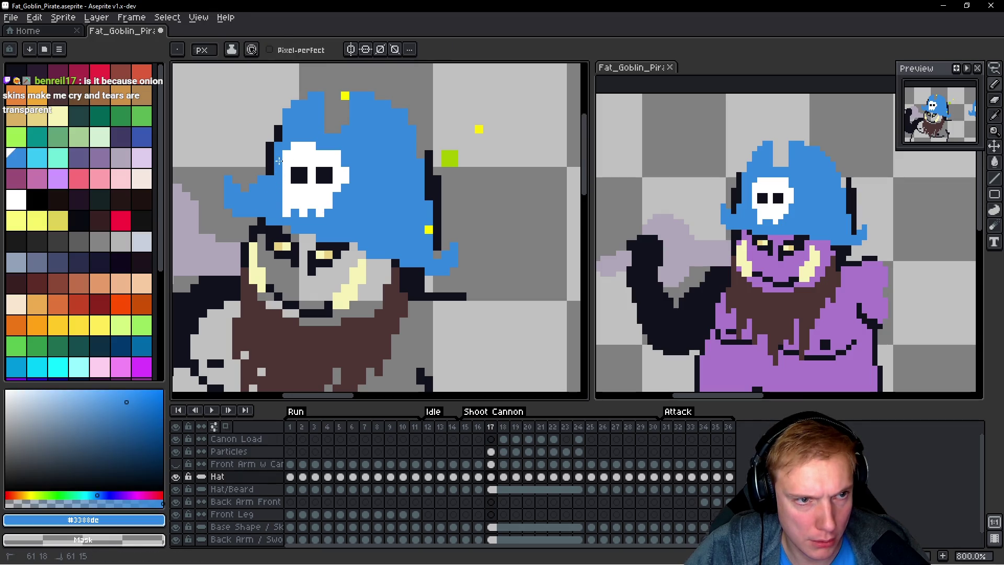
pyautogui.moveTo(285, 196); pyautogui.dragTo(285, 211)
pyautogui.keyDown('alt'); pyautogui.click(290, 211); pyautogui.keyUp('alt')
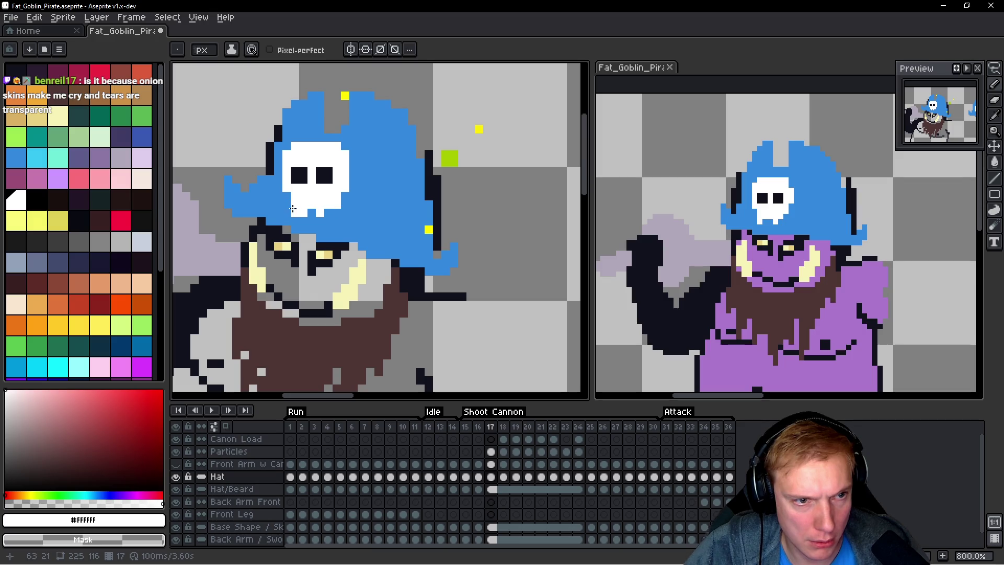
pyautogui.keyDown('alt'); pyautogui.click(318, 216); pyautogui.keyUp('alt')
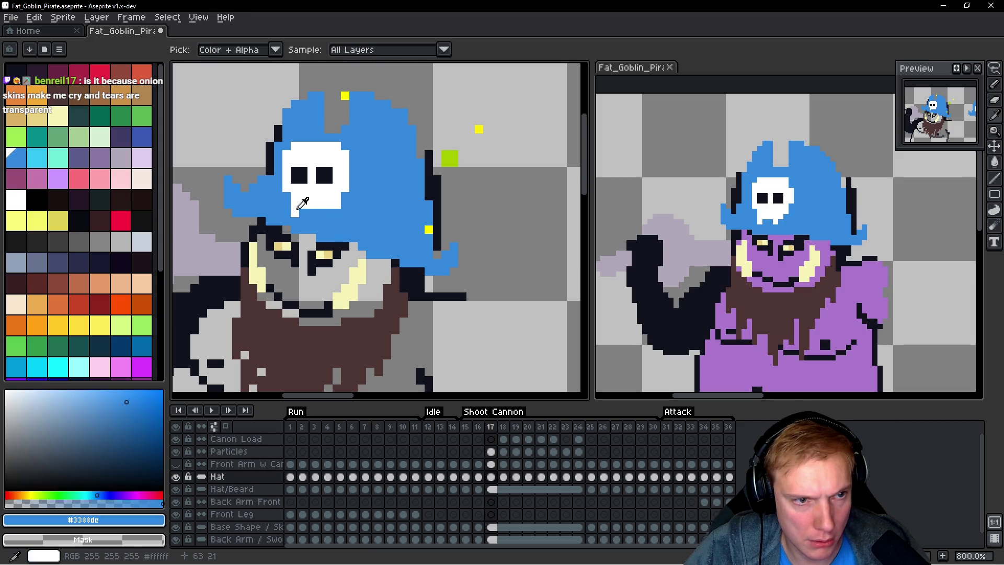
pyautogui.keyDown('alt'); pyautogui.click(312, 212); pyautogui.keyUp('alt')
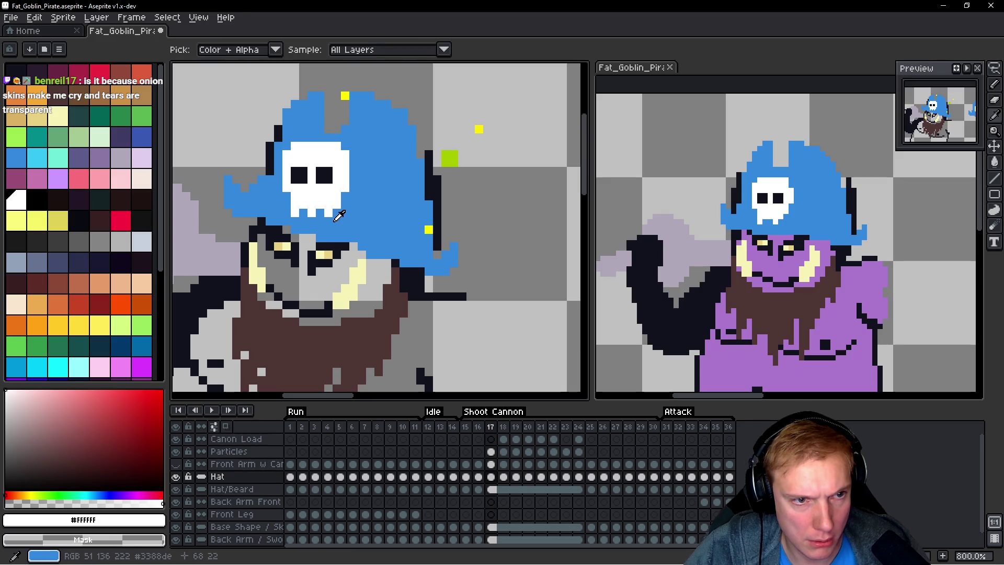
pyautogui.keyDown('alt'); pyautogui.click(325, 209); pyautogui.keyUp('alt')
pyautogui.scroll(-3, 376, 196)
pyautogui.press('space')
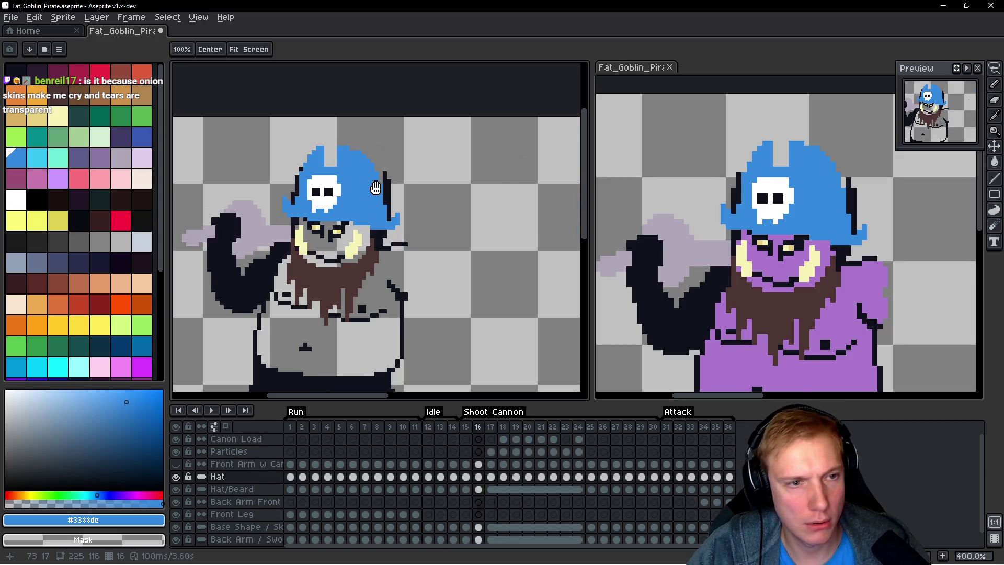
pyautogui.scroll(2, 366, 172)
pyautogui.moveTo(359, 152); pyautogui.dragTo(310, 152)
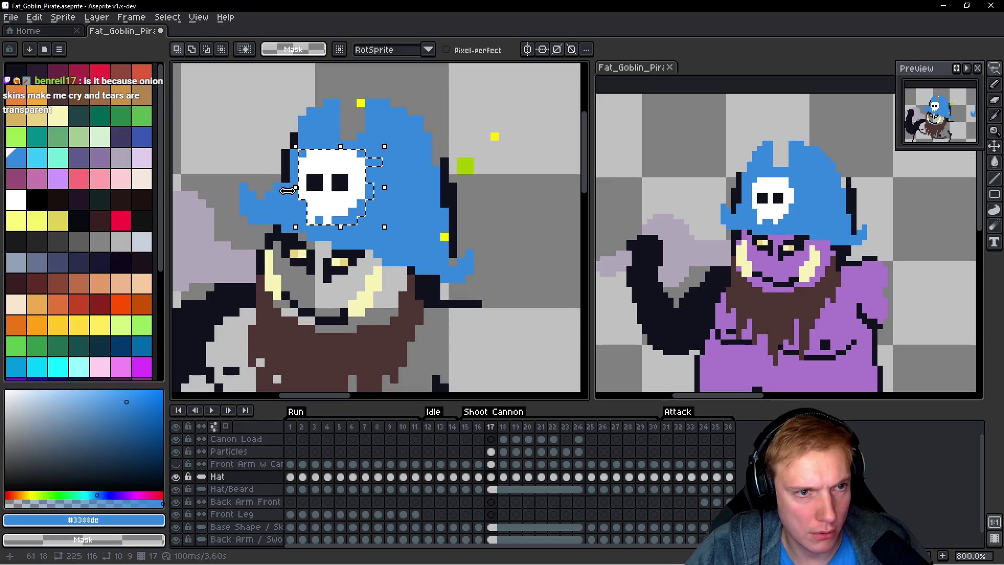
# Step: Undo the stray dark stroke on the skull and return to the pencil
pyautogui.scroll(3, 313, 183)
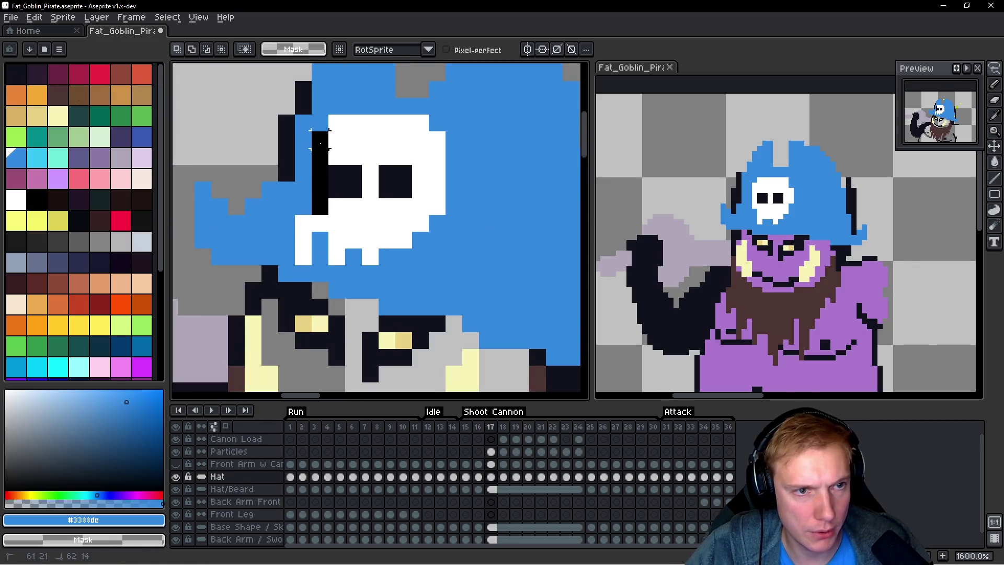
pyautogui.hotkey('ctrl', 'z')
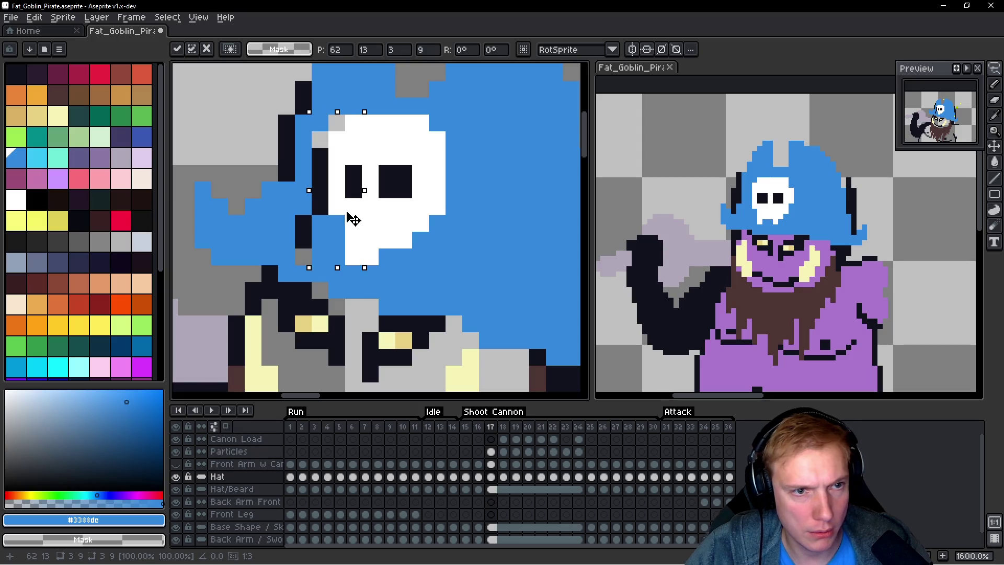
pyautogui.scroll(-2, 354, 219)
pyautogui.scroll(1, 355, 219)
pyautogui.press('b')
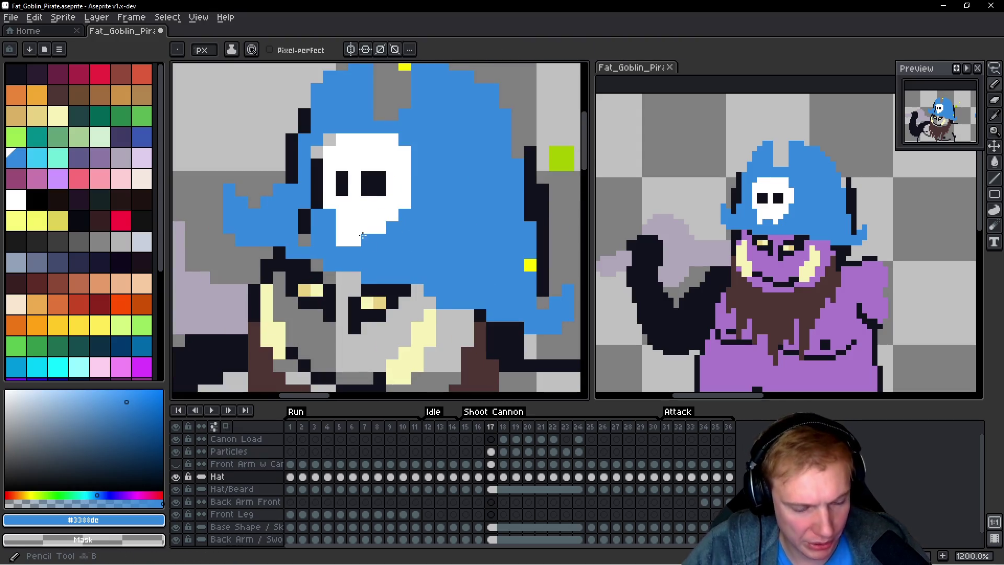
pyautogui.scroll(2, 359, 258)
pyautogui.press('alt')
# Step: Open a tooth gap at the skull's bottom and repaint surrounding grey and dark pixels blue
pyautogui.click(345, 244)
pyautogui.keyDown('alt'); pyautogui.click(335, 220); pyautogui.keyUp('alt')
pyautogui.click(370, 244)
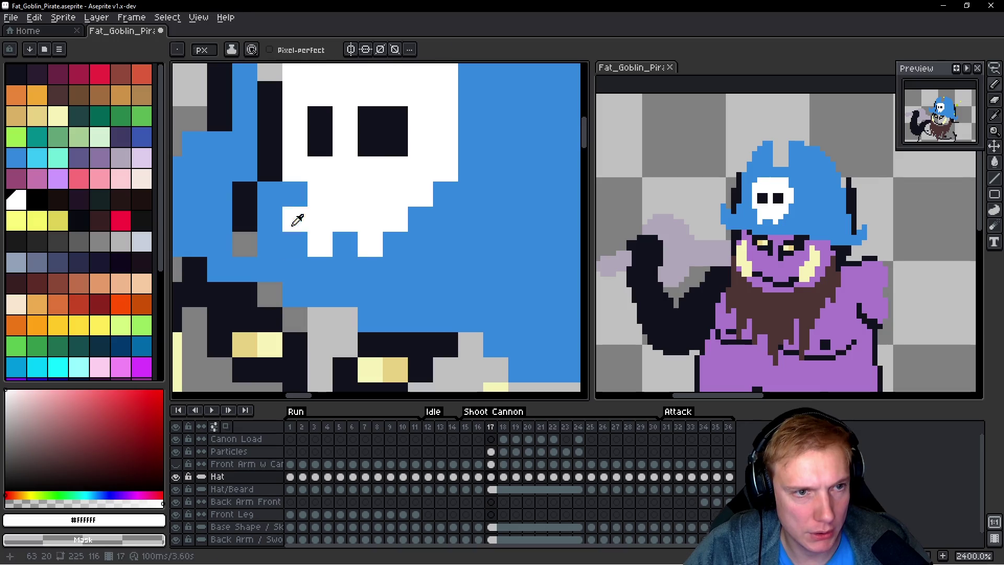
pyautogui.keyDown('alt'); pyautogui.click(295, 219); pyautogui.keyUp('alt')
pyautogui.click(245, 244)
pyautogui.moveTo(250, 240)
pyautogui.mouseDown()
pyautogui.moveTo(270, 173)
pyautogui.moveTo(269, 112)
pyautogui.mouseUp()
pyautogui.scroll(2, 270, 112)
pyautogui.moveTo(253, 209); pyautogui.dragTo(253, 181)
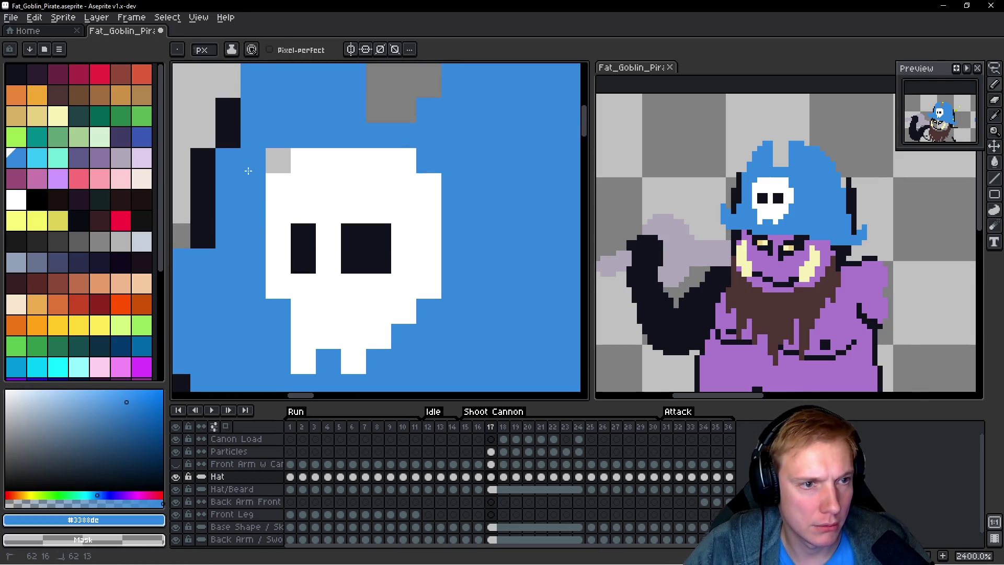
pyautogui.click(278, 160)
pyautogui.click(329, 160)
# Step: Compare frames 16 and 17, centre the goblin, and turn on onion skin
pyautogui.scroll(-7, 431, 153)
pyautogui.press('Left')
pyautogui.press('space')
pyautogui.press('Right')
pyautogui.press('Left')
pyautogui.press('Right')
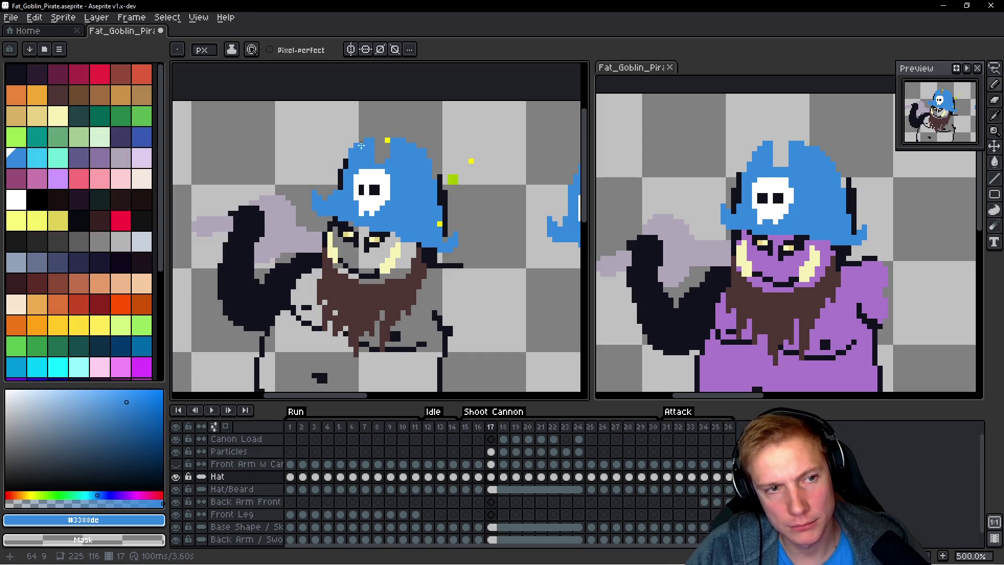
pyautogui.scroll(6, 431, 153)
pyautogui.scroll(-5, 339, 218)
pyautogui.press('space')
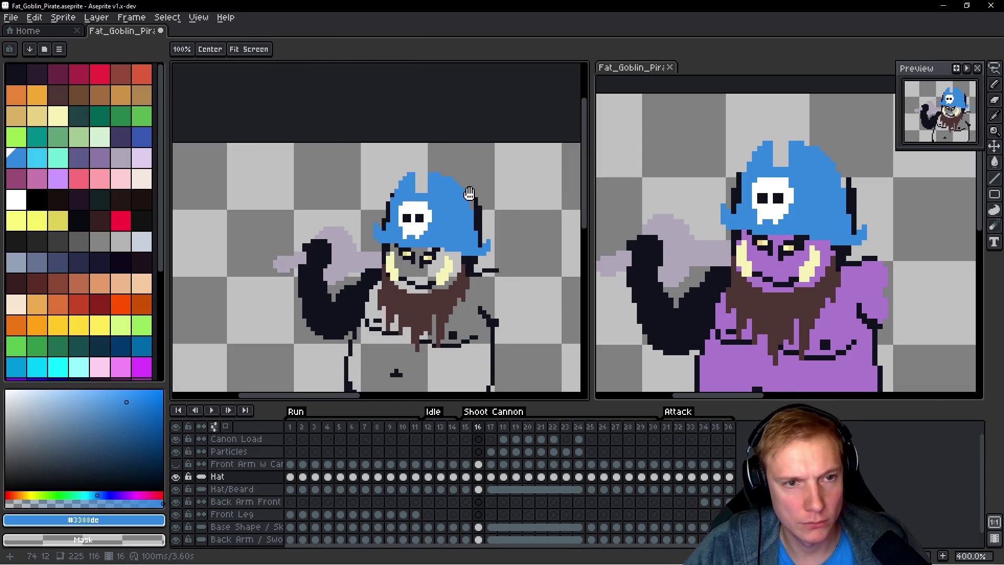
pyautogui.moveTo(445, 202); pyautogui.dragTo(430, 189)
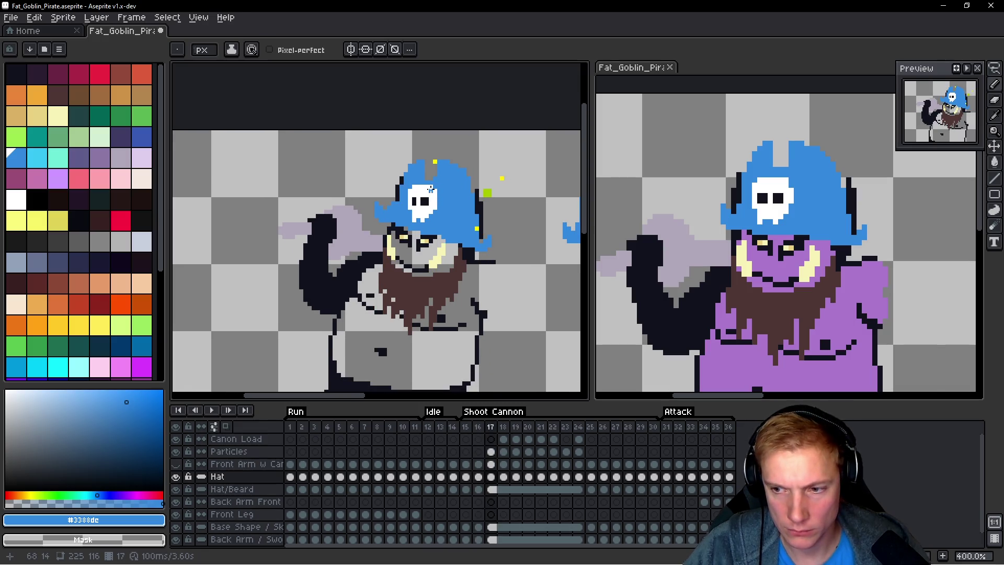
pyautogui.scroll(-1, 442, 222)
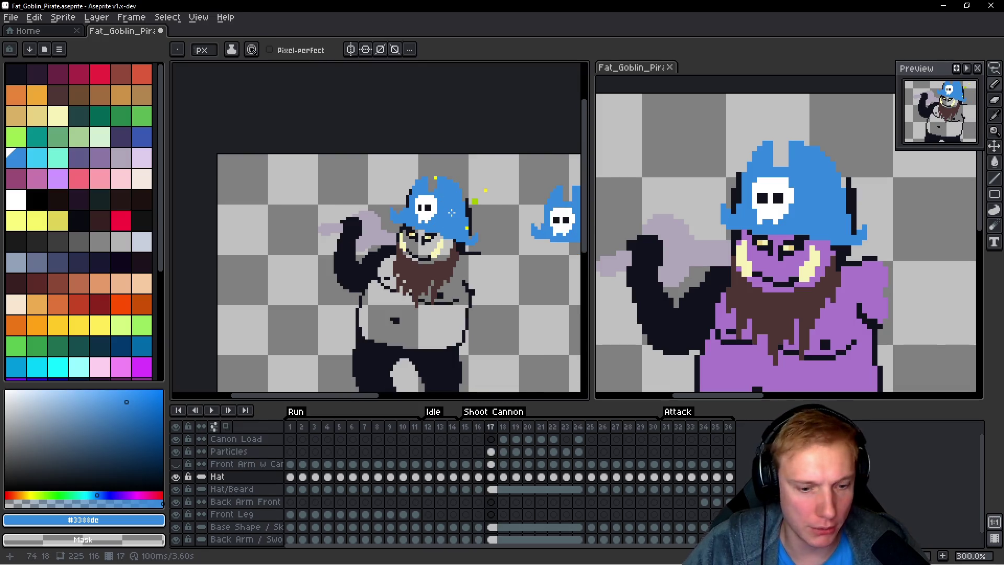
pyautogui.press('F3')
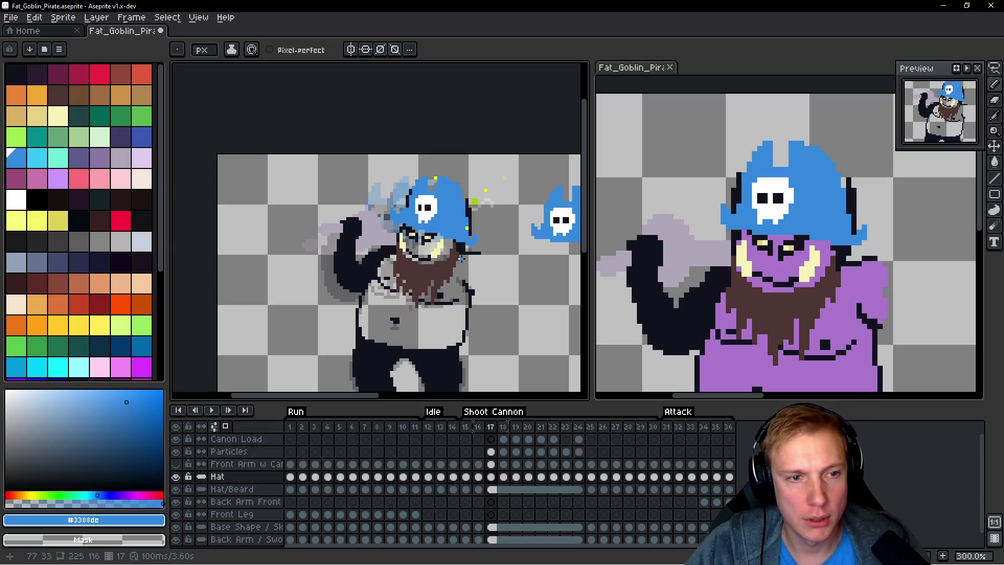
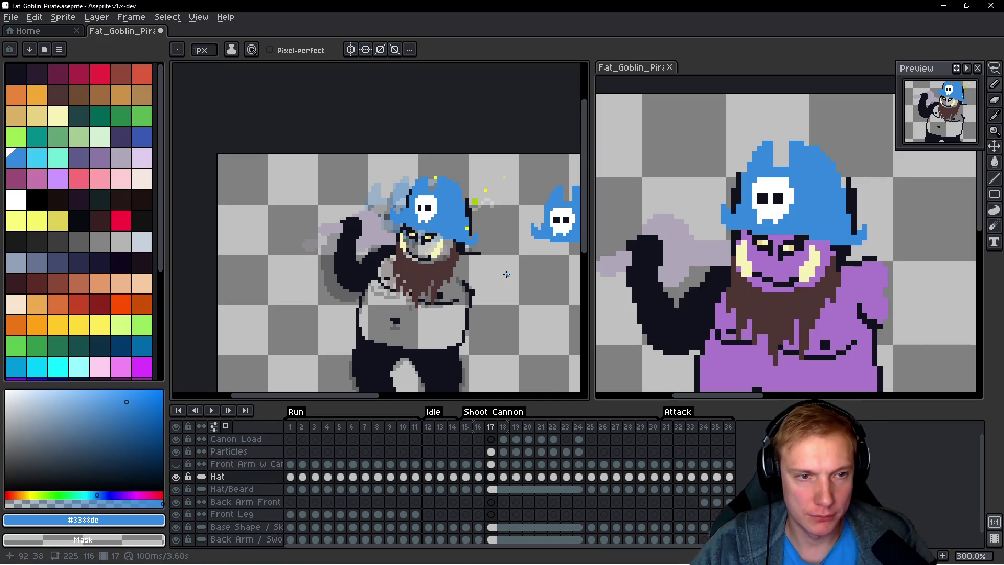
# Step: Bring the goblin into view and go to Shoot Cannon frame 17
pyautogui.moveTo(298, 295); pyautogui.dragTo(274, 286)
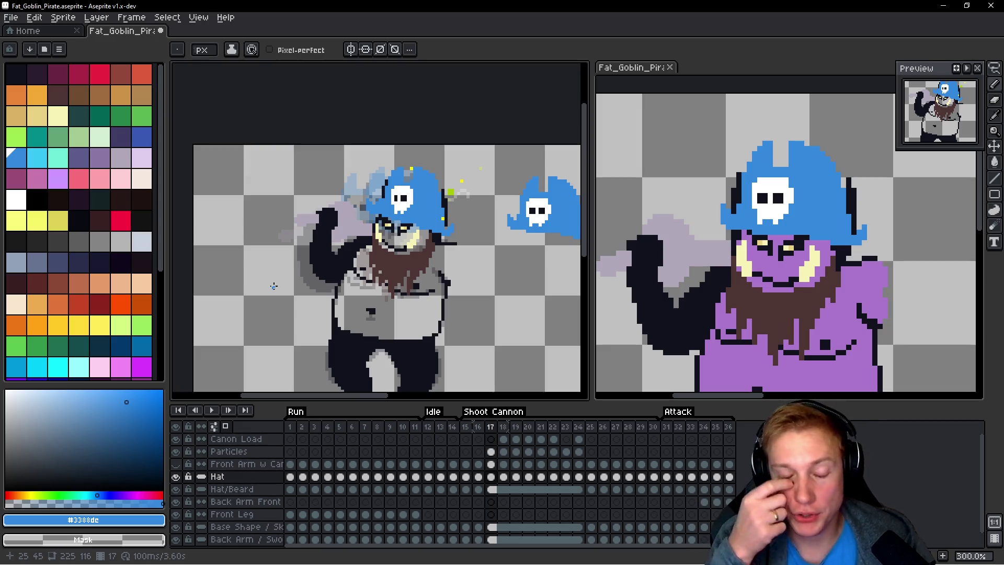
pyautogui.click(493, 426)
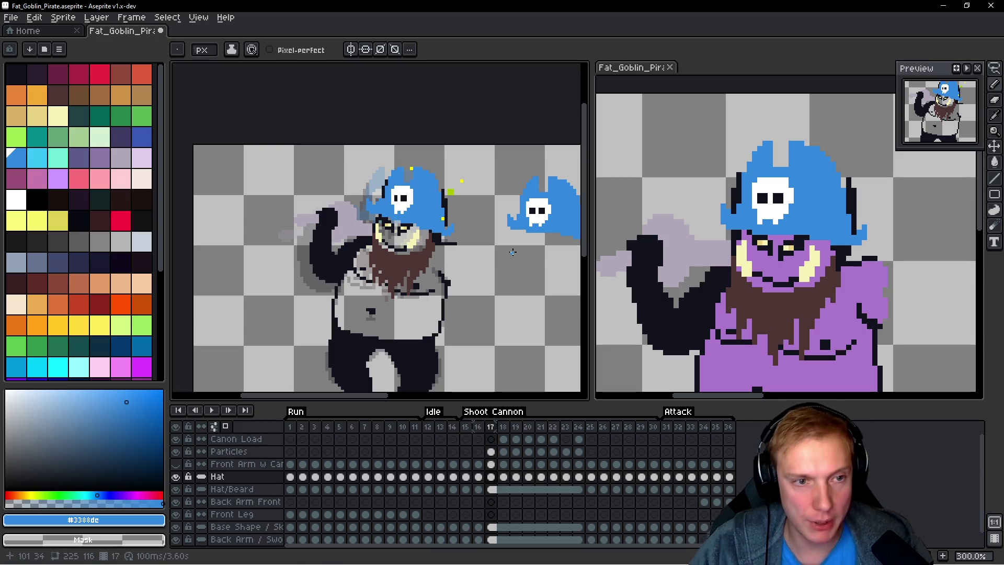
pyautogui.press('Left')
pyautogui.press('Left')
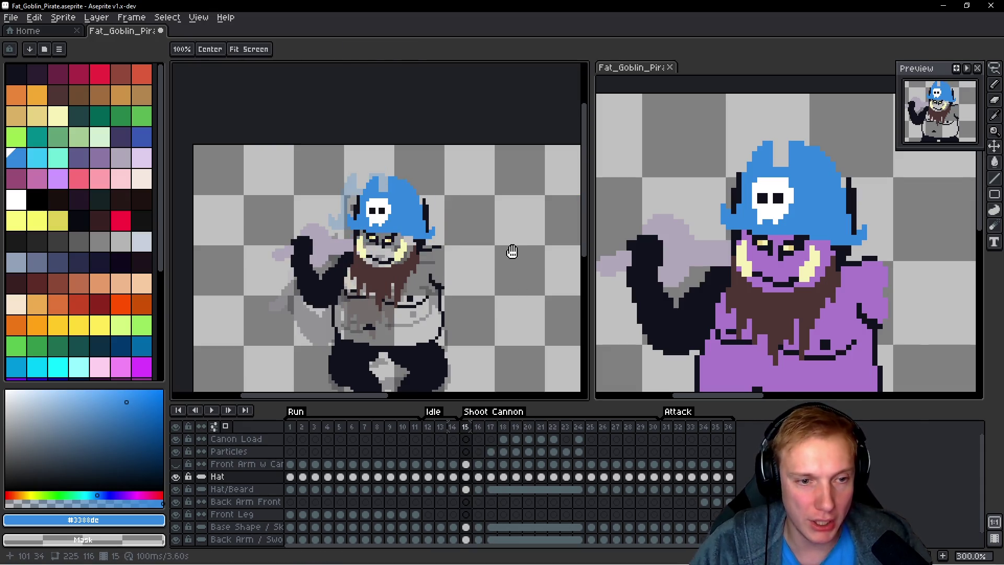
pyautogui.scroll(-3, 512, 251)
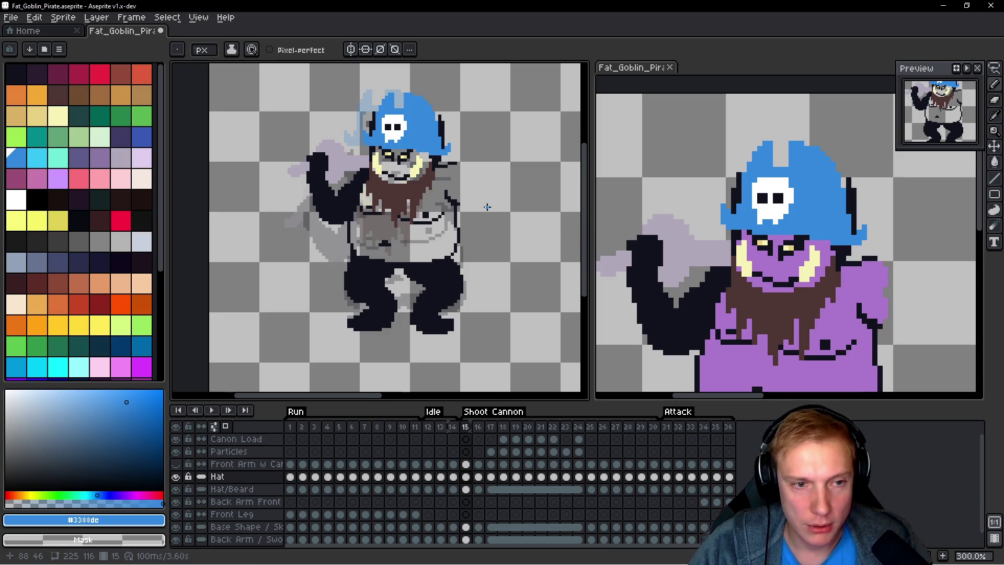
pyautogui.scroll(1, 487, 207)
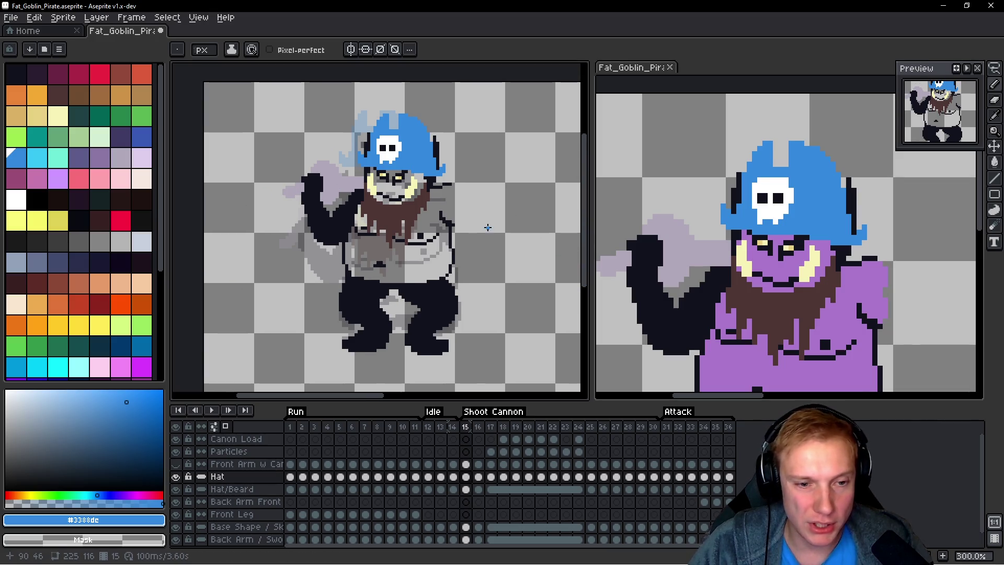
pyautogui.click(489, 429)
pyautogui.scroll(2, 452, 184)
# Step: Flip between frames 16 and 17 to compare the hat
pyautogui.press('Left')
pyautogui.press('Right')
pyautogui.press('Left')
pyautogui.press('Right')
pyautogui.press('Left')
pyautogui.press('Right')
pyautogui.press('Left')
pyautogui.press('Right')
pyautogui.scroll(1, 492, 150)
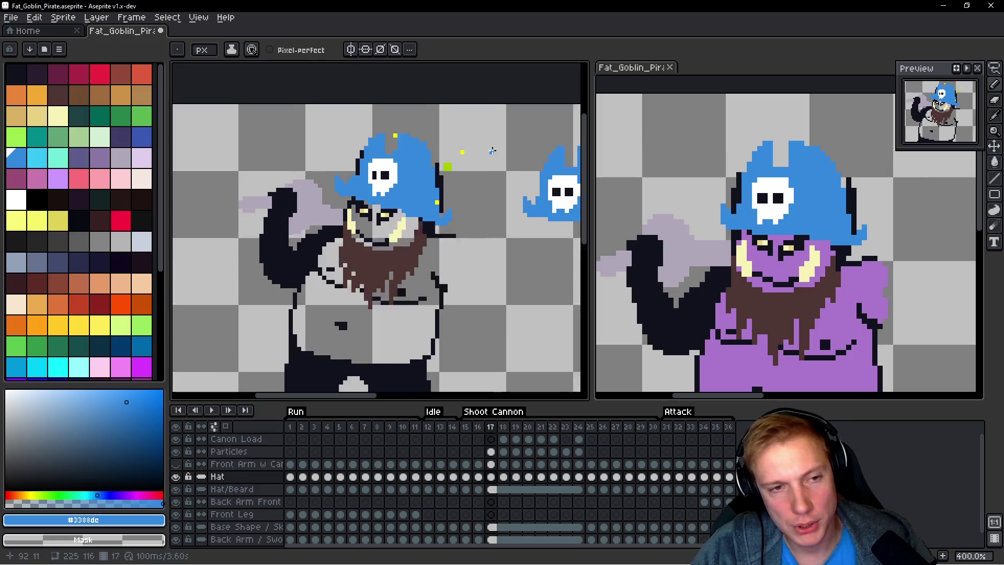
pyautogui.scroll(2, 492, 151)
# Step: Lasso the hat on frame 17 and nudge it one pixel left
pyautogui.press('q')
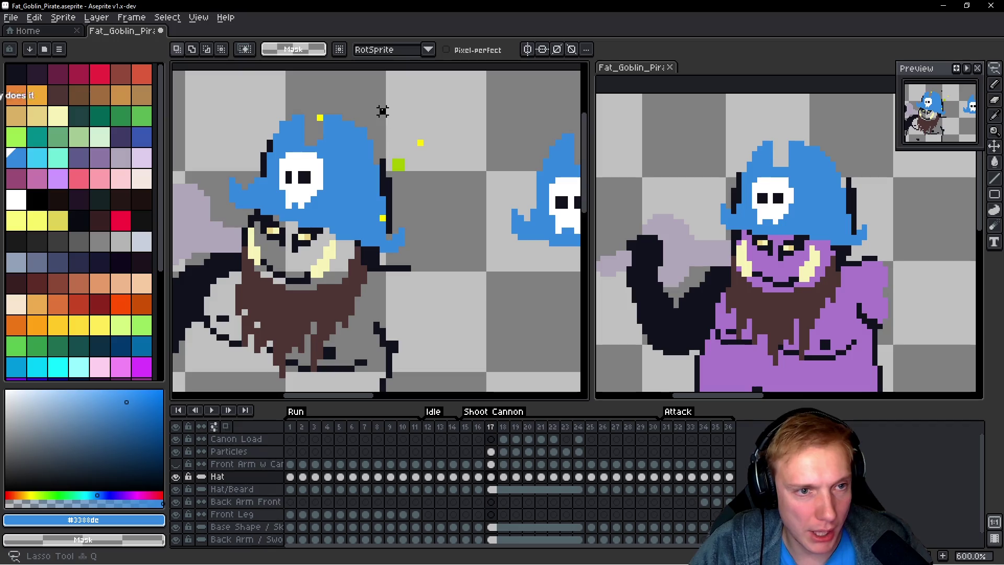
pyautogui.moveTo(384, 111); pyautogui.dragTo(243, 149)
pyautogui.moveTo(369, 168); pyautogui.dragTo(383, 111)
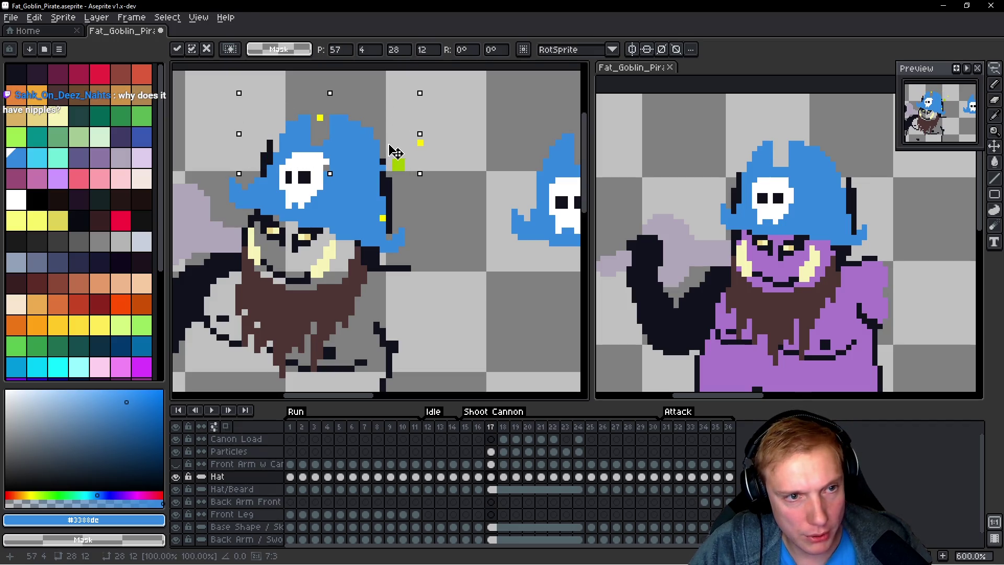
pyautogui.moveTo(393, 151); pyautogui.dragTo(389, 151)
pyautogui.press('Return')
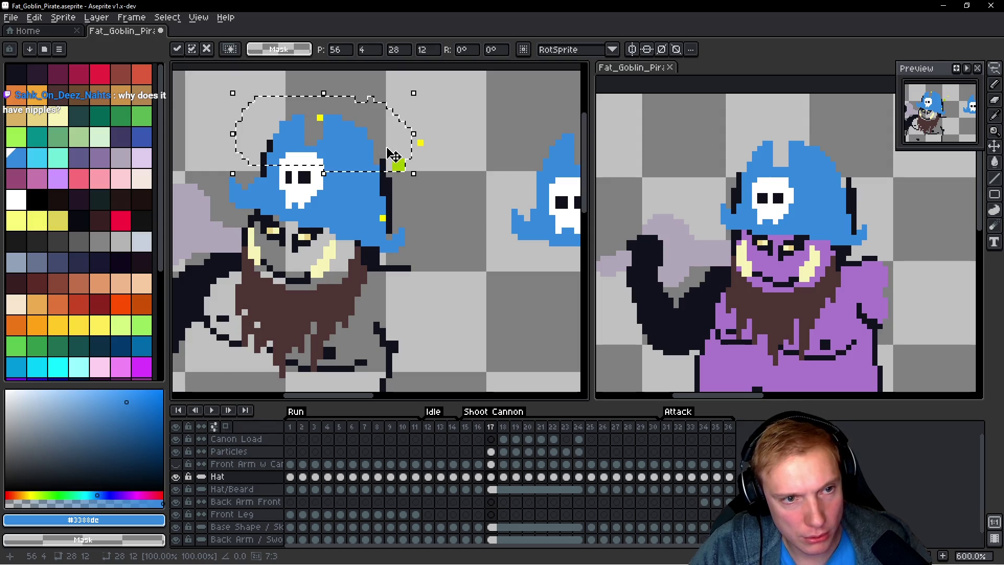
pyautogui.scroll(-5, 390, 155)
pyautogui.press('Right')
pyautogui.press('Left')
pyautogui.press('Right')
pyautogui.scroll(5, 403, 183)
pyautogui.scroll(-1, 427, 246)
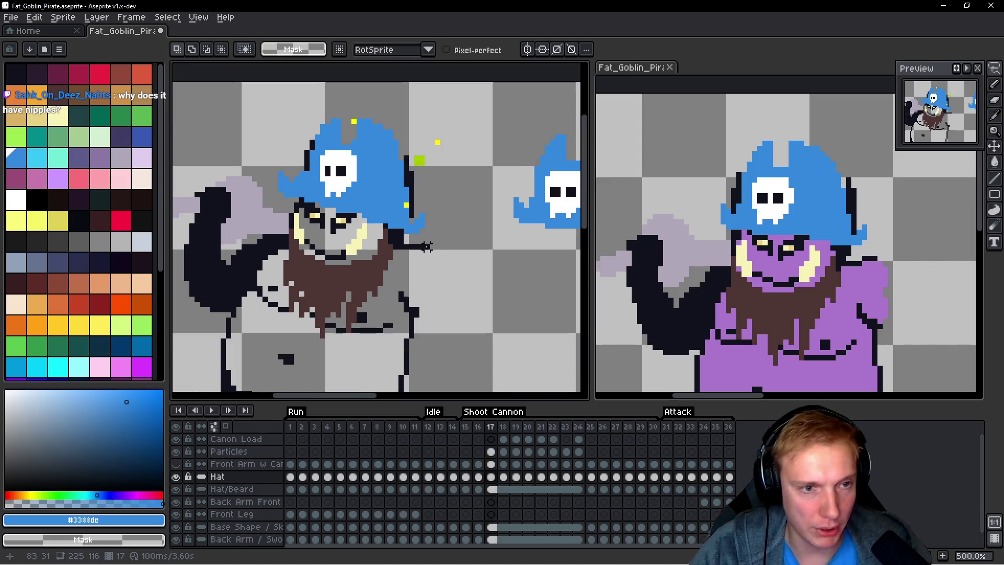
# Step: Delete the stray hat from frame 18
pyautogui.press('Right')
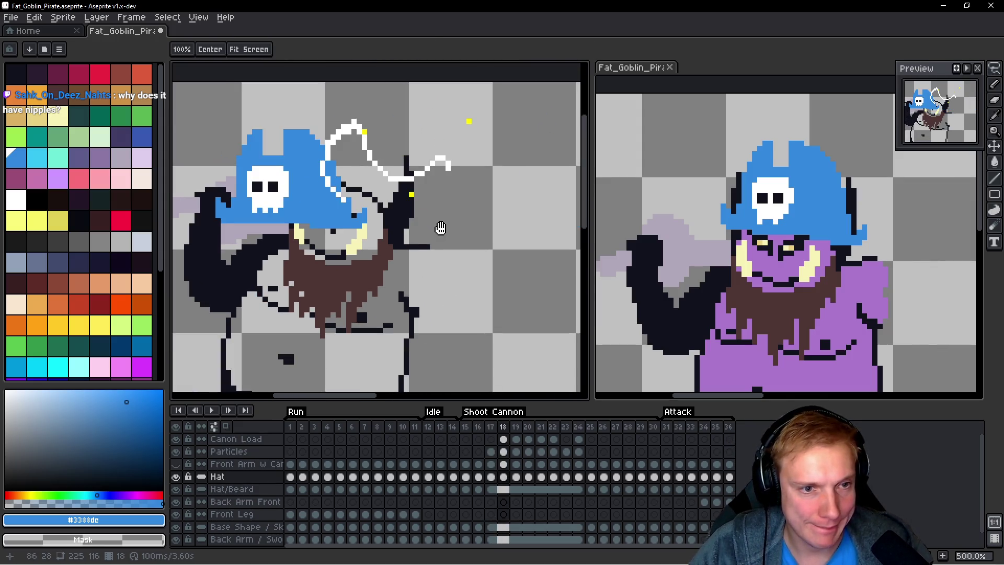
pyautogui.press('Left')
pyautogui.press('Right')
pyautogui.scroll(-2, 461, 190)
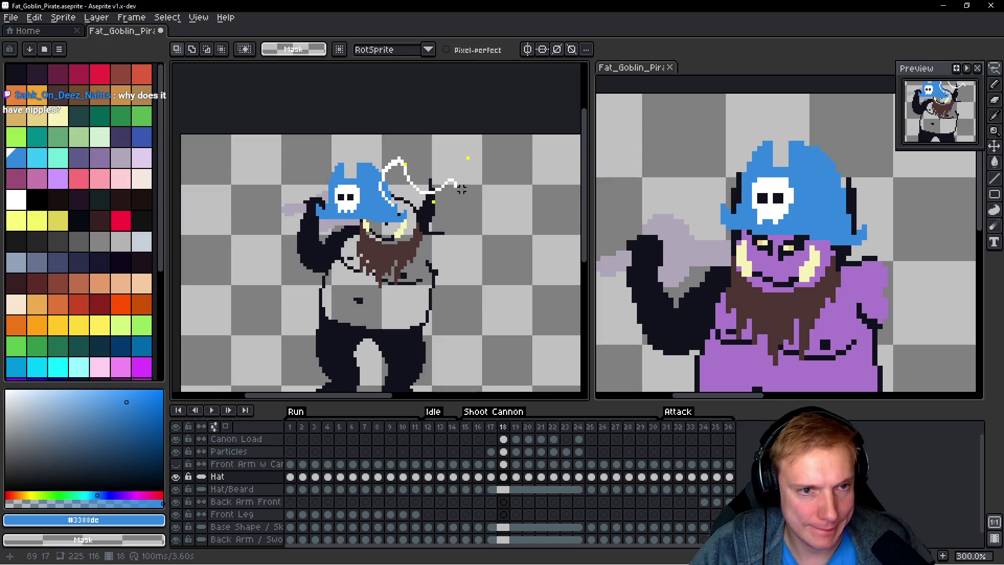
pyautogui.hotkey('ctrl', 'a')
pyautogui.press('Delete')
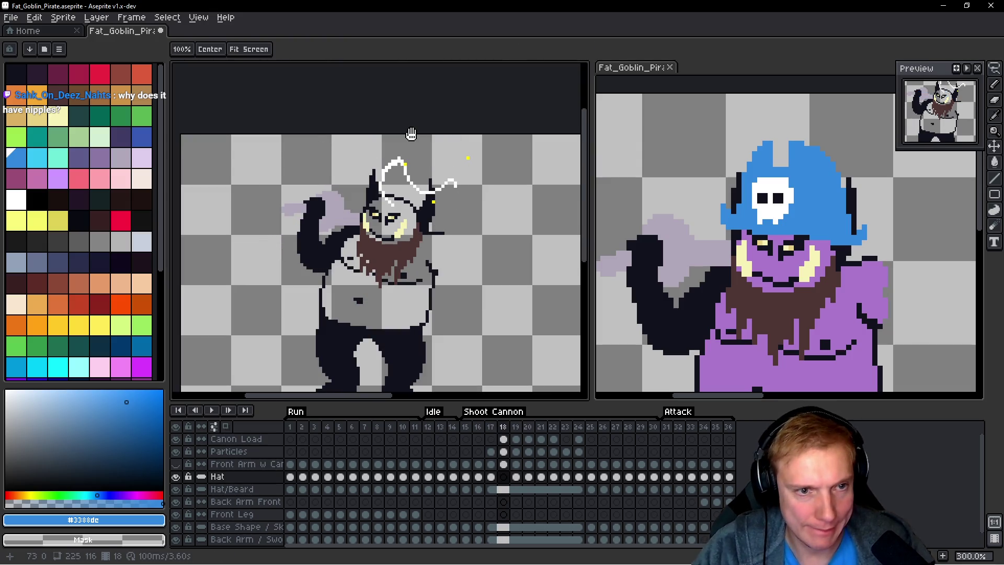
# Step: Lasso and delete the extra flying hat on frame 17
pyautogui.press('Left')
pyautogui.press('q')
pyautogui.moveTo(500, 156)
pyautogui.mouseDown()
pyautogui.moveTo(539, 227)
pyautogui.moveTo(528, 190)
pyautogui.mouseUp()
pyautogui.press('Delete')
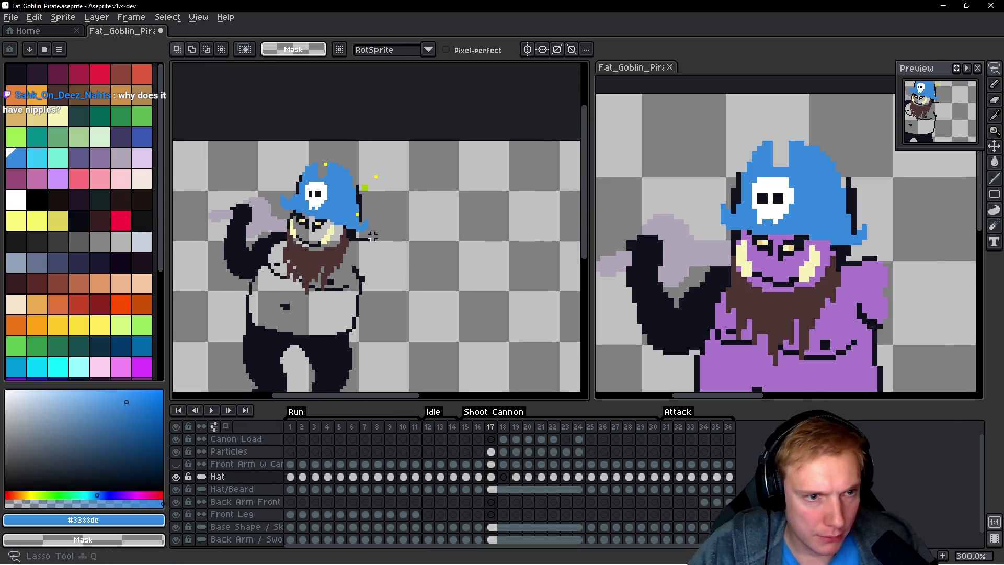
pyautogui.scroll(1, 372, 237)
# Step: Select the Hat cels from frame 17 onward
pyautogui.moveTo(401, 241); pyautogui.dragTo(401, 240)
pyautogui.moveTo(491, 477); pyautogui.dragTo(588, 479)
pyautogui.click(495, 479)
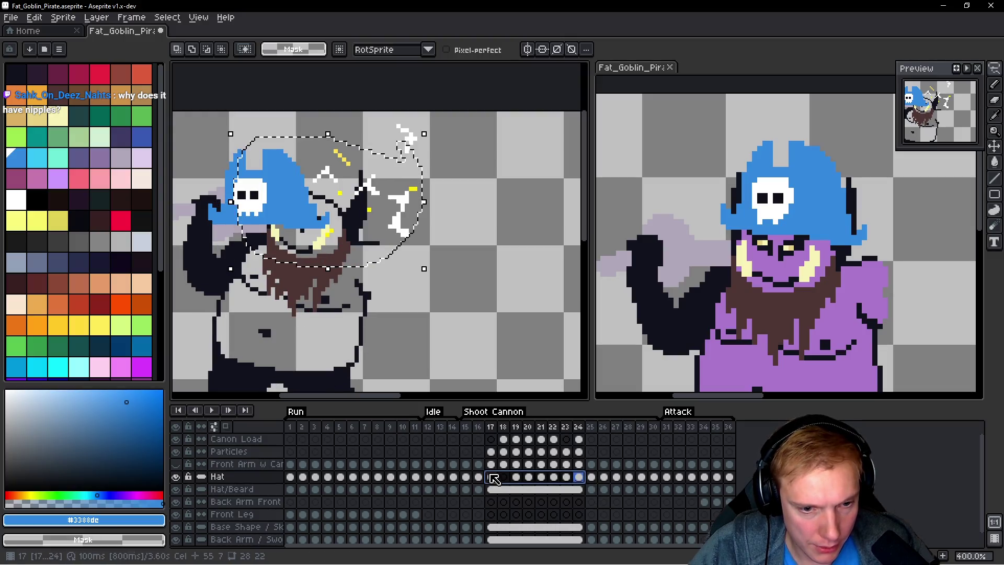
# Step: Link the Hat cels for frames 17–24 and step through them
pyautogui.rightClick(494, 481)
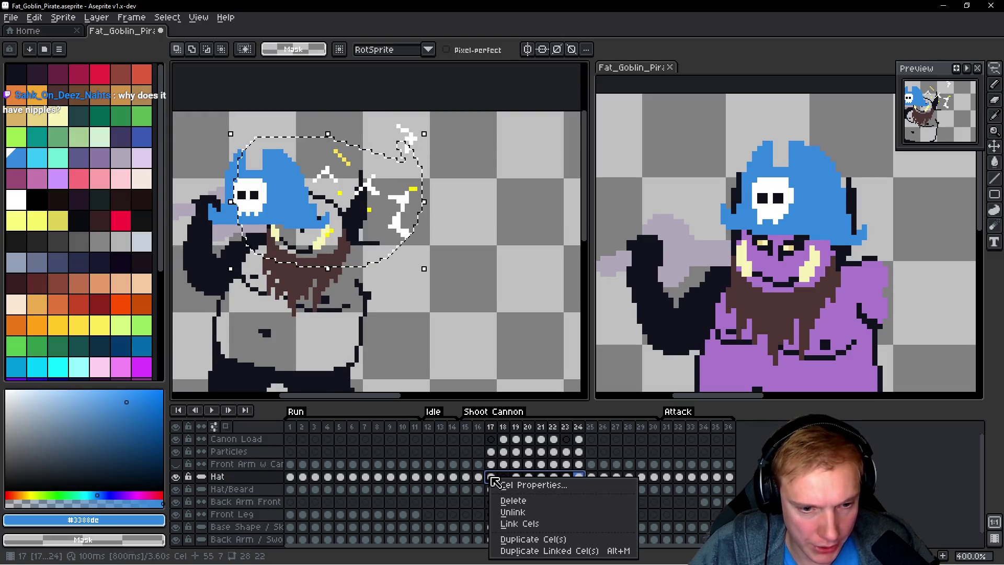
pyautogui.click(515, 525)
pyautogui.press('space')
pyautogui.press('Return')
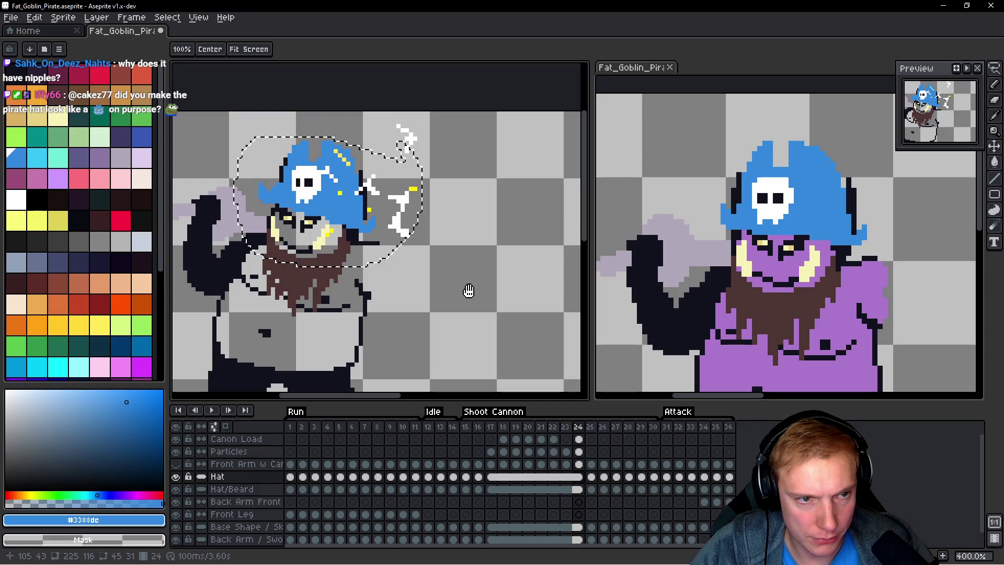
# Step: Paste a copy of the hat into frame 25 beside the goblin
pyautogui.press('q')
pyautogui.hotkey('ctrl', 'd')
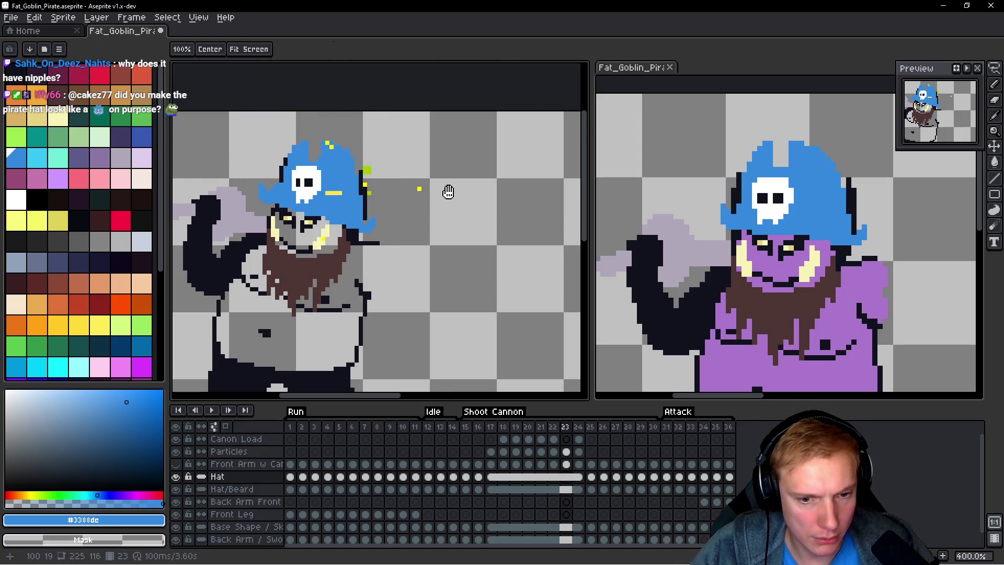
pyautogui.hotkey('ctrl', 'v')
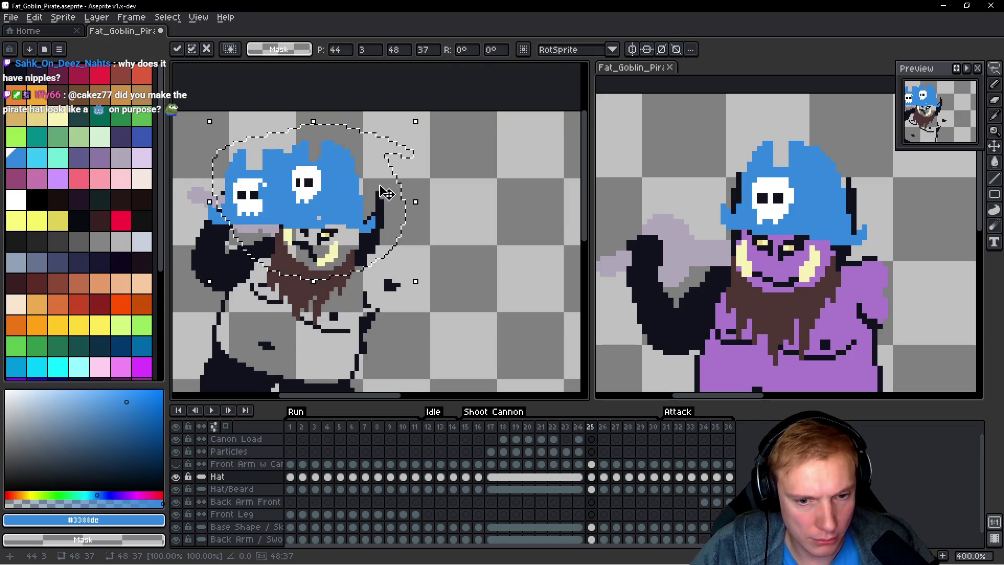
pyautogui.moveTo(386, 194); pyautogui.dragTo(520, 206)
pyautogui.press('Return')
# Step: Delete the old hat and place the pasted hat on the head, tilted -9.2°
pyautogui.moveTo(364, 167)
pyautogui.mouseDown()
pyautogui.moveTo(220, 251)
pyautogui.moveTo(324, 267)
pyautogui.mouseUp()
pyautogui.press('Delete')
pyautogui.press('space')
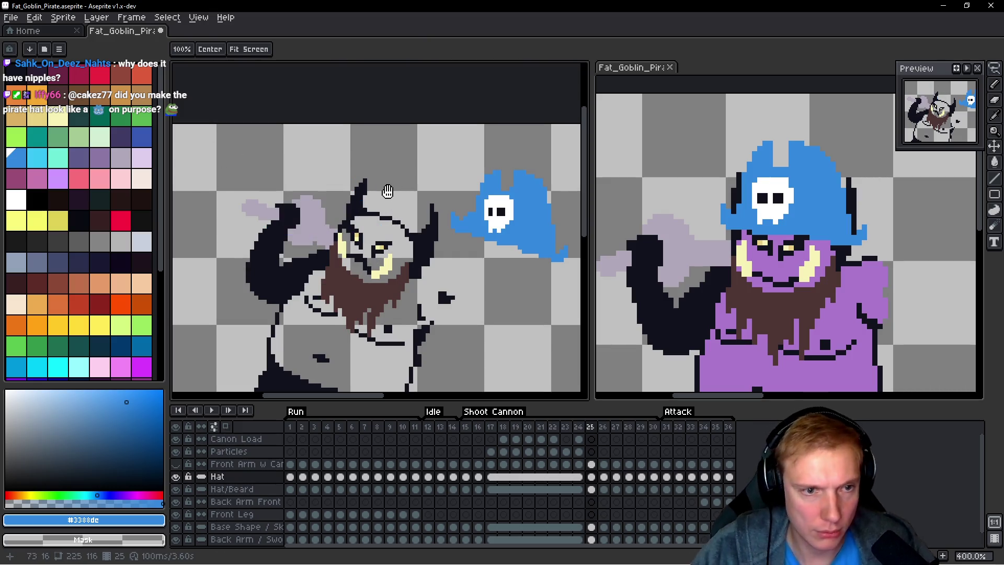
pyautogui.moveTo(552, 178)
pyautogui.mouseDown()
pyautogui.moveTo(489, 157)
pyautogui.moveTo(377, 163)
pyautogui.moveTo(510, 168)
pyautogui.mouseUp()
pyautogui.moveTo(480, 202)
pyautogui.mouseDown()
pyautogui.moveTo(358, 197)
pyautogui.moveTo(361, 208)
pyautogui.mouseUp()
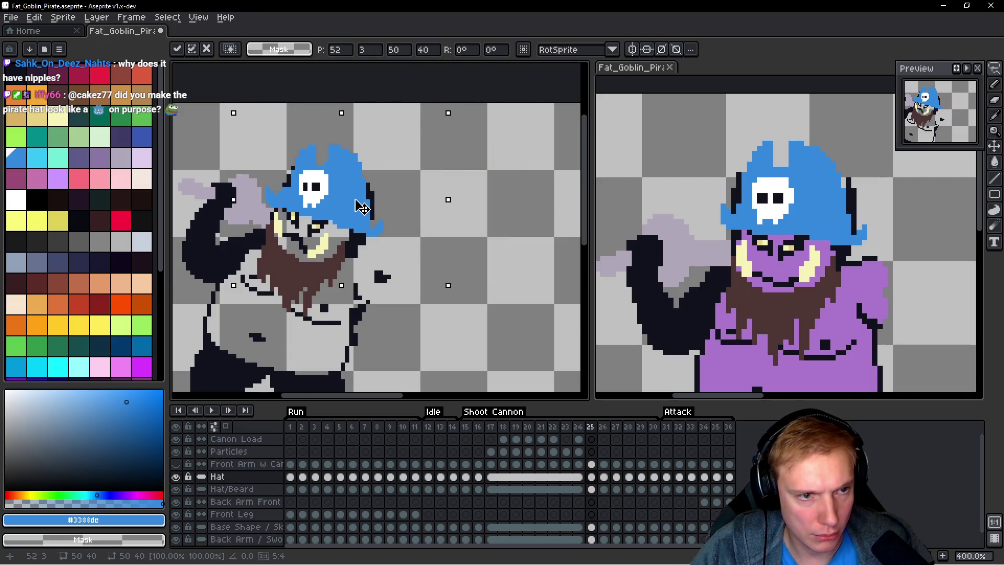
pyautogui.moveTo(454, 111); pyautogui.dragTo(471, 130)
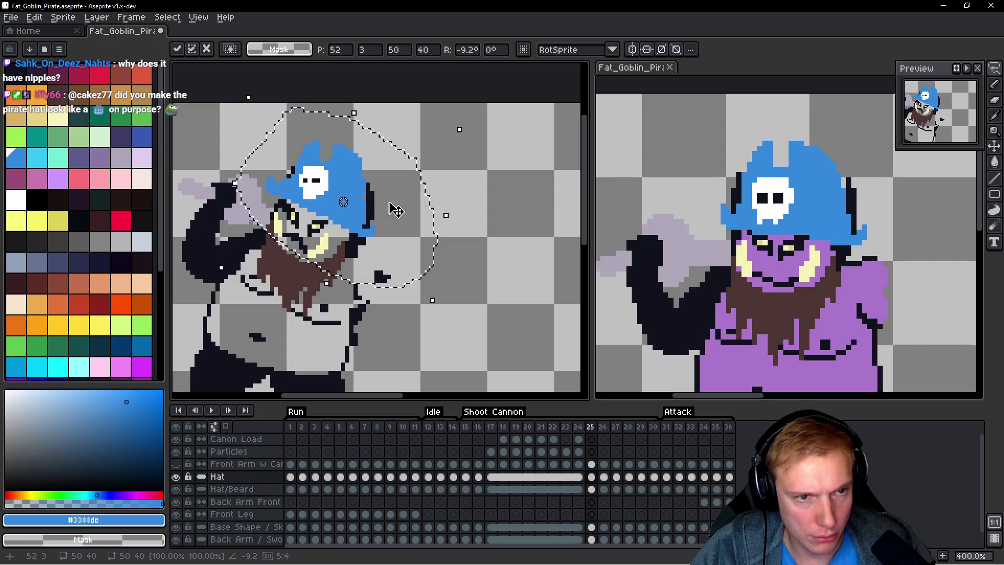
pyautogui.hotkey('ctrl', 'd')
# Step: Lower the hat by one pixel and drop the selection
pyautogui.moveTo(416, 173)
pyautogui.mouseDown()
pyautogui.moveTo(312, 125)
pyautogui.moveTo(416, 160)
pyautogui.mouseUp()
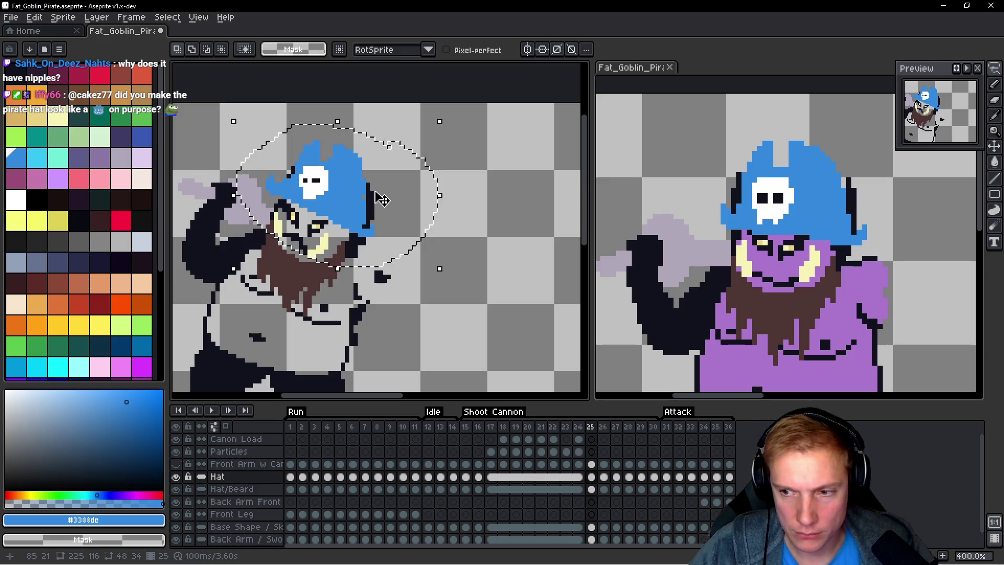
pyautogui.moveTo(380, 200); pyautogui.dragTo(377, 205)
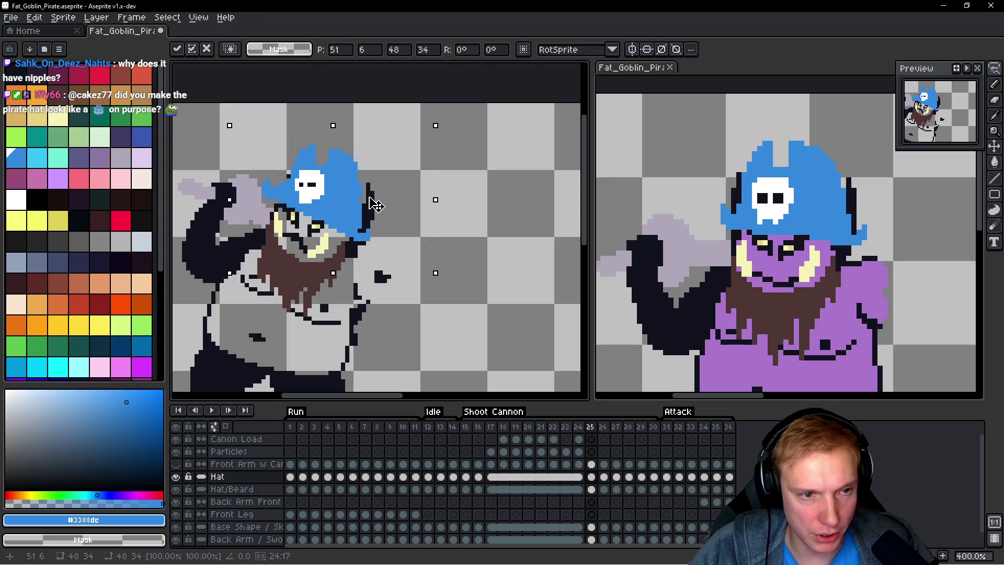
pyautogui.hotkey('ctrl', 'd')
pyautogui.press('h')
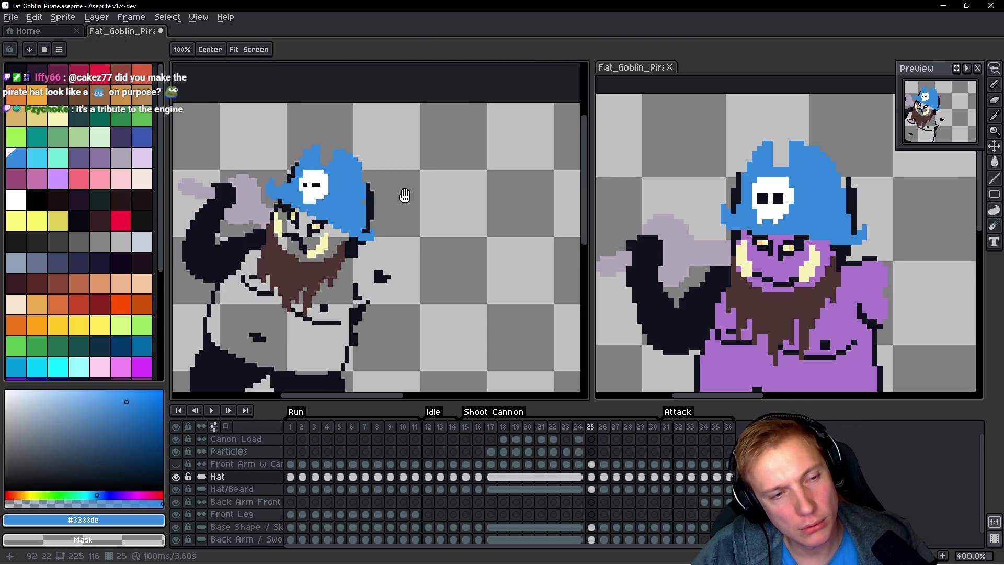
pyautogui.scroll(-1, 325, 202)
pyautogui.scroll(3, 303, 204)
# Step: Extend the skull's white jaw on the hat to the right with the Pencil
pyautogui.press('b')
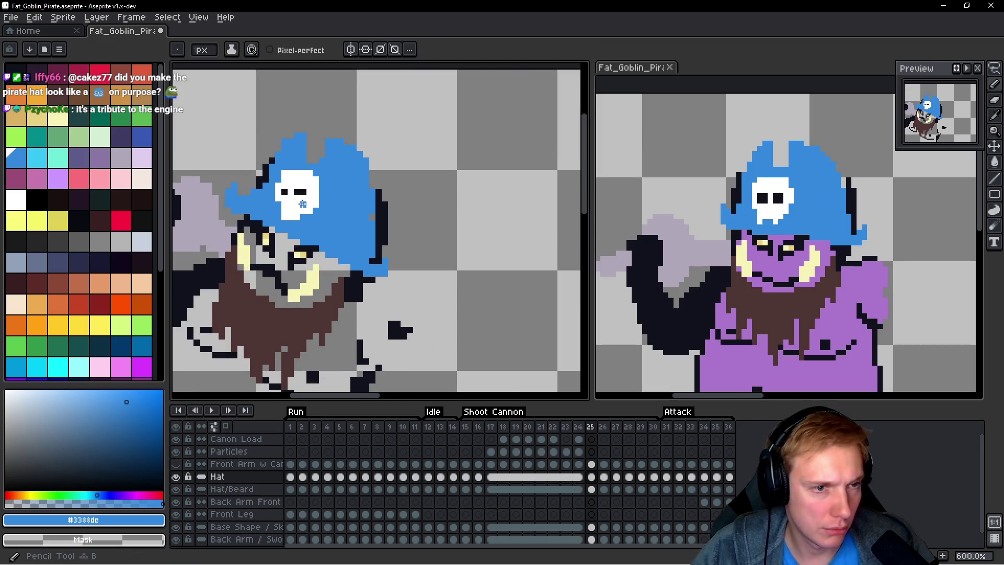
pyautogui.scroll(1, 303, 204)
pyautogui.keyDown('alt'); pyautogui.click(270, 221); pyautogui.keyUp('alt')
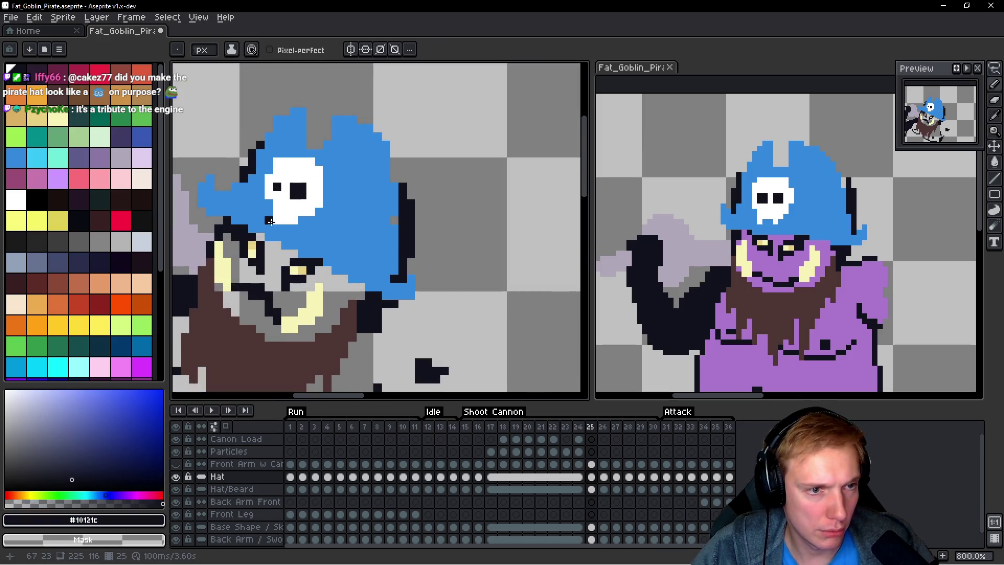
pyautogui.keyDown('alt'); pyautogui.click(271, 203); pyautogui.keyUp('alt')
pyautogui.moveTo(275, 225); pyautogui.dragTo(291, 225)
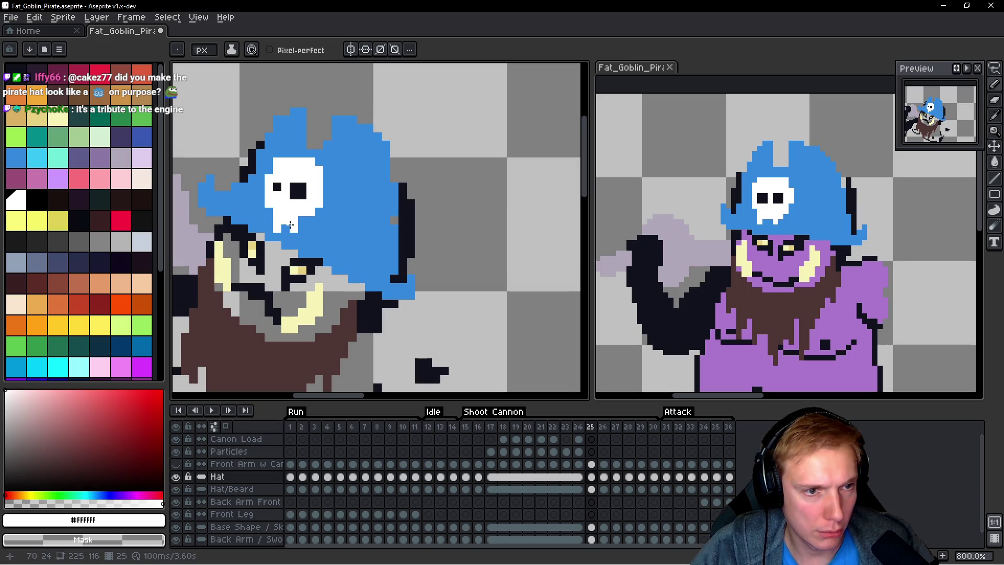
pyautogui.keyDown('alt'); pyautogui.click(278, 188); pyautogui.keyUp('alt')
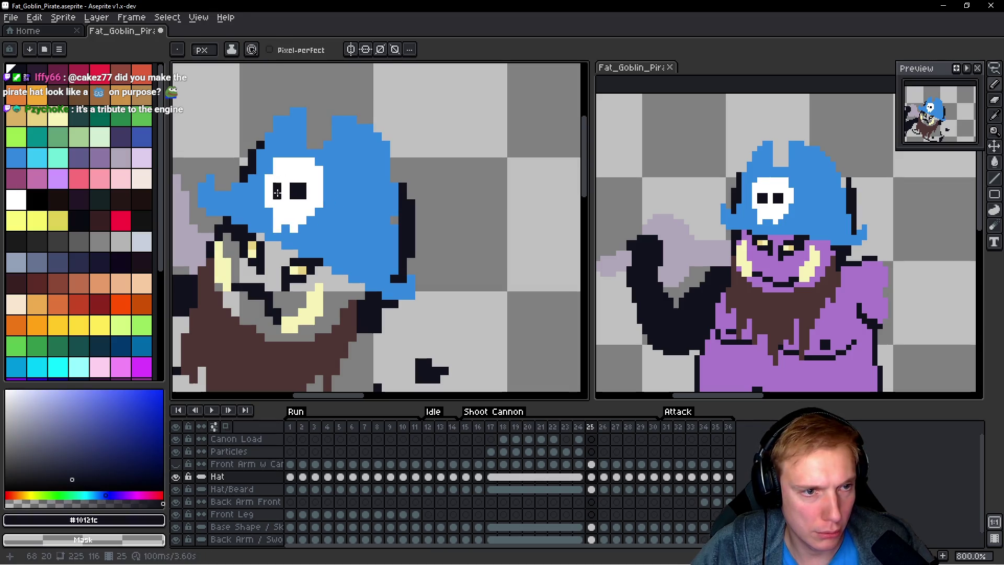
pyautogui.scroll(-3, 366, 202)
# Step: Flip between frames 24 and 25 to compare the poses
pyautogui.press('Left')
pyautogui.press('Right')
pyautogui.press('Left')
pyautogui.press('Right')
pyautogui.press('space')
pyautogui.press('Left')
pyautogui.press('Right')
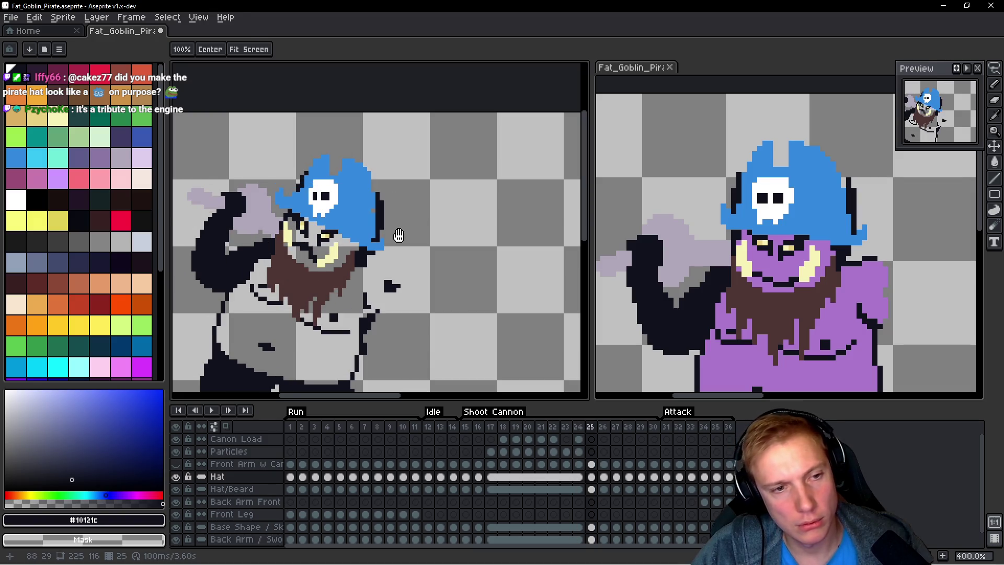
pyautogui.scroll(2, 398, 236)
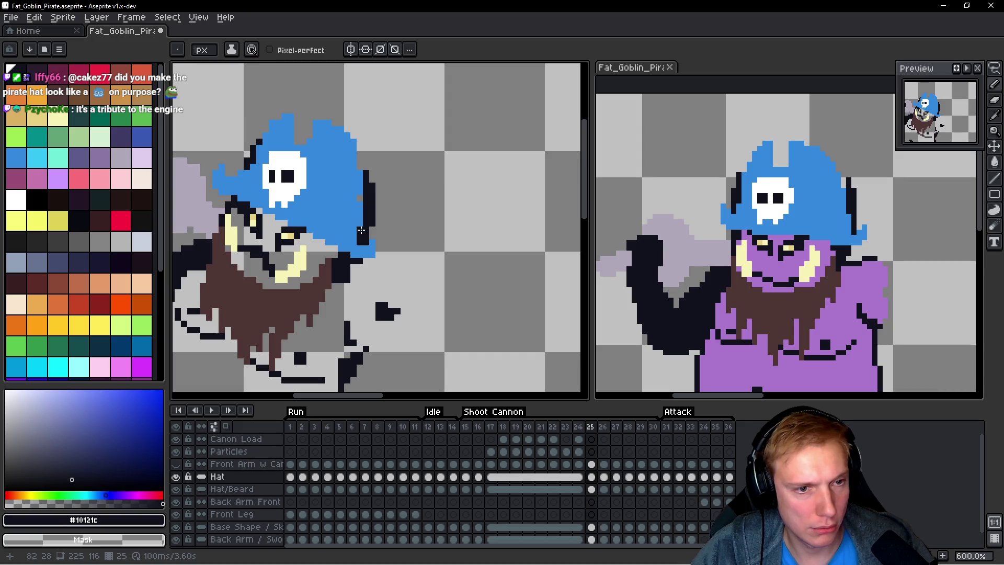
pyautogui.scroll(-4, 241, 185)
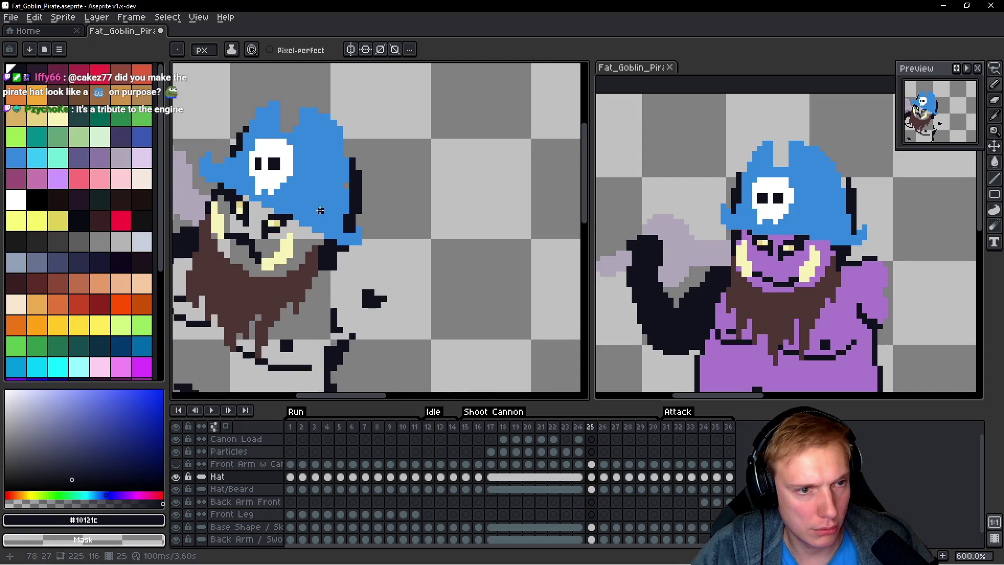
pyautogui.press('Left')
pyautogui.press('space')
pyautogui.press('Right')
pyautogui.press('Left')
pyautogui.press('Right')
pyautogui.press('Left')
pyautogui.press('Right')
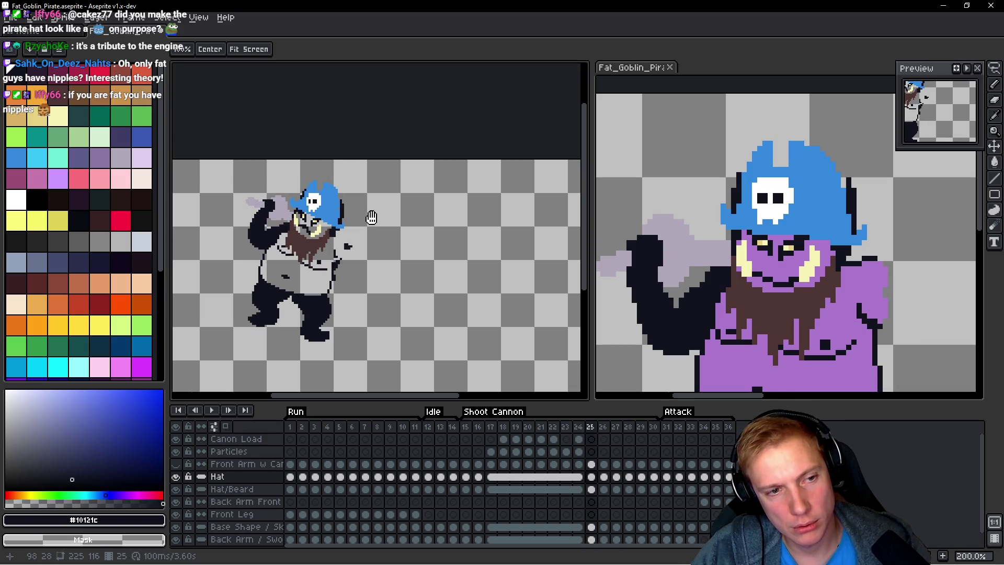
pyautogui.press('Left')
pyautogui.press('Right')
pyautogui.scroll(2, 372, 217)
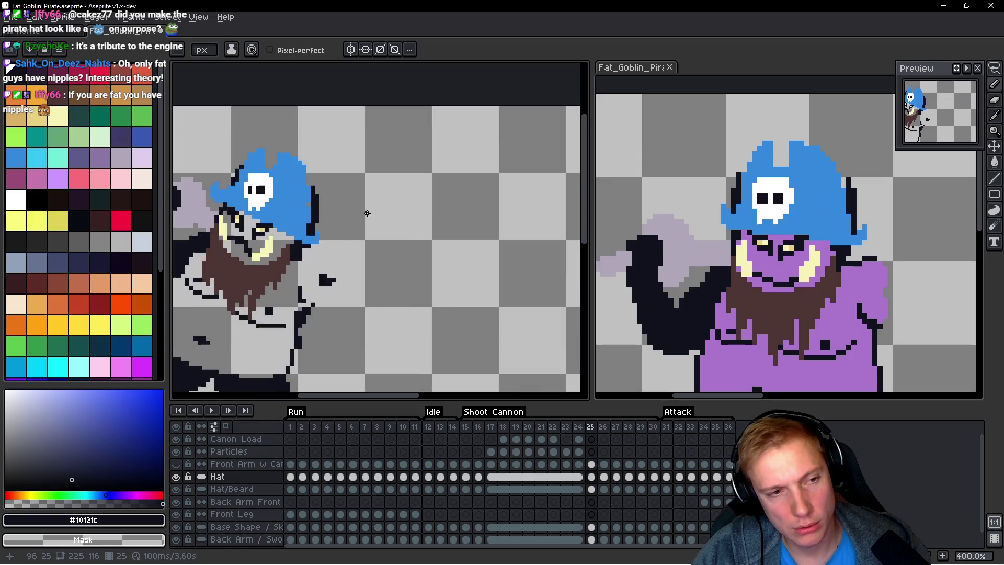
# Step: Touch up the hat's right edge in the hat blue #3388dc
pyautogui.press('q')
pyautogui.moveTo(339, 163)
pyautogui.mouseDown()
pyautogui.moveTo(204, 149)
pyautogui.moveTo(384, 177)
pyautogui.moveTo(342, 148)
pyautogui.mouseUp()
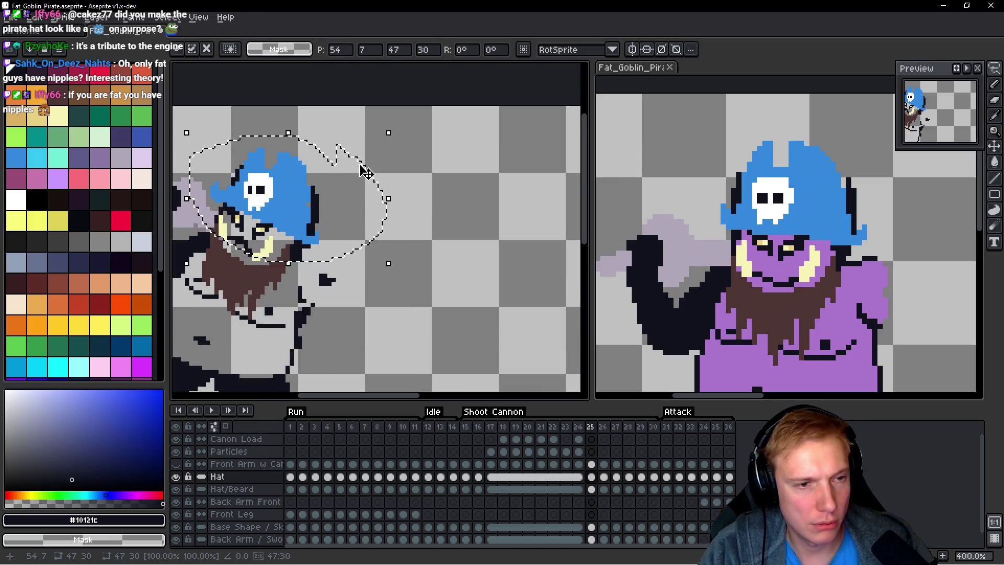
pyautogui.hotkey('ctrl', 'd')
pyautogui.scroll(1, 369, 170)
pyautogui.scroll(2, 285, 220)
pyautogui.press('b')
pyautogui.keyDown('alt'); pyautogui.click(330, 189); pyautogui.keyUp('alt')
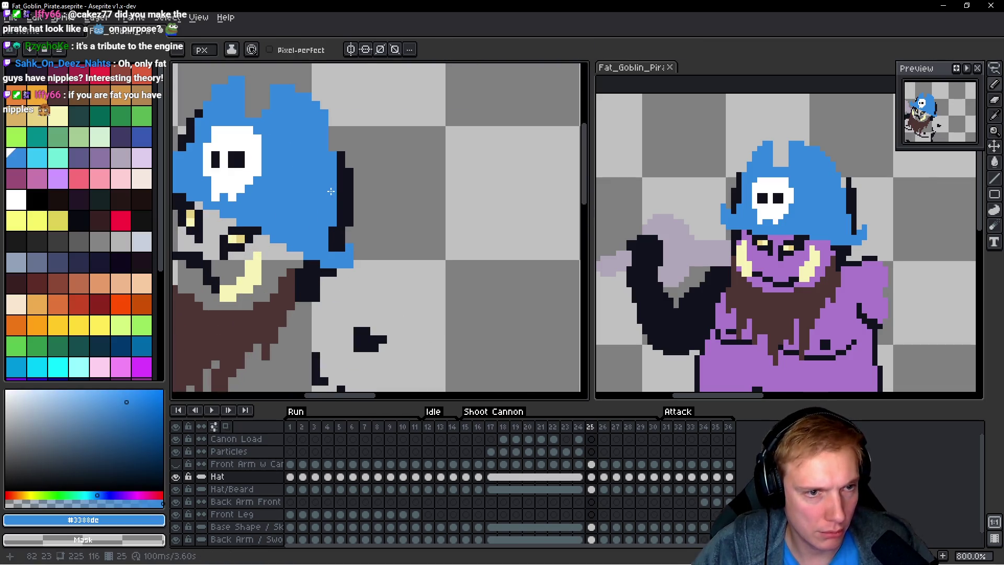
pyautogui.scroll(-1, 343, 151)
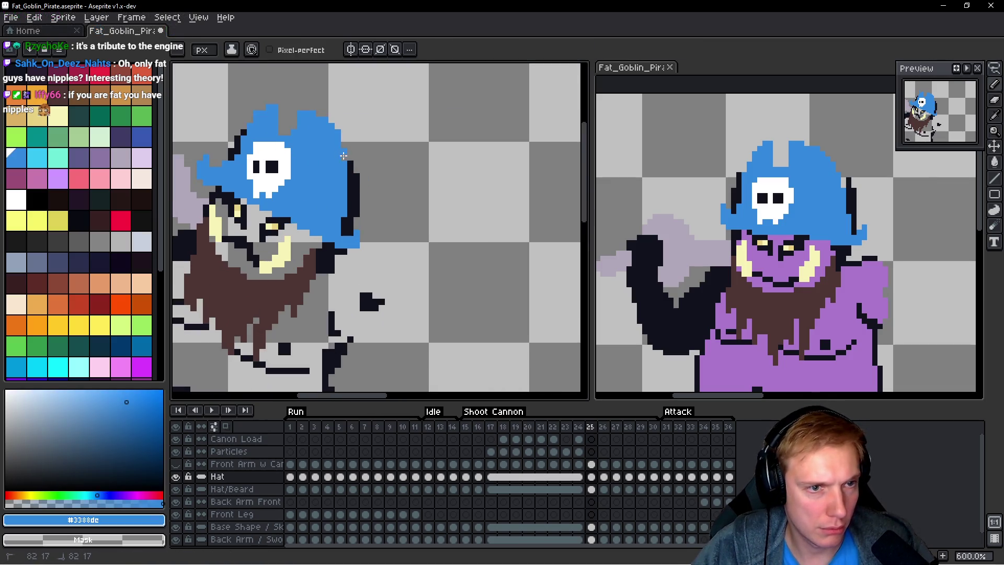
pyautogui.moveTo(347, 167); pyautogui.dragTo(350, 213)
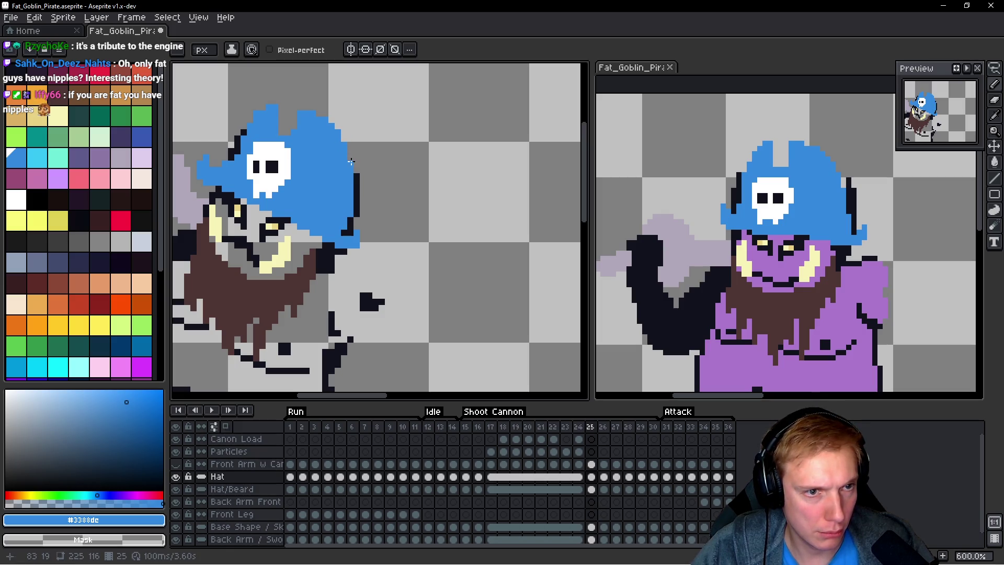
pyautogui.scroll(-4, 296, 128)
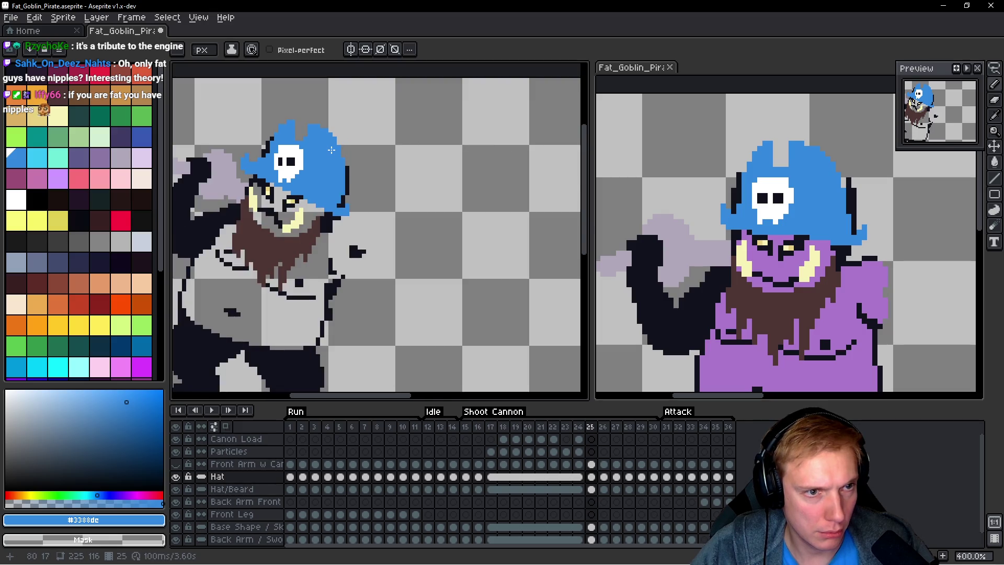
# Step: Redraw the dark outline down the hat's right edge on frame 25
pyautogui.press('h')
pyautogui.press(',')
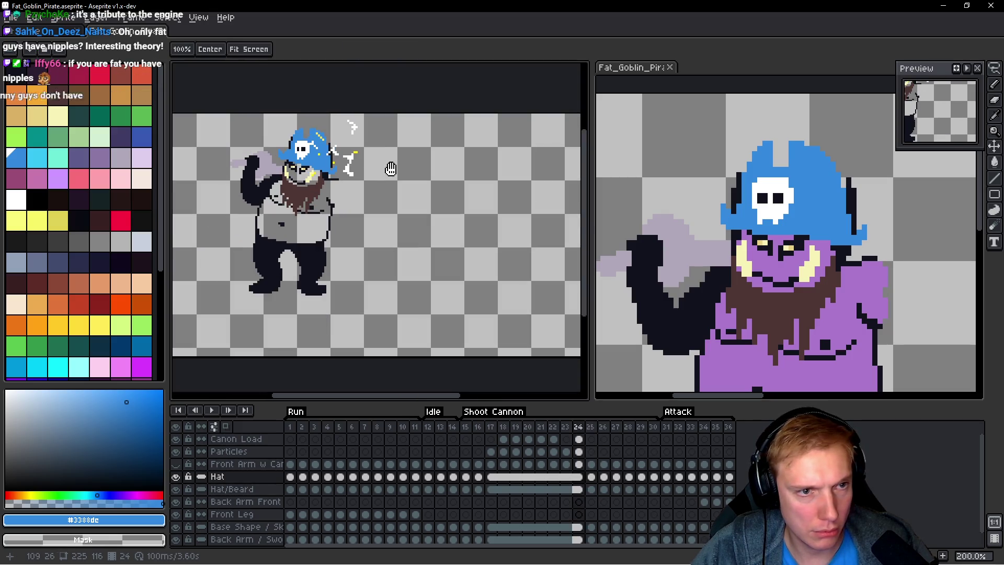
pyautogui.press('b')
pyautogui.scroll(7, 388, 168)
pyautogui.scroll(-3, 445, 186)
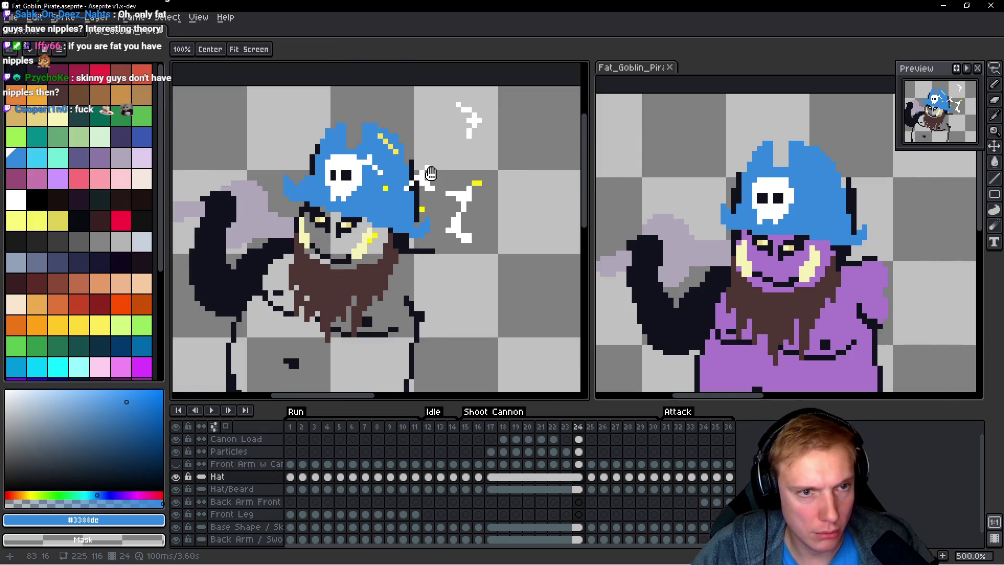
pyautogui.press('.')
pyautogui.scroll(4, 408, 166)
pyautogui.moveTo(408, 165)
pyautogui.mouseDown()
pyautogui.moveTo(415, 231)
pyautogui.moveTo(453, 241)
pyautogui.mouseUp()
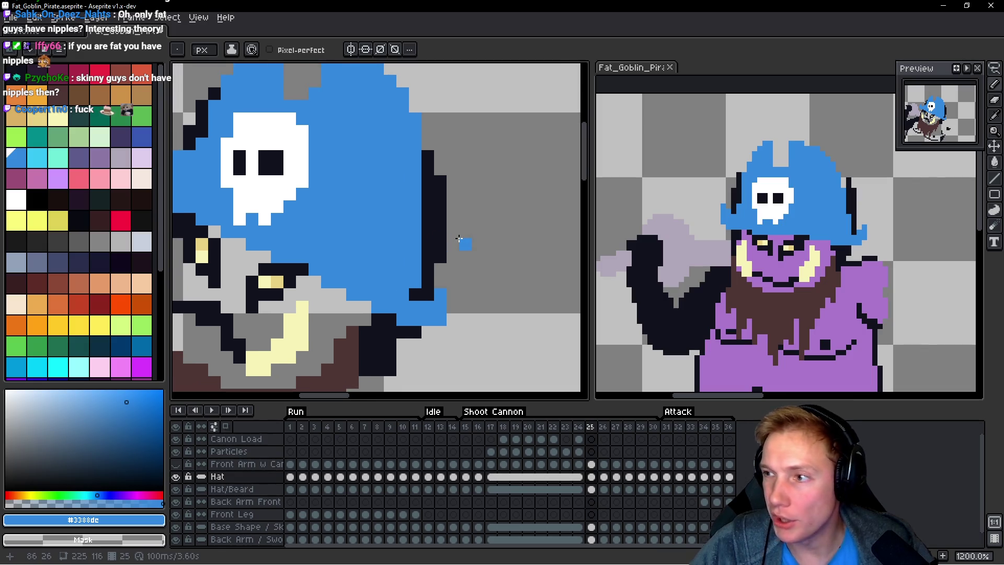
pyautogui.rightClick(416, 282)
pyautogui.click(428, 219)
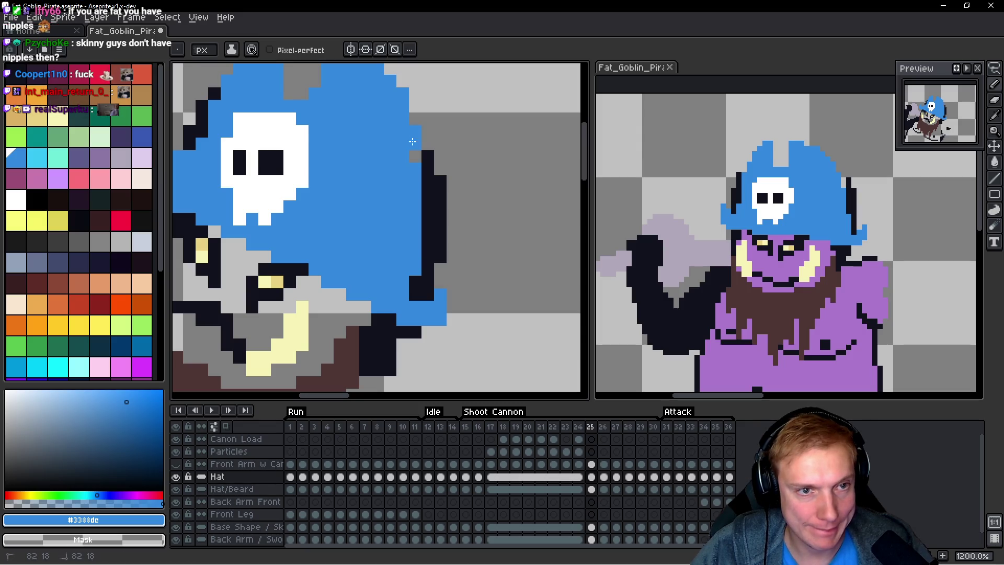
pyautogui.scroll(-3, 445, 156)
pyautogui.scroll(2, 444, 156)
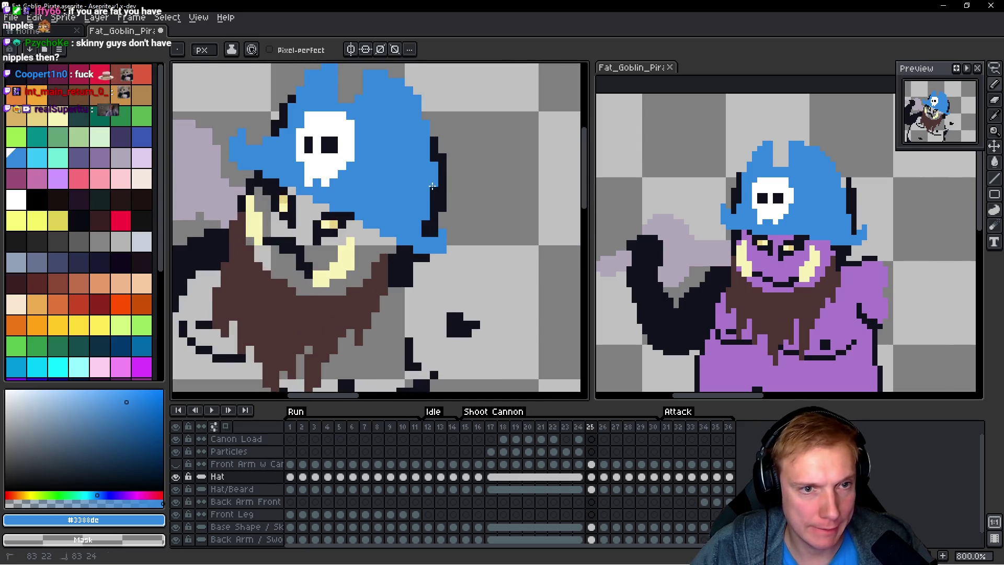
pyautogui.scroll(-4, 437, 156)
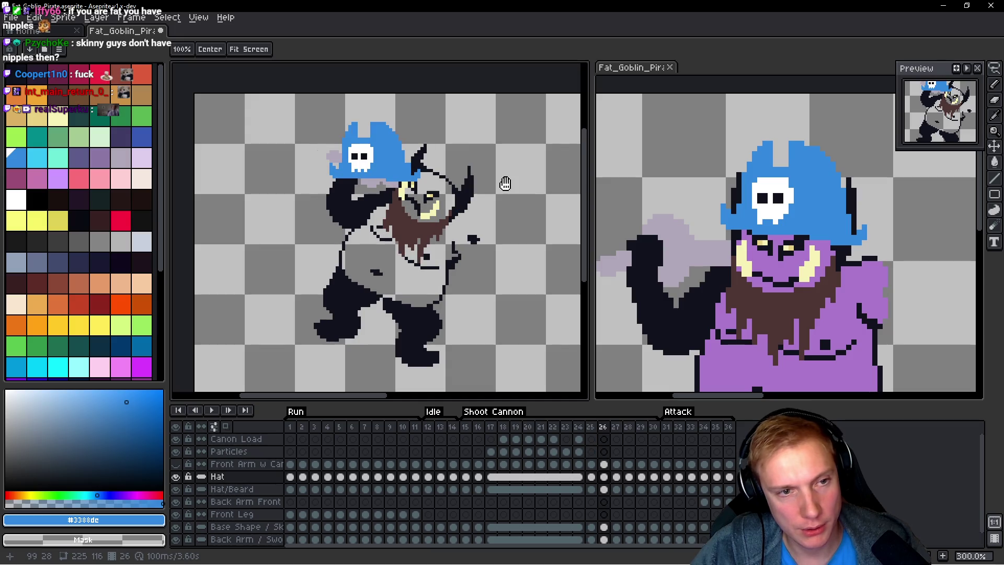
# Step: Lasso around the hat and compare it between frames 24 and 25
pyautogui.press('q')
pyautogui.moveTo(435, 130)
pyautogui.mouseDown()
pyautogui.moveTo(312, 110)
pyautogui.moveTo(455, 157)
pyautogui.mouseUp()
pyautogui.press('Left')
pyautogui.press('Left')
pyautogui.scroll(4, 385, 165)
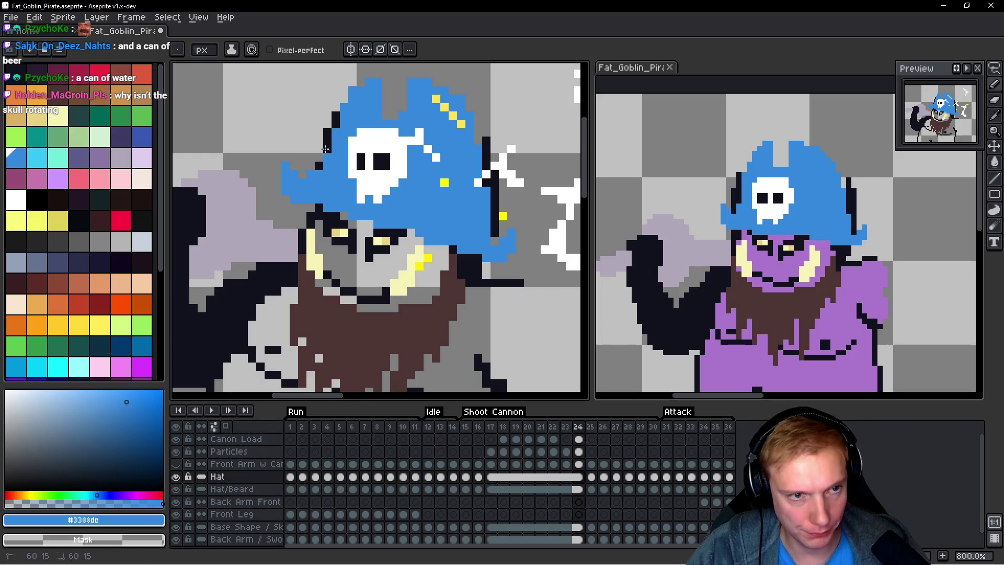
pyautogui.scroll(-2, 454, 162)
pyautogui.press('Right')
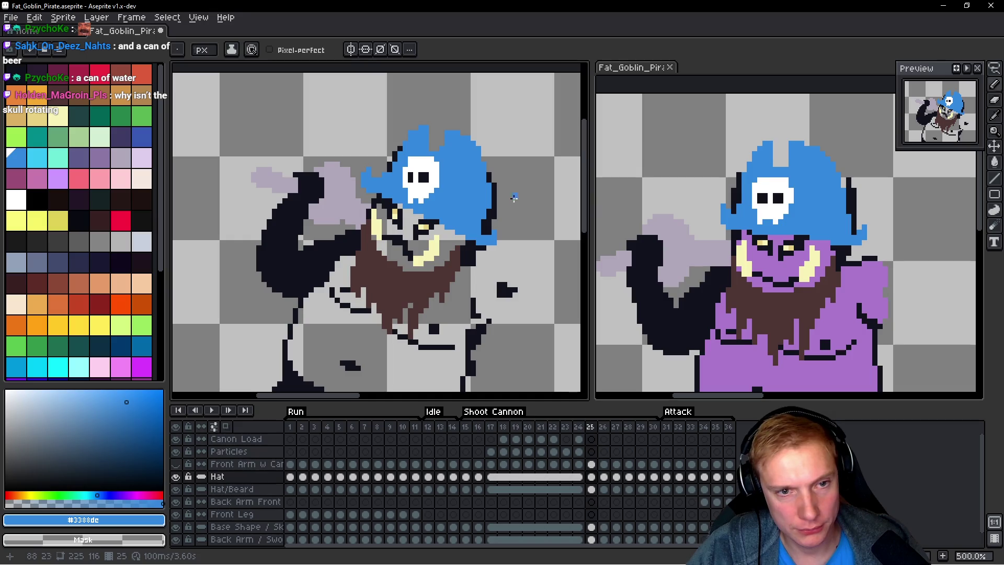
pyautogui.scroll(1, 509, 188)
pyautogui.scroll(1, 486, 162)
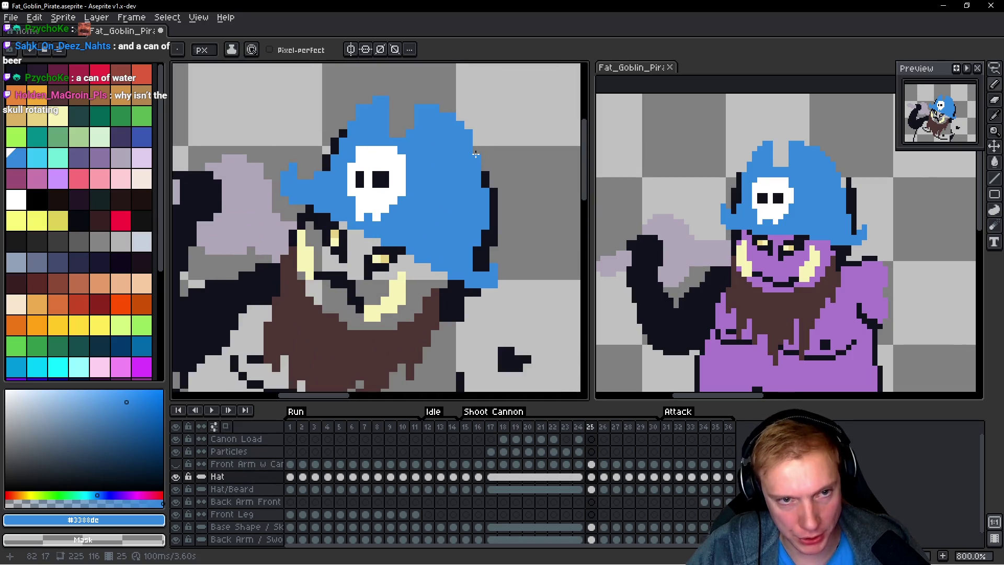
pyautogui.scroll(-2, 510, 198)
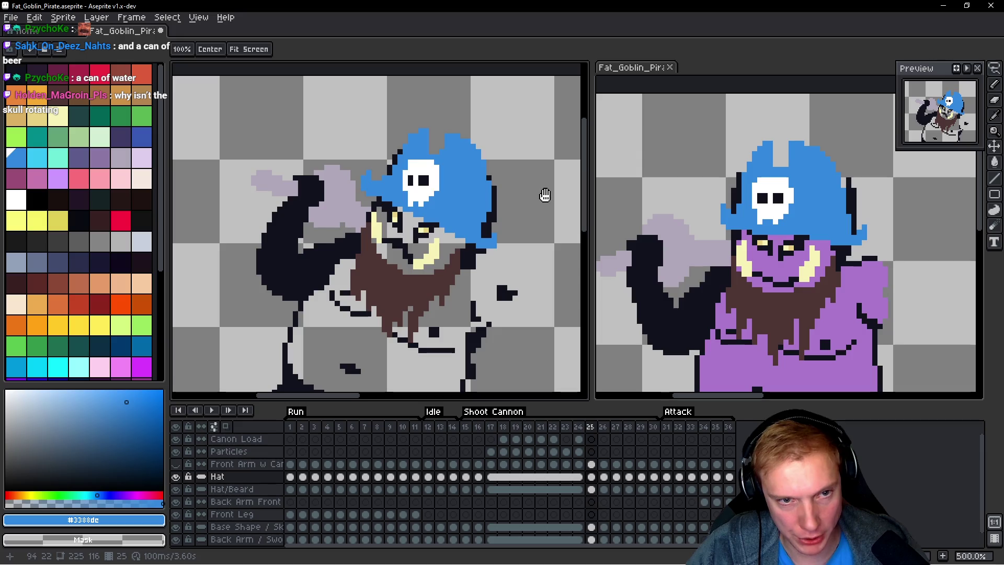
# Step: Advance to frame 26 and zoom in on the hat
pyautogui.press('Right')
pyautogui.moveTo(545, 195)
pyautogui.mouseDown()
pyautogui.moveTo(471, 195)
pyautogui.moveTo(348, 154)
pyautogui.mouseUp()
pyautogui.scroll(2, 420, 188)
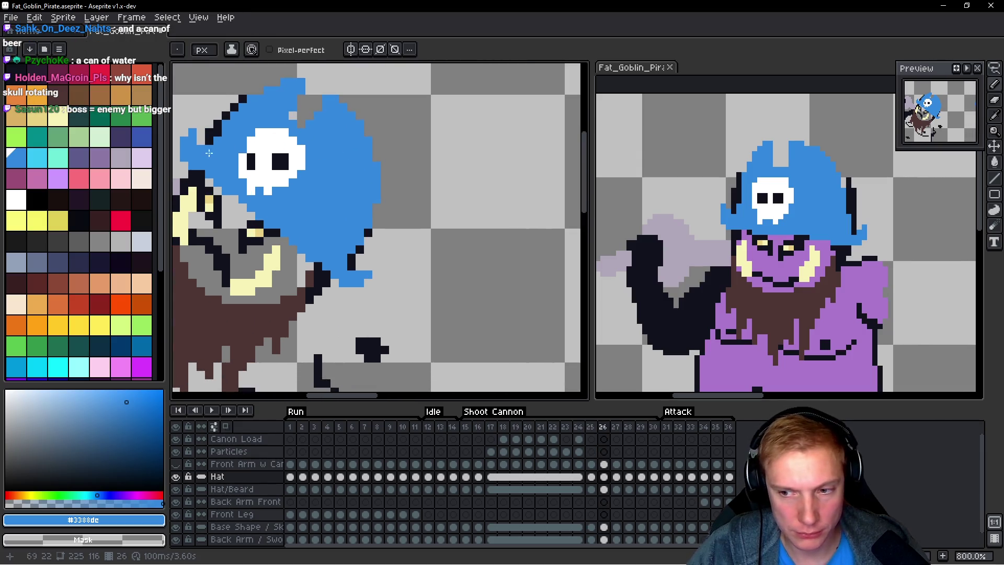
pyautogui.moveTo(209, 152); pyautogui.dragTo(311, 194)
pyautogui.scroll(2, 299, 197)
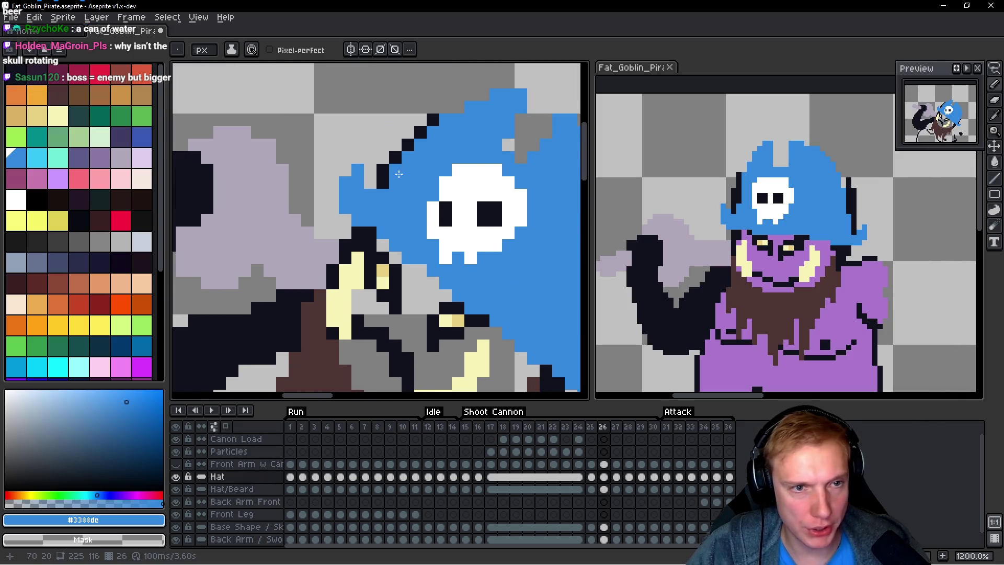
pyautogui.scroll(-5, 426, 138)
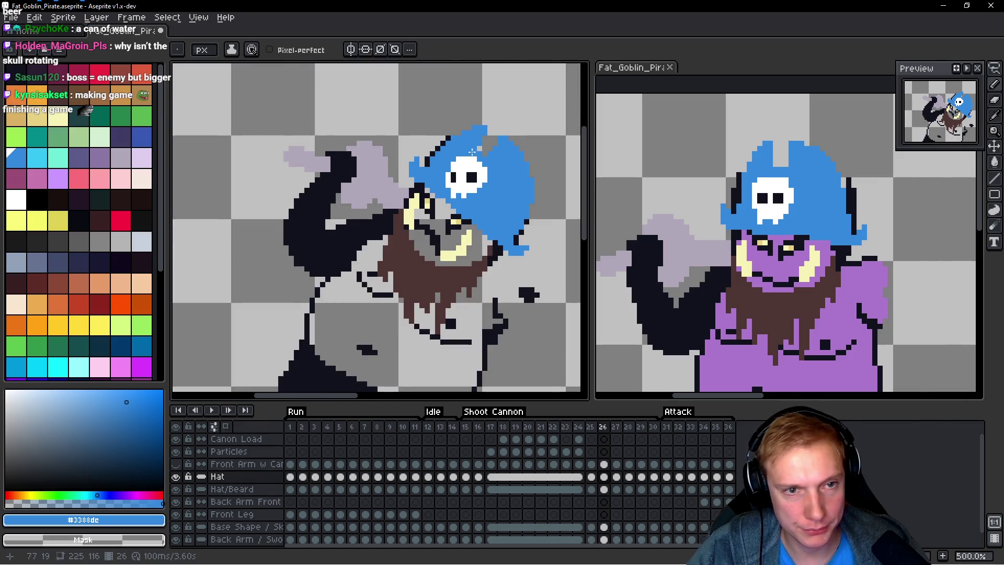
pyautogui.scroll(3, 309, 161)
pyautogui.scroll(-3, 366, 131)
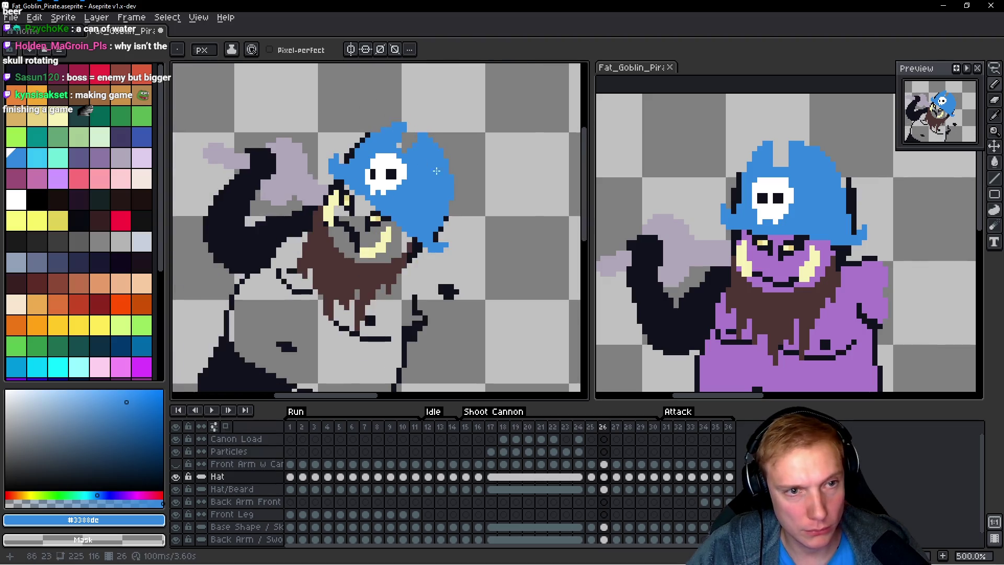
# Step: Replace frame 27's original hat with the copied tilted hat and nudge it down a pixel
pyautogui.press('q')
pyautogui.moveTo(309, 99); pyautogui.dragTo(460, 210)
pyautogui.press('Right')
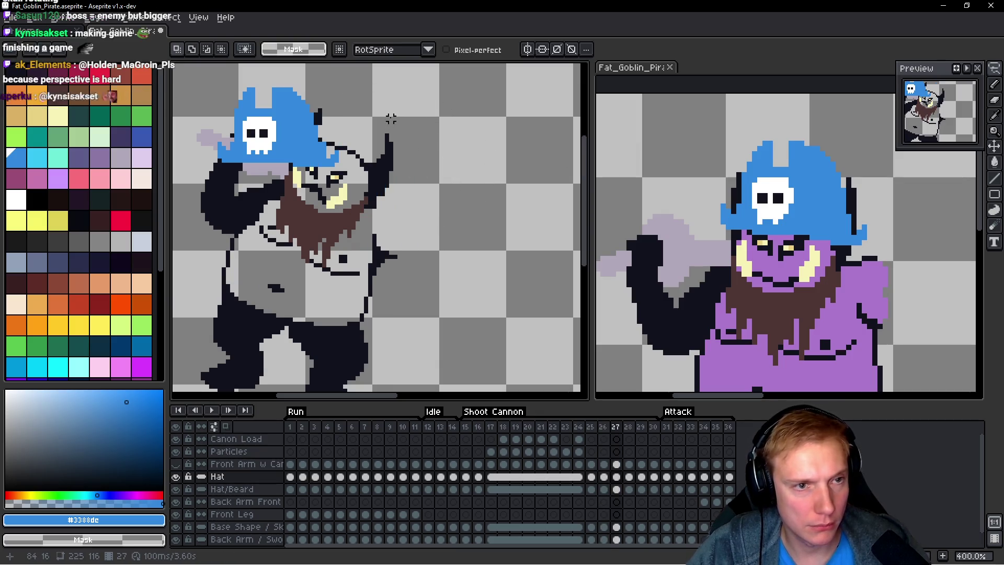
pyautogui.moveTo(352, 92); pyautogui.dragTo(475, 157)
pyautogui.hotkey('ctrl', 'shift', 'd')
pyautogui.press('Delete')
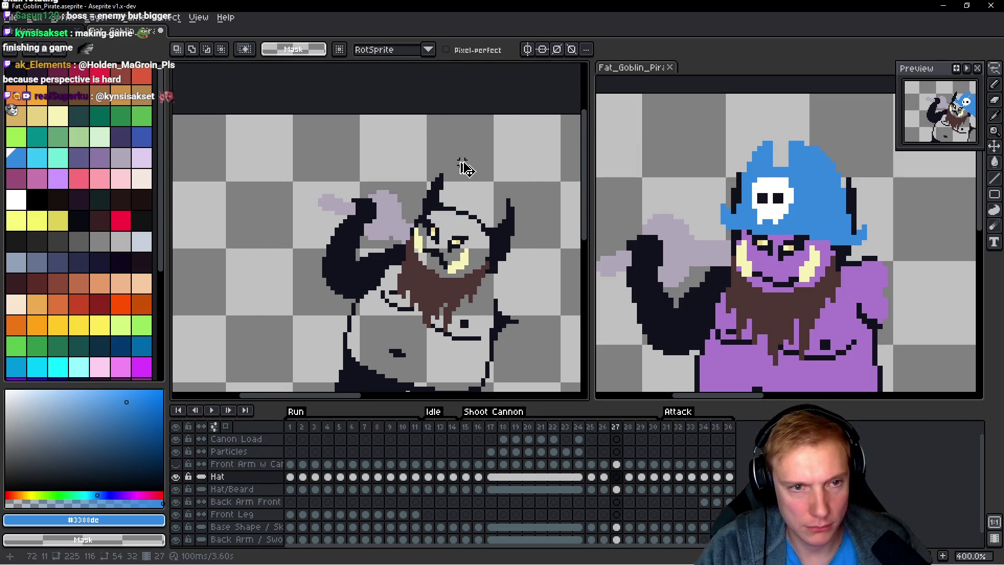
pyautogui.hotkey('ctrl', 'v')
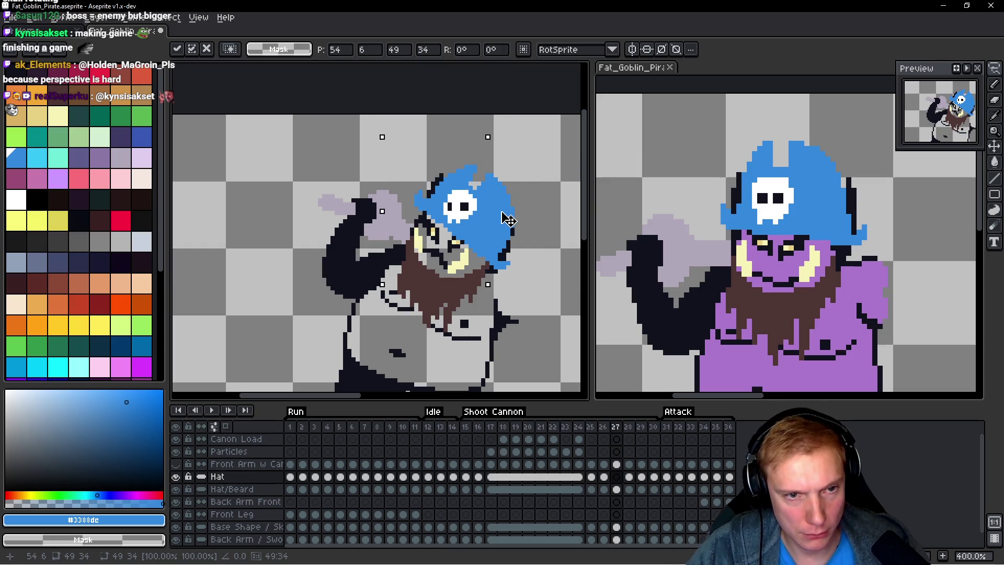
pyautogui.moveTo(510, 215); pyautogui.dragTo(511, 219)
# Step: Lasso and copy the hat on frame 25, then paste it into frame 27
pyautogui.press('space')
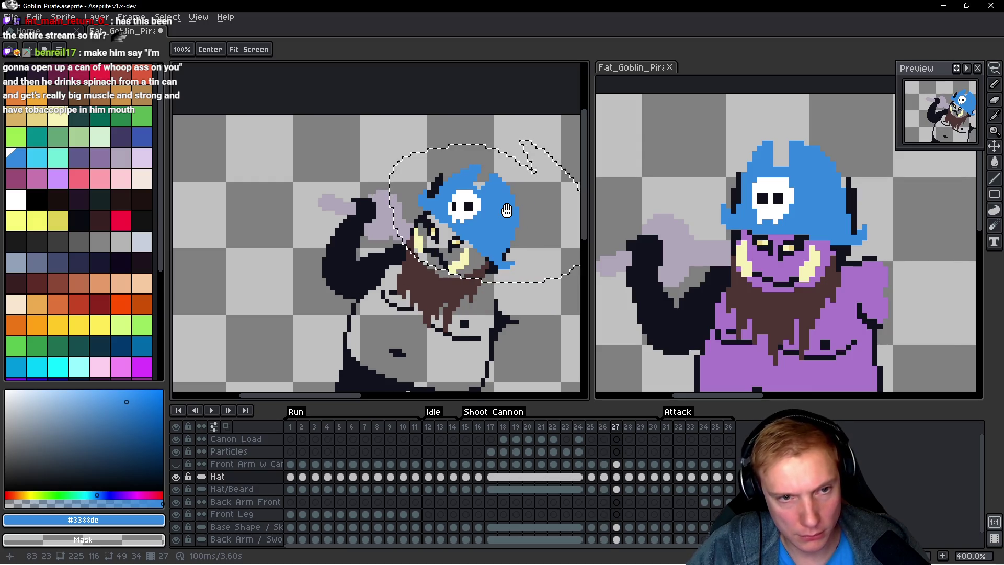
pyautogui.press(',')
pyautogui.press(',')
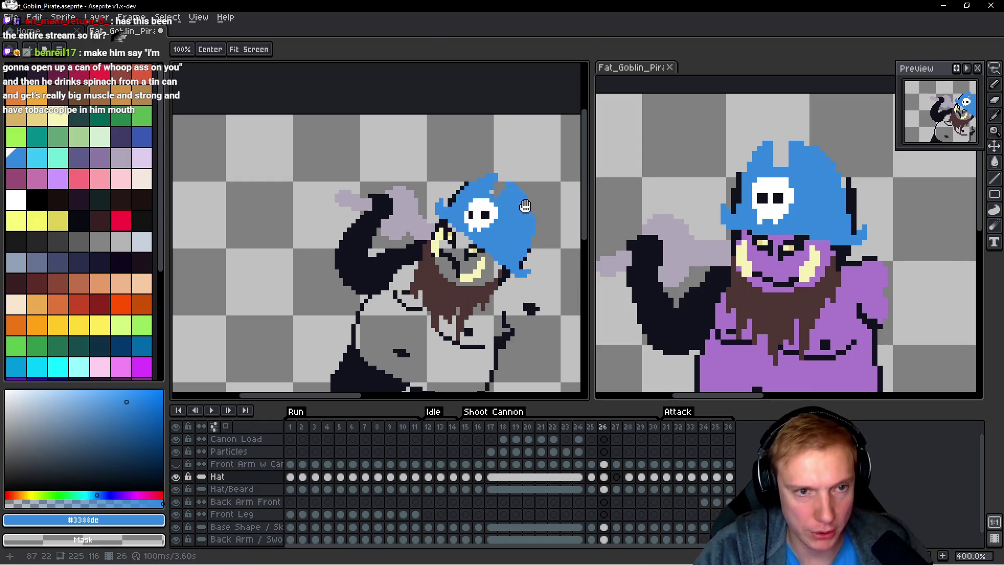
pyautogui.press('q')
pyautogui.moveTo(531, 160)
pyautogui.mouseDown()
pyautogui.moveTo(442, 125)
pyautogui.moveTo(575, 160)
pyautogui.moveTo(494, 170)
pyautogui.mouseUp()
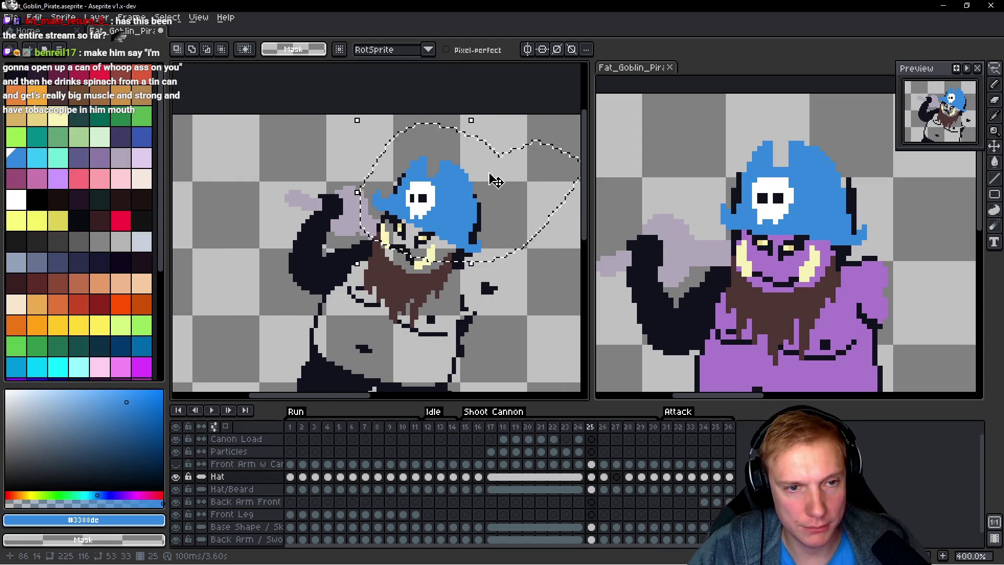
pyautogui.hotkey('ctrl', 'd')
pyautogui.press('.')
pyautogui.press('.')
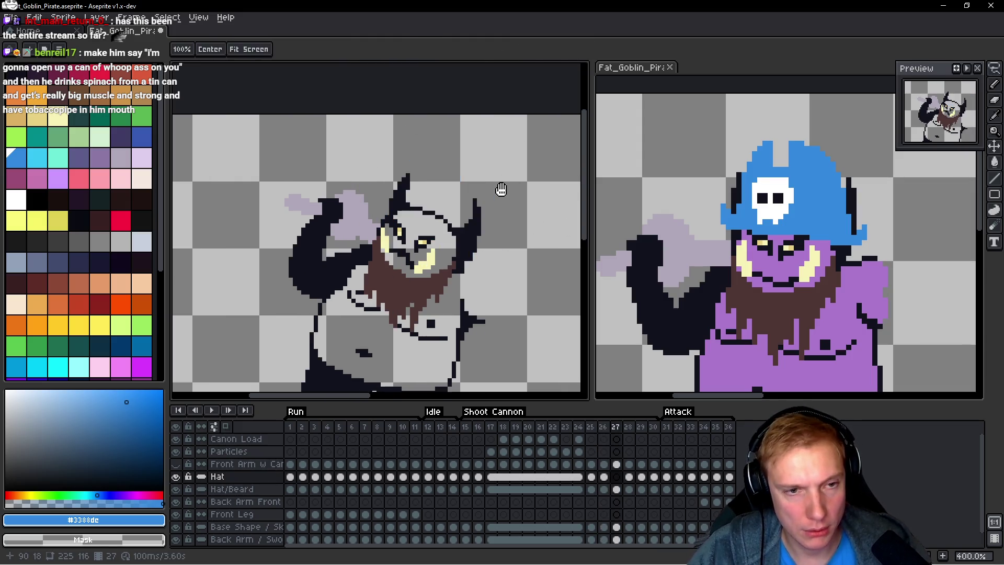
pyautogui.hotkey('ctrl', 'v')
# Step: Shift the pasted hat left and up onto the goblin's head and commit it
pyautogui.moveTo(478, 209); pyautogui.dragTo(464, 214)
pyautogui.press('Left')
pyautogui.press('Up')
pyautogui.press('Down')
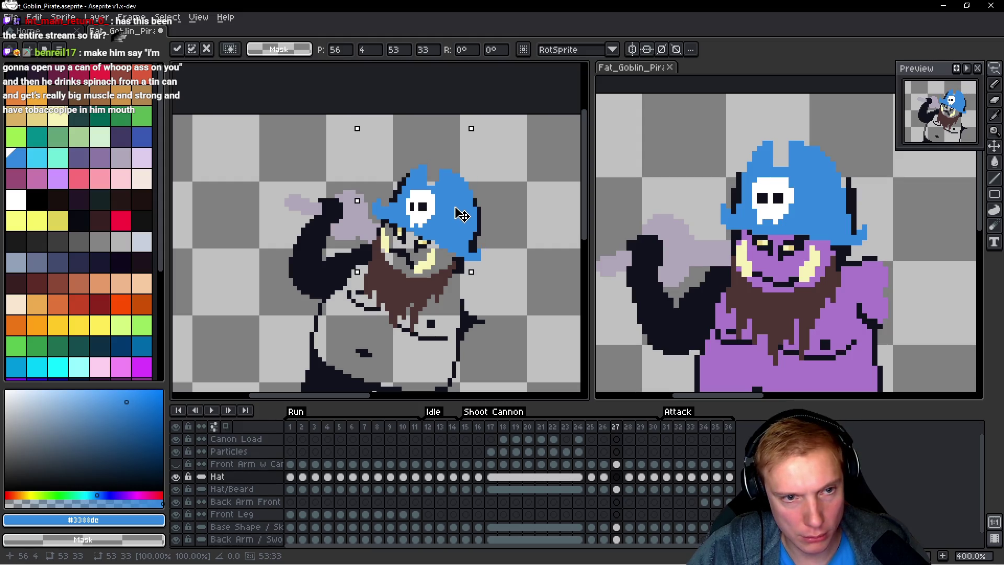
pyautogui.press('Right')
pyautogui.moveTo(463, 214); pyautogui.dragTo(454, 207)
pyautogui.press('Up')
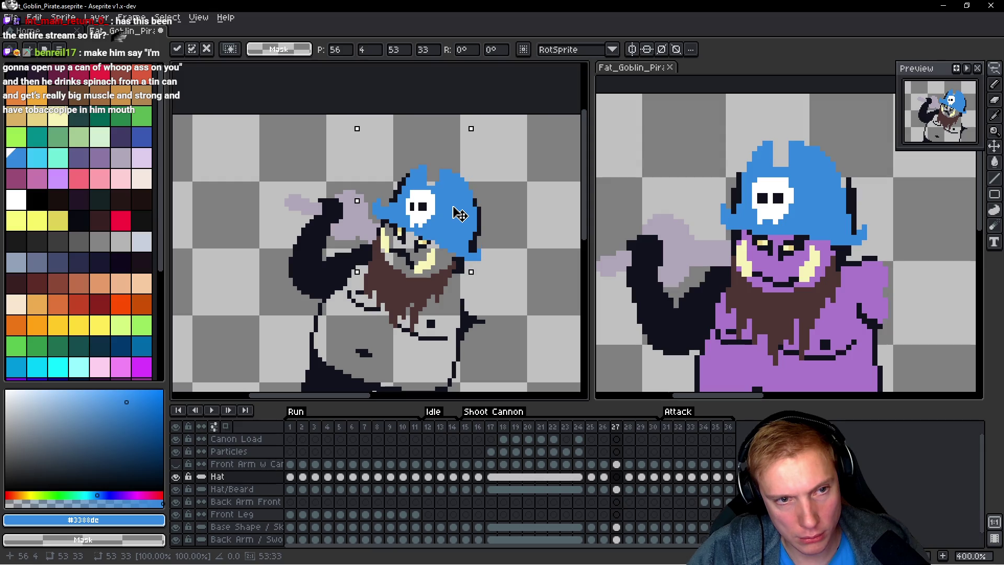
pyautogui.press('Up')
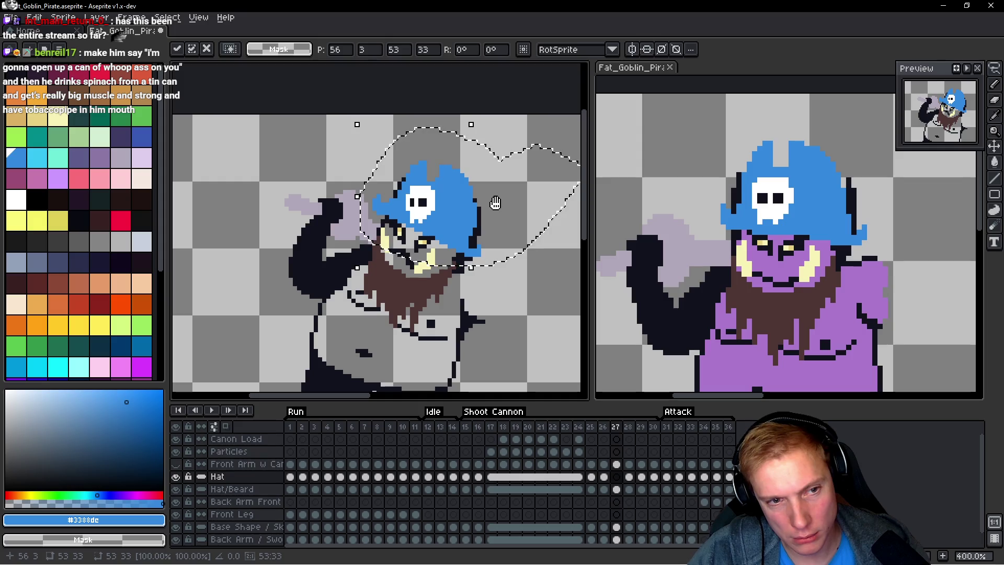
pyautogui.press('Return')
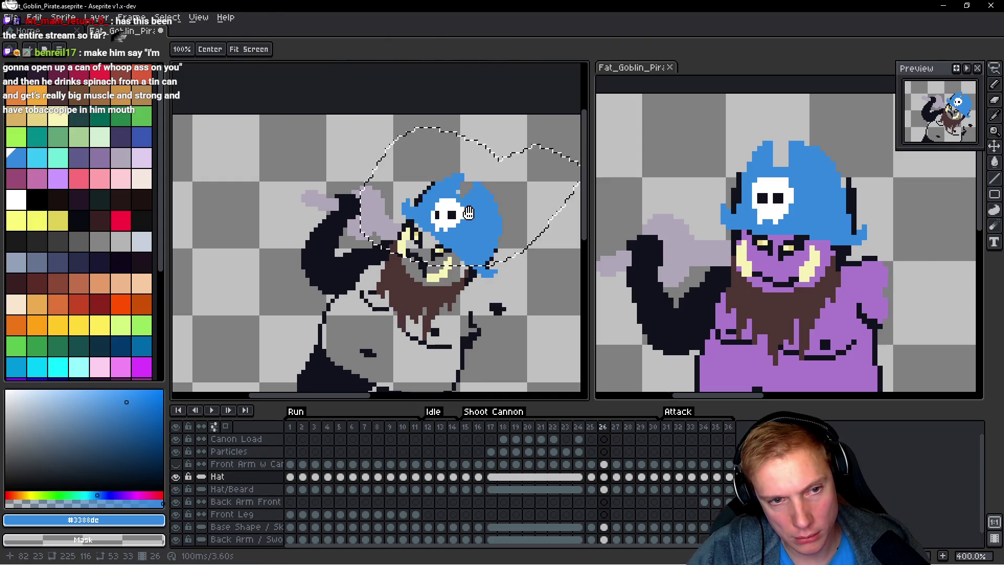
# Step: On frame 26, lasso the hat, nudge it a pixel or two, and commit
pyautogui.press('Left')
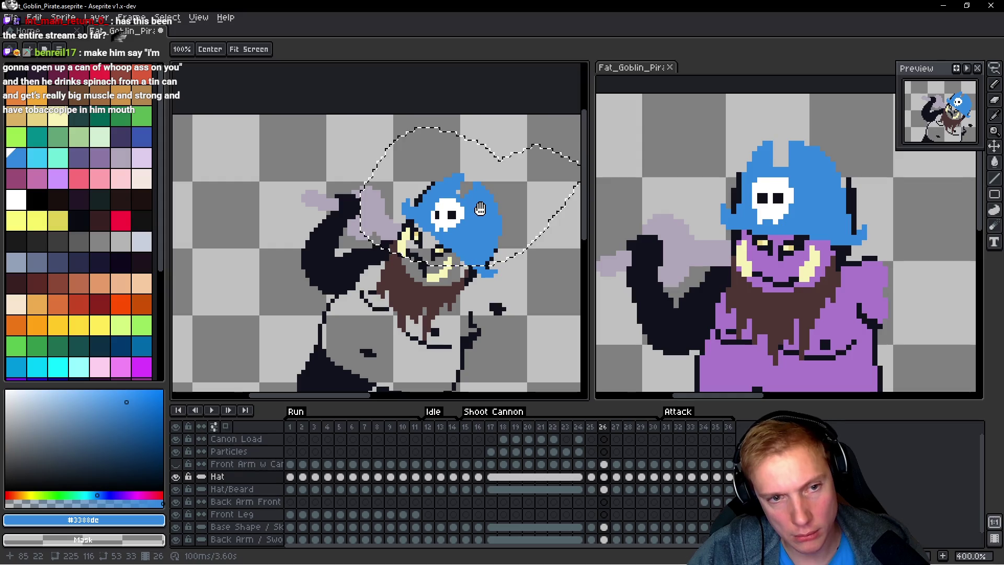
pyautogui.press('v')
pyautogui.moveTo(520, 183)
pyautogui.mouseDown()
pyautogui.moveTo(502, 157)
pyautogui.moveTo(397, 282)
pyautogui.moveTo(494, 167)
pyautogui.mouseUp()
pyautogui.press('Left')
pyautogui.press('Up')
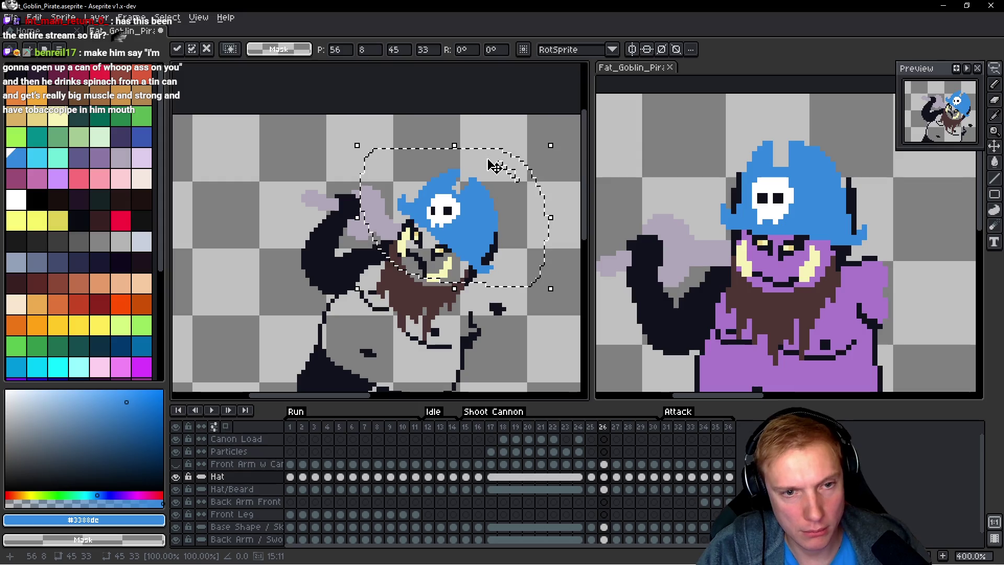
pyautogui.press('Right')
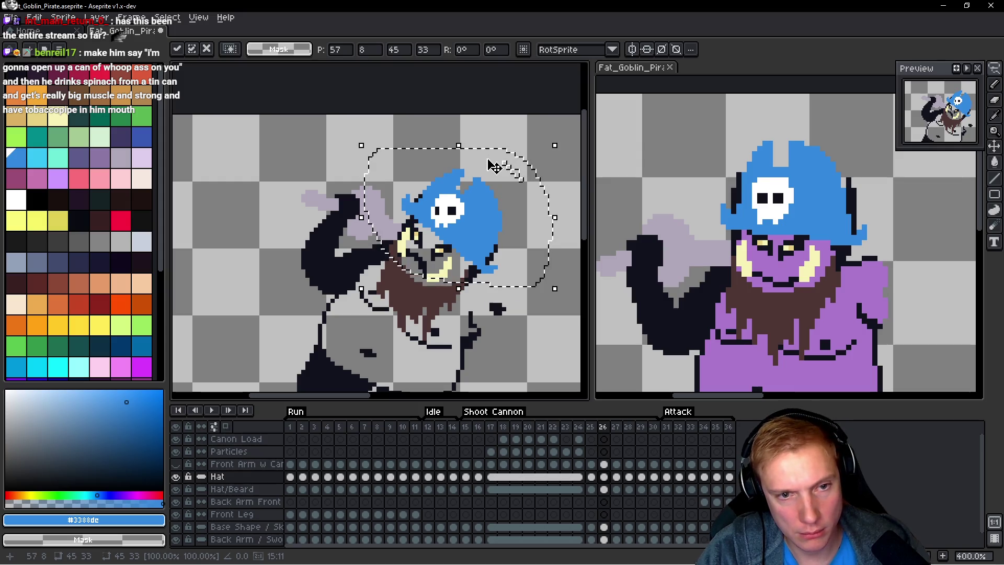
pyautogui.press('Down')
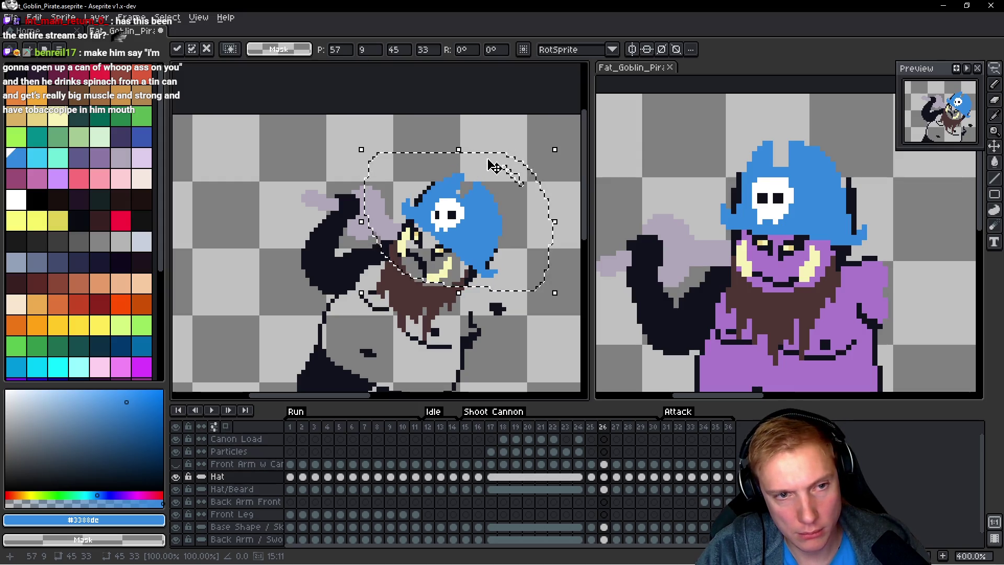
pyautogui.hotkey('ctrl', 'd')
pyautogui.scroll(1, 484, 209)
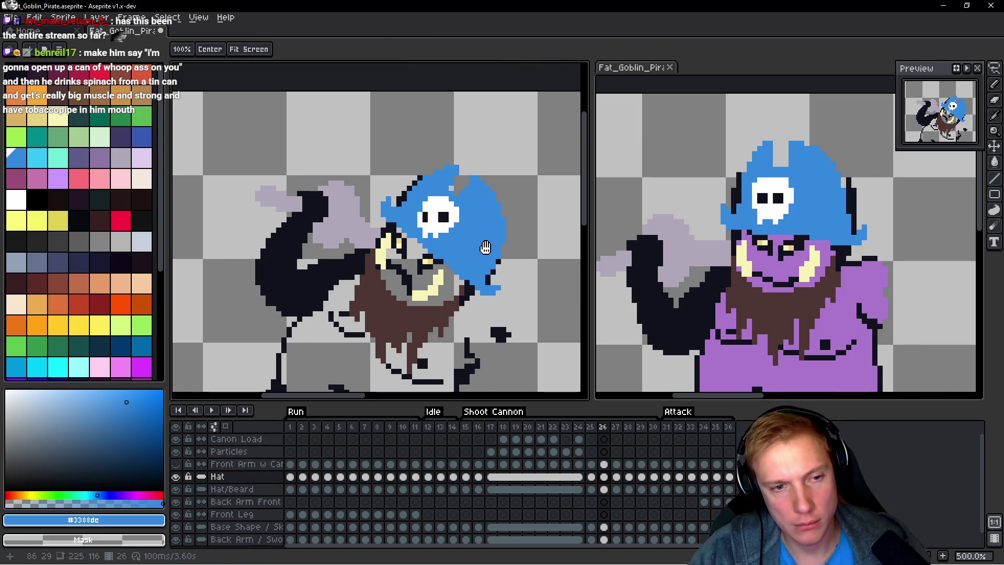
pyautogui.press('Down')
pyautogui.press('Down')
pyautogui.press('Down')
pyautogui.press('Down')
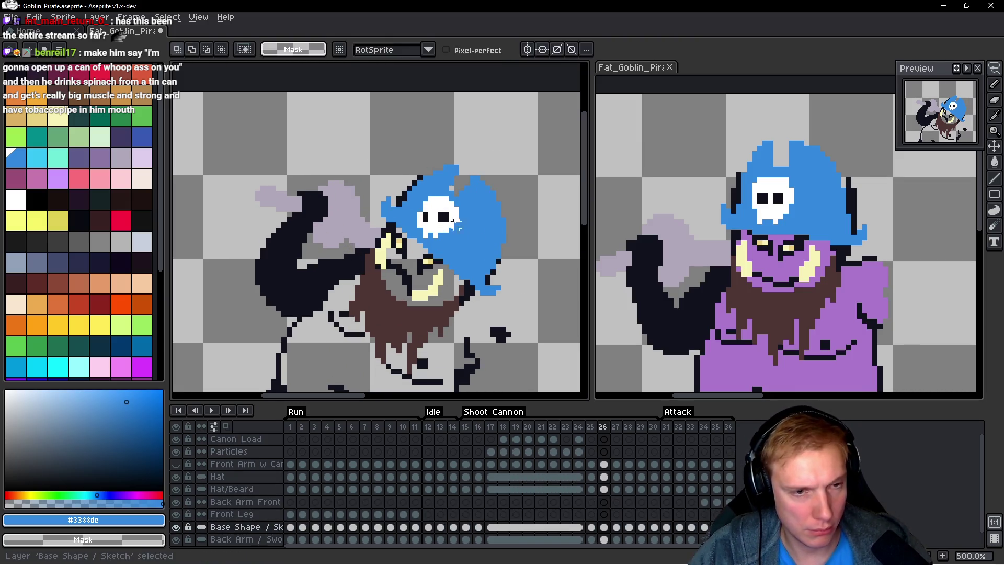
# Step: Sample the near-black #10121c outline colour and pencil pixels along the hat's edge on frame 26
pyautogui.scroll(2, 437, 175)
pyautogui.keyDown('alt'); pyautogui.click(396, 194); pyautogui.keyUp('alt')
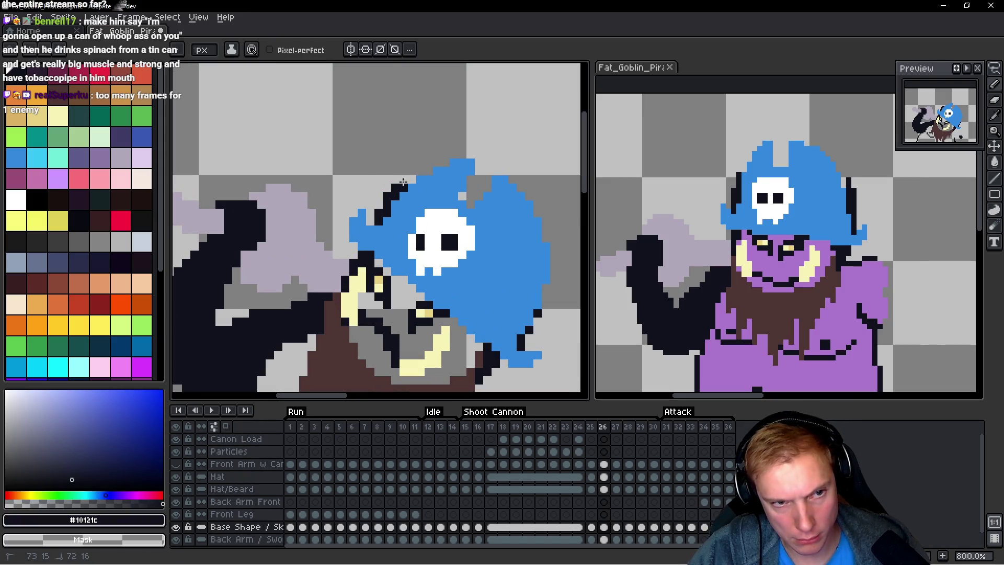
pyautogui.scroll(-3, 485, 194)
pyautogui.moveTo(485, 195); pyautogui.dragTo(417, 169)
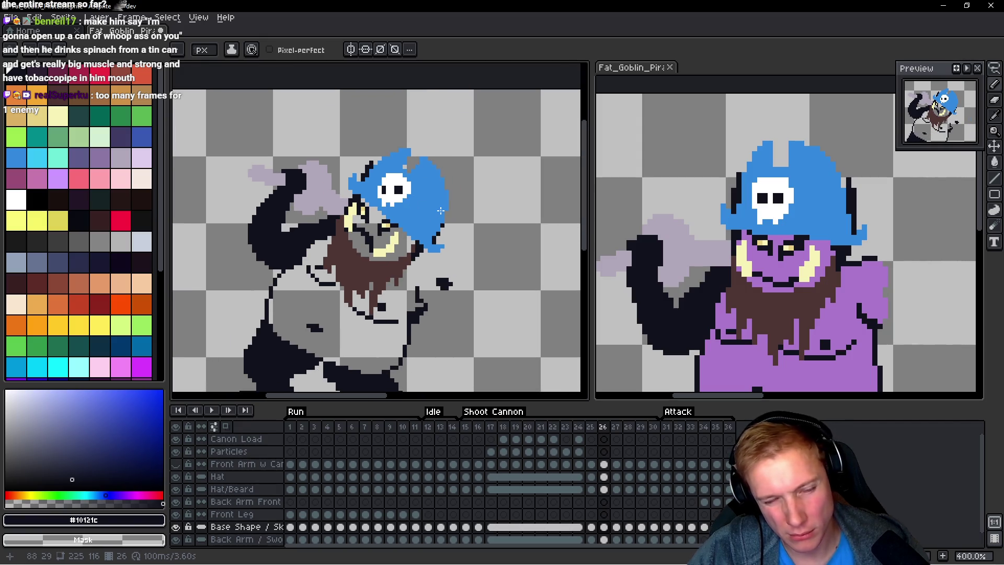
pyautogui.scroll(3, 466, 230)
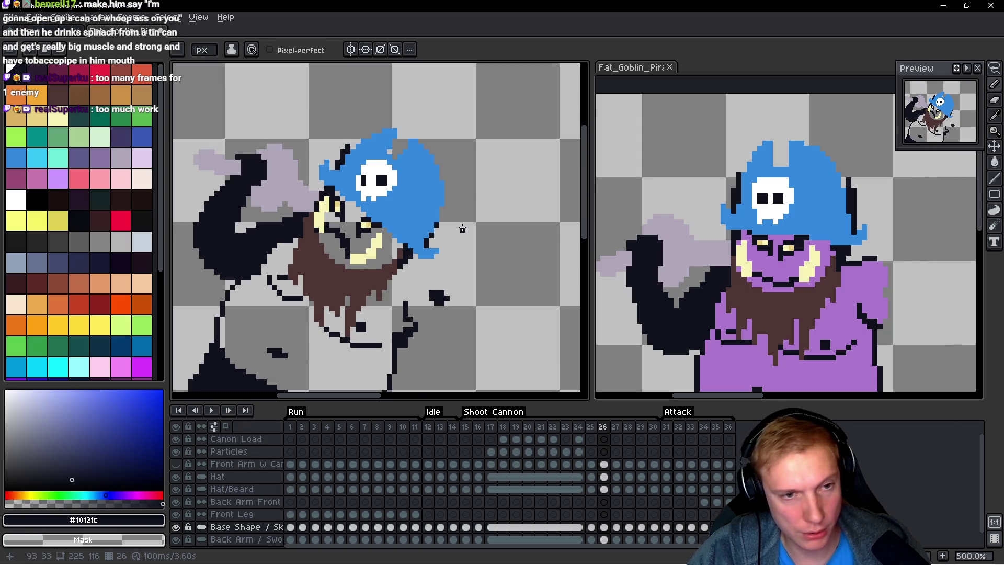
pyautogui.moveTo(433, 219); pyautogui.dragTo(433, 211)
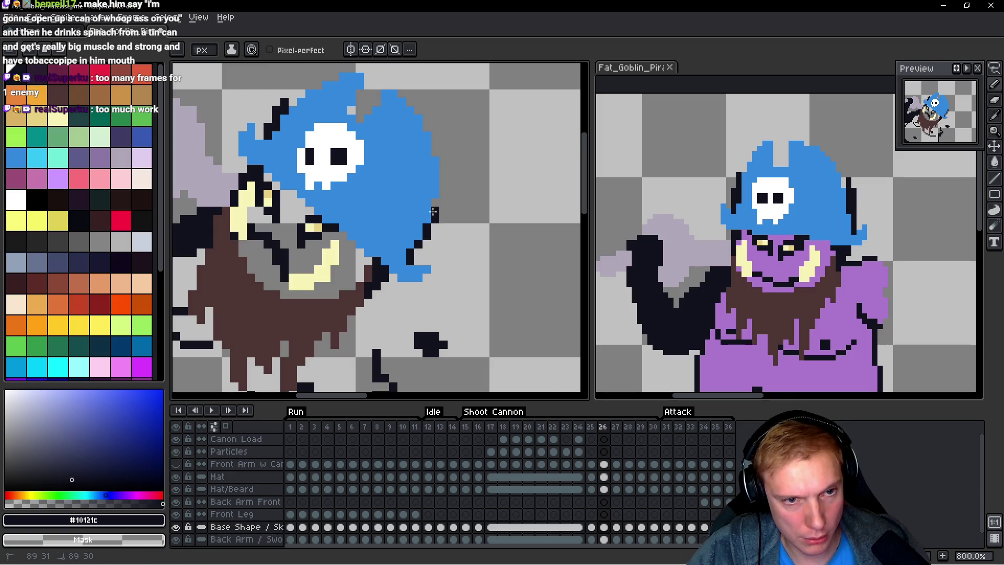
pyautogui.scroll(-4, 487, 208)
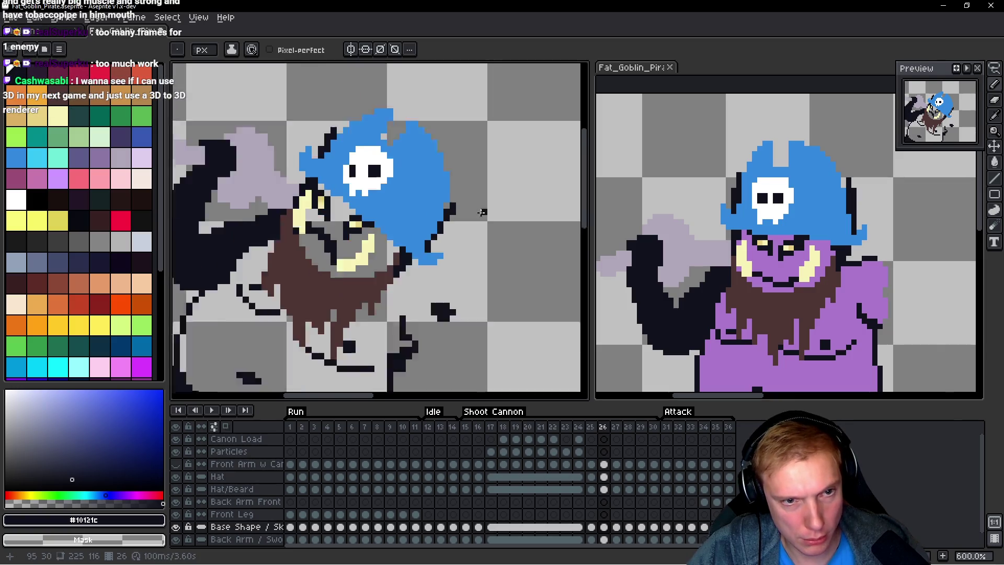
# Step: Step back to frame 25 with the Pencil tool and zoom in around the hat
pyautogui.press('h')
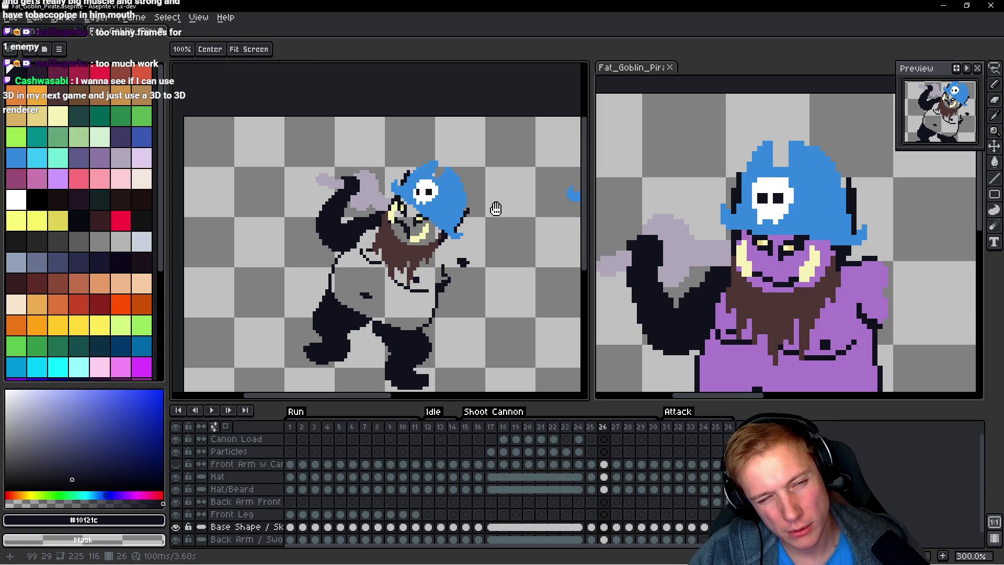
pyautogui.press('Left')
pyautogui.press('b')
pyautogui.scroll(4, 507, 189)
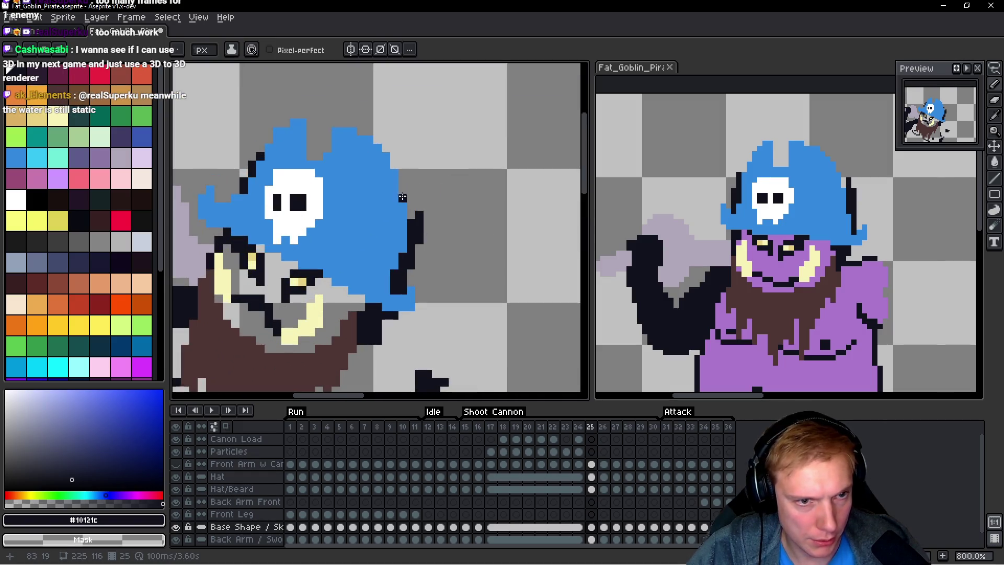
pyautogui.scroll(-3, 402, 198)
pyautogui.scroll(3, 317, 173)
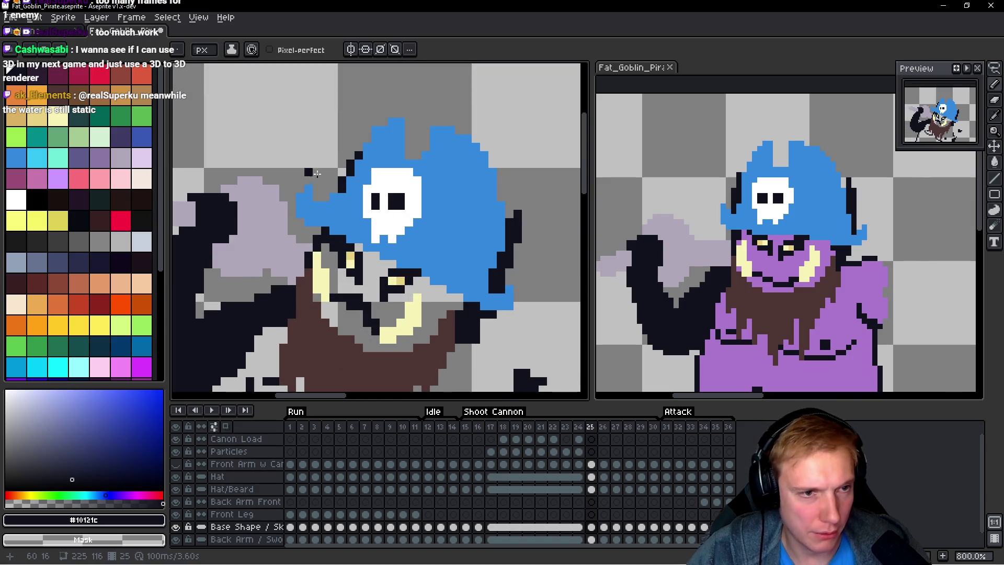
pyautogui.scroll(-2, 440, 181)
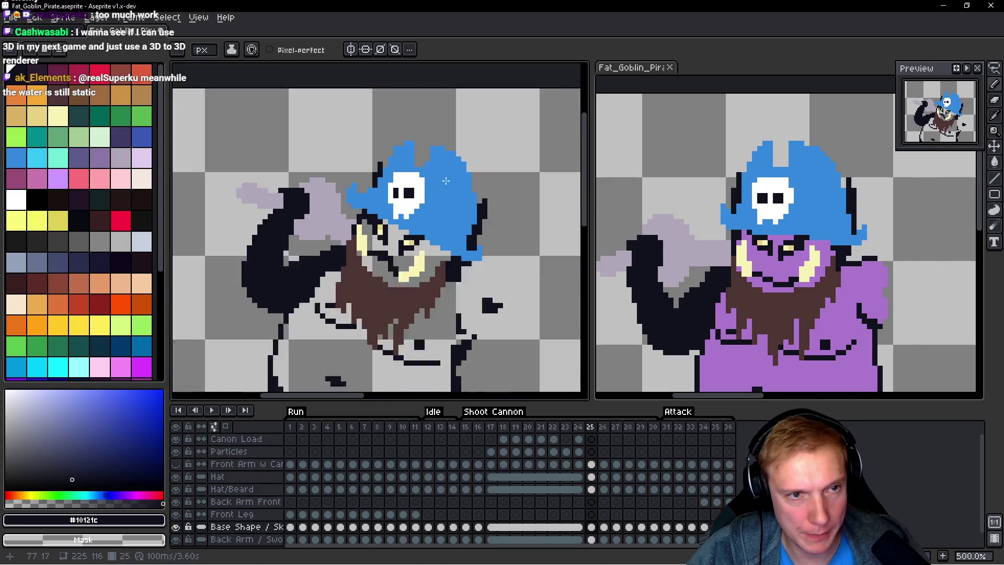
pyautogui.scroll(-2, 512, 184)
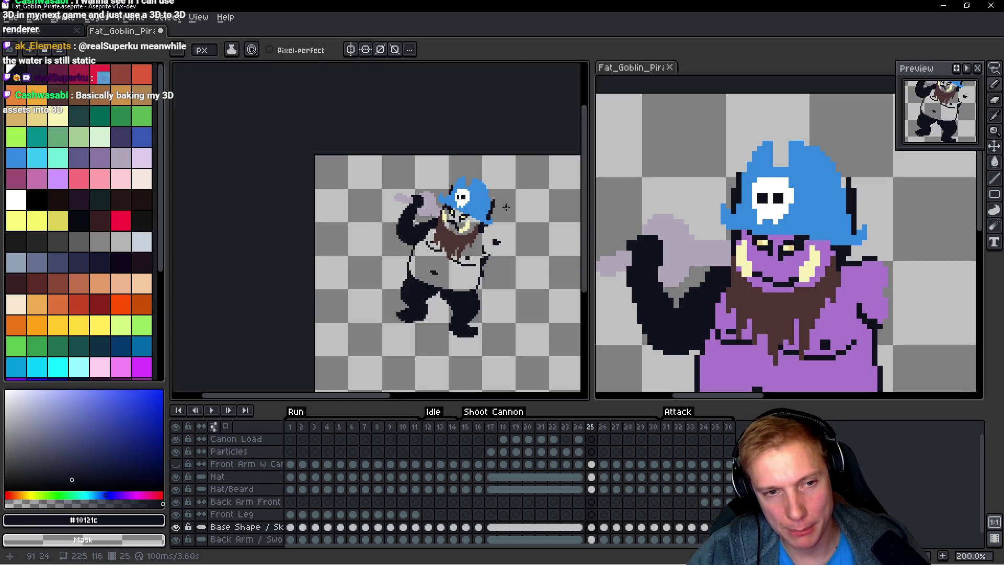
pyautogui.scroll(3, 486, 207)
pyautogui.scroll(-2, 524, 224)
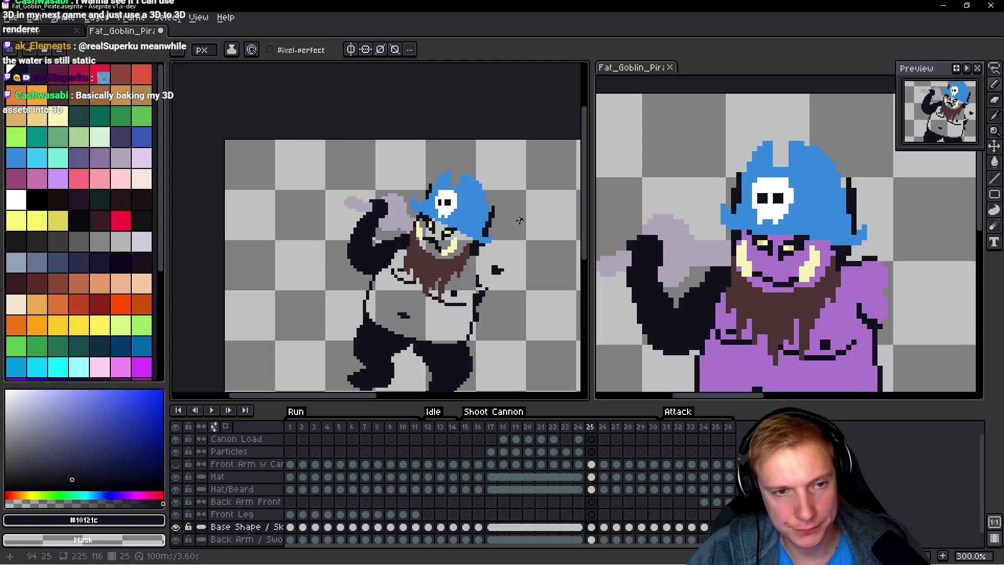
pyautogui.scroll(2, 519, 221)
# Step: Lasso and copy the hat on frame 25, then advance to frame 27
pyautogui.press('q')
pyautogui.moveTo(500, 171)
pyautogui.mouseDown()
pyautogui.moveTo(455, 140)
pyautogui.moveTo(343, 149)
pyautogui.moveTo(413, 203)
pyautogui.moveTo(497, 170)
pyautogui.mouseUp()
pyautogui.press('space')
pyautogui.press('.')
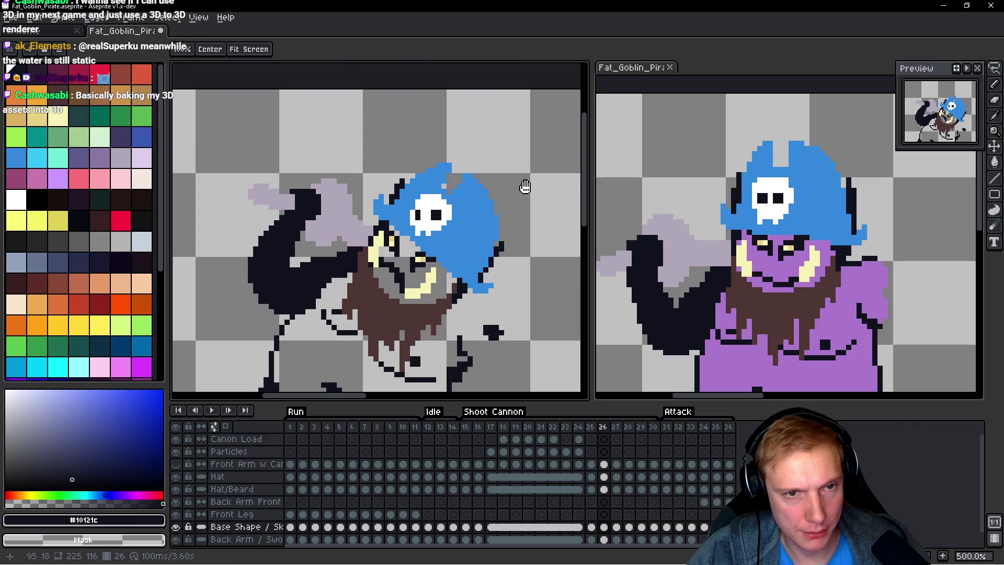
pyautogui.press('.')
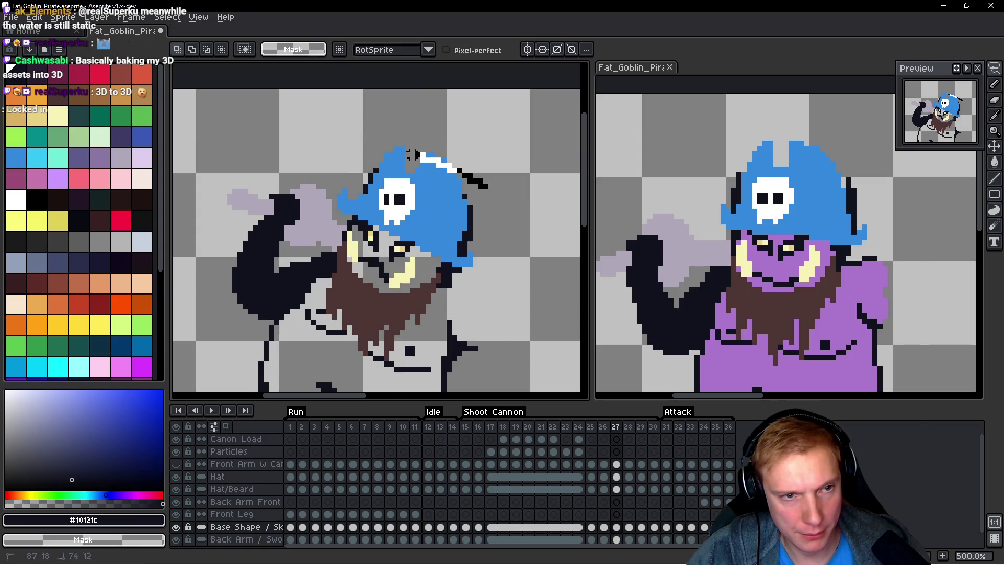
# Step: Drop the hat onto frame 27, clear the selection, and return to the Pencil tool
pyautogui.hotkey('ctrl', 'z')
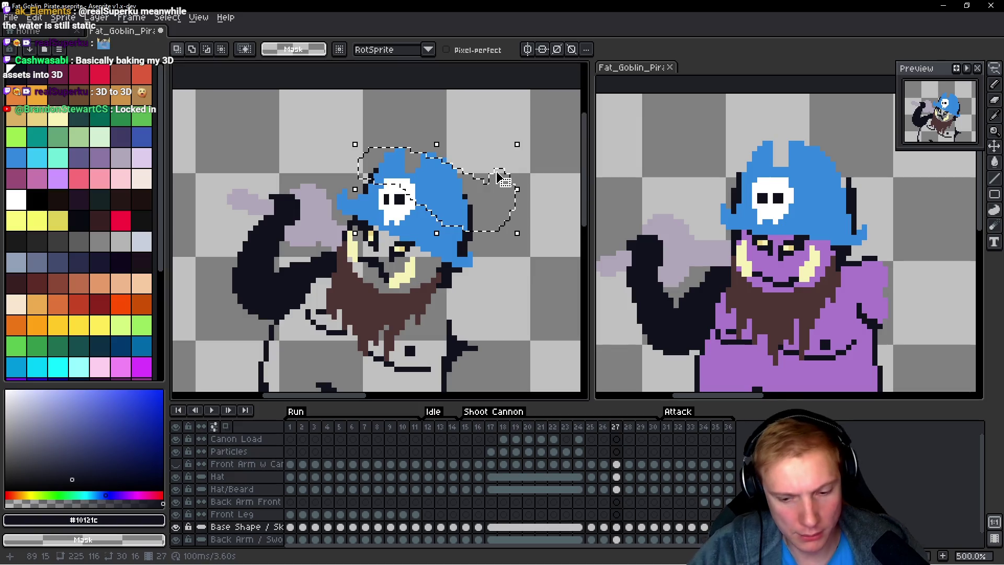
pyautogui.click(500, 178)
pyautogui.hotkey('ctrl', 'd')
pyautogui.scroll(2, 492, 172)
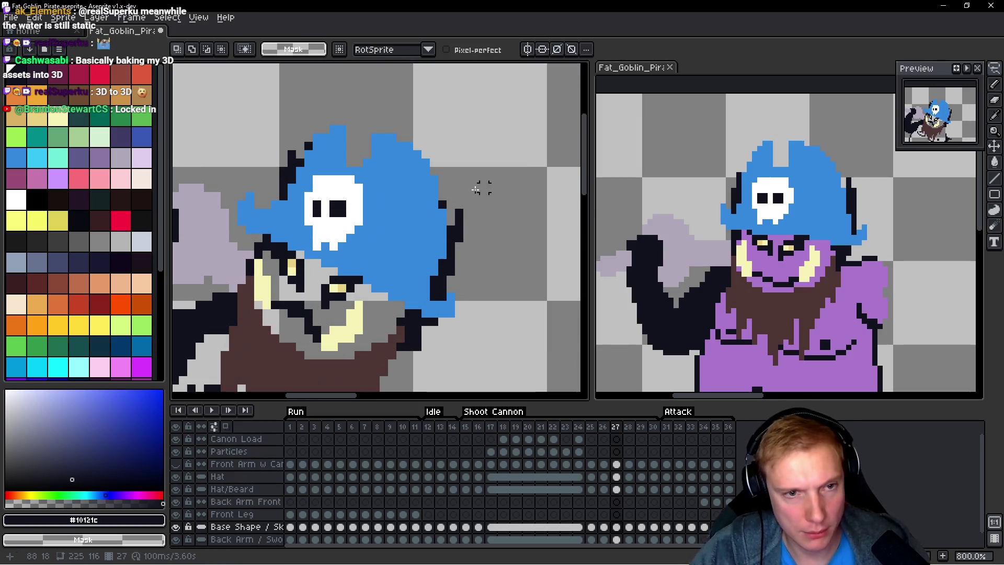
pyautogui.press('b')
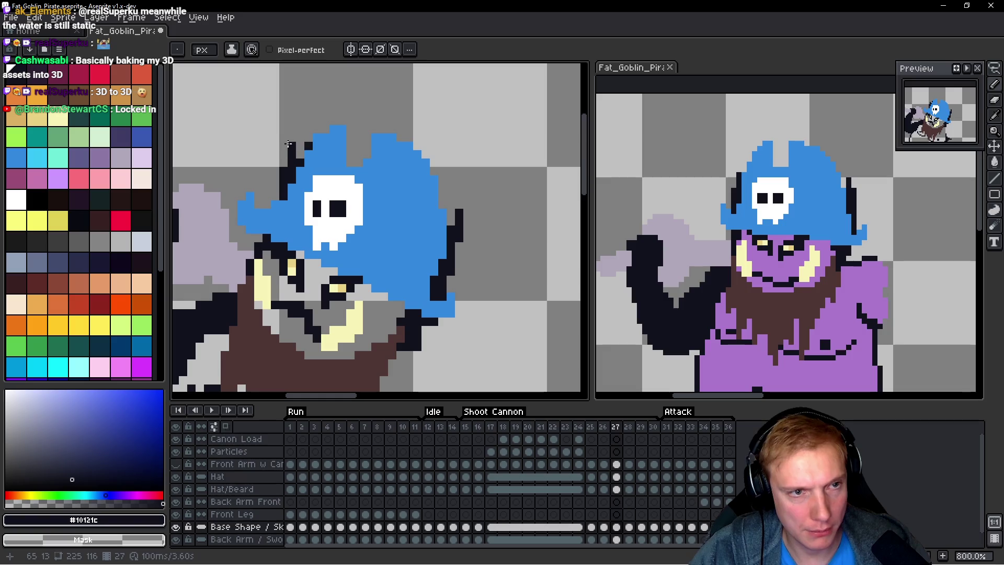
pyautogui.scroll(-3, 399, 167)
# Step: Play and stop the animation to review the poses, resting on frame 27 zoomed out to 200%
pyautogui.press('Return')
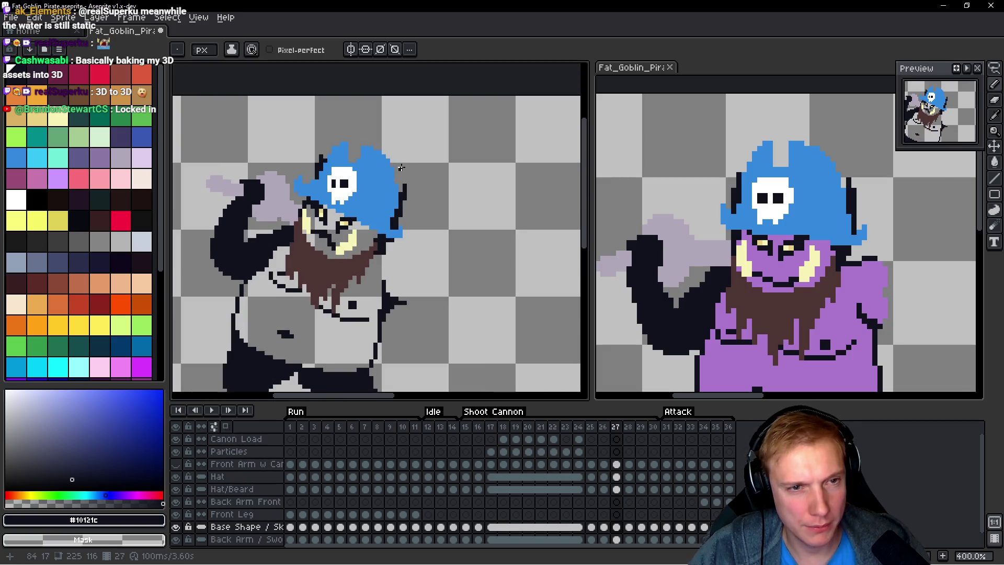
pyautogui.press('Return')
pyautogui.scroll(3, 346, 157)
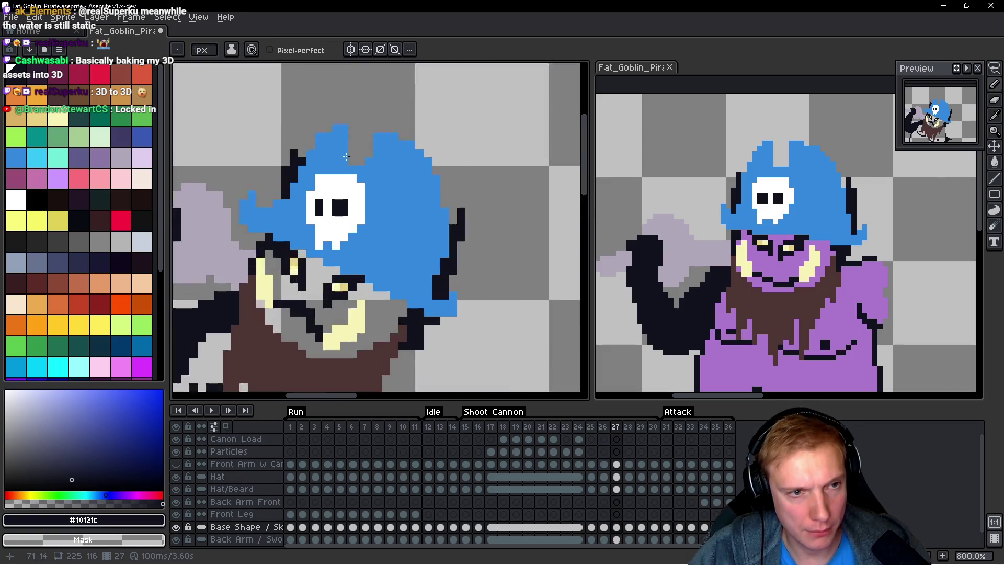
pyautogui.press('Return')
pyautogui.scroll(-1, 304, 160)
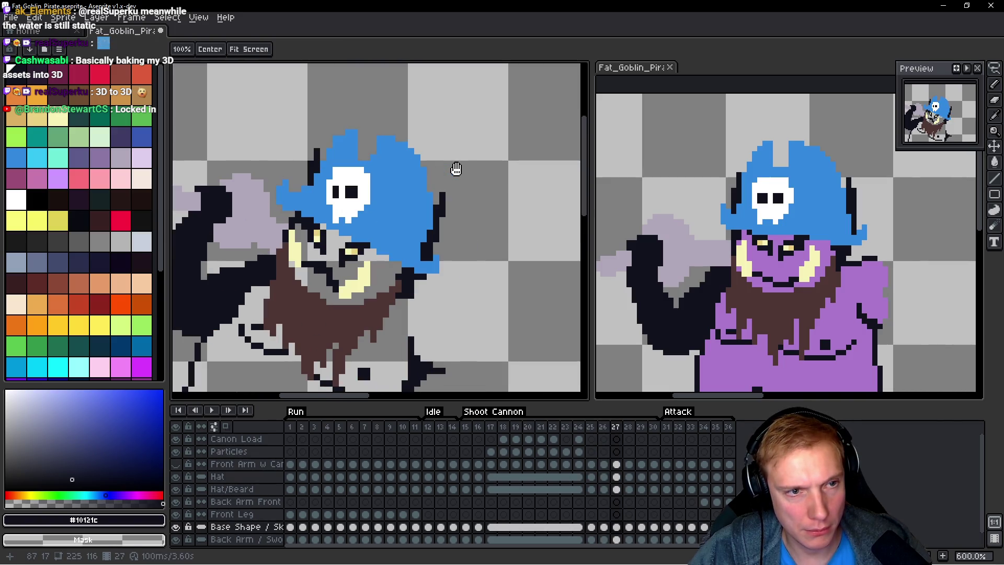
pyautogui.press('Return')
pyautogui.press('Return')
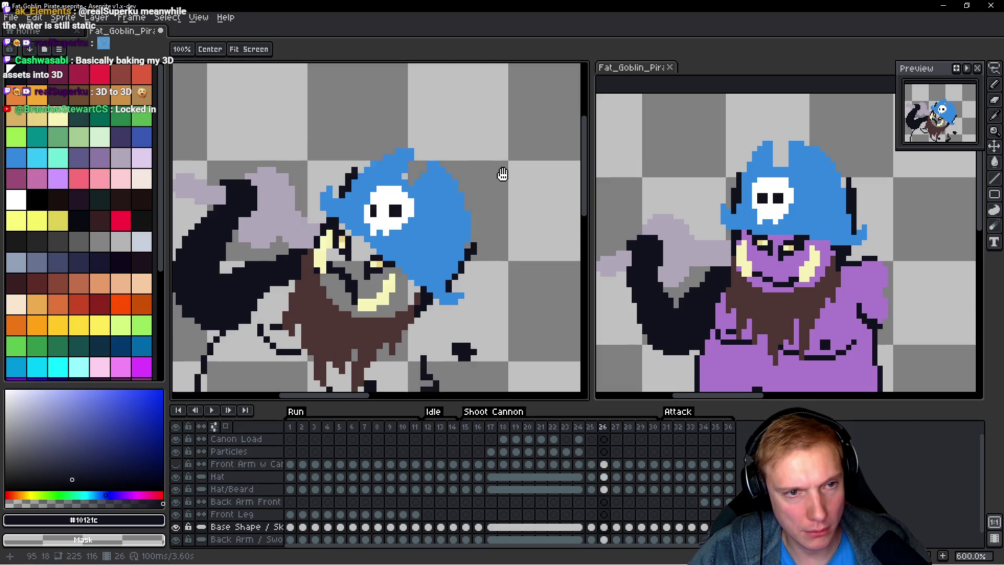
pyautogui.scroll(-1, 503, 173)
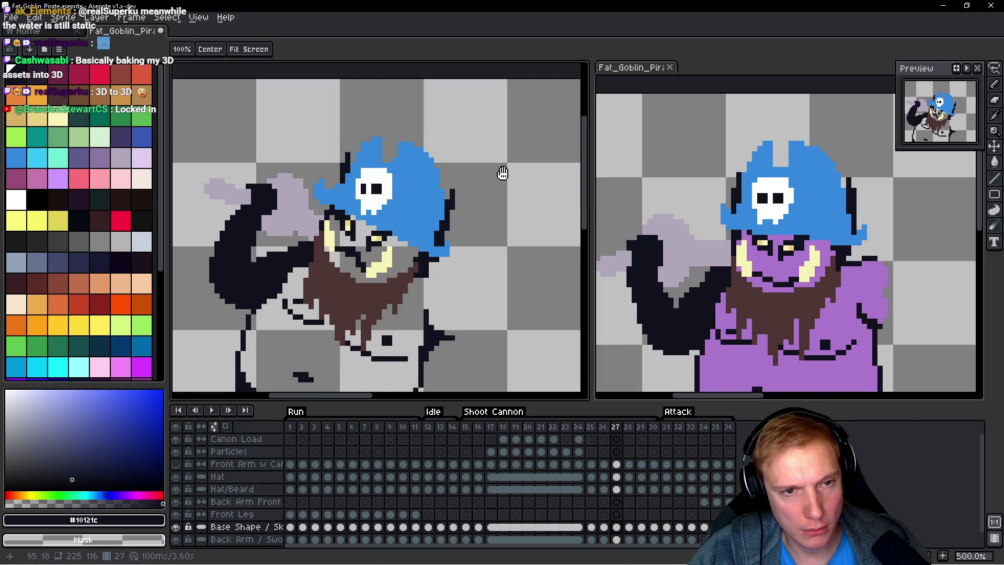
pyautogui.press('Return')
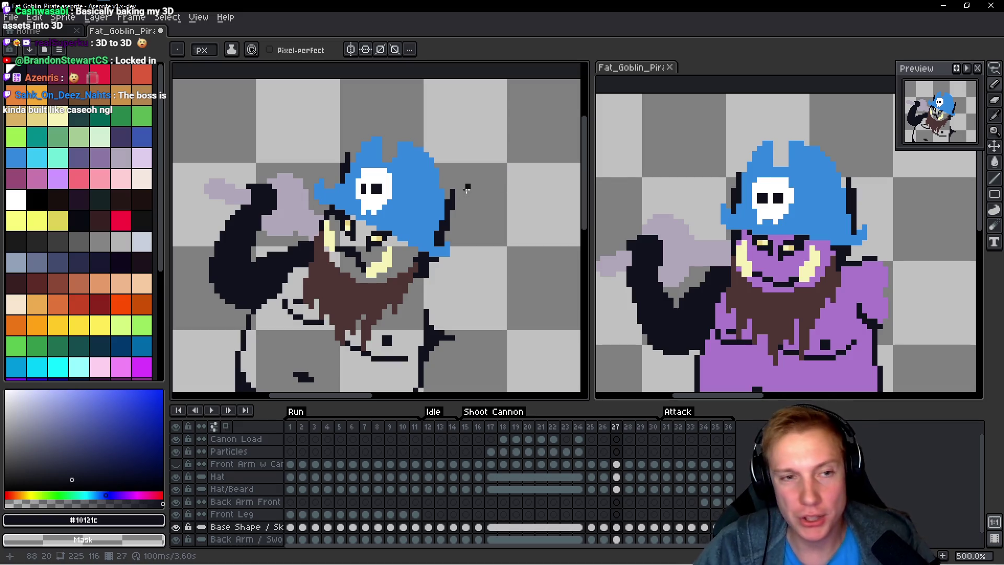
pyautogui.scroll(-3, 467, 188)
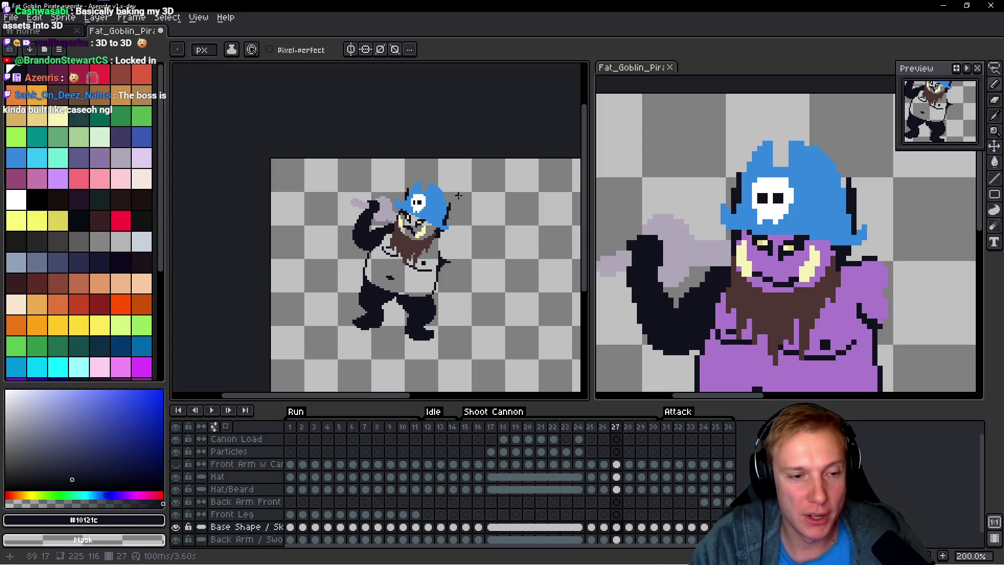
# Step: Play the animation from frame 1, step through frames 26–28, and select the Hat layer on frame 28
pyautogui.click(290, 426)
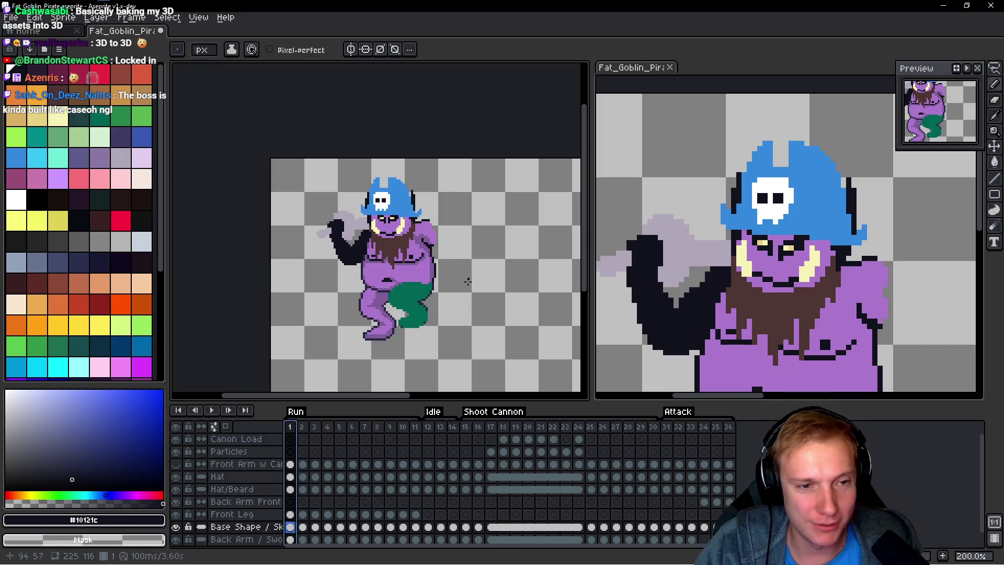
pyautogui.press('Return')
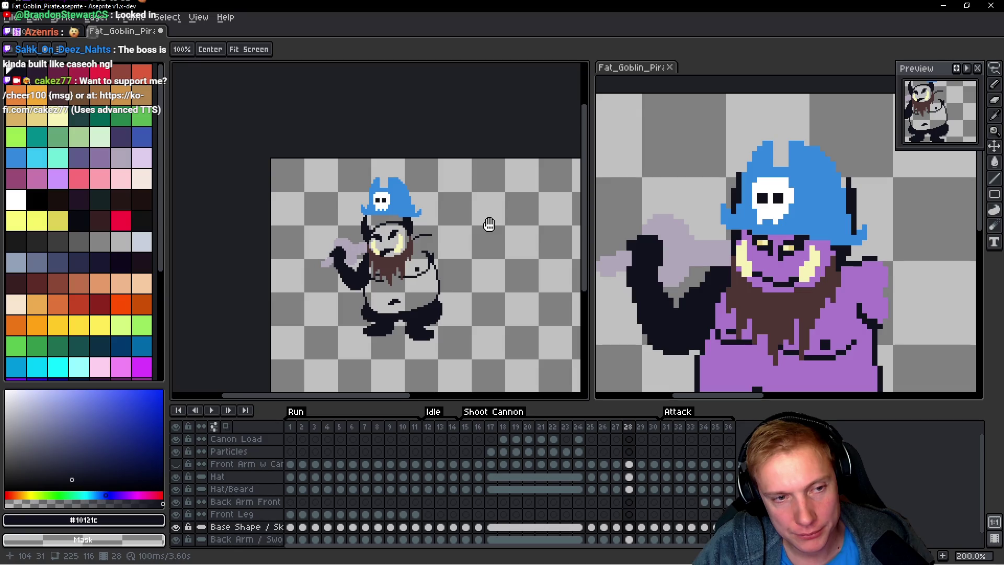
pyautogui.press('Left')
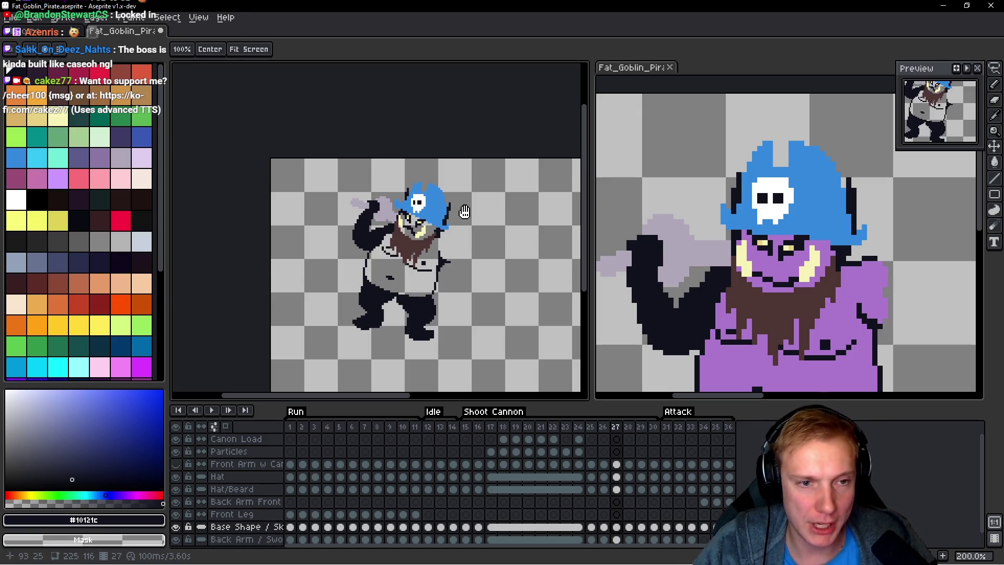
pyautogui.press('Right')
pyautogui.press('Left')
pyautogui.press('Left')
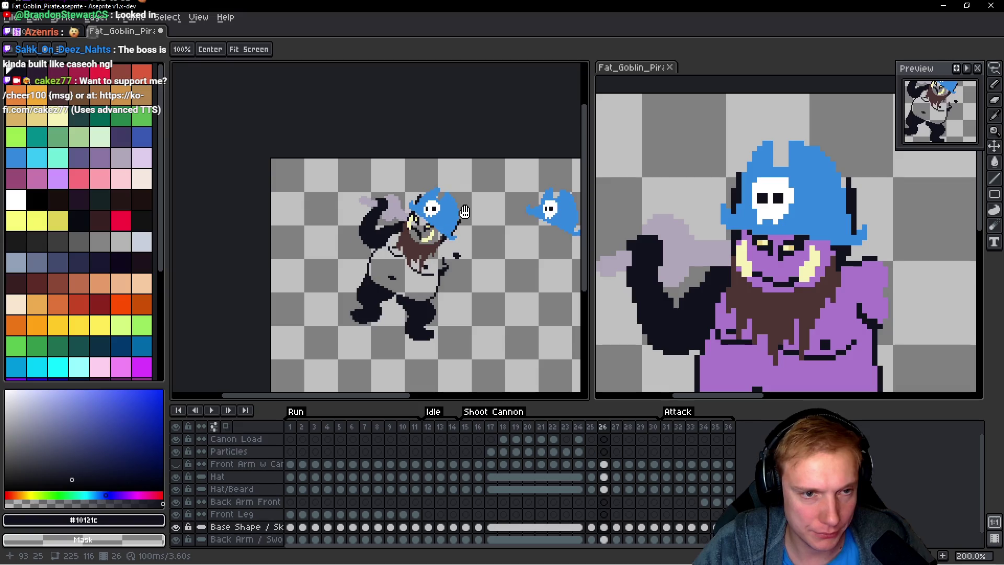
pyautogui.press('Right')
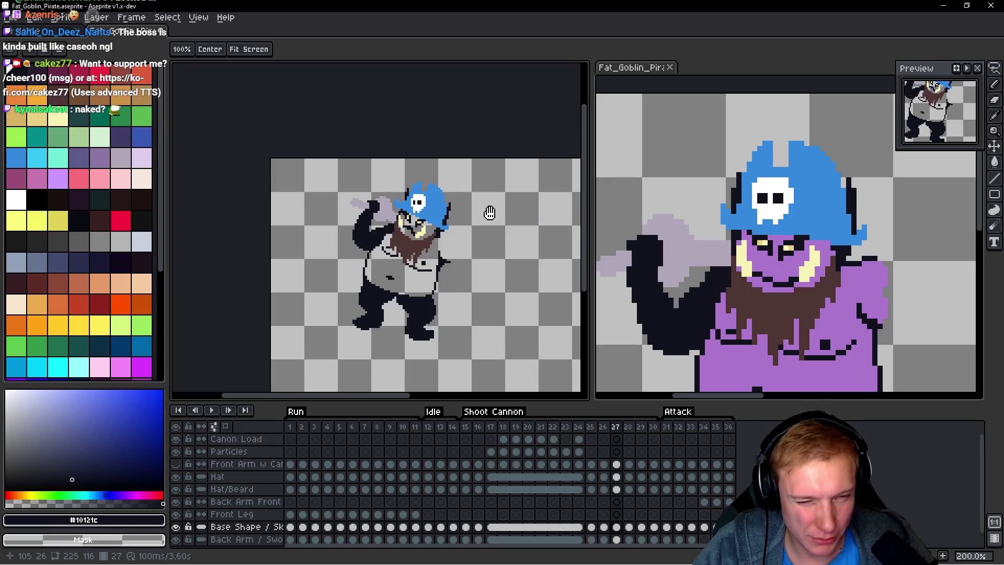
pyautogui.press('Right')
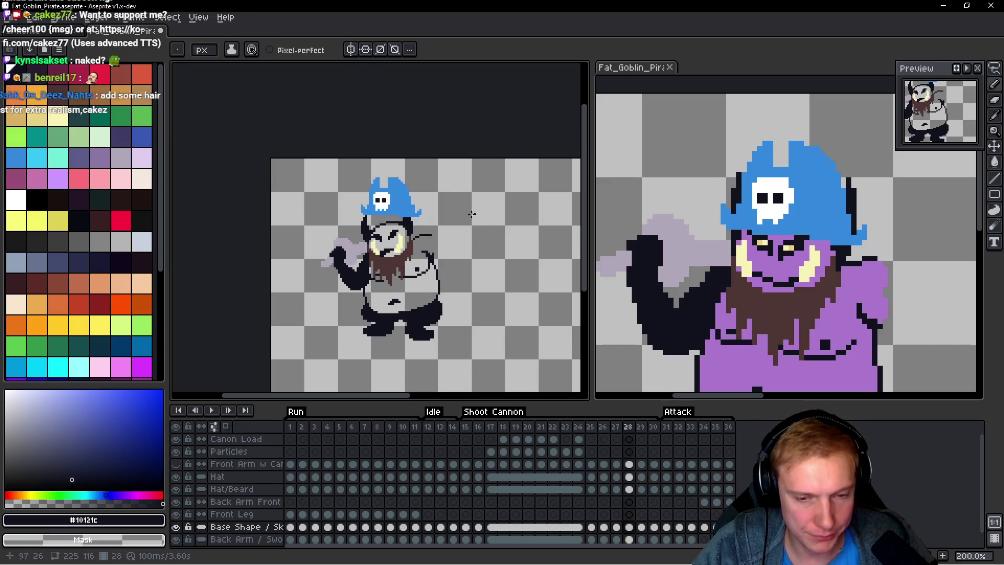
pyautogui.hotkey('alt', 'Up')
pyautogui.hotkey('alt', 'Up')
pyautogui.hotkey('alt', 'Up')
pyautogui.hotkey('alt', 'Up')
pyautogui.press('b')
pyautogui.scroll(1, 450, 206)
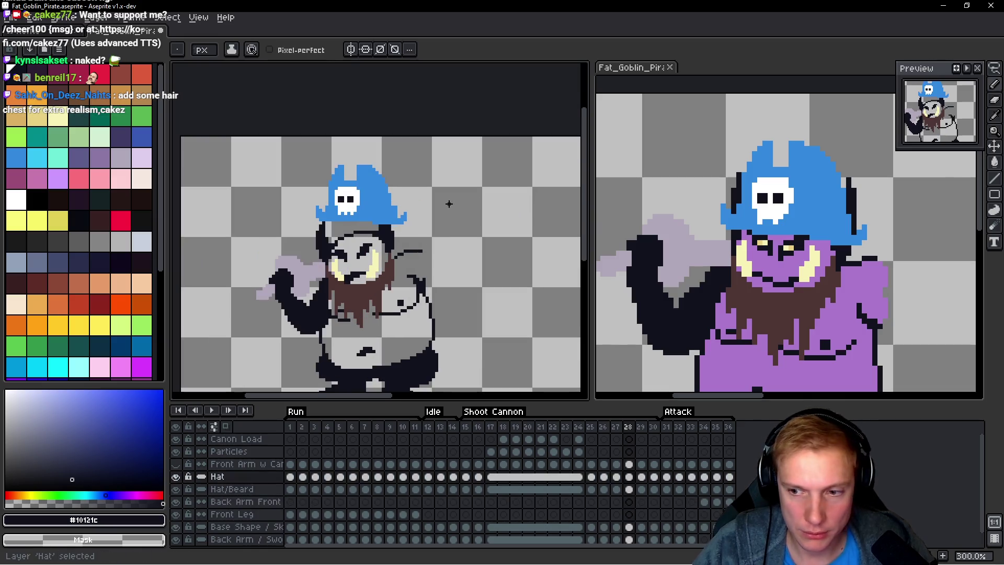
# Step: Lasso the frame 28 hat, move it down-left, rotate it 14.6°, fine-nudge it, and commit
pyautogui.hscroll(-1, 461, 224)
pyautogui.press('q')
pyautogui.moveTo(430, 167); pyautogui.dragTo(357, 155)
pyautogui.moveTo(429, 230); pyautogui.dragTo(431, 168)
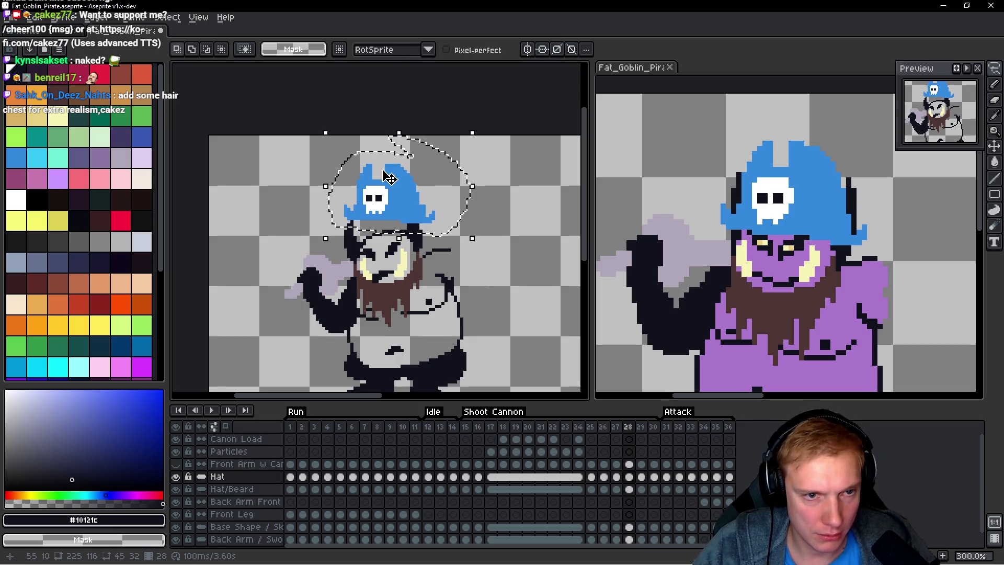
pyautogui.moveTo(385, 198); pyautogui.dragTo(378, 225)
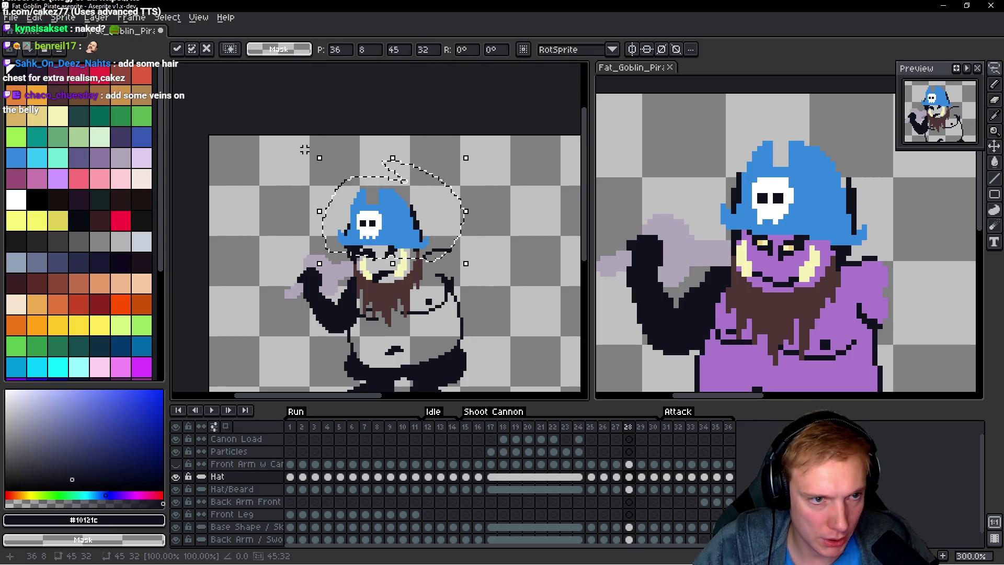
pyautogui.moveTo(309, 153); pyautogui.dragTo(297, 177)
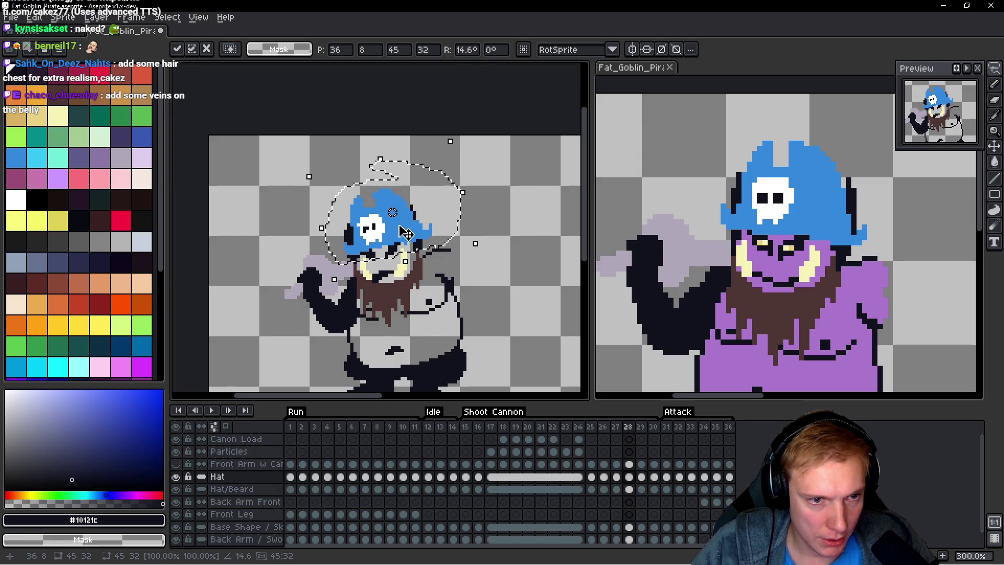
pyautogui.press('Left')
pyautogui.press('Left')
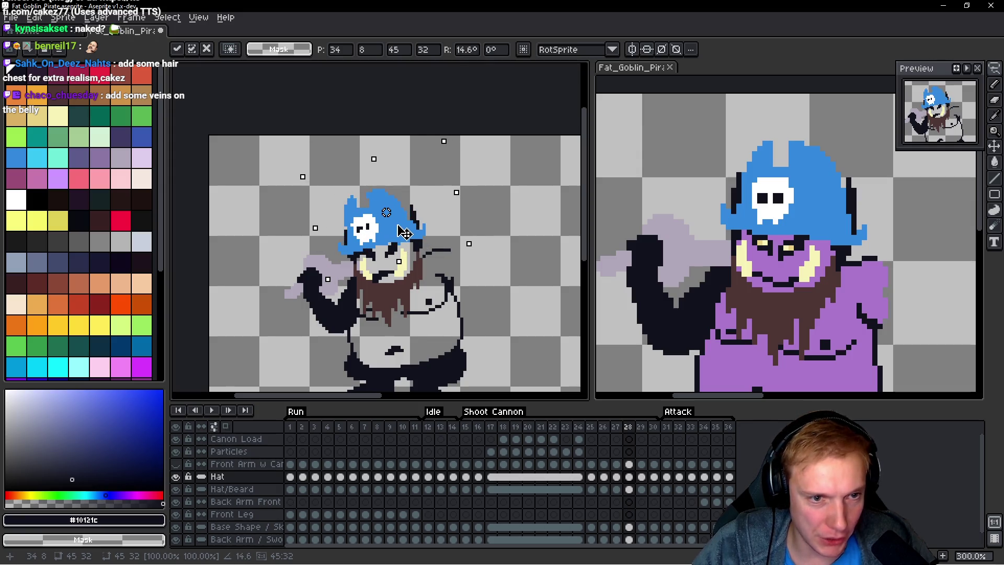
pyautogui.press('Right')
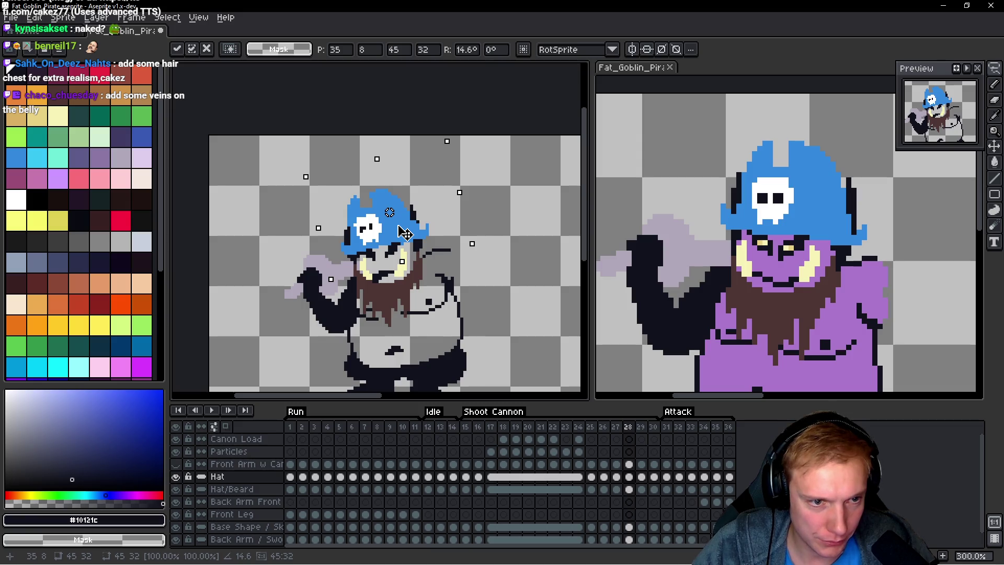
pyautogui.press('Down')
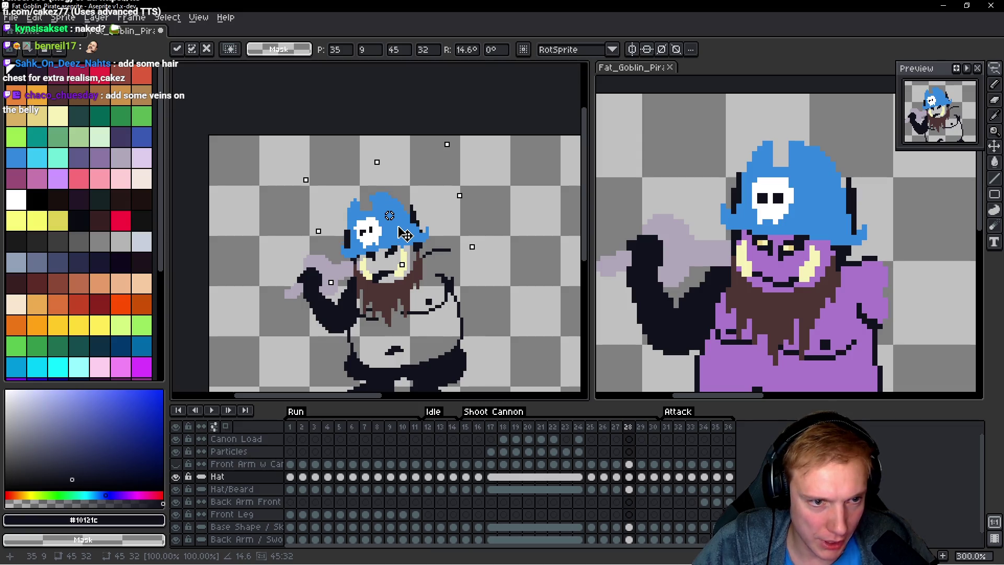
pyautogui.press('Up')
pyautogui.press('Return')
pyautogui.scroll(4, 361, 226)
pyautogui.press('b')
pyautogui.click(364, 228)
pyautogui.click(388, 217)
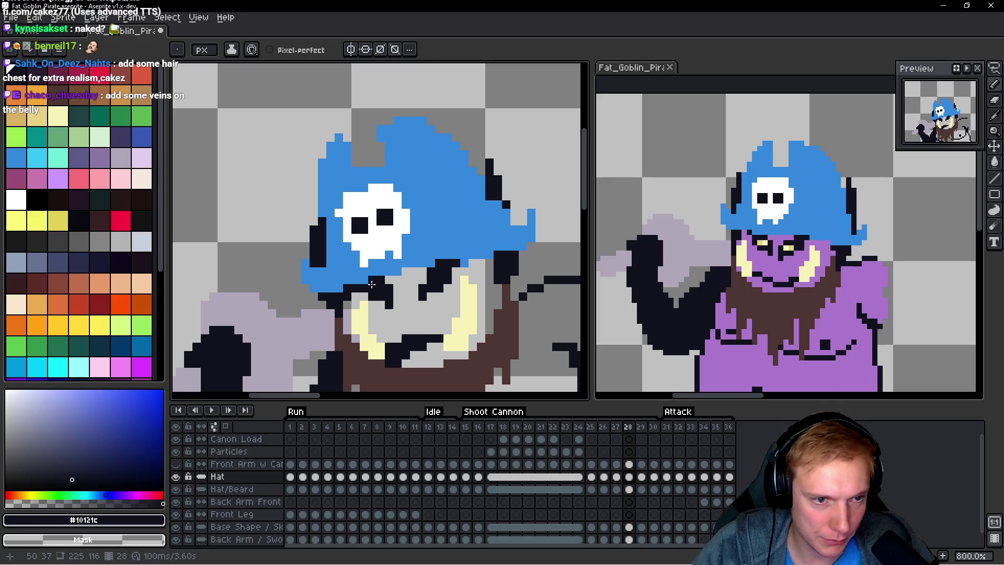
pyautogui.keyDown('alt'); pyautogui.click(382, 263); pyautogui.keyUp('alt')
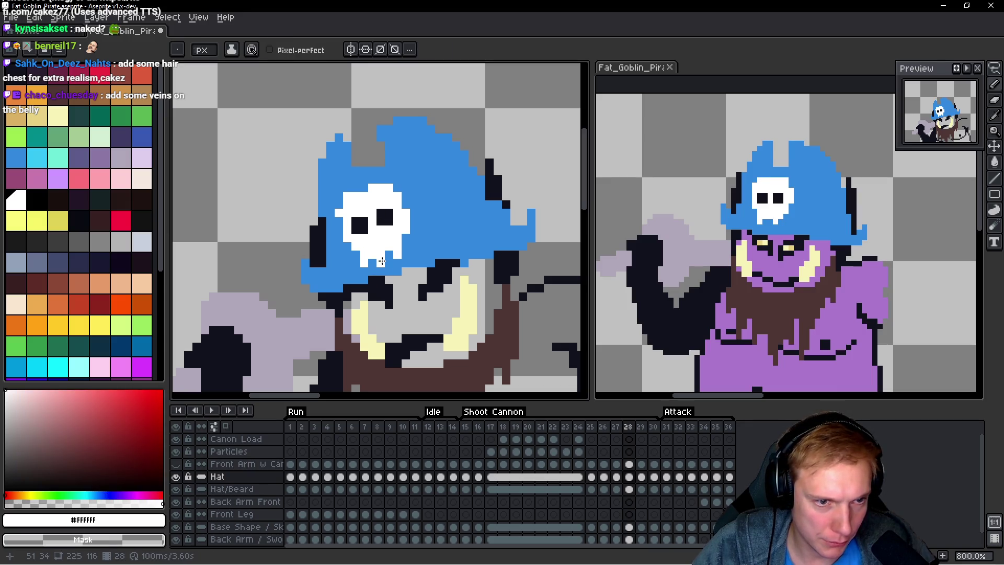
pyautogui.click(339, 204)
pyautogui.click(364, 187)
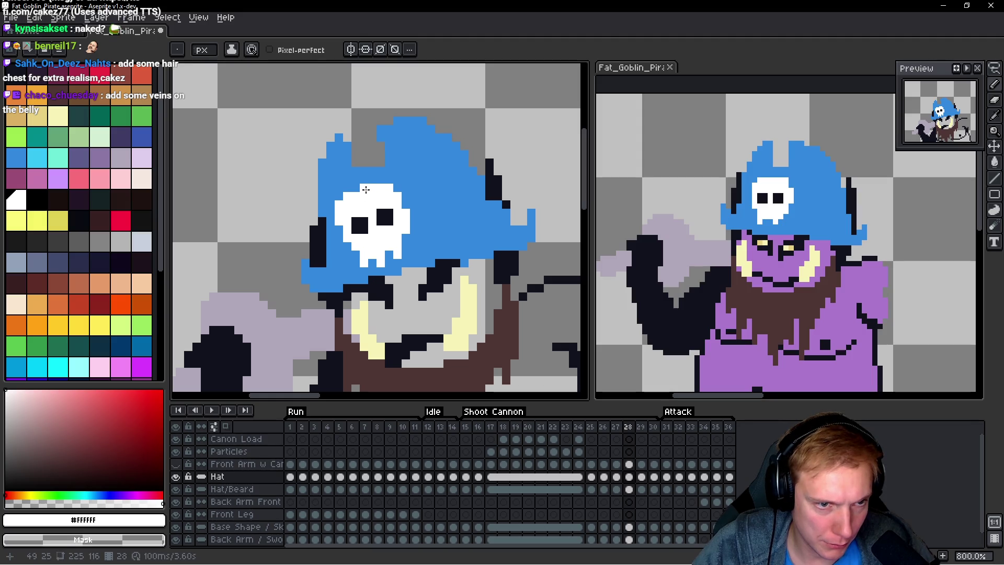
pyautogui.click(349, 242)
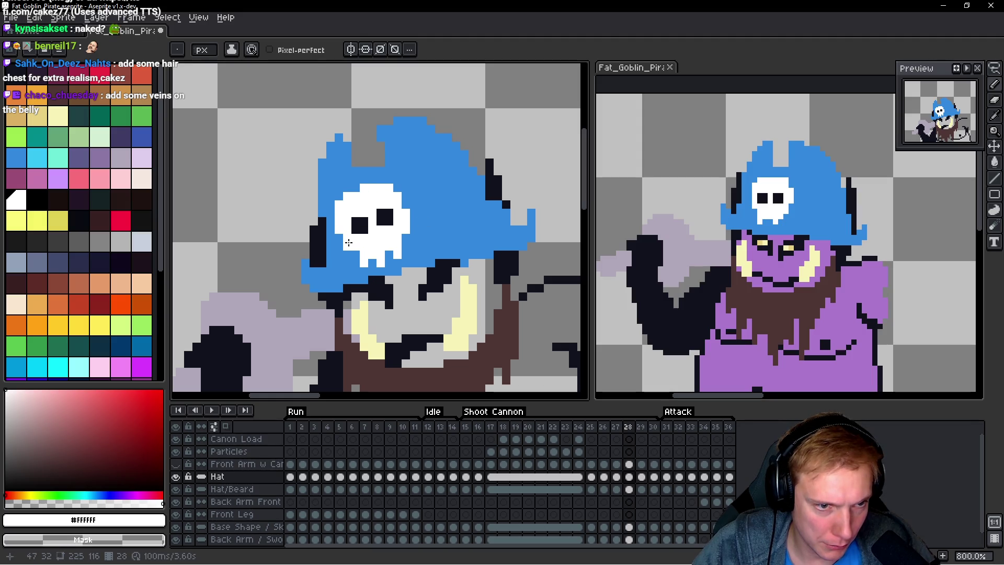
pyautogui.keyDown('alt'); pyautogui.click(330, 253); pyautogui.keyUp('alt')
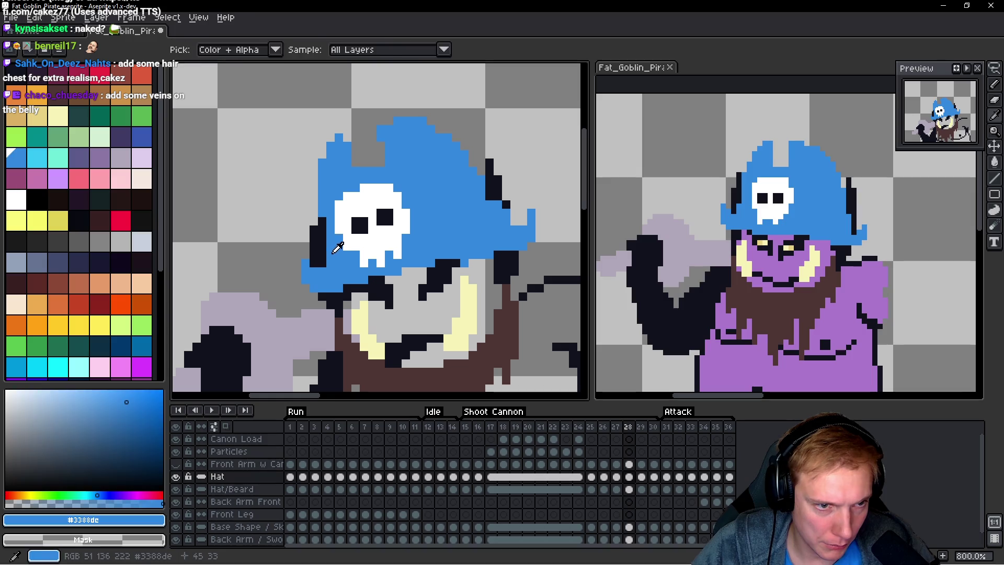
pyautogui.keyDown('alt'); pyautogui.click(347, 217); pyautogui.keyUp('alt')
pyautogui.click(339, 218)
pyautogui.scroll(-4, 441, 201)
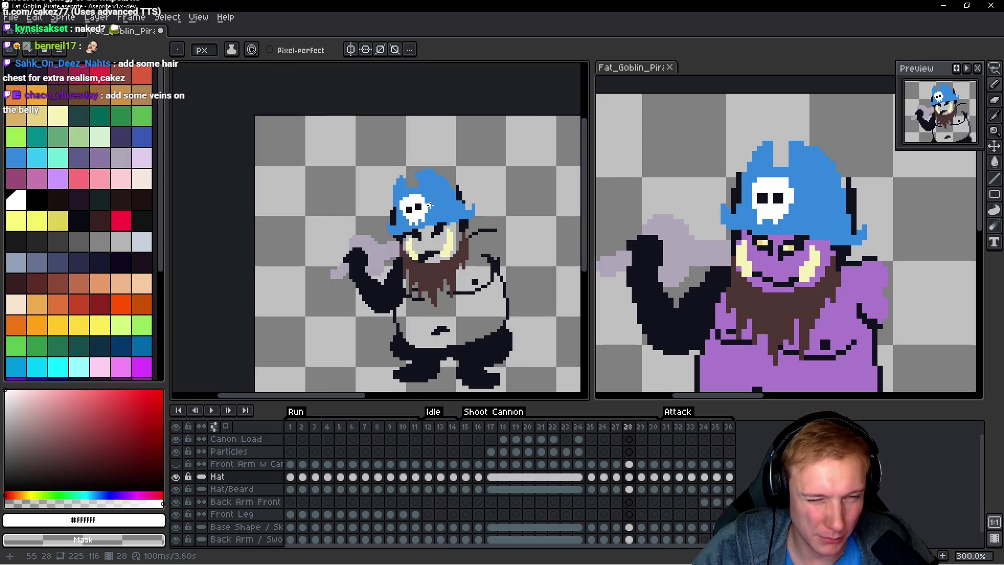
pyautogui.scroll(6, 432, 205)
pyautogui.scroll(-4, 450, 204)
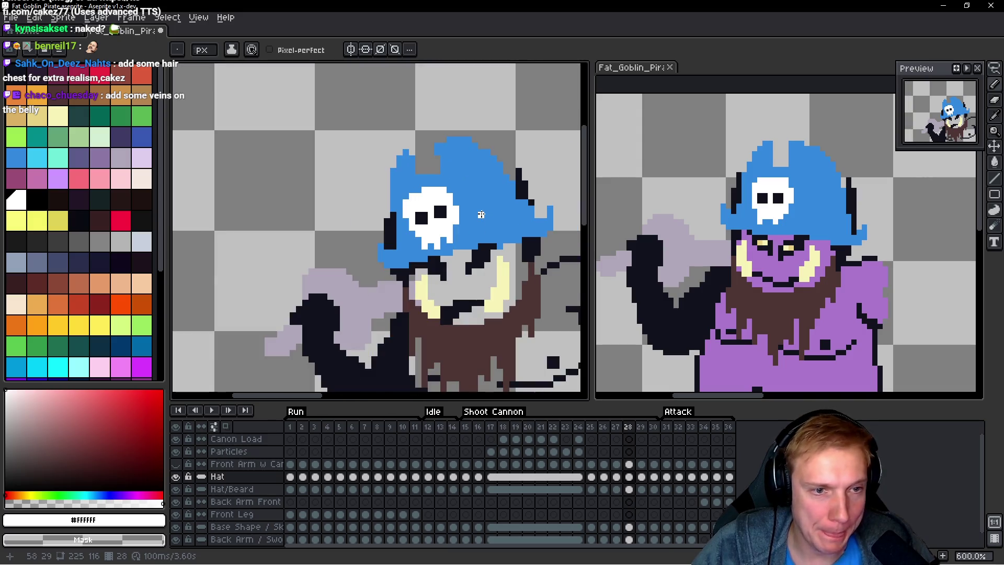
pyautogui.scroll(1, 460, 202)
pyautogui.scroll(2, 460, 202)
pyautogui.keyDown('alt'); pyautogui.click(386, 124); pyautogui.keyUp('alt')
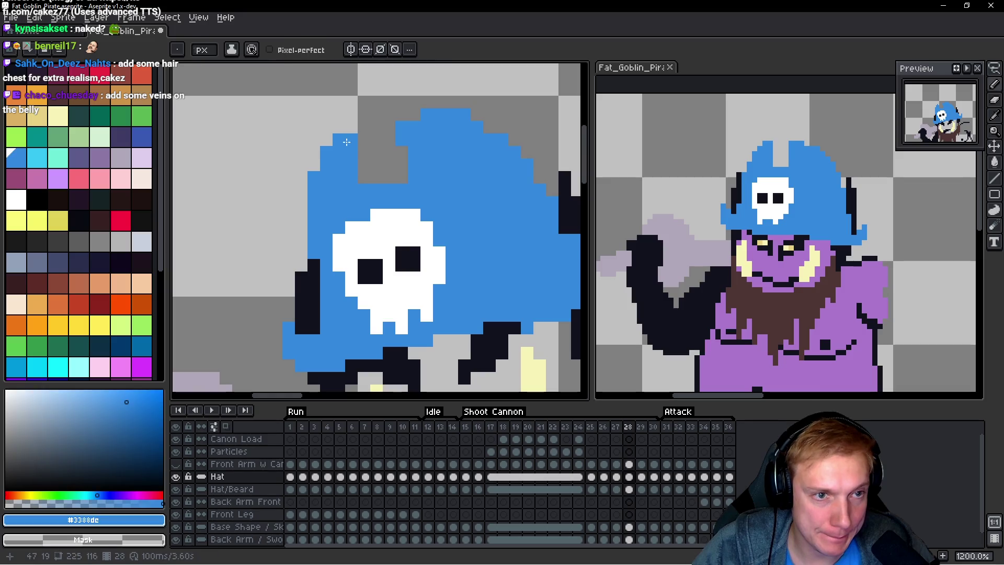
pyautogui.click(415, 114)
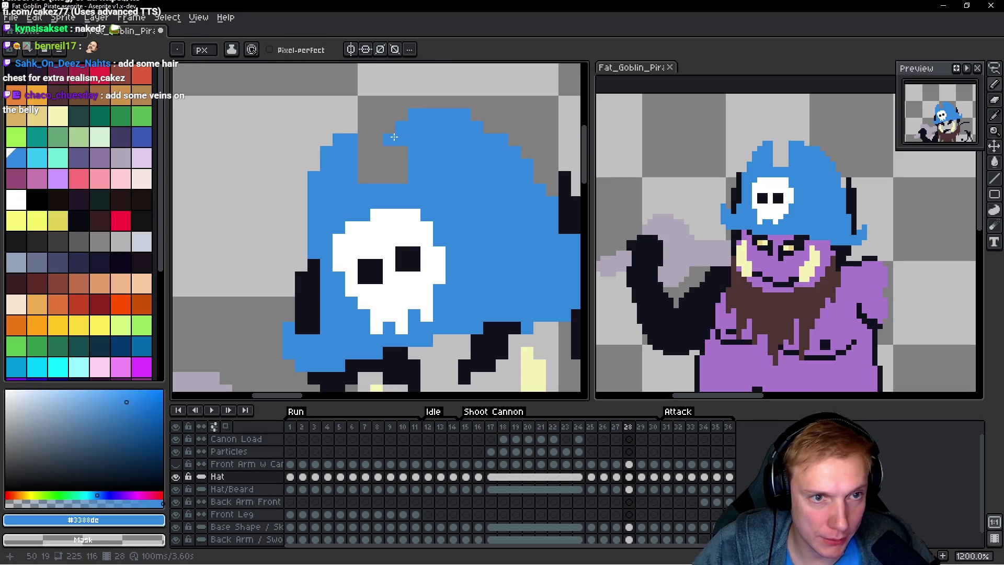
pyautogui.scroll(-3, 401, 150)
pyautogui.scroll(3, 414, 204)
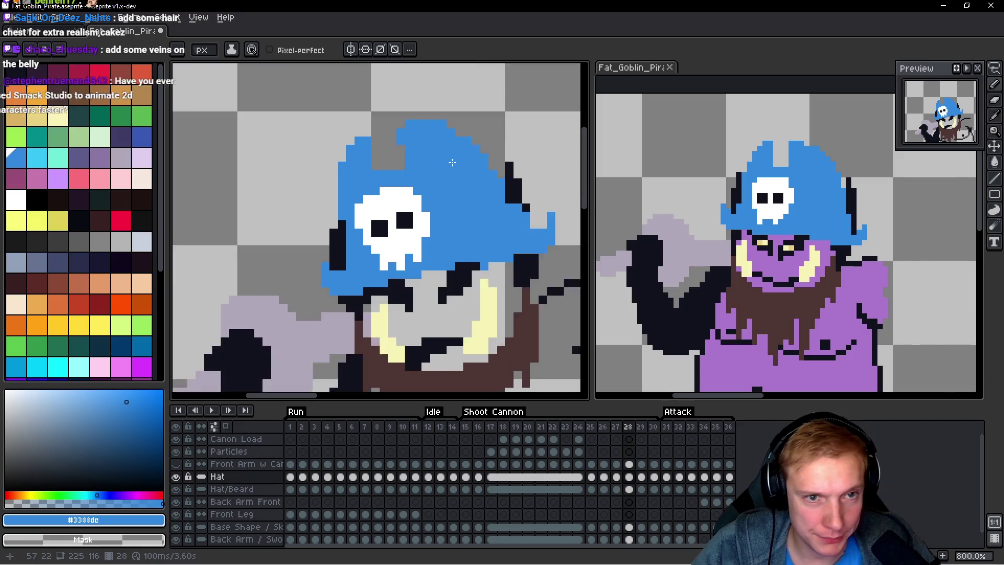
pyautogui.click(437, 213)
pyautogui.click(438, 201)
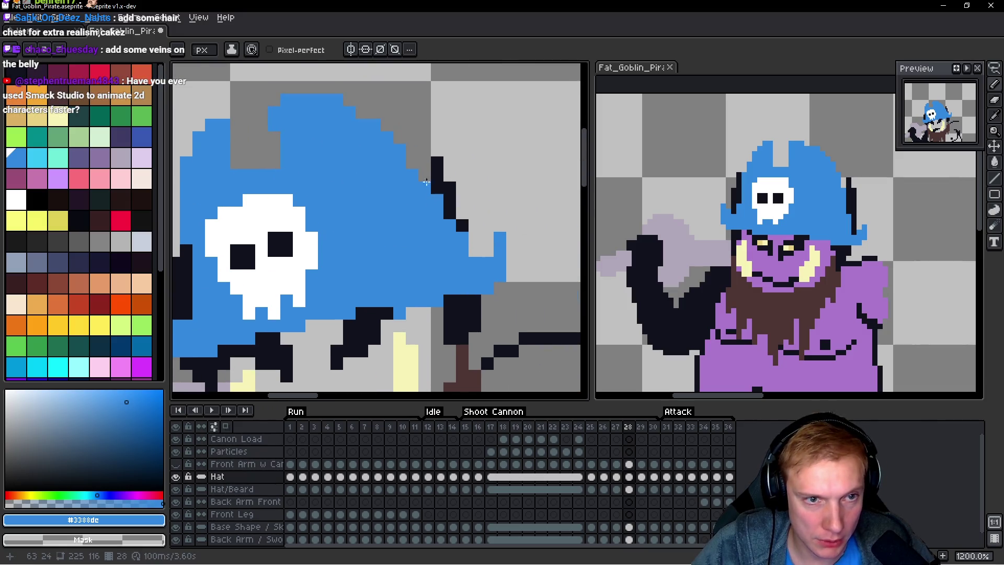
pyautogui.click(432, 186)
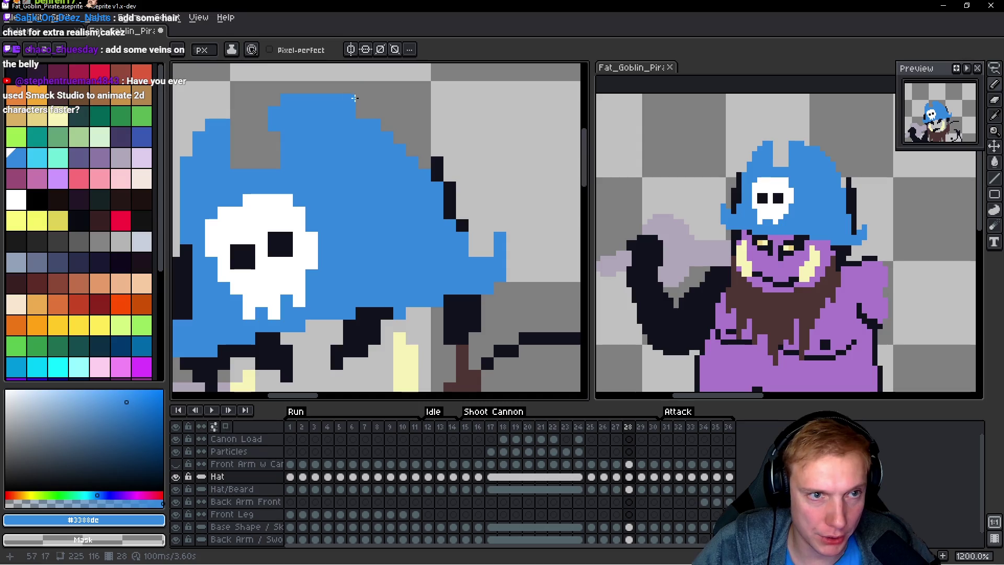
pyautogui.scroll(-4, 392, 146)
pyautogui.scroll(2, 441, 186)
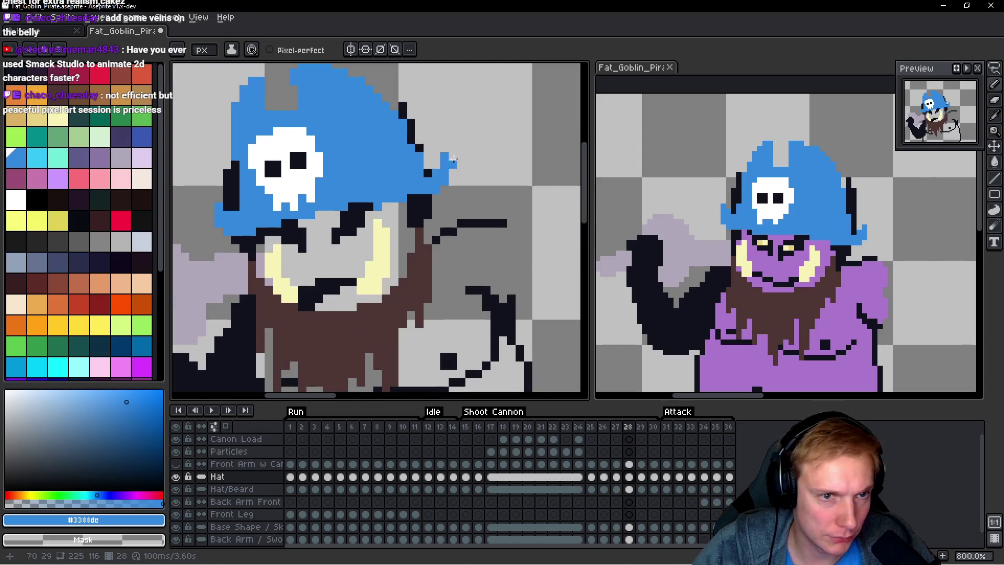
pyautogui.hscroll(-3, 418, 177)
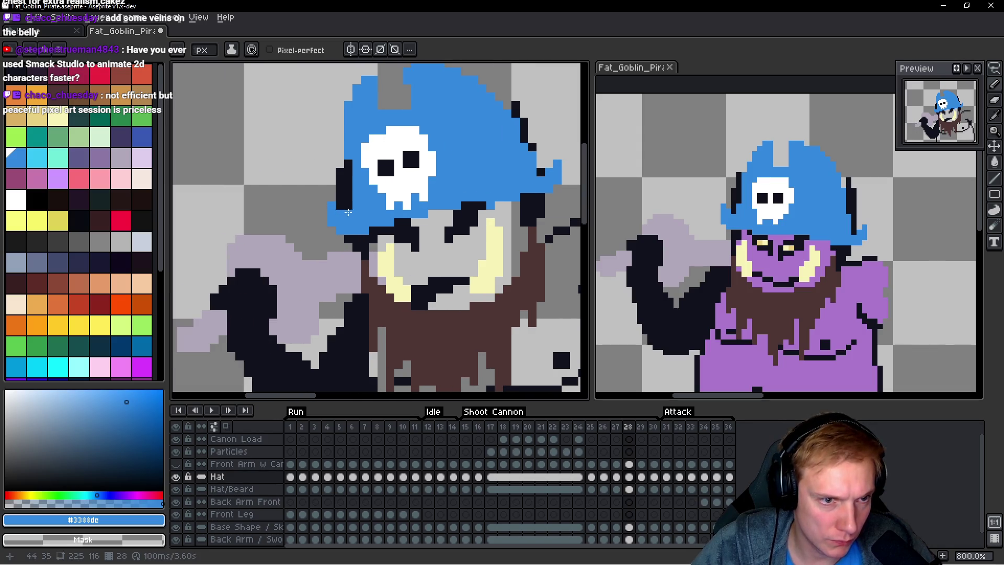
pyautogui.scroll(3, 398, 188)
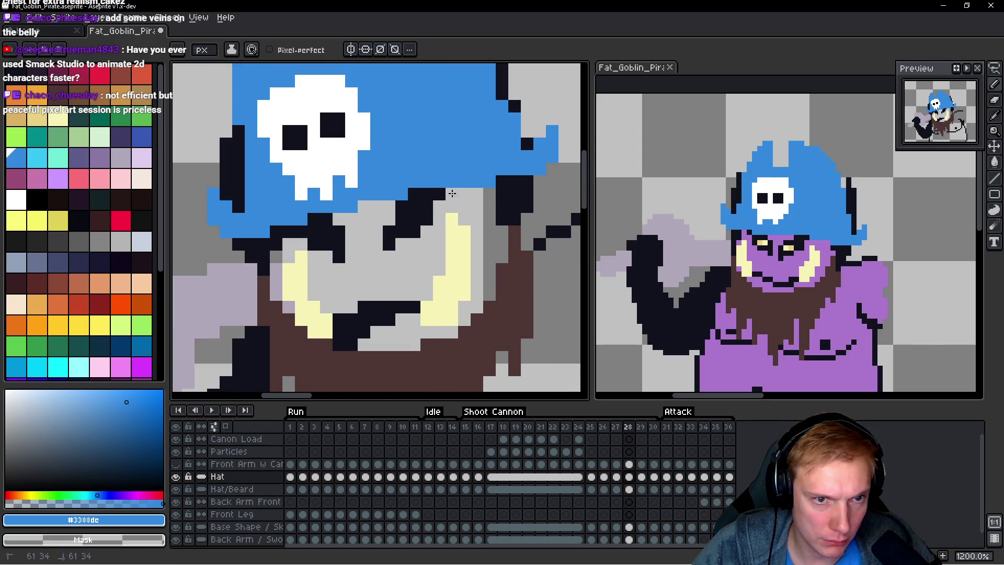
pyautogui.scroll(-1, 452, 194)
pyautogui.scroll(-1, 472, 197)
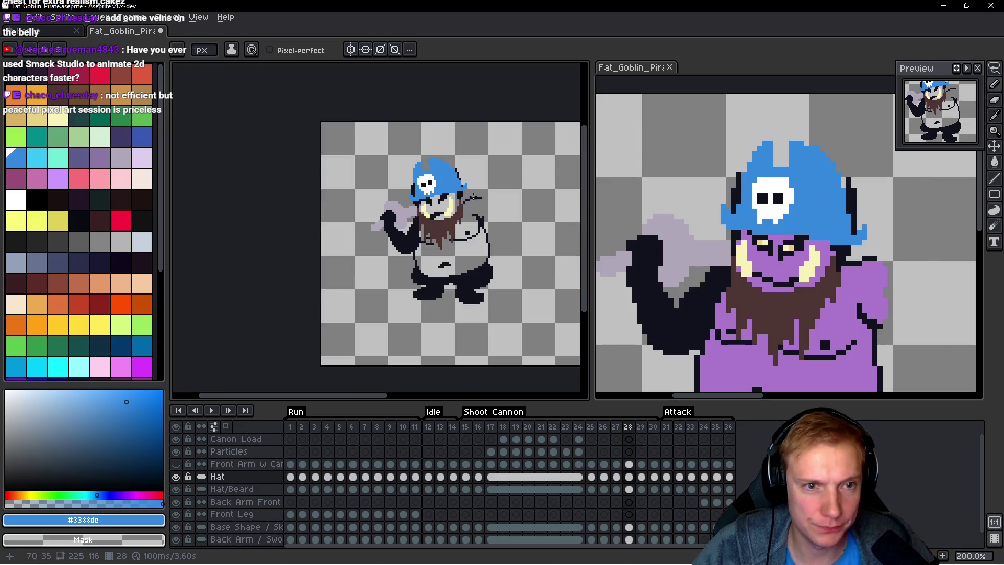
# Step: Move to the Base Shape layer and sample the #10121c dark outline colour beside the hat
pyautogui.scroll(2, 445, 183)
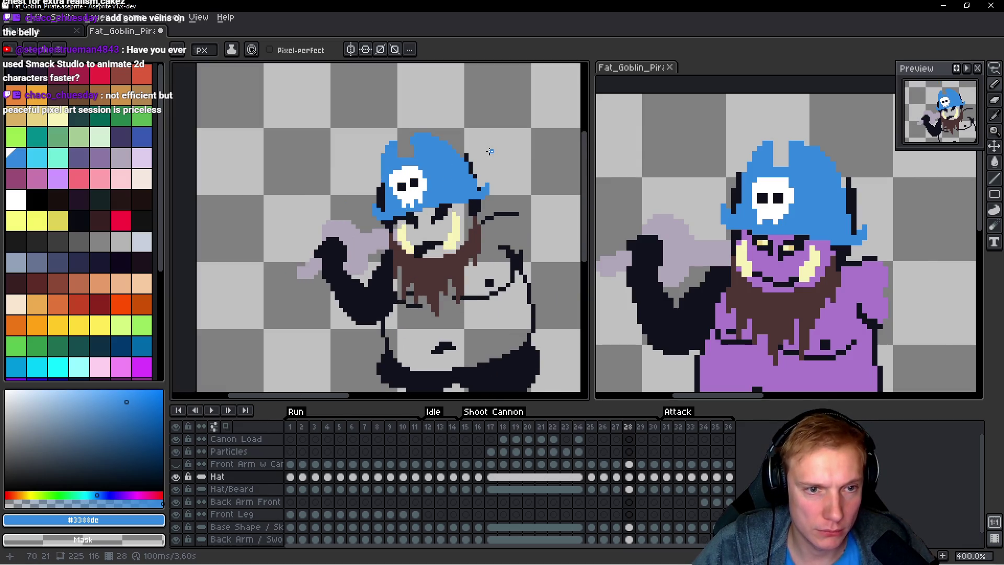
pyautogui.press('q')
pyautogui.moveTo(481, 130)
pyautogui.mouseDown()
pyautogui.moveTo(353, 173)
pyautogui.moveTo(502, 154)
pyautogui.mouseUp()
pyautogui.press('space')
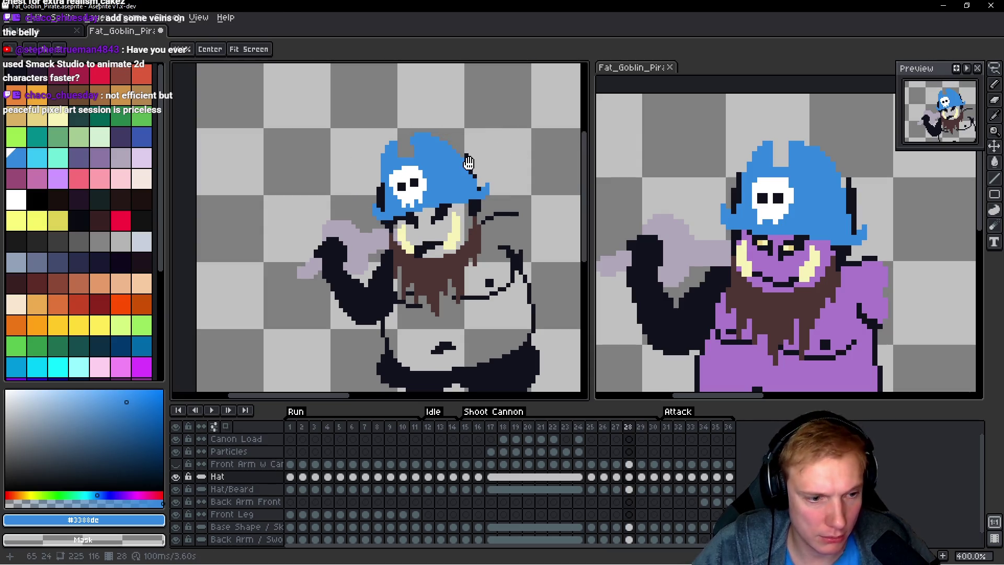
pyautogui.press('Down')
pyautogui.press('Down')
pyautogui.press('Down')
pyautogui.press('i')
pyautogui.scroll(5, 469, 161)
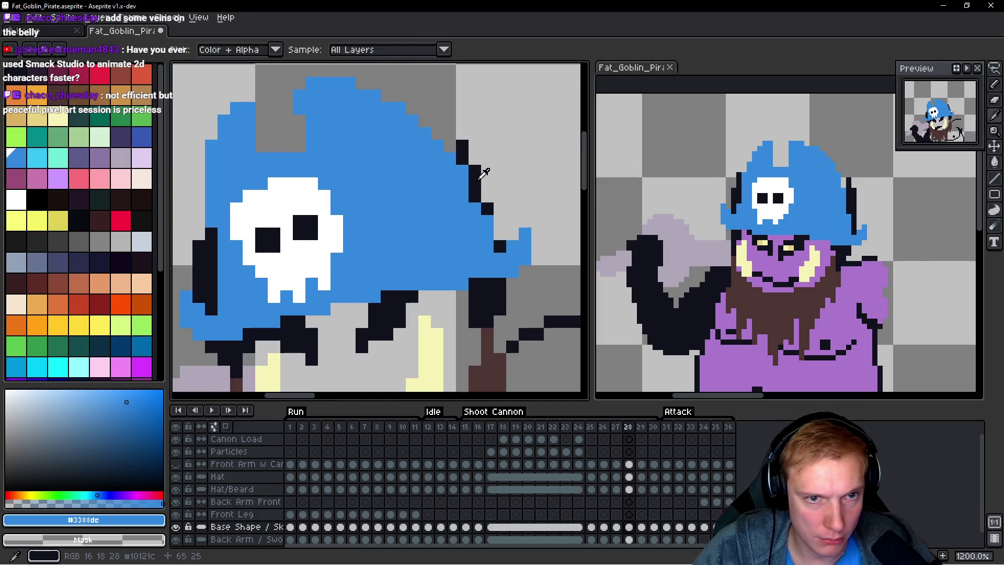
pyautogui.click(482, 173)
pyautogui.press('b')
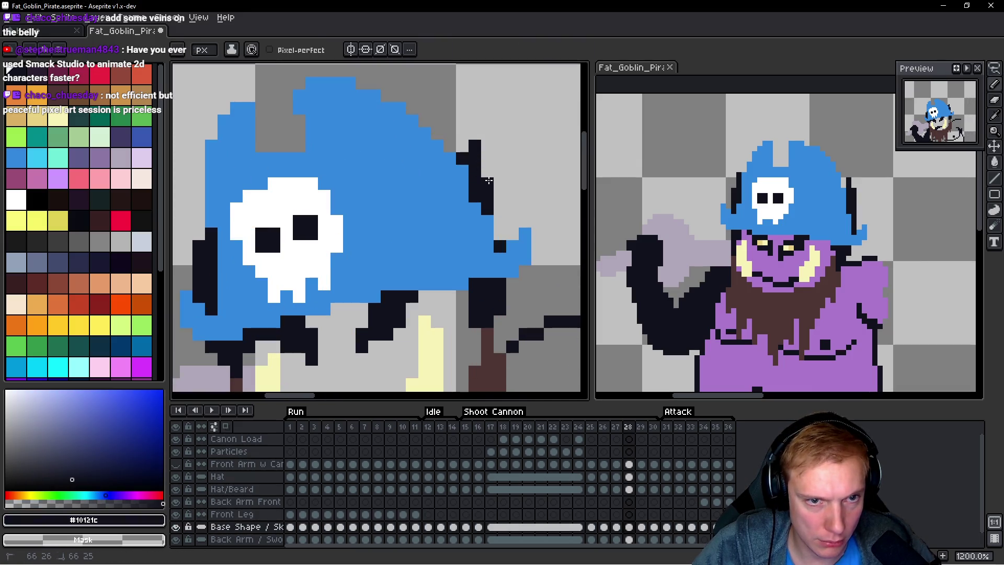
# Step: Compare with the previous frame, then pencil the dark outline beside the hat's right edge on frame 28
pyautogui.scroll(-6, 543, 163)
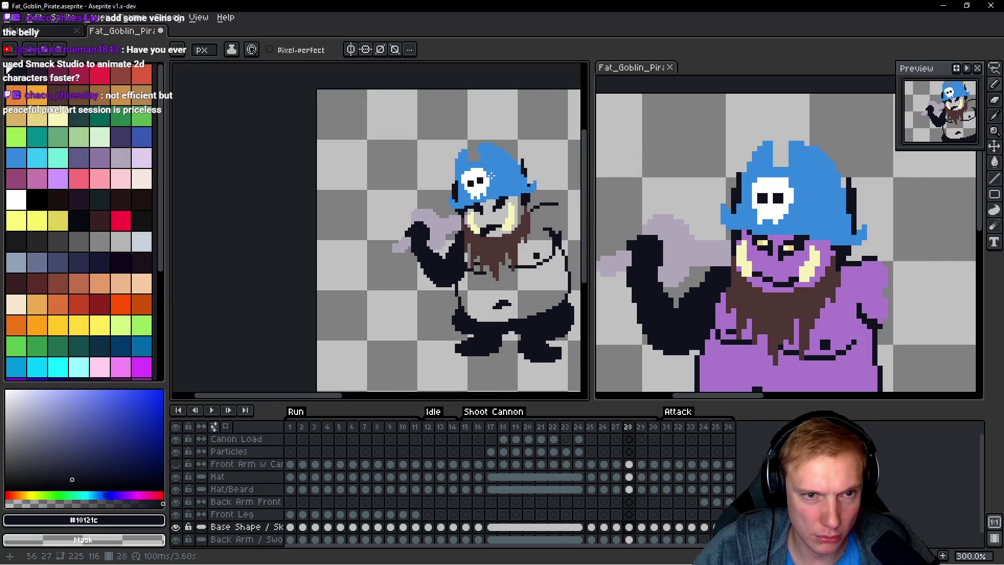
pyautogui.scroll(6, 490, 175)
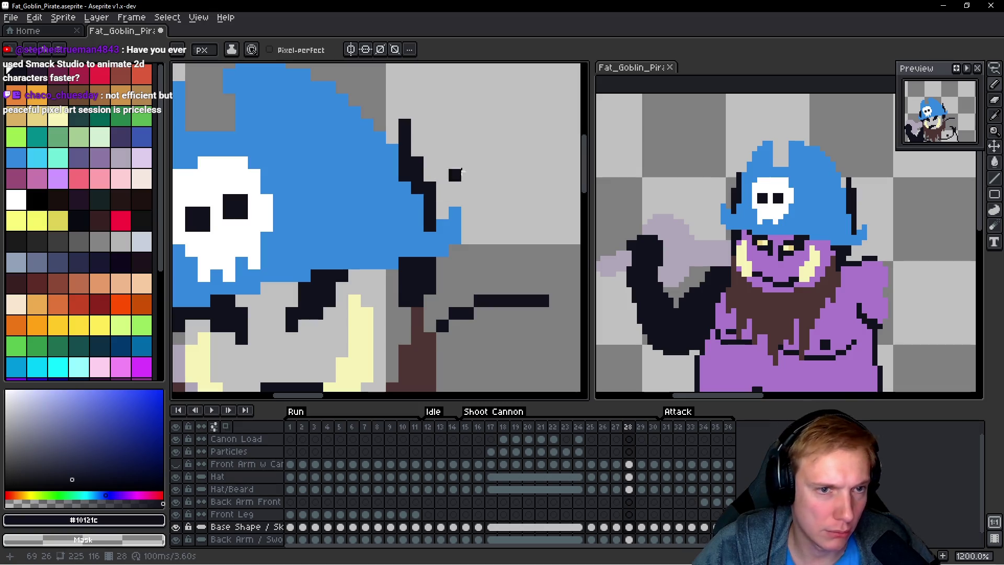
pyautogui.scroll(-5, 462, 173)
pyautogui.scroll(3, 442, 195)
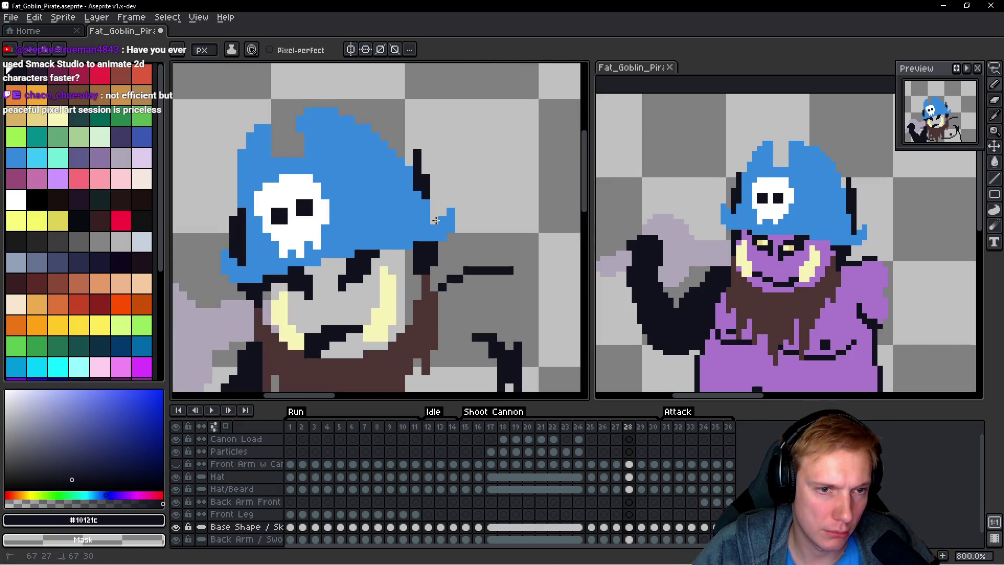
pyautogui.scroll(-4, 433, 214)
pyautogui.press('Left')
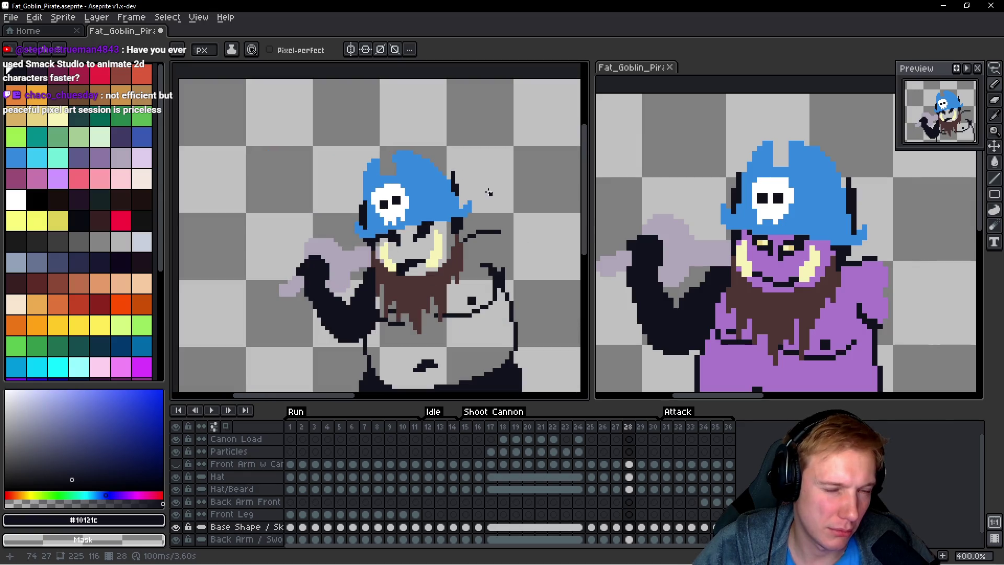
pyautogui.scroll(1, 488, 191)
pyautogui.press('Right')
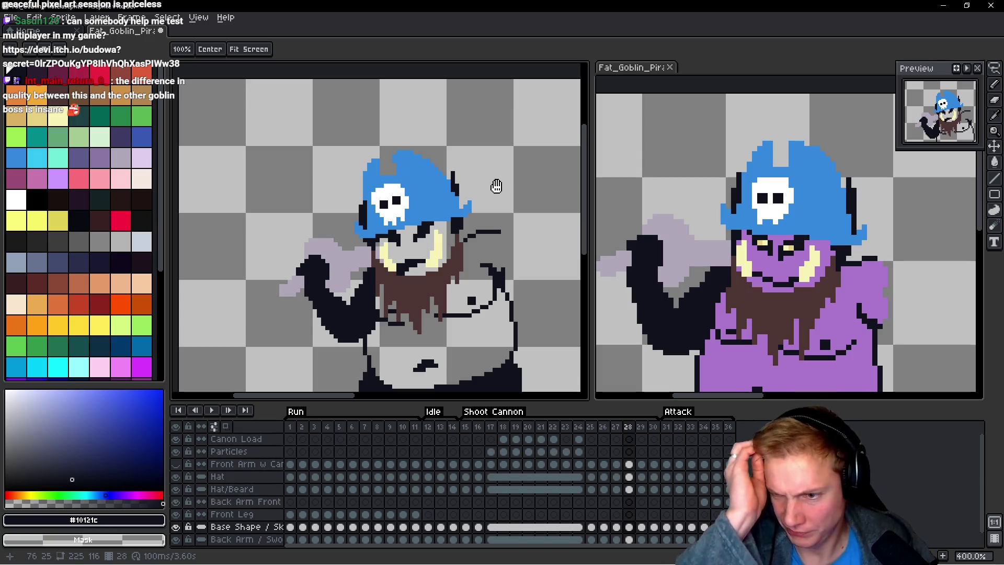
pyautogui.press('b')
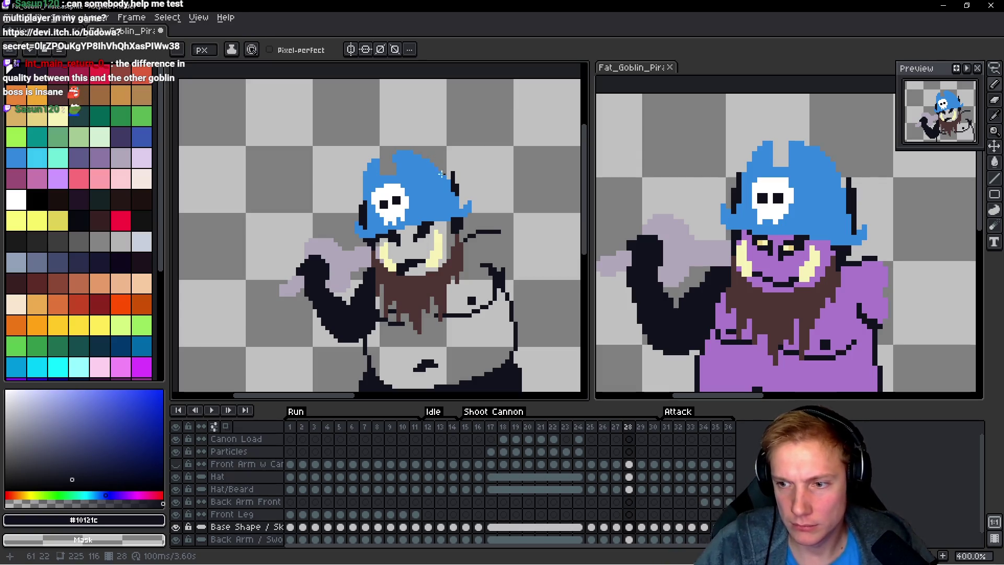
pyautogui.moveTo(442, 171); pyautogui.dragTo(428, 174)
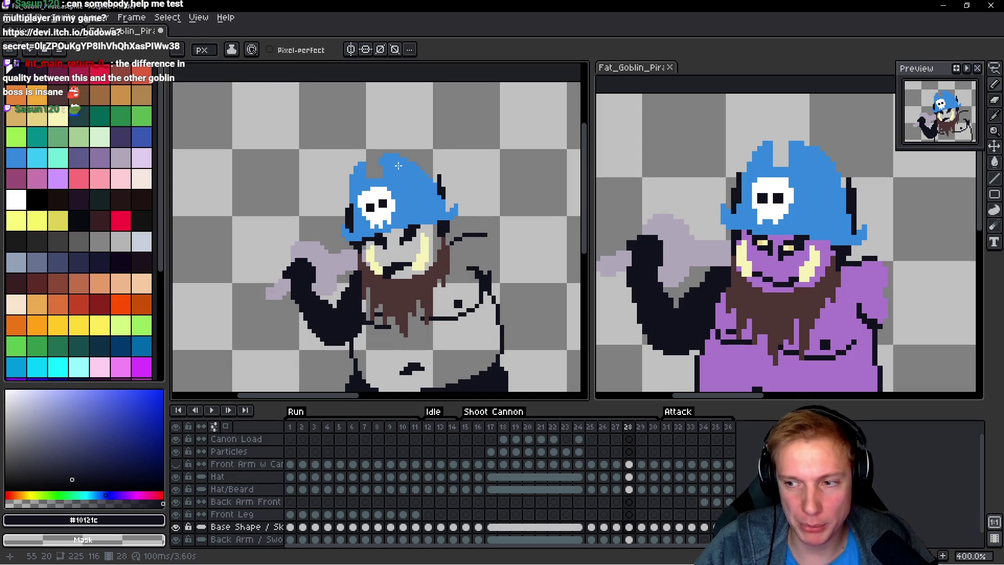
# Step: Lasso around the hat, discard the selection, and make the Hat layer active
pyautogui.scroll(2, 399, 166)
pyautogui.scroll(1, 413, 180)
pyautogui.scroll(1, 397, 231)
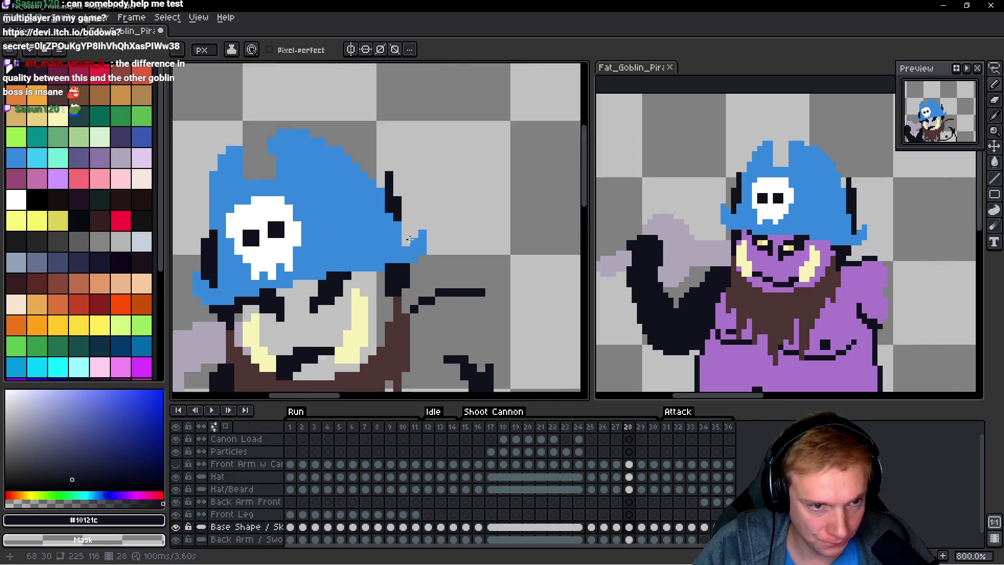
pyautogui.scroll(1, 402, 242)
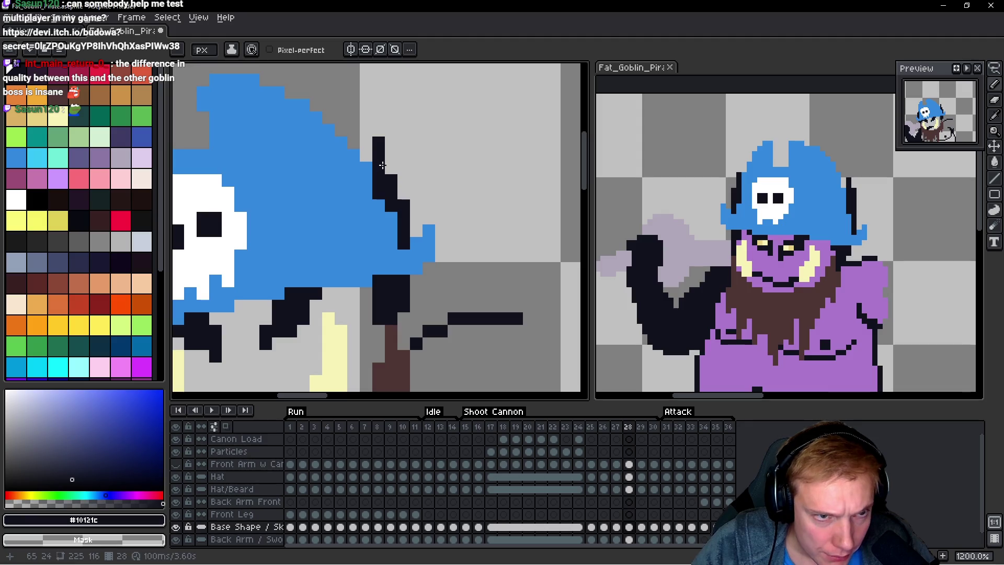
pyautogui.scroll(-6, 471, 160)
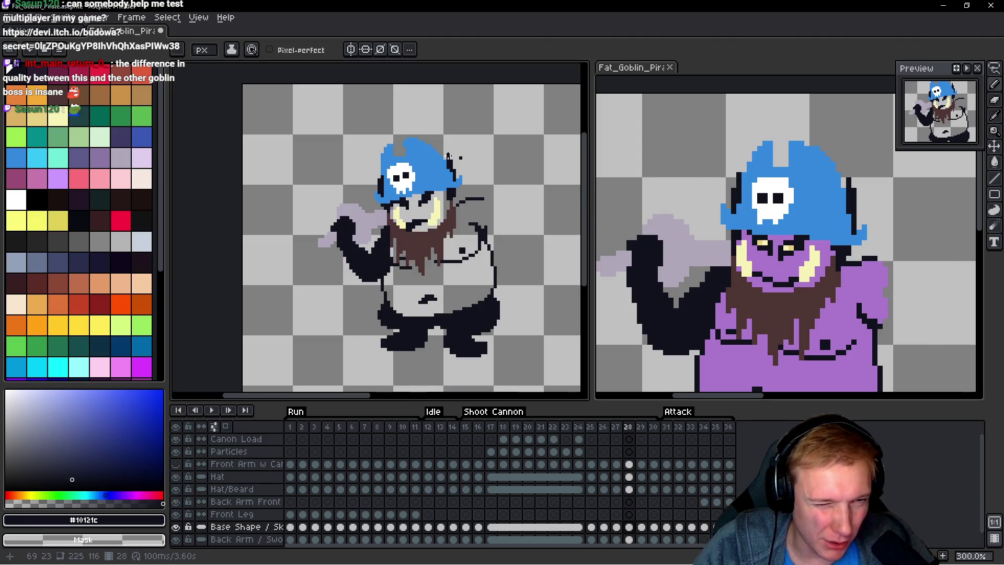
pyautogui.scroll(1, 401, 156)
pyautogui.press('q')
pyautogui.moveTo(335, 156); pyautogui.dragTo(336, 153)
pyautogui.hotkey('ctrl', 'd')
pyautogui.click(217, 477)
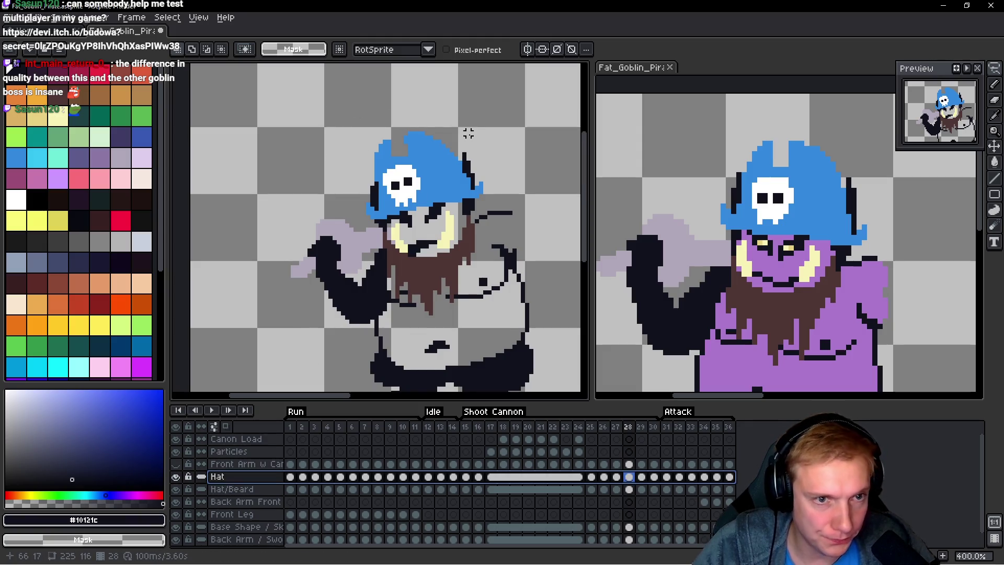
# Step: Zoom in and try lasso selections around the goblin's head, then deselect
pyautogui.scroll(1, 468, 134)
pyautogui.moveTo(369, 129)
pyautogui.mouseDown()
pyautogui.moveTo(361, 283)
pyautogui.moveTo(504, 167)
pyautogui.mouseUp()
pyautogui.hotkey('ctrl', 'd')
pyautogui.scroll(1, 440, 246)
pyautogui.scroll(1, 439, 225)
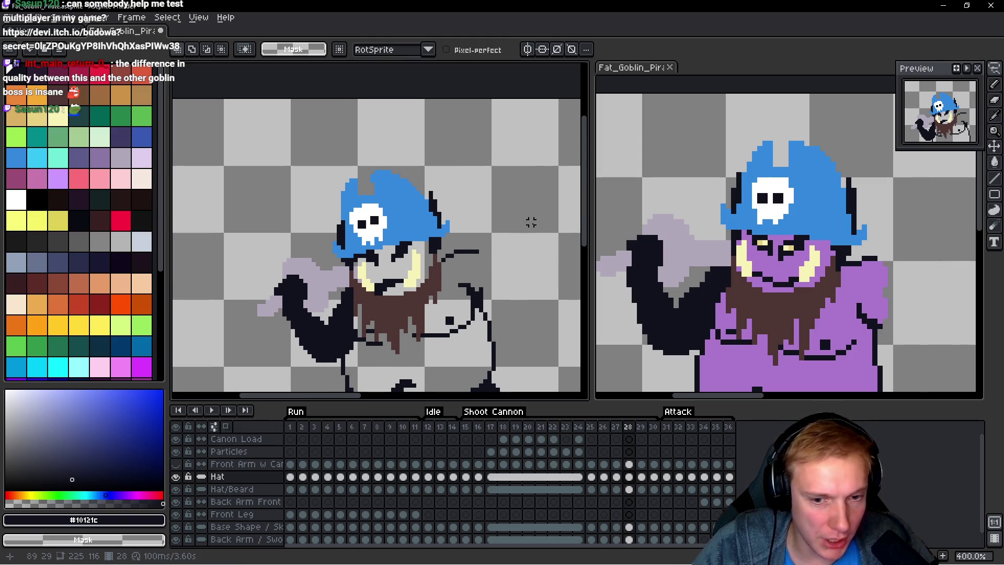
pyautogui.moveTo(477, 159)
pyautogui.mouseDown()
pyautogui.moveTo(319, 285)
pyautogui.moveTo(502, 200)
pyautogui.mouseUp()
pyautogui.hotkey('ctrl', 'd')
# Step: On frame 29, lasso the floating skull hat and drag it down onto the goblin's head
pyautogui.press('Right')
pyautogui.press('space')
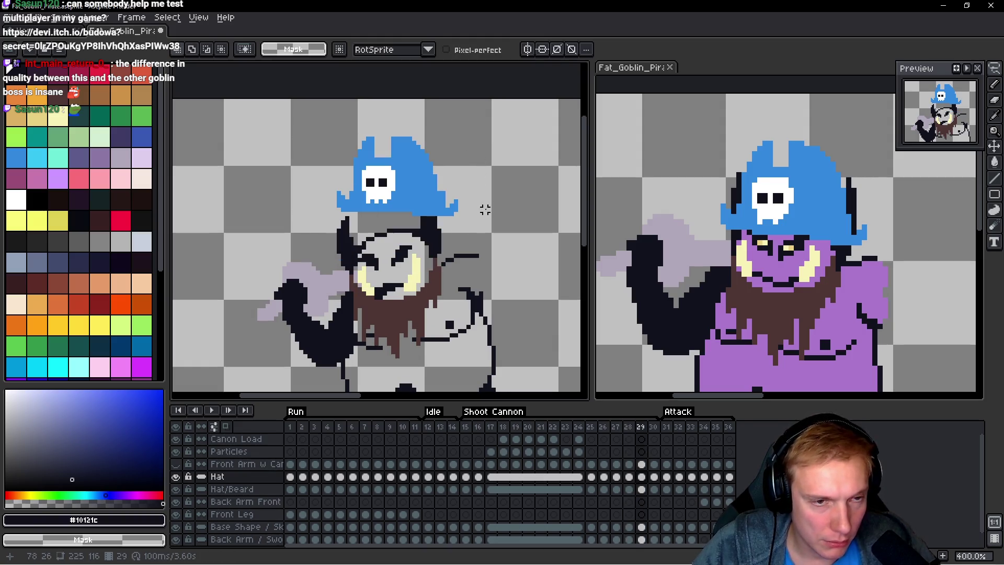
pyautogui.moveTo(339, 128); pyautogui.dragTo(324, 131)
pyautogui.moveTo(398, 173); pyautogui.dragTo(398, 207)
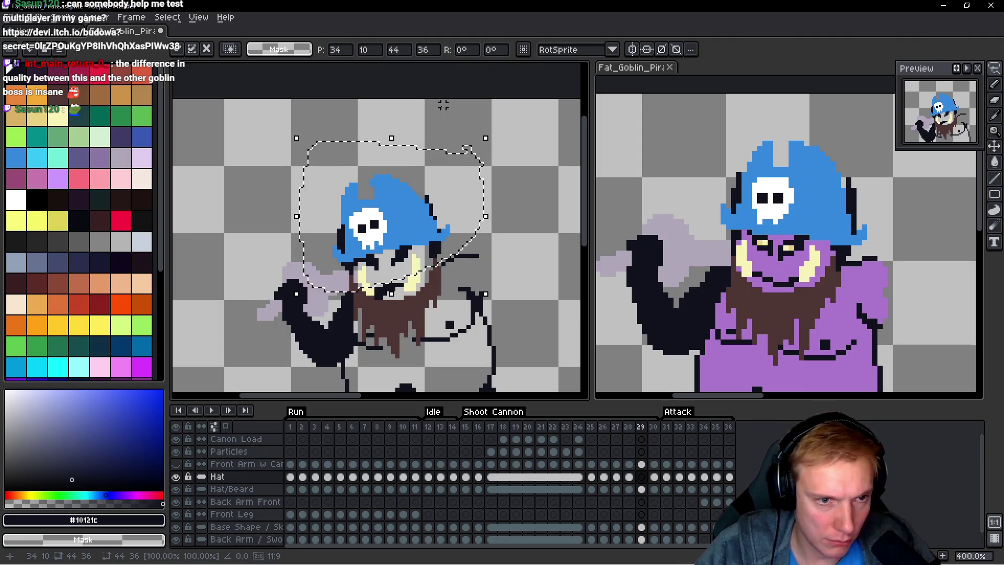
pyautogui.hotkey('ctrl', 'd')
# Step: Check the hat on frame 30, then step back to frame 28 and toward the Base Shape layer
pyautogui.press('space')
pyautogui.press('Right')
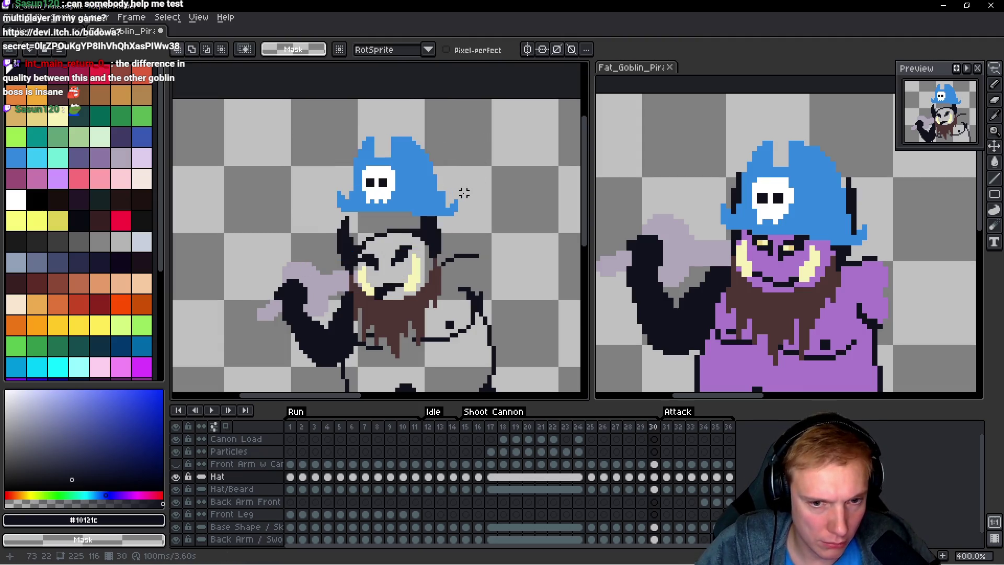
pyautogui.moveTo(477, 151)
pyautogui.mouseDown()
pyautogui.moveTo(461, 137)
pyautogui.moveTo(510, 193)
pyautogui.moveTo(477, 151)
pyautogui.moveTo(482, 126)
pyautogui.mouseUp()
pyautogui.press('space')
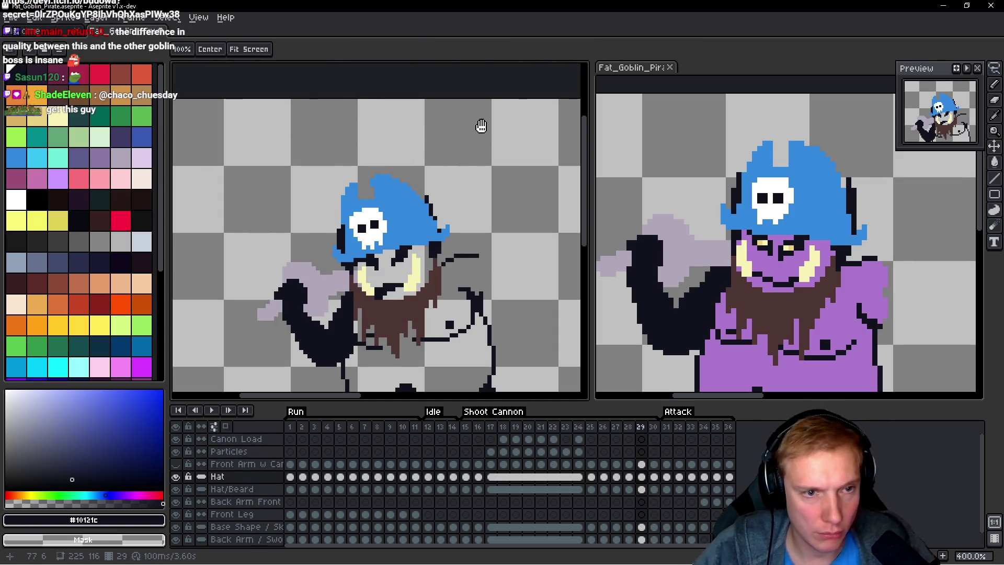
pyautogui.press('Left')
pyautogui.press('Left')
pyautogui.press('Down')
pyautogui.press('Down')
pyautogui.press('Down')
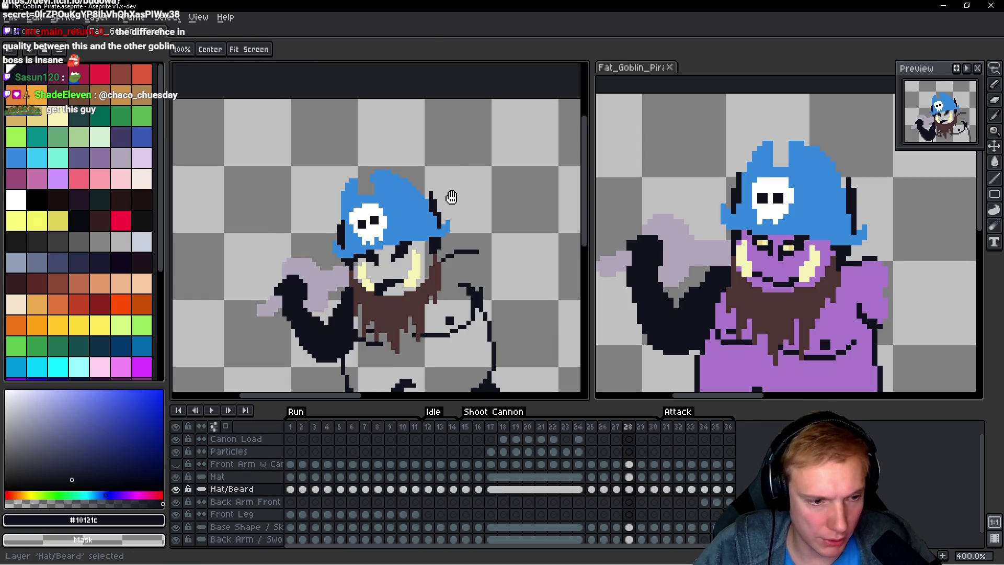
# Step: Lasso the hat on the current frame and on frame 29, clearing each selection
pyautogui.moveTo(460, 171)
pyautogui.mouseDown()
pyautogui.moveTo(459, 198)
pyautogui.moveTo(351, 167)
pyautogui.mouseUp()
pyautogui.moveTo(447, 234)
pyautogui.mouseDown()
pyautogui.moveTo(478, 183)
pyautogui.moveTo(336, 182)
pyautogui.mouseUp()
pyautogui.hotkey('ctrl', 'd')
pyautogui.press('Right')
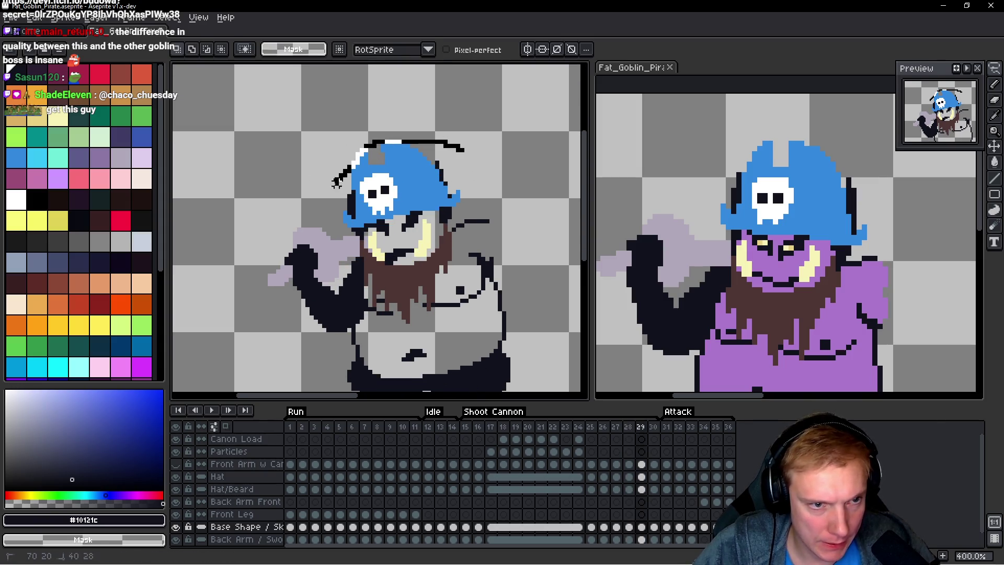
pyautogui.moveTo(405, 199); pyautogui.dragTo(468, 203)
pyautogui.hotkey('ctrl', 'd')
pyautogui.hotkey('ctrl', 'shift', 'd')
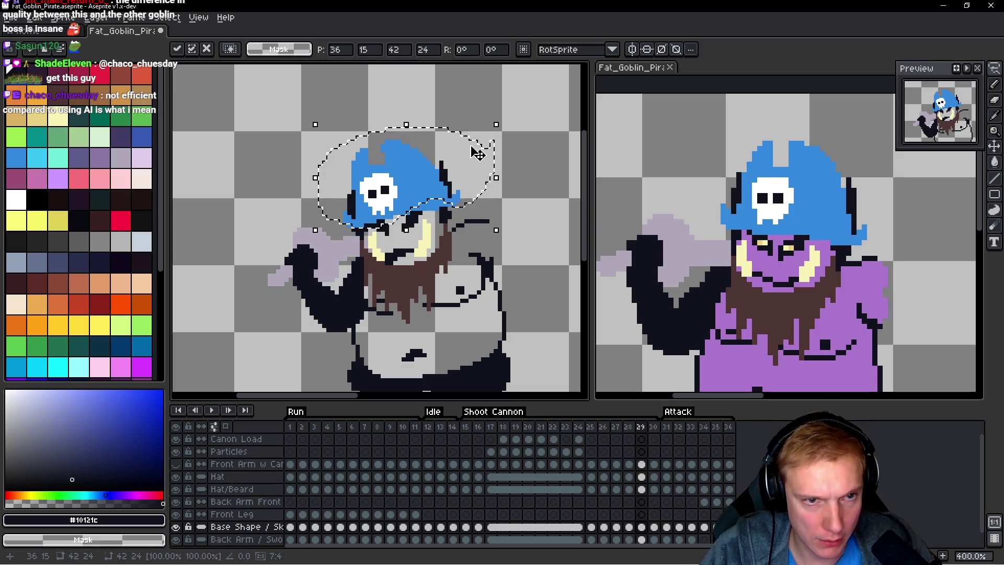
pyautogui.hotkey('ctrl', 'd')
# Step: Select the hat on frame 30 and compare its pose with frames 28 and 29
pyautogui.press('Right')
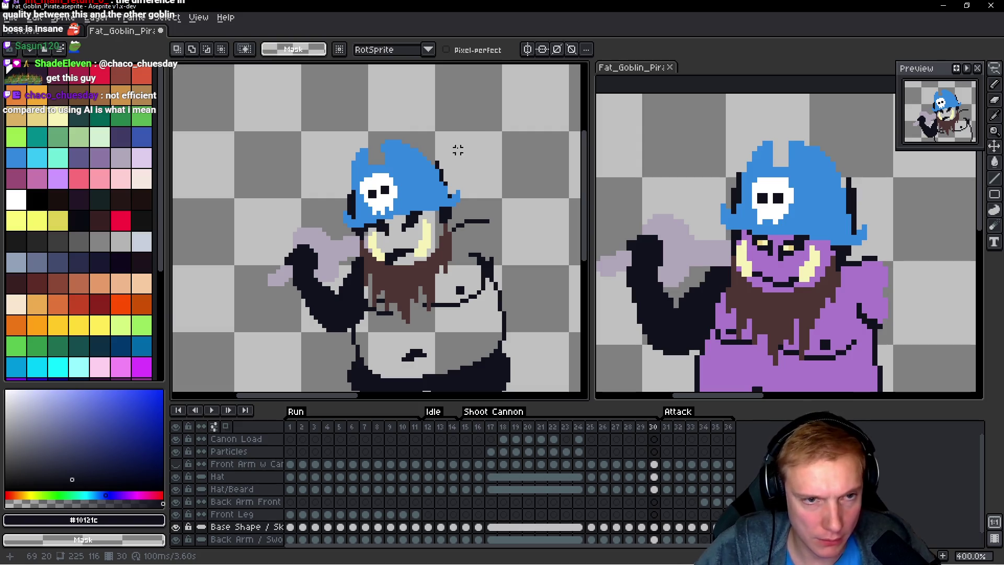
pyautogui.moveTo(330, 183)
pyautogui.mouseDown()
pyautogui.moveTo(368, 212)
pyautogui.moveTo(470, 157)
pyautogui.moveTo(451, 150)
pyautogui.mouseUp()
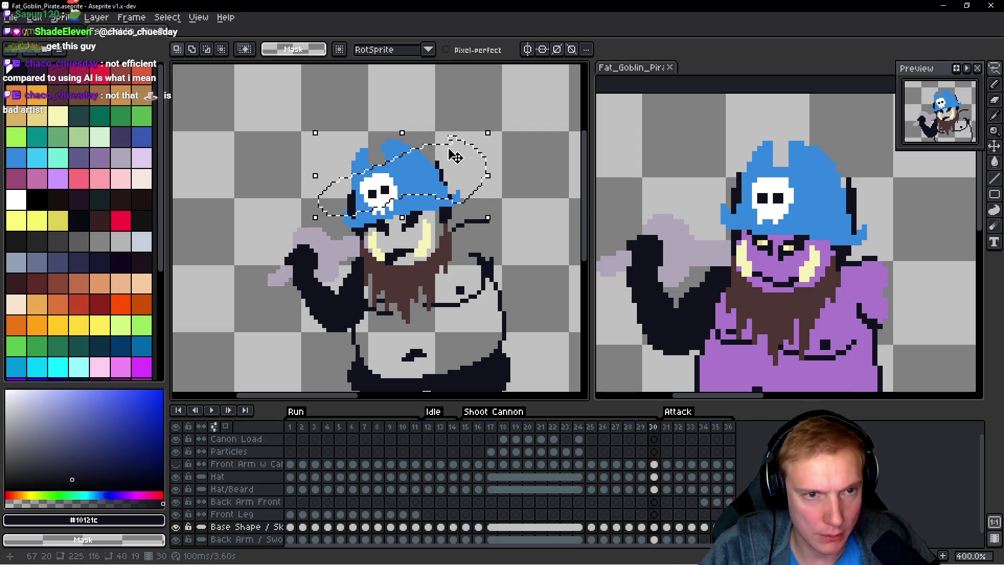
pyautogui.hotkey('ctrl', 'd')
pyautogui.press('Left')
pyautogui.press('Left')
pyautogui.press('Right')
pyautogui.press('Right')
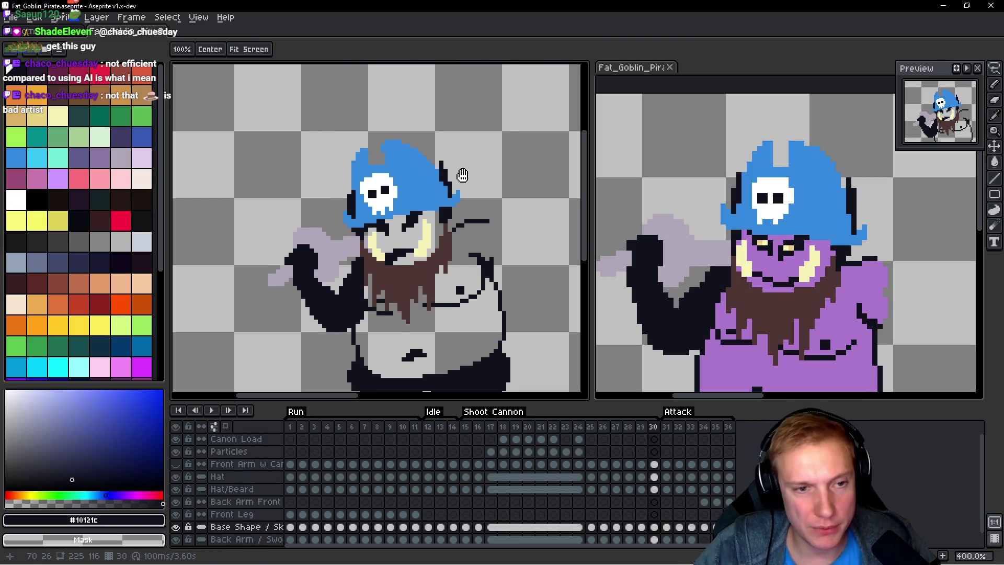
pyautogui.press('Left')
# Step: Zoom the canvas out and pan until the whole goblin sprite is in view
pyautogui.scroll(5, 413, 250)
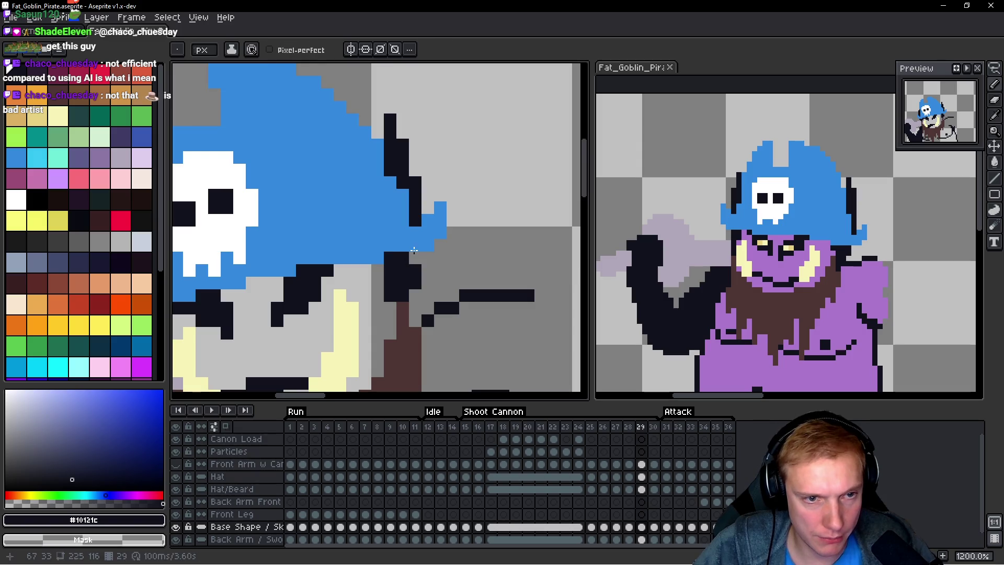
pyautogui.scroll(-2, 489, 234)
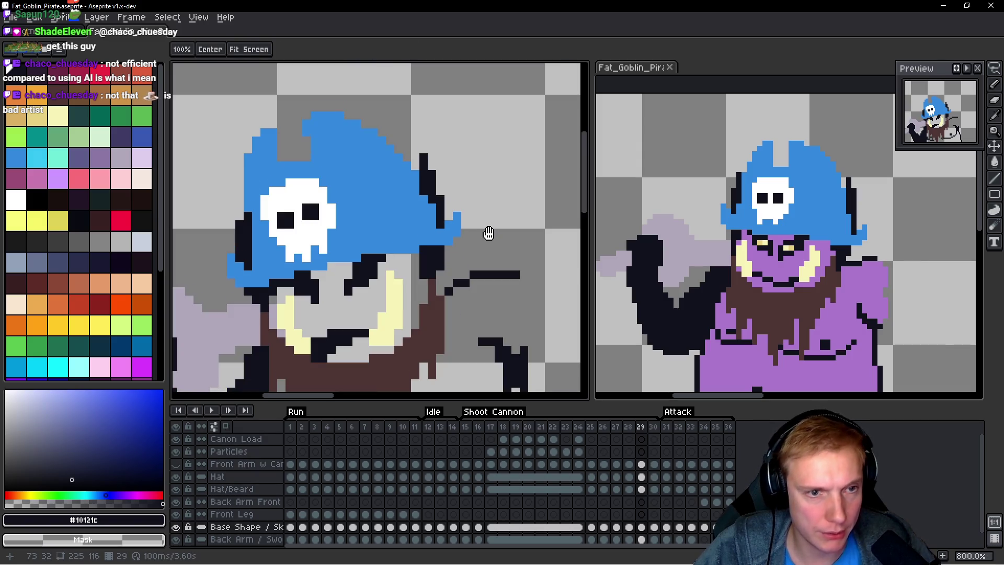
pyautogui.press('Right')
pyautogui.scroll(-5, 489, 233)
pyautogui.moveTo(516, 218); pyautogui.dragTo(424, 215)
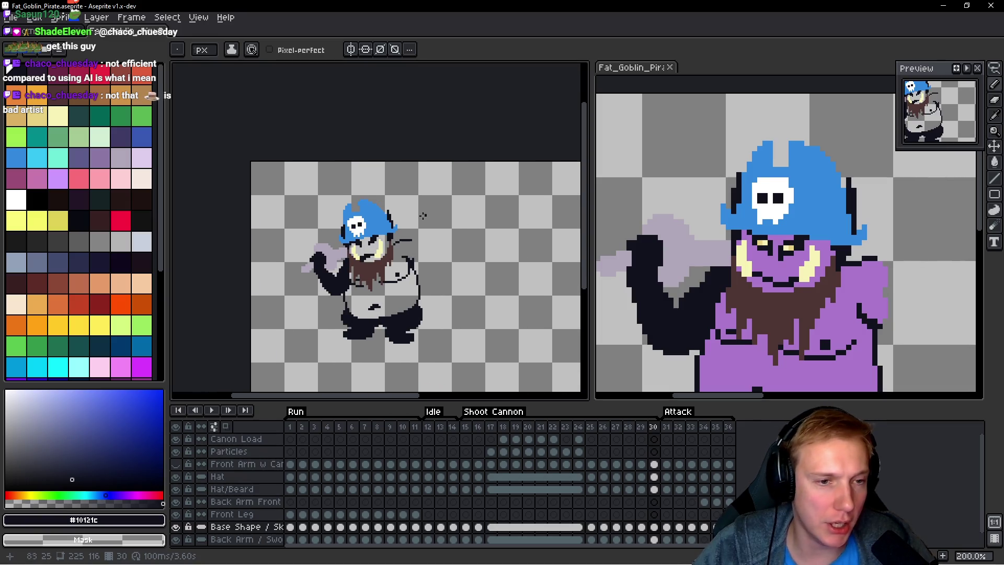
# Step: Show the Front Arm w Canon layer and play the animation to review it
pyautogui.click(176, 464)
pyautogui.moveTo(474, 266); pyautogui.dragTo(456, 257)
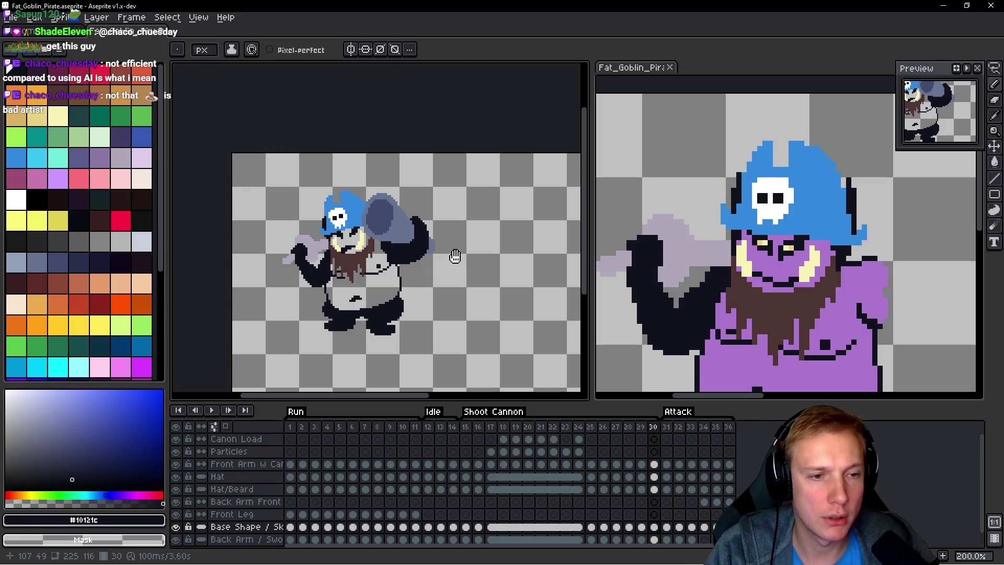
pyautogui.press('Return')
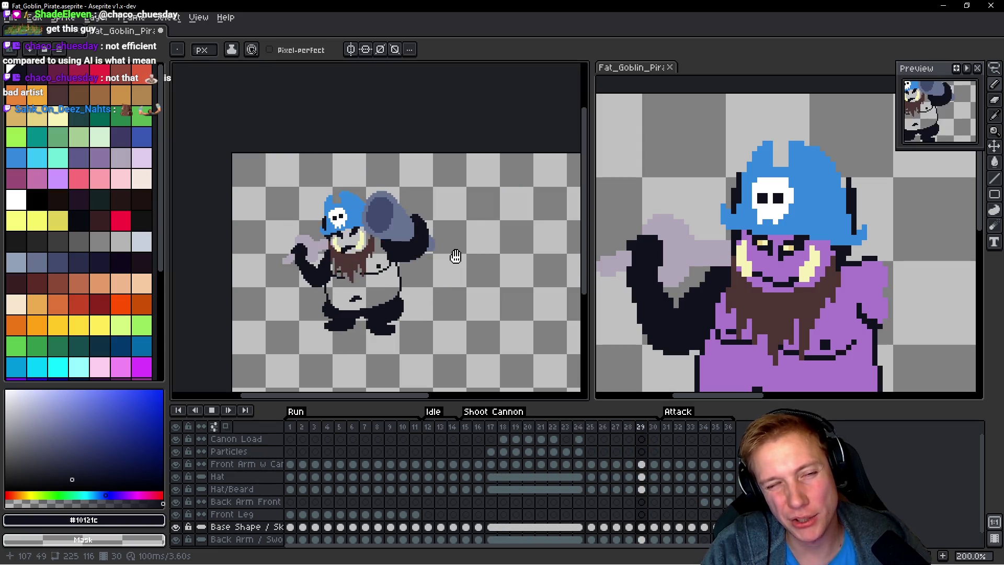
pyautogui.press('Return')
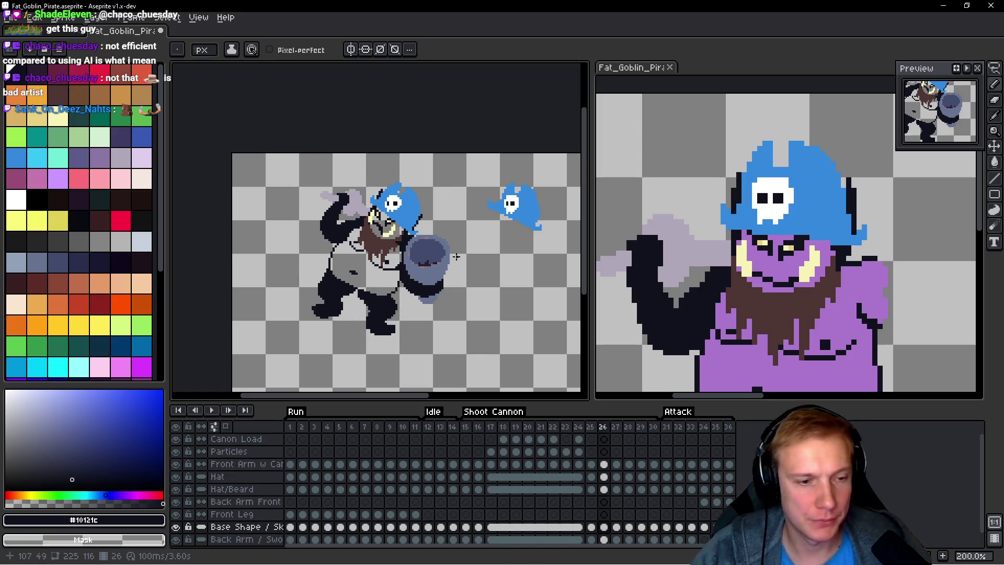
# Step: Clear the stray hat on frame 26, save Fat_Goblin_Pirate.aseprite, and replay
pyautogui.press('q')
pyautogui.press('Up')
pyautogui.press('Up')
pyautogui.press('Up')
pyautogui.moveTo(561, 179); pyautogui.dragTo(468, 205)
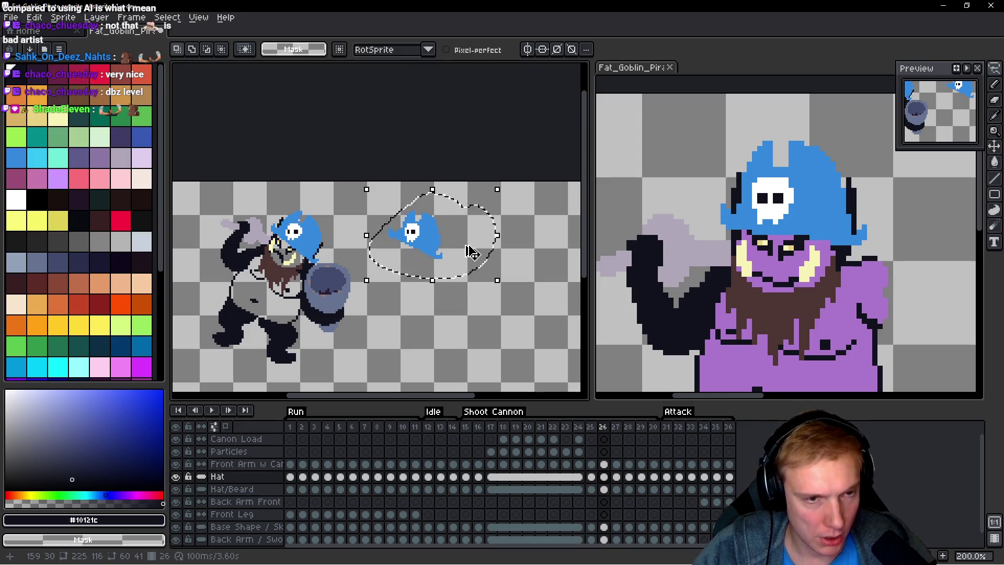
pyautogui.hotkey('ctrl', 'd')
pyautogui.scroll(-2, 444, 239)
pyautogui.hotkey('ctrl', 's')
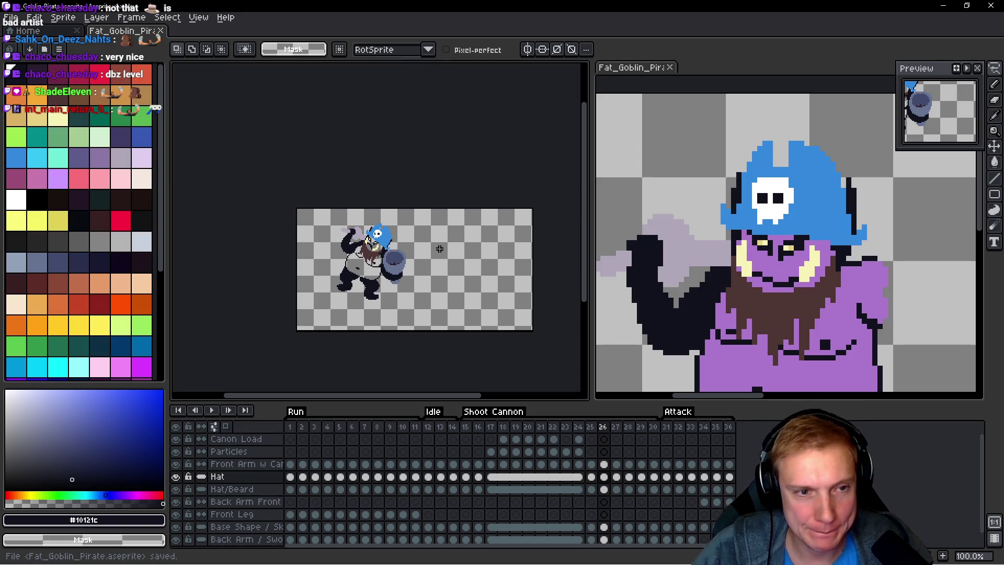
pyautogui.press('Return')
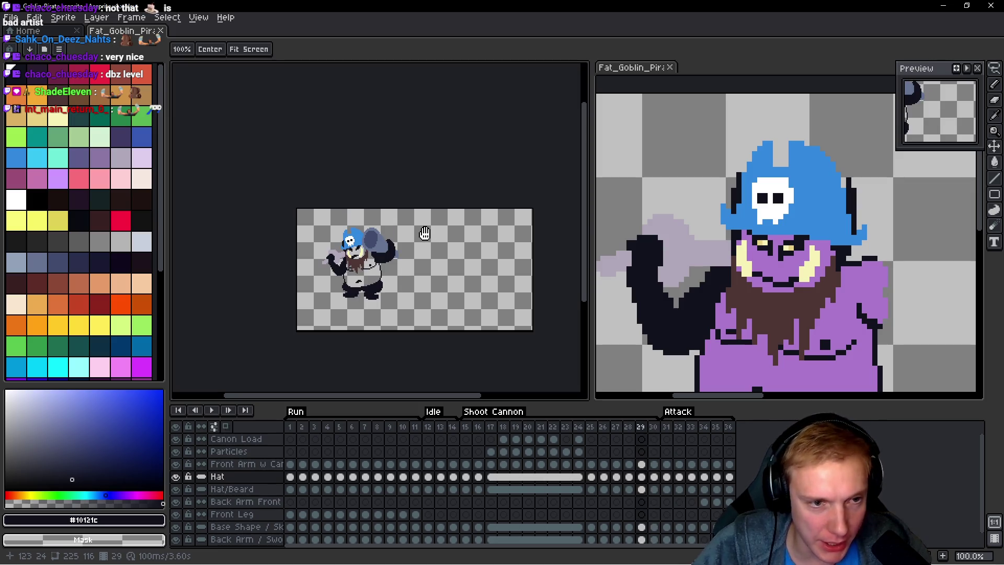
# Step: Delete the hat on Attack frames 31 and 32, then select frame 33's hat
pyautogui.press('Return')
pyautogui.scroll(2, 434, 235)
pyautogui.moveTo(440, 246); pyautogui.dragTo(449, 246)
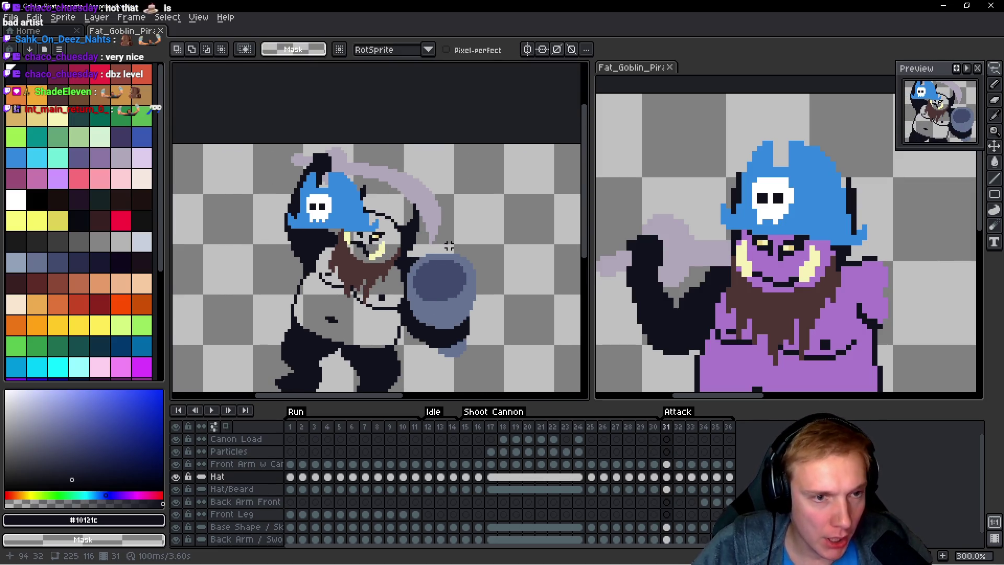
pyautogui.moveTo(314, 159); pyautogui.dragTo(308, 167)
pyautogui.press('Delete')
pyautogui.press('Right')
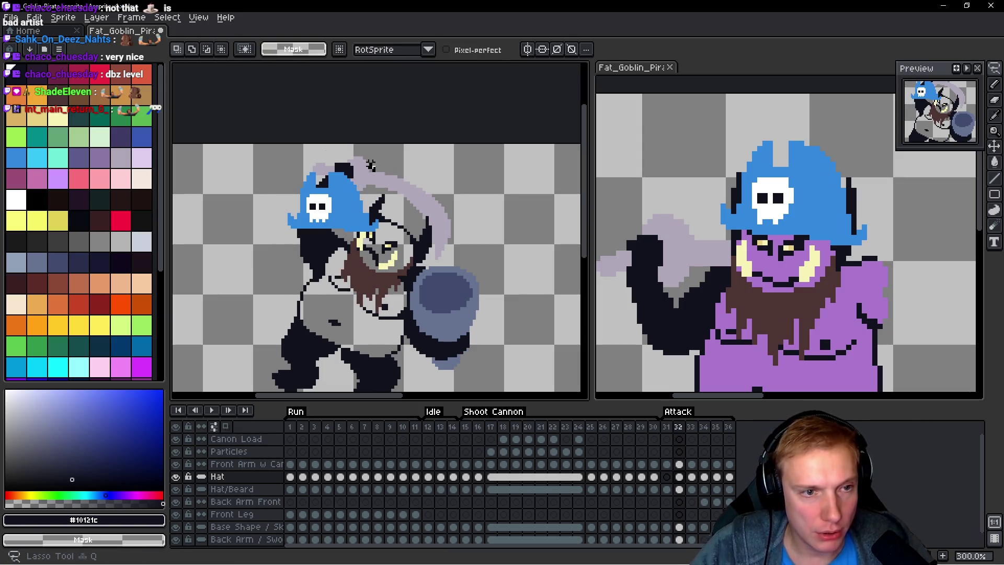
pyautogui.press('Delete')
pyautogui.press('Right')
pyautogui.moveTo(390, 176)
pyautogui.mouseDown()
pyautogui.moveTo(351, 162)
pyautogui.moveTo(398, 246)
pyautogui.moveTo(398, 170)
pyautogui.mouseUp()
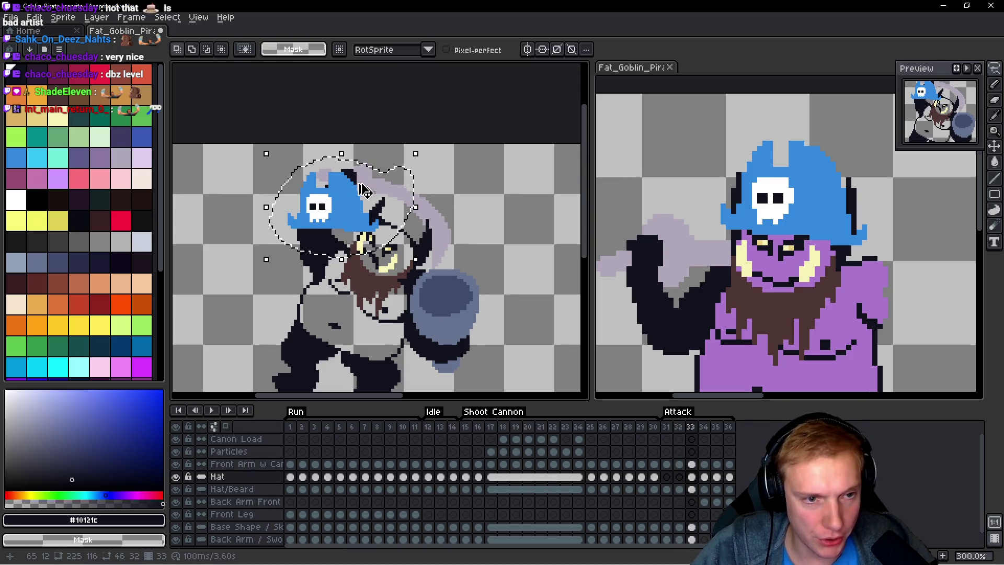
pyautogui.press('Return')
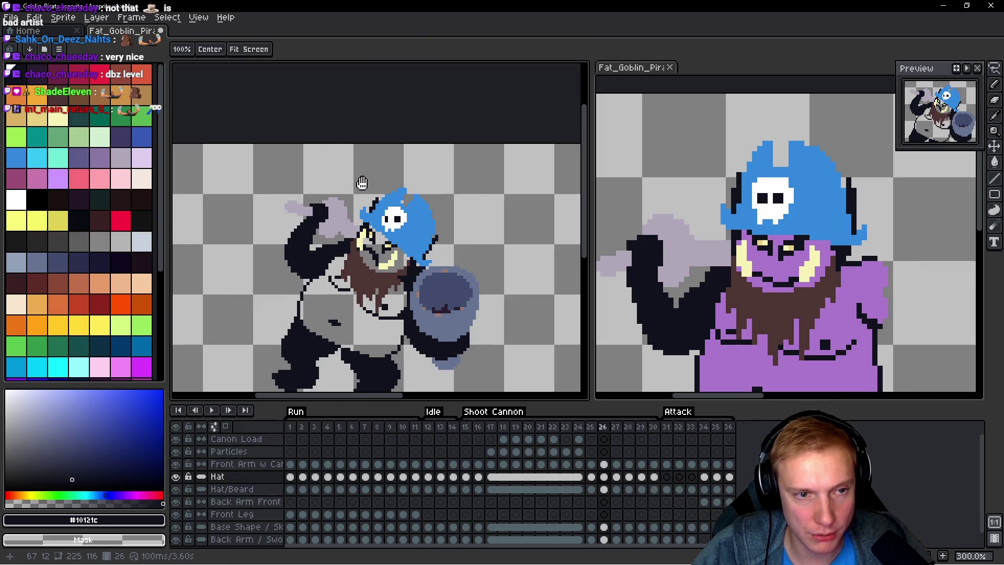
# Step: Reselect the skull hat and paste it onto frames 31, 26 and 32, committing each
pyautogui.moveTo(343, 157)
pyautogui.mouseDown()
pyautogui.moveTo(445, 188)
pyautogui.moveTo(314, 167)
pyautogui.mouseUp()
pyautogui.moveTo(453, 201)
pyautogui.mouseDown()
pyautogui.moveTo(346, 157)
pyautogui.moveTo(366, 272)
pyautogui.moveTo(319, 173)
pyautogui.mouseUp()
pyautogui.press('Return')
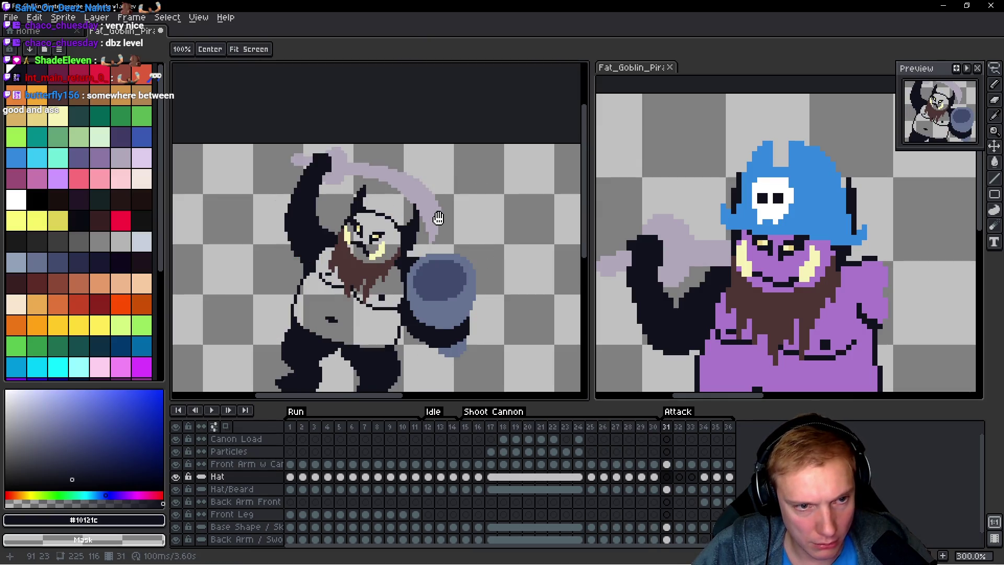
pyautogui.hotkey('ctrl', 'v')
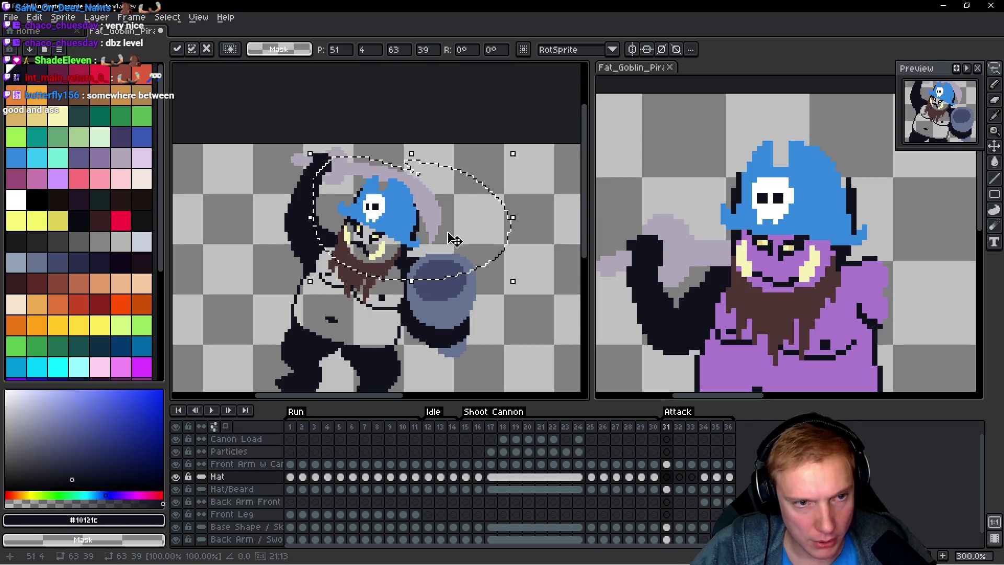
pyautogui.press('Return')
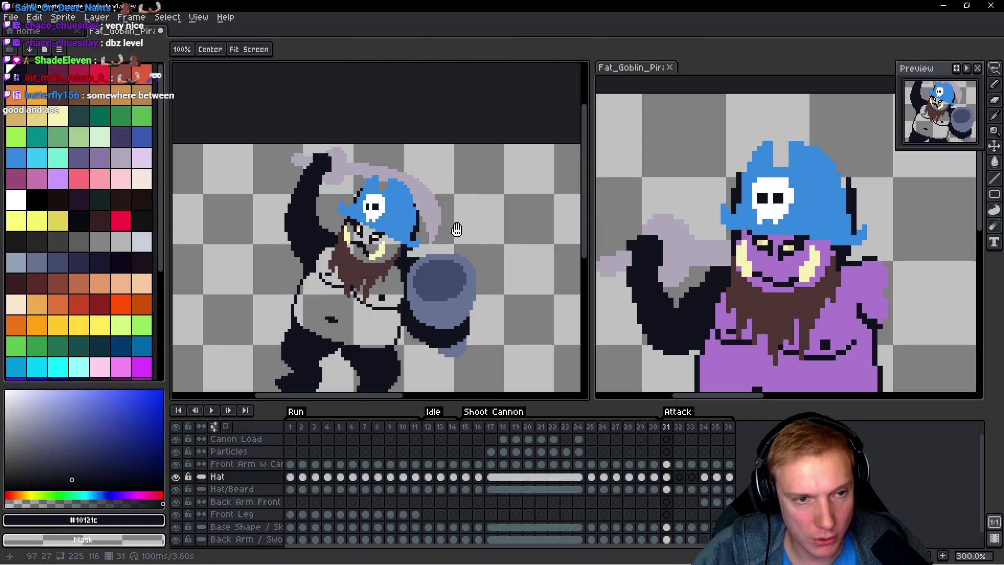
pyautogui.press('Right')
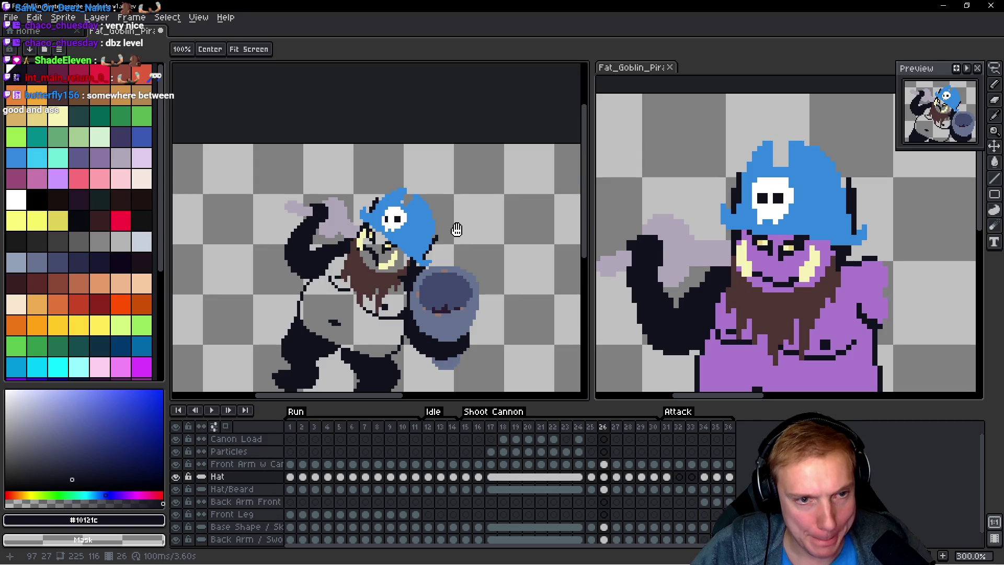
pyautogui.hotkey('ctrl', 'v')
pyautogui.press('Return')
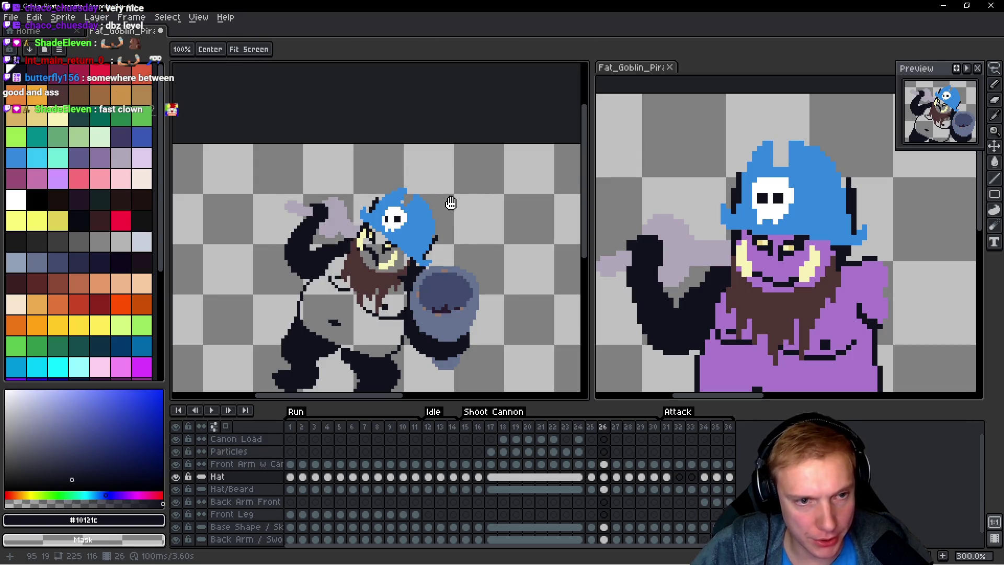
pyautogui.hotkey('ctrl', 'v')
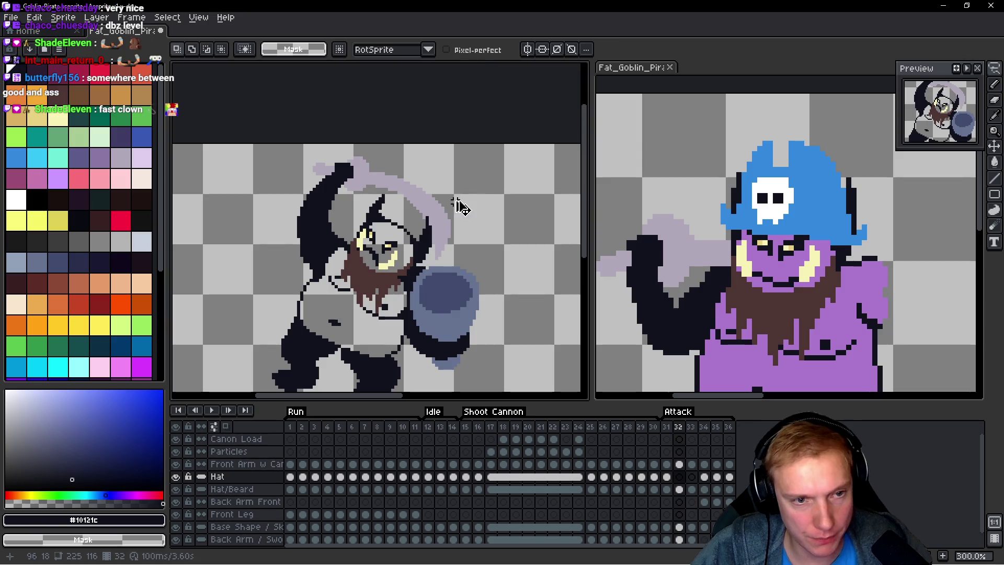
# Step: Paste the hat onto frame 33 and nudge it down onto the head
pyautogui.press('Return')
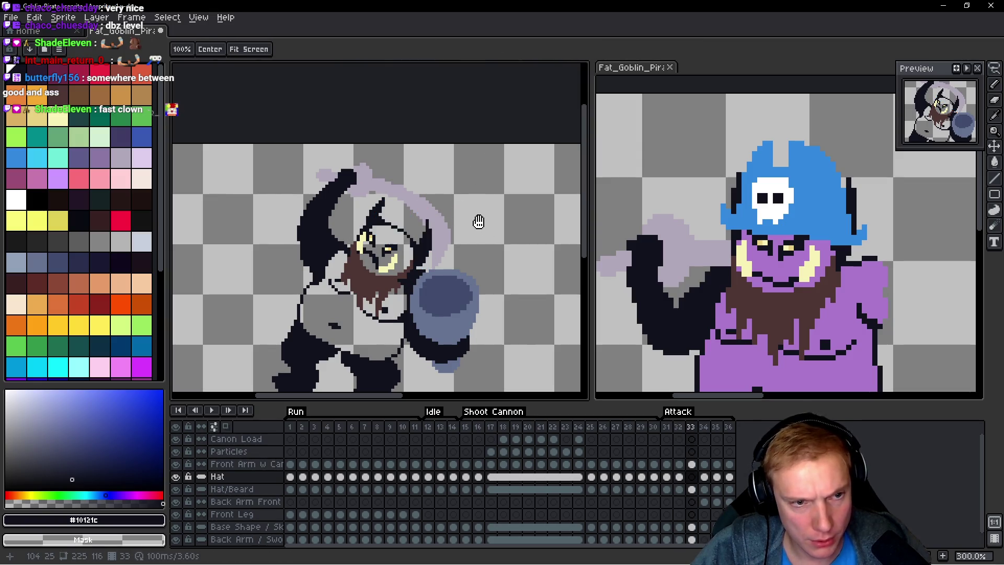
pyautogui.hotkey('ctrl', 'v')
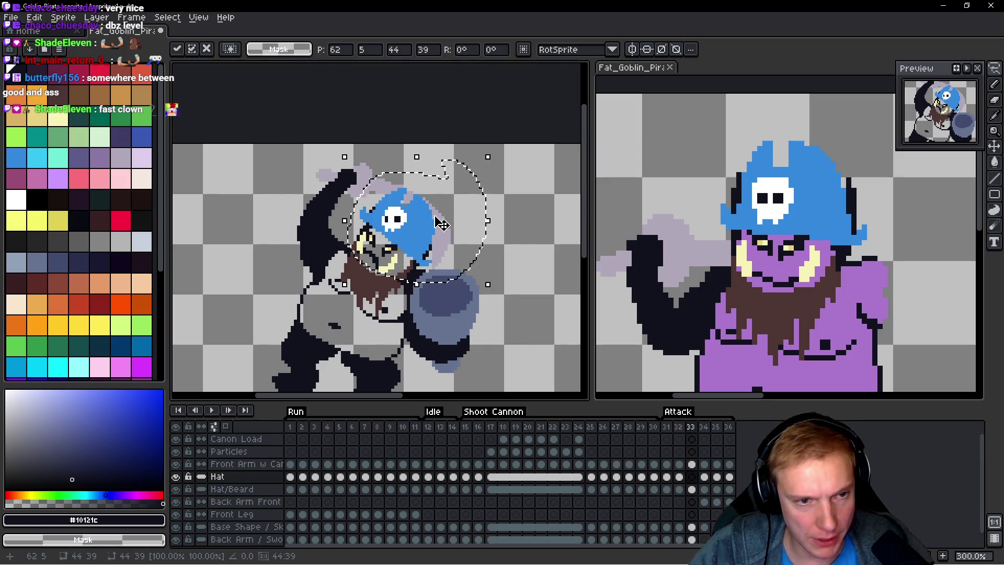
pyautogui.moveTo(441, 224); pyautogui.dragTo(440, 227)
pyautogui.press('Return')
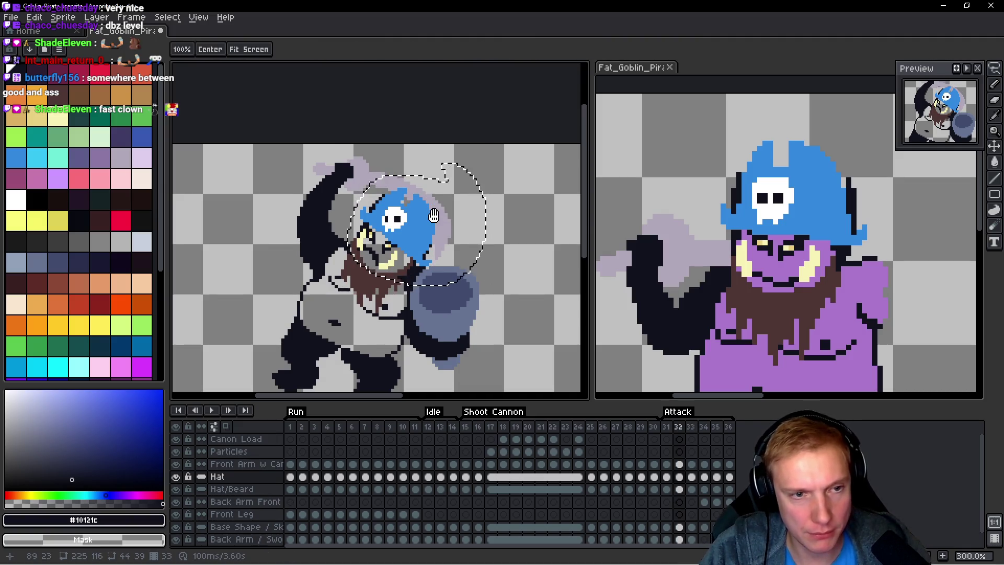
# Step: Select frame 34's hat, then go back and copy the hat from frame 30
pyautogui.press('.')
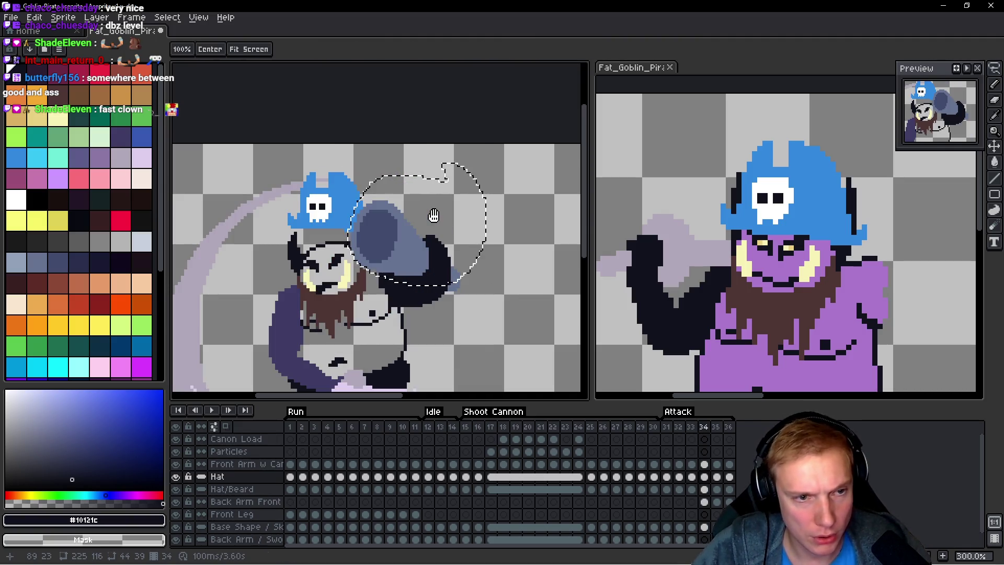
pyautogui.press('m')
pyautogui.moveTo(405, 215); pyautogui.dragTo(439, 206)
pyautogui.moveTo(309, 179); pyautogui.dragTo(460, 235)
pyautogui.press(',')
pyautogui.press(',')
pyautogui.press('h')
pyautogui.press(',')
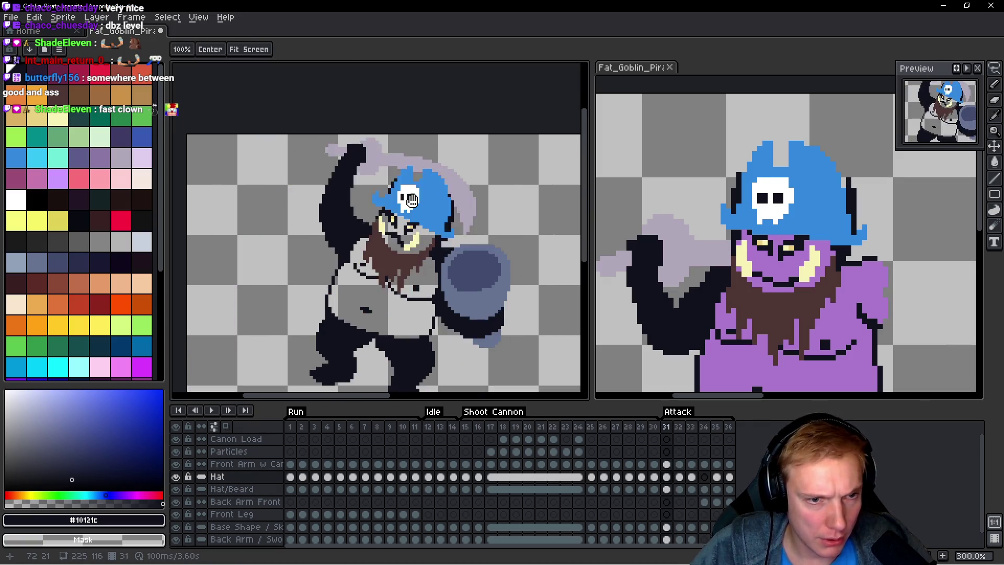
pyautogui.press(',')
pyautogui.press('q')
pyautogui.moveTo(441, 201)
pyautogui.mouseDown()
pyautogui.moveTo(259, 241)
pyautogui.moveTo(374, 277)
pyautogui.mouseUp()
pyautogui.press('.')
pyautogui.press('.')
pyautogui.press('.')
pyautogui.click(397, 247)
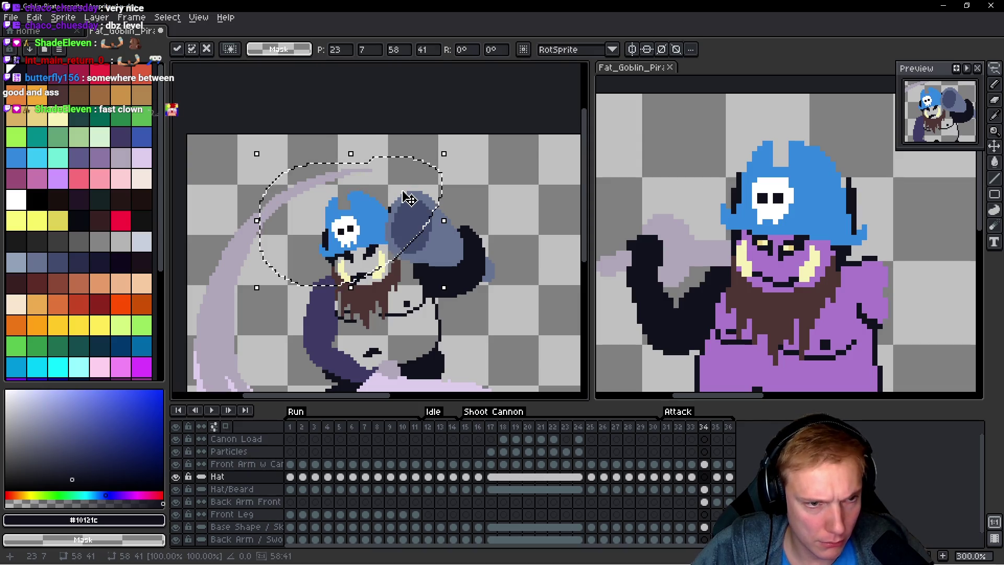
# Step: Replace frame 35's misplaced hat with the pasted one, moved left and down onto the head
pyautogui.press('.')
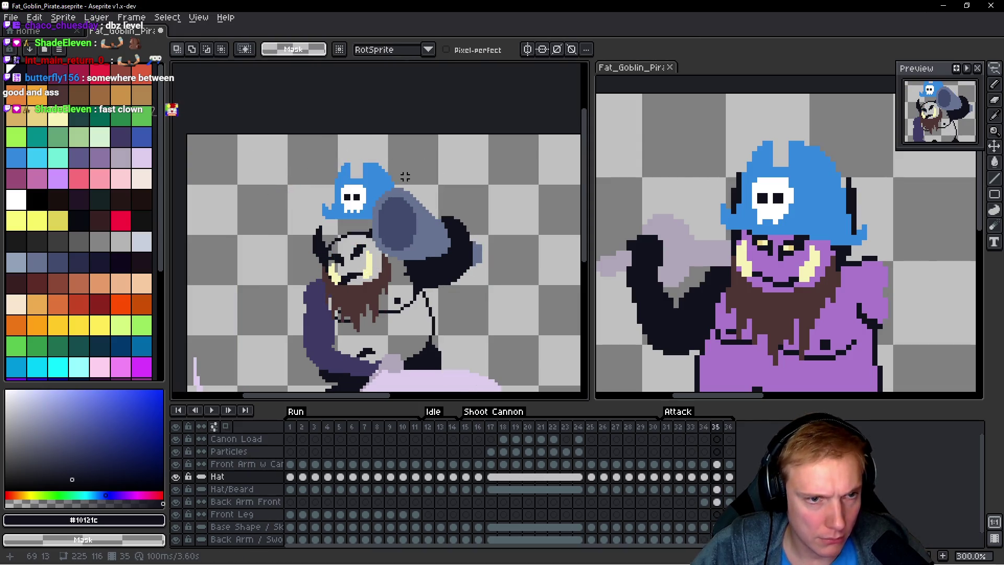
pyautogui.moveTo(343, 151); pyautogui.dragTo(408, 153)
pyautogui.press('Delete')
pyautogui.hotkey('ctrl', 'v')
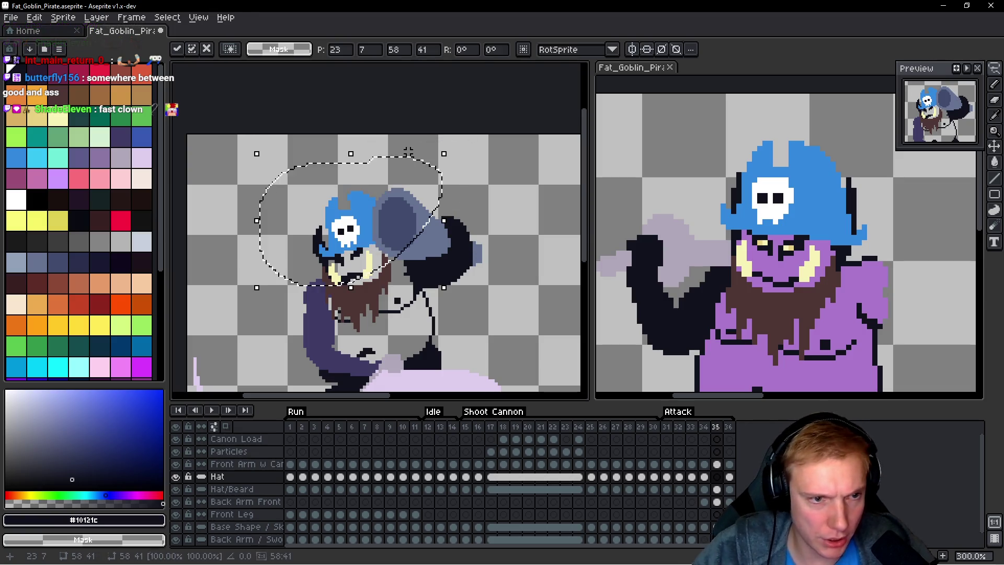
pyautogui.moveTo(323, 216); pyautogui.dragTo(310, 218)
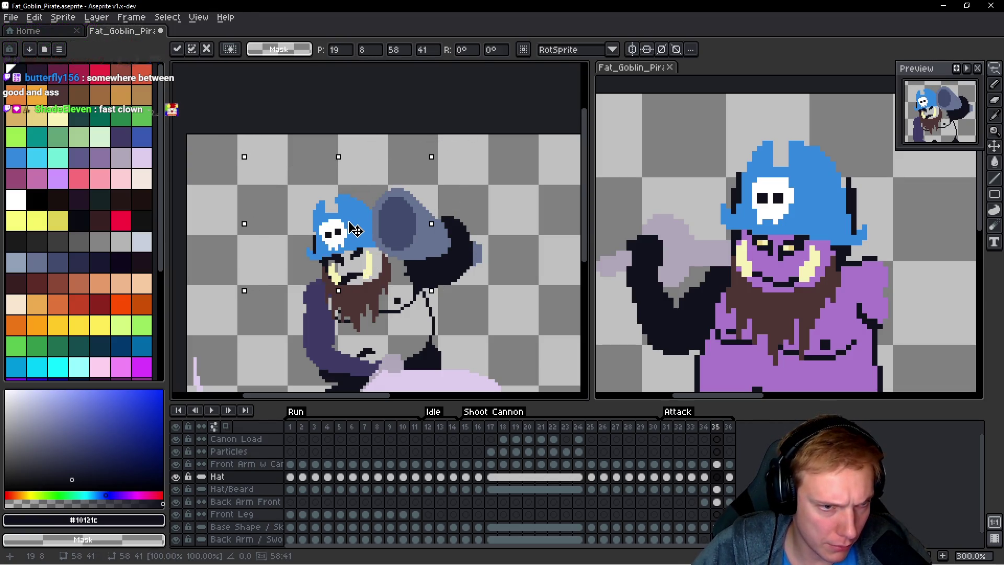
pyautogui.press('Return')
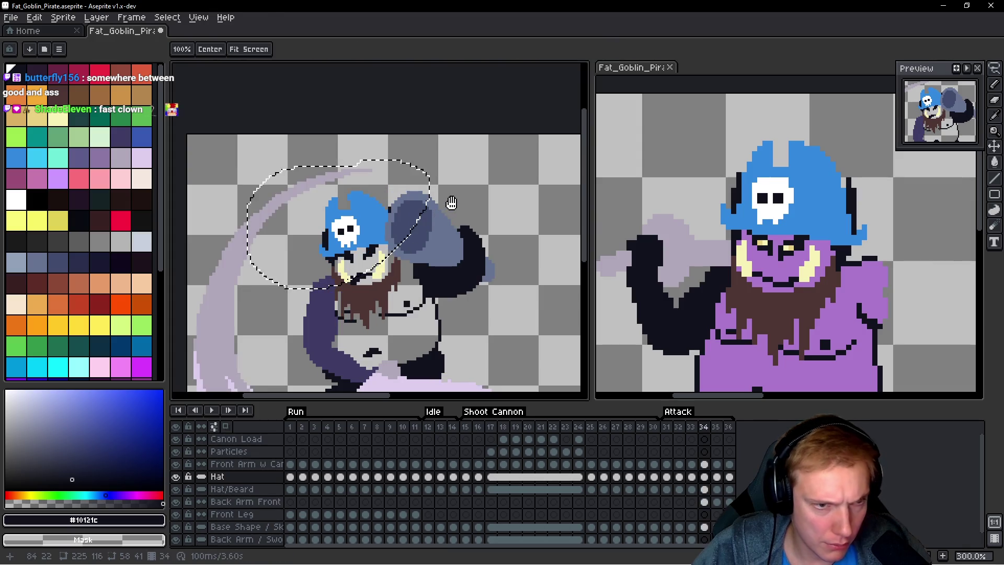
pyautogui.press('Right')
pyautogui.press('Left')
pyautogui.press('Right')
pyautogui.press('Left')
# Step: Lower frame 36's hat onto the head, compare with frame 35, then play from frame 1
pyautogui.press('Right')
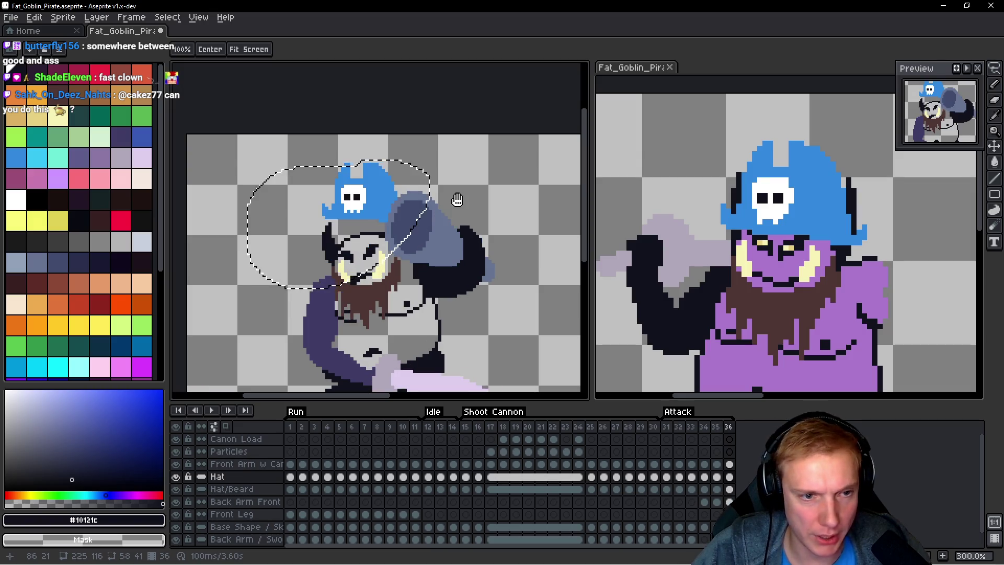
pyautogui.press('q')
pyautogui.hotkey('ctrl', 'd')
pyautogui.moveTo(439, 177)
pyautogui.mouseDown()
pyautogui.moveTo(293, 282)
pyautogui.moveTo(357, 253)
pyautogui.mouseUp()
pyautogui.moveTo(439, 138); pyautogui.dragTo(432, 170)
pyautogui.hotkey('ctrl', 'd')
pyautogui.press('h')
pyautogui.press('Left')
pyautogui.press('Right')
pyautogui.press('Left')
pyautogui.press('Right')
pyautogui.press('Left')
pyautogui.press('Right')
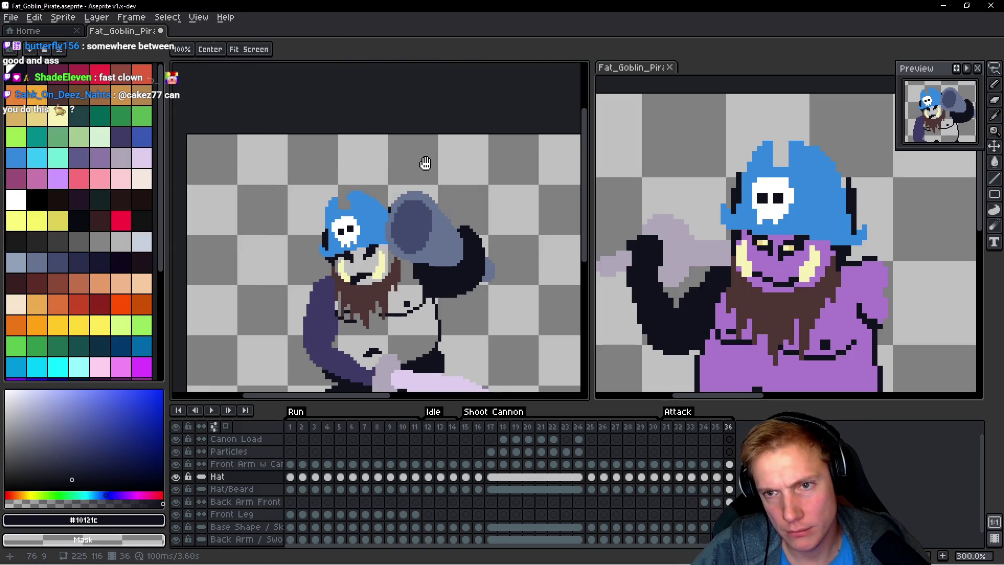
pyautogui.press('Right')
pyautogui.press('Return')
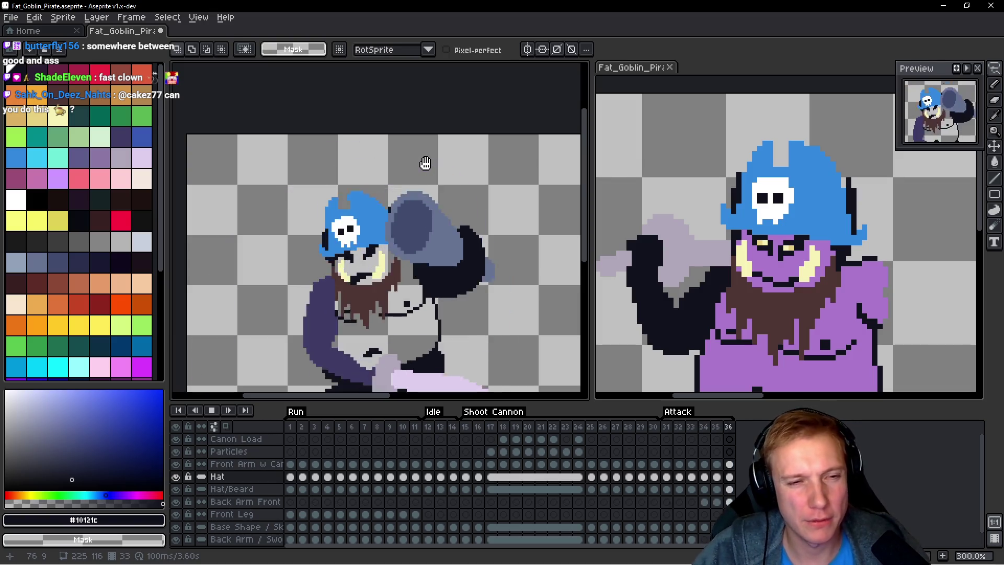
# Step: Stop the animation playback and save the goblin pirate file
pyautogui.scroll(-3, 477, 223)
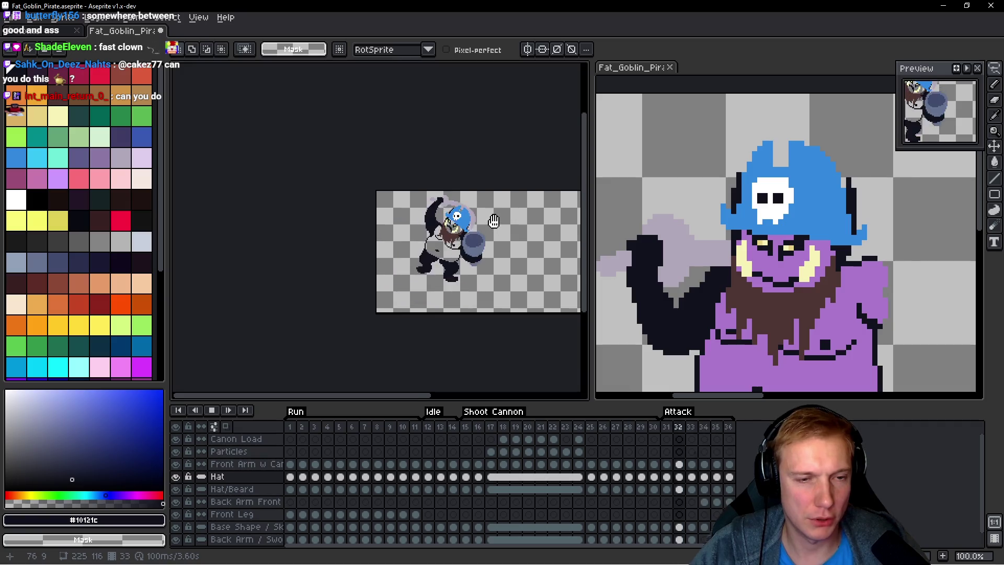
pyautogui.scroll(1, 488, 223)
pyautogui.press('Return')
pyautogui.hotkey('ctrl', 's')
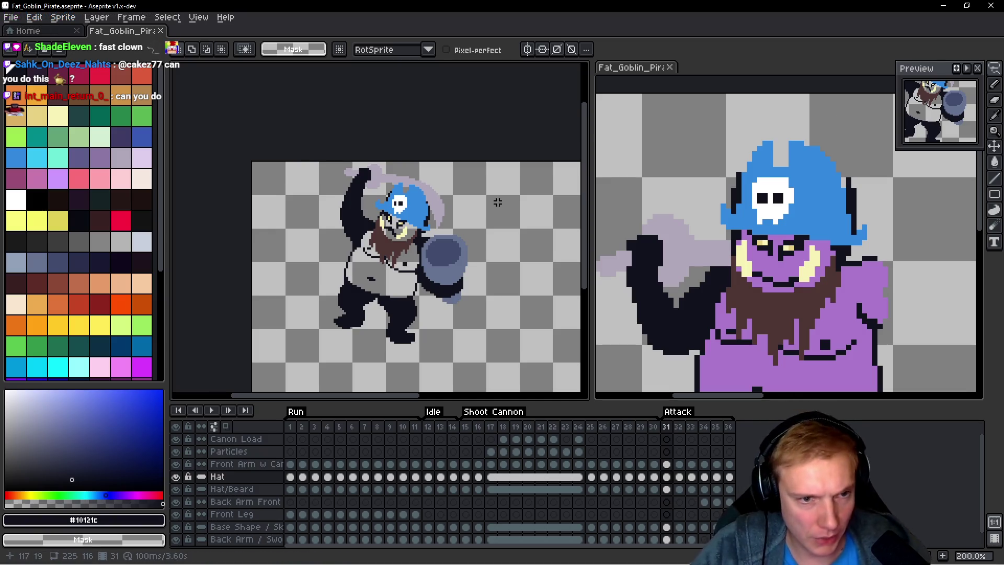
# Step: Step back to attack frame 26 and pan the view to bring the cannon in
pyautogui.press('Left')
pyautogui.press('Left')
pyautogui.press('Left')
pyautogui.scroll(3, 487, 218)
pyautogui.press('Left')
pyautogui.moveTo(488, 220)
pyautogui.mouseDown()
pyautogui.moveTo(361, 199)
pyautogui.moveTo(246, 162)
pyautogui.moveTo(391, 192)
pyautogui.mouseUp()
pyautogui.press('Down')
pyautogui.press('Down')
pyautogui.press('Down')
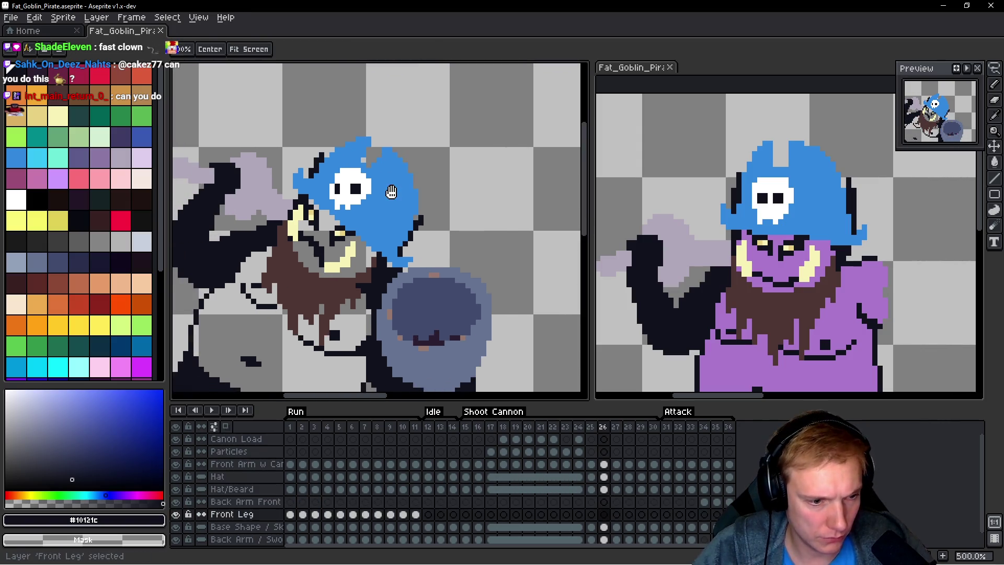
# Step: Lasso the goblin's head and move it right and down, committing the move
pyautogui.press('b')
pyautogui.moveTo(437, 159); pyautogui.dragTo(331, 123)
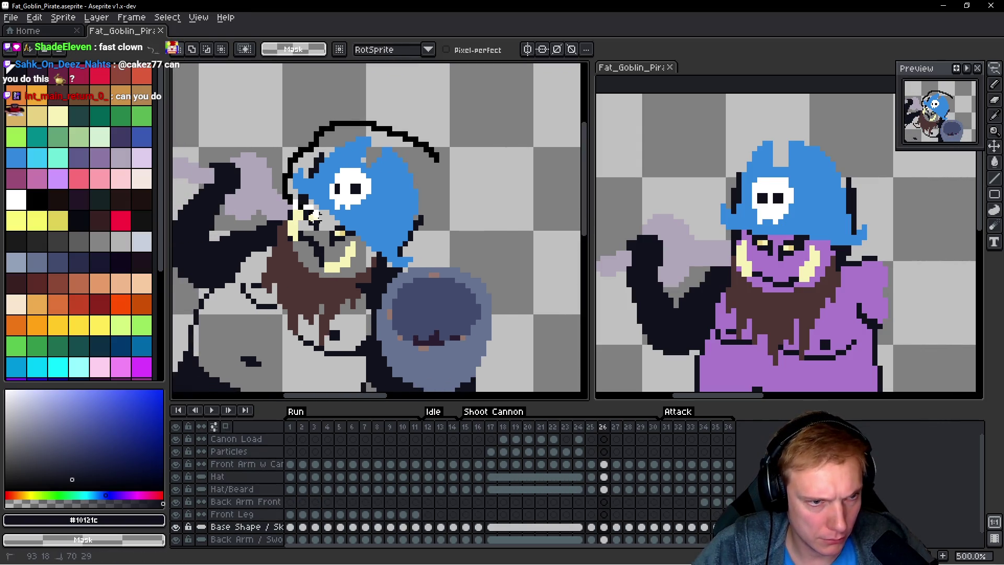
pyautogui.moveTo(374, 259); pyautogui.dragTo(366, 262)
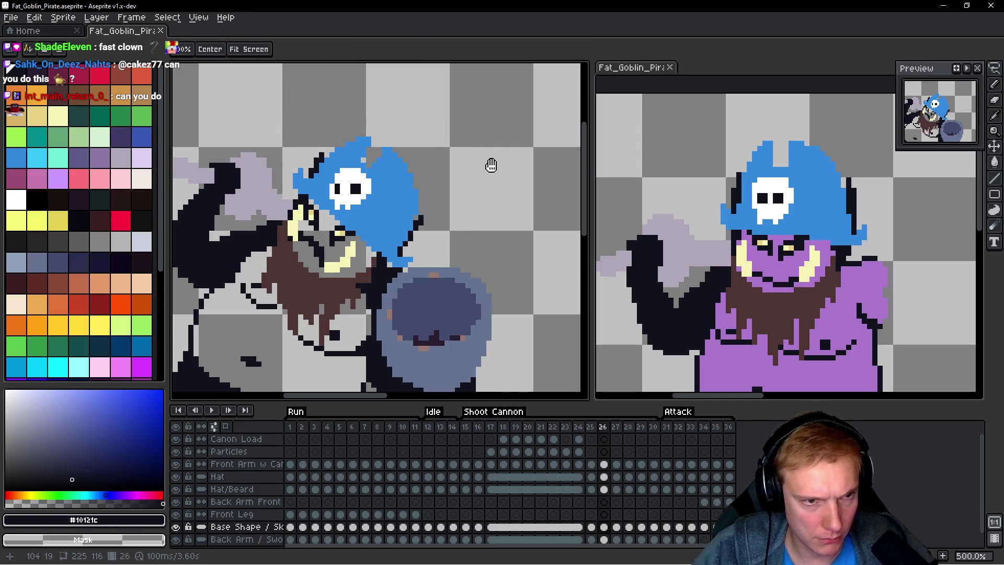
pyautogui.press('Right')
pyautogui.press('Right')
pyautogui.press('Right')
pyautogui.press('Right')
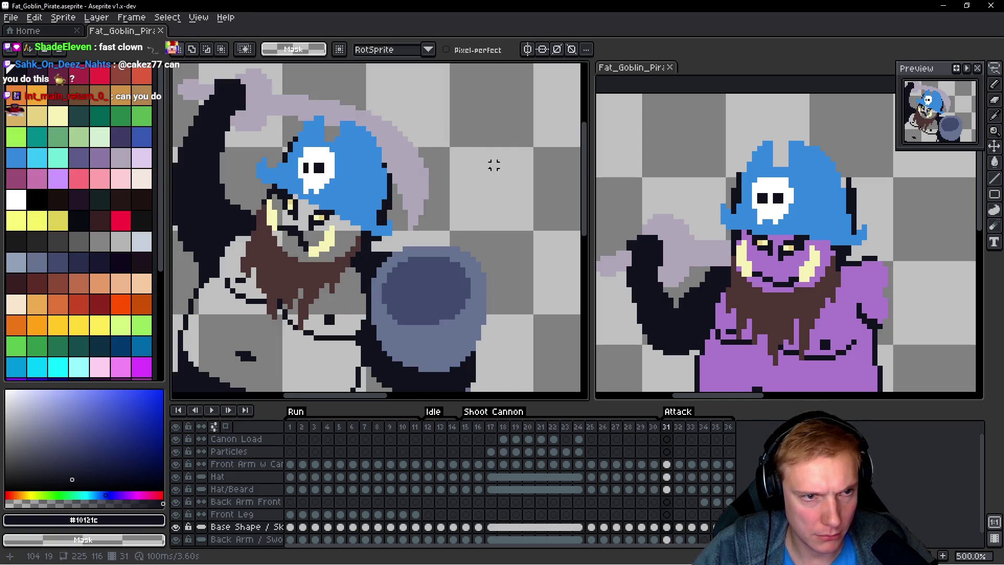
pyautogui.moveTo(390, 159); pyautogui.dragTo(421, 167)
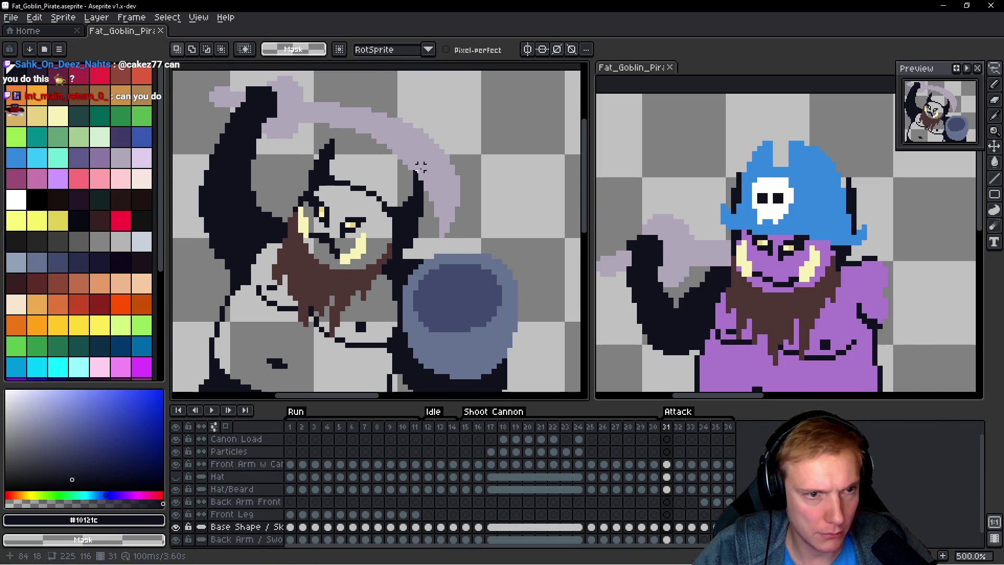
pyautogui.moveTo(468, 123)
pyautogui.mouseDown()
pyautogui.moveTo(329, 111)
pyautogui.moveTo(303, 189)
pyautogui.moveTo(367, 215)
pyautogui.moveTo(457, 151)
pyautogui.mouseUp()
pyautogui.moveTo(390, 203)
pyautogui.mouseDown()
pyautogui.moveTo(406, 224)
pyautogui.moveTo(388, 199)
pyautogui.moveTo(382, 209)
pyautogui.moveTo(392, 176)
pyautogui.moveTo(380, 187)
pyautogui.moveTo(383, 207)
pyautogui.moveTo(400, 178)
pyautogui.moveTo(481, 149)
pyautogui.moveTo(471, 157)
pyautogui.mouseUp()
pyautogui.press('Return')
# Step: Undo the head move twice and step back through the frames to frame 26
pyautogui.press('.')
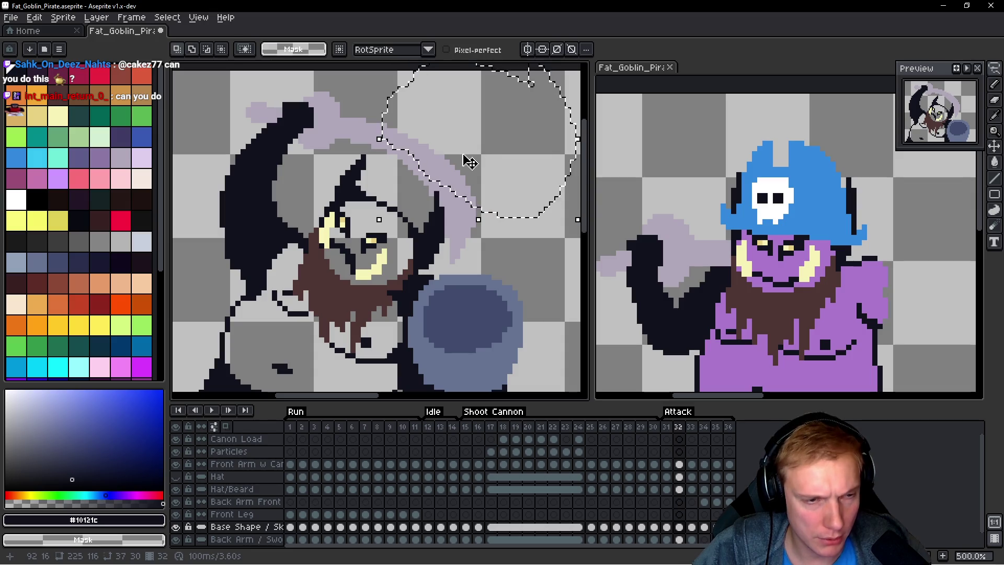
pyautogui.press('space')
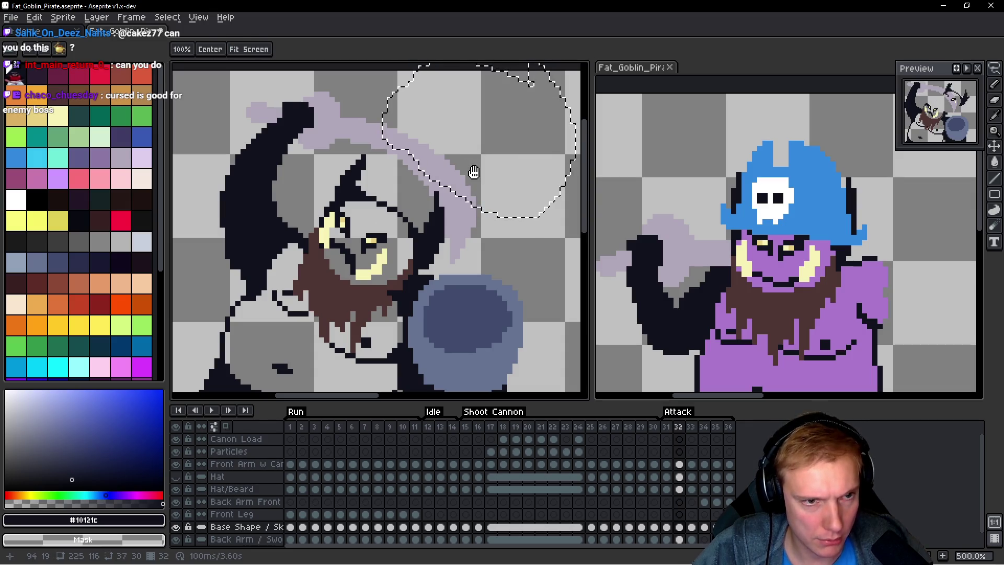
pyautogui.hotkey('ctrl', 'z')
pyautogui.hotkey('ctrl', 'z')
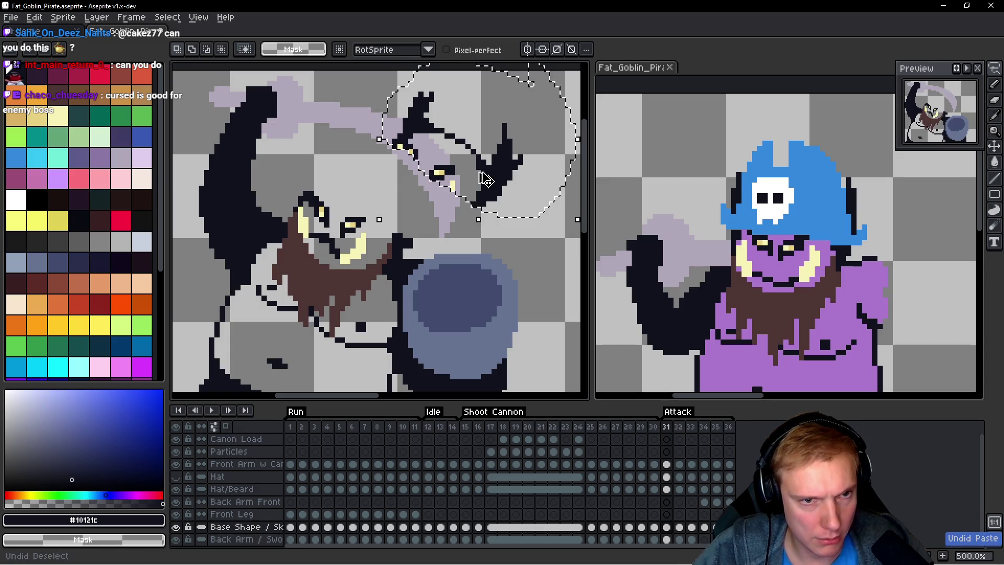
pyautogui.hotkey('ctrl', 'z')
pyautogui.hotkey('ctrl', 'z')
pyautogui.press('space')
pyautogui.press(',')
pyautogui.press(',')
pyautogui.press(',')
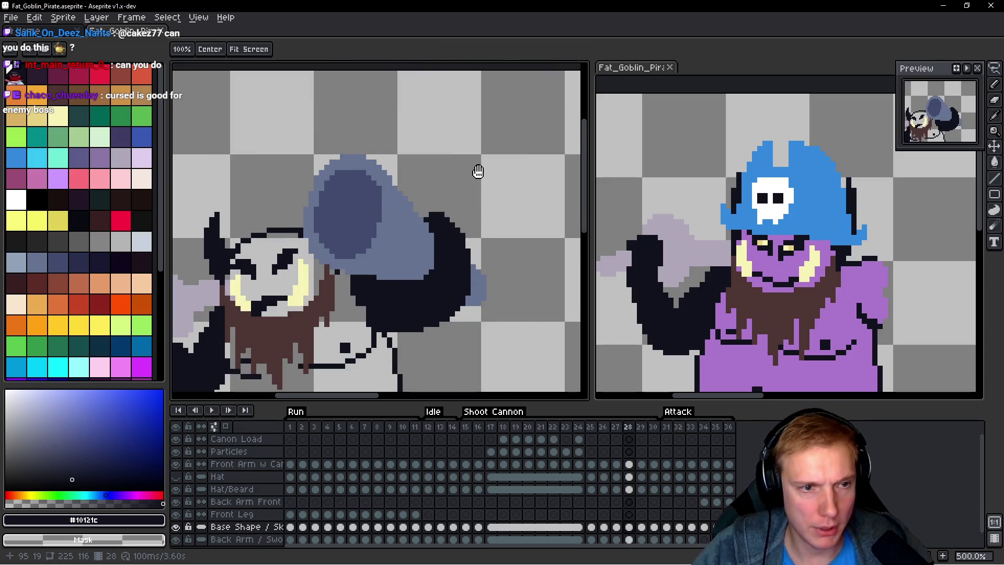
pyautogui.press(',')
pyautogui.press(',')
pyautogui.scroll(1, 451, 218)
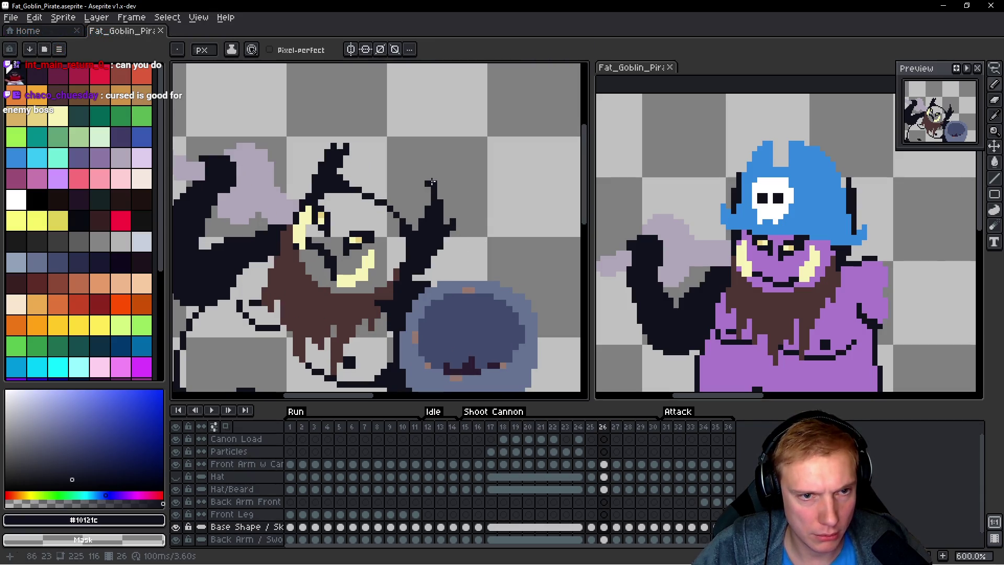
# Step: On frame 25, trace a lasso around the goblin's head, then deselect it
pyautogui.press(',')
pyautogui.scroll(-1, 442, 211)
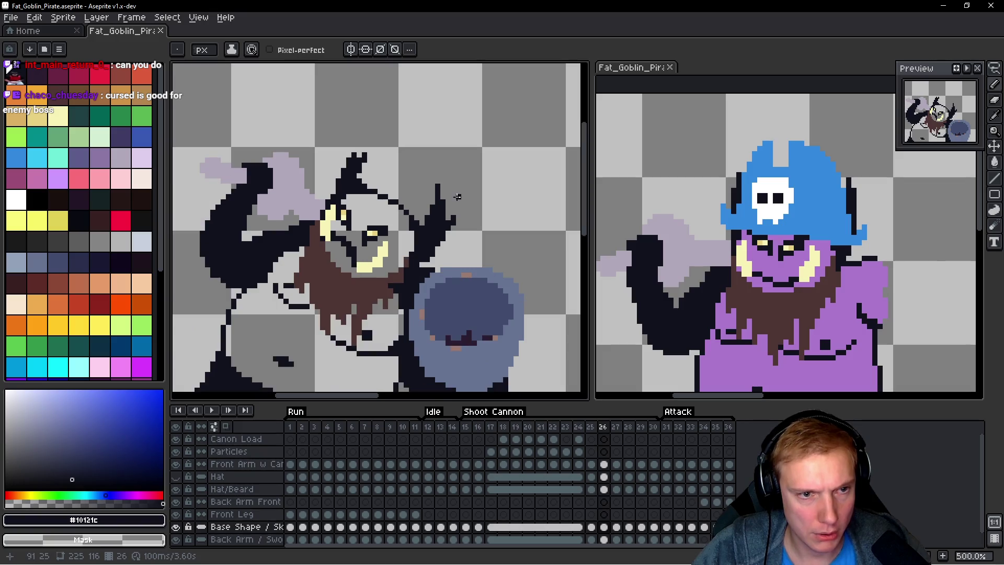
pyautogui.press('space')
pyautogui.press('q')
pyautogui.moveTo(455, 156)
pyautogui.mouseDown()
pyautogui.moveTo(337, 113)
pyautogui.moveTo(300, 180)
pyautogui.mouseUp()
pyautogui.moveTo(373, 241); pyautogui.dragTo(459, 157)
pyautogui.hotkey('ctrl', 'd')
# Step: Advance to attack frame 31 and lasso-select the goblin's head there
pyautogui.press('.')
pyautogui.press('.')
pyautogui.press('.')
pyautogui.press('space')
pyautogui.press('.')
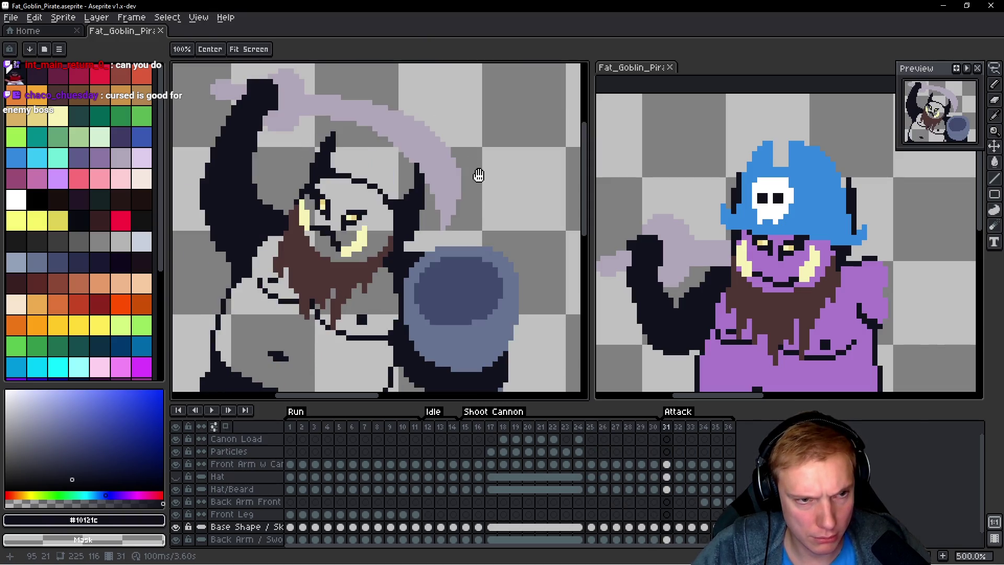
pyautogui.moveTo(458, 151); pyautogui.dragTo(452, 207)
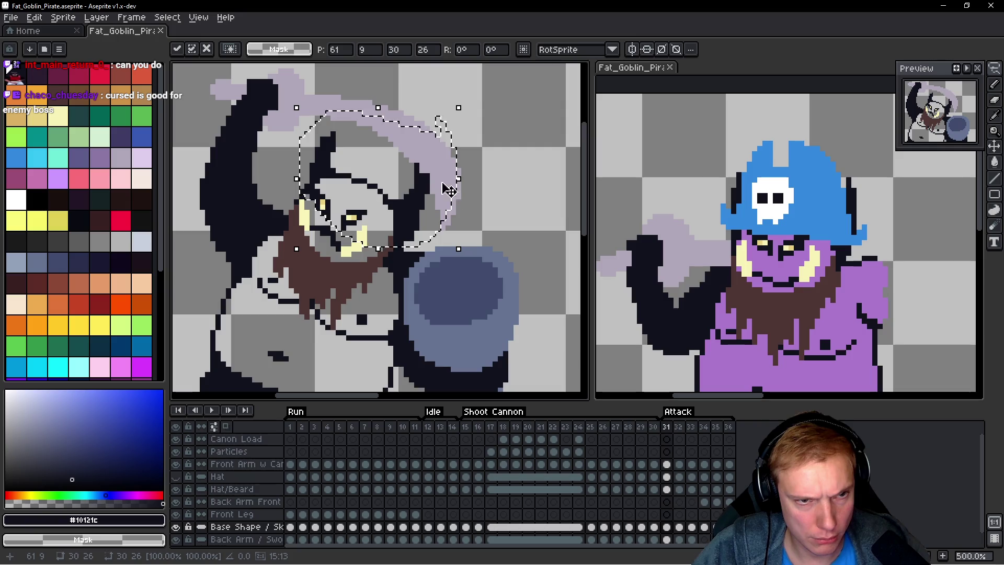
# Step: Drag the selected head right and down, then undo the stray outline strokes
pyautogui.moveTo(398, 184)
pyautogui.mouseDown()
pyautogui.moveTo(481, 200)
pyautogui.moveTo(393, 183)
pyautogui.moveTo(503, 178)
pyautogui.moveTo(449, 167)
pyautogui.moveTo(391, 174)
pyautogui.moveTo(410, 162)
pyautogui.moveTo(386, 141)
pyautogui.moveTo(261, 165)
pyautogui.moveTo(323, 201)
pyautogui.mouseUp()
pyautogui.press('b')
pyautogui.hotkey('ctrl', 'z')
pyautogui.hotkey('ctrl', 'z')
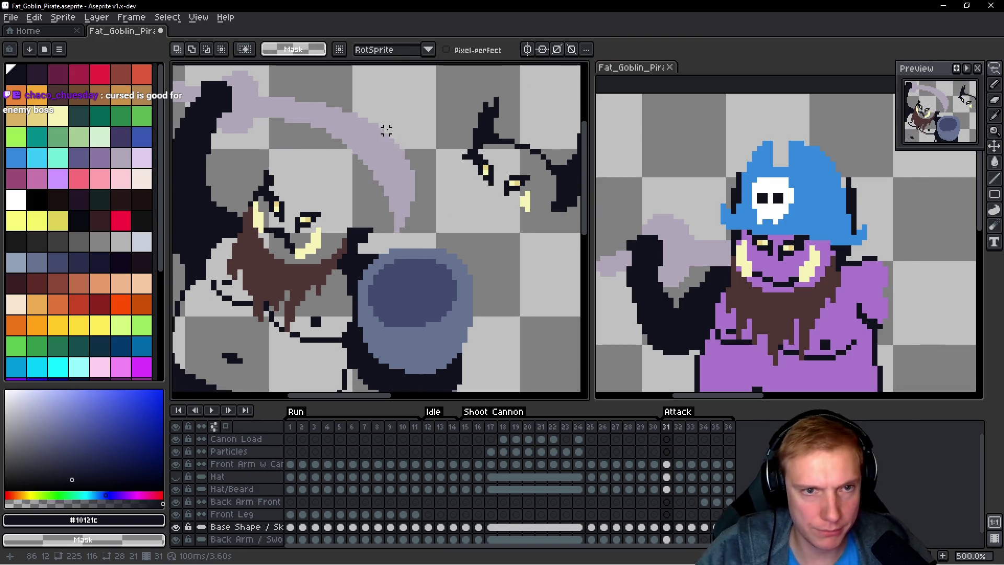
pyautogui.moveTo(310, 140); pyautogui.dragTo(296, 160)
pyautogui.scroll(1, 506, 143)
# Step: Reselect the head and nudge it down 2 pixels, committing the new position
pyautogui.moveTo(506, 144)
pyautogui.mouseDown()
pyautogui.moveTo(426, 251)
pyautogui.moveTo(575, 220)
pyautogui.moveTo(510, 151)
pyautogui.moveTo(416, 135)
pyautogui.moveTo(382, 157)
pyautogui.moveTo(373, 180)
pyautogui.mouseUp()
pyautogui.moveTo(281, 226); pyautogui.dragTo(283, 231)
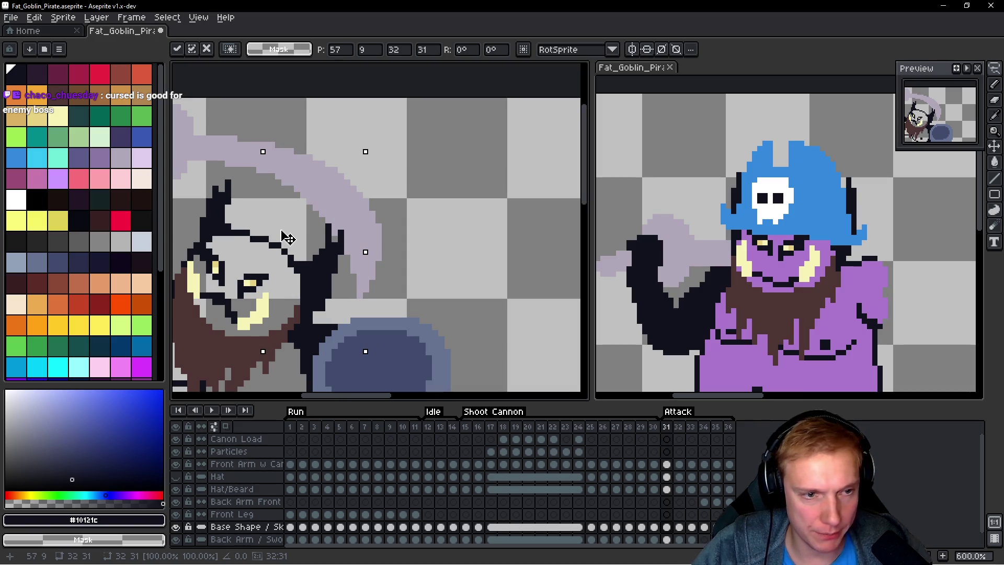
pyautogui.scroll(-1, 285, 238)
pyautogui.press('Return')
pyautogui.scroll(-1, 355, 220)
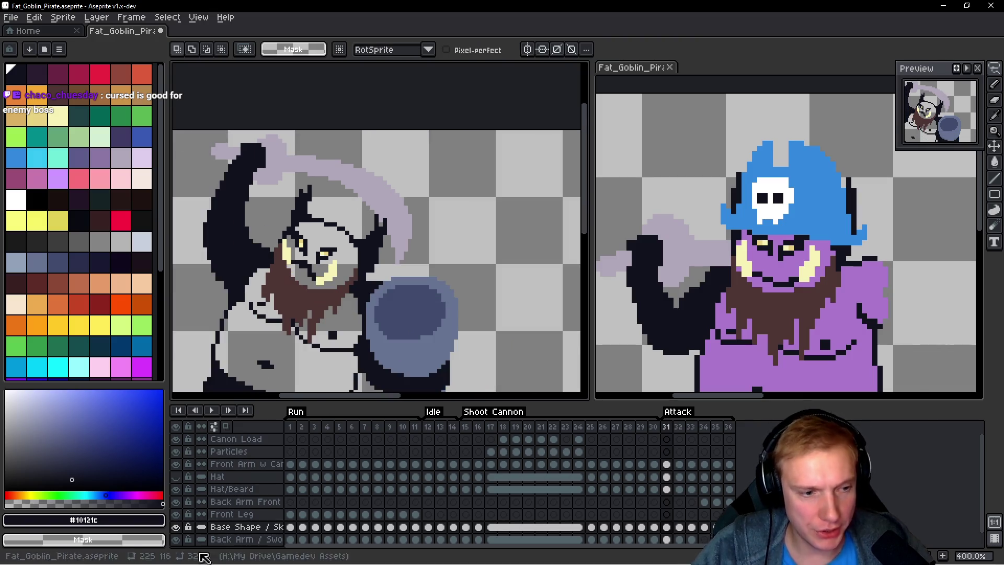
# Step: Show the Hat layer again and flip between attack frames 31–33, settling on frame 32
pyautogui.click(176, 476)
pyautogui.press('space')
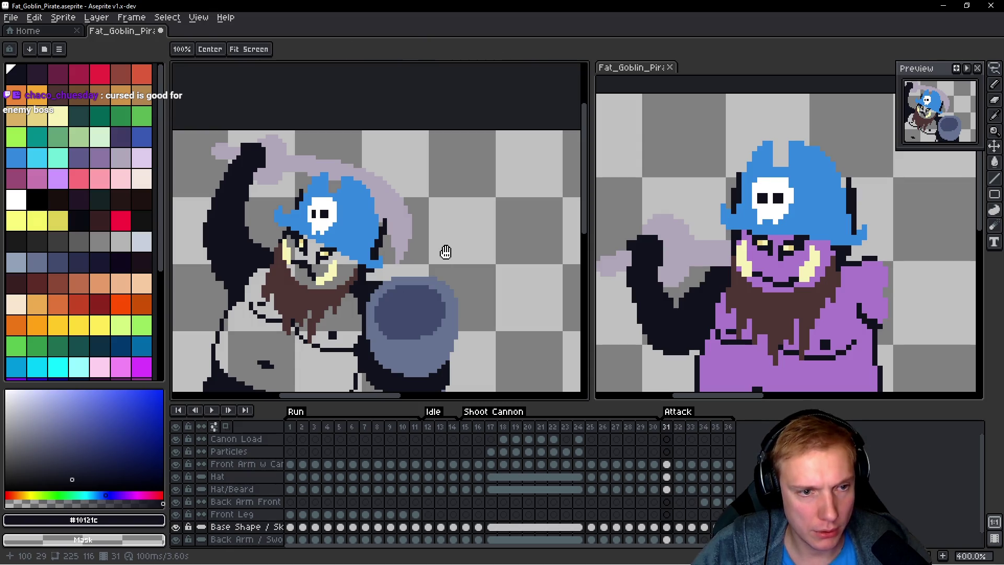
pyautogui.press('Right')
pyautogui.press('Right')
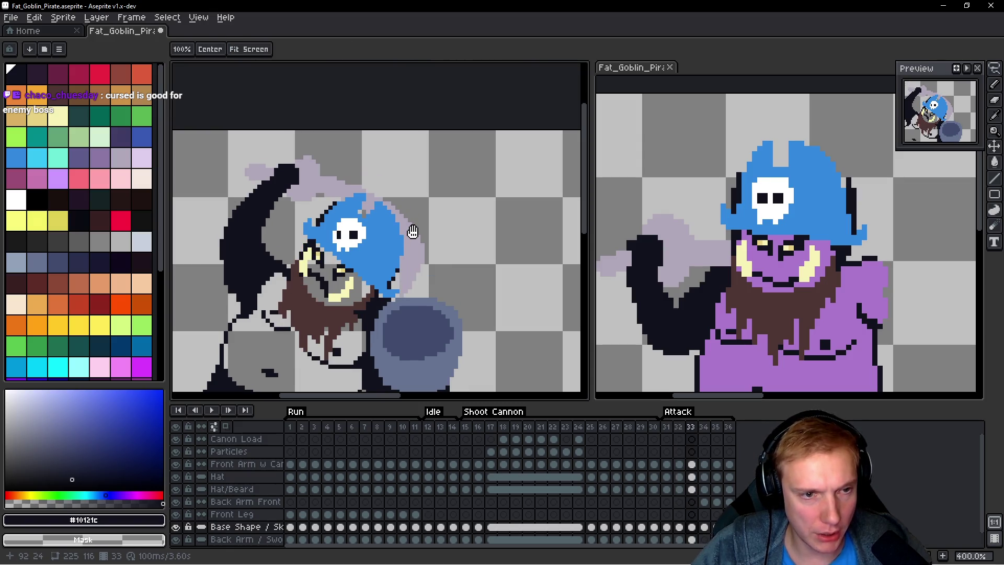
pyautogui.press('Left')
pyautogui.press('Left')
pyautogui.press('Right')
pyautogui.press('Right')
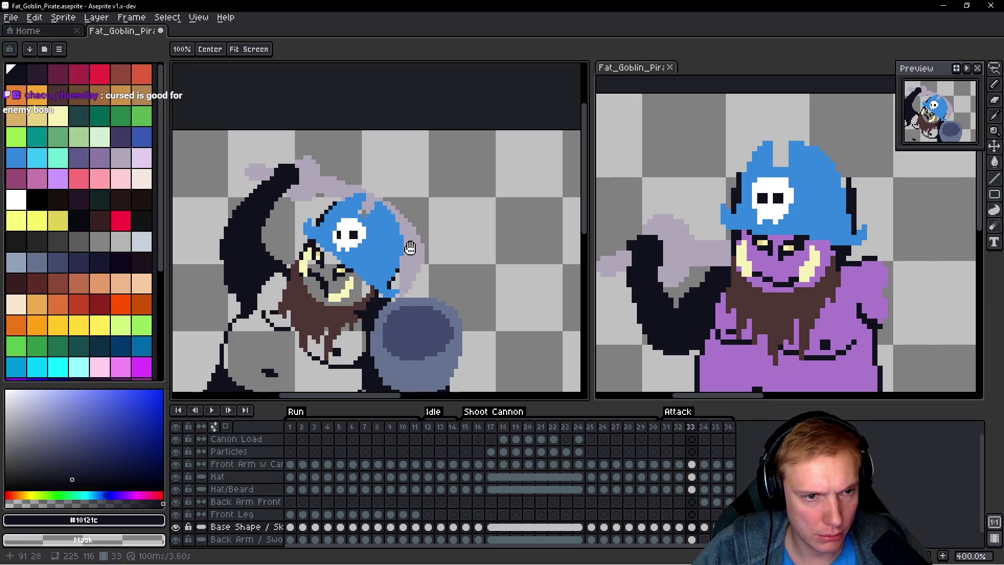
pyautogui.press('Left')
pyautogui.press('Left')
pyautogui.press('Left')
pyautogui.press('Left')
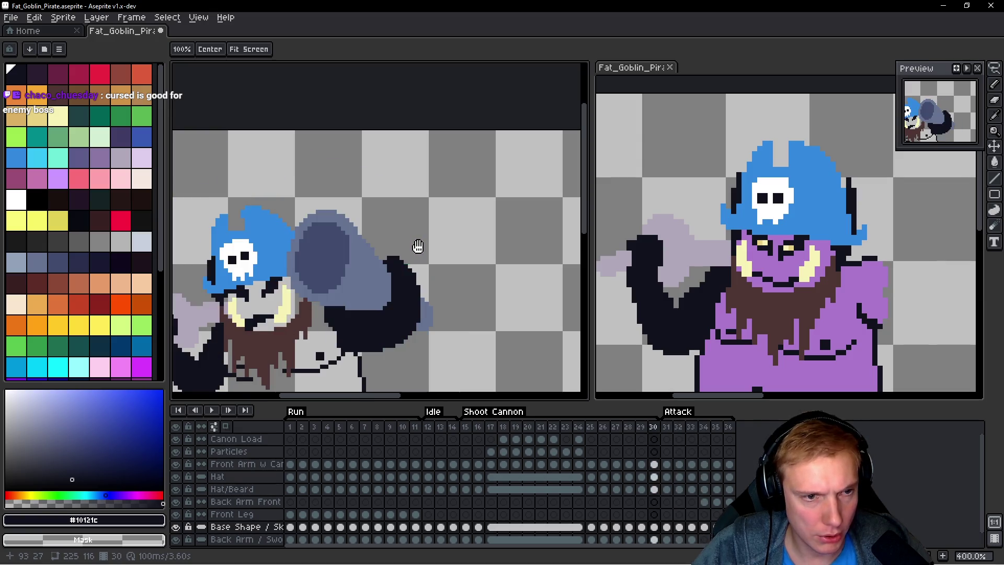
# Step: Trace a lasso around the hat and head, deselect it, then step ahead to frame 31
pyautogui.press('m')
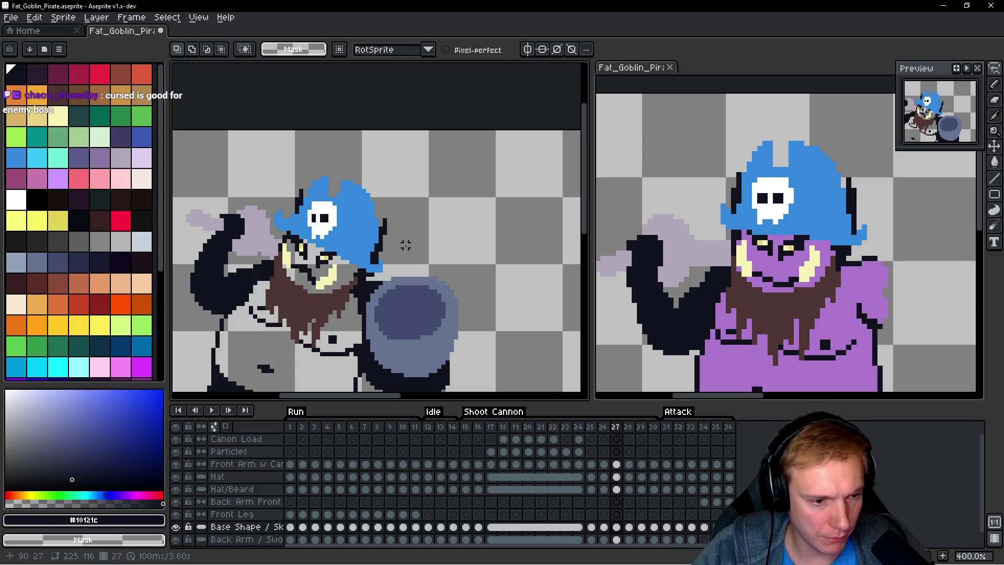
pyautogui.moveTo(433, 183); pyautogui.dragTo(294, 177)
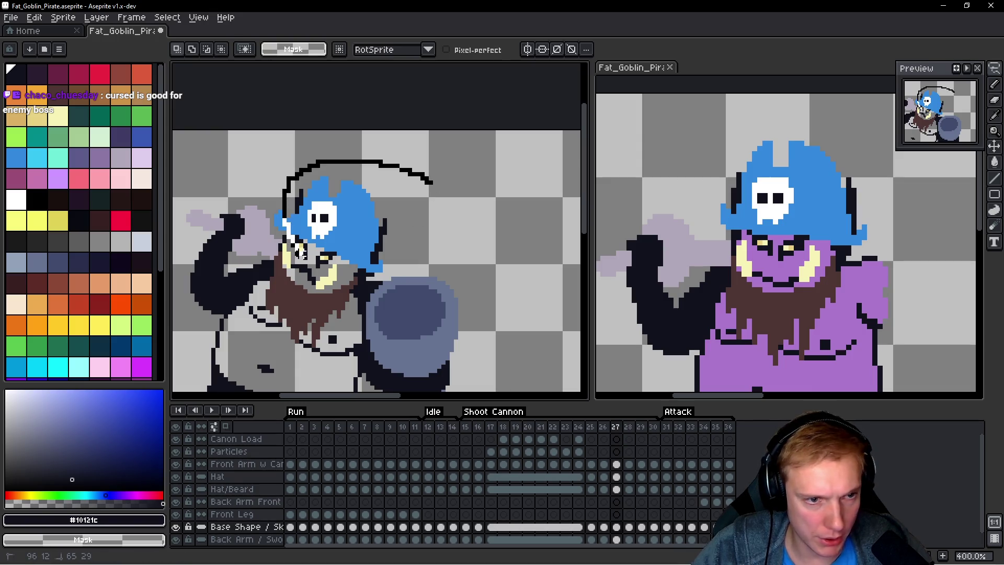
pyautogui.moveTo(390, 273); pyautogui.dragTo(460, 197)
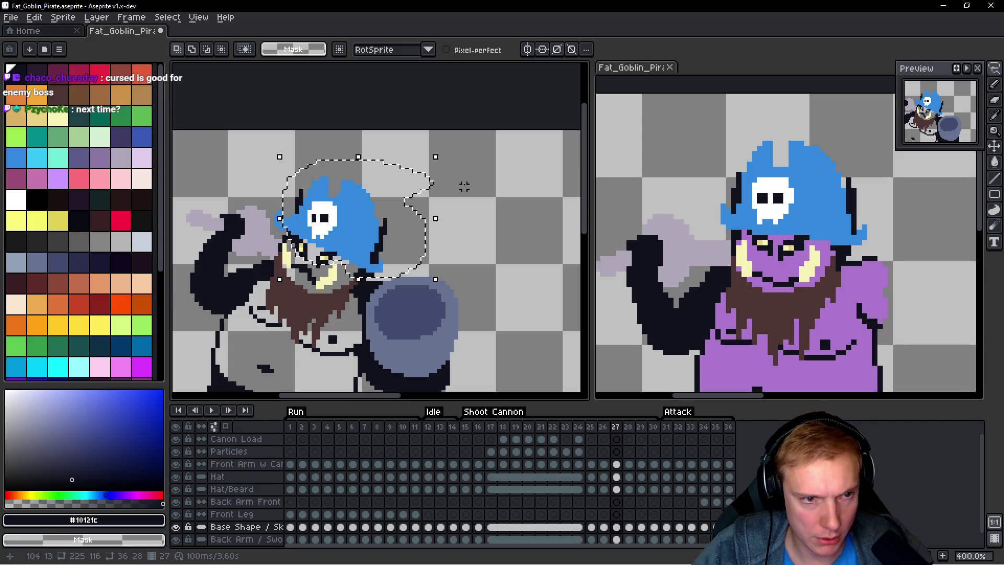
pyautogui.hotkey('ctrl', 'd')
pyautogui.press('h')
pyautogui.press('Right')
pyautogui.press('Right')
pyautogui.press('Right')
pyautogui.press('Right')
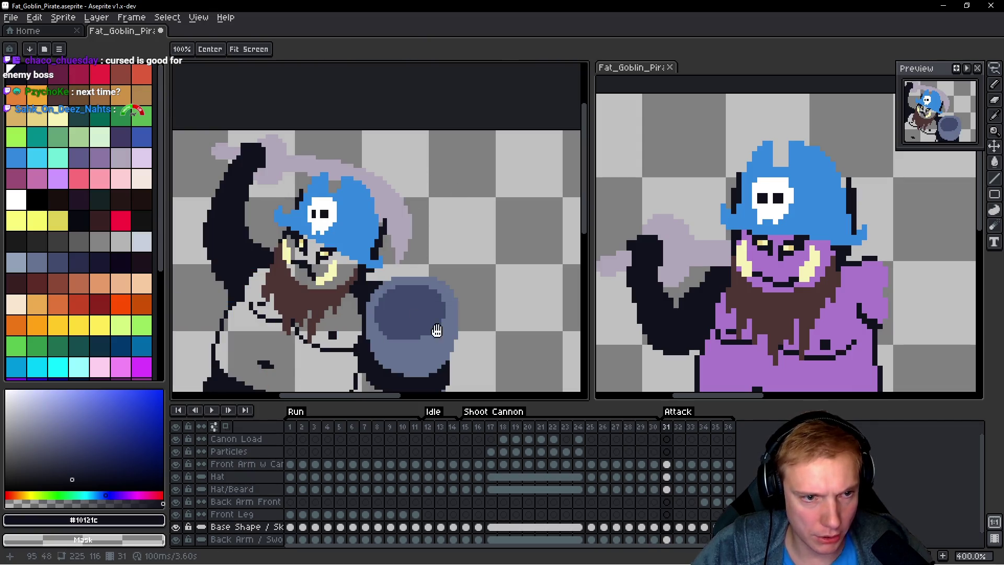
pyautogui.press('Right')
# Step: Hide the Hat layer and lasso the goblin's head on frame 32, deleting then restoring it
pyautogui.press('q')
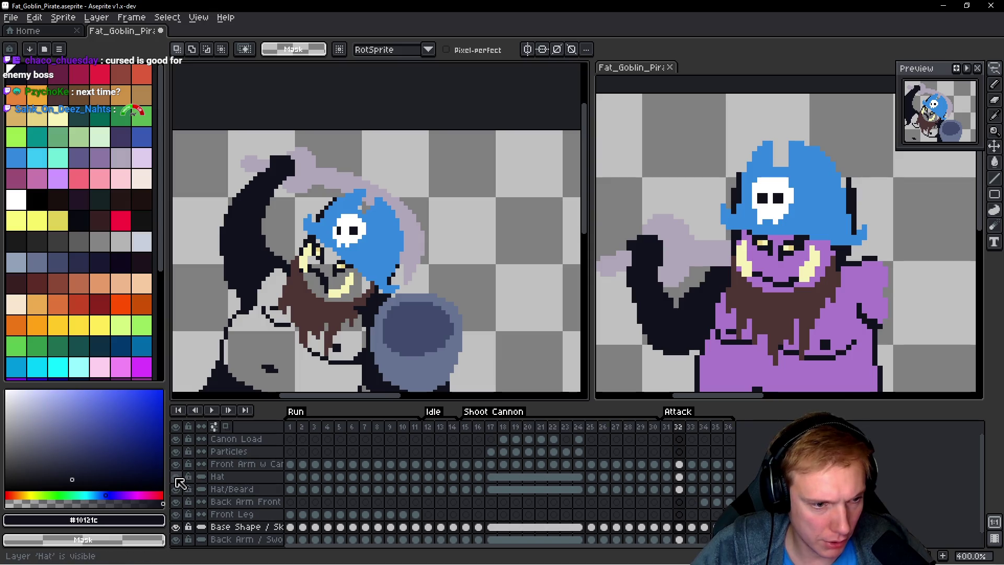
pyautogui.click(177, 477)
pyautogui.moveTo(416, 203)
pyautogui.mouseDown()
pyautogui.moveTo(355, 177)
pyautogui.moveTo(306, 219)
pyautogui.mouseUp()
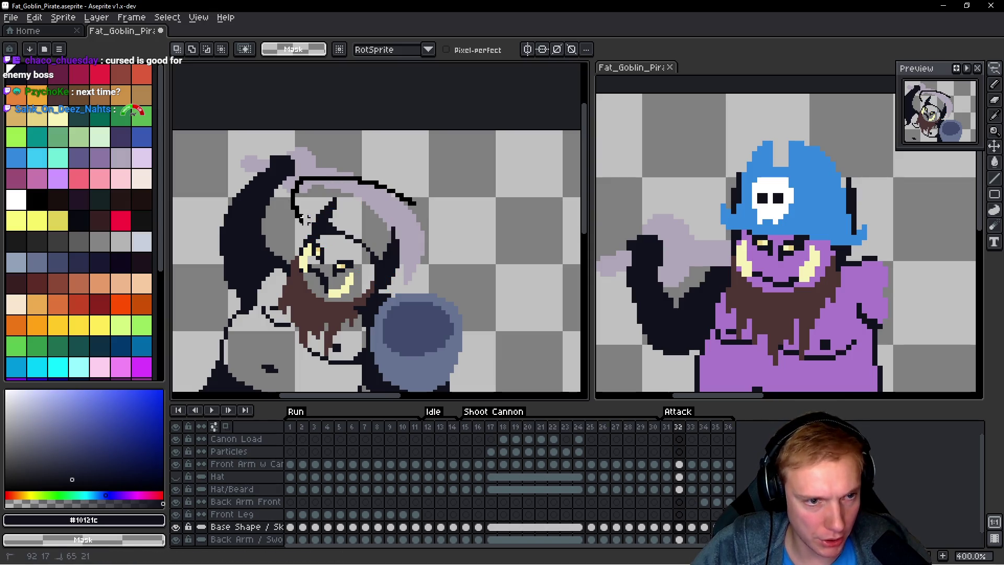
pyautogui.moveTo(355, 261)
pyautogui.mouseDown()
pyautogui.moveTo(410, 212)
pyautogui.moveTo(424, 246)
pyautogui.moveTo(401, 257)
pyautogui.moveTo(497, 228)
pyautogui.moveTo(402, 242)
pyautogui.moveTo(401, 252)
pyautogui.moveTo(460, 243)
pyautogui.moveTo(517, 211)
pyautogui.mouseUp()
pyautogui.click(417, 217)
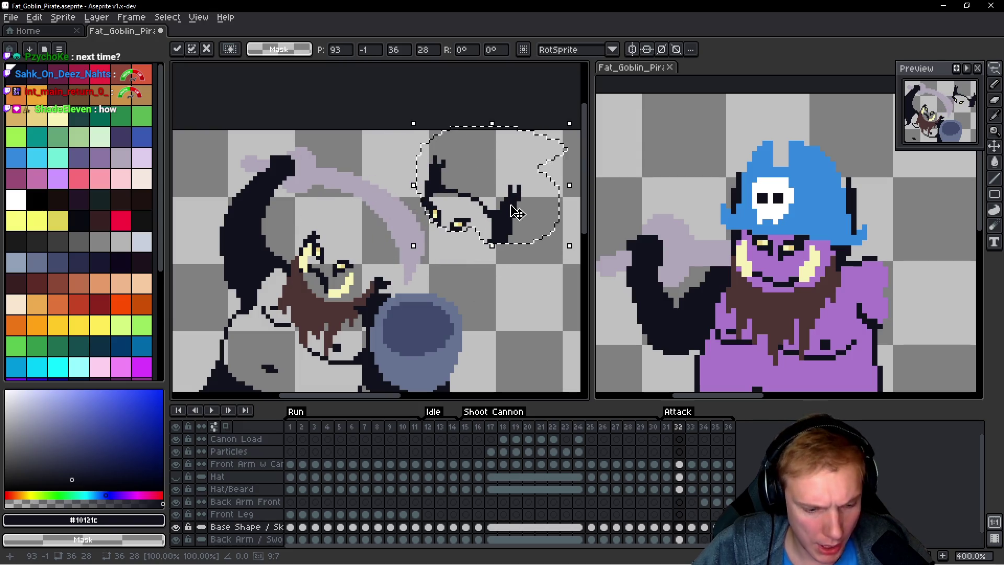
pyautogui.press('Delete')
pyautogui.hotkey('ctrl', 'z')
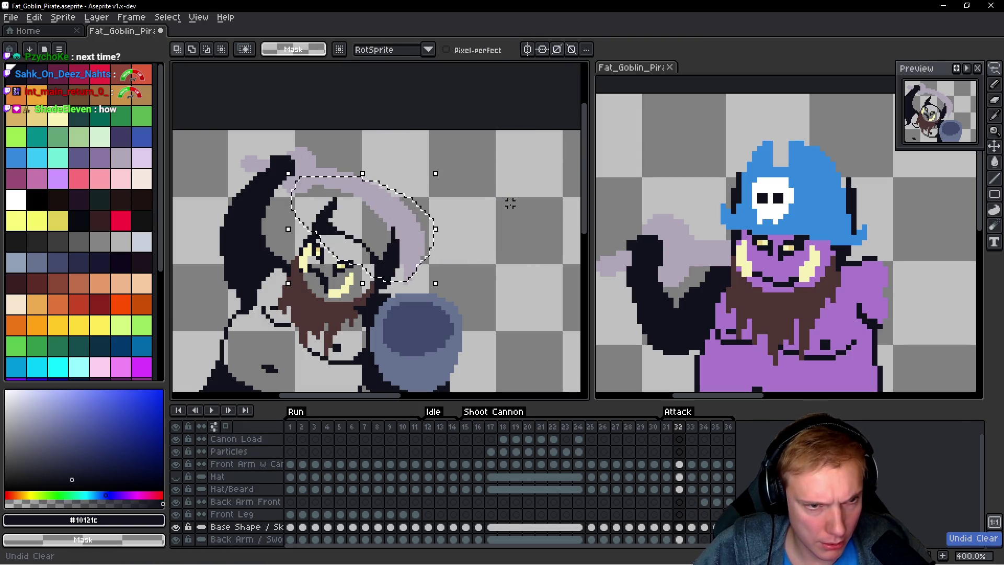
# Step: On frame 26, lasso the head sketch lines and delete them
pyautogui.press('Left')
pyautogui.press('Left')
pyautogui.press('Left')
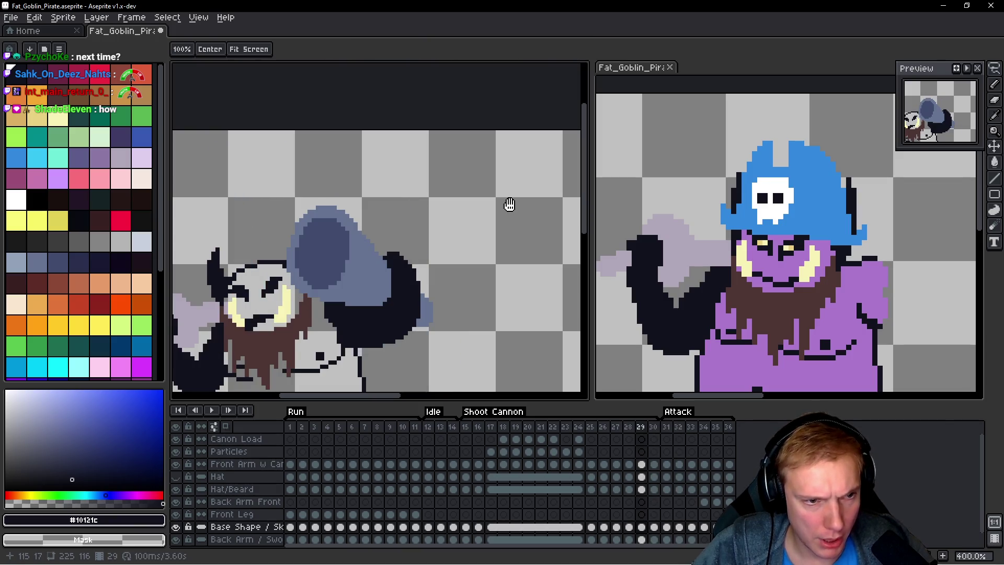
pyautogui.press('Left')
pyautogui.press('Left')
pyautogui.press('Left')
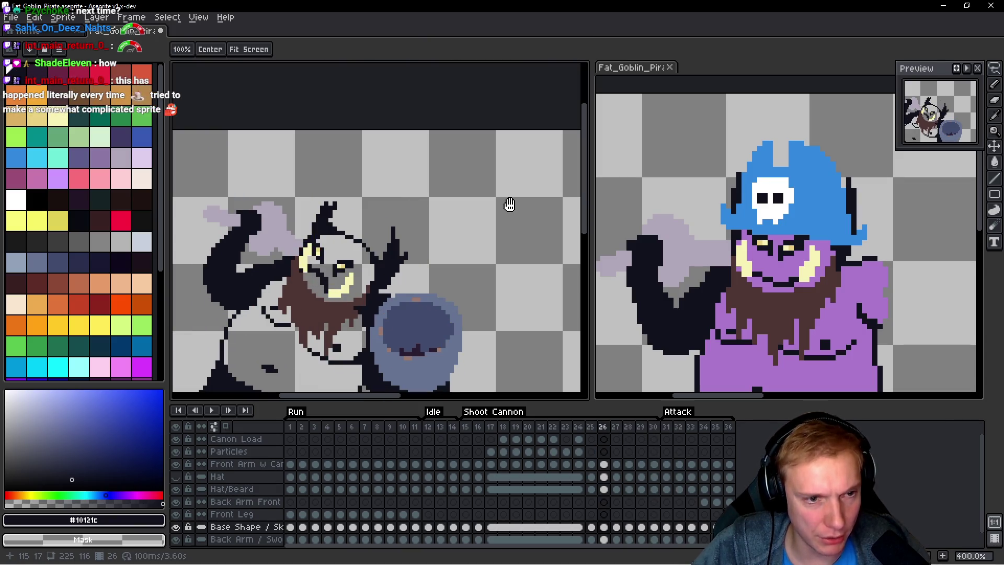
pyautogui.press('q')
pyautogui.moveTo(452, 216)
pyautogui.mouseDown()
pyautogui.moveTo(327, 179)
pyautogui.moveTo(297, 231)
pyautogui.mouseUp()
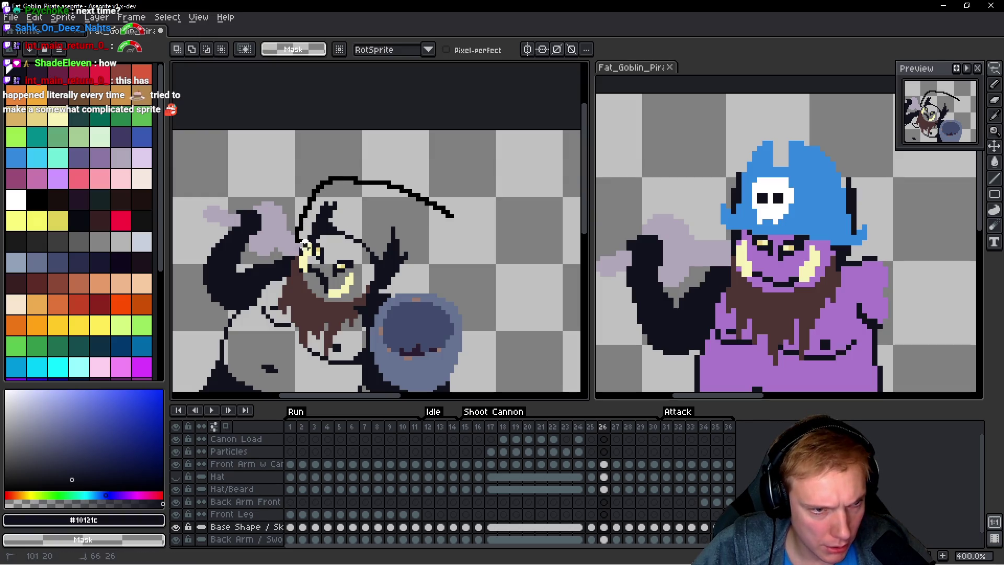
pyautogui.moveTo(379, 283); pyautogui.dragTo(471, 209)
pyautogui.press('Delete')
pyautogui.press('h')
# Step: On frame 32, delete the head sketch lines and paste the head piece in place
pyautogui.press('Right')
pyautogui.press('Right')
pyautogui.press('Right')
pyautogui.press('Right')
pyautogui.press('Right')
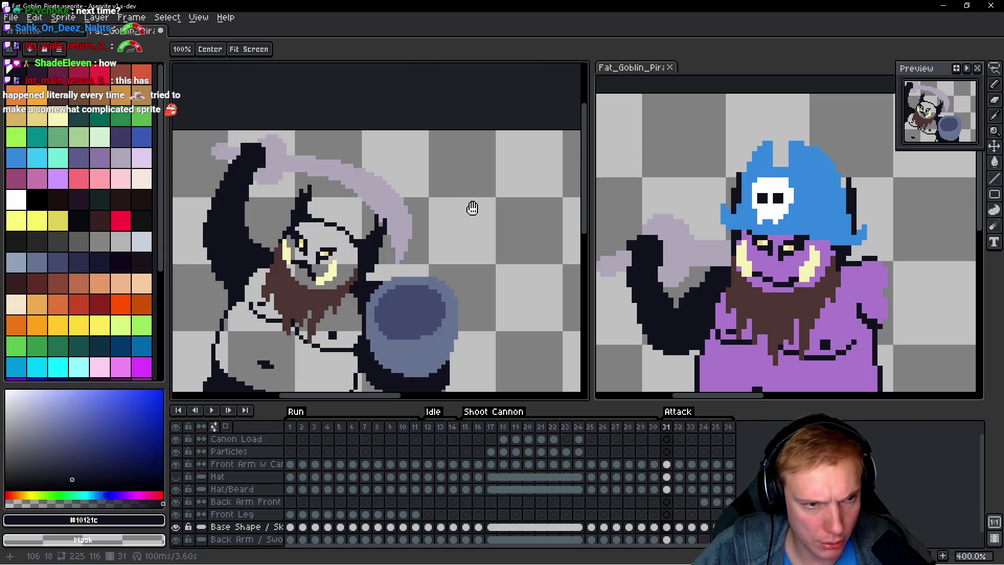
pyautogui.press('q')
pyautogui.moveTo(445, 233); pyautogui.dragTo(323, 190)
pyautogui.moveTo(310, 240)
pyautogui.mouseDown()
pyautogui.moveTo(346, 285)
pyautogui.moveTo(444, 233)
pyautogui.mouseUp()
pyautogui.press('Delete')
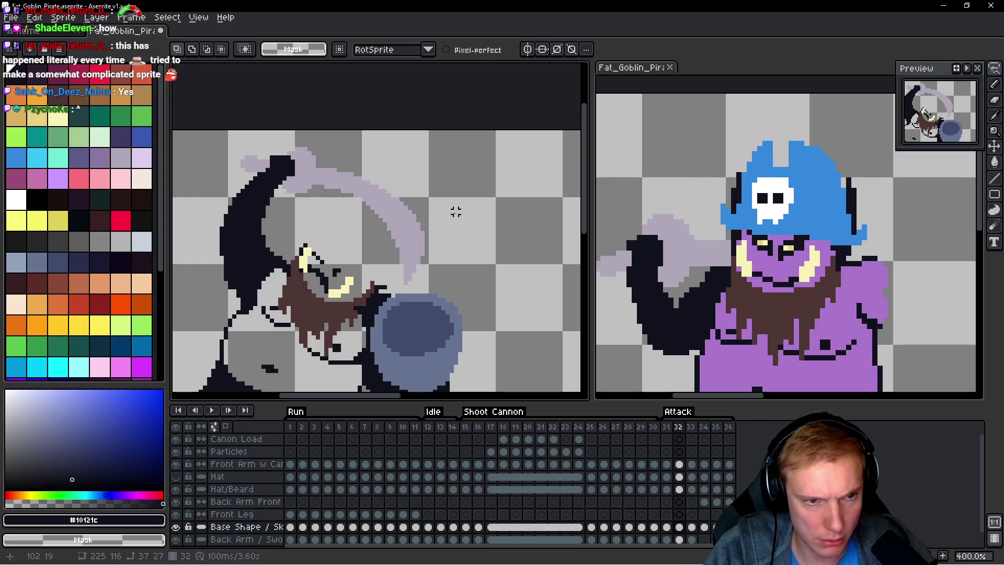
pyautogui.hotkey('ctrl', 'v')
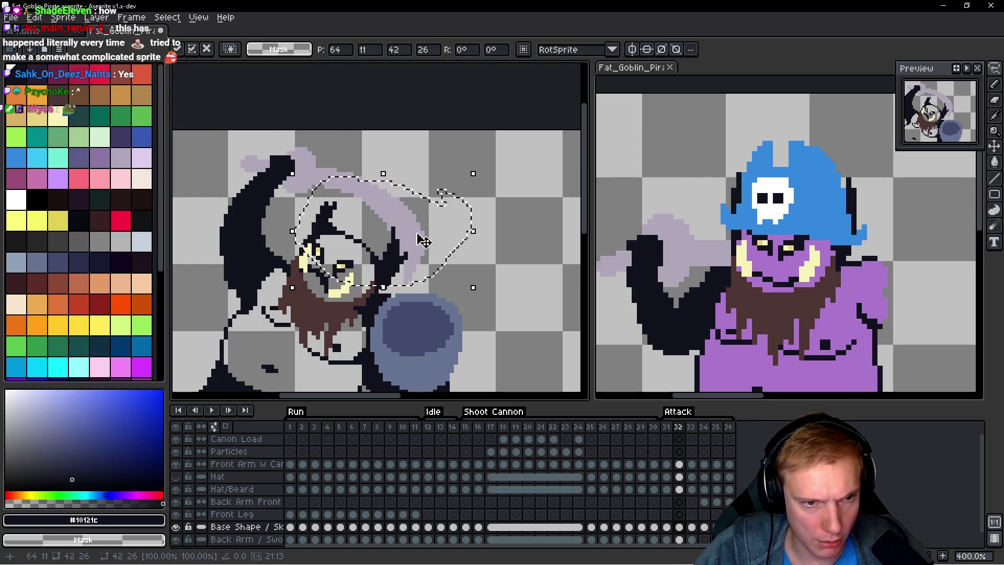
pyautogui.press('Return')
# Step: Paste the head piece onto frame 33, then check frames 32–34, ending on 33
pyautogui.press('space')
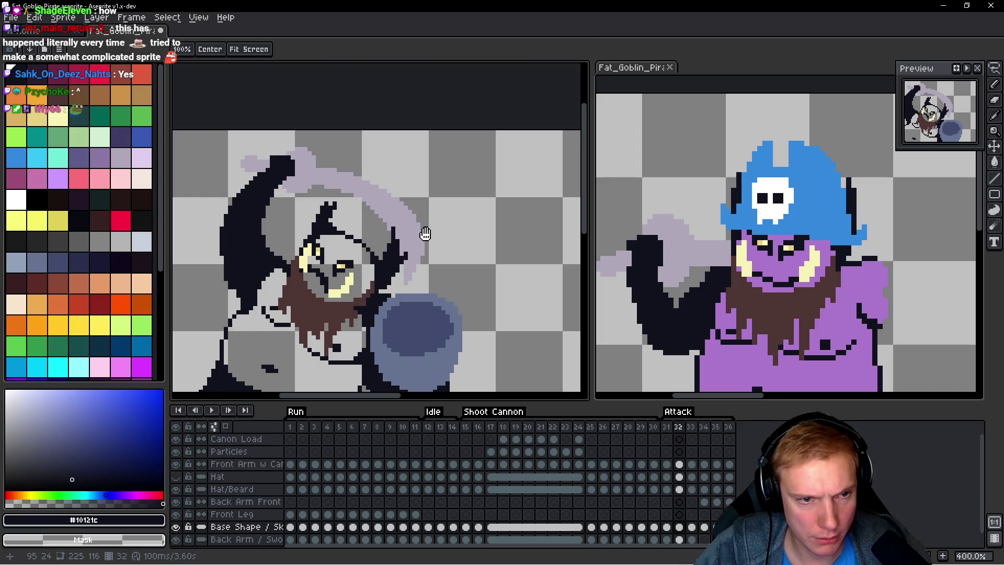
pyautogui.press('.')
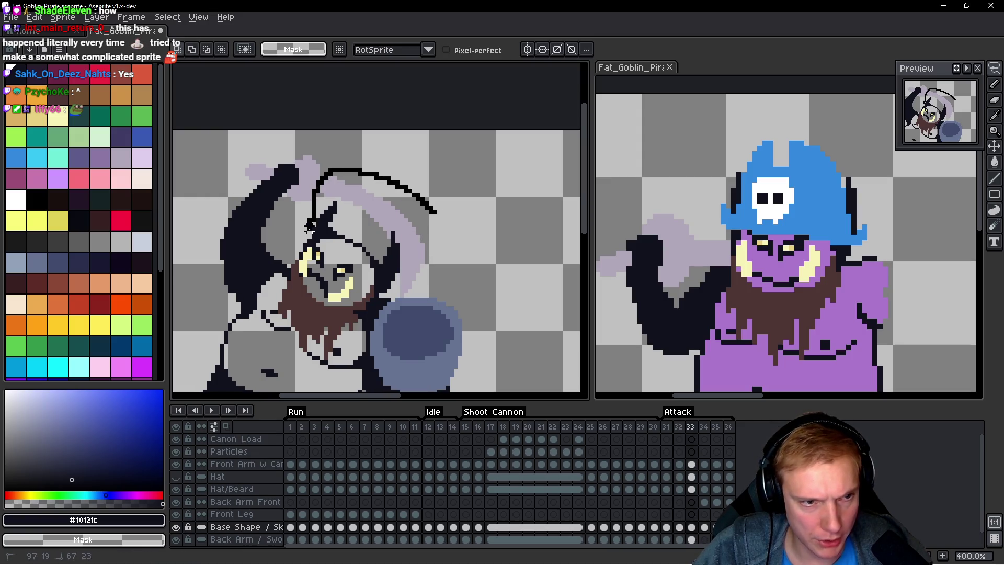
pyautogui.hotkey('ctrl', 'v')
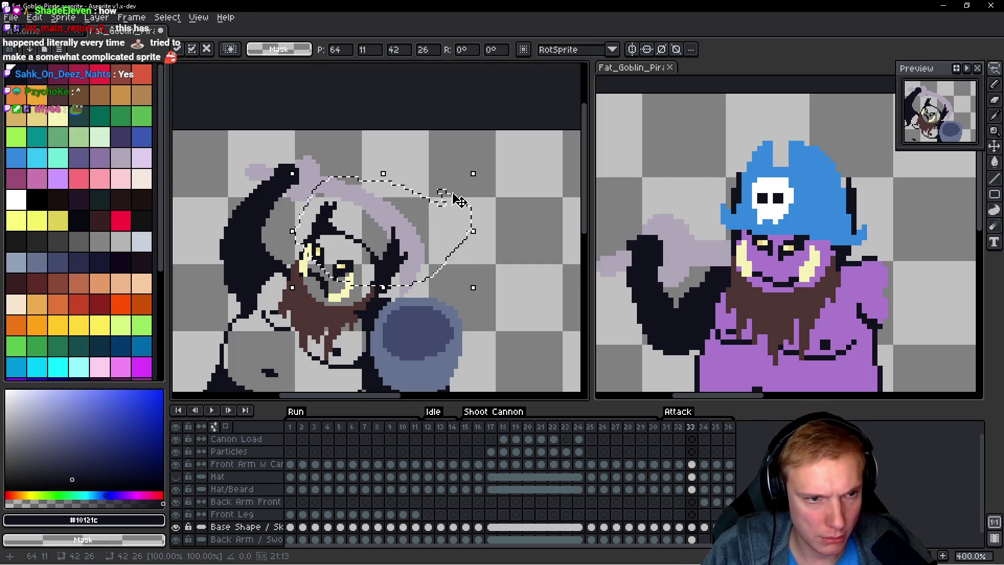
pyautogui.press('Return')
pyautogui.press('space')
pyautogui.press(',')
pyautogui.press('.')
pyautogui.press('.')
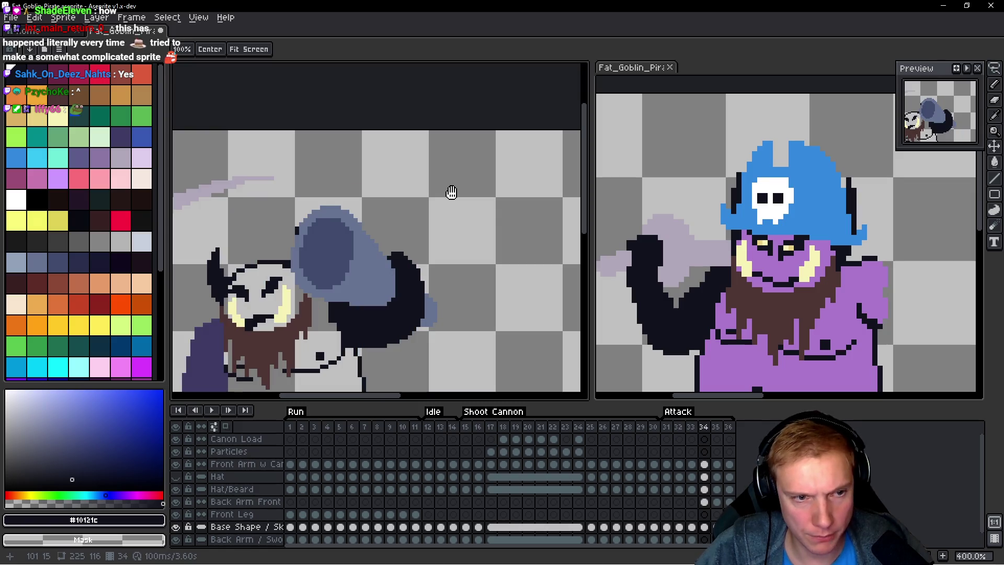
pyautogui.press(',')
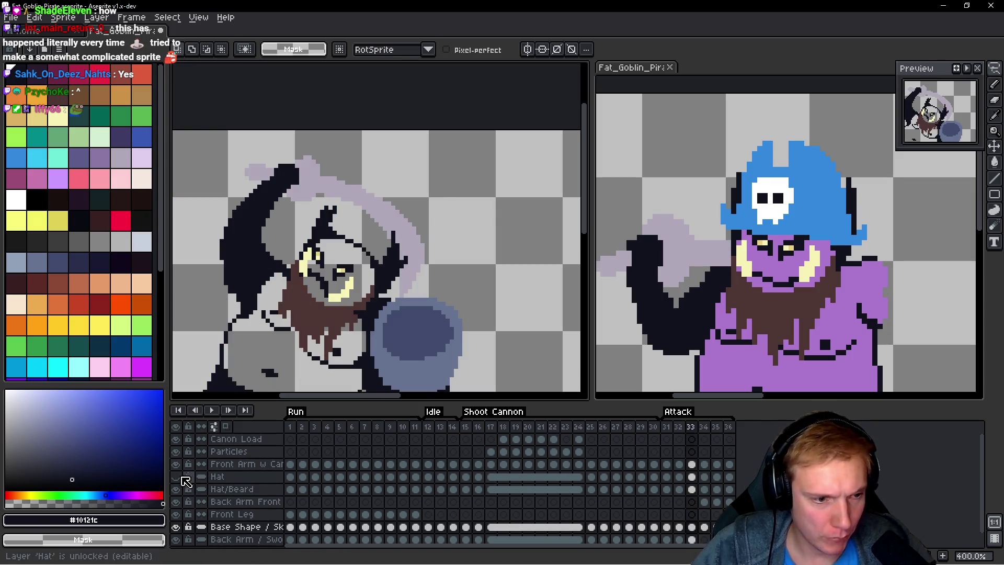
pyautogui.scroll(-1, 472, 128)
# Step: Step through the final Attack frames to frame 35 and pan to centre the goblin
pyautogui.press(',')
pyautogui.press('space')
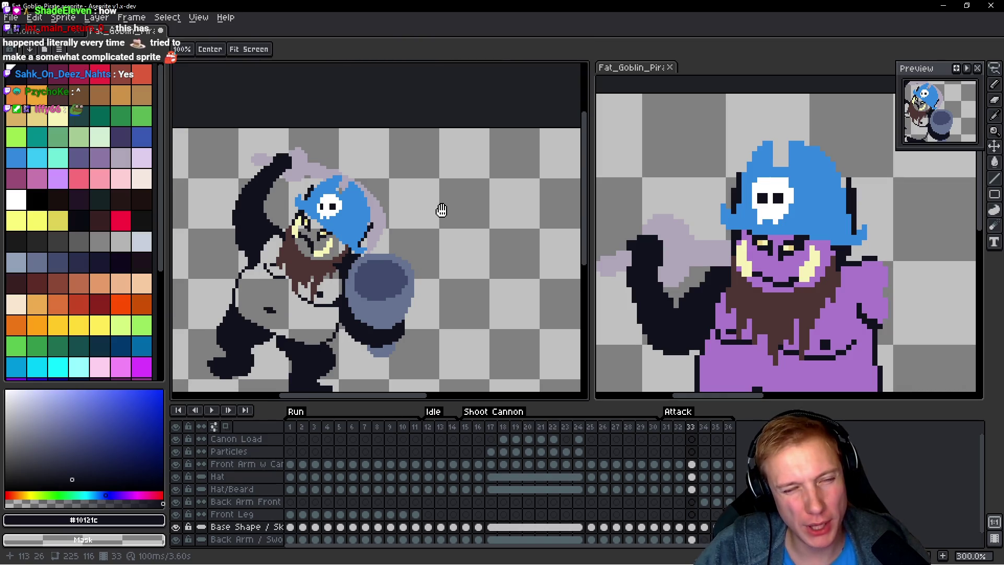
pyautogui.press(',')
pyautogui.press('.')
pyautogui.press('.')
pyautogui.press('.')
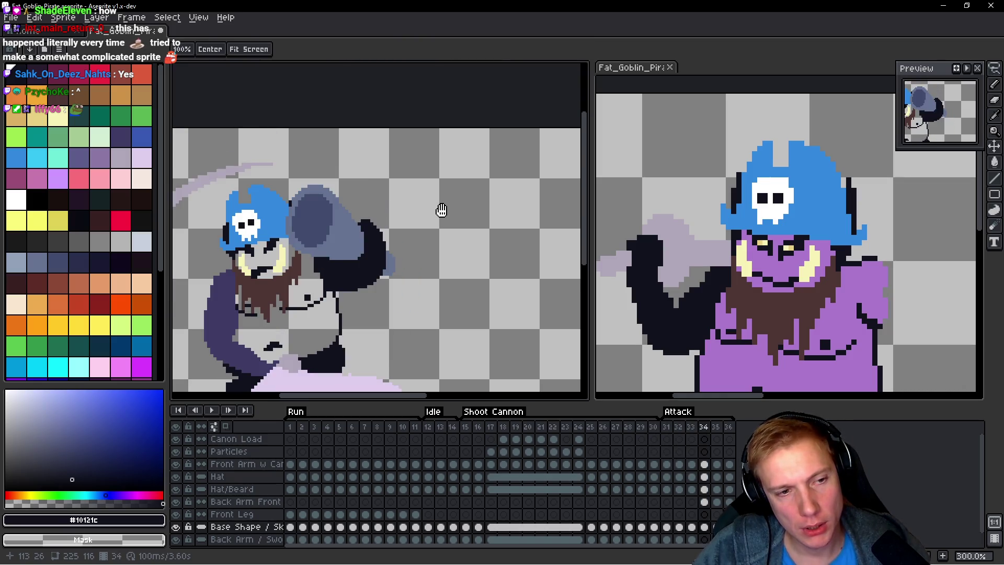
pyautogui.moveTo(441, 210); pyautogui.dragTo(523, 203)
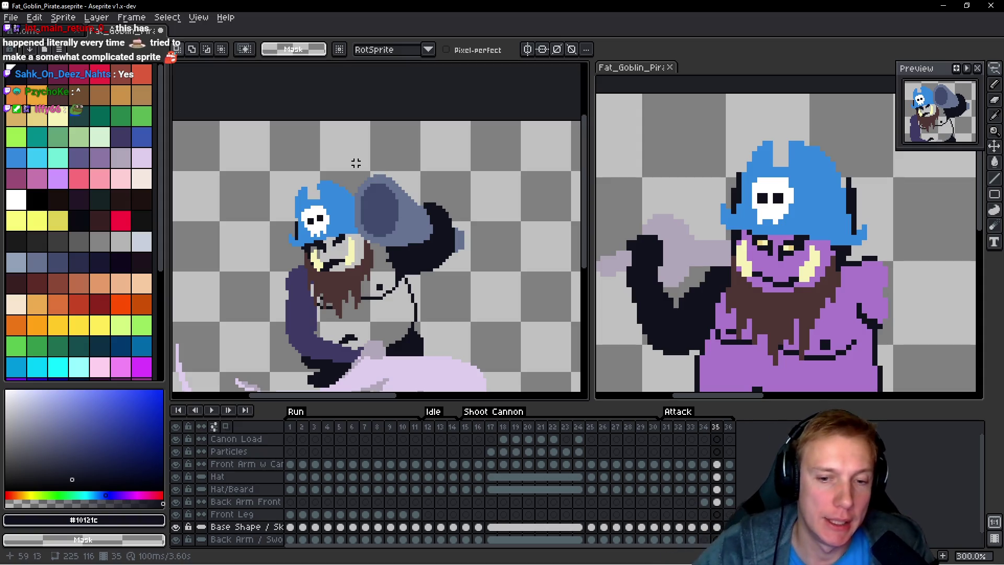
pyautogui.scroll(-3, 440, 222)
pyautogui.scroll(2, 420, 242)
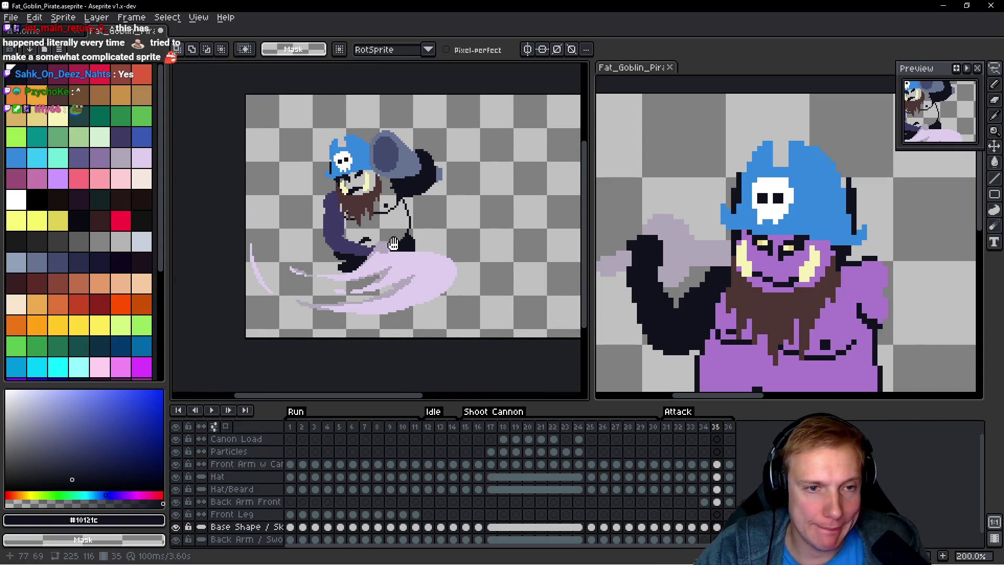
# Step: Play and stop the animation, then hide the green Front Leg layer on Run frame 1
pyautogui.moveTo(420, 242); pyautogui.dragTo(366, 255)
pyautogui.press('Return')
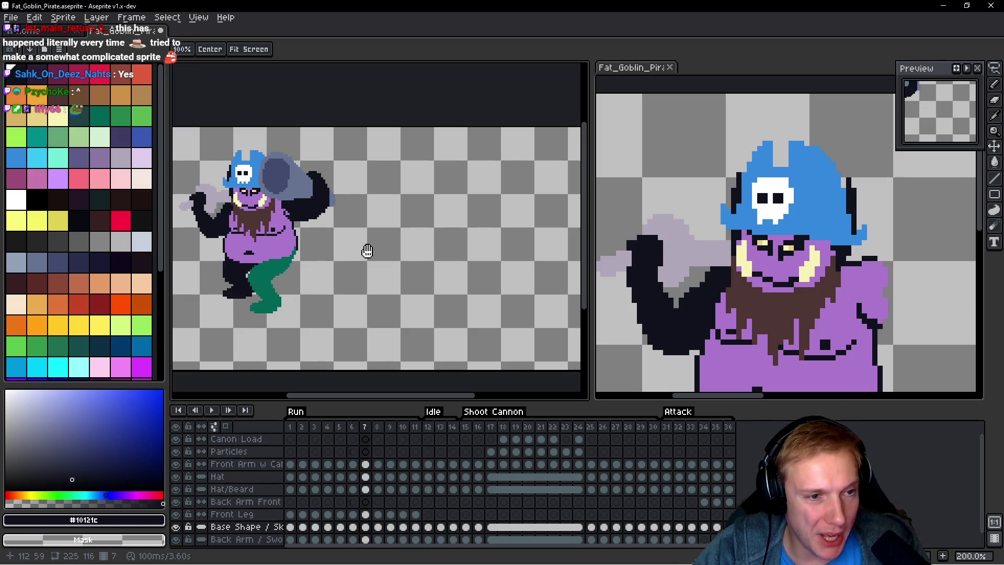
pyautogui.press('Return')
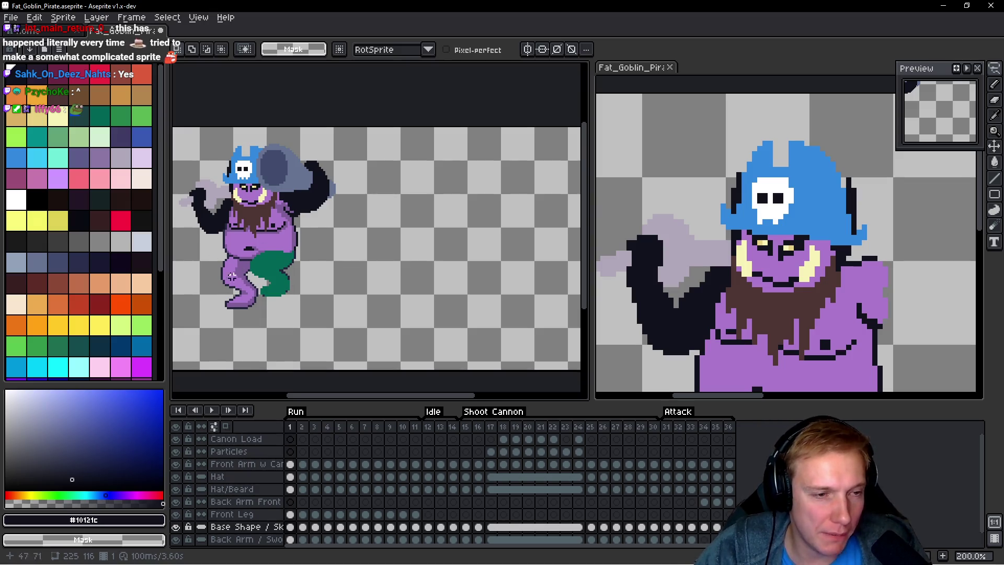
pyautogui.moveTo(280, 283)
pyautogui.mouseDown()
pyautogui.moveTo(420, 296)
pyautogui.moveTo(404, 290)
pyautogui.mouseUp()
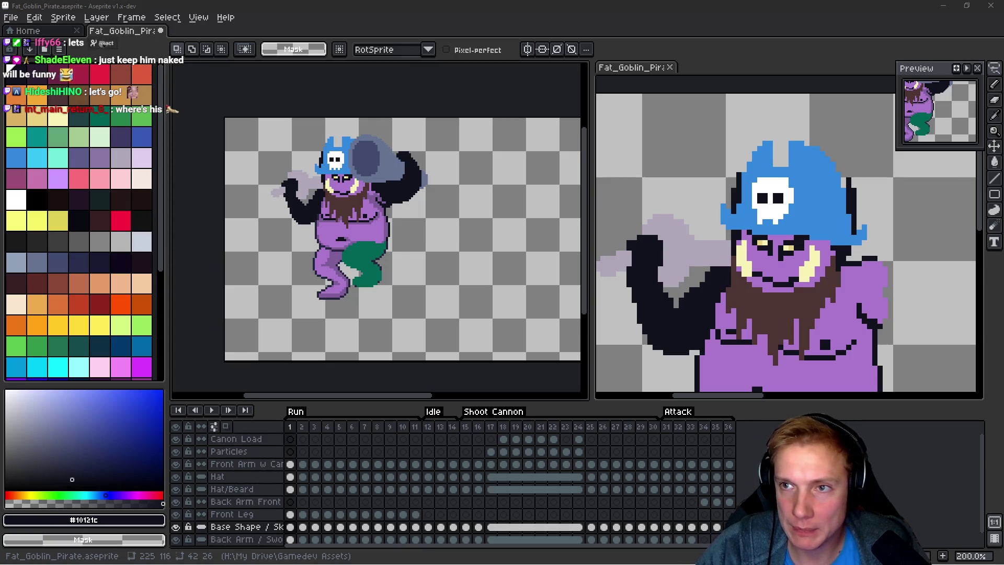
pyautogui.press('Return')
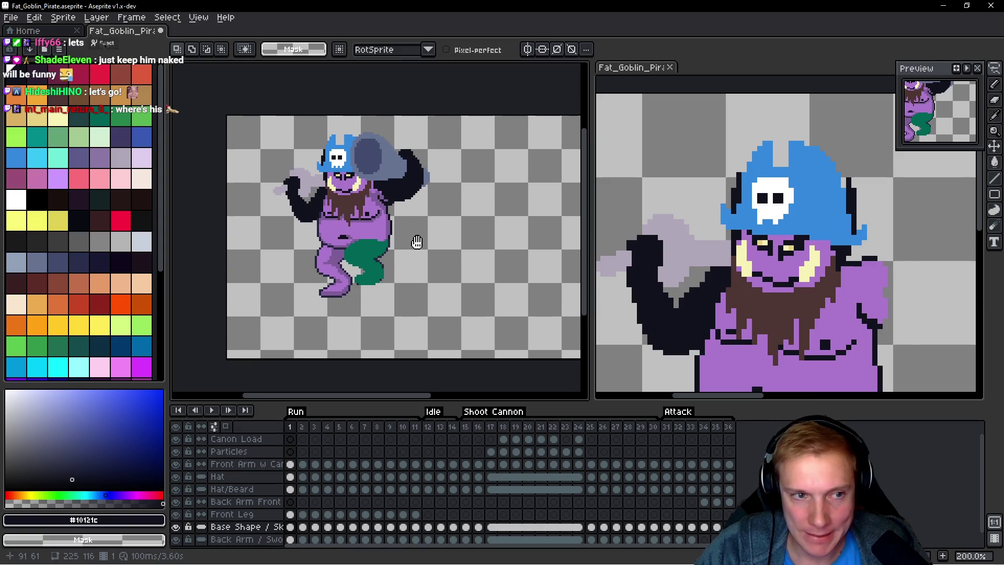
pyautogui.click(176, 514)
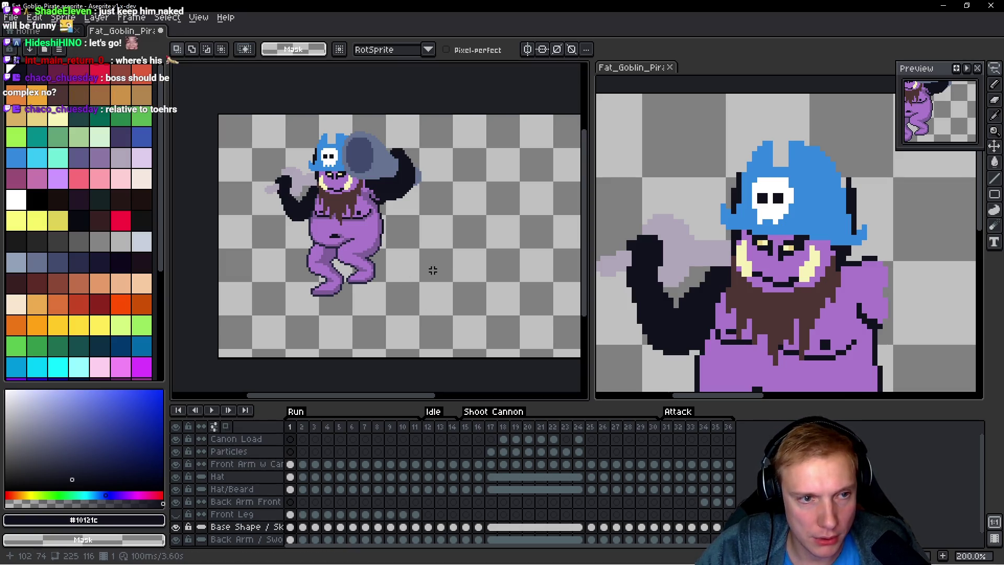
pyautogui.press('space')
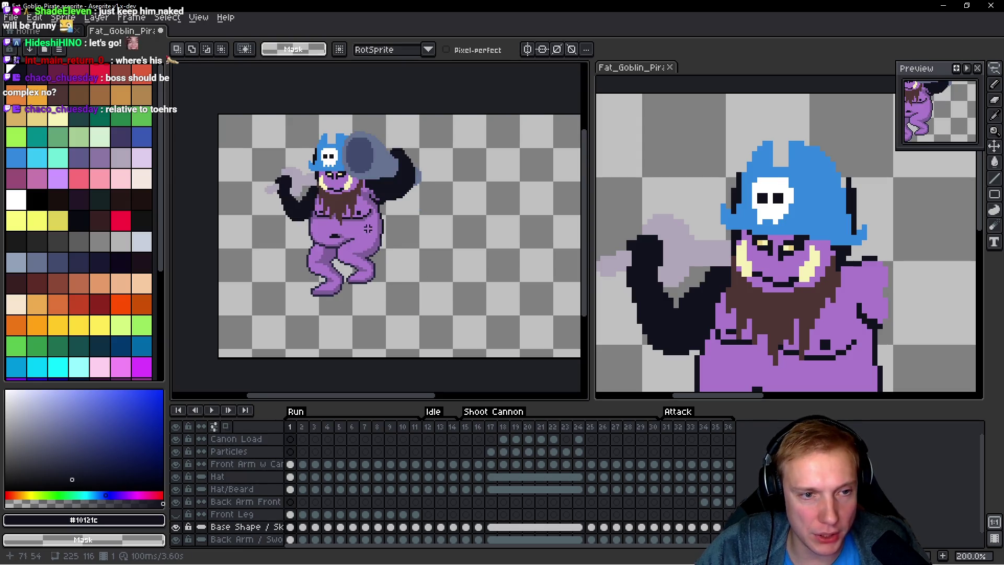
# Step: Zoom in and out over the goblin's purple body and legs, then start playback
pyautogui.scroll(2, 368, 228)
pyautogui.scroll(-3, 343, 251)
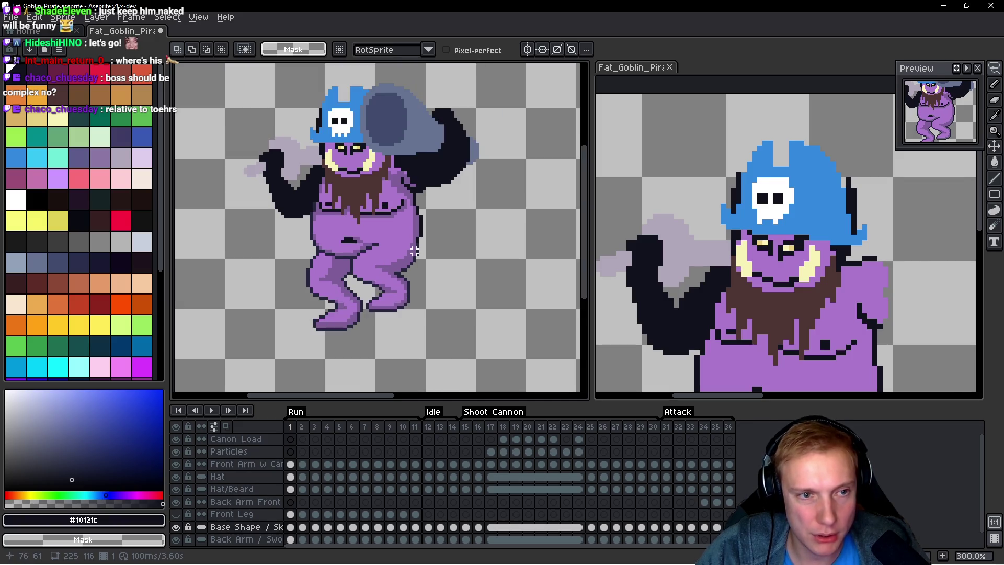
pyautogui.scroll(2, 328, 350)
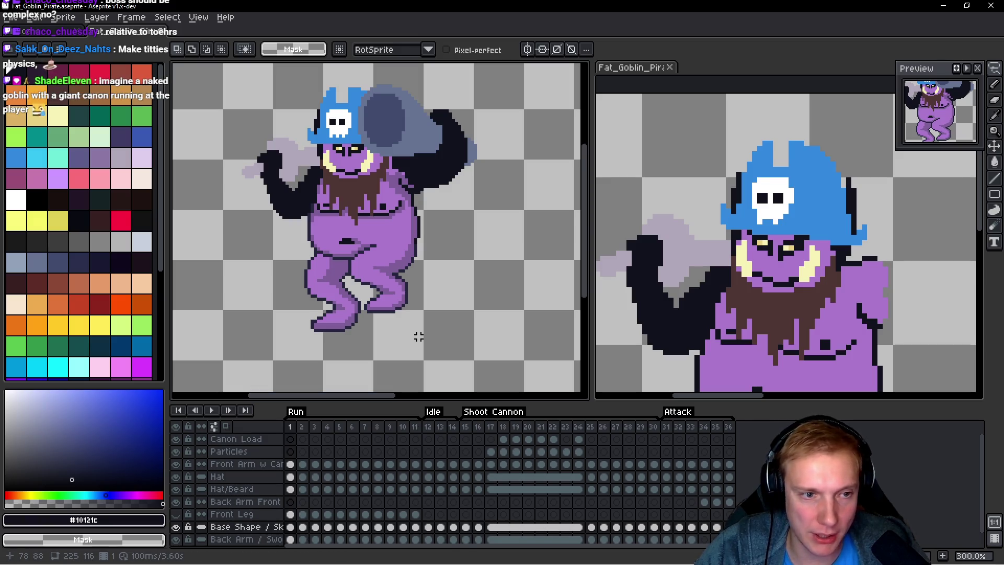
pyautogui.scroll(-1, 419, 337)
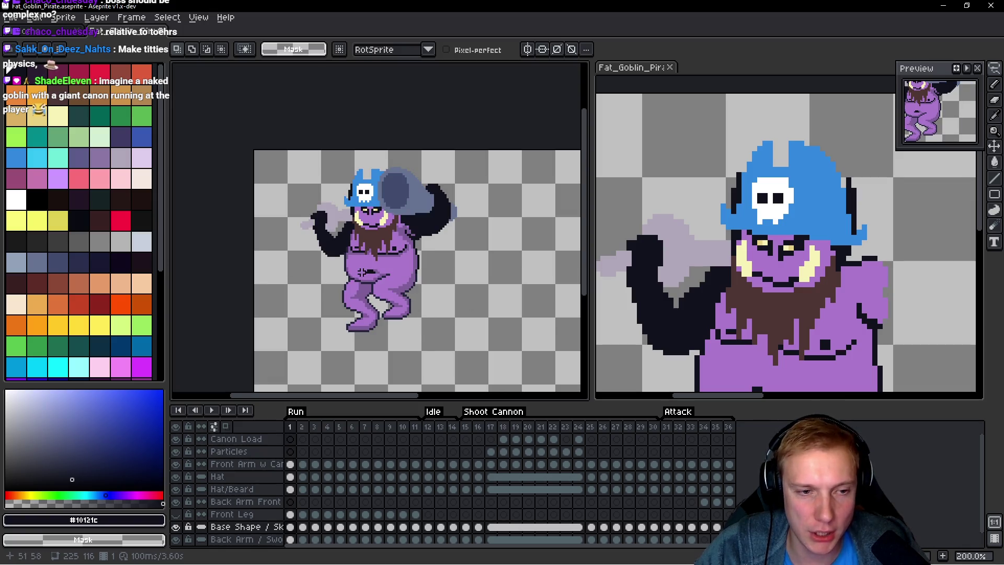
pyautogui.scroll(2, 391, 288)
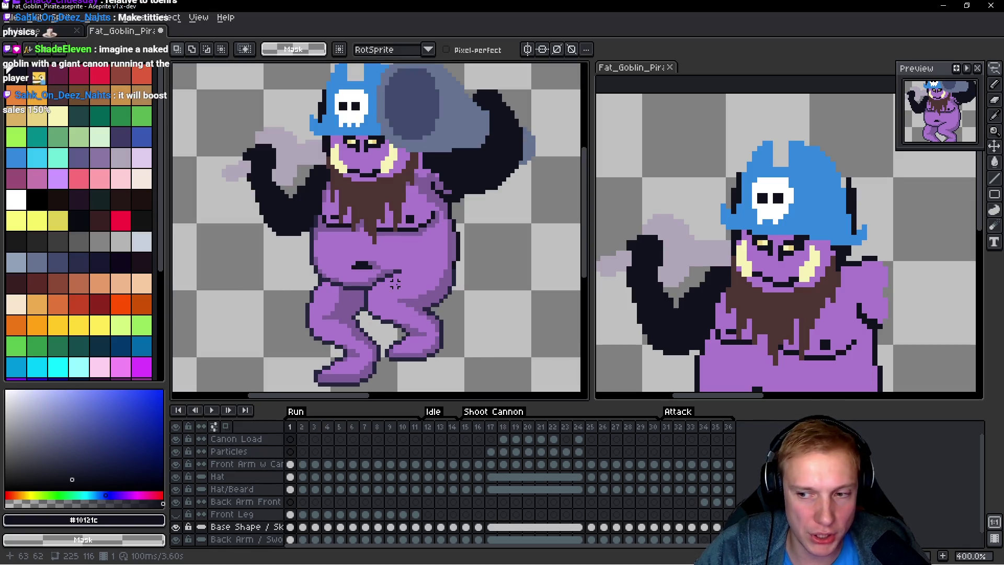
pyautogui.scroll(-2, 465, 286)
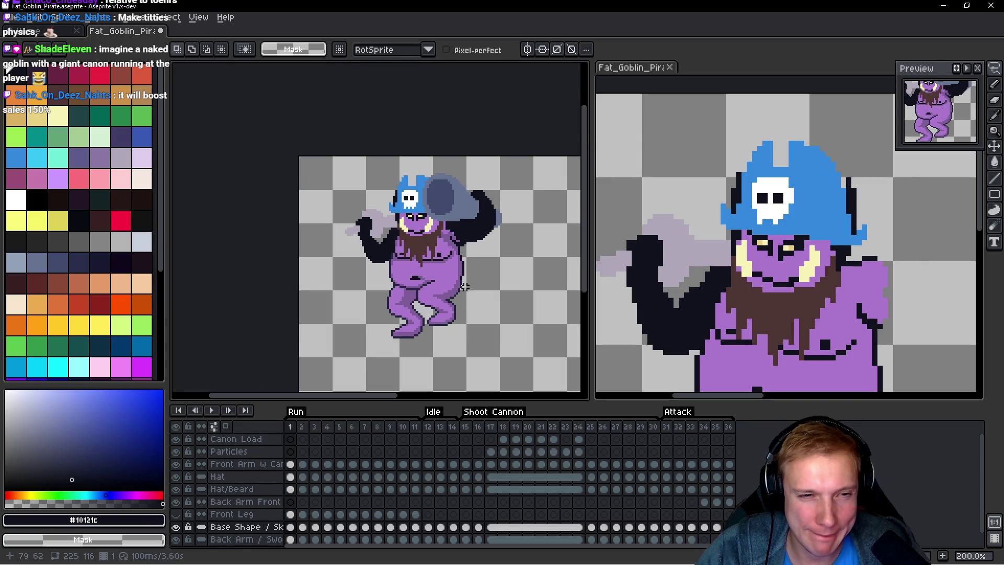
pyautogui.scroll(2, 466, 266)
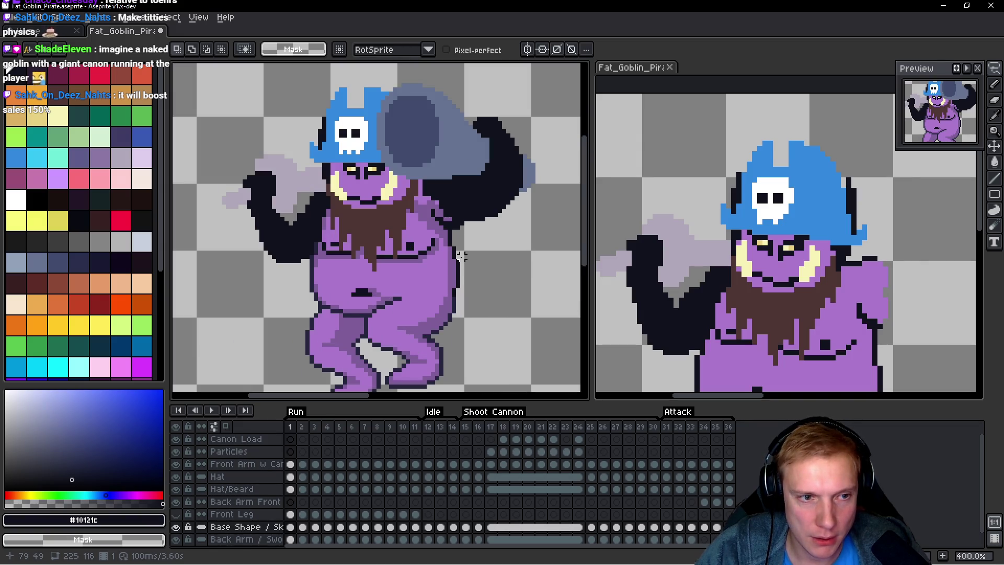
pyautogui.scroll(-2, 460, 254)
pyautogui.scroll(2, 456, 252)
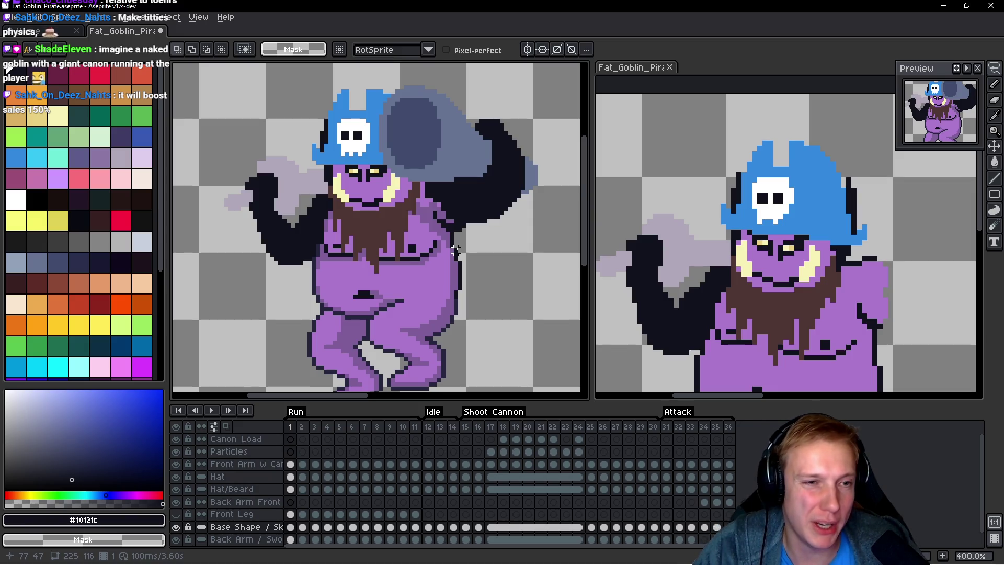
pyautogui.press('Return')
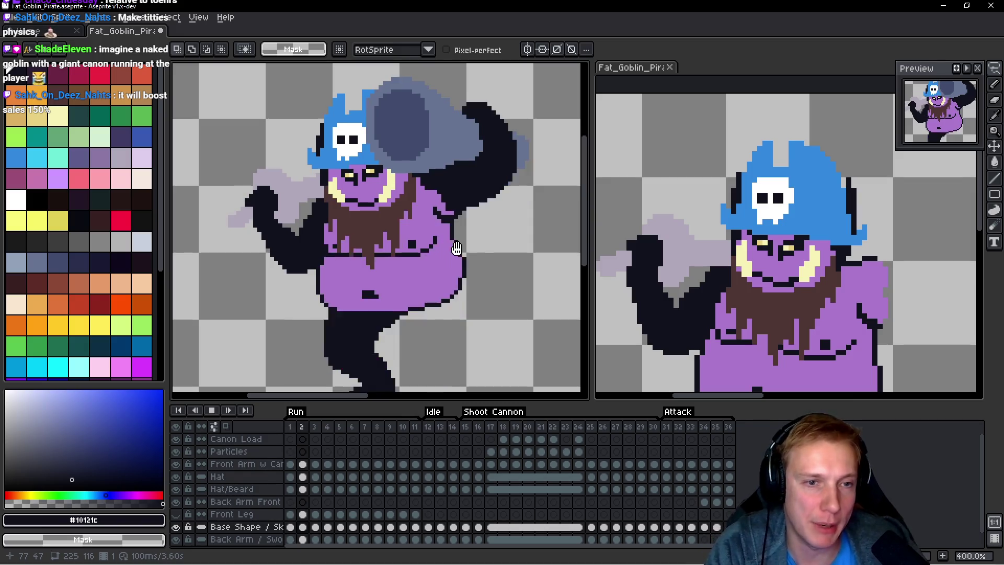
# Step: Stop on frame 11, replay and stop the Run animation, then Alt+Tab to the browser
pyautogui.scroll(-2, 456, 248)
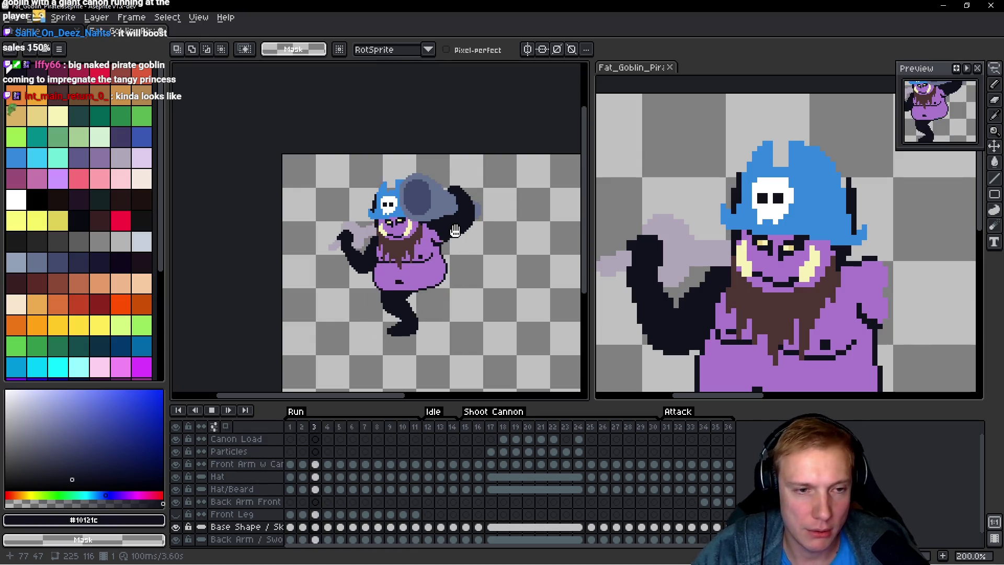
pyautogui.click(415, 489)
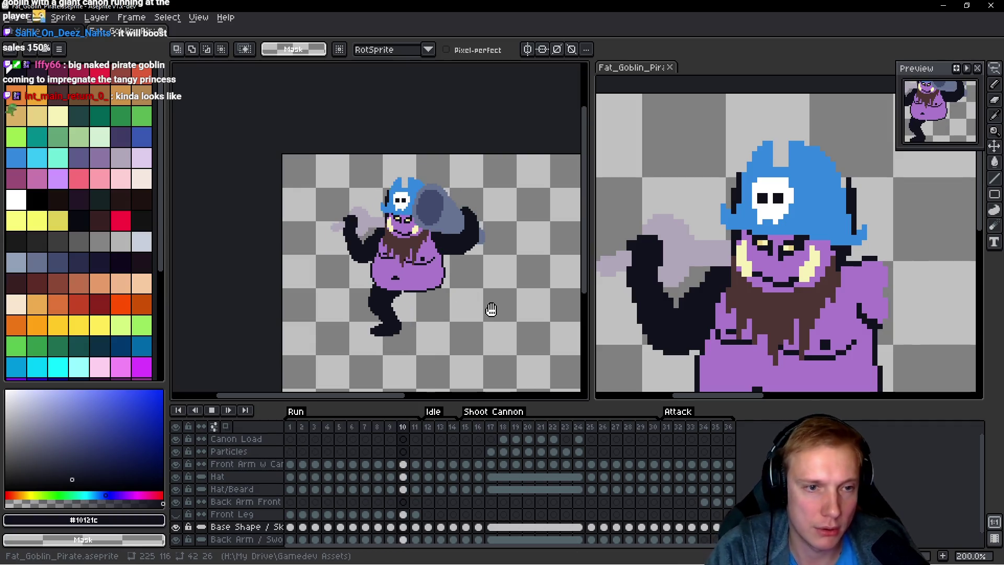
pyautogui.press('Return')
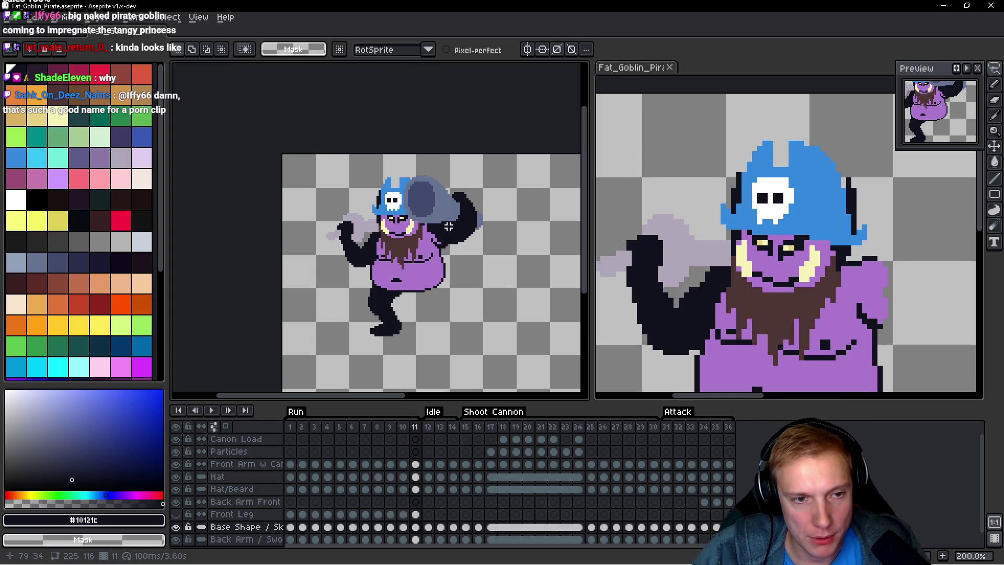
pyautogui.press('Return')
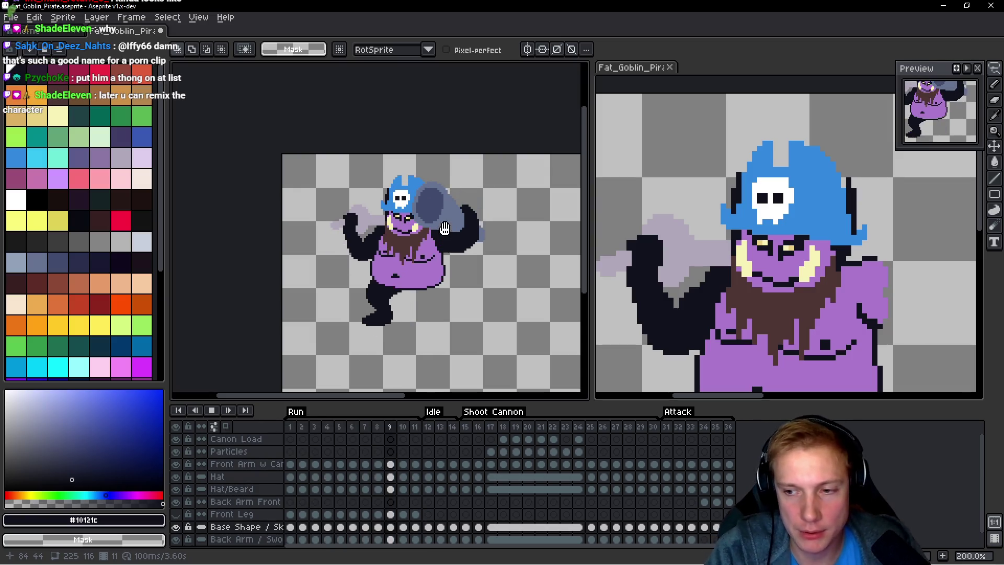
pyautogui.press('Return')
pyautogui.press('i')
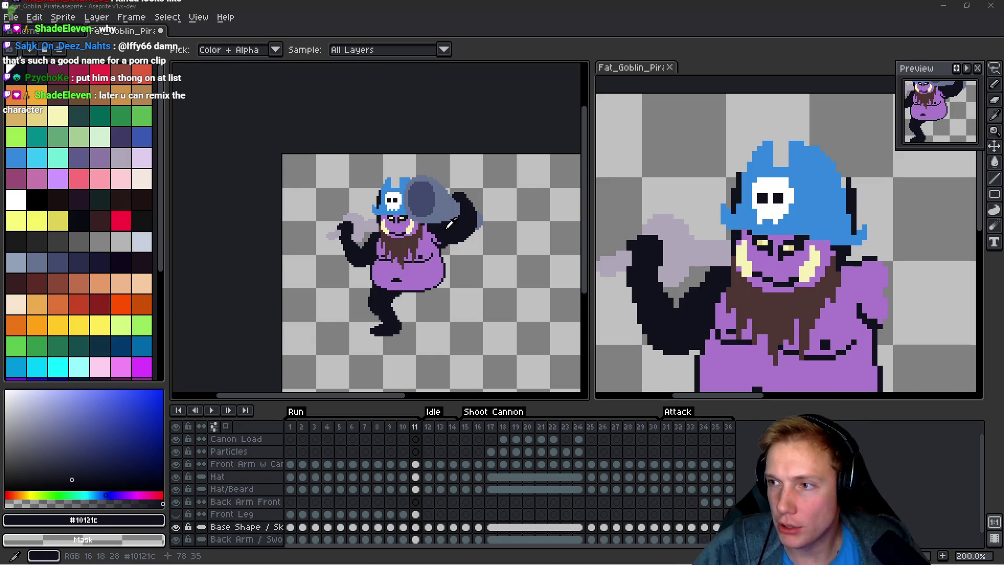
pyautogui.hotkey('alt', 'Tab')
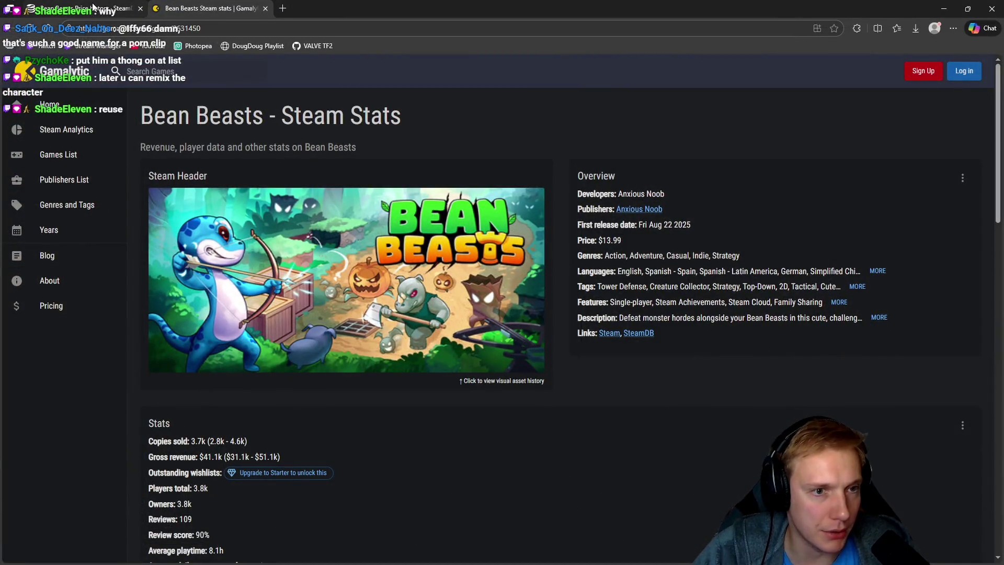
# Step: Flip between the Gamalytic and SteamDB tabs, ending on the Bean Beasts SteamDB page
pyautogui.click(93, 6)
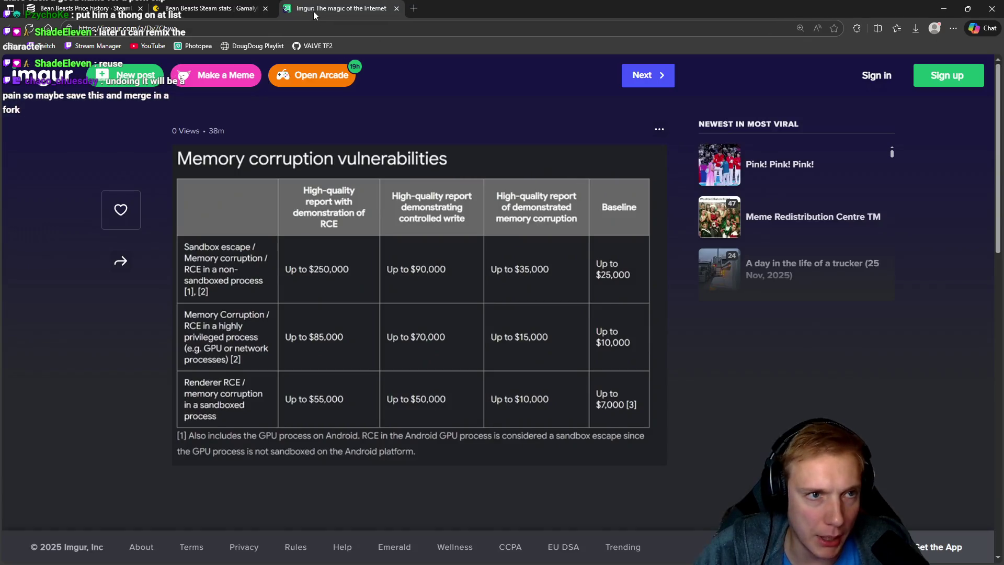
pyautogui.click(204, 7)
pyautogui.click(122, 9)
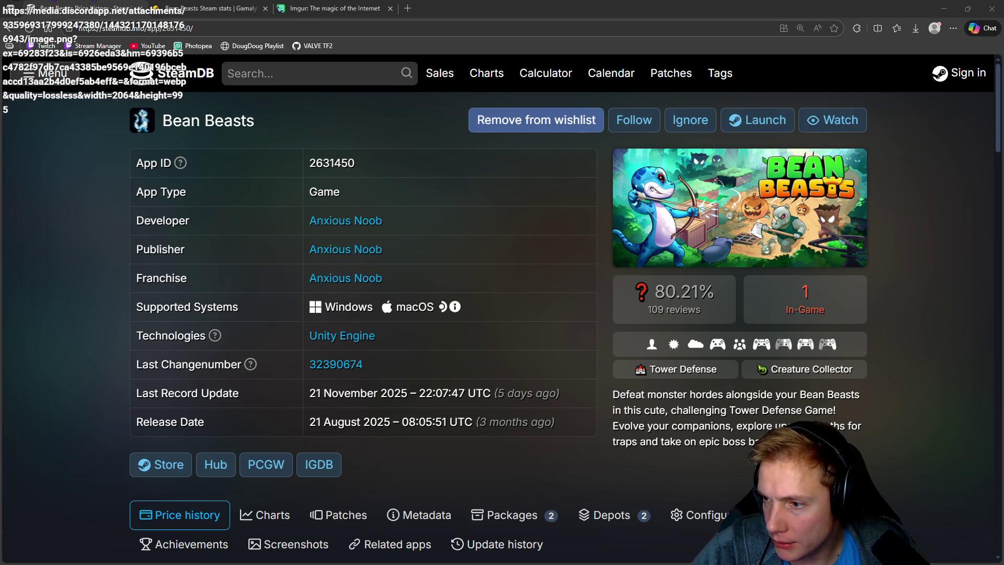
pyautogui.click(408, 8)
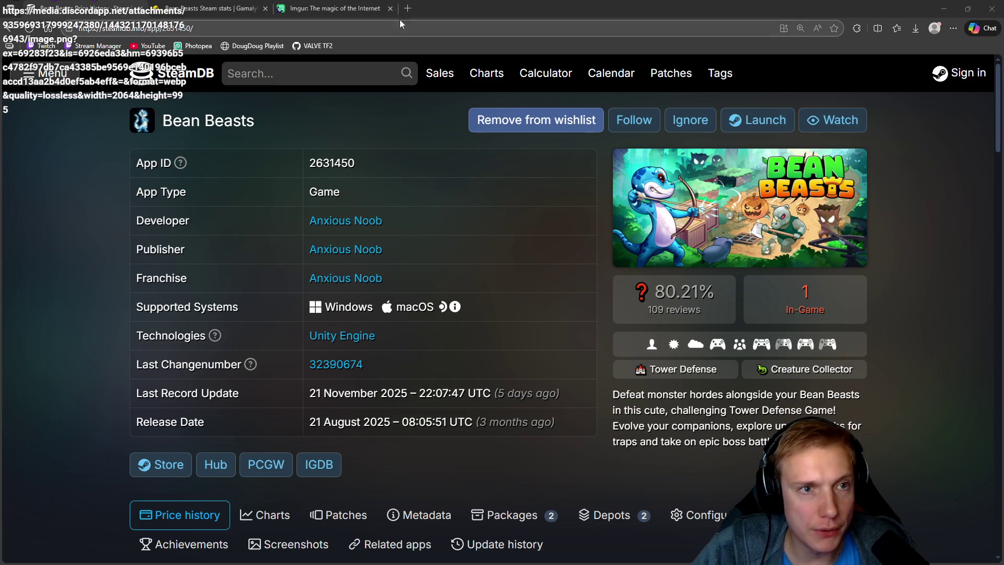
# Step: Load the pasted Discord image link, return to the SteamDB tab and minimise the browser
pyautogui.hotkey('ctrl', 'v')
pyautogui.press('Return')
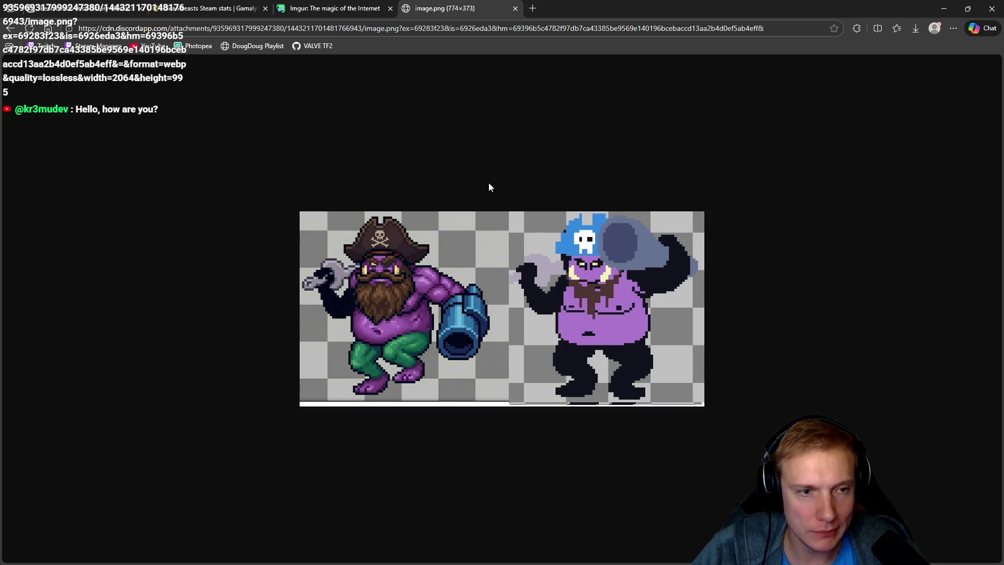
pyautogui.click(76, 11)
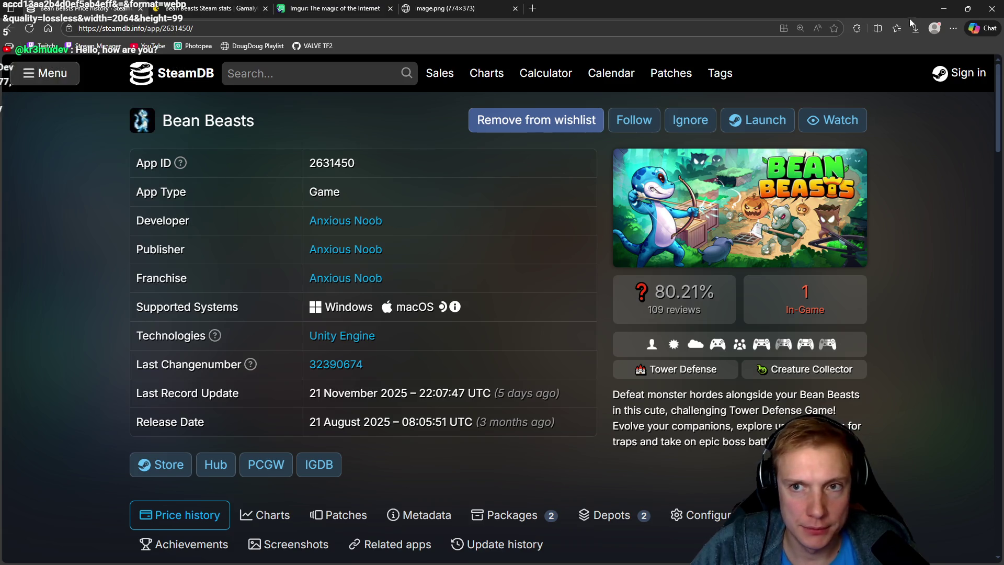
pyautogui.click(944, 8)
# Step: Recentre the goblin, play the Run animation, and stop it on frame 1
pyautogui.press('v')
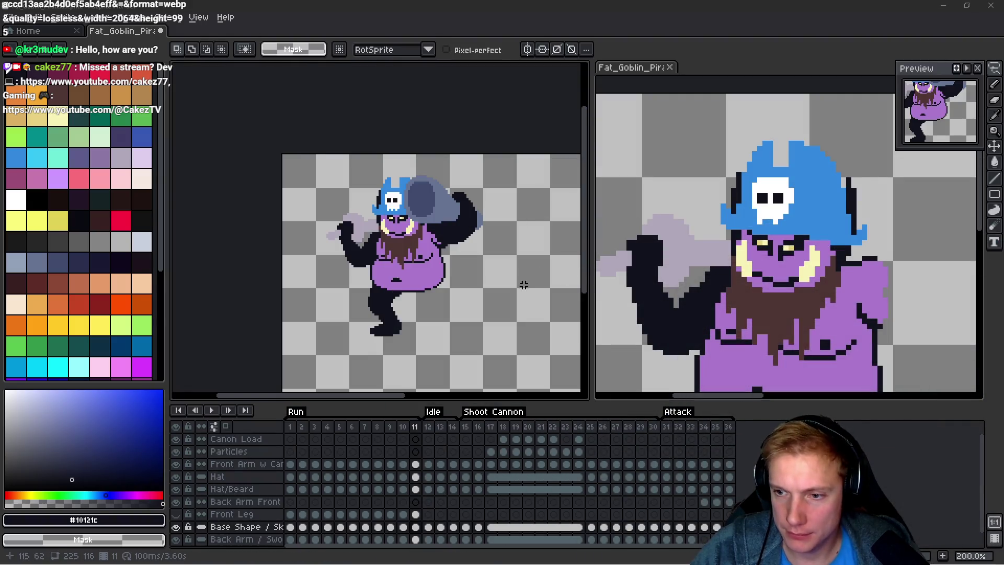
pyautogui.moveTo(415, 263); pyautogui.dragTo(400, 226)
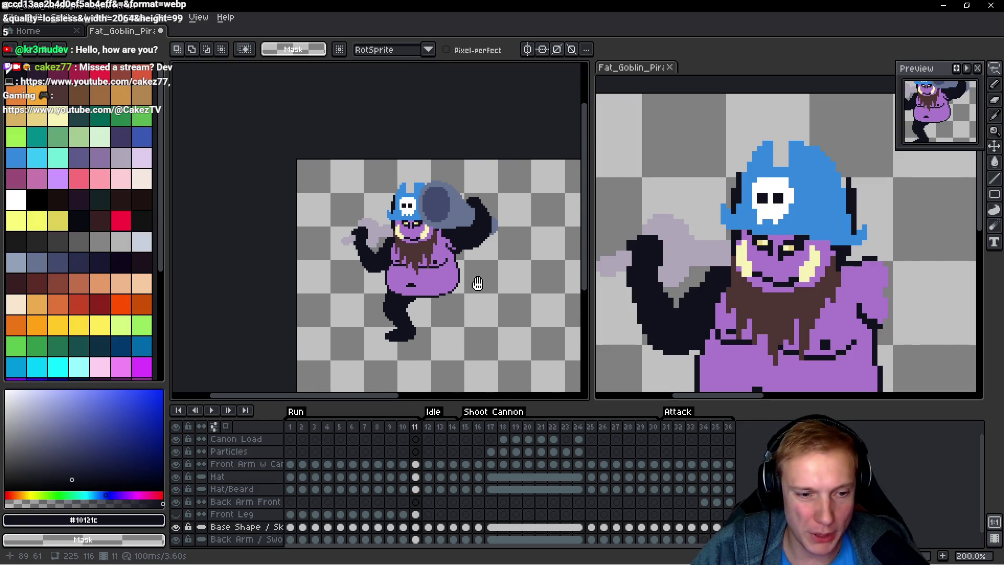
pyautogui.press('Return')
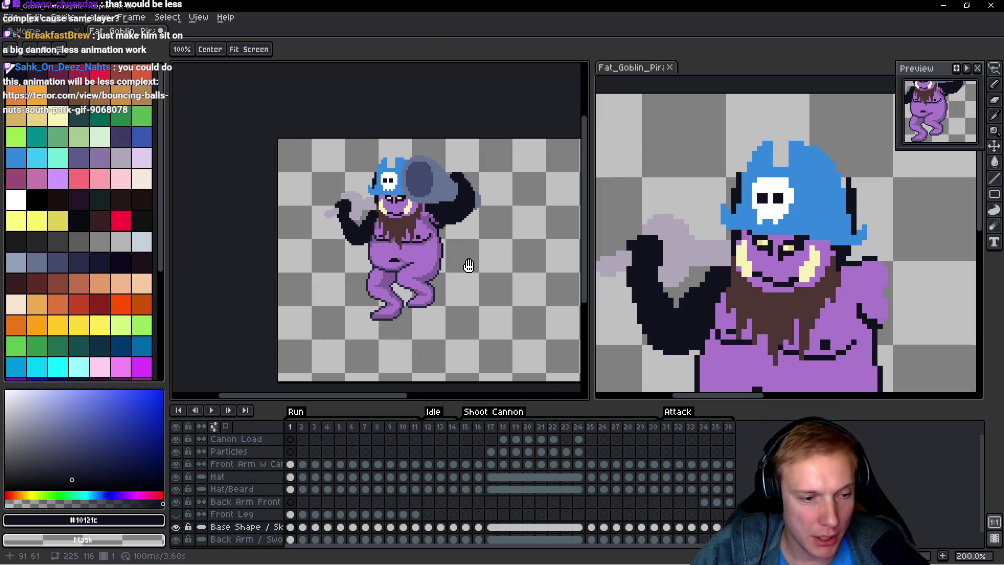
pyautogui.press('Return')
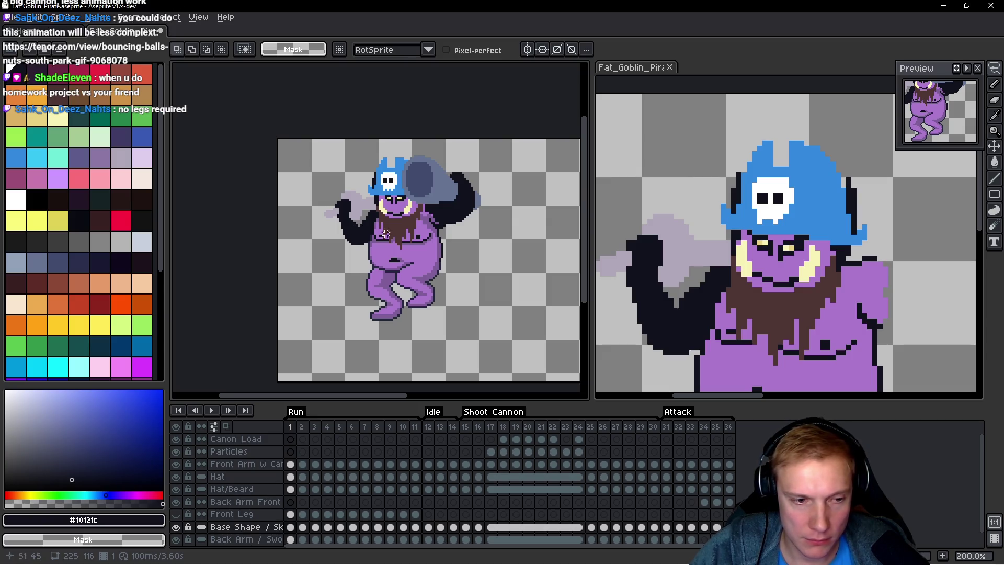
# Step: Unhide the Front Leg layer and lasso-delete the green front leg on frame 1
pyautogui.click(175, 517)
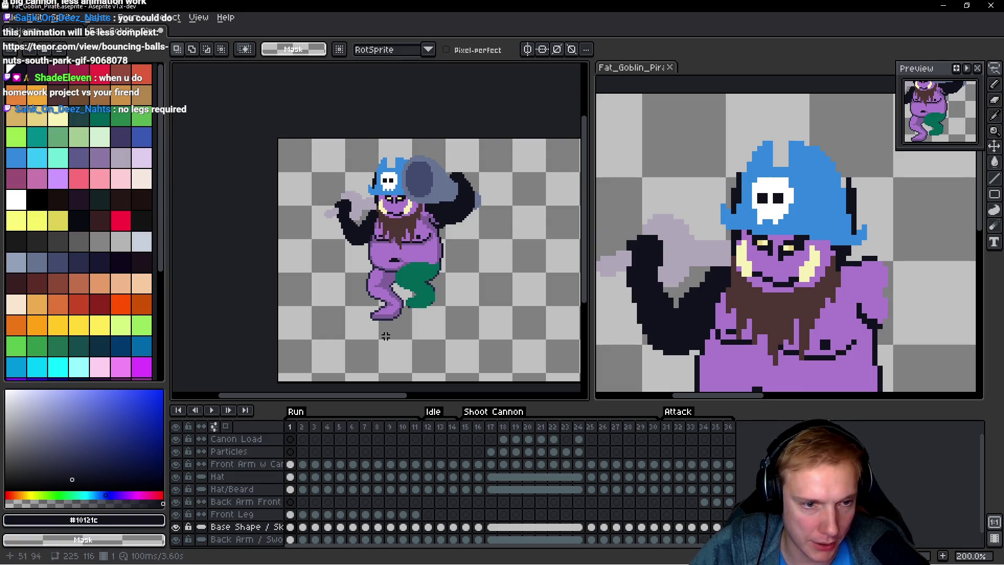
pyautogui.scroll(2, 387, 335)
pyautogui.keyDown('ctrl'); pyautogui.click(358, 302); pyautogui.keyUp('ctrl')
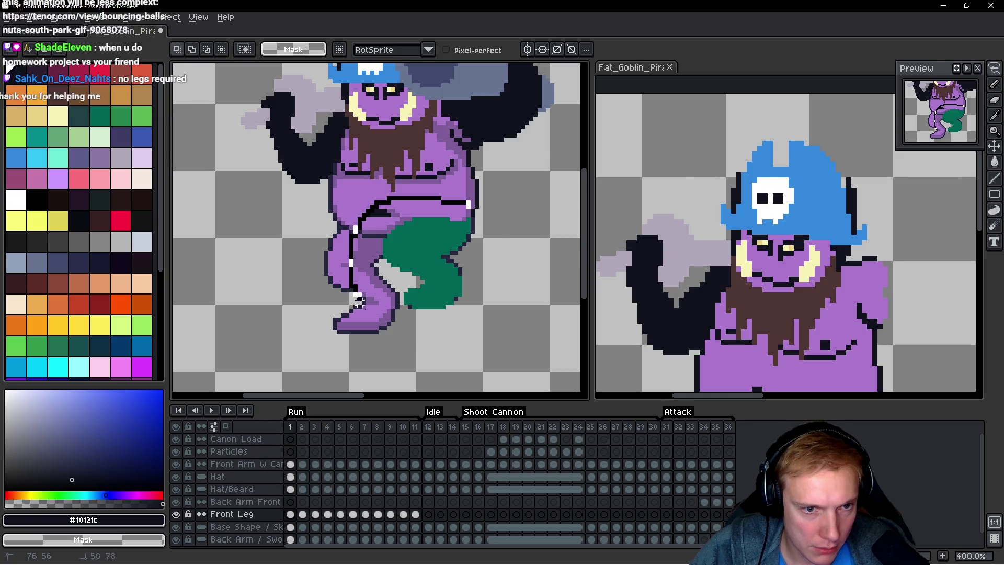
pyautogui.moveTo(358, 302); pyautogui.dragTo(497, 269)
pyautogui.press('Delete')
# Step: On frame 2, select the Base Shape layer and pick the dark #25253d colour for pencilling
pyautogui.press('Right')
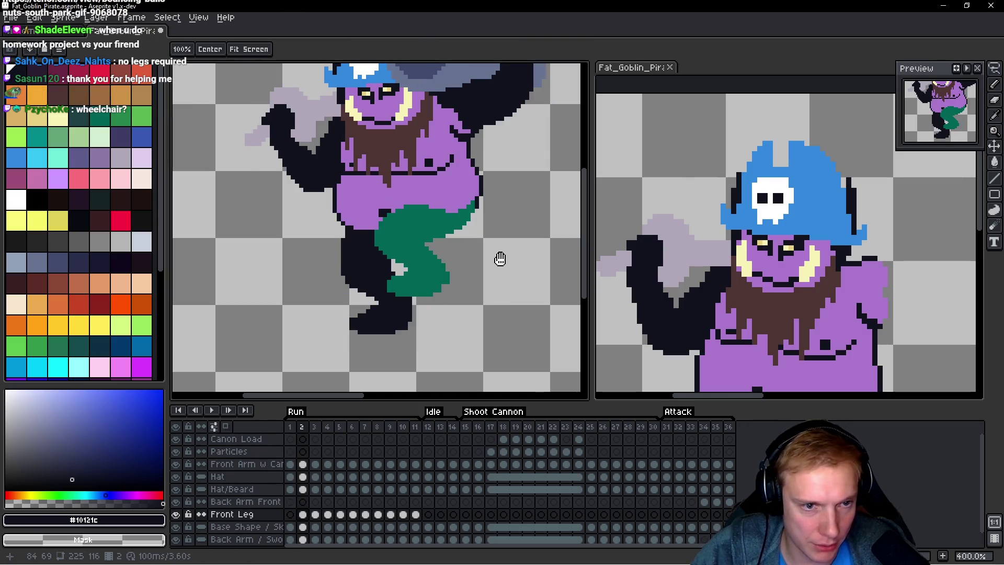
pyautogui.scroll(1, 422, 250)
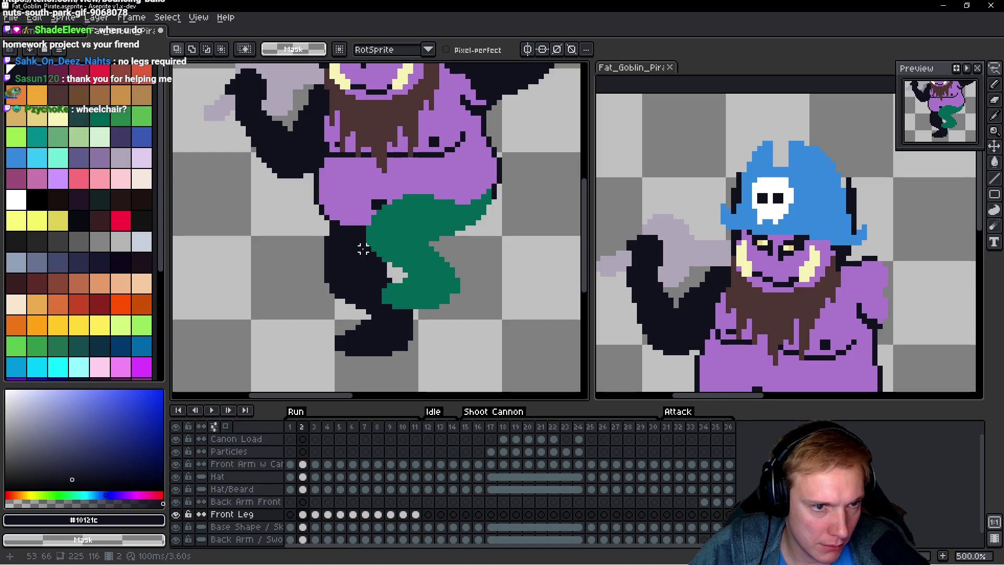
pyautogui.keyDown('ctrl'); pyautogui.click(345, 279); pyautogui.keyUp('ctrl')
pyautogui.scroll(1, 363, 260)
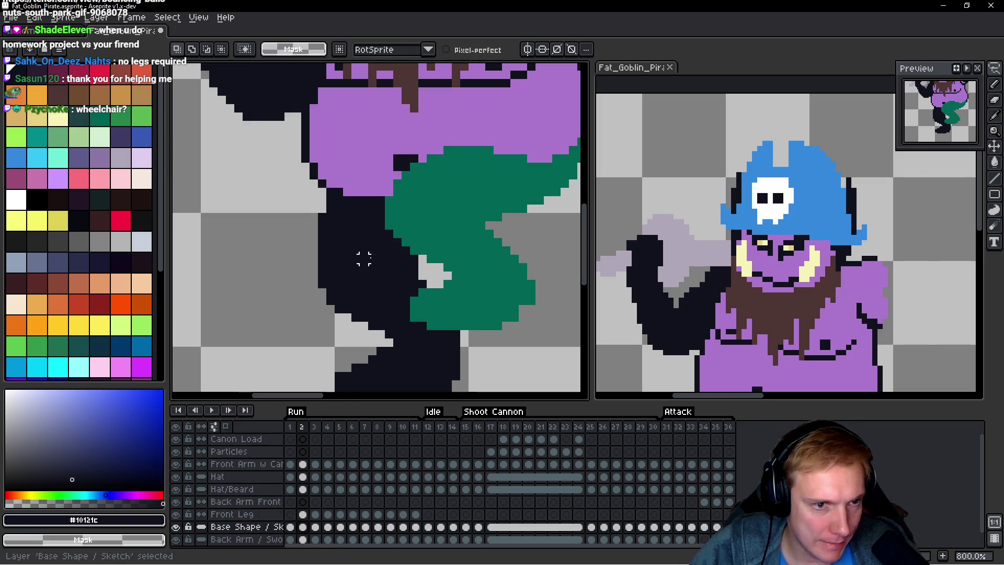
pyautogui.scroll(1, 334, 265)
pyautogui.moveTo(334, 266); pyautogui.dragTo(341, 270)
pyautogui.press('Left')
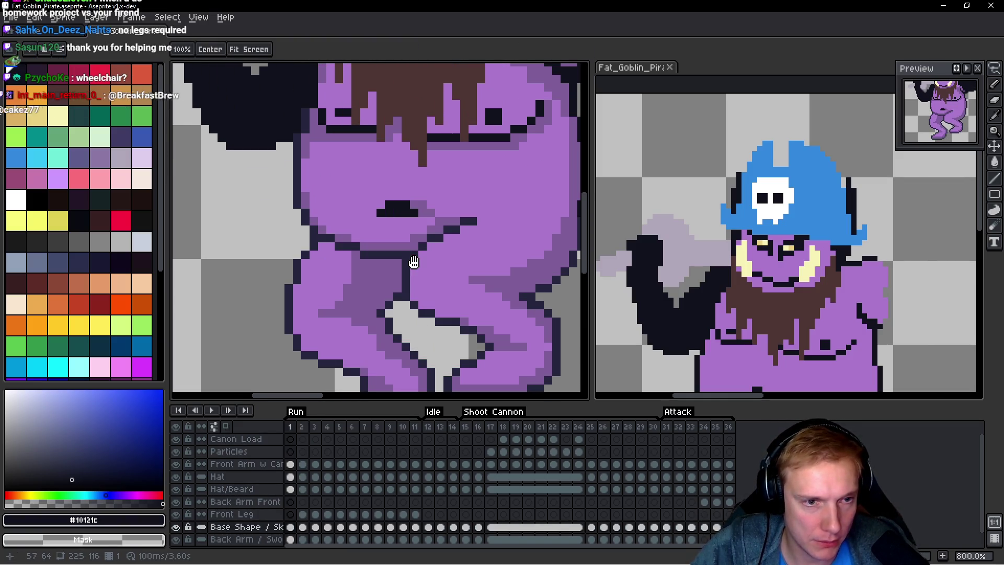
pyautogui.press('Right')
pyautogui.press('space')
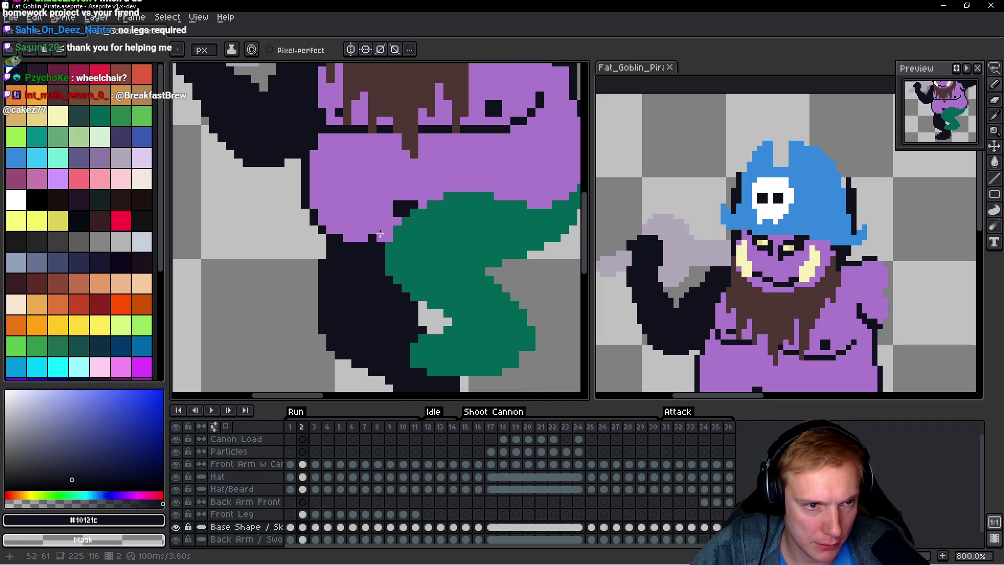
pyautogui.press('Left')
pyautogui.keyDown('alt'); pyautogui.click(355, 239); pyautogui.keyUp('alt')
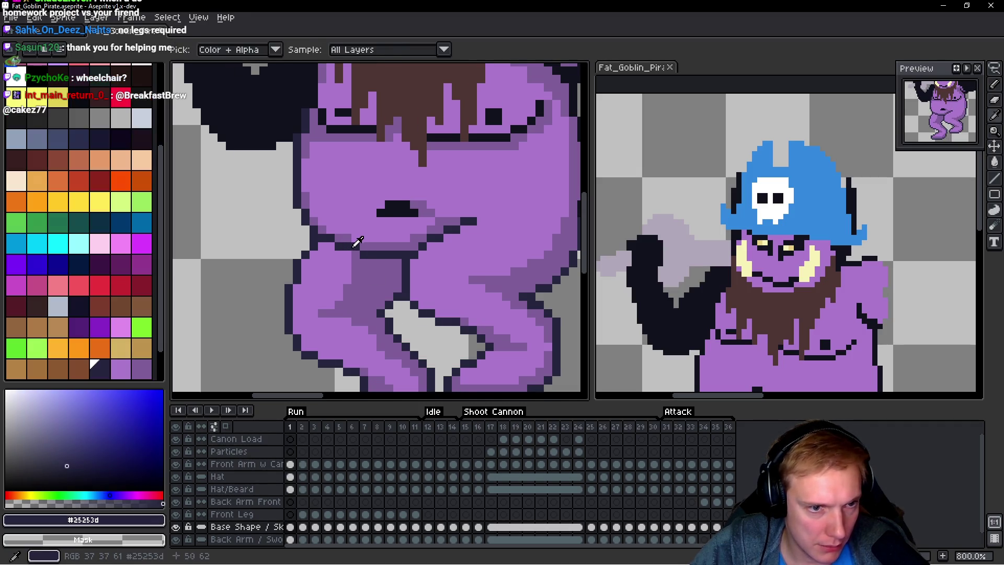
pyautogui.press('Right')
# Step: Draw a dark outline line across the belly and add outline pixels above it
pyautogui.scroll(2, 363, 252)
pyautogui.moveTo(388, 248); pyautogui.dragTo(337, 248)
pyautogui.click(311, 230)
pyautogui.click(287, 198)
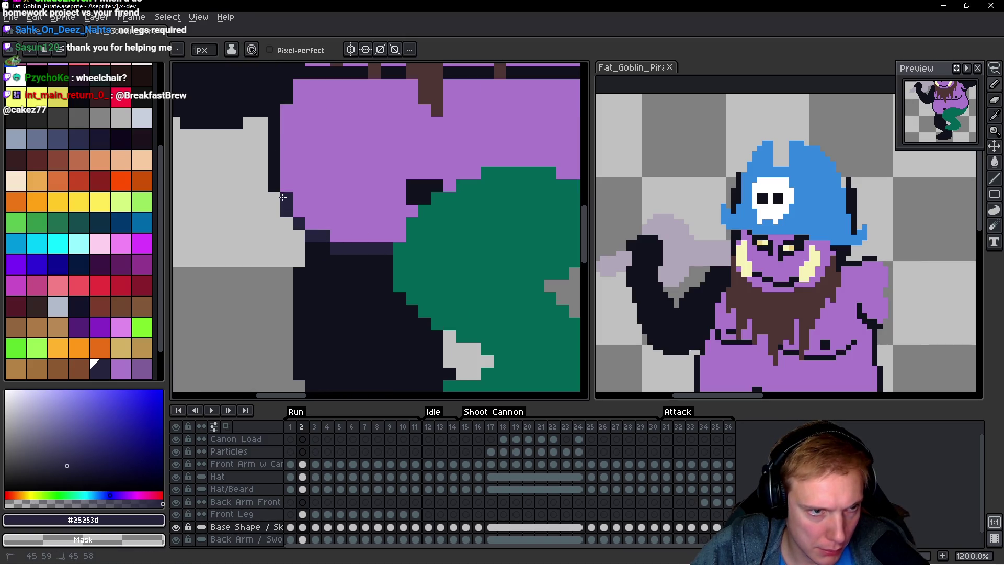
pyautogui.scroll(3, 366, 275)
pyautogui.scroll(1, 296, 273)
# Step: Extend the dark outline down the body edge and fill in remaining belly outline pixels
pyautogui.click(291, 262)
pyautogui.moveTo(291, 262); pyautogui.dragTo(293, 359)
pyautogui.moveTo(310, 240)
pyautogui.mouseDown()
pyautogui.moveTo(310, 217)
pyautogui.moveTo(320, 251)
pyautogui.moveTo(439, 268)
pyautogui.mouseUp()
pyautogui.scroll(3, 310, 215)
pyautogui.click(337, 268)
pyautogui.scroll(-3, 287, 275)
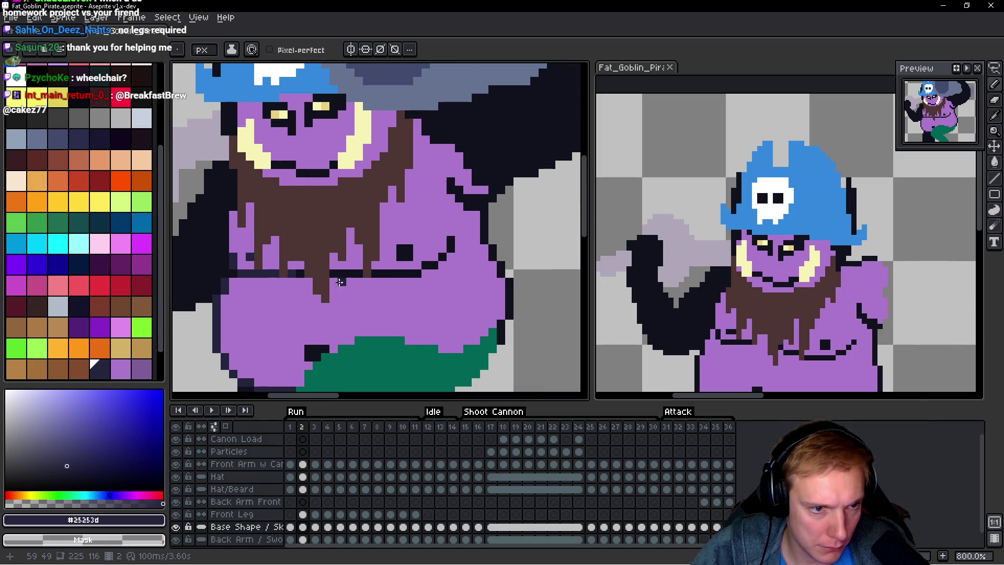
pyautogui.scroll(3, 339, 282)
pyautogui.scroll(-3, 356, 284)
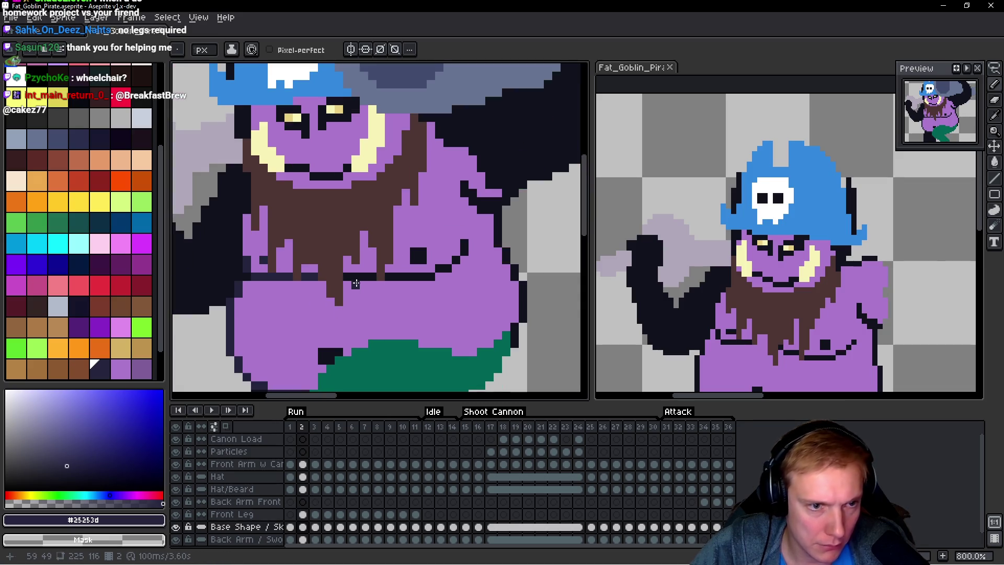
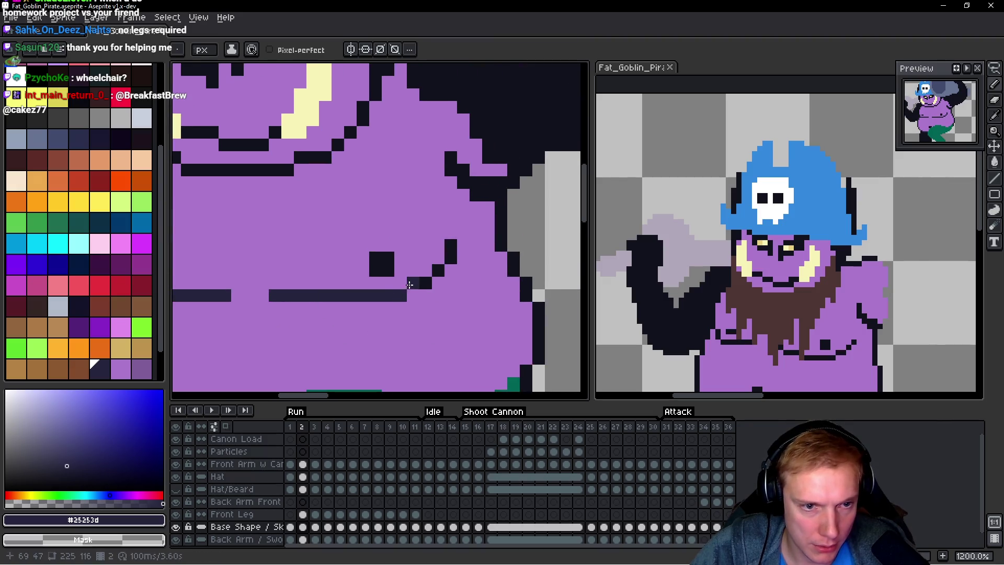
# Step: Extend the dark navy #25253d outline down the goblin's side
pyautogui.click(382, 255)
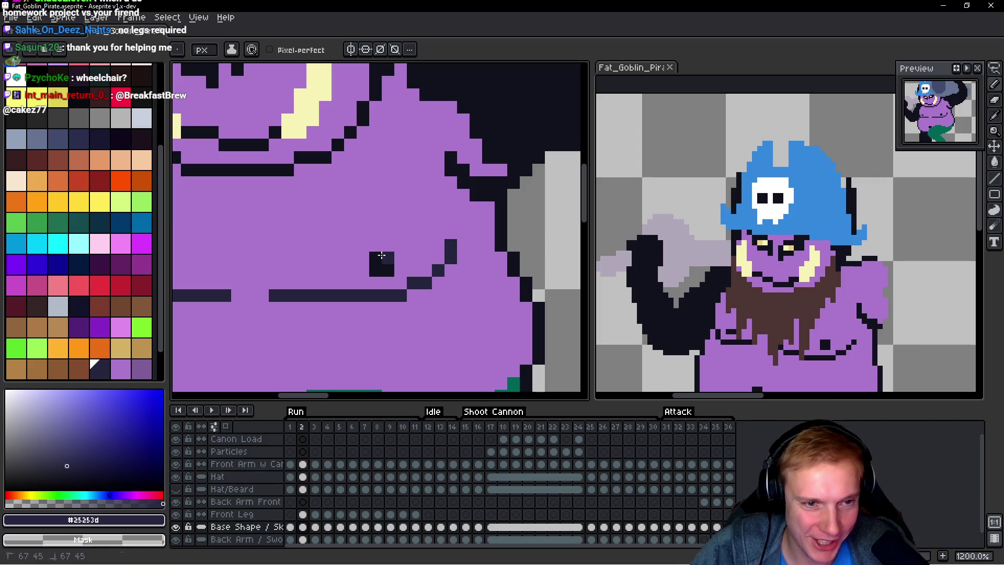
pyautogui.scroll(-3, 371, 267)
pyautogui.scroll(3, 359, 280)
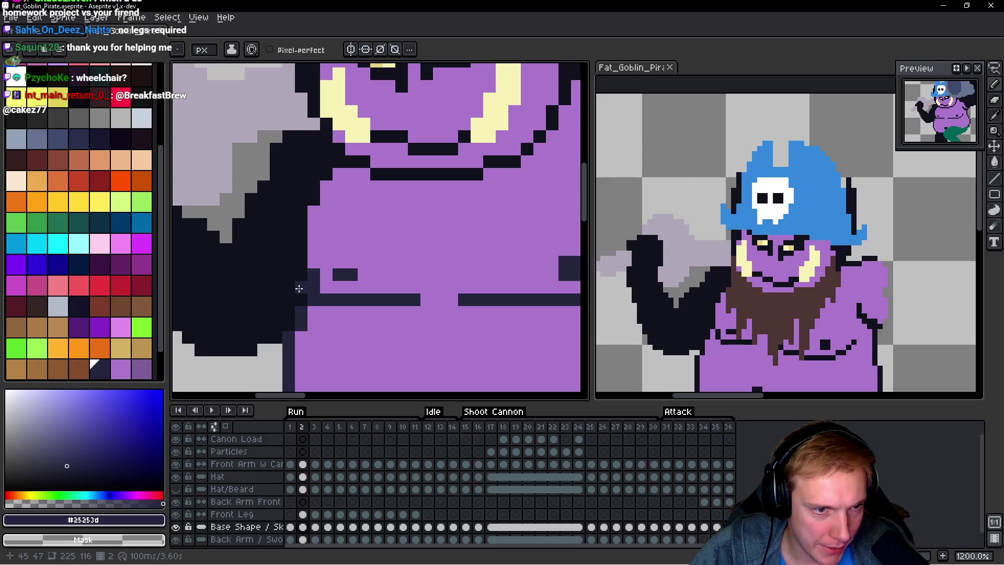
pyautogui.moveTo(298, 288)
pyautogui.mouseDown()
pyautogui.moveTo(302, 209)
pyautogui.moveTo(315, 183)
pyautogui.mouseUp()
pyautogui.click(338, 164)
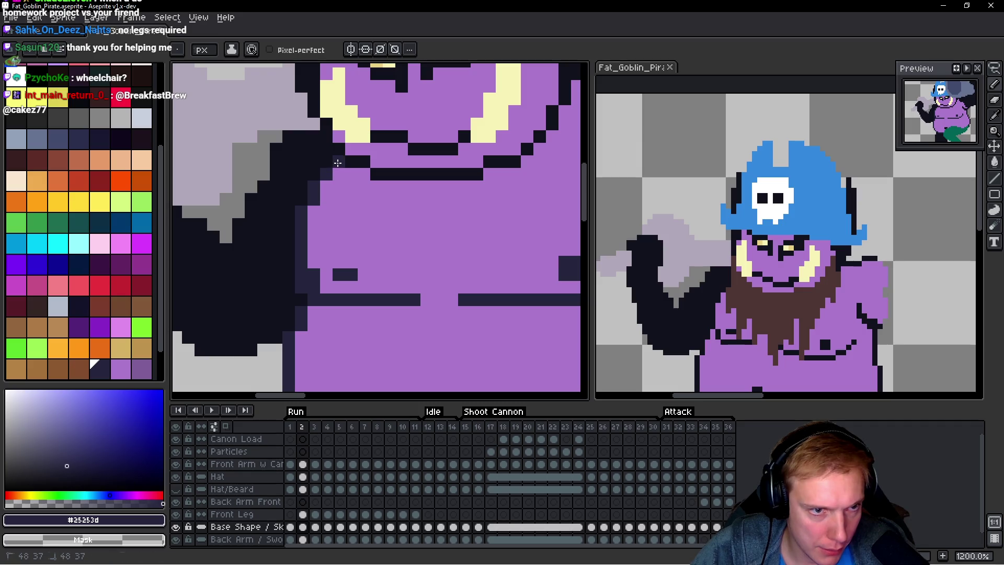
# Step: Fill the navy outline gaps beside the goblin's face and chin
pyautogui.moveTo(361, 162); pyautogui.dragTo(267, 250)
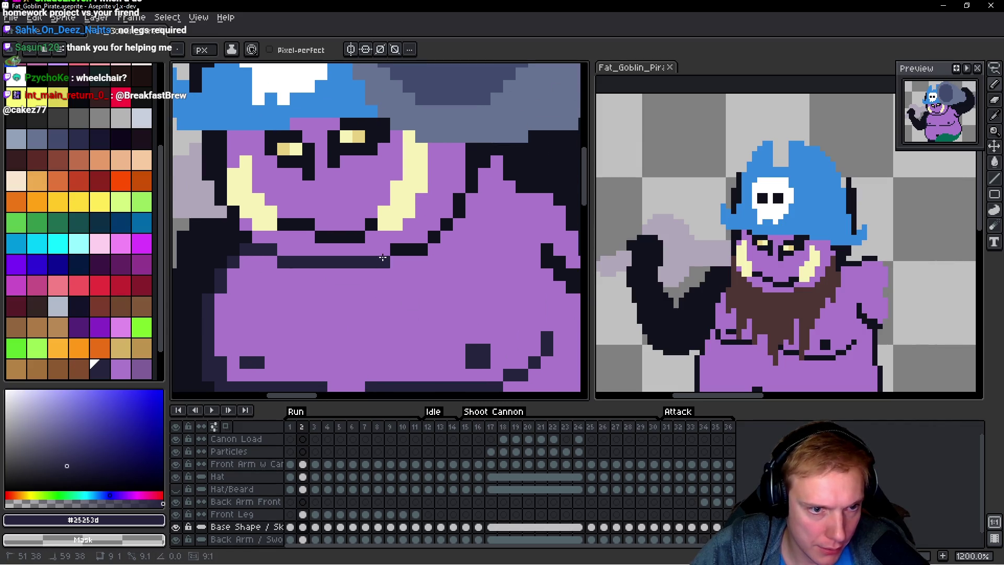
pyautogui.hscroll(-5, 418, 309)
pyautogui.scroll(2, 418, 308)
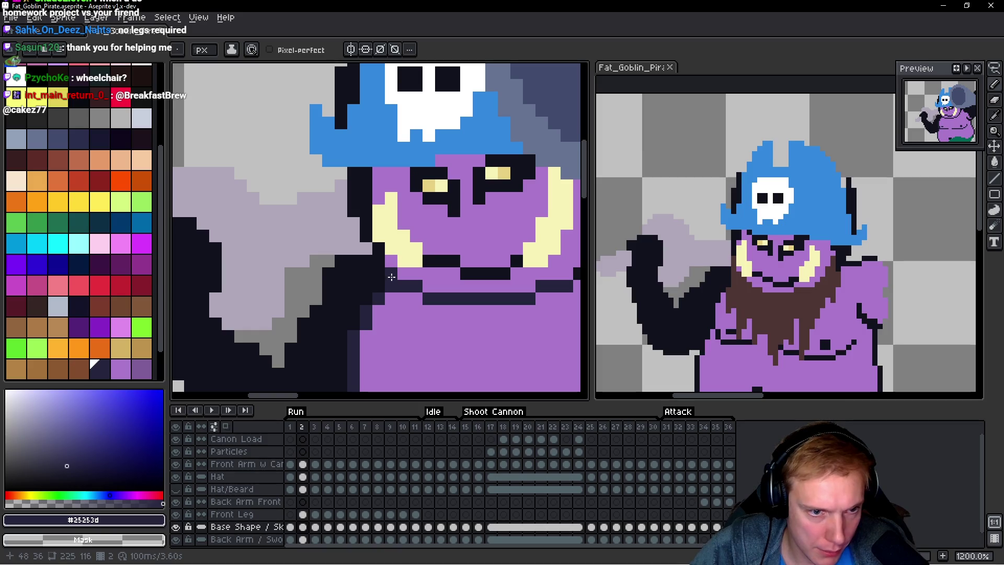
pyautogui.click(378, 256)
pyautogui.moveTo(367, 229); pyautogui.dragTo(366, 208)
pyautogui.scroll(-4, 366, 233)
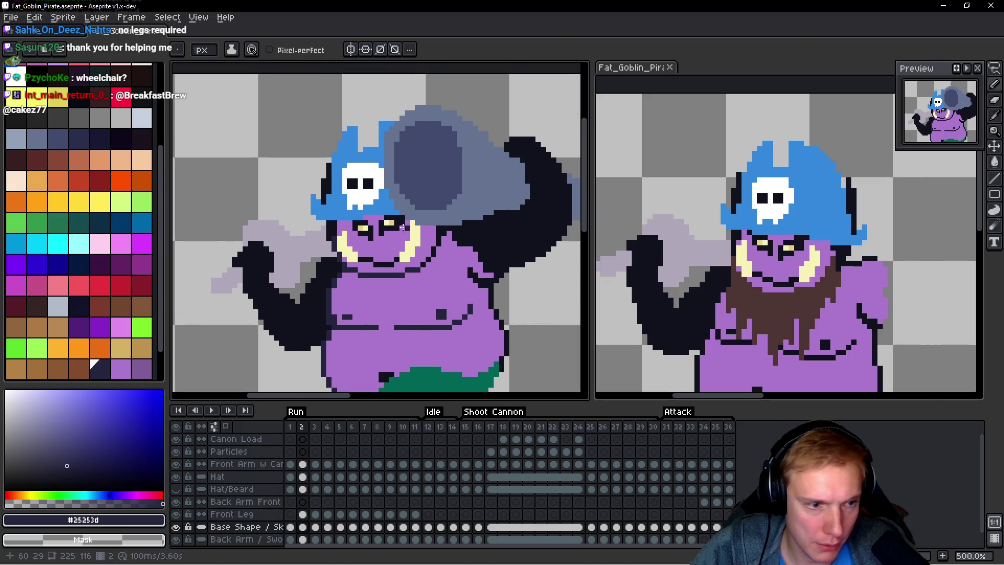
pyautogui.scroll(4, 351, 234)
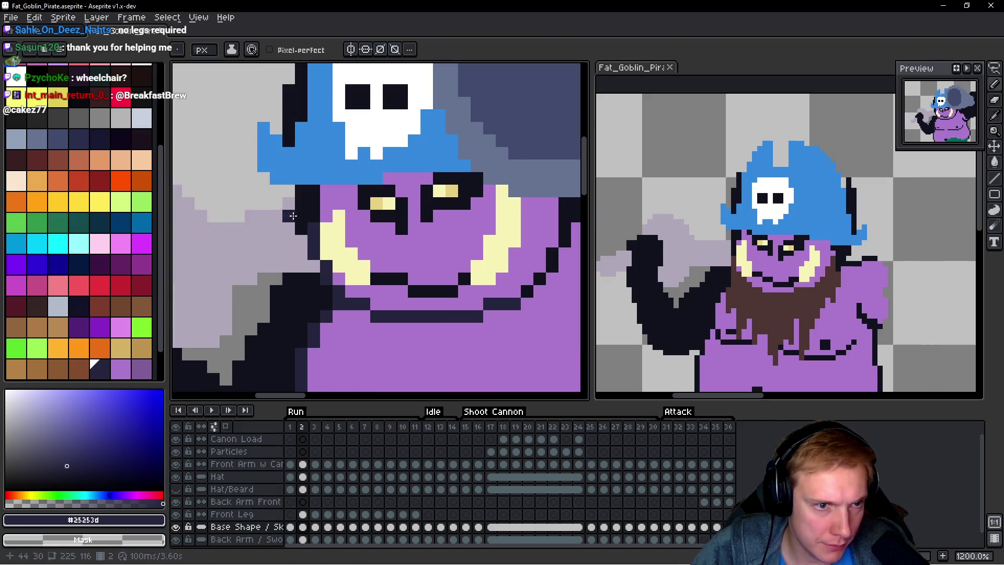
# Step: Hide the Hat and Hat/Beard layers, then recolour an outline pixel beside the horn
pyautogui.moveTo(176, 478); pyautogui.dragTo(176, 489)
pyautogui.moveTo(288, 261)
pyautogui.mouseDown()
pyautogui.moveTo(298, 327)
pyautogui.moveTo(309, 255)
pyautogui.moveTo(297, 150)
pyautogui.moveTo(308, 134)
pyautogui.moveTo(333, 238)
pyautogui.moveTo(327, 246)
pyautogui.mouseUp()
pyautogui.click(329, 212)
# Step: Recolour the horn's outline column and the head's top outline pixels in navy
pyautogui.click(319, 281)
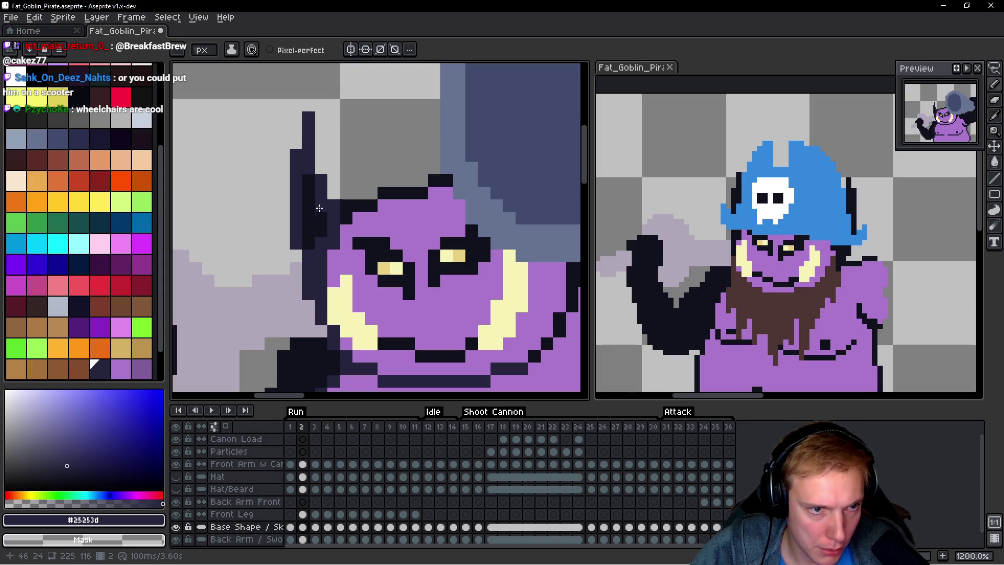
pyautogui.moveTo(359, 206); pyautogui.dragTo(368, 203)
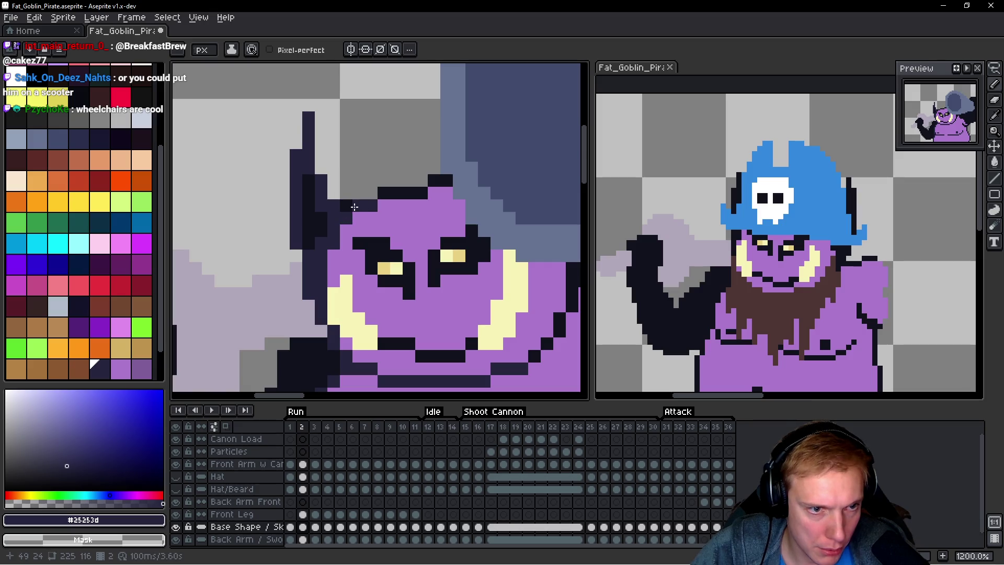
pyautogui.click(383, 198)
pyautogui.click(387, 217)
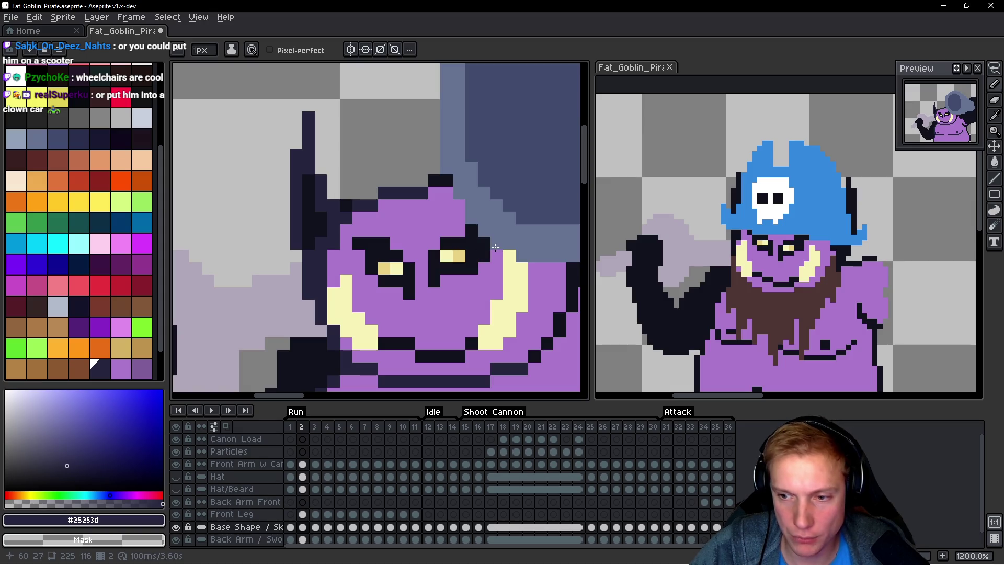
# Step: Repaint the mouth line in navy and add a navy pixel near the right eye
pyautogui.scroll(-3, 495, 245)
pyautogui.scroll(4, 500, 307)
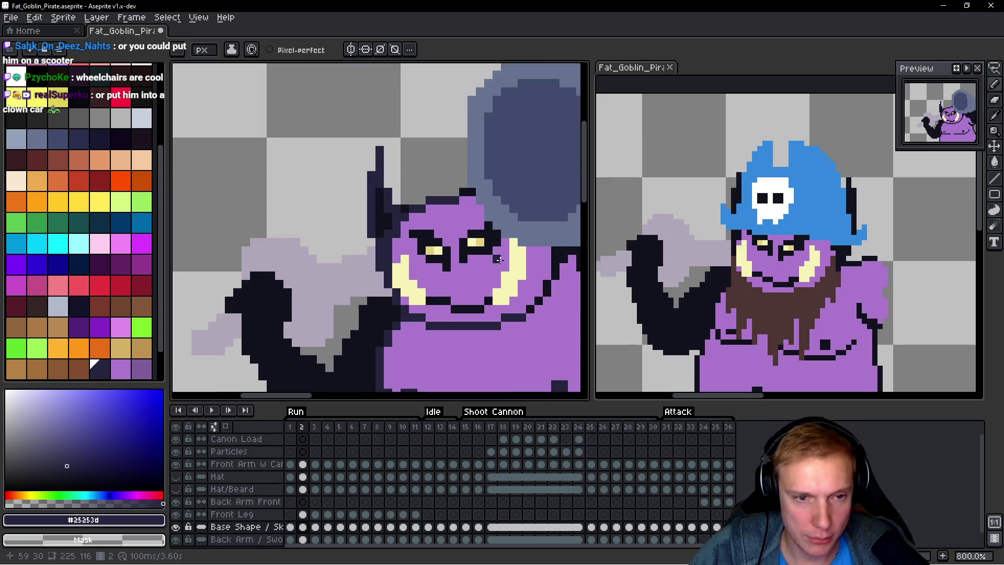
pyautogui.scroll(2, 500, 307)
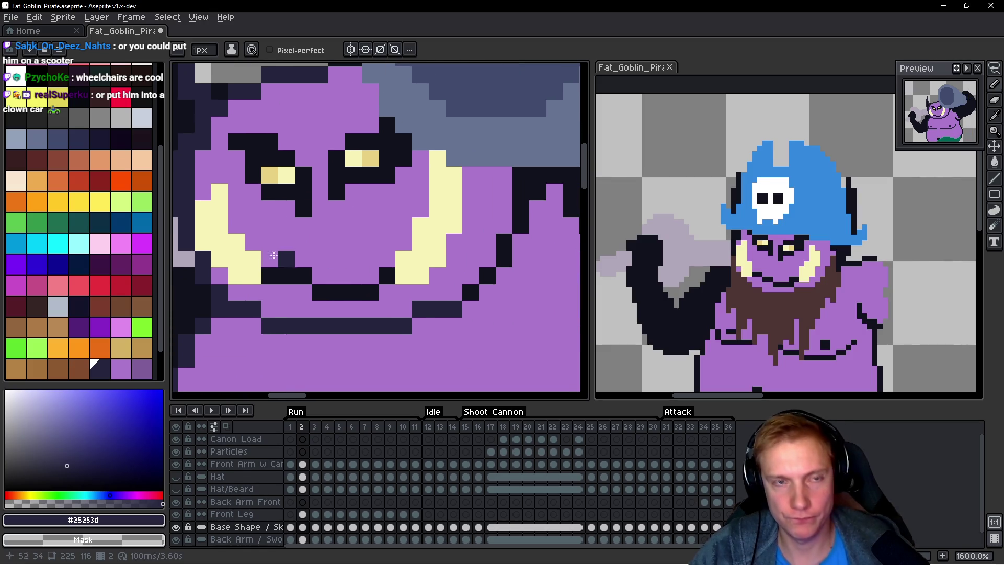
pyautogui.moveTo(273, 279)
pyautogui.mouseDown()
pyautogui.moveTo(312, 277)
pyautogui.moveTo(350, 298)
pyautogui.moveTo(412, 300)
pyautogui.moveTo(448, 283)
pyautogui.mouseUp()
pyautogui.scroll(-4, 447, 282)
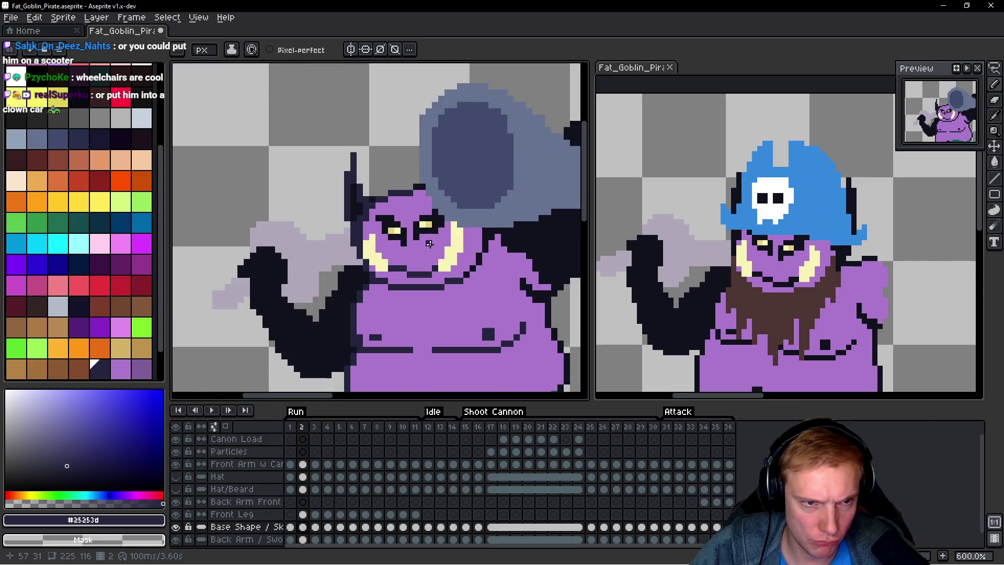
pyautogui.scroll(3, 382, 239)
pyautogui.click(381, 239)
# Step: Repaint the left and right eye outlines in navy
pyautogui.click(344, 223)
pyautogui.click(327, 224)
pyautogui.click(327, 191)
pyautogui.click(345, 191)
pyautogui.click(323, 177)
pyautogui.moveTo(324, 177); pyautogui.dragTo(300, 182)
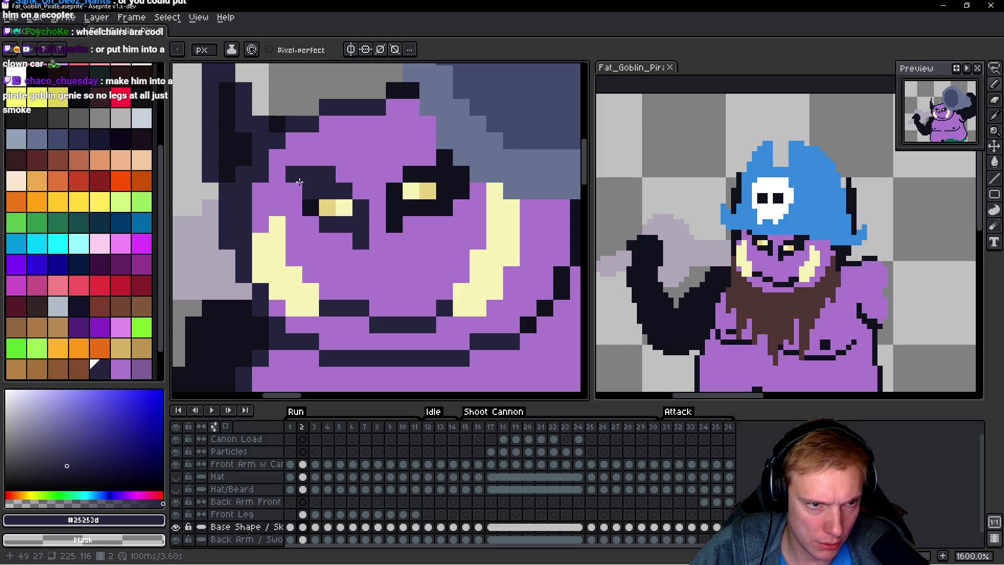
pyautogui.moveTo(413, 222)
pyautogui.mouseDown()
pyautogui.moveTo(416, 249)
pyautogui.moveTo(396, 217)
pyautogui.moveTo(408, 236)
pyautogui.moveTo(444, 231)
pyautogui.mouseUp()
pyautogui.moveTo(447, 182); pyautogui.dragTo(463, 219)
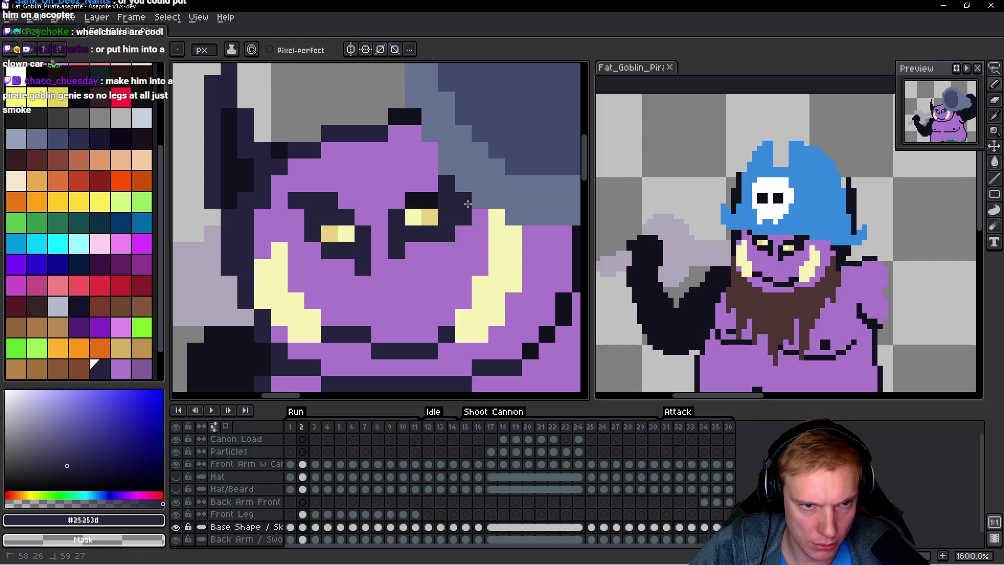
# Step: Hide the Front Arm w Cannon layer, add a navy nostril and touch up the eye outline
pyautogui.click(176, 464)
pyautogui.click(446, 284)
pyautogui.click(481, 183)
pyautogui.moveTo(438, 199); pyautogui.dragTo(413, 199)
# Step: Repaint the head's top outline in navy
pyautogui.scroll(-4, 443, 216)
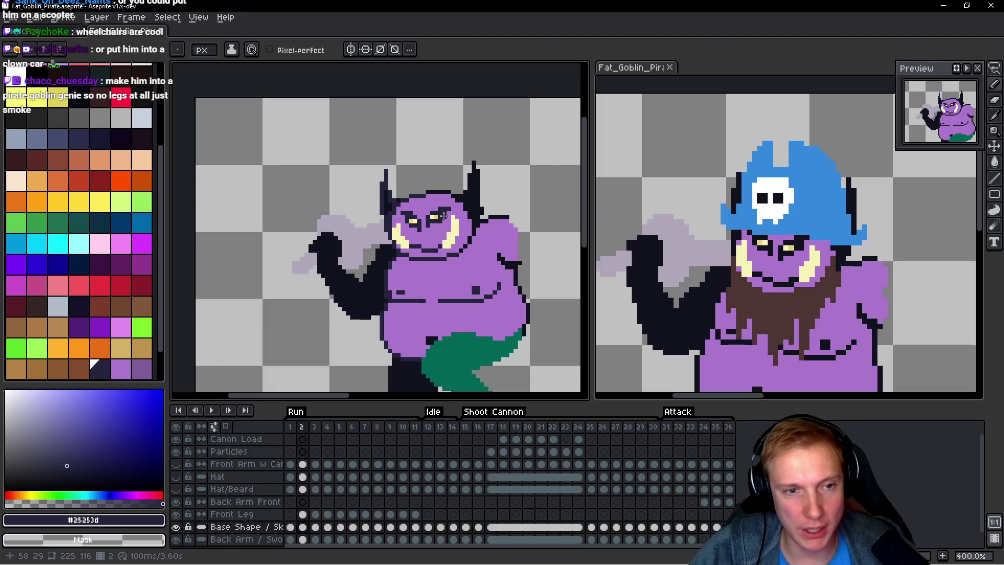
pyautogui.scroll(4, 443, 216)
pyautogui.moveTo(288, 237); pyautogui.dragTo(373, 238)
pyautogui.scroll(-2, 372, 231)
pyautogui.scroll(1, 371, 225)
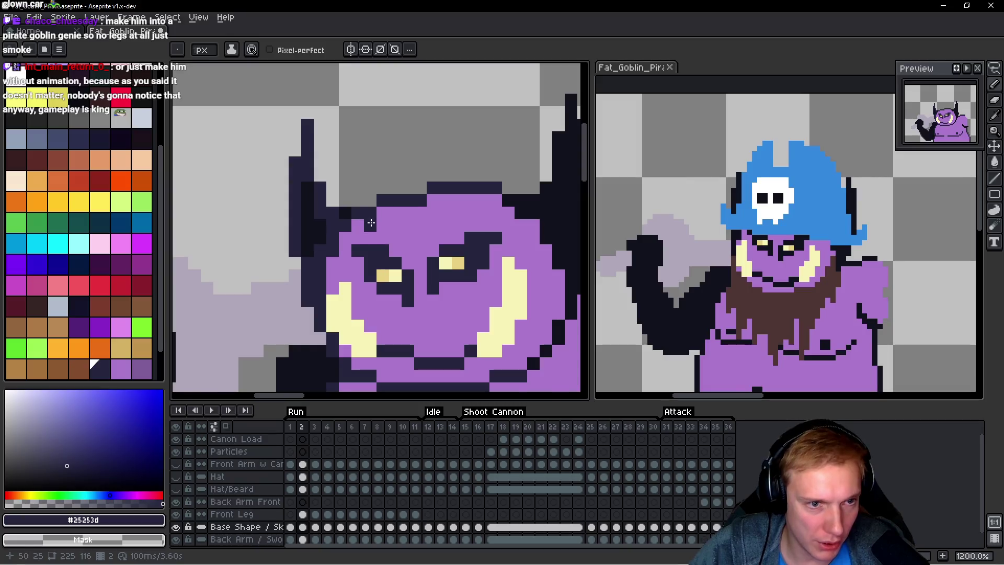
pyautogui.scroll(-3, 370, 223)
pyautogui.scroll(4, 351, 232)
pyautogui.scroll(-3, 364, 225)
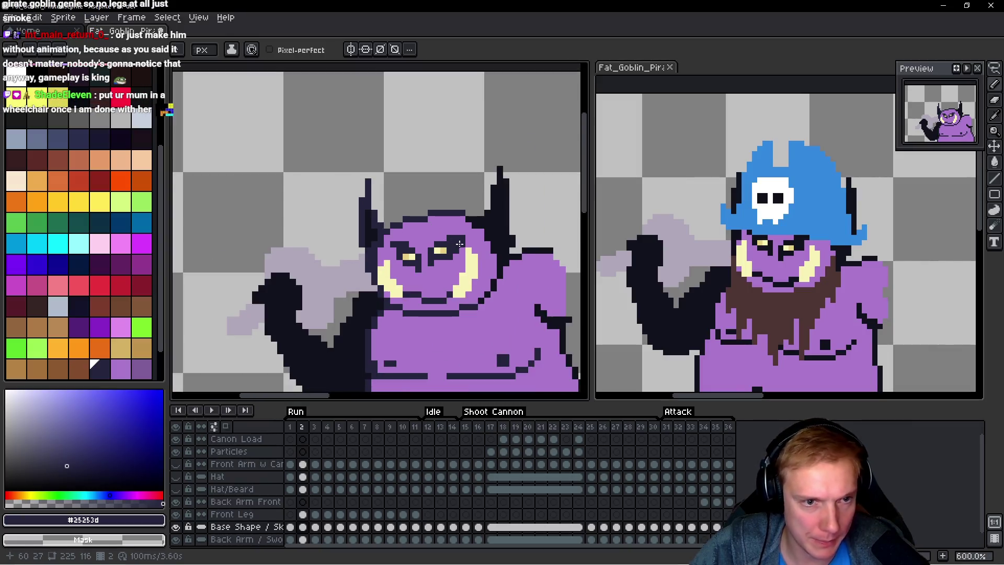
pyautogui.scroll(-2, 397, 230)
pyautogui.scroll(1, 426, 234)
pyautogui.scroll(4, 427, 234)
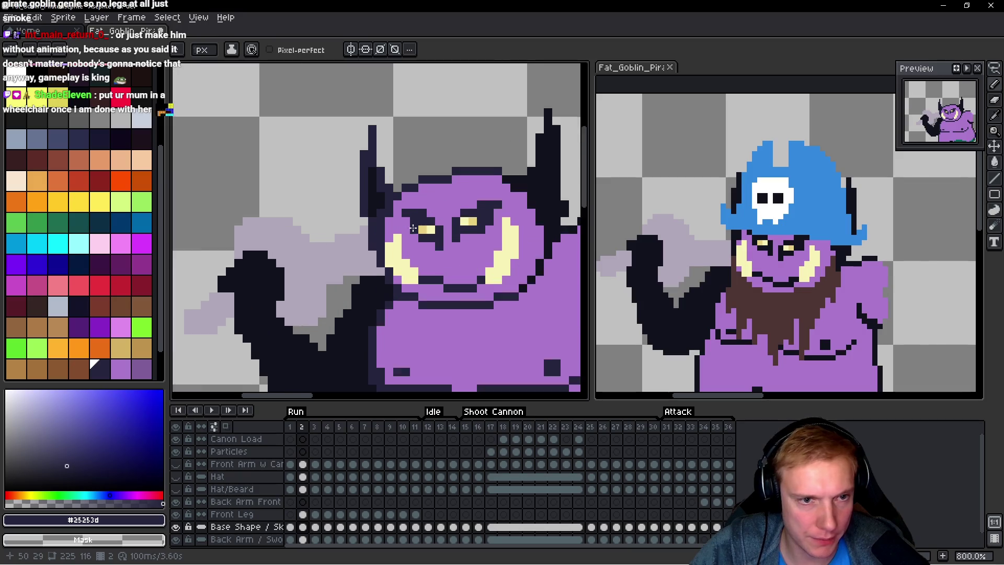
# Step: Pick dark purple palette colour Idx-148 and begin shading the left horn
pyautogui.click(105, 354)
pyautogui.moveTo(349, 162); pyautogui.dragTo(349, 215)
pyautogui.click(365, 212)
# Step: Extend the dark purple shading along the left horn
pyautogui.click(349, 244)
pyautogui.click(332, 179)
pyautogui.moveTo(331, 179)
pyautogui.mouseDown()
pyautogui.moveTo(331, 196)
pyautogui.moveTo(332, 108)
pyautogui.mouseUp()
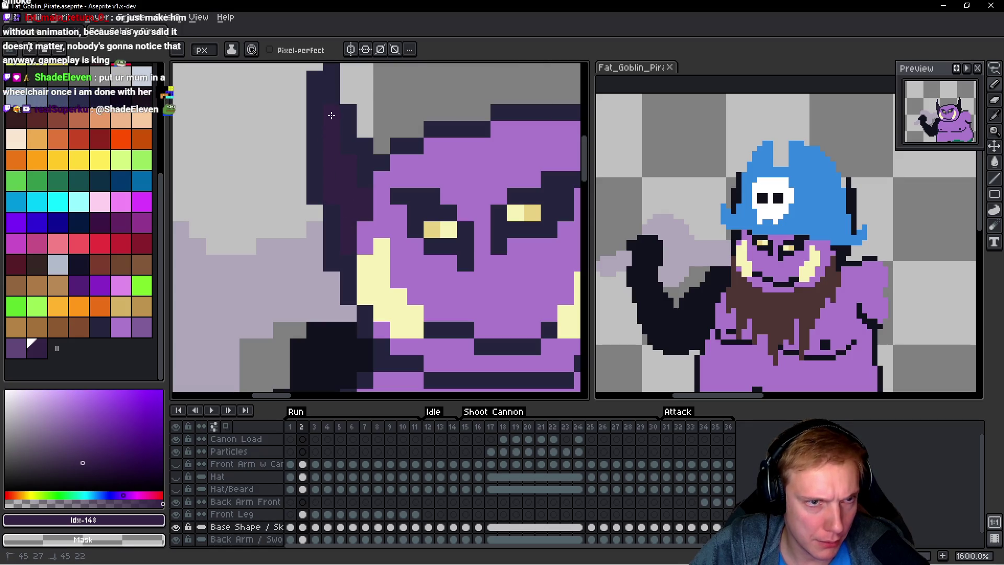
pyautogui.scroll(-5, 421, 164)
pyautogui.scroll(-1, 421, 164)
pyautogui.scroll(3, 421, 164)
pyautogui.scroll(4, 421, 163)
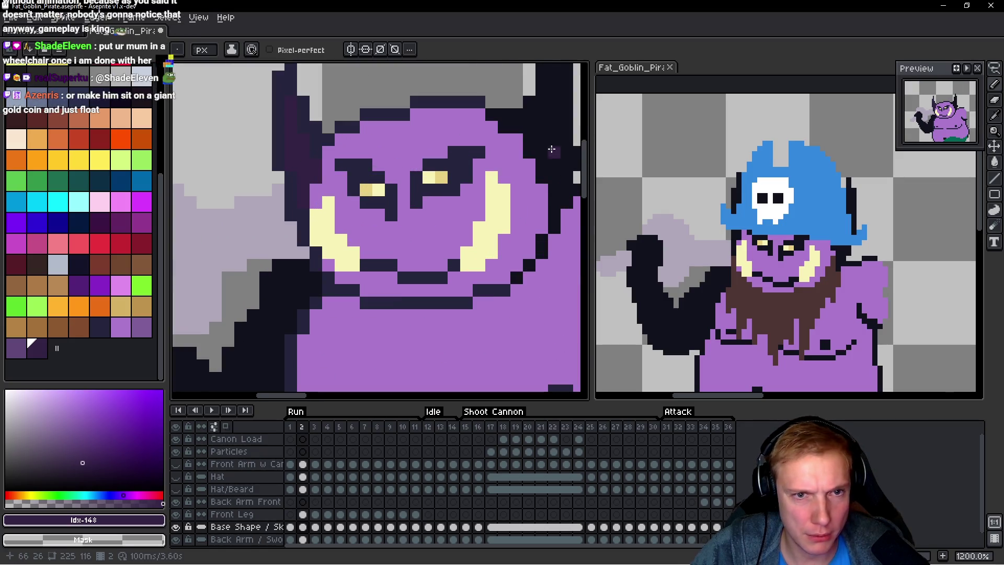
# Step: Eyedrop navy #25253d and repaint the right horn's top and outline column
pyautogui.keyDown('alt'); pyautogui.click(450, 214); pyautogui.keyUp('alt')
pyautogui.scroll(3, 450, 214)
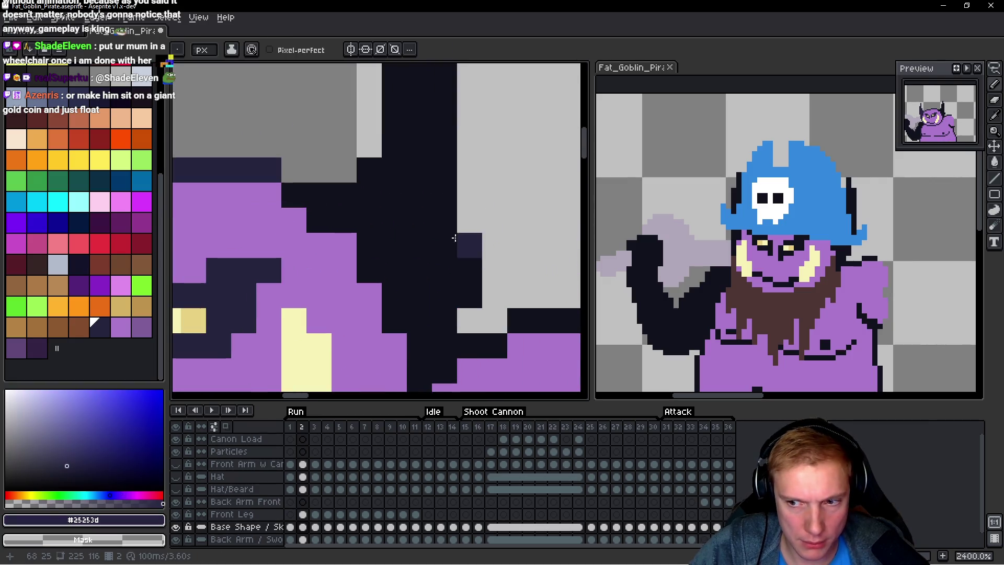
pyautogui.scroll(-2, 408, 229)
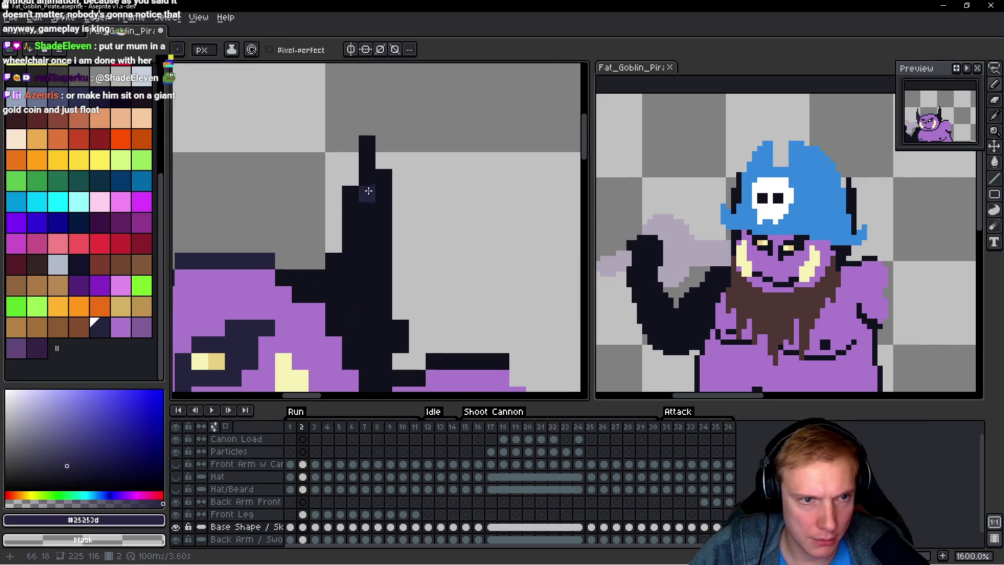
pyautogui.moveTo(365, 146); pyautogui.dragTo(376, 178)
pyautogui.scroll(-2, 400, 294)
pyautogui.moveTo(385, 131)
pyautogui.mouseDown()
pyautogui.moveTo(372, 275)
pyautogui.moveTo(448, 231)
pyautogui.moveTo(433, 290)
pyautogui.mouseUp()
pyautogui.moveTo(401, 107)
pyautogui.mouseDown()
pyautogui.moveTo(399, 172)
pyautogui.moveTo(358, 188)
pyautogui.moveTo(352, 208)
pyautogui.moveTo(366, 205)
pyautogui.moveTo(381, 238)
pyautogui.moveTo(404, 222)
pyautogui.mouseUp()
# Step: Recolour the belly outline above the tail in navy, then select the Front Leg layer
pyautogui.hscroll(-3, 238, 260)
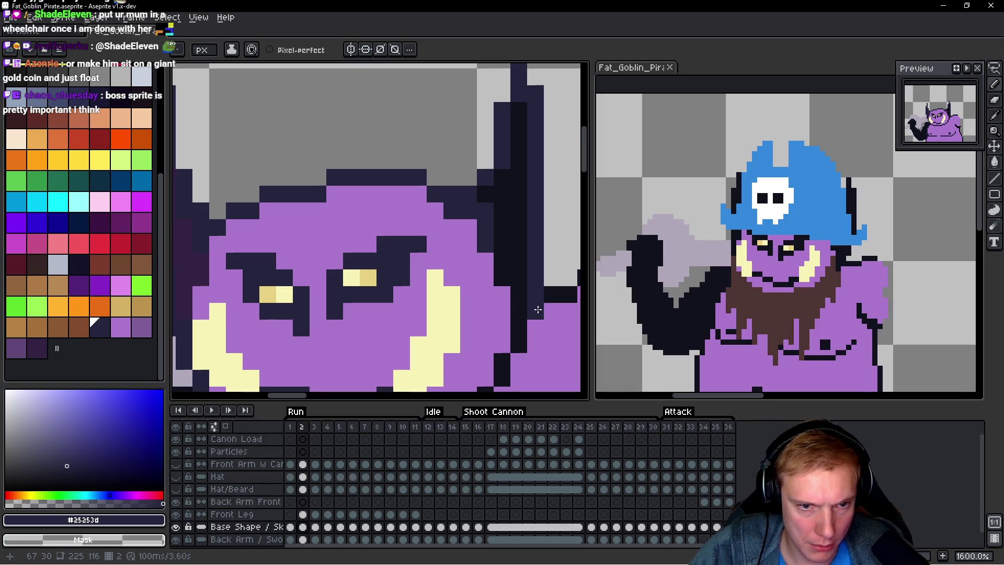
pyautogui.scroll(-5, 515, 332)
pyautogui.hscroll(2, 516, 332)
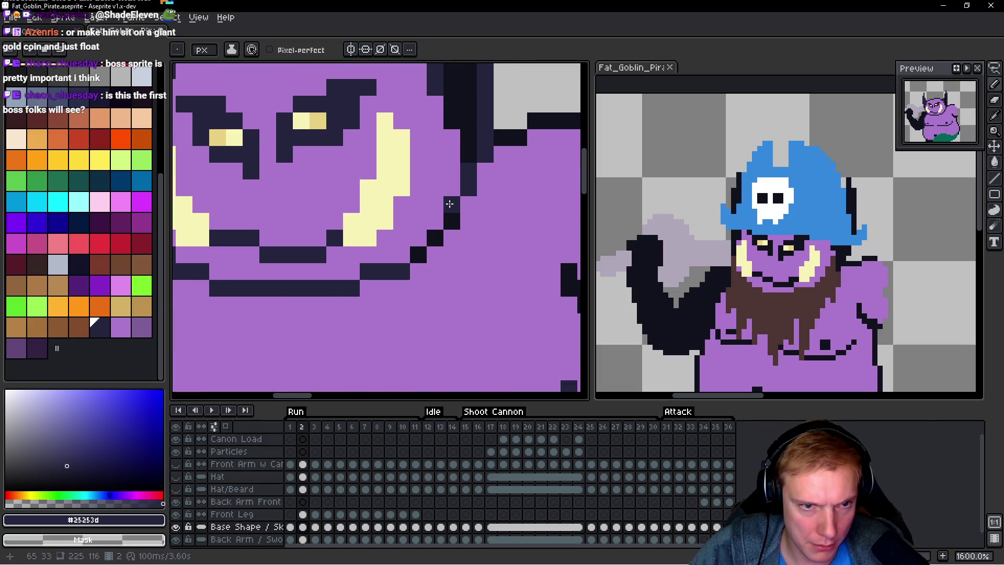
pyautogui.scroll(-4, 434, 230)
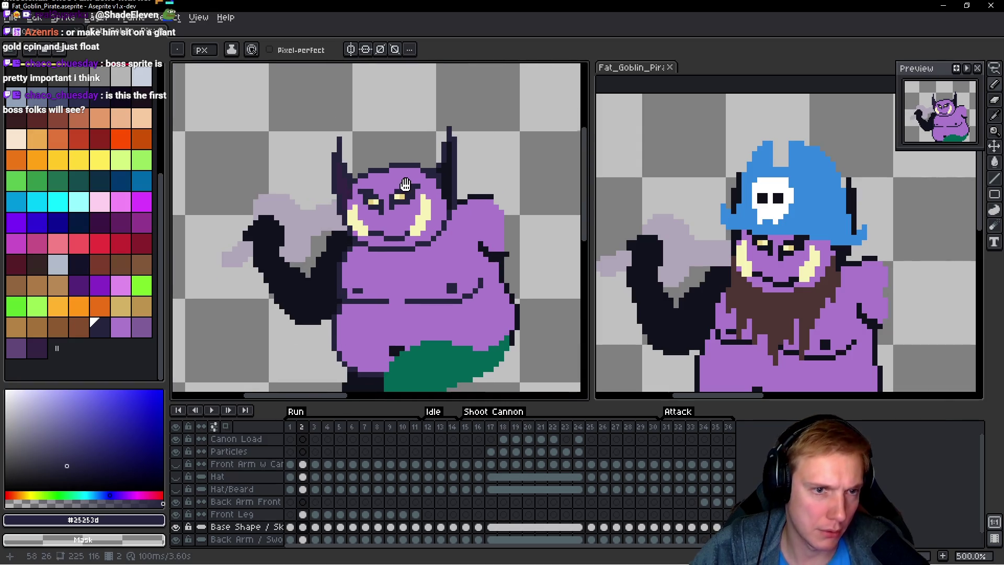
pyautogui.scroll(-2, 405, 184)
pyautogui.scroll(3, 402, 180)
pyautogui.scroll(-2, 400, 178)
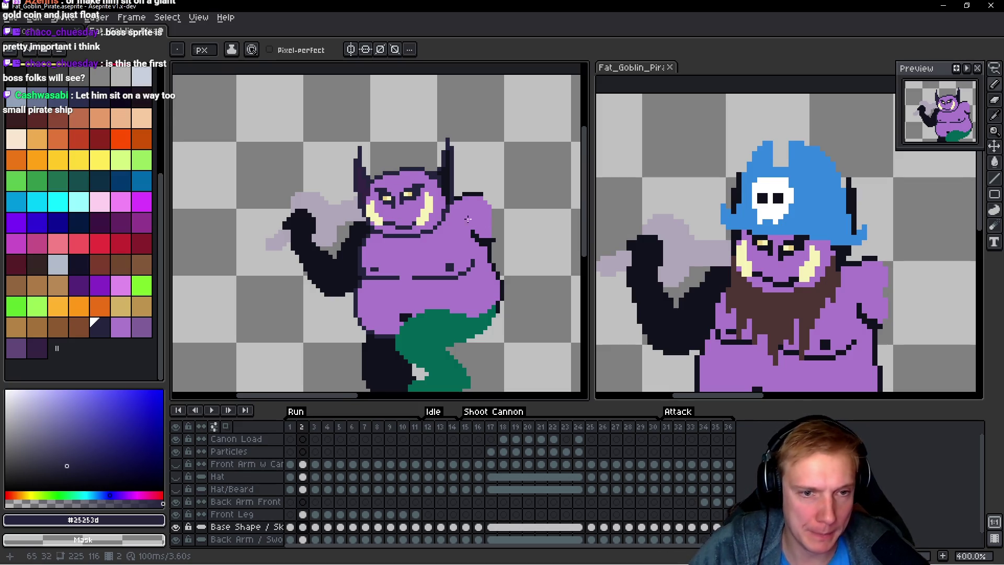
pyautogui.scroll(6, 468, 219)
pyautogui.moveTo(443, 237); pyautogui.dragTo(441, 266)
pyautogui.moveTo(457, 217)
pyautogui.mouseDown()
pyautogui.moveTo(457, 156)
pyautogui.moveTo(439, 112)
pyautogui.moveTo(415, 206)
pyautogui.moveTo(427, 240)
pyautogui.moveTo(416, 159)
pyautogui.mouseUp()
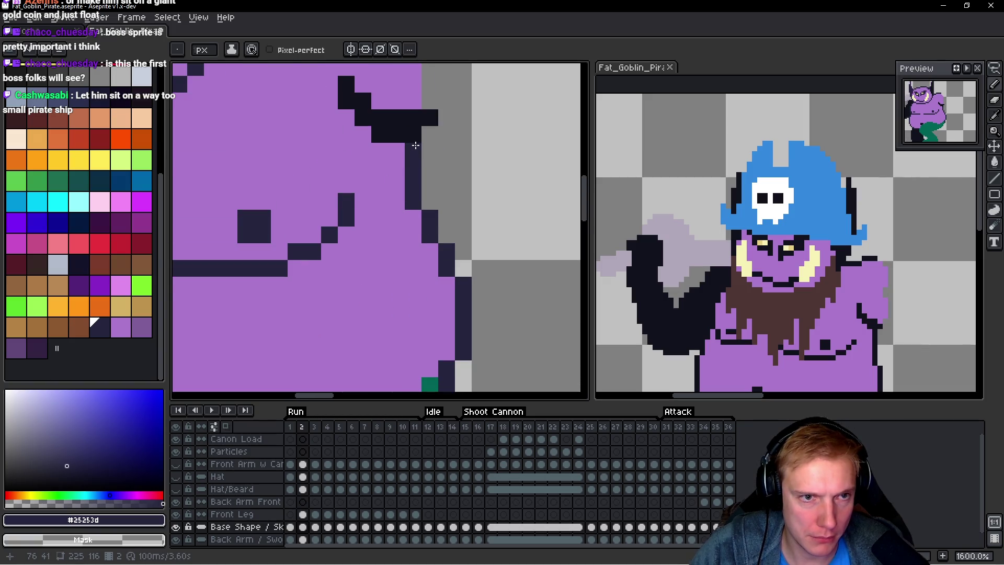
pyautogui.scroll(-3, 415, 145)
pyautogui.scroll(3, 388, 237)
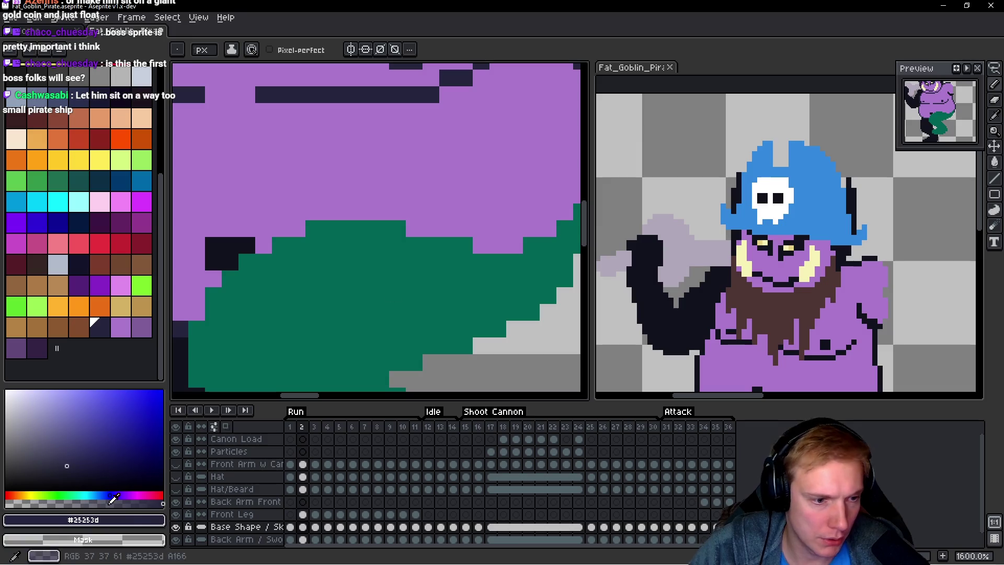
pyautogui.click(265, 515)
# Step: Lower the Front Leg layer's opacity in its Layer Properties
pyautogui.doubleClick(267, 519)
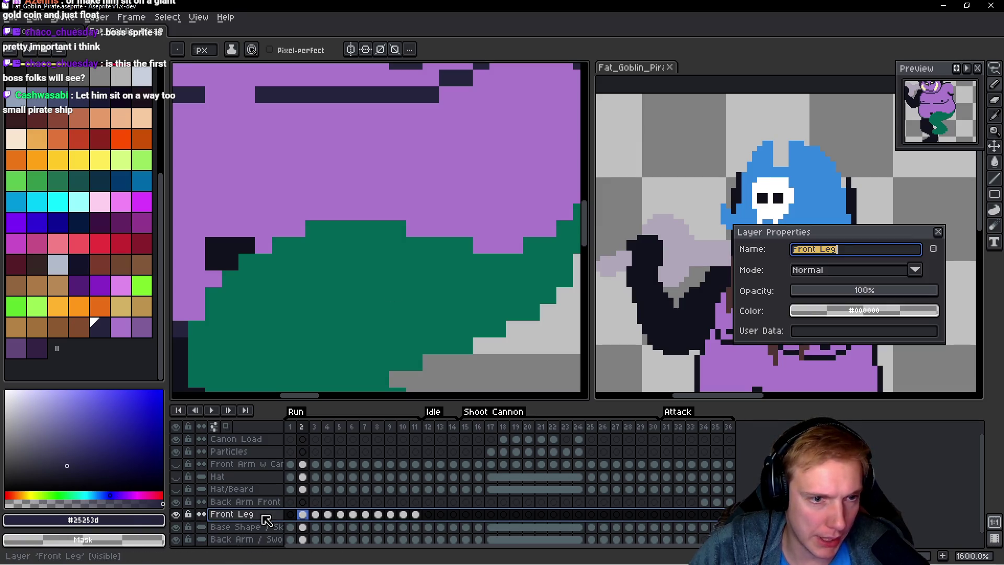
pyautogui.click(883, 294)
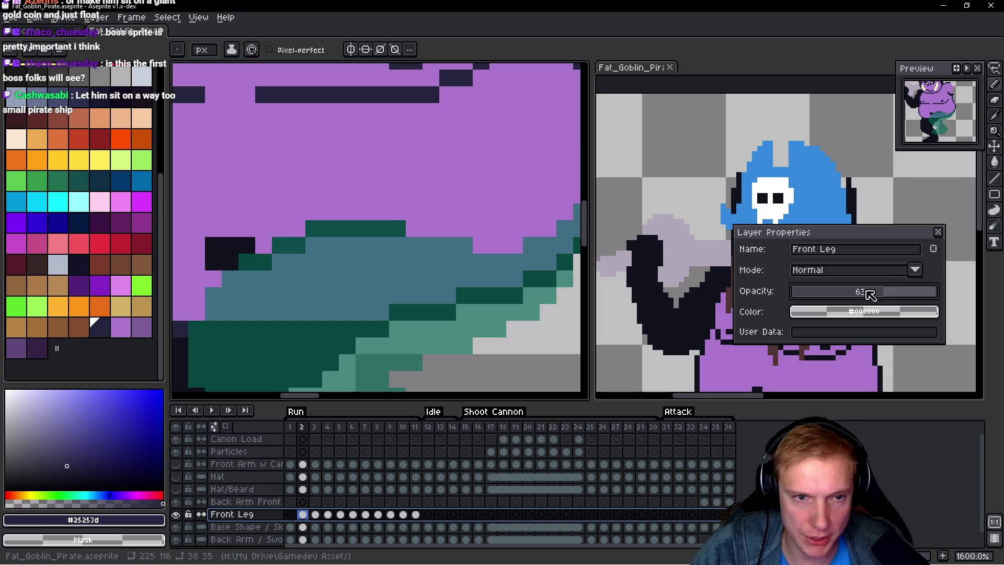
pyautogui.click(937, 232)
# Step: Undo two stray dark pixels on the leg and move to the base shape sketch layer
pyautogui.moveTo(270, 217)
pyautogui.mouseDown()
pyautogui.moveTo(292, 184)
pyautogui.moveTo(421, 178)
pyautogui.mouseUp()
pyautogui.moveTo(433, 245); pyautogui.dragTo(394, 254)
pyautogui.click(302, 237)
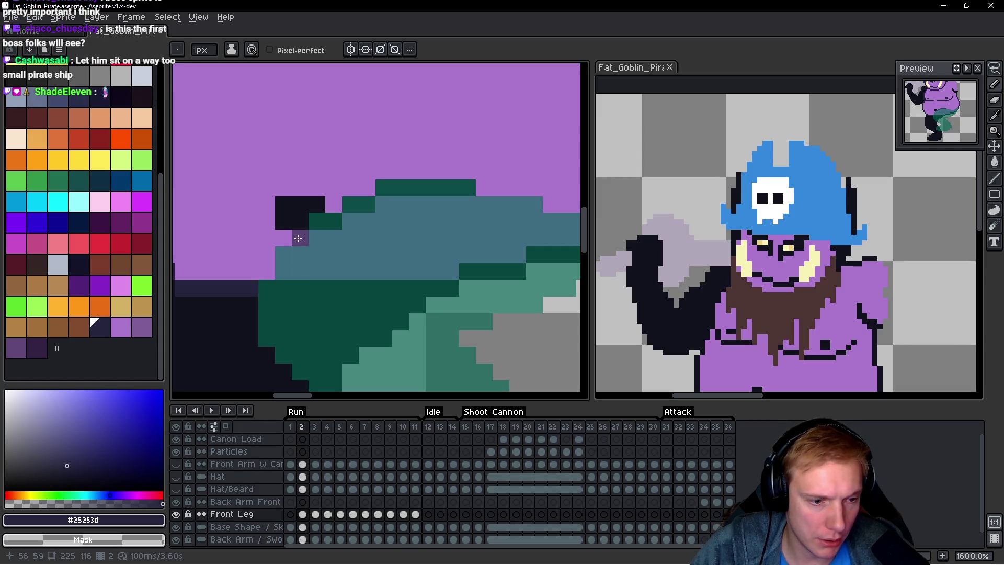
pyautogui.hotkey('ctrl', 'z')
pyautogui.click(367, 305)
pyautogui.hotkey('ctrl', 'z')
pyautogui.press('Down')
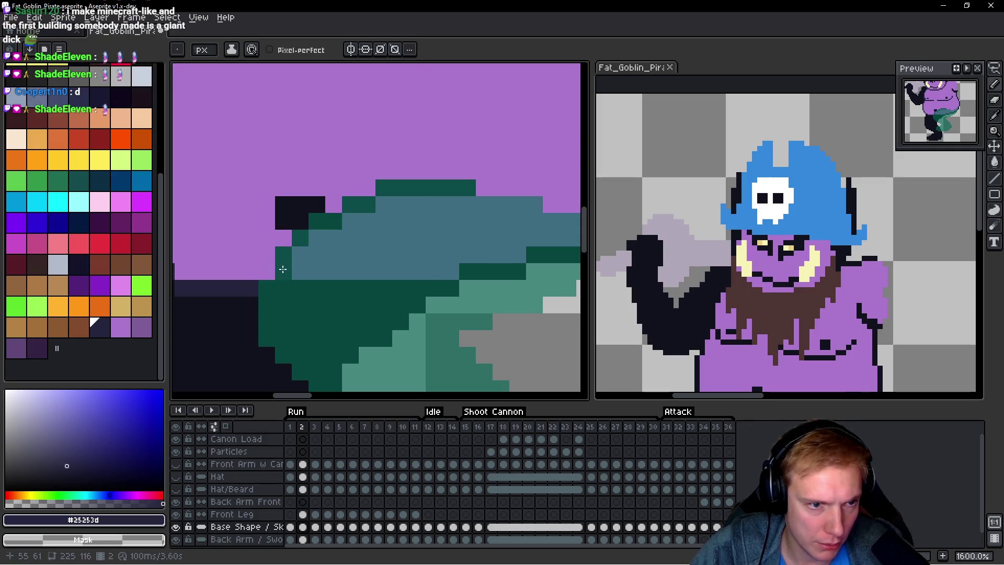
# Step: Add dark teal shading along the leg's edge, previewing the animation to check it
pyautogui.moveTo(263, 270); pyautogui.dragTo(330, 211)
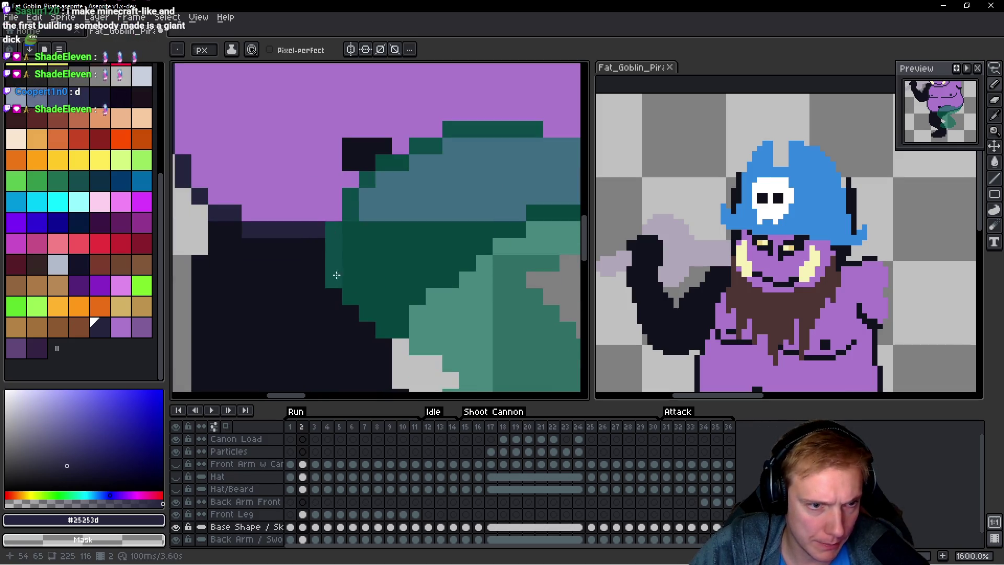
pyautogui.moveTo(336, 274); pyautogui.dragTo(262, 230)
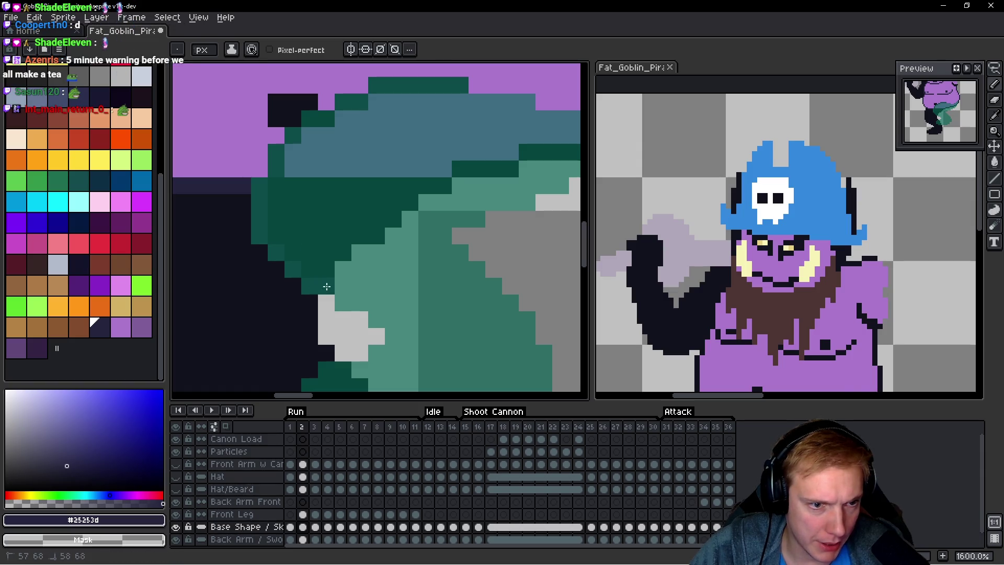
pyautogui.moveTo(343, 303); pyautogui.dragTo(356, 302)
pyautogui.click(376, 353)
pyautogui.moveTo(355, 375); pyautogui.dragTo(423, 305)
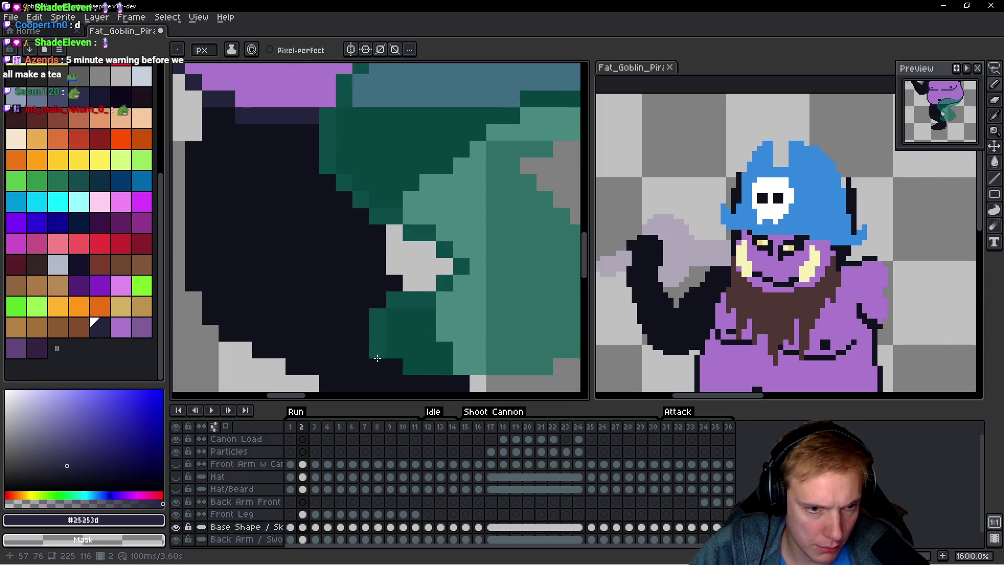
pyautogui.press('Return')
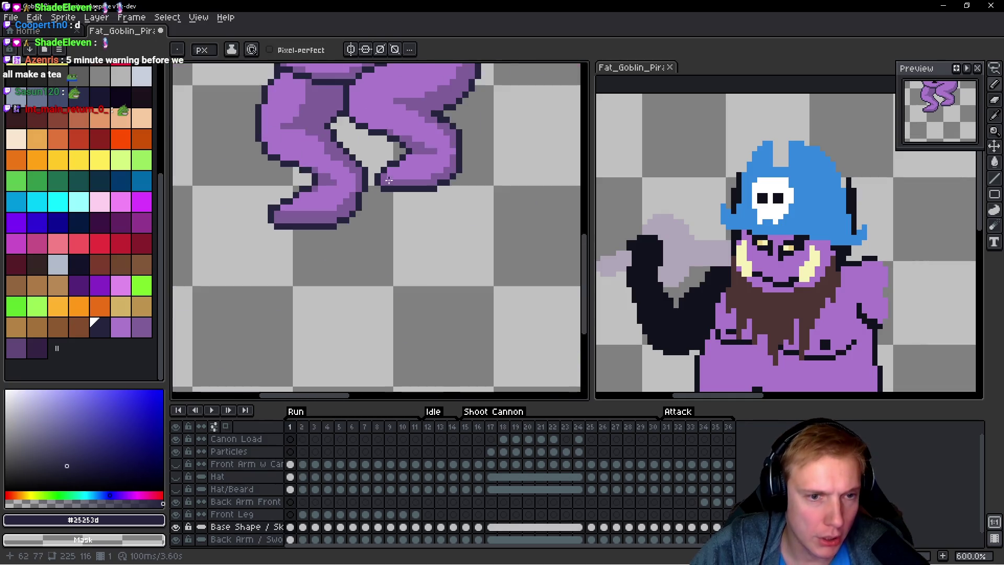
pyautogui.press('Return')
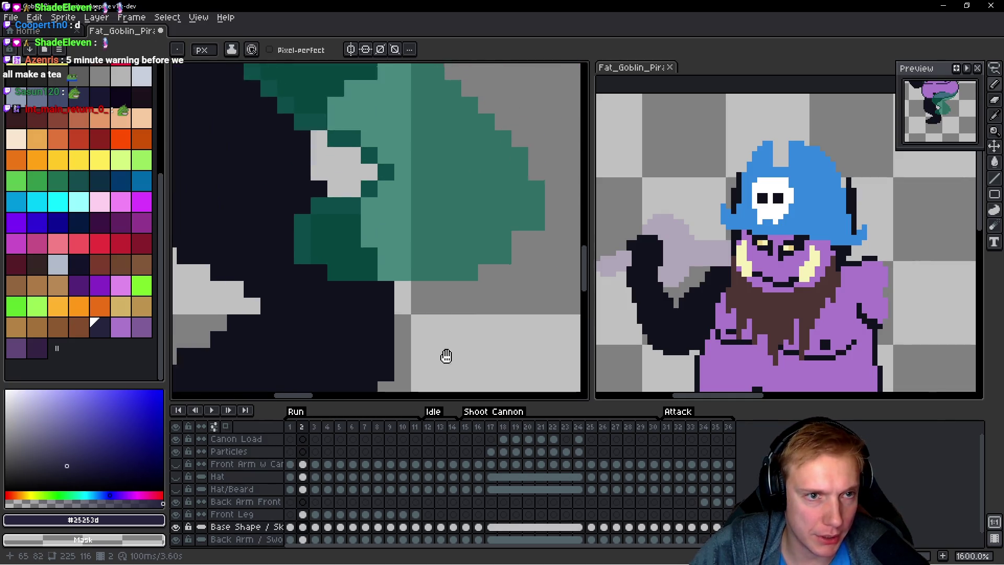
# Step: Shade the leg's bottom, right edge and top edge with dark teal pixels
pyautogui.moveTo(329, 280)
pyautogui.mouseDown()
pyautogui.moveTo(486, 281)
pyautogui.moveTo(513, 262)
pyautogui.mouseUp()
pyautogui.press('Return')
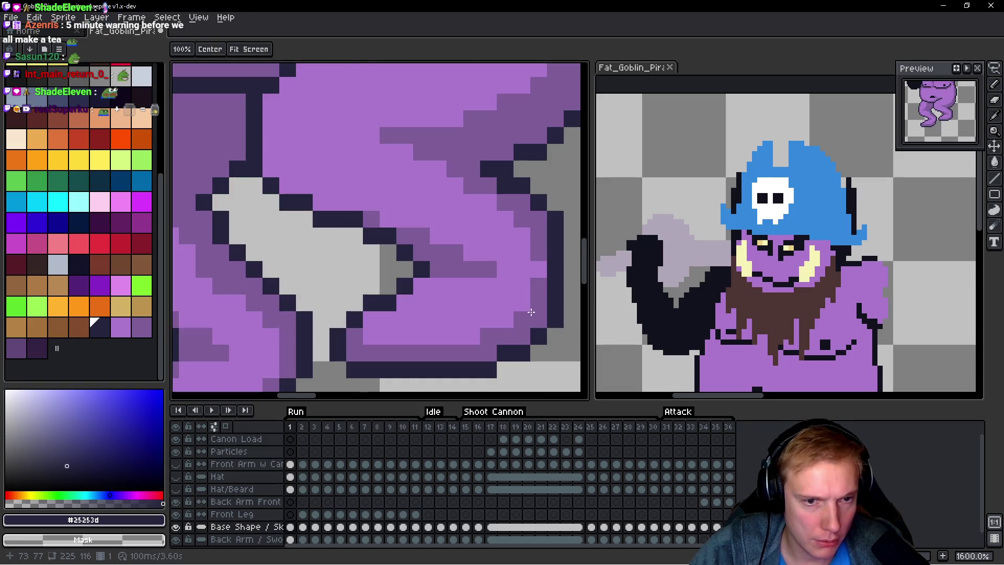
pyautogui.press('Return')
pyautogui.click(492, 284)
pyautogui.moveTo(504, 269)
pyautogui.mouseDown()
pyautogui.moveTo(506, 236)
pyautogui.moveTo(489, 204)
pyautogui.moveTo(444, 161)
pyautogui.mouseUp()
pyautogui.click(405, 119)
pyautogui.moveTo(405, 119)
pyautogui.mouseDown()
pyautogui.moveTo(366, 238)
pyautogui.moveTo(450, 205)
pyautogui.moveTo(500, 258)
pyautogui.moveTo(419, 282)
pyautogui.mouseUp()
pyautogui.click(483, 187)
pyautogui.click(417, 282)
pyautogui.click(434, 265)
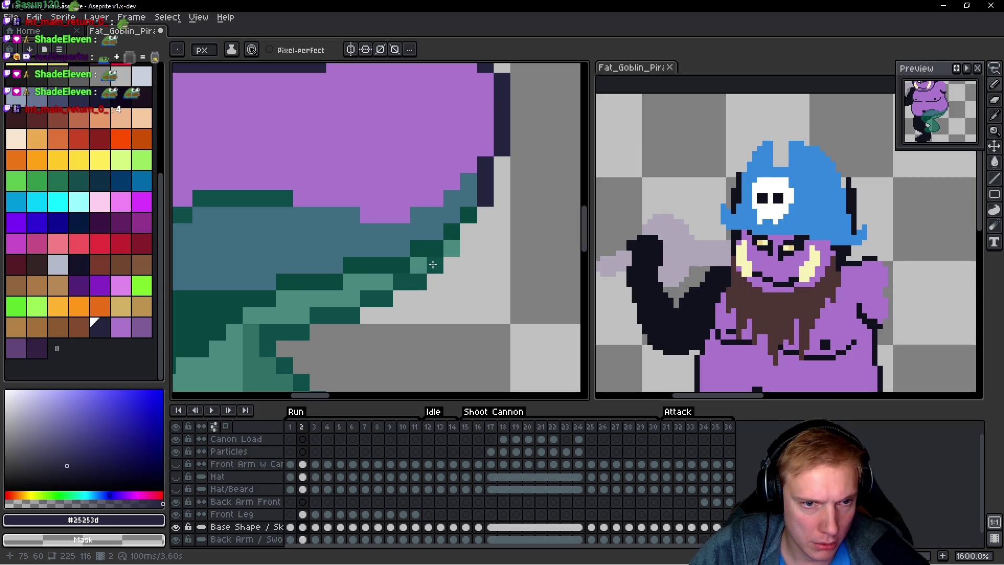
pyautogui.click(476, 213)
# Step: Lasso the front leg on the Front Leg layer and delete it from frame 2
pyautogui.scroll(-5, 471, 215)
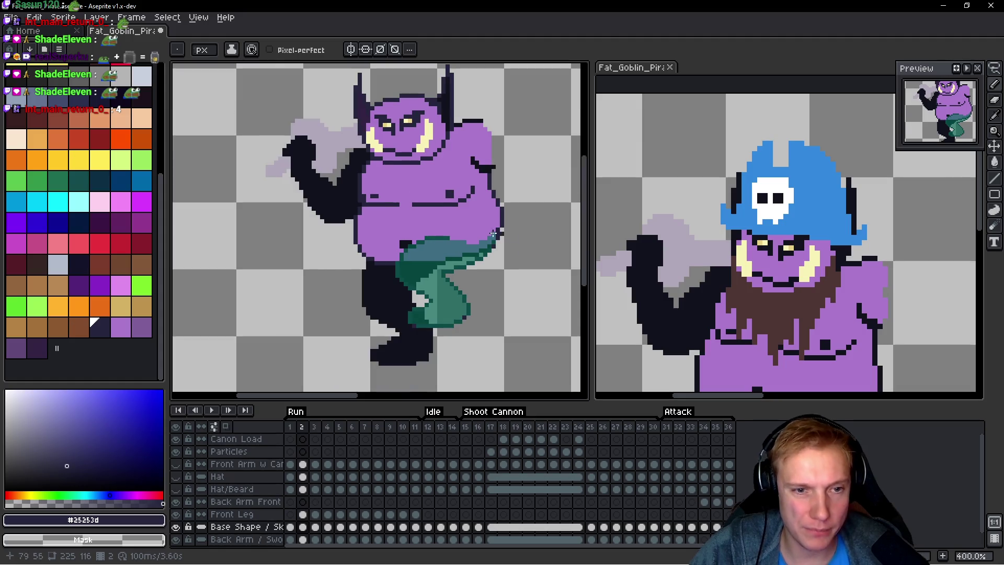
pyautogui.scroll(2, 467, 259)
pyautogui.scroll(-1, 467, 259)
pyautogui.scroll(2, 467, 259)
pyautogui.scroll(-1, 467, 258)
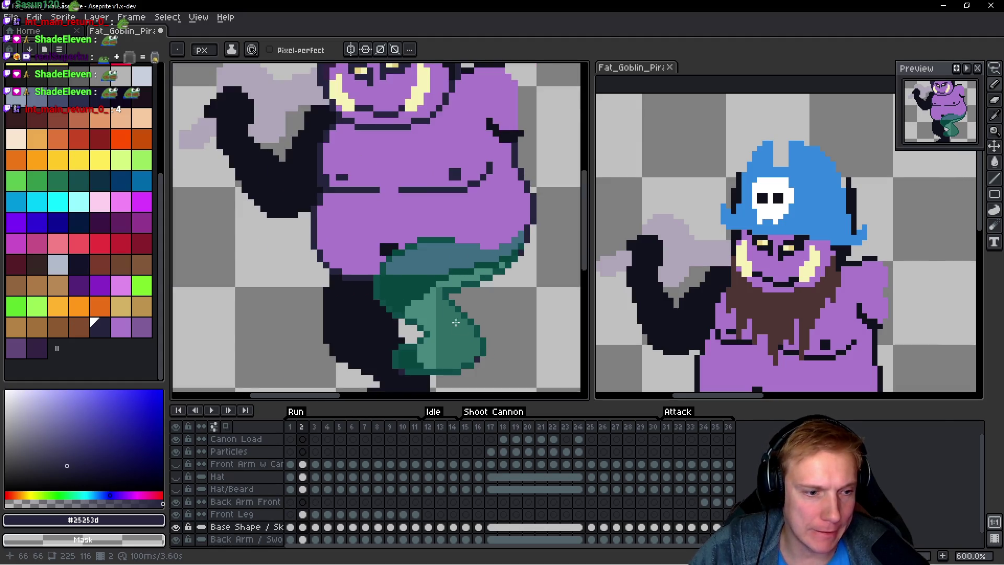
pyautogui.click(302, 514)
pyautogui.press('q')
pyautogui.moveTo(492, 203)
pyautogui.mouseDown()
pyautogui.moveTo(398, 385)
pyautogui.moveTo(549, 233)
pyautogui.mouseUp()
pyautogui.press('Delete')
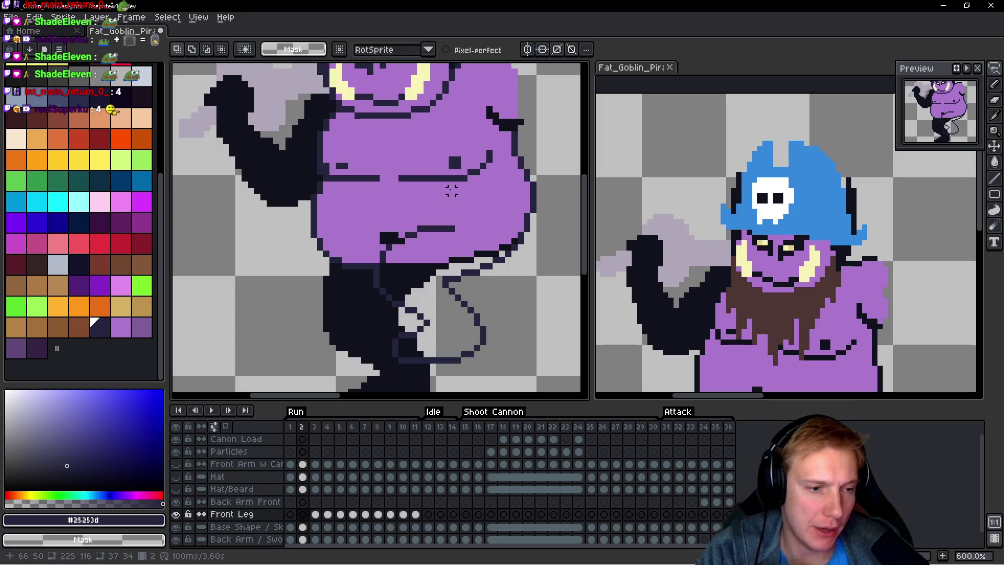
# Step: Return to the base shape sketch layer and pick the body purple colour
pyautogui.hotkey('alt', 'Down')
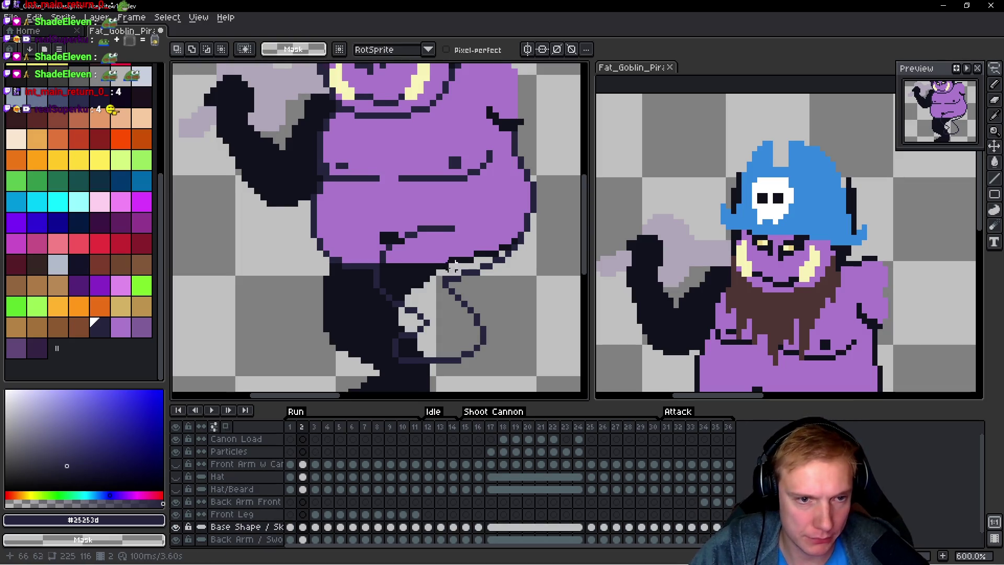
pyautogui.press('b')
pyautogui.scroll(1, 453, 266)
pyautogui.keyDown('alt'); pyautogui.click(470, 218); pyautogui.keyUp('alt')
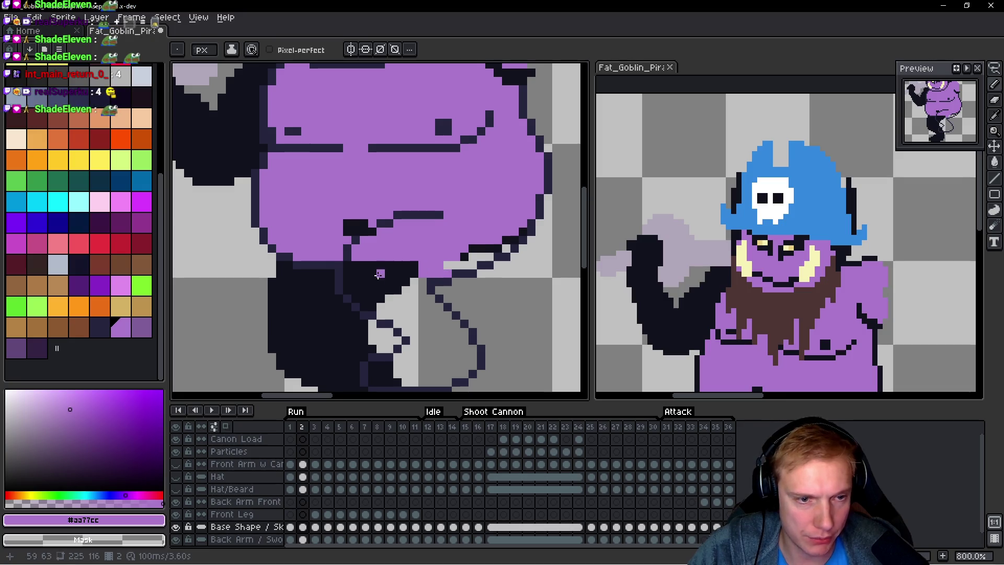
pyautogui.press('g')
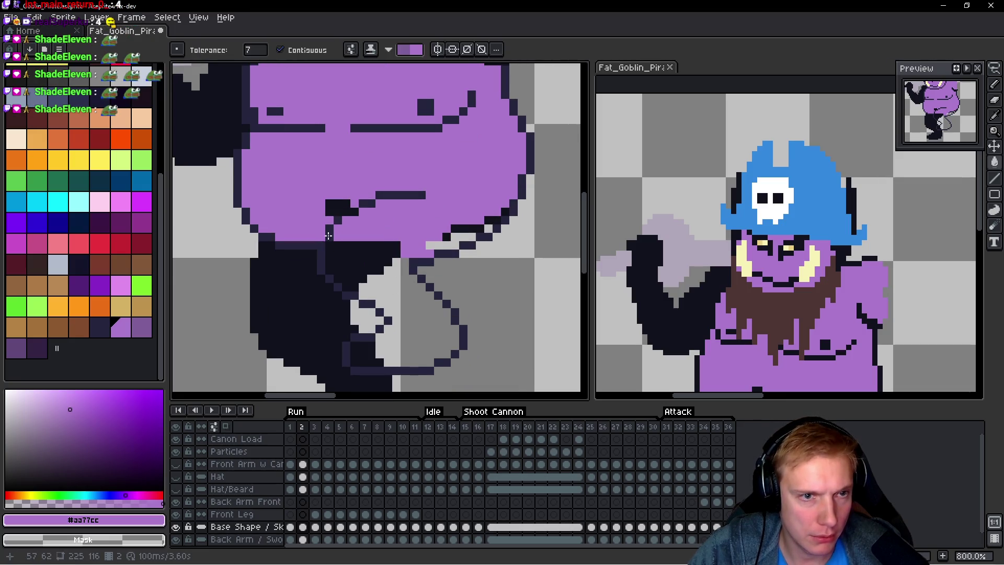
# Step: Bucket-fill the light-grey gaps and dark patches of the frame-2 leg with body purple #aa77cc
pyautogui.click(401, 299)
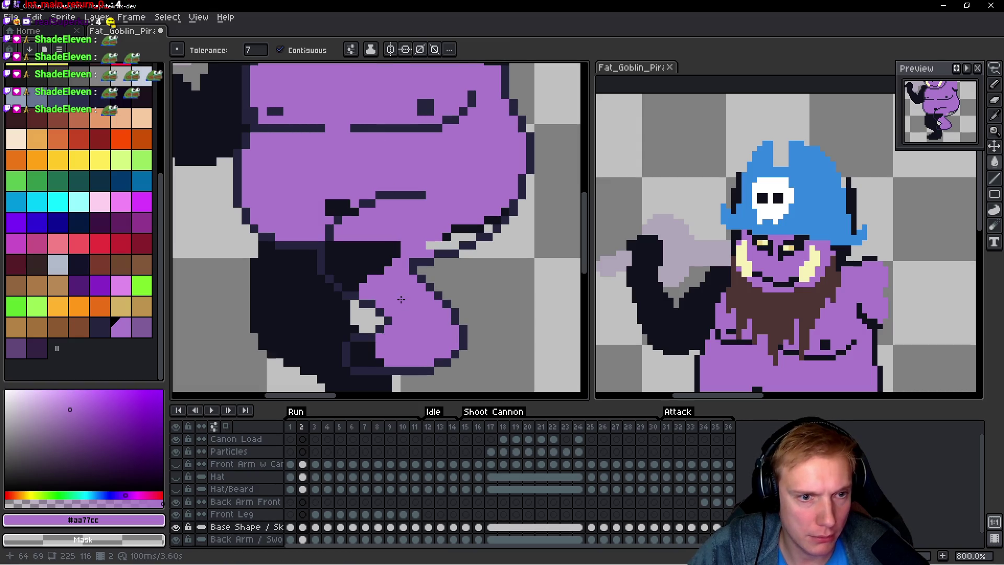
pyautogui.click(358, 257)
pyautogui.click(448, 243)
pyautogui.click(448, 238)
pyautogui.click(364, 361)
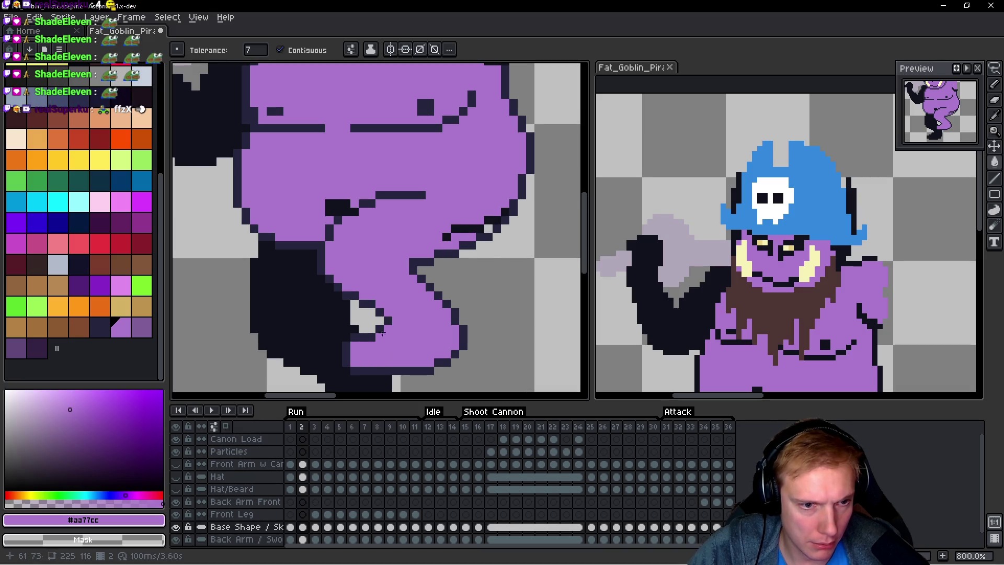
pyautogui.scroll(3, 366, 239)
# Step: Pencil over the stray outline pixels inside the leg with purple
pyautogui.press('b')
pyautogui.moveTo(425, 292); pyautogui.dragTo(443, 274)
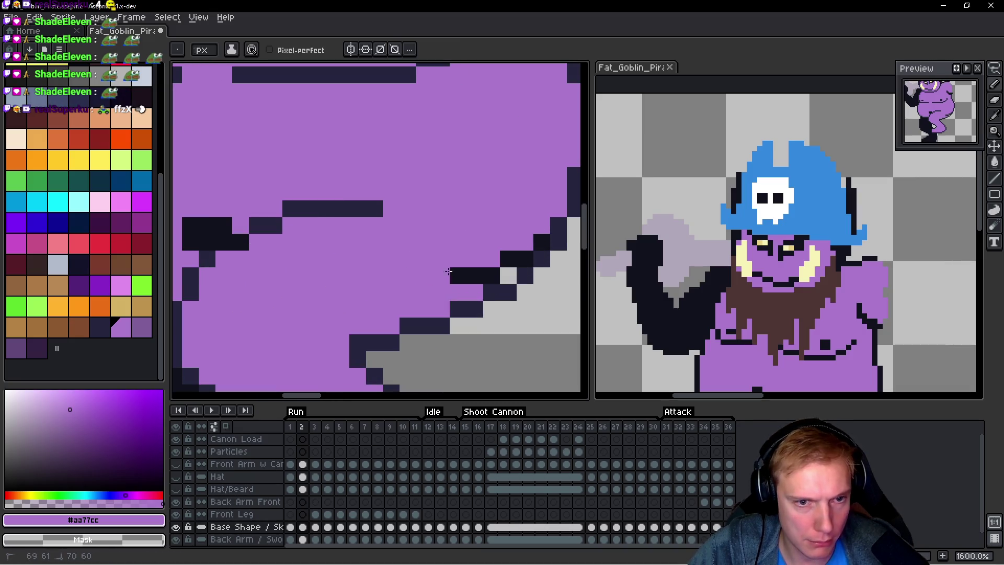
pyautogui.moveTo(516, 260); pyautogui.dragTo(542, 242)
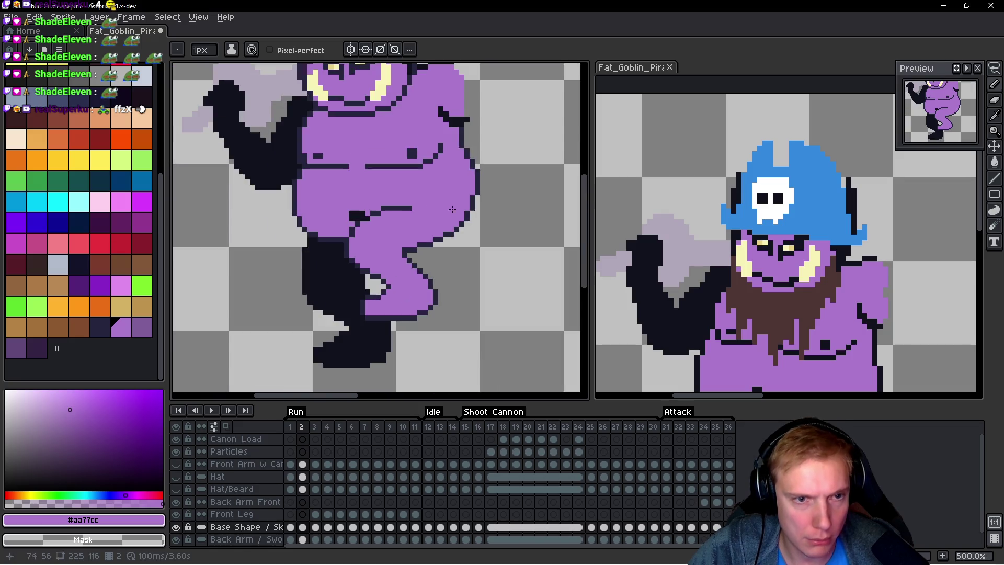
pyautogui.scroll(-3, 428, 246)
pyautogui.scroll(2, 338, 237)
pyautogui.scroll(-3, 339, 236)
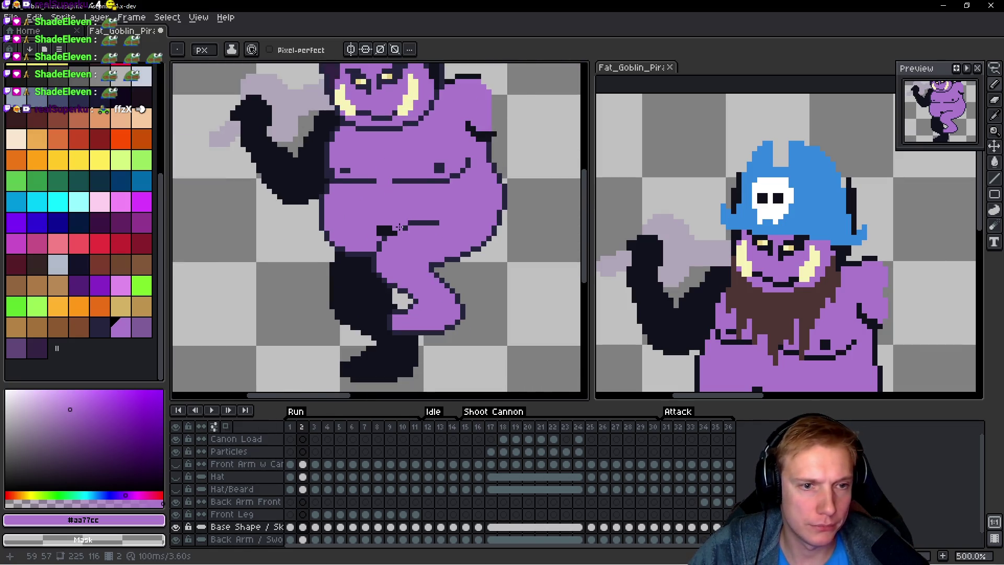
pyautogui.scroll(5, 400, 220)
# Step: Sample the dark navy outline colour from the canvas
pyautogui.press('alt')
pyautogui.keyDown('alt'); pyautogui.click(400, 220); pyautogui.keyUp('alt')
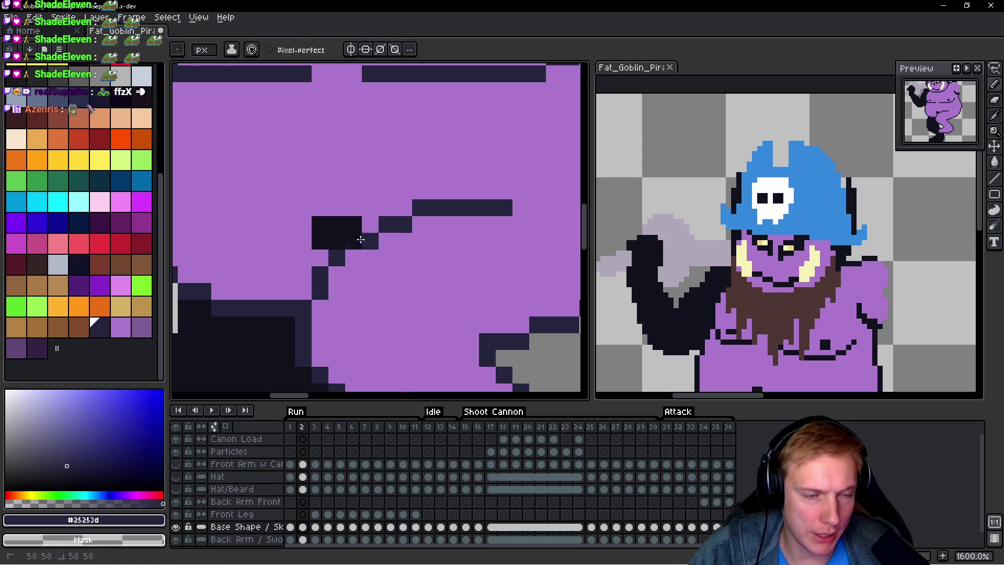
pyautogui.scroll(-6, 325, 220)
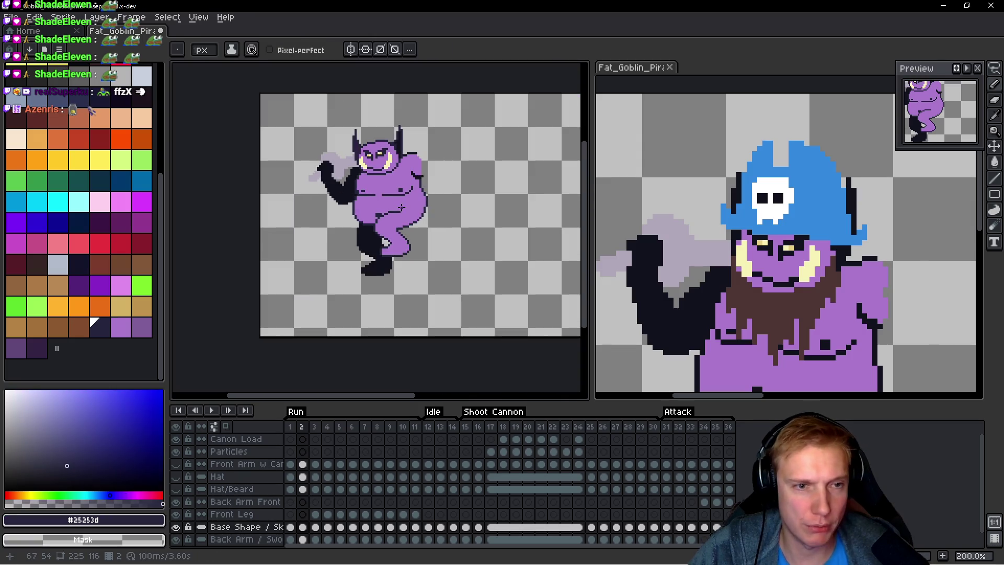
# Step: Compare frames 1 and 2, then start a navy outline down the leg's left edge
pyautogui.press('space')
pyautogui.press('Left')
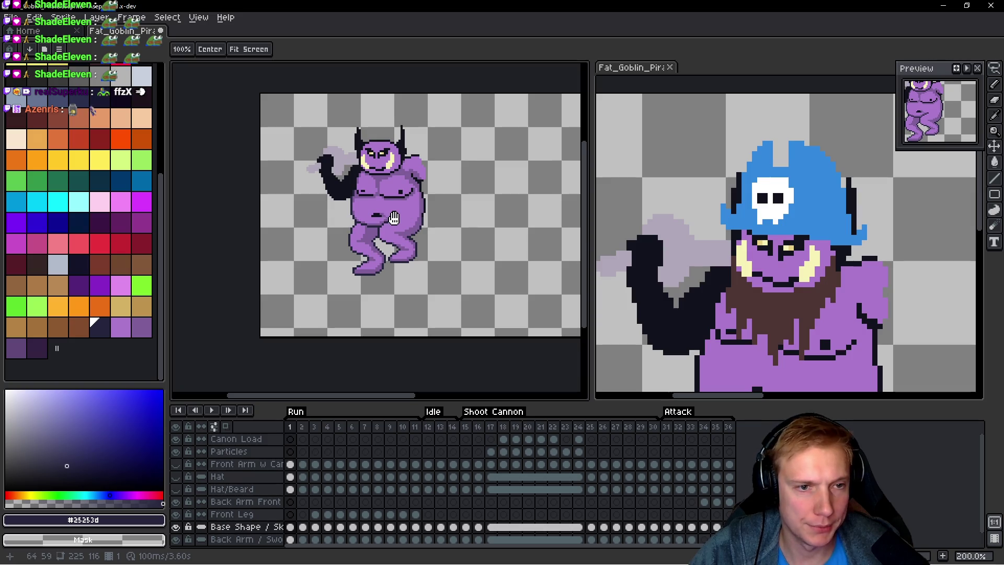
pyautogui.press('Right')
pyautogui.press('Left')
pyautogui.press('Right')
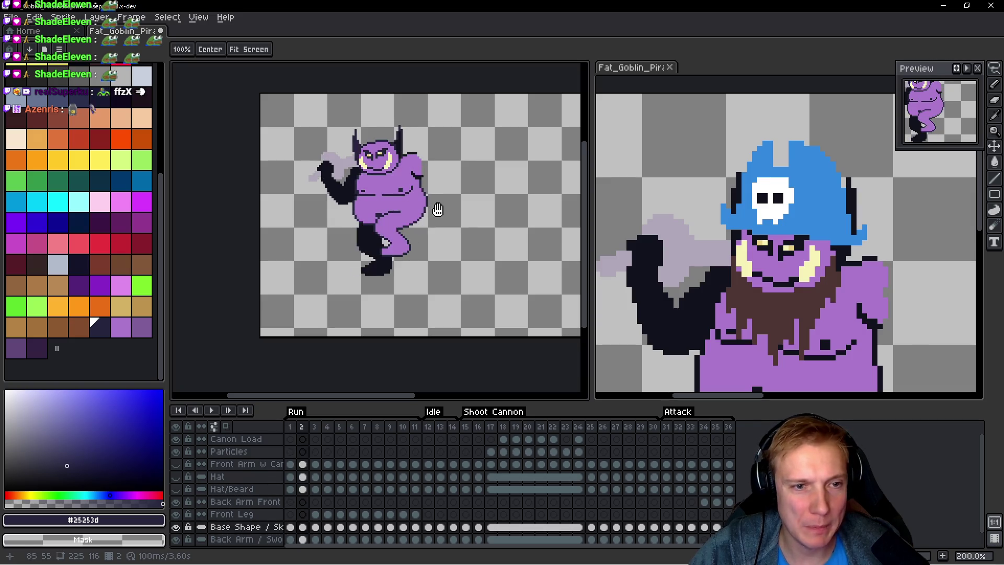
pyautogui.scroll(5, 370, 249)
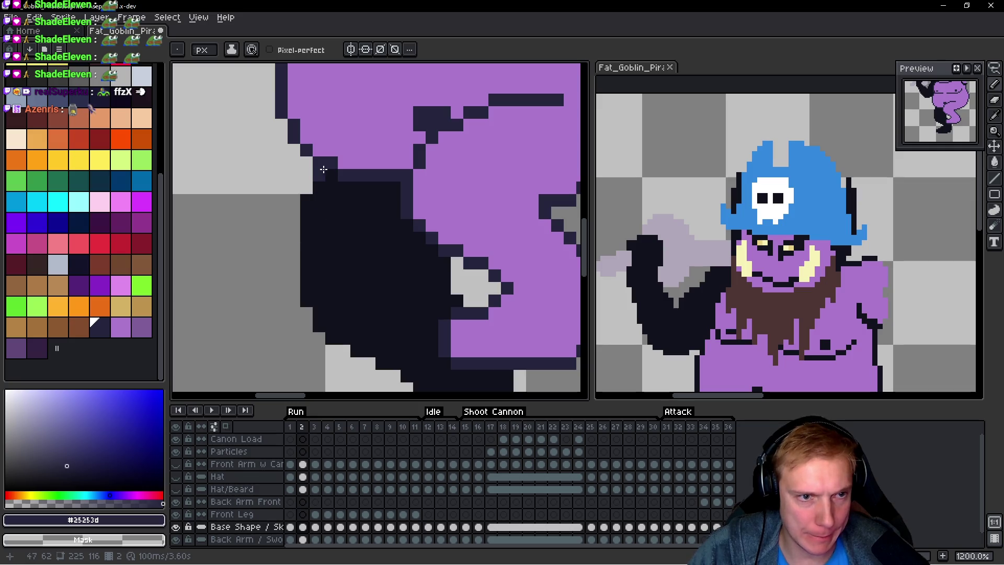
pyautogui.click(307, 198)
# Step: Extend the navy outline two pixels lower down the leg's left edge and compare with frame 1
pyautogui.keyDown('shift'); pyautogui.click(306, 303); pyautogui.keyUp('shift')
pyautogui.keyDown('shift'); pyautogui.click(323, 328); pyautogui.keyUp('shift')
pyautogui.scroll(-3, 340, 281)
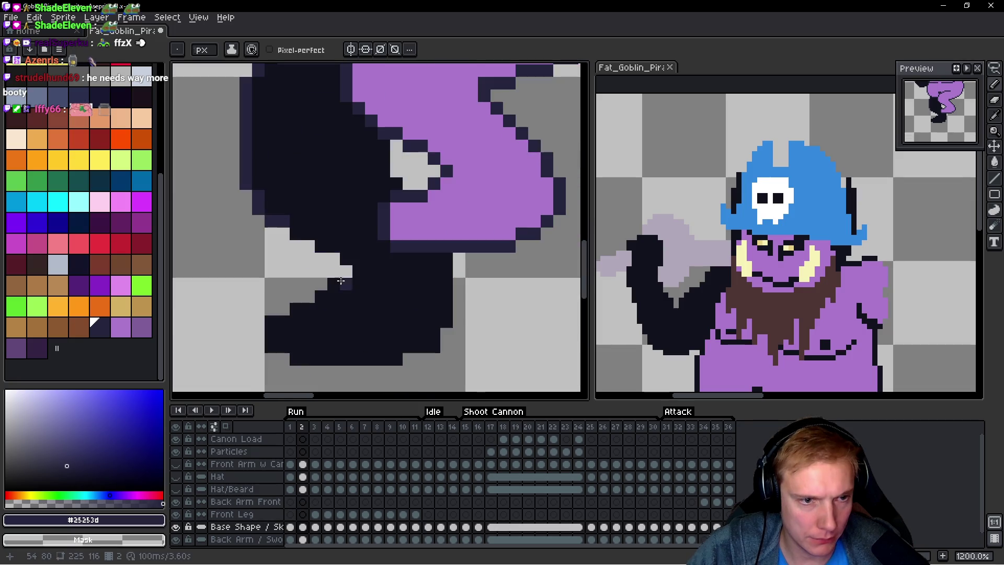
pyautogui.press('Left')
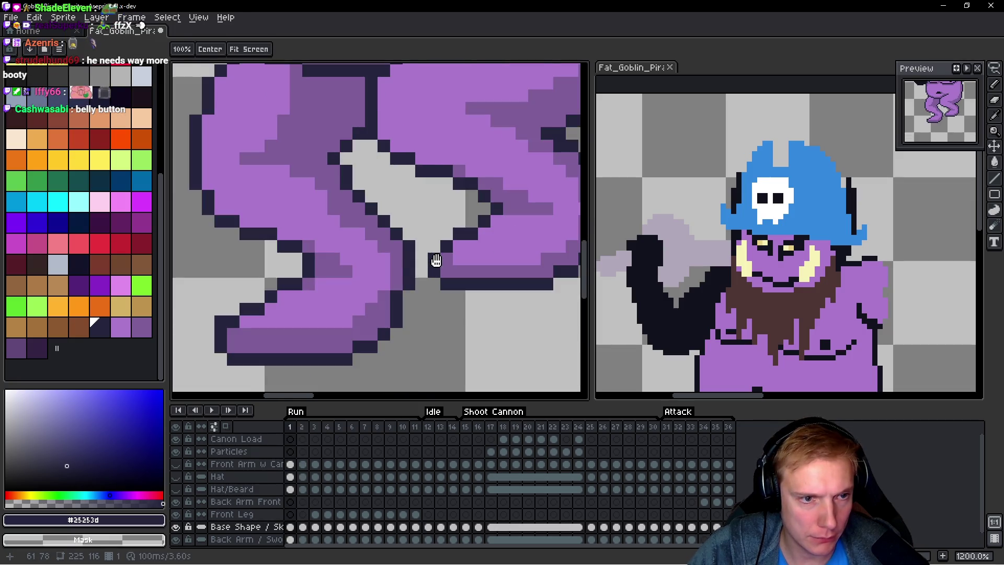
pyautogui.press('Right')
# Step: Add outline pixels along the leg's inner edge using sampled outline shades, checking against frame 1
pyautogui.moveTo(321, 247)
pyautogui.mouseDown()
pyautogui.moveTo(347, 246)
pyautogui.moveTo(346, 255)
pyautogui.mouseUp()
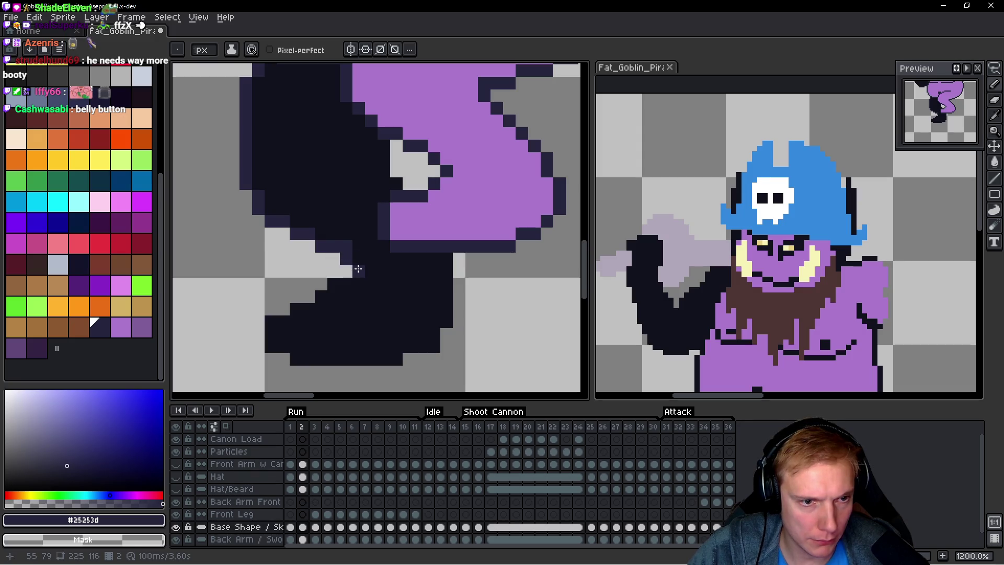
pyautogui.click(333, 283)
pyautogui.keyDown('alt'); pyautogui.click(336, 217); pyautogui.keyUp('alt')
pyautogui.click(346, 246)
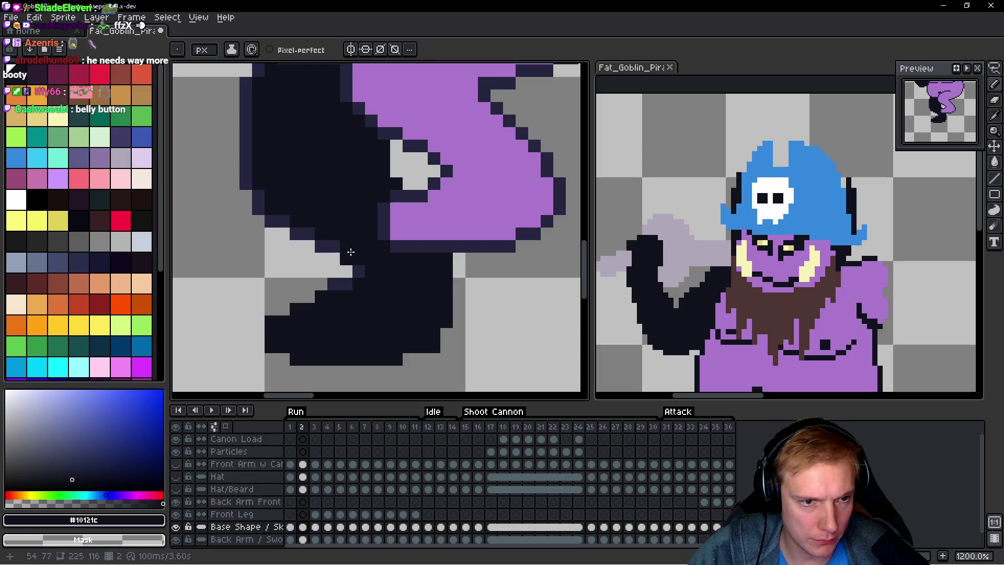
pyautogui.keyDown('alt'); pyautogui.click(335, 246); pyautogui.keyUp('alt')
pyautogui.moveTo(322, 297); pyautogui.dragTo(309, 307)
pyautogui.press('Left')
pyautogui.press('space')
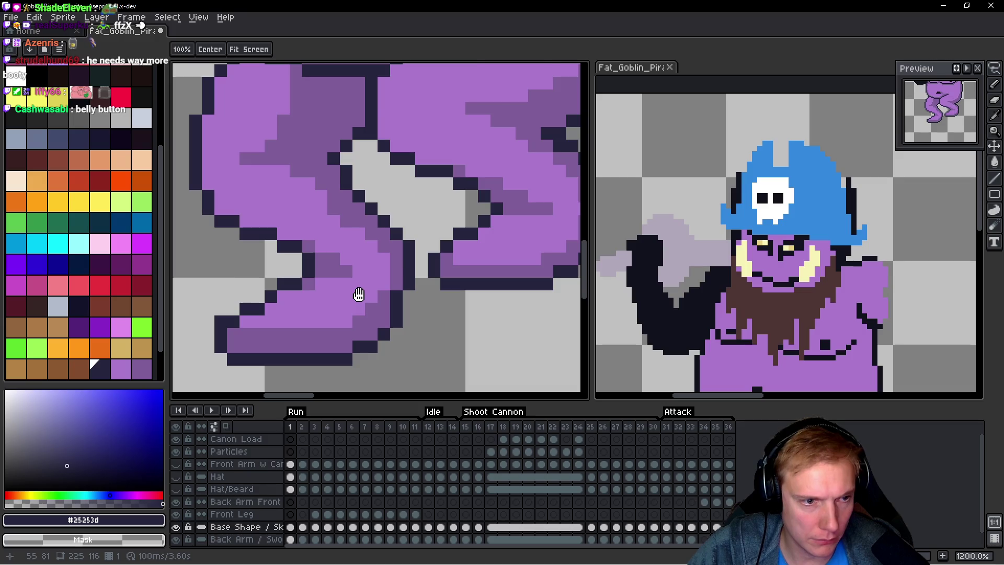
pyautogui.press('Right')
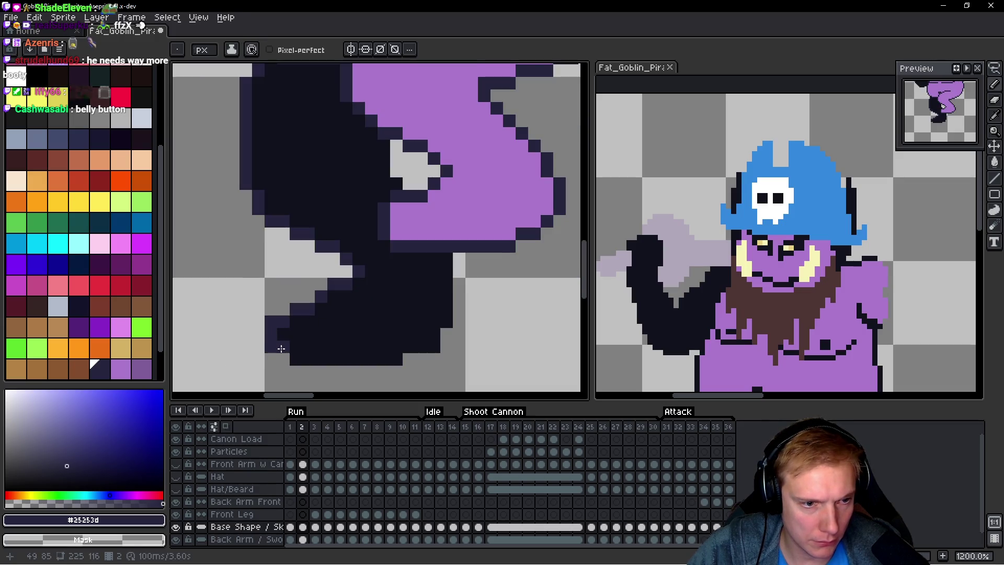
pyautogui.press('Left')
pyautogui.press('Right')
# Step: Draw the dark outline row along the arm's bottom, stepping diagonally up at its end
pyautogui.click(287, 353)
pyautogui.moveTo(282, 354)
pyautogui.mouseDown()
pyautogui.moveTo(365, 359)
pyautogui.moveTo(437, 347)
pyautogui.mouseUp()
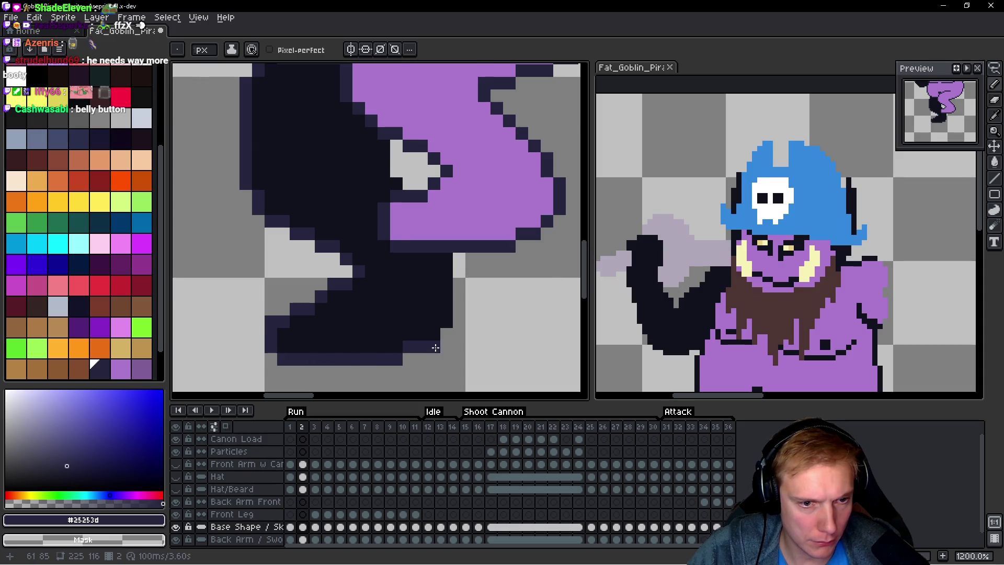
pyautogui.press('Left')
pyautogui.press('Right')
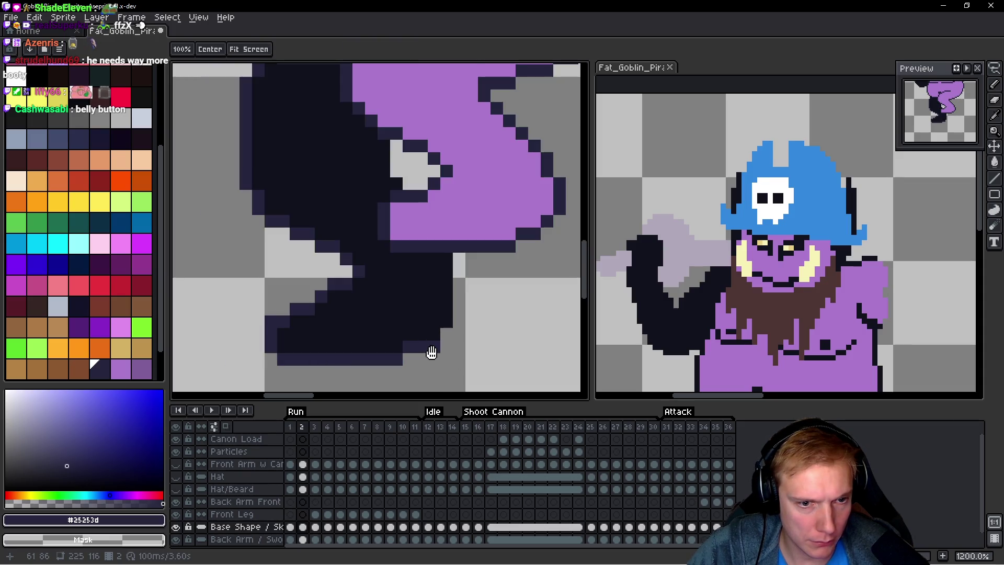
pyautogui.moveTo(434, 337); pyautogui.dragTo(450, 253)
pyautogui.click(373, 148)
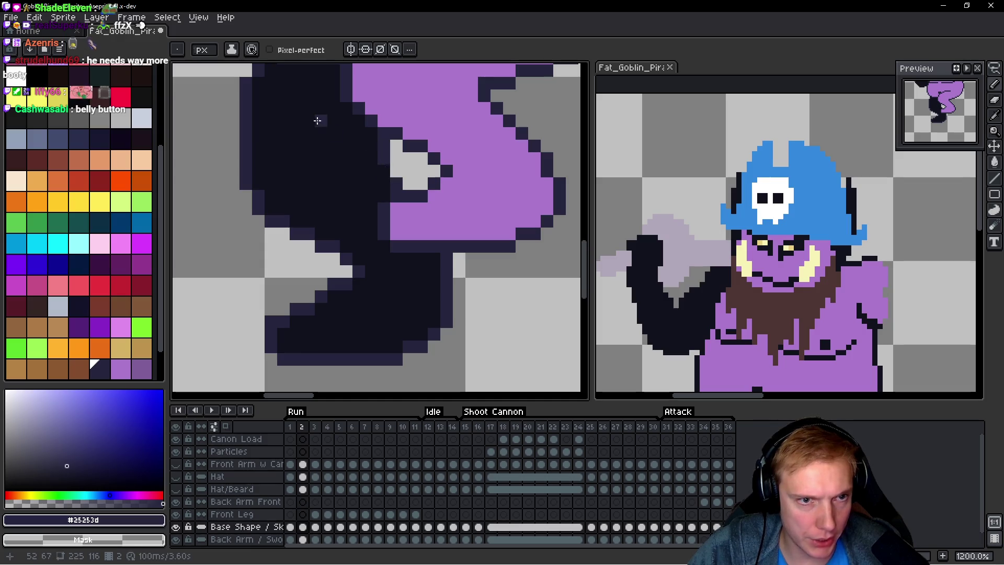
pyautogui.moveTo(330, 168); pyautogui.dragTo(335, 223)
# Step: Fill the leg's dark region with body purple #aa77cc using the Paint Bucket
pyautogui.keyDown('alt'); pyautogui.click(460, 128); pyautogui.keyUp('alt')
pyautogui.press('g')
pyautogui.click(287, 226)
pyautogui.scroll(-3, 377, 215)
pyautogui.scroll(-2, 380, 217)
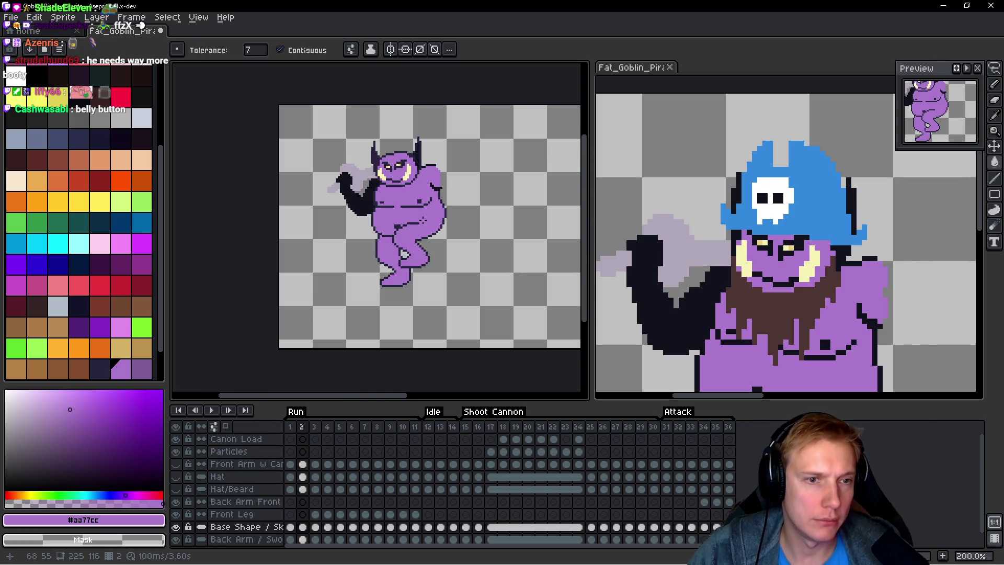
# Step: Flip between frames 1 and 2 to check the animation
pyautogui.press('space')
pyautogui.press('Left')
pyautogui.press('Right')
pyautogui.press('Left')
pyautogui.press('Right')
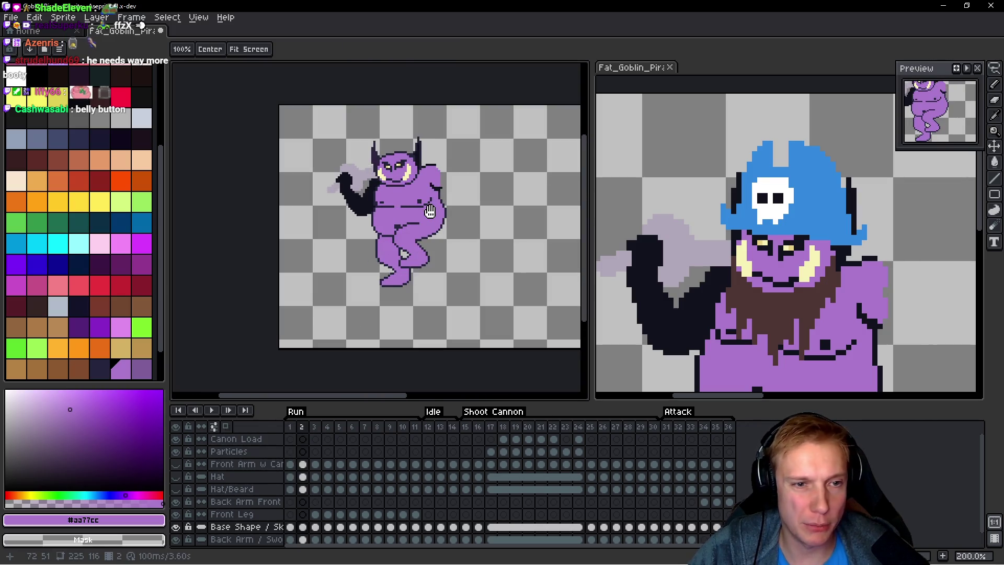
pyautogui.press('Left')
pyautogui.press('Right')
pyautogui.press('Left')
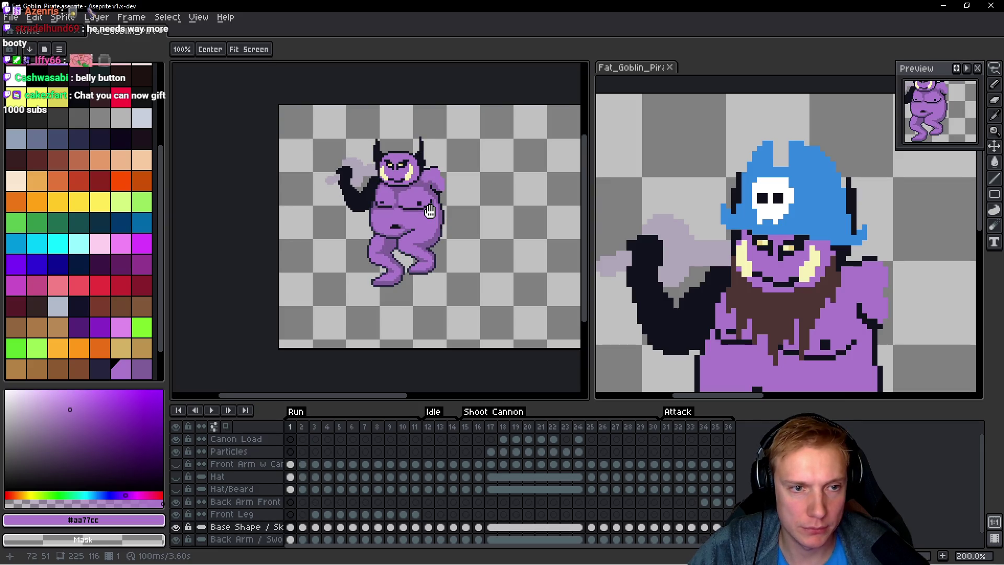
pyautogui.press('Right')
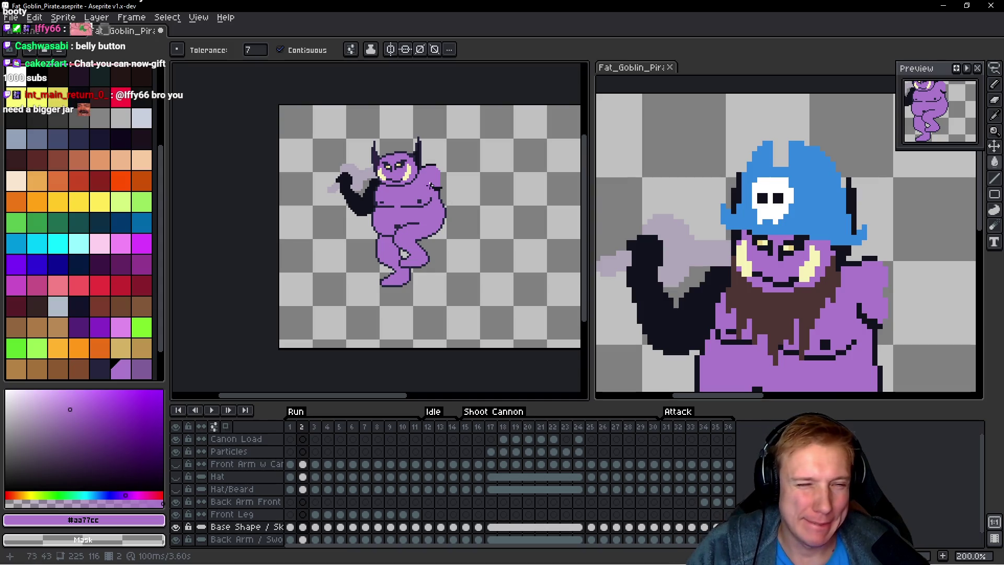
pyautogui.scroll(5, 419, 180)
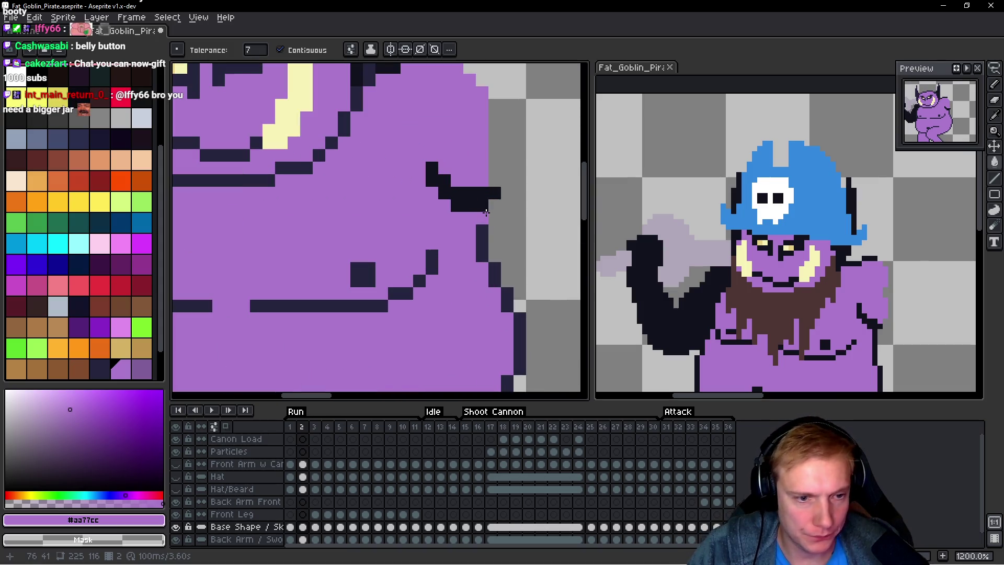
# Step: Undo the purple fill over the outline and refill the dark patch with #25253d
pyautogui.hotkey('ctrl', 'z')
pyautogui.moveTo(460, 224); pyautogui.dragTo(396, 230)
pyautogui.keyDown('alt'); pyautogui.click(388, 222); pyautogui.keyUp('alt')
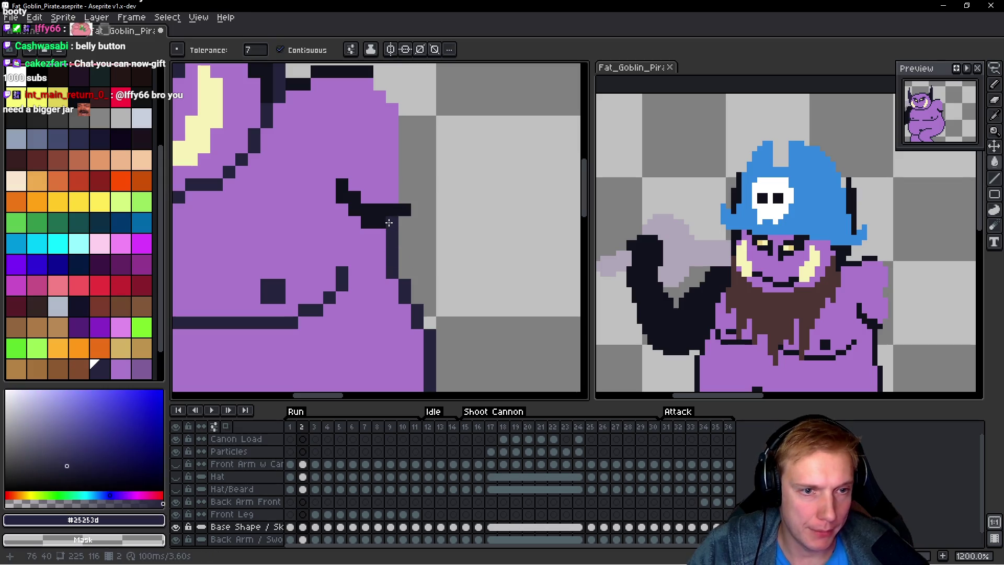
pyautogui.click(389, 223)
pyautogui.scroll(-4, 388, 223)
pyautogui.scroll(3, 342, 172)
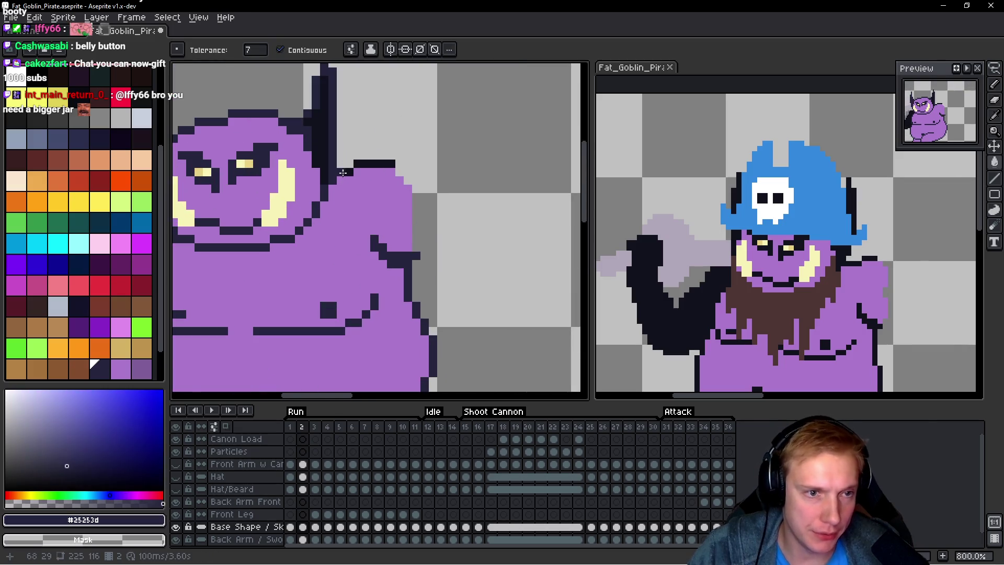
pyautogui.scroll(5, 343, 173)
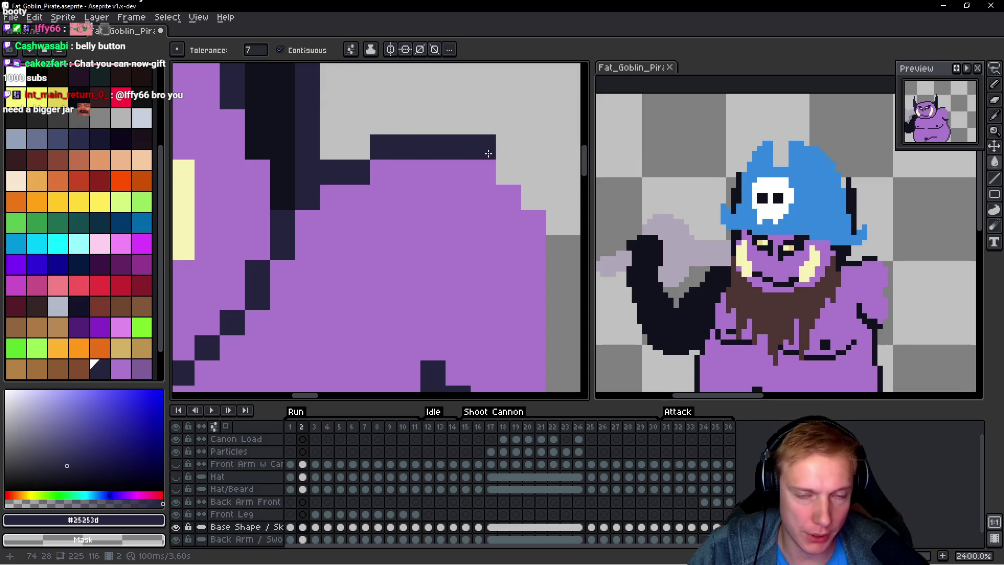
pyautogui.scroll(-5, 392, 173)
# Step: Recolour the horn's outline column up to its tip in #342345
pyautogui.keyDown('alt'); pyautogui.click(319, 141); pyautogui.keyUp('alt')
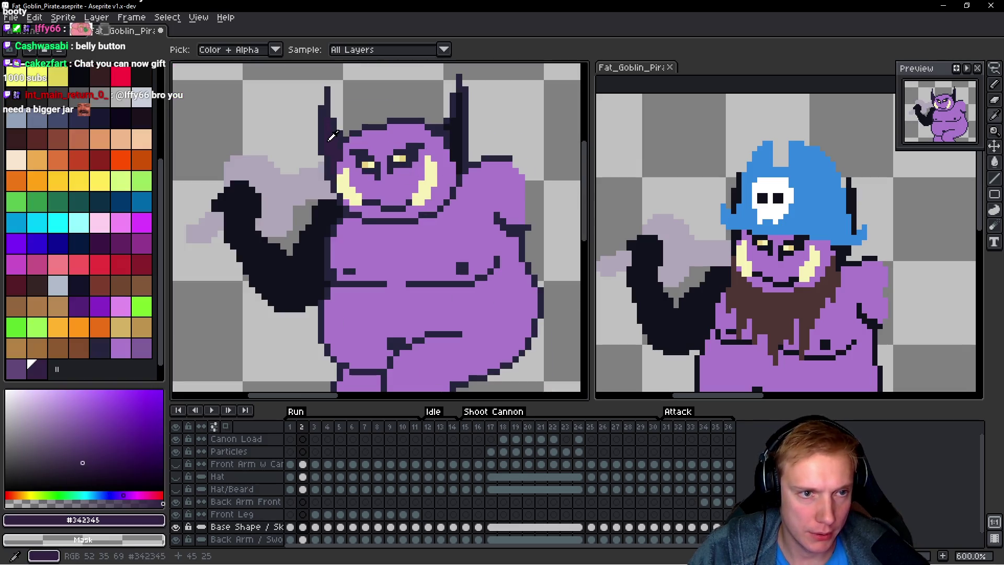
pyautogui.scroll(2, 335, 173)
pyautogui.press('b')
pyautogui.click(344, 214)
pyautogui.click(352, 240)
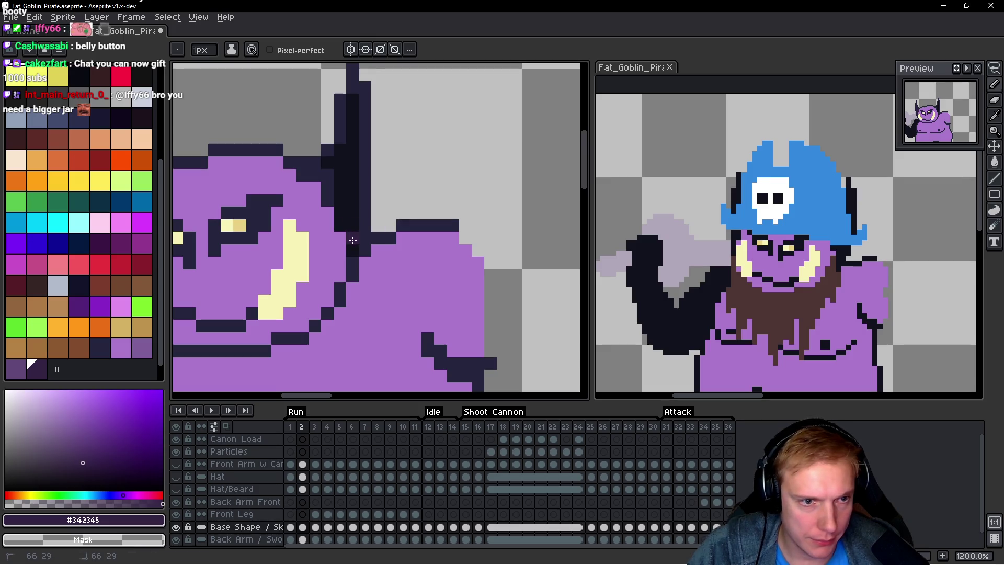
pyautogui.moveTo(353, 241)
pyautogui.mouseDown()
pyautogui.moveTo(341, 222)
pyautogui.moveTo(341, 149)
pyautogui.moveTo(351, 192)
pyautogui.mouseUp()
pyautogui.moveTo(351, 120); pyautogui.dragTo(347, 105)
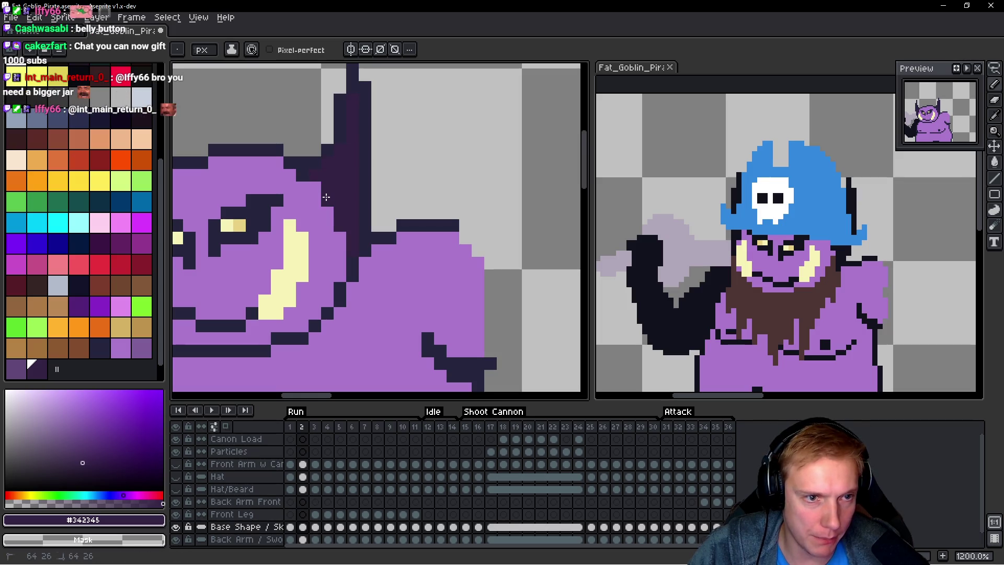
pyautogui.scroll(-5, 287, 225)
pyautogui.scroll(6, 286, 225)
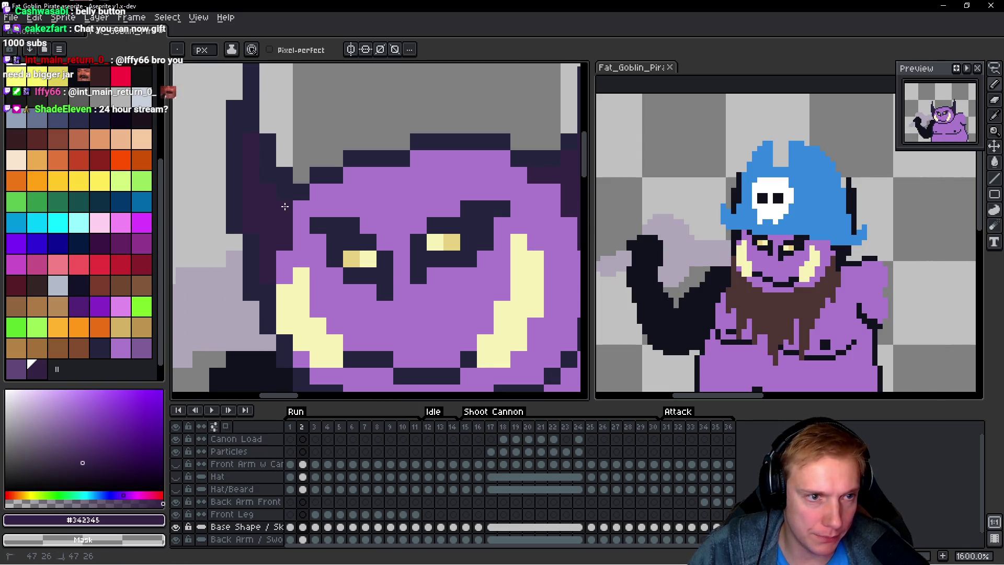
# Step: Shade the face's left edge, beside the left eye and the left cheek in muted purple
pyautogui.click(301, 203)
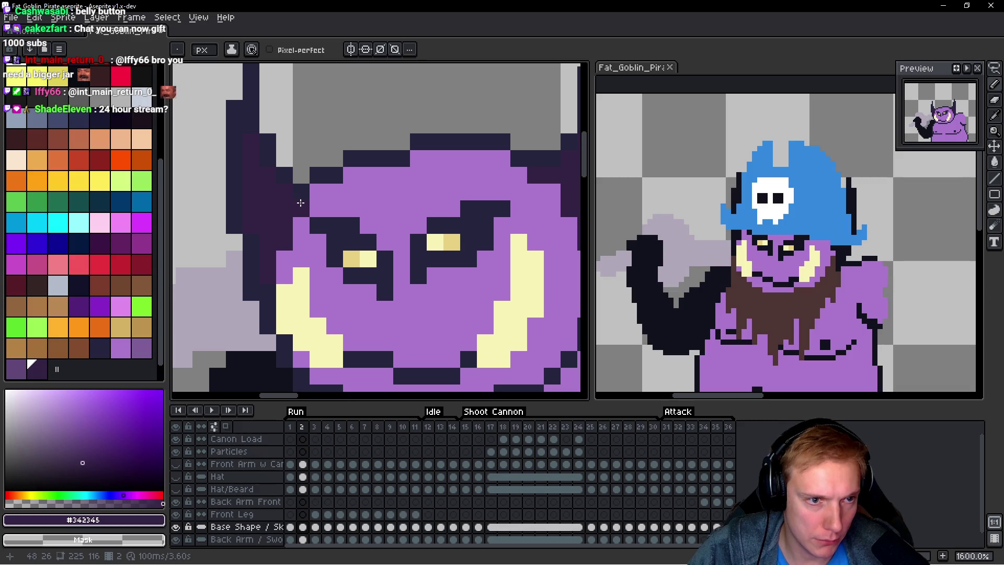
pyautogui.click(318, 194)
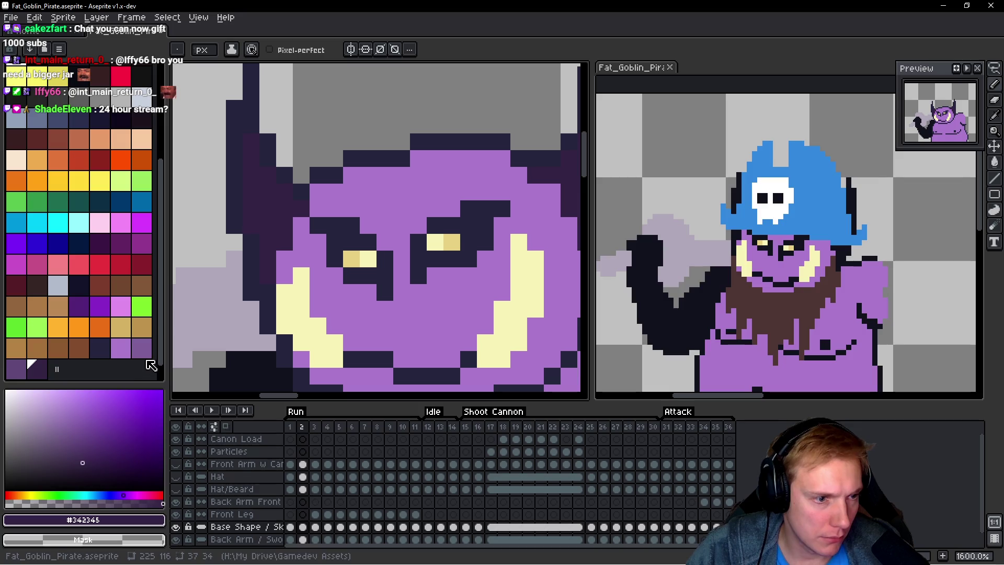
pyautogui.click(142, 348)
pyautogui.click(299, 204)
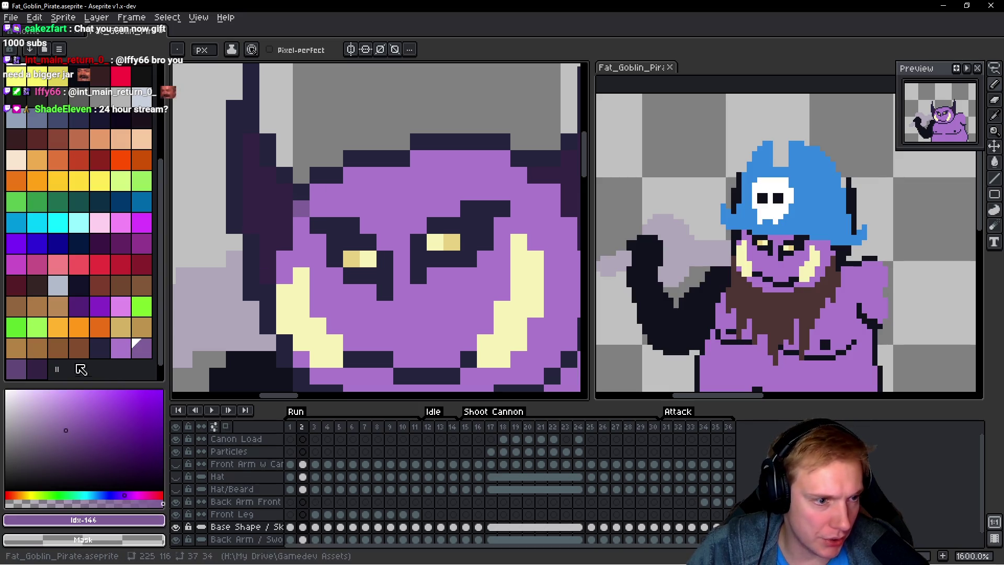
pyautogui.press('0')
pyautogui.click(299, 215)
pyautogui.click(285, 242)
pyautogui.keyDown('shift'); pyautogui.click(281, 195); pyautogui.keyUp('shift')
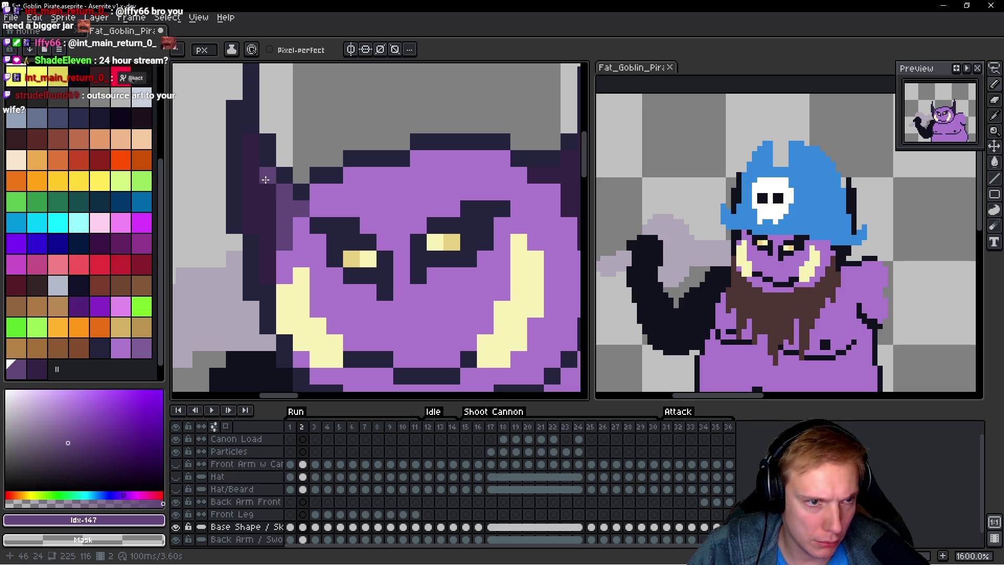
pyautogui.moveTo(301, 243); pyautogui.dragTo(325, 264)
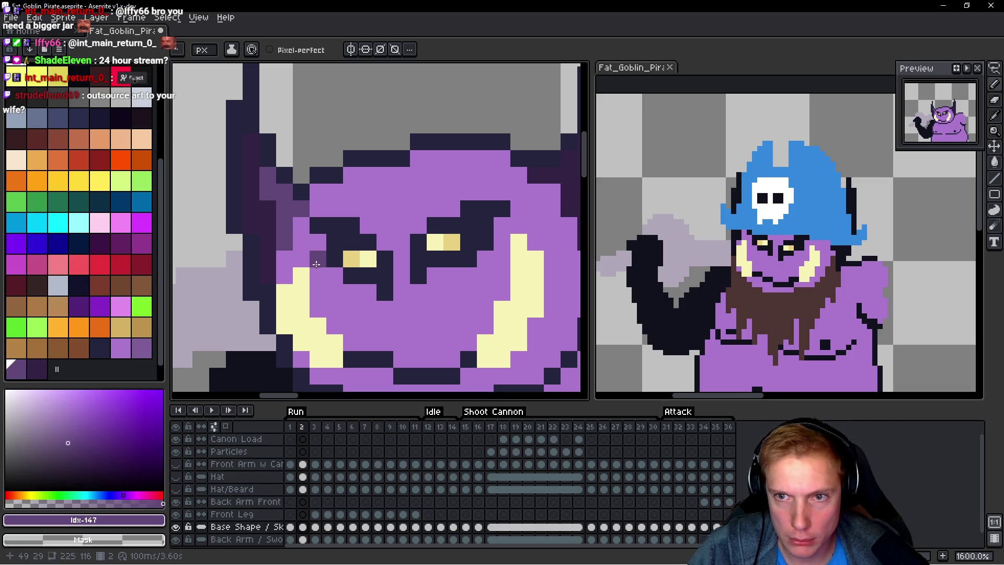
pyautogui.click(284, 258)
# Step: Shade along the jaw and add a few face shading pixels, undoing a stray one
pyautogui.scroll(-3, 291, 247)
pyautogui.click(285, 308)
pyautogui.moveTo(313, 335)
pyautogui.mouseDown()
pyautogui.moveTo(304, 324)
pyautogui.moveTo(353, 341)
pyautogui.mouseUp()
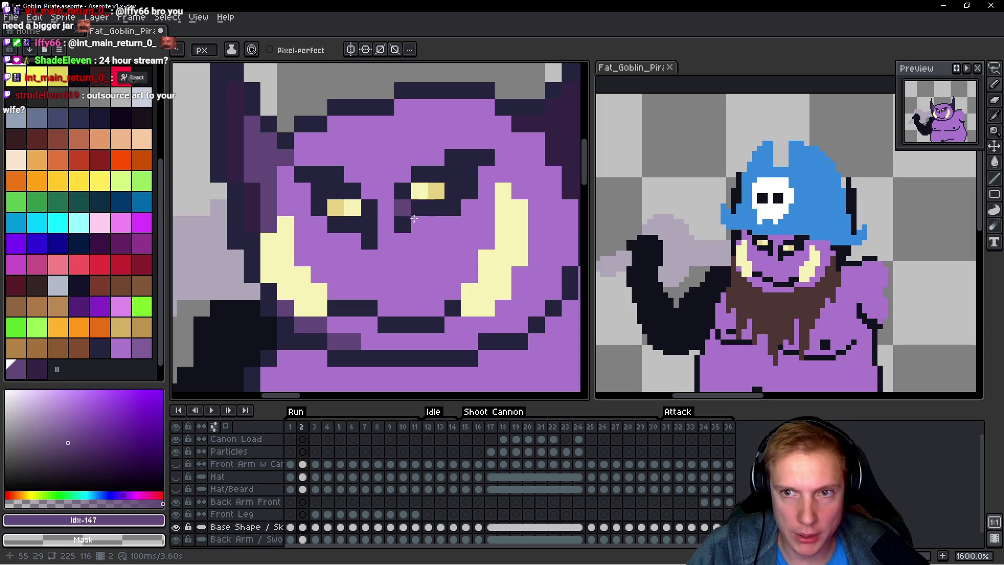
pyautogui.scroll(5, 397, 218)
pyautogui.click(296, 211)
pyautogui.click(363, 194)
pyautogui.click(212, 311)
pyautogui.press('[')
pyautogui.hotkey('ctrl', 'z')
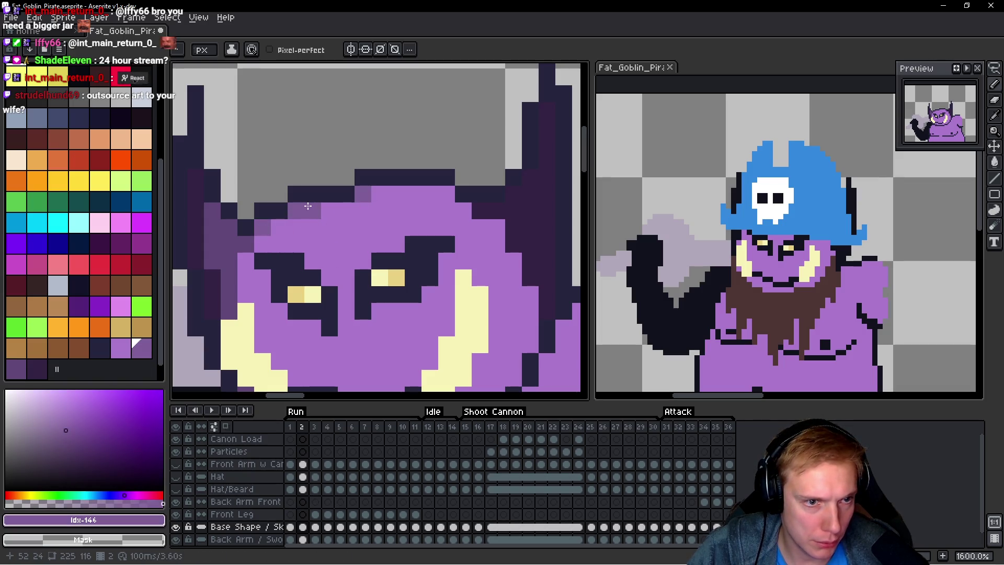
# Step: Shade the face's top, right and lower-right edges, the mouth's lower edge and the left edge
pyautogui.click(446, 196)
pyautogui.click(430, 194)
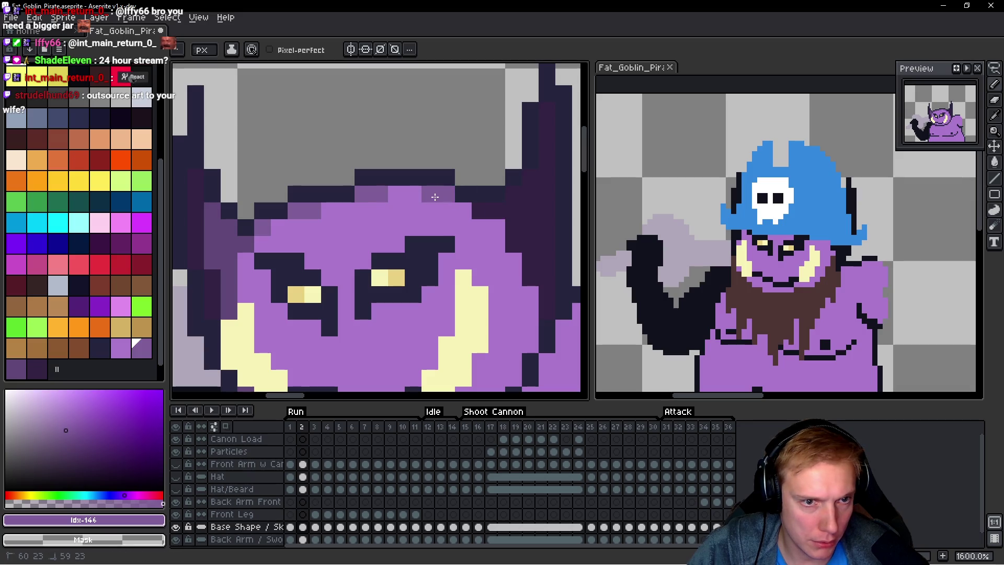
pyautogui.click(463, 210)
pyautogui.click(497, 227)
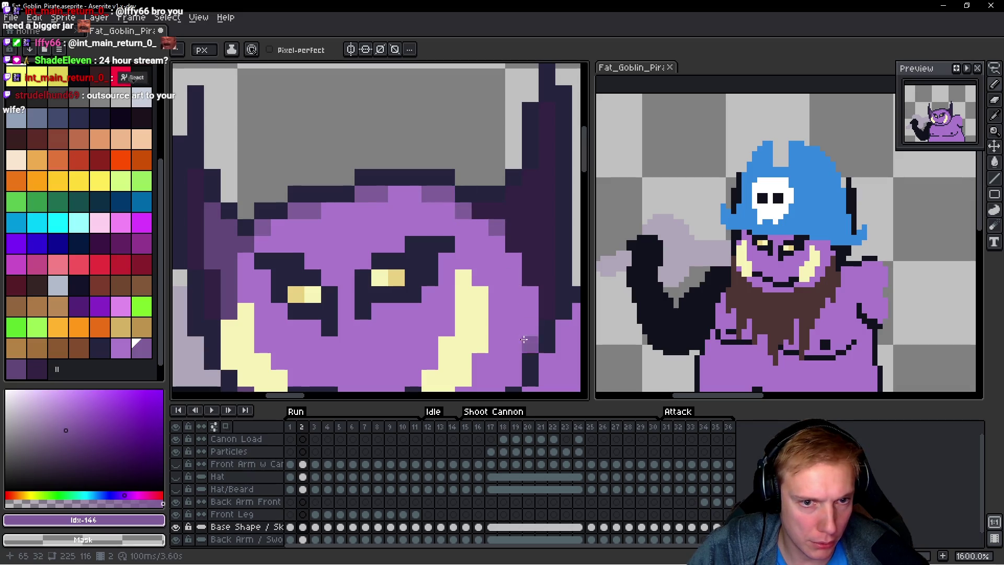
pyautogui.moveTo(531, 344); pyautogui.dragTo(524, 257)
pyautogui.click(522, 206)
pyautogui.click(506, 274)
pyautogui.click(506, 291)
pyautogui.click(489, 307)
pyautogui.moveTo(422, 340)
pyautogui.mouseDown()
pyautogui.moveTo(314, 341)
pyautogui.moveTo(299, 327)
pyautogui.mouseUp()
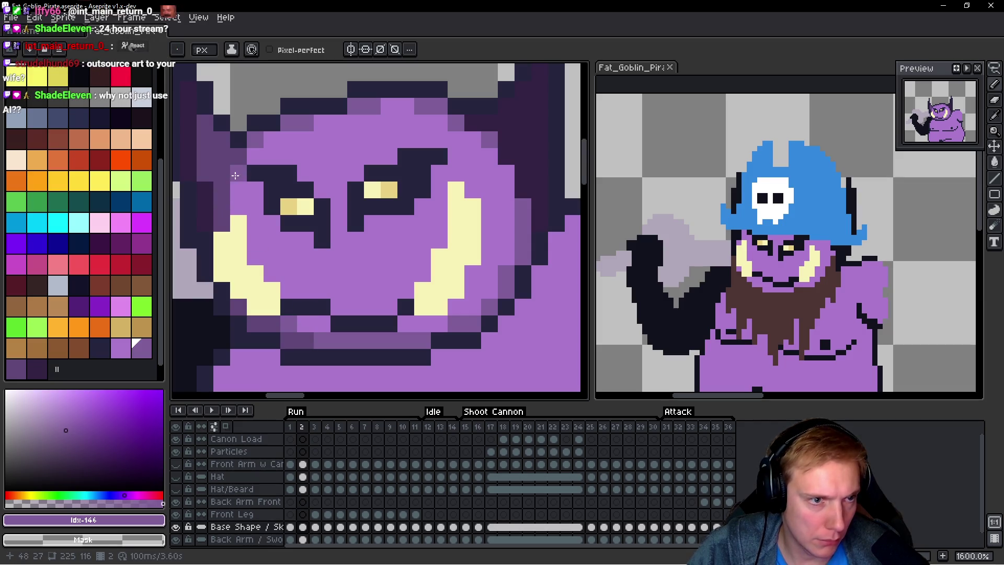
pyautogui.moveTo(238, 173); pyautogui.dragTo(238, 207)
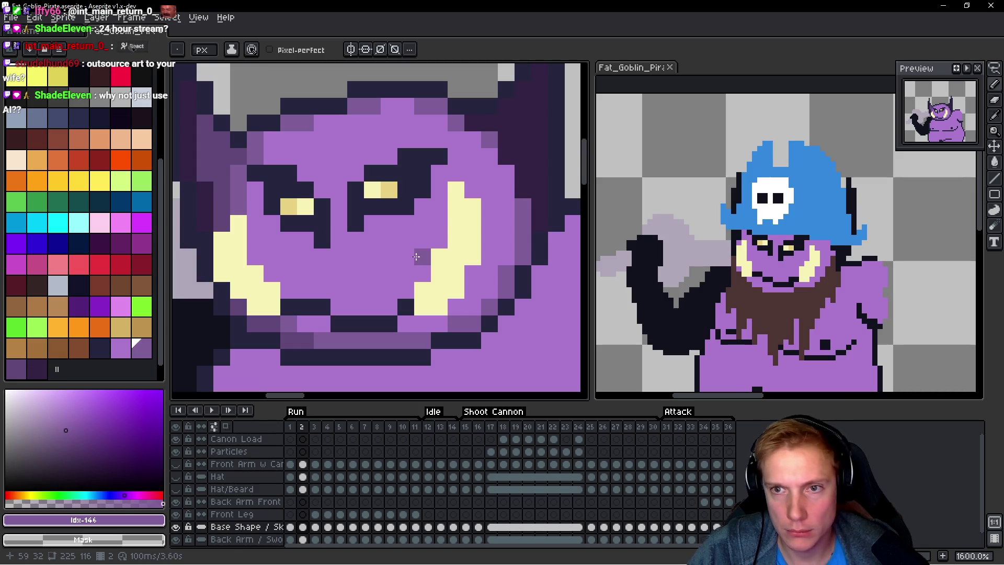
pyautogui.scroll(-7, 403, 256)
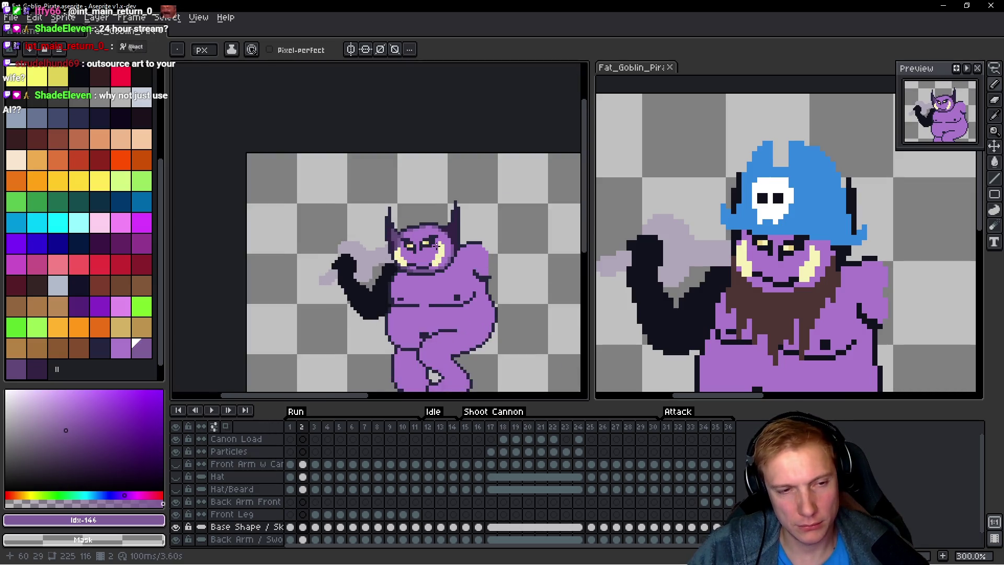
# Step: Repaint the horn's dark, outer and inner columns in #614878
pyautogui.scroll(4, 445, 256)
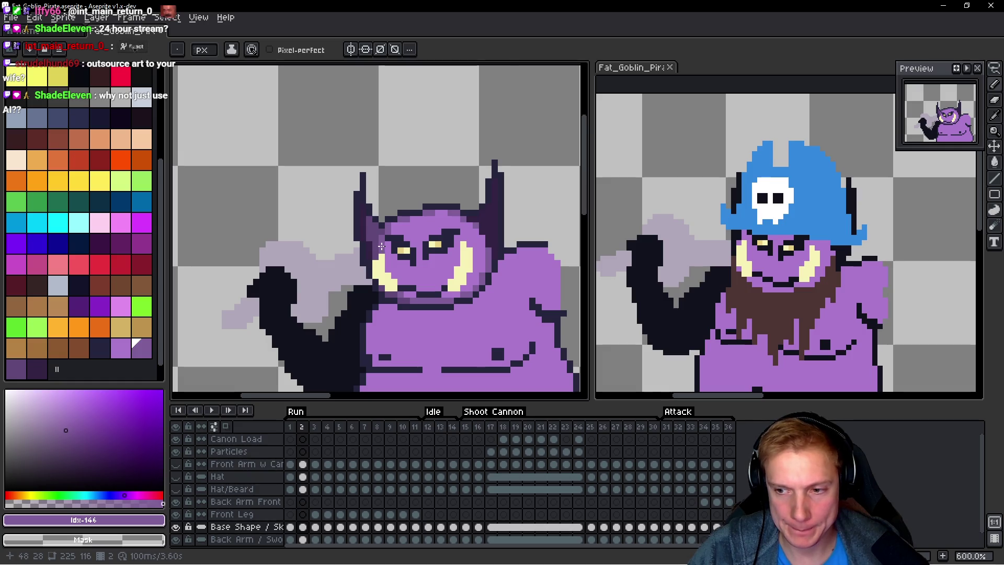
pyautogui.scroll(3, 381, 246)
pyautogui.keyDown('alt'); pyautogui.click(349, 189); pyautogui.keyUp('alt')
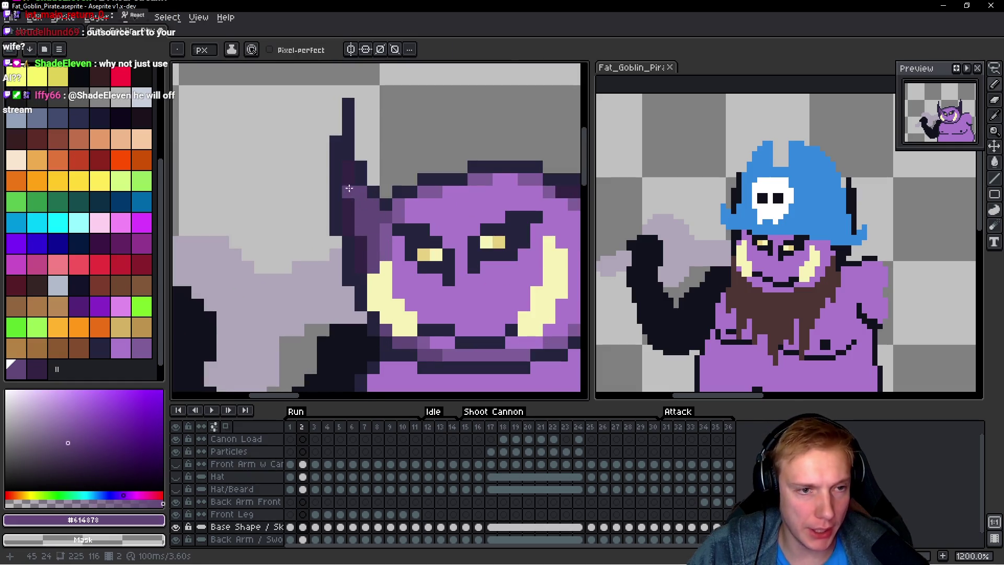
pyautogui.moveTo(351, 171); pyautogui.dragTo(360, 272)
pyautogui.scroll(-6, 442, 224)
pyautogui.scroll(7, 443, 223)
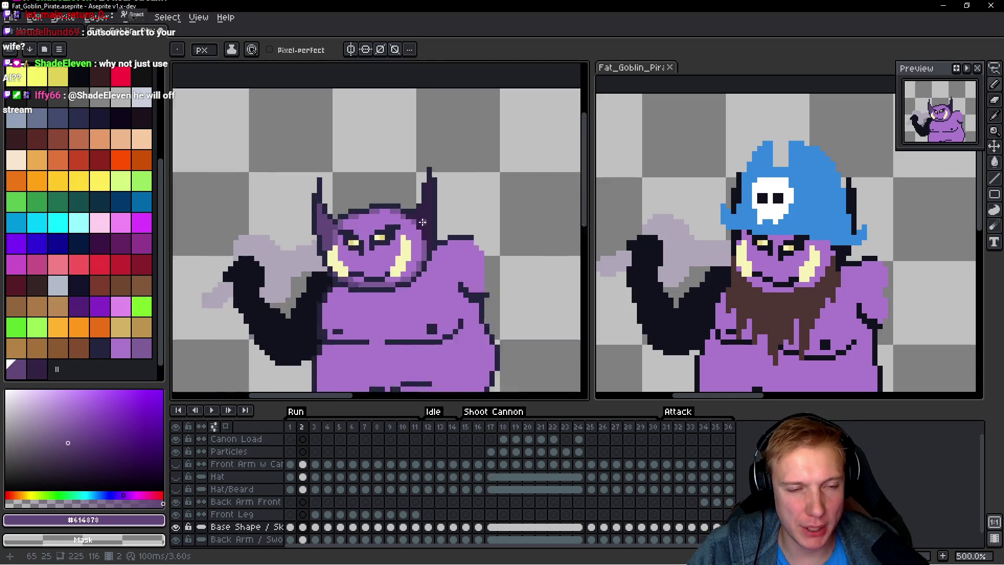
pyautogui.moveTo(418, 157)
pyautogui.mouseDown()
pyautogui.moveTo(419, 298)
pyautogui.moveTo(419, 102)
pyautogui.mouseUp()
pyautogui.moveTo(403, 172)
pyautogui.mouseDown()
pyautogui.moveTo(405, 250)
pyautogui.moveTo(387, 233)
pyautogui.moveTo(387, 183)
pyautogui.moveTo(350, 206)
pyautogui.mouseUp()
# Step: Draw dark outline pixels down the right horn's edge and around its base with the darkest purple
pyautogui.click(443, 258)
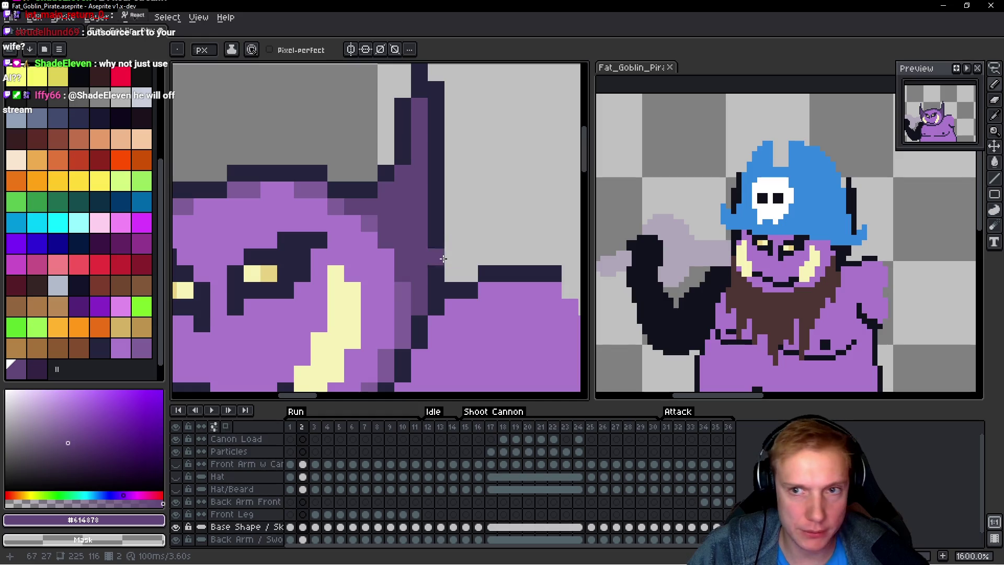
pyautogui.scroll(-1, 452, 254)
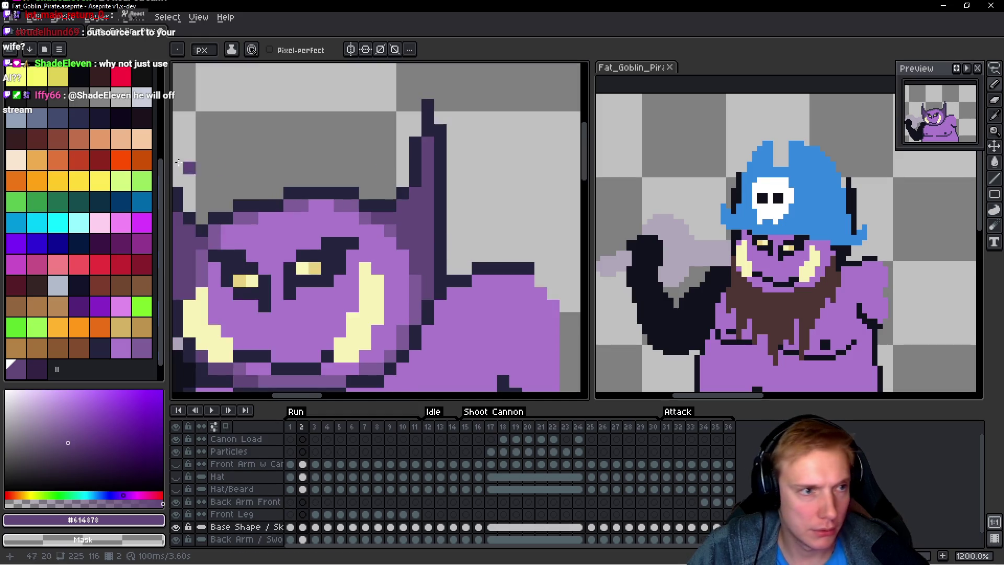
pyautogui.click(42, 350)
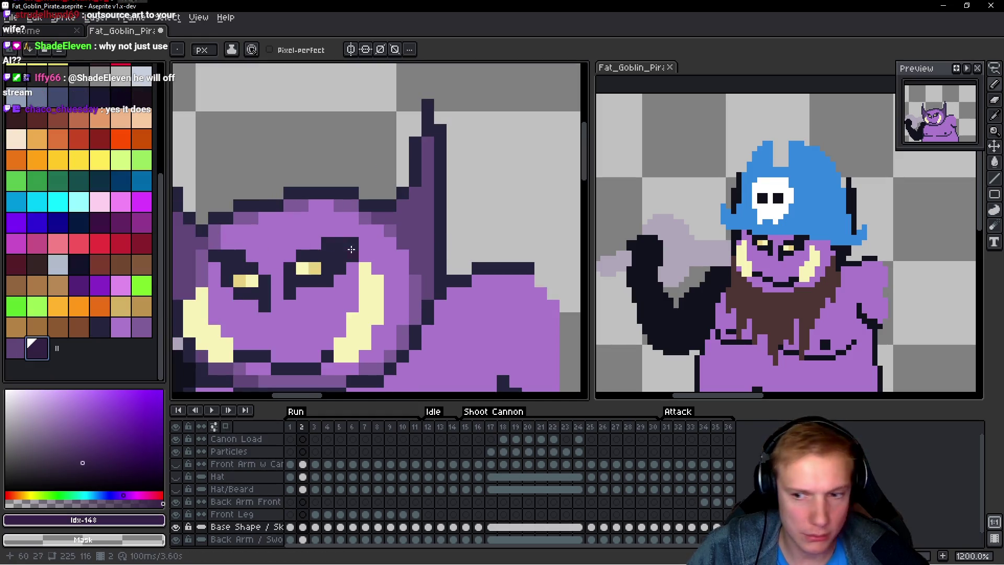
pyautogui.scroll(3, 391, 202)
pyautogui.moveTo(462, 84); pyautogui.dragTo(467, 232)
pyautogui.click(436, 184)
pyautogui.click(411, 208)
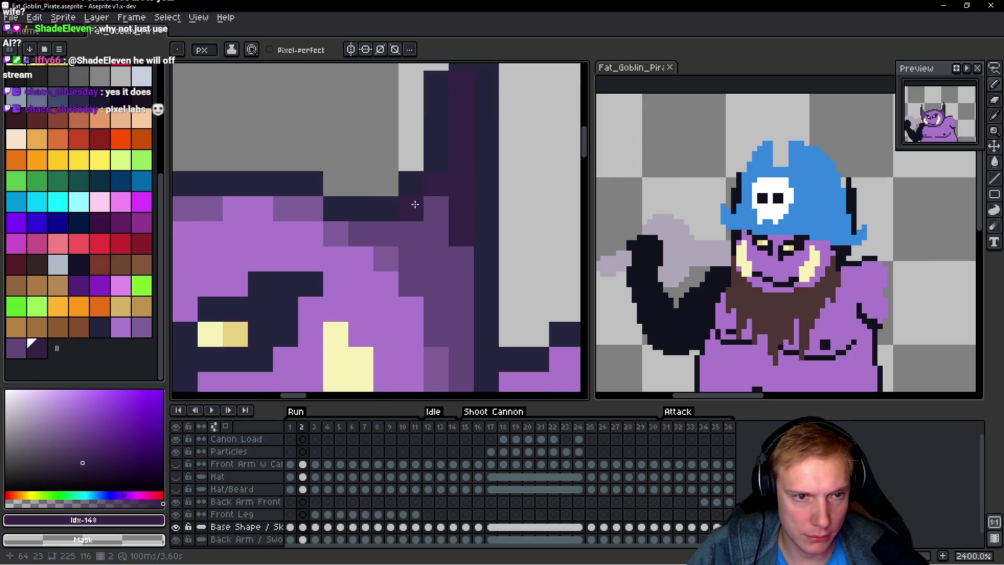
pyautogui.click(460, 272)
pyautogui.click(461, 263)
pyautogui.scroll(-3, 462, 308)
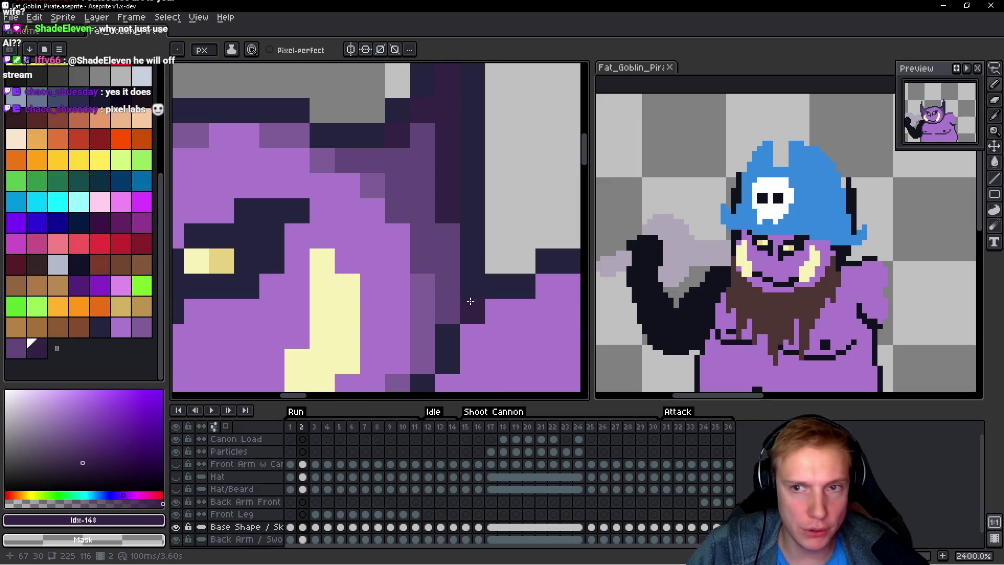
pyautogui.scroll(-5, 484, 260)
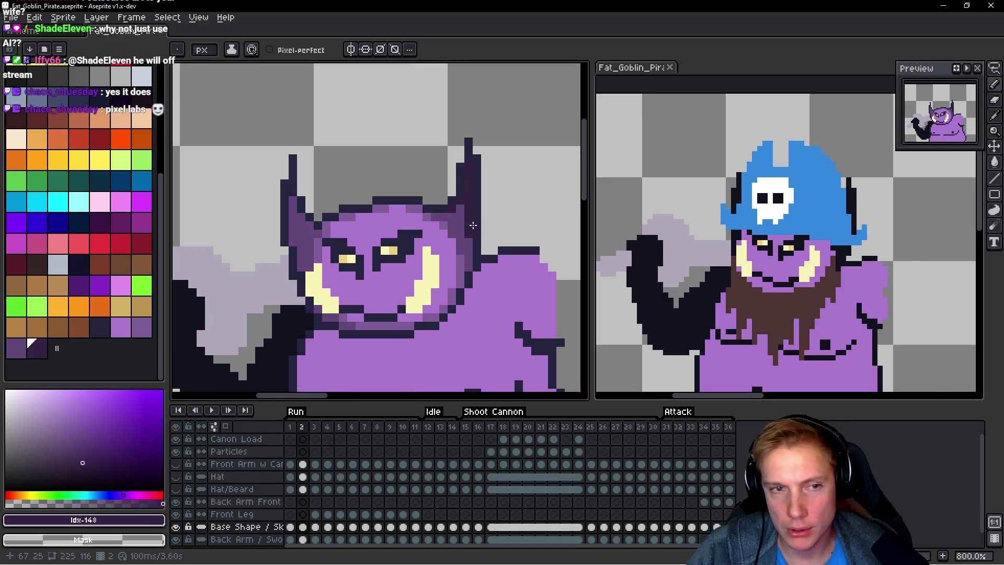
pyautogui.scroll(5, 312, 186)
# Step: Darken the left horn's edge and base pixels, zooming in and out to check
pyautogui.moveTo(312, 185); pyautogui.dragTo(316, 314)
pyautogui.scroll(-3, 316, 314)
pyautogui.moveTo(349, 166); pyautogui.dragTo(350, 188)
pyautogui.moveTo(349, 293); pyautogui.dragTo(349, 319)
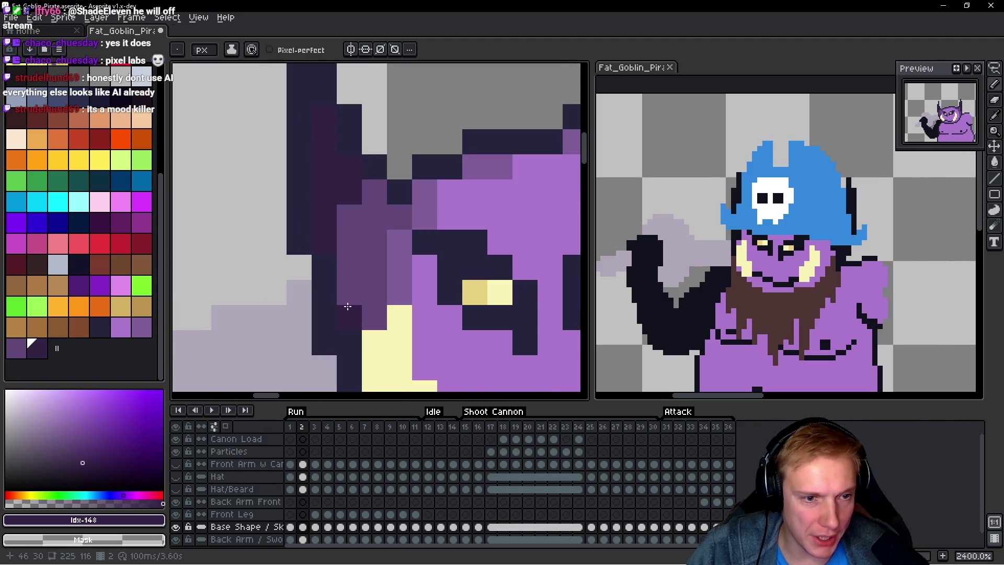
pyautogui.click(344, 293)
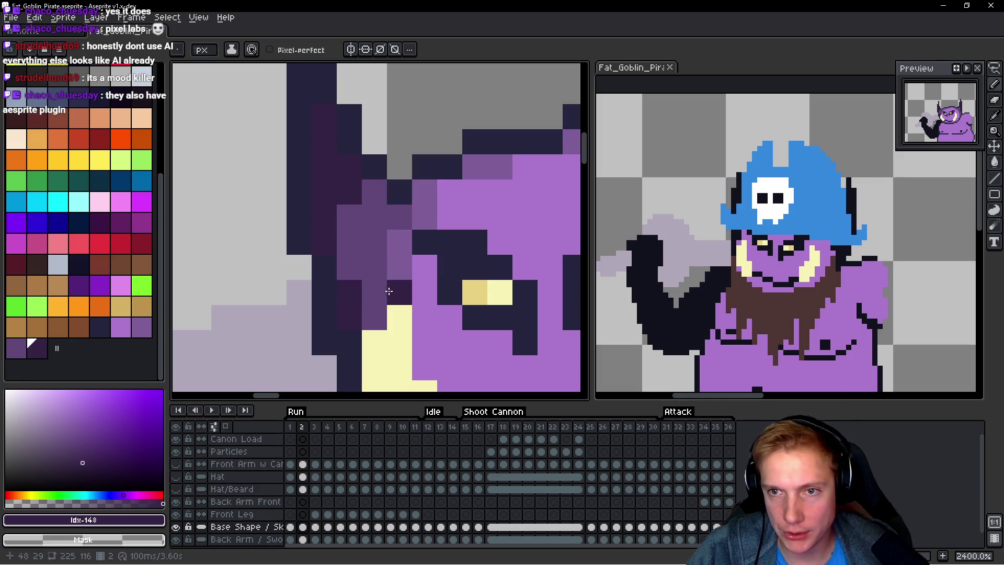
pyautogui.scroll(-8, 490, 283)
pyautogui.scroll(-3, 490, 282)
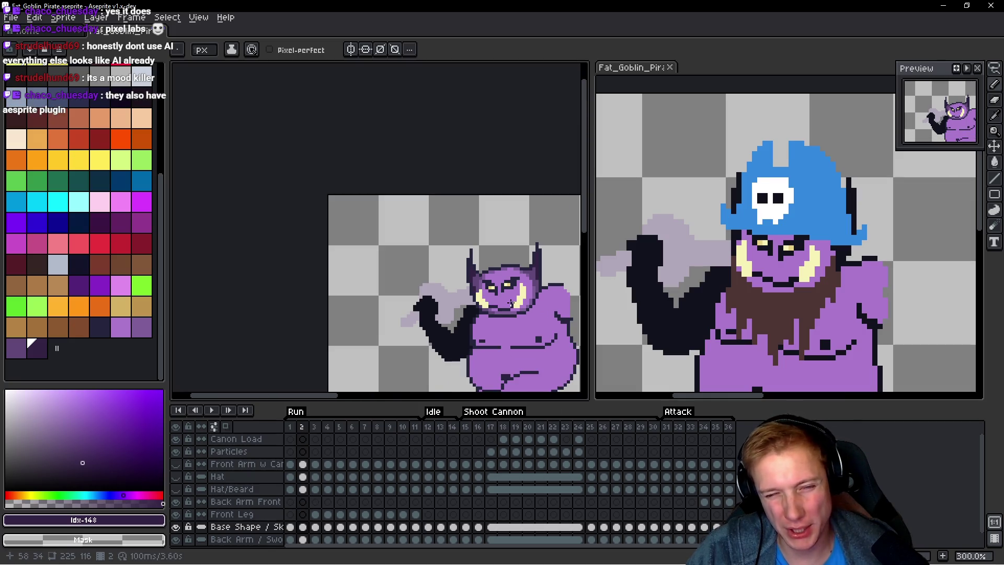
pyautogui.scroll(3, 451, 273)
pyautogui.scroll(1, 471, 271)
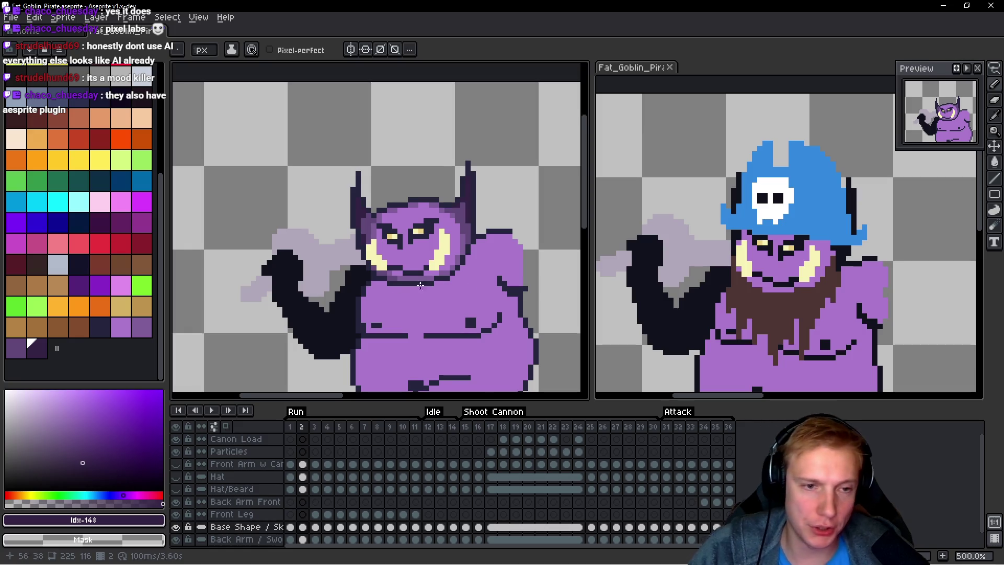
pyautogui.scroll(2, 465, 275)
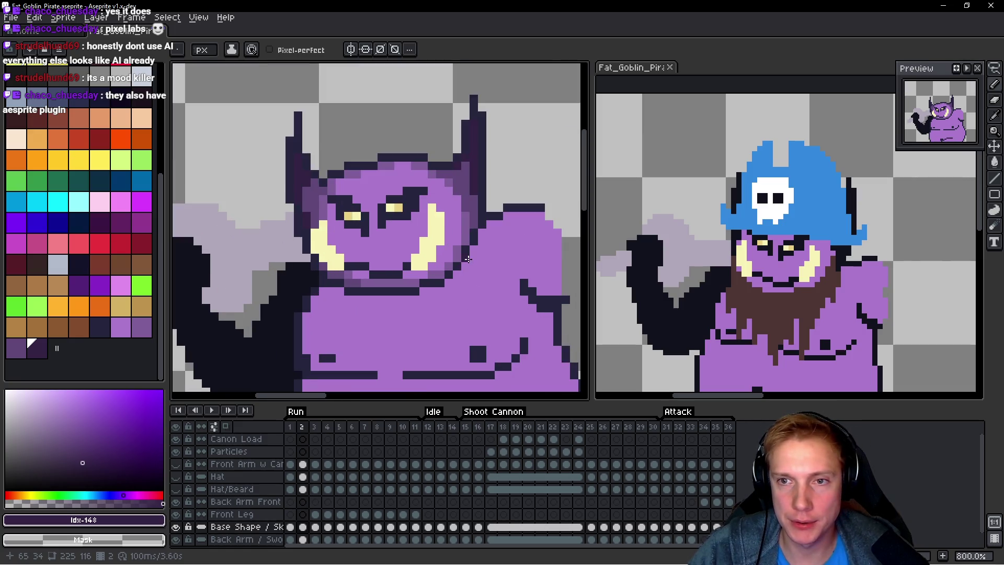
pyautogui.scroll(-4, 455, 242)
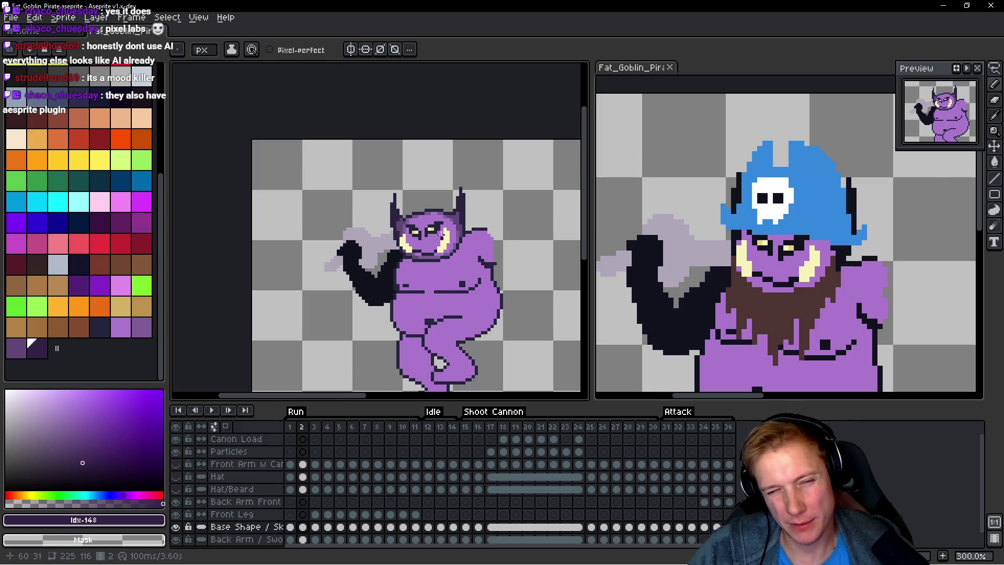
# Step: With the face's shadow purple, shade a pixel below the right eye and between the eyes
pyautogui.scroll(7, 440, 234)
pyautogui.keyDown('alt'); pyautogui.click(523, 277); pyautogui.keyUp('alt')
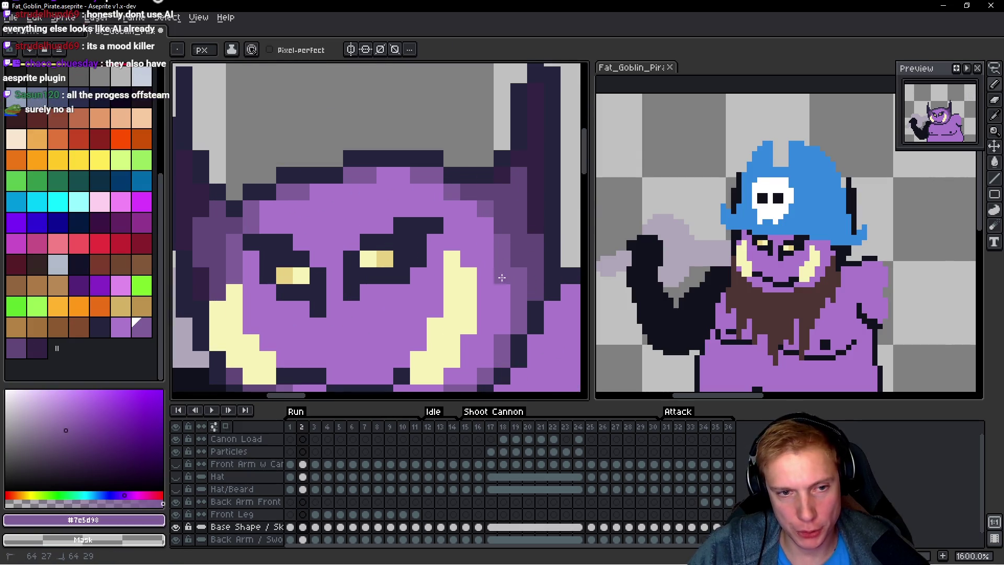
pyautogui.moveTo(486, 347); pyautogui.dragTo(471, 272)
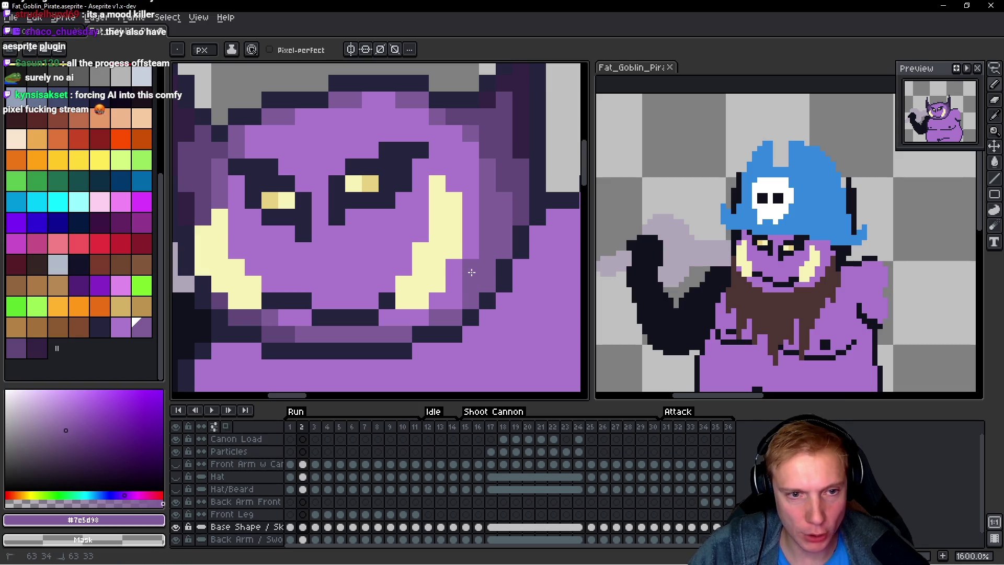
pyautogui.moveTo(470, 217); pyautogui.dragTo(453, 308)
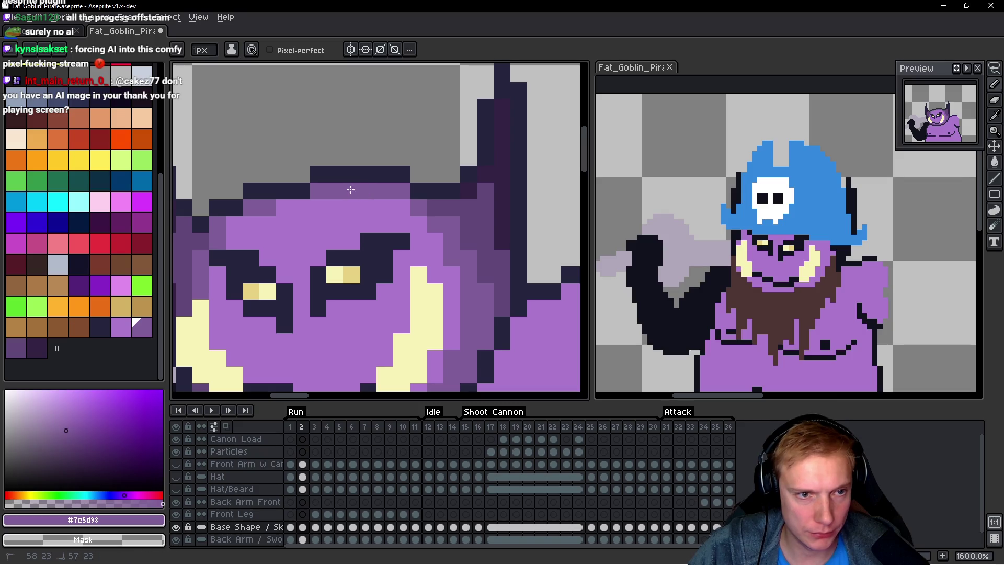
pyautogui.scroll(-6, 371, 192)
pyautogui.scroll(-1, 495, 231)
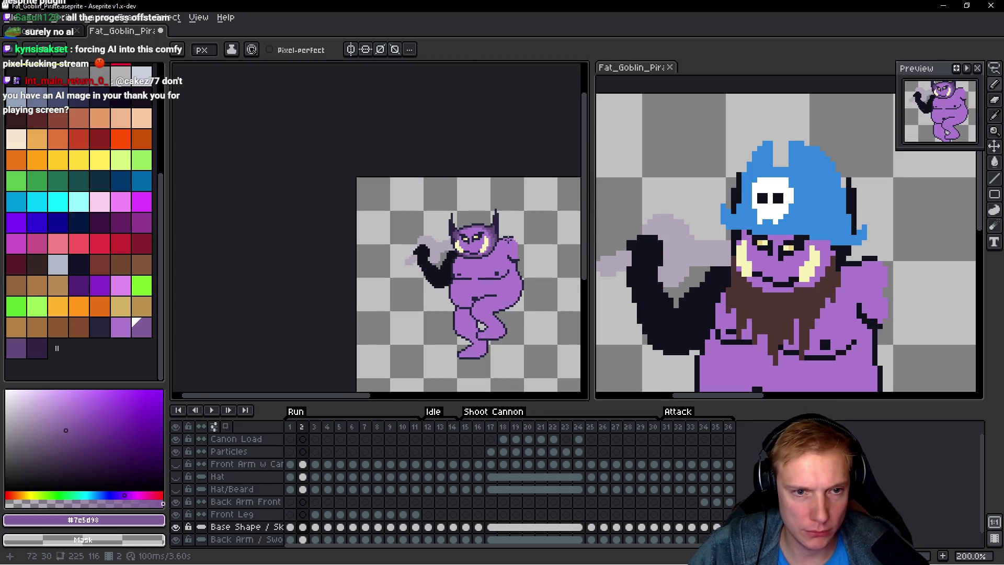
pyautogui.scroll(7, 476, 240)
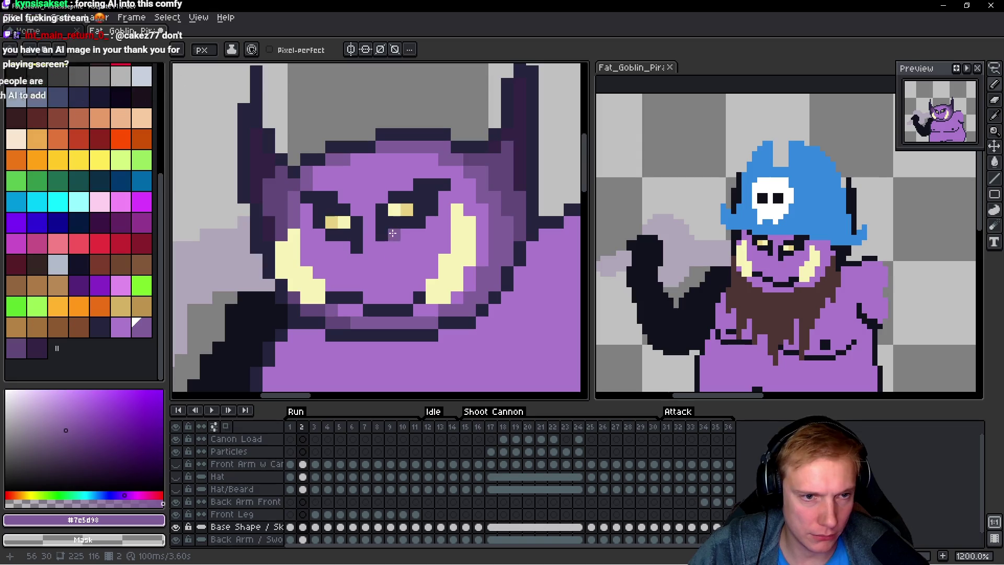
pyautogui.click(383, 249)
pyautogui.moveTo(369, 222); pyautogui.dragTo(370, 235)
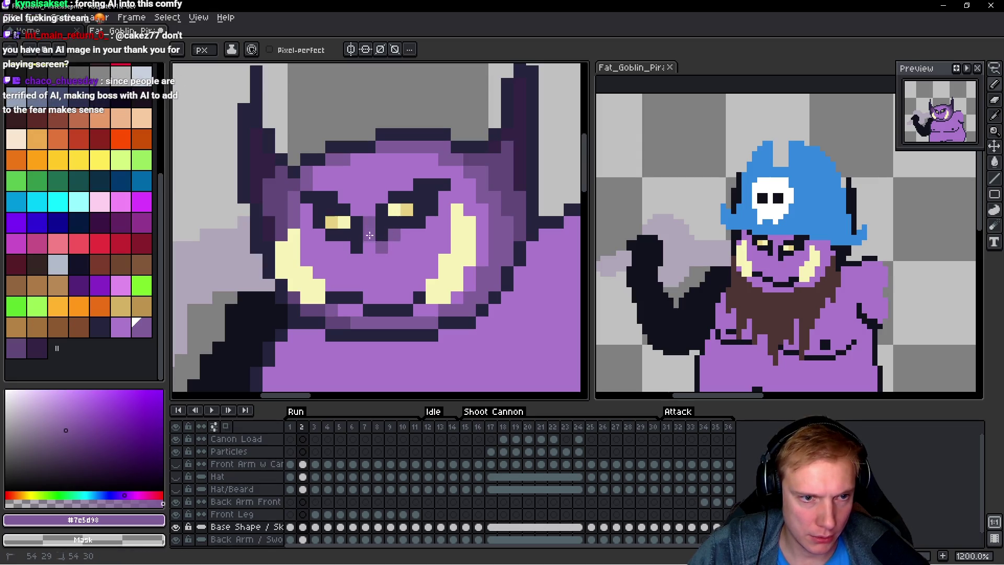
# Step: Shade pixels beside the nose, the right tusk, right of the eye and on the eyebrow
pyautogui.click(356, 259)
pyautogui.click(343, 246)
pyautogui.click(434, 269)
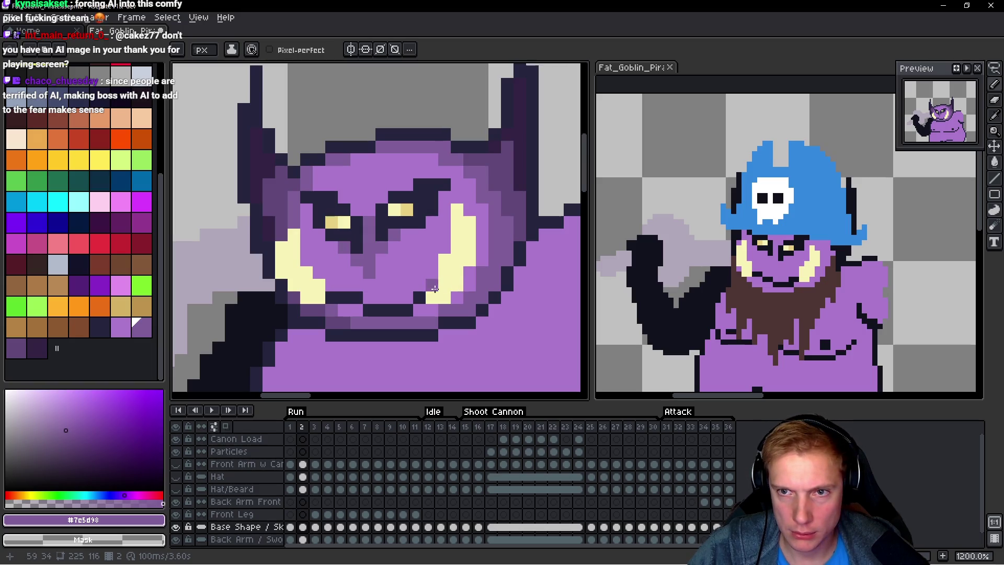
pyautogui.click(457, 185)
pyautogui.click(470, 185)
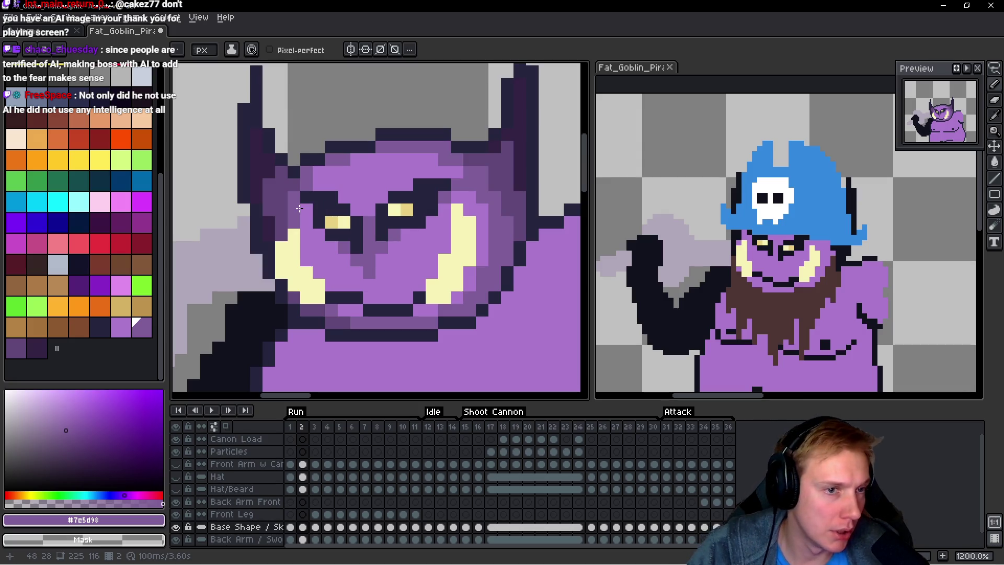
pyautogui.click(322, 198)
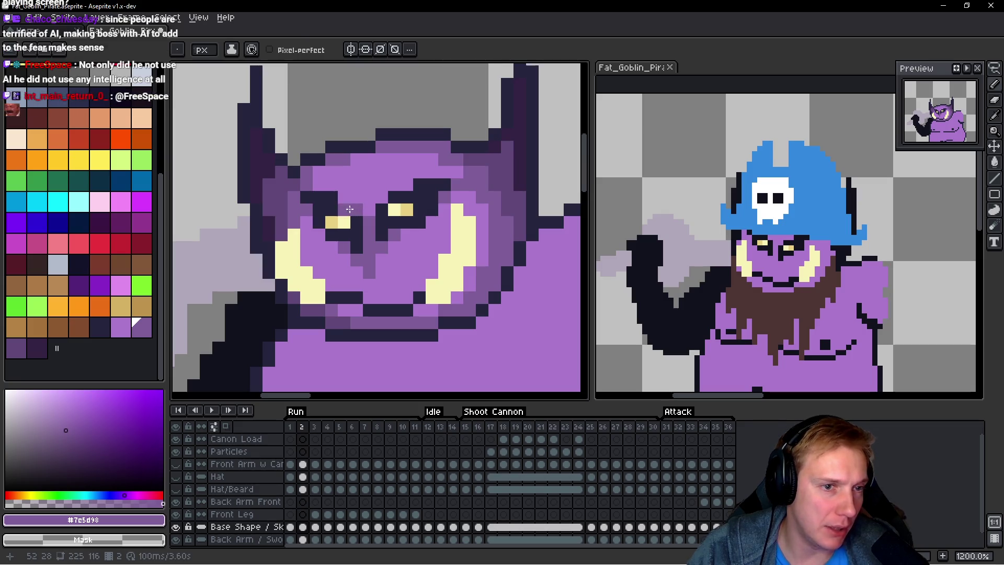
# Step: Sample the face colours and add a dark outline pixel to the nose
pyautogui.scroll(-4, 447, 214)
pyautogui.scroll(-3, 448, 214)
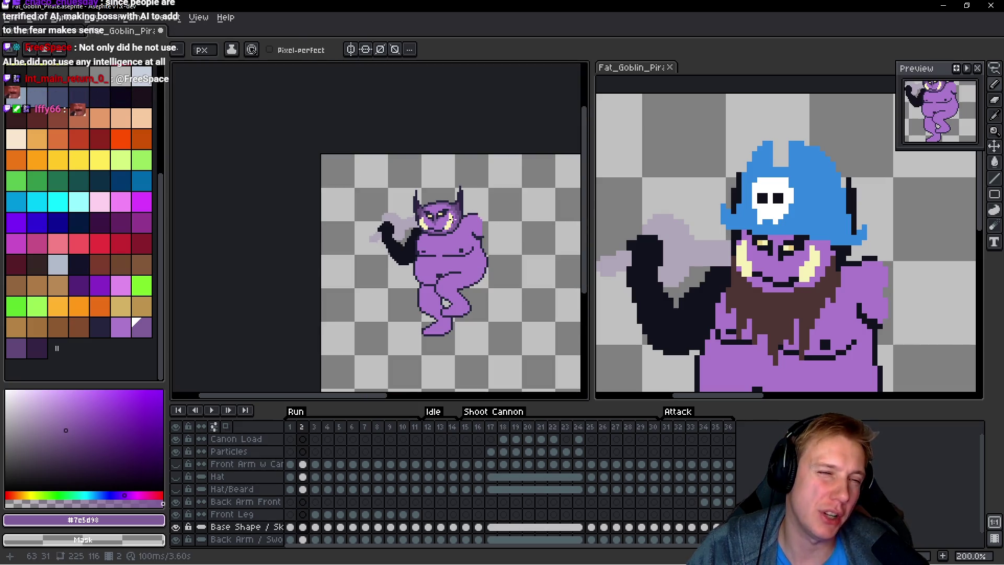
pyautogui.scroll(7, 446, 218)
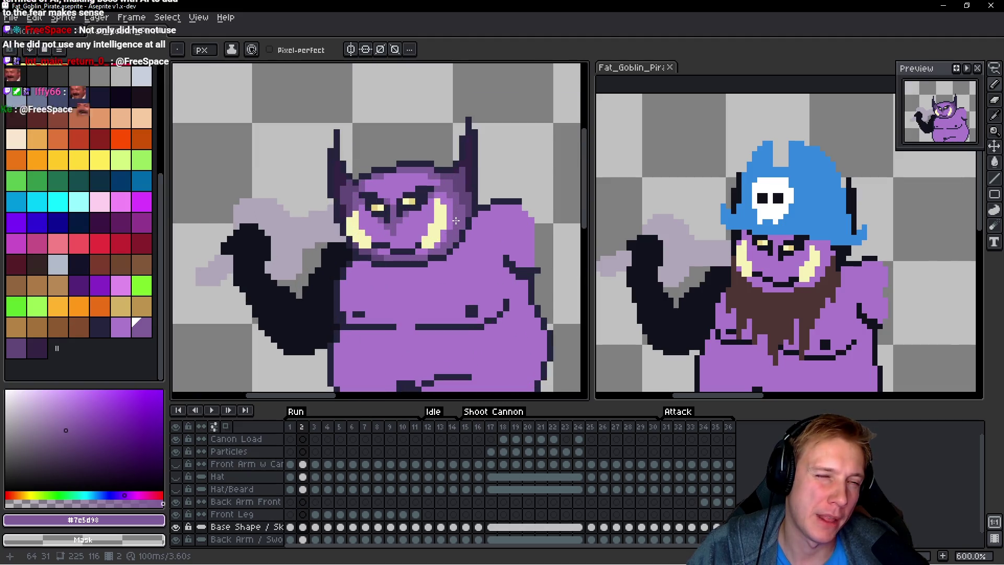
pyautogui.keyDown('alt'); pyautogui.click(411, 214); pyautogui.keyUp('alt')
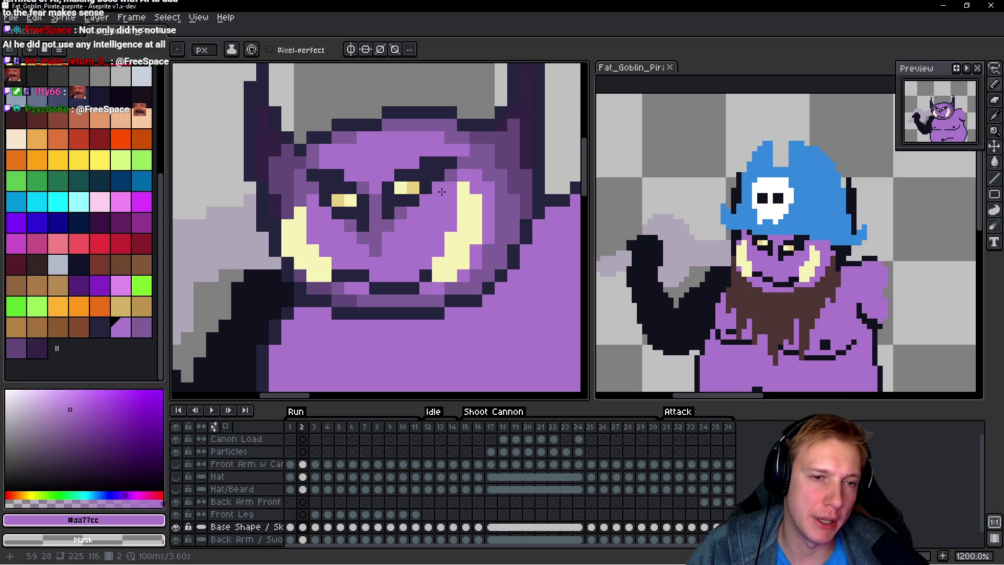
pyautogui.keyDown('alt'); pyautogui.click(425, 187); pyautogui.keyUp('alt')
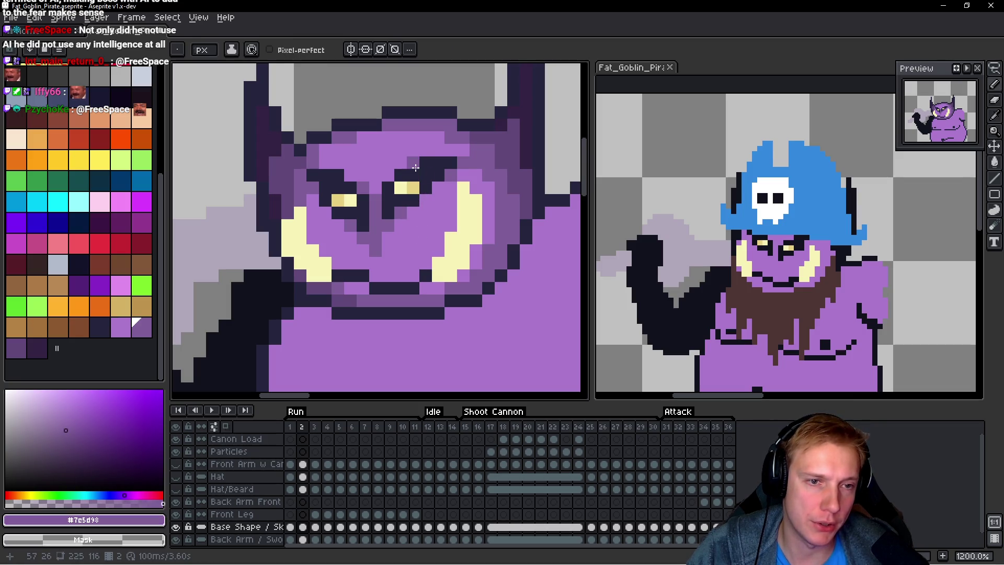
pyautogui.scroll(-7, 417, 169)
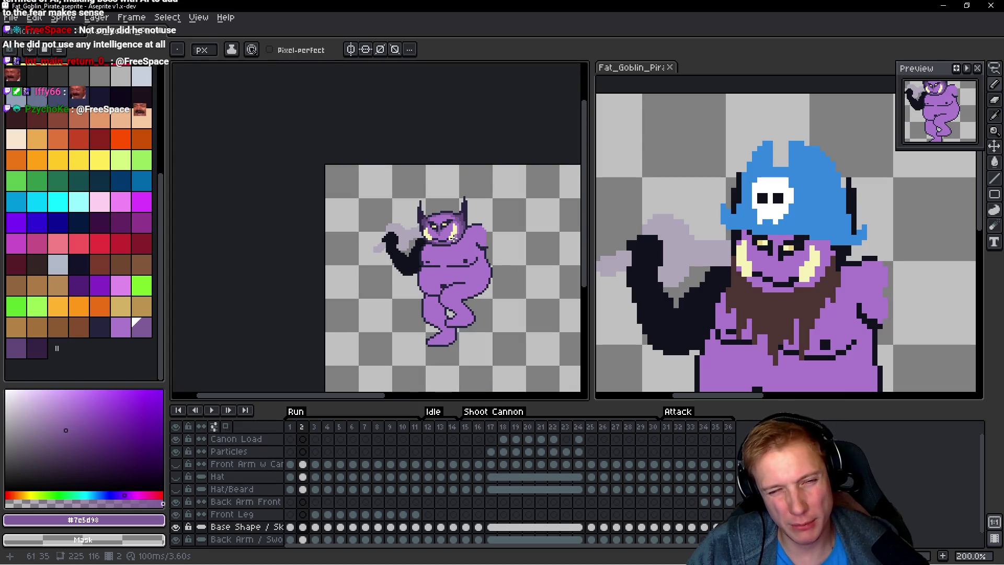
pyautogui.scroll(7, 453, 237)
pyautogui.keyDown('alt'); pyautogui.click(409, 178); pyautogui.keyUp('alt')
pyautogui.click(403, 200)
# Step: Repaint the dark nose pixel mid purple and soften the mouth line with mid purple
pyautogui.moveTo(403, 200); pyautogui.dragTo(397, 235)
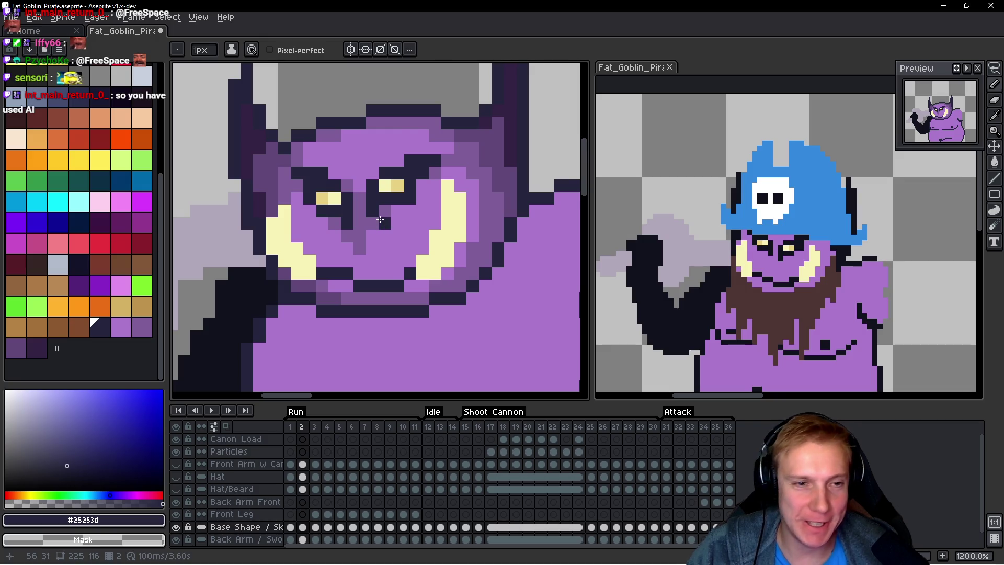
pyautogui.scroll(1, 388, 232)
pyautogui.keyDown('alt'); pyautogui.click(348, 206); pyautogui.keyUp('alt')
pyautogui.click(389, 255)
pyautogui.scroll(2, 389, 255)
pyautogui.moveTo(397, 300)
pyautogui.mouseDown()
pyautogui.moveTo(352, 291)
pyautogui.moveTo(421, 271)
pyautogui.moveTo(442, 247)
pyautogui.mouseUp()
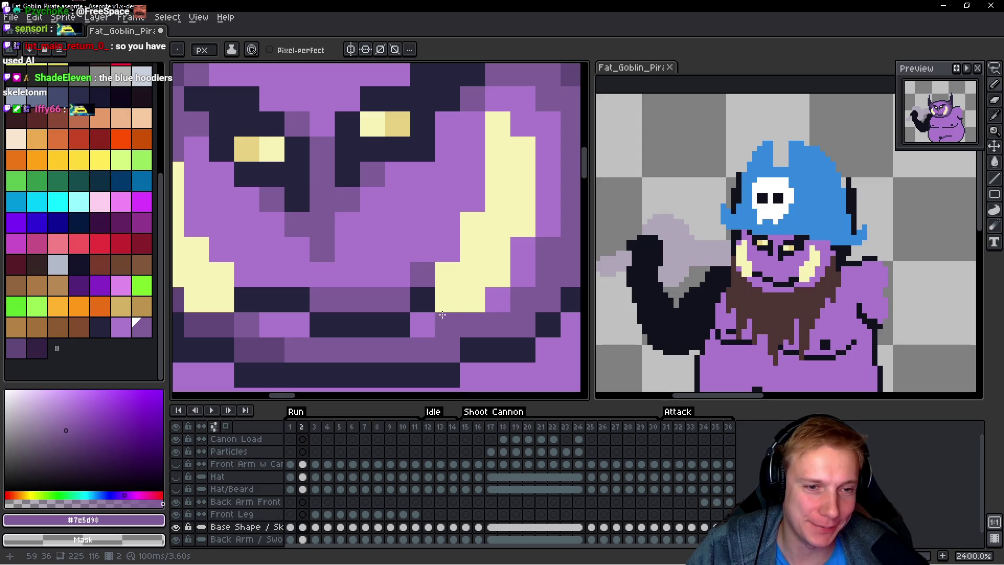
# Step: Darken the goblin's cheek shading pixels
pyautogui.scroll(-7, 506, 296)
pyautogui.scroll(-1, 506, 296)
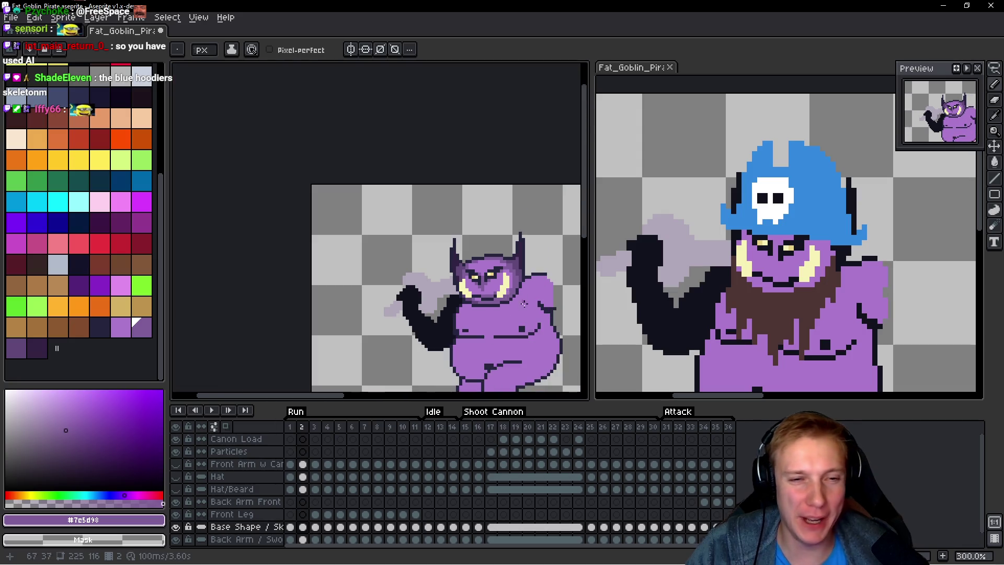
pyautogui.scroll(3, 433, 310)
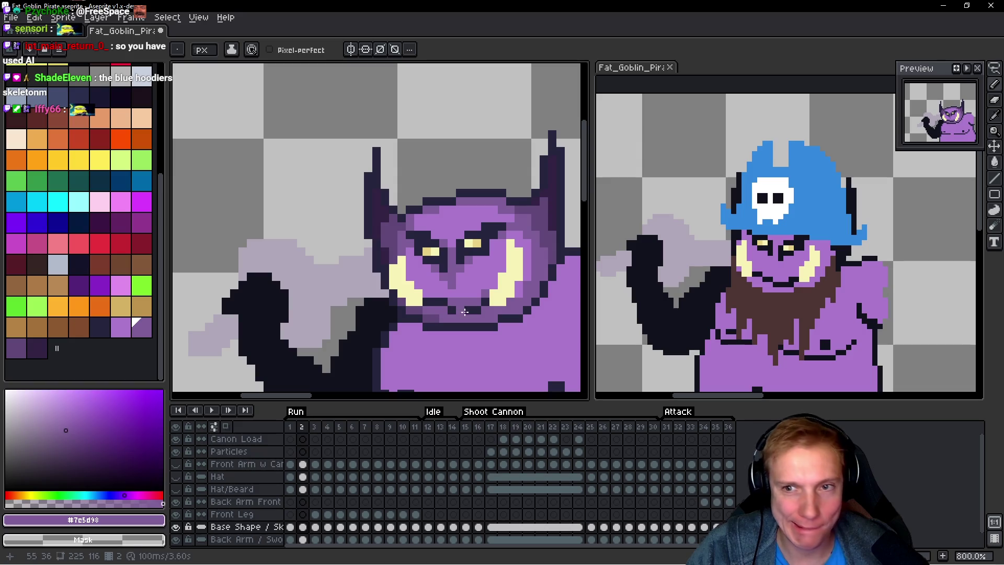
pyautogui.scroll(3, 416, 287)
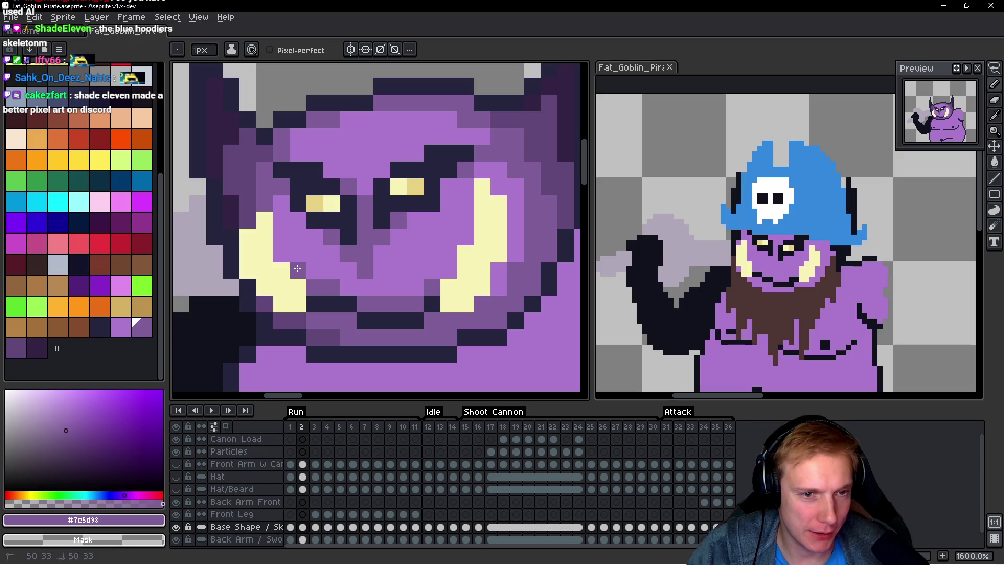
pyautogui.scroll(-7, 329, 287)
pyautogui.scroll(7, 415, 279)
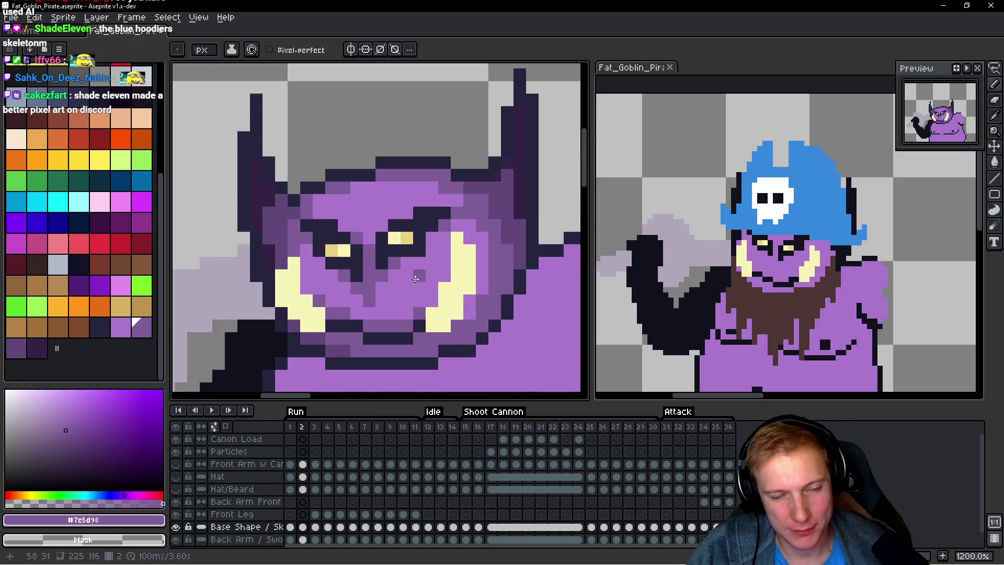
pyautogui.moveTo(309, 281); pyautogui.dragTo(308, 275)
pyautogui.scroll(-7, 308, 251)
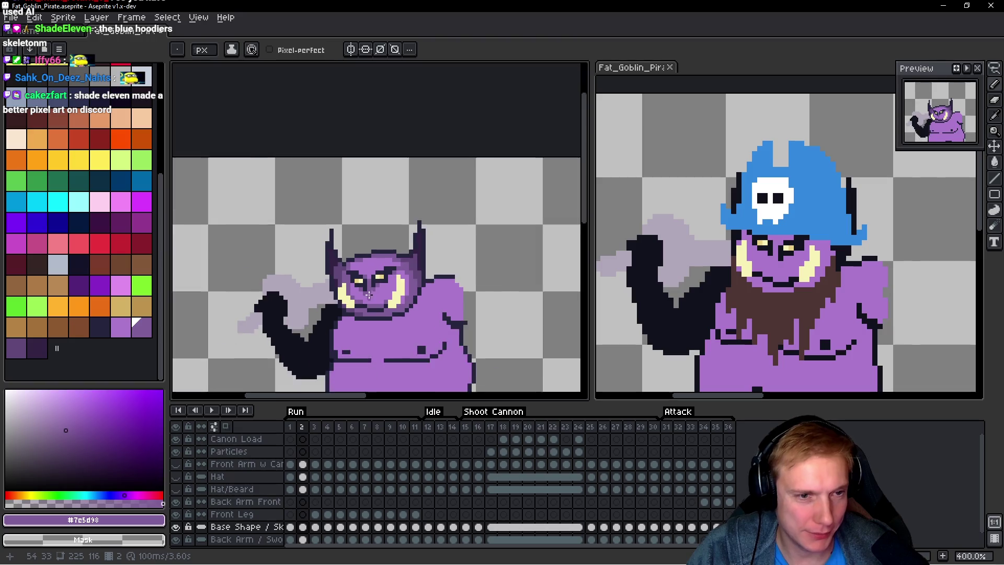
pyautogui.scroll(-1, 393, 286)
pyautogui.scroll(6, 393, 286)
pyautogui.scroll(-2, 393, 285)
# Step: Flip between Run frames 1 and 2 to compare the head, ending on frame 2
pyautogui.press('Left')
pyautogui.press('Right')
pyautogui.press('Left')
pyautogui.press('Right')
pyautogui.press('Left')
pyautogui.press('Right')
pyautogui.press('Right')
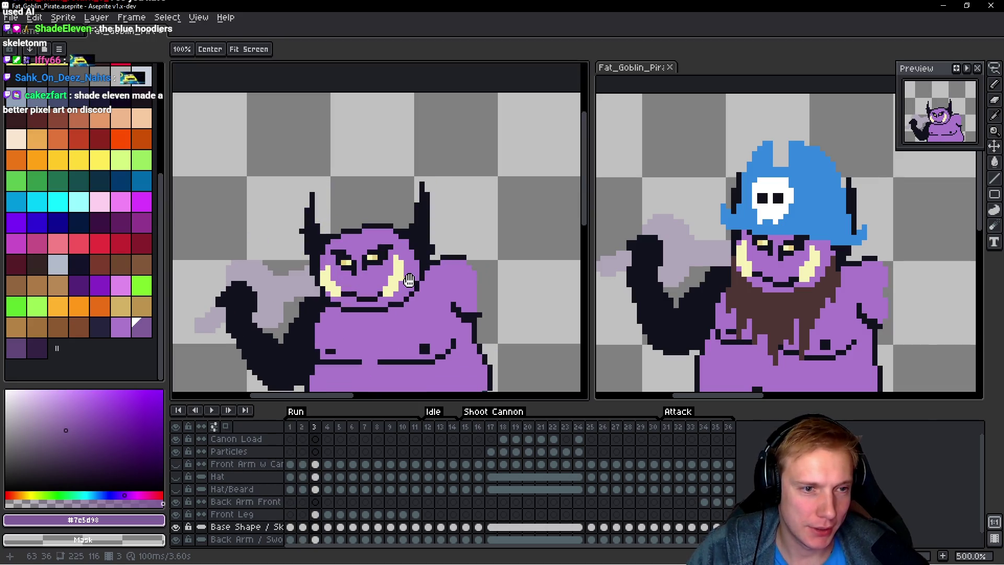
pyautogui.scroll(2, 257, 234)
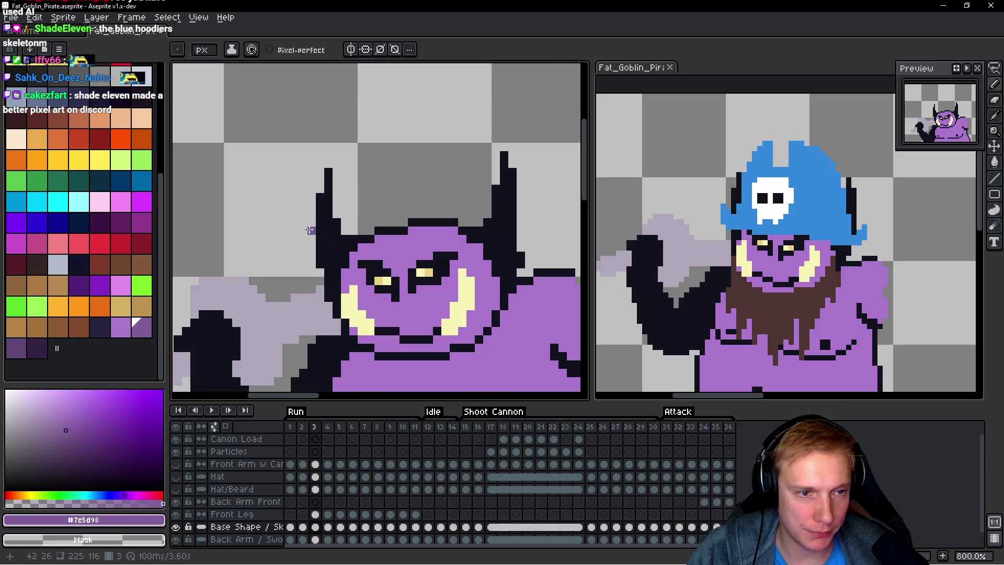
# Step: Show the Hat and Front Arm w Cannon layers over the head, then hide both again
pyautogui.click(177, 477)
pyautogui.press('space')
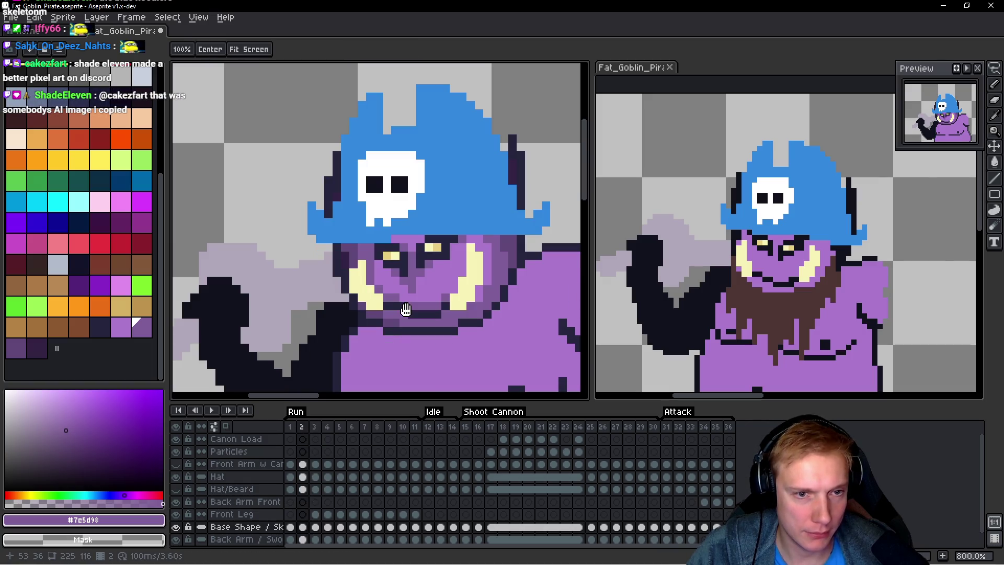
pyautogui.click(176, 463)
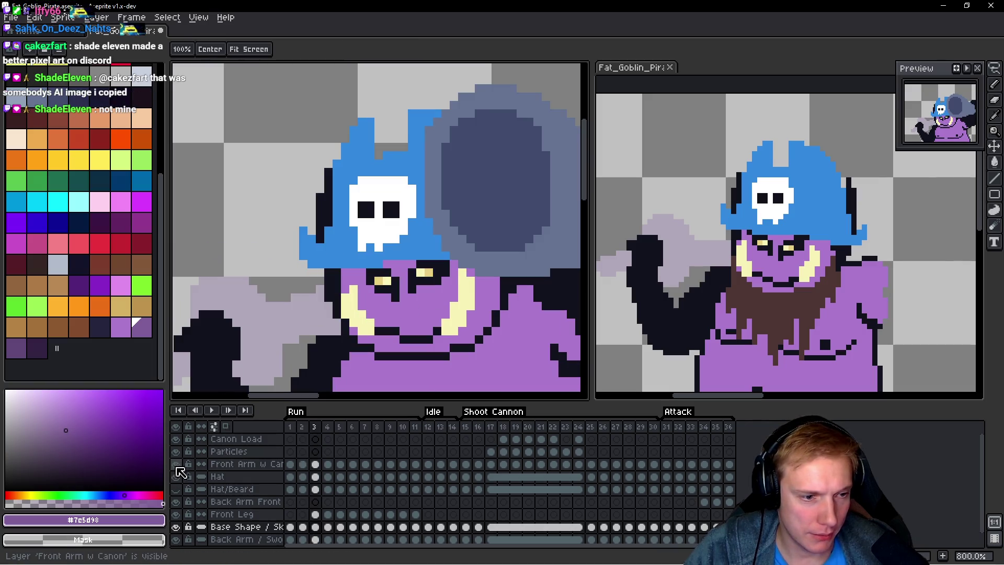
pyautogui.click(176, 464)
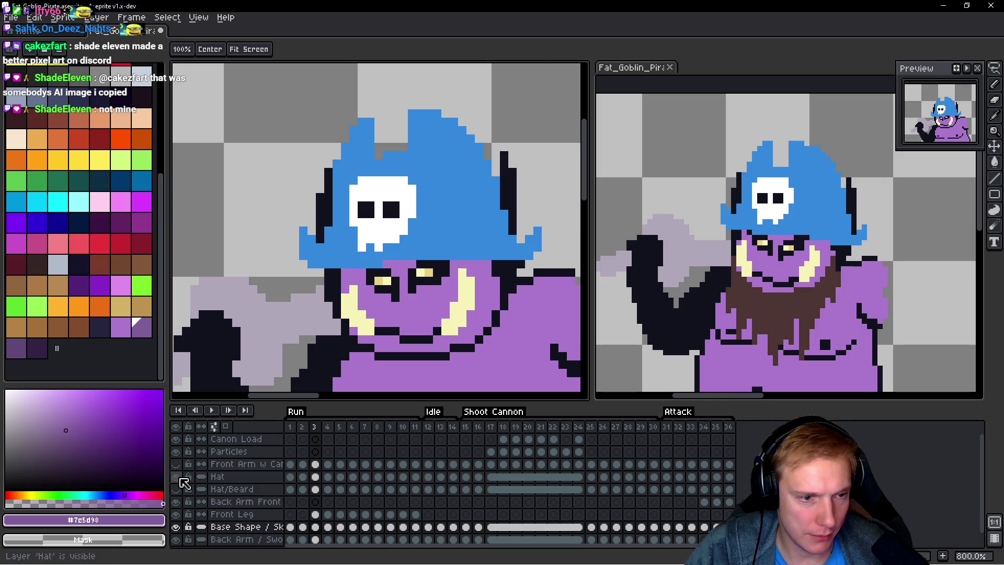
pyautogui.click(176, 476)
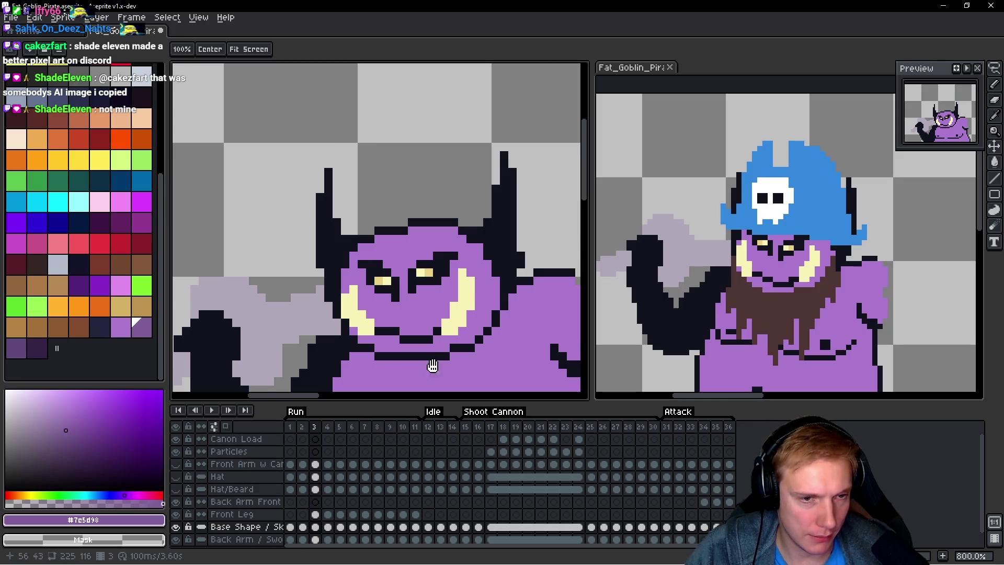
# Step: Return to frame 2 with the pencil tool ready to sample colours
pyautogui.press('Left')
pyautogui.press('b')
pyautogui.scroll(-4, 470, 325)
pyautogui.scroll(4, 495, 268)
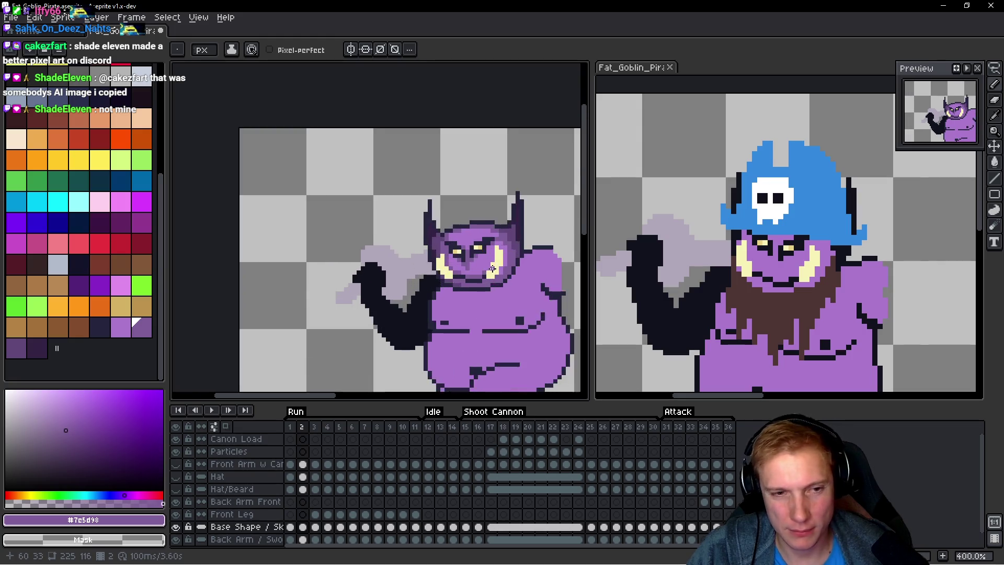
pyautogui.press('alt')
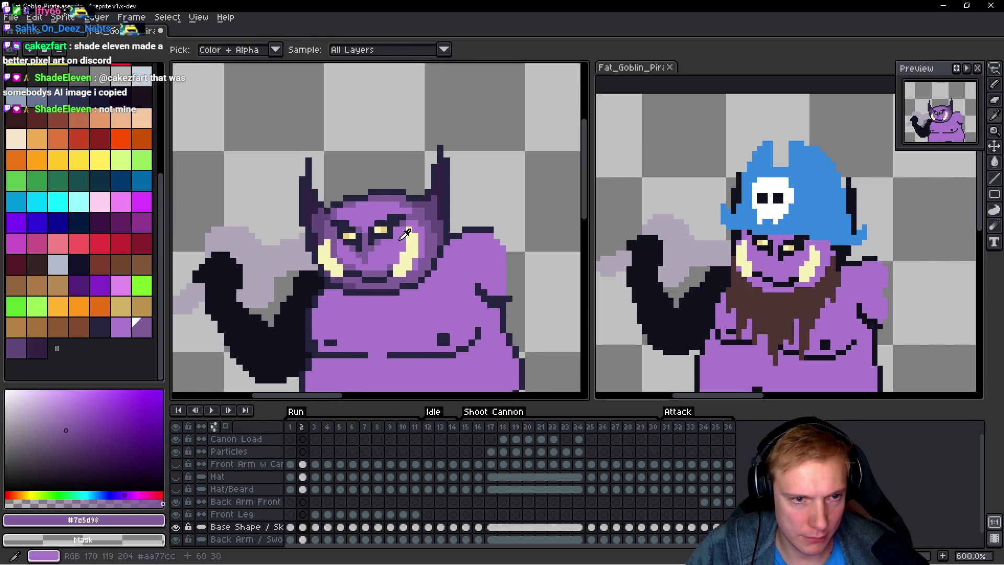
# Step: Recolour both tusks' edge pixels and a pixel beside the mouth with the eye's tan
pyautogui.keyDown('alt'); pyautogui.click(386, 229); pyautogui.keyUp('alt')
pyautogui.scroll(2, 409, 278)
pyautogui.moveTo(382, 257)
pyautogui.mouseDown()
pyautogui.moveTo(382, 269)
pyautogui.moveTo(406, 196)
pyautogui.moveTo(405, 222)
pyautogui.mouseUp()
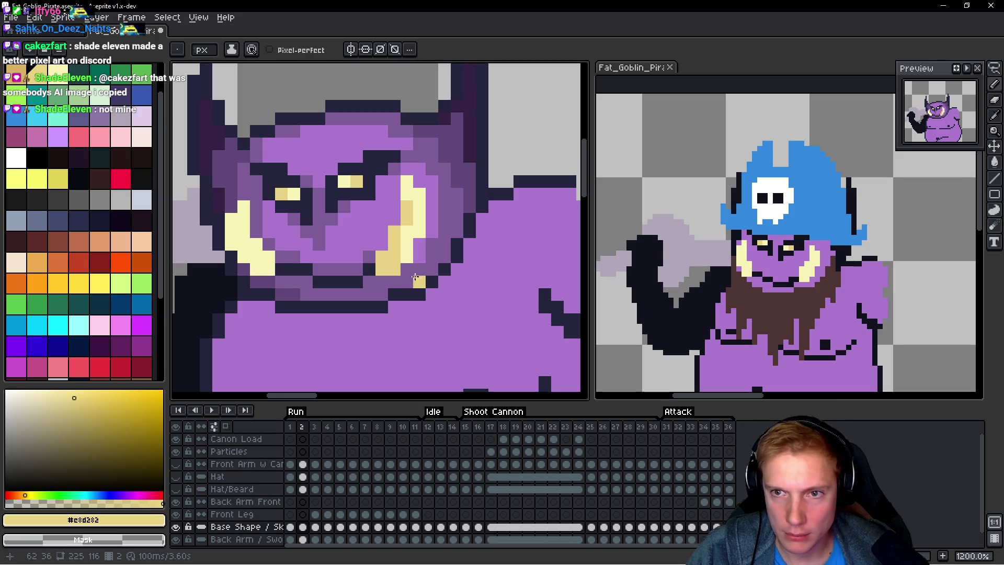
pyautogui.click(317, 311)
pyautogui.moveTo(292, 273)
pyautogui.mouseDown()
pyautogui.moveTo(274, 239)
pyautogui.moveTo(273, 256)
pyautogui.mouseUp()
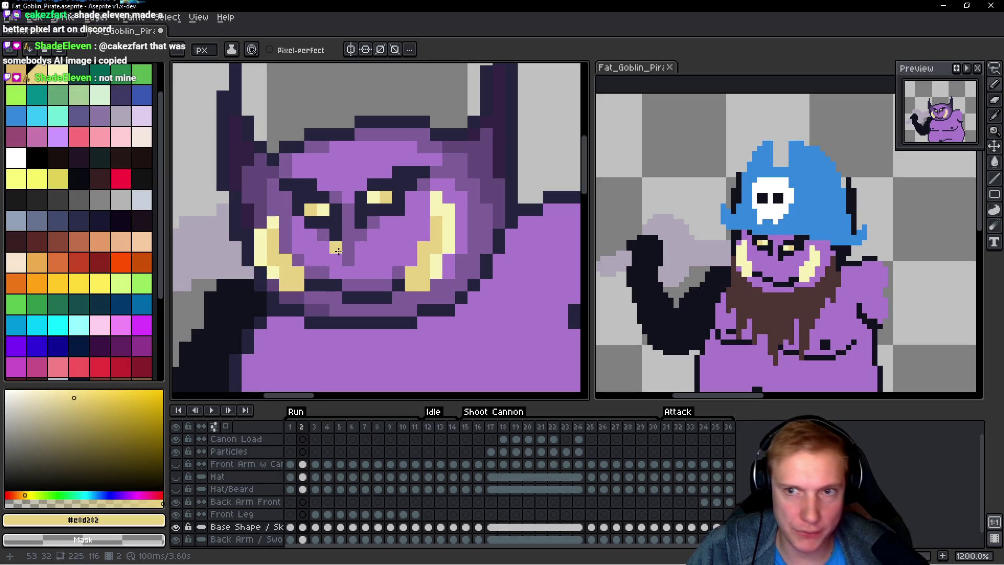
pyautogui.click(345, 257)
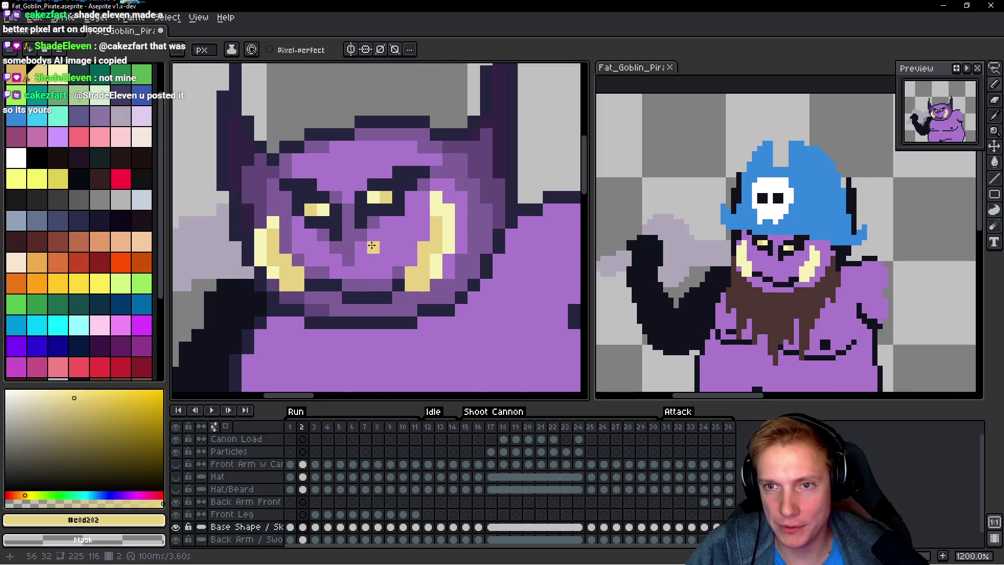
pyautogui.scroll(-5, 371, 246)
pyautogui.scroll(6, 399, 201)
# Step: Paint white highlights on both tusk tips, discarding a trial pale green pixel
pyautogui.keyDown('alt'); pyautogui.click(394, 207); pyautogui.keyUp('alt')
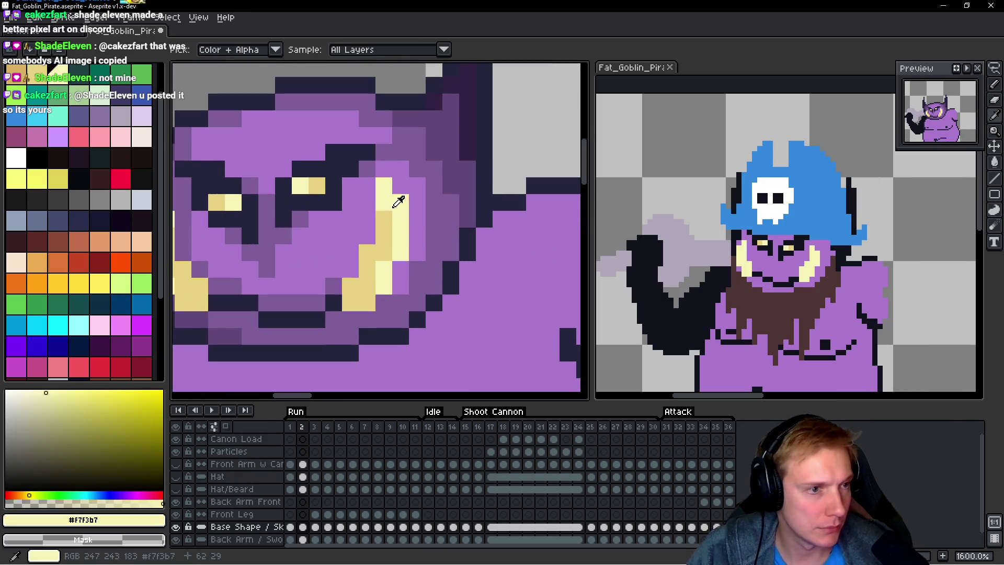
pyautogui.click(99, 95)
pyautogui.click(300, 202)
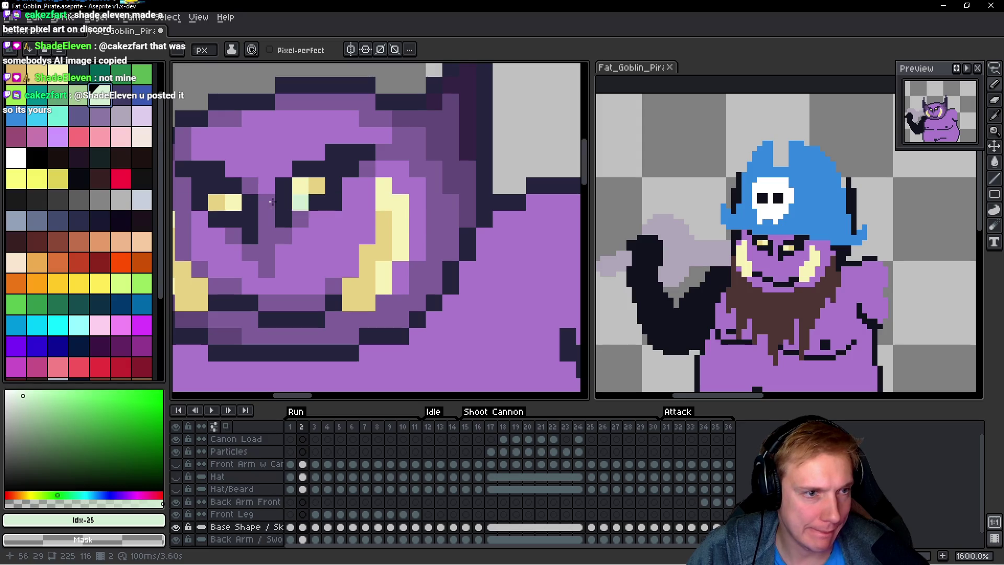
pyautogui.hotkey('ctrl', 'z')
pyautogui.click(16, 157)
pyautogui.click(401, 204)
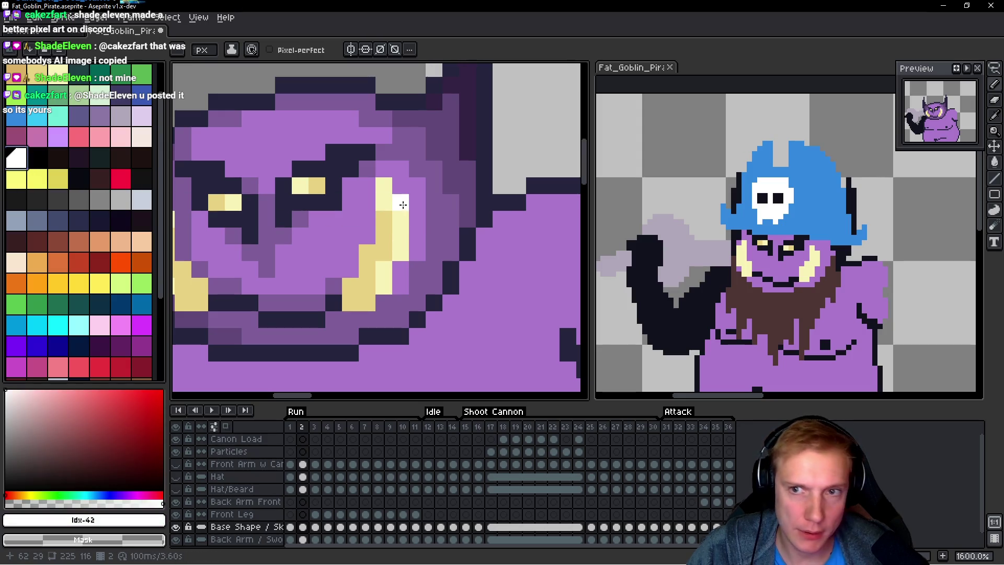
pyautogui.click(400, 217)
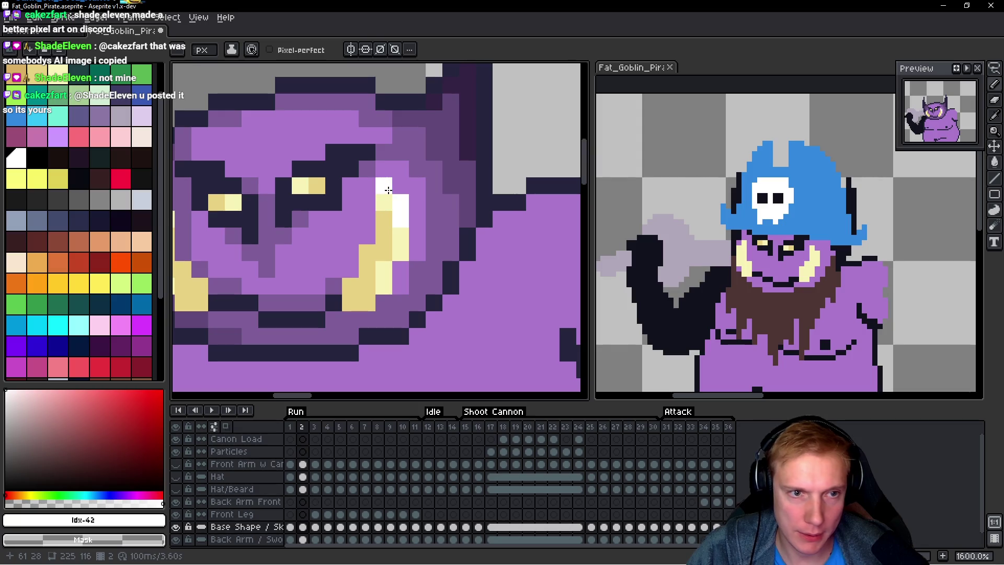
pyautogui.moveTo(325, 254); pyautogui.dragTo(499, 270)
pyautogui.click(348, 236)
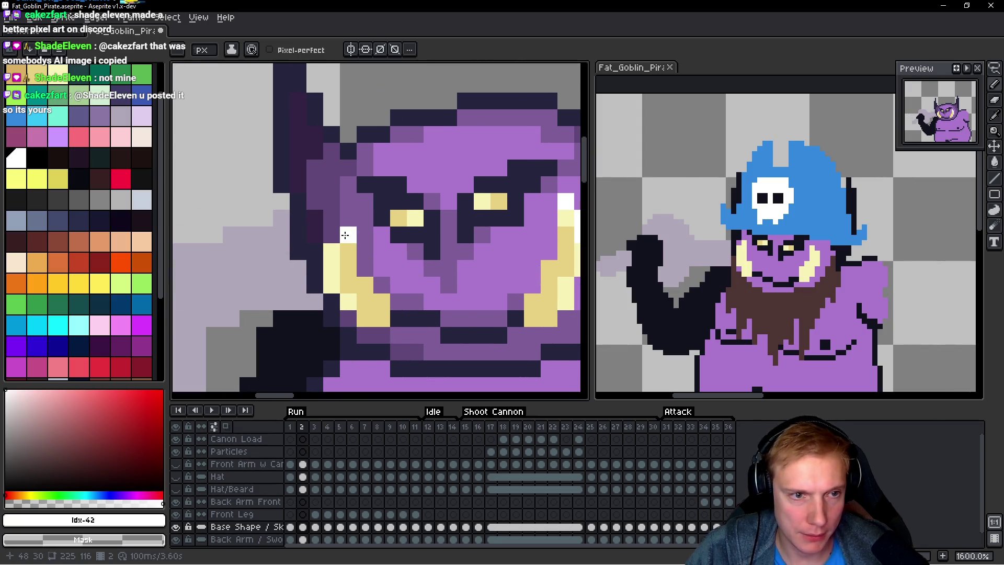
# Step: Enlarge both eyes into 2x2 tan pixel blocks
pyautogui.keyDown('alt'); pyautogui.click(338, 276); pyautogui.keyUp('alt')
pyautogui.scroll(-3, 366, 270)
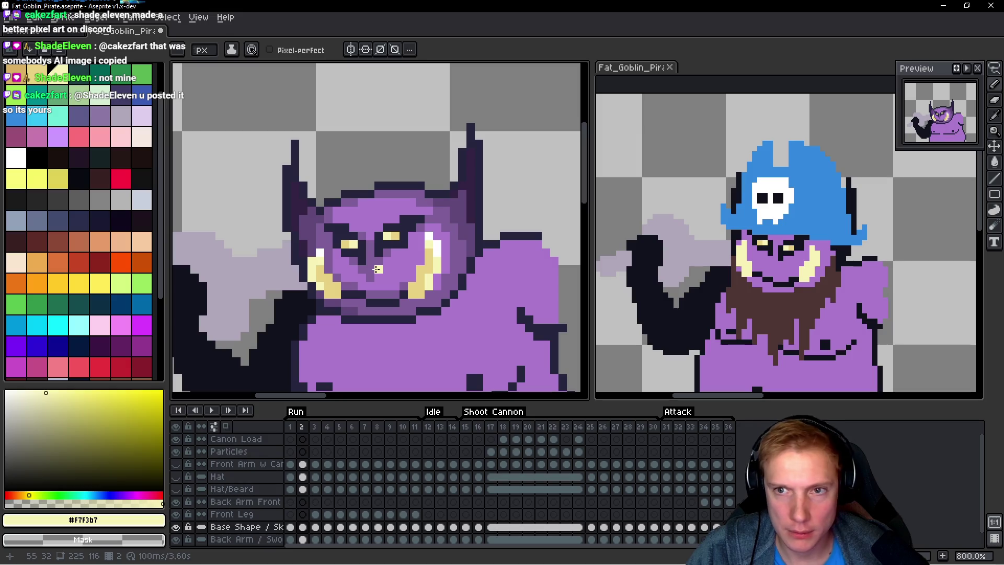
pyautogui.scroll(-1, 387, 270)
pyautogui.scroll(3, 393, 246)
pyautogui.keyDown('alt'); pyautogui.click(390, 220); pyautogui.keyUp('alt')
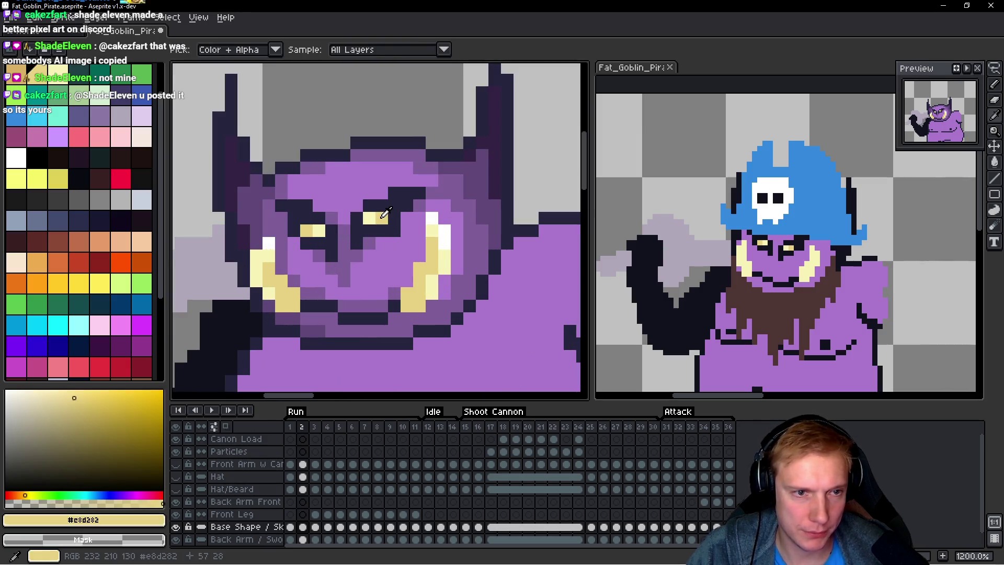
pyautogui.click(370, 218)
pyautogui.click(380, 231)
pyautogui.click(368, 230)
pyautogui.click(319, 219)
pyautogui.click(307, 218)
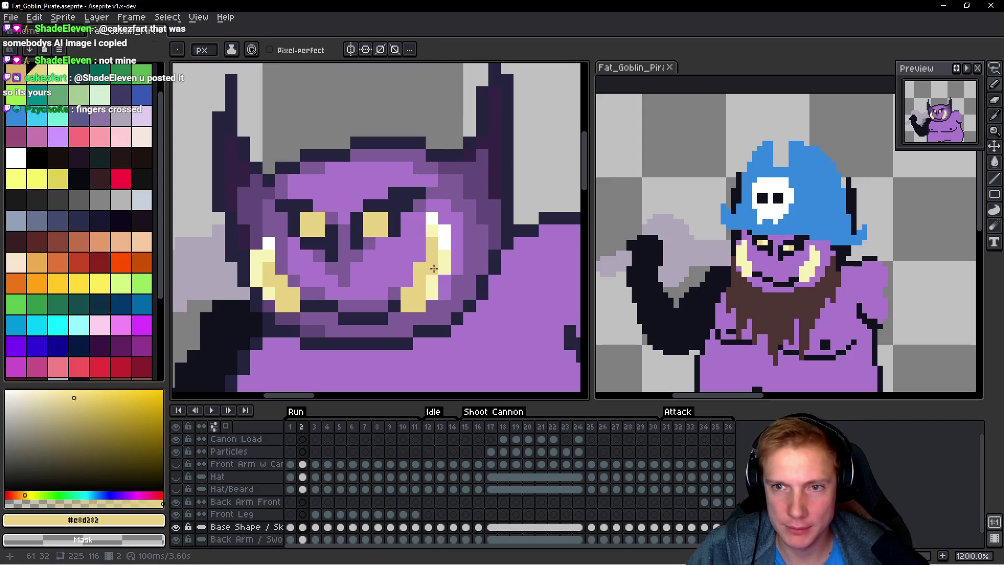
pyautogui.scroll(2, 97, 157)
pyautogui.click(62, 79)
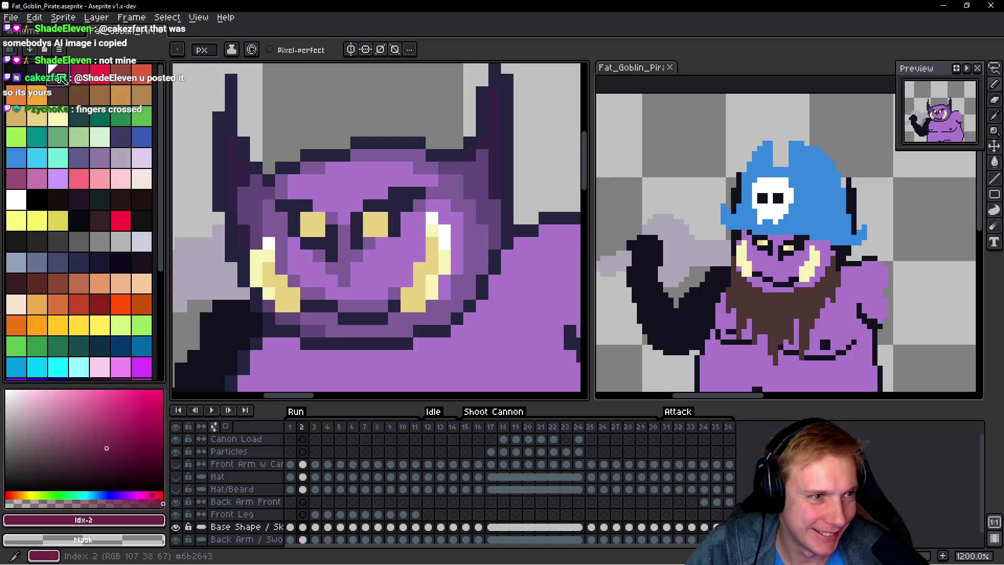
# Step: Fill both enlarged eyes with dark red
pyautogui.scroll(1, 398, 245)
pyautogui.click(376, 210)
pyautogui.click(360, 209)
pyautogui.moveTo(360, 225); pyautogui.dragTo(376, 224)
pyautogui.click(293, 213)
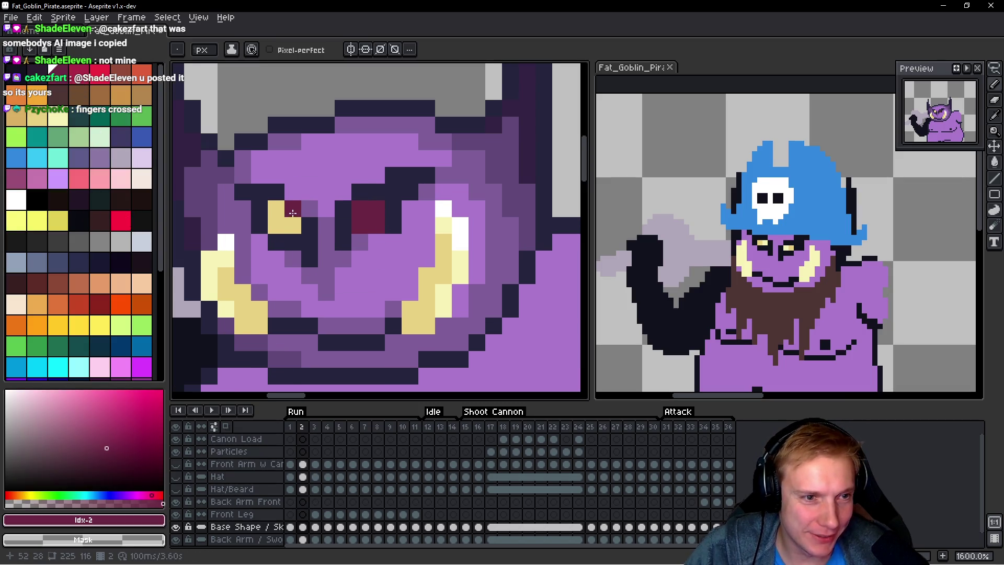
pyautogui.moveTo(292, 213); pyautogui.dragTo(293, 225)
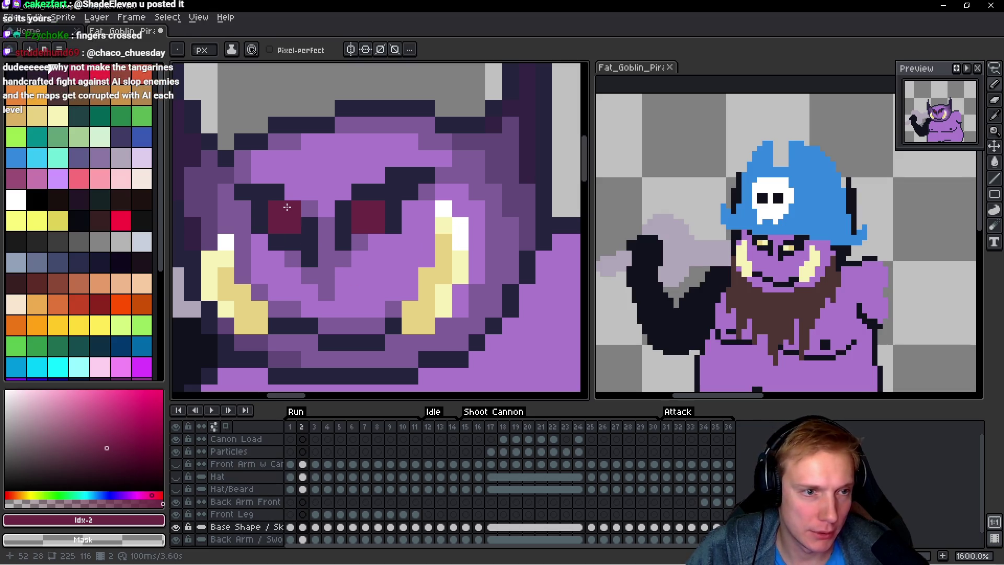
# Step: Darken right-eye and top-left eye pixels with the navy outline colour
pyautogui.keyDown('alt'); pyautogui.click(392, 223); pyautogui.keyUp('alt')
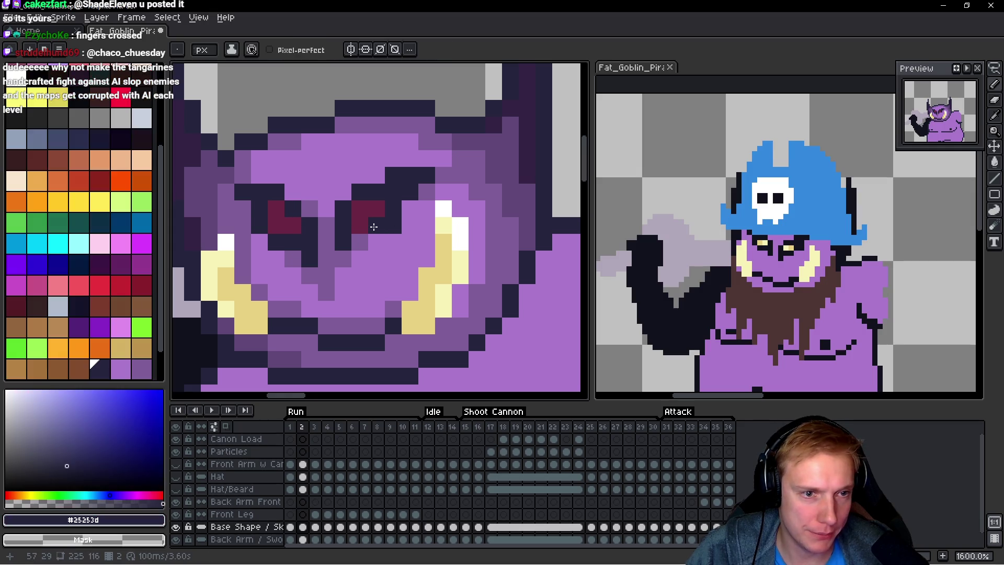
pyautogui.click(360, 226)
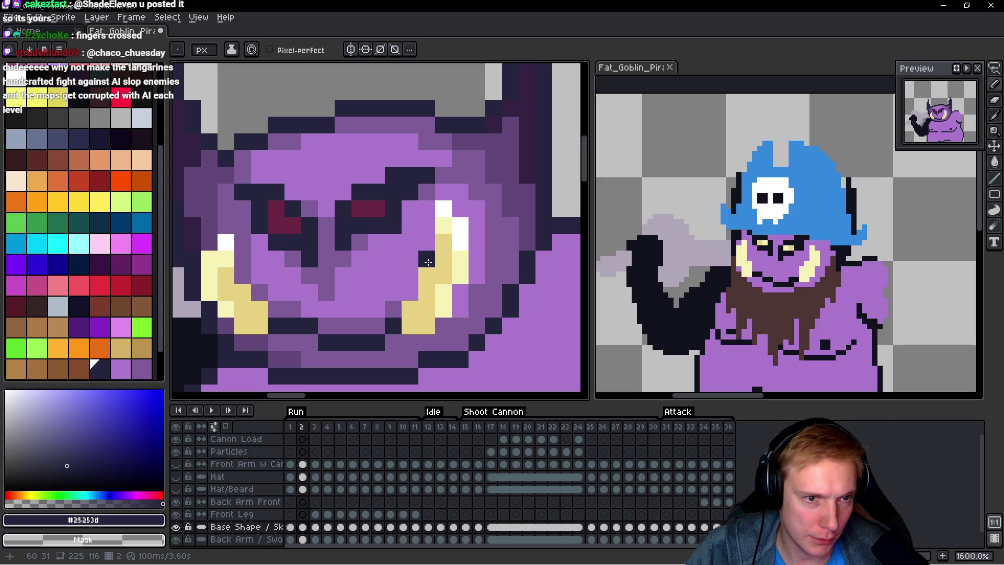
pyautogui.keyDown('alt'); pyautogui.click(409, 240); pyautogui.keyUp('alt')
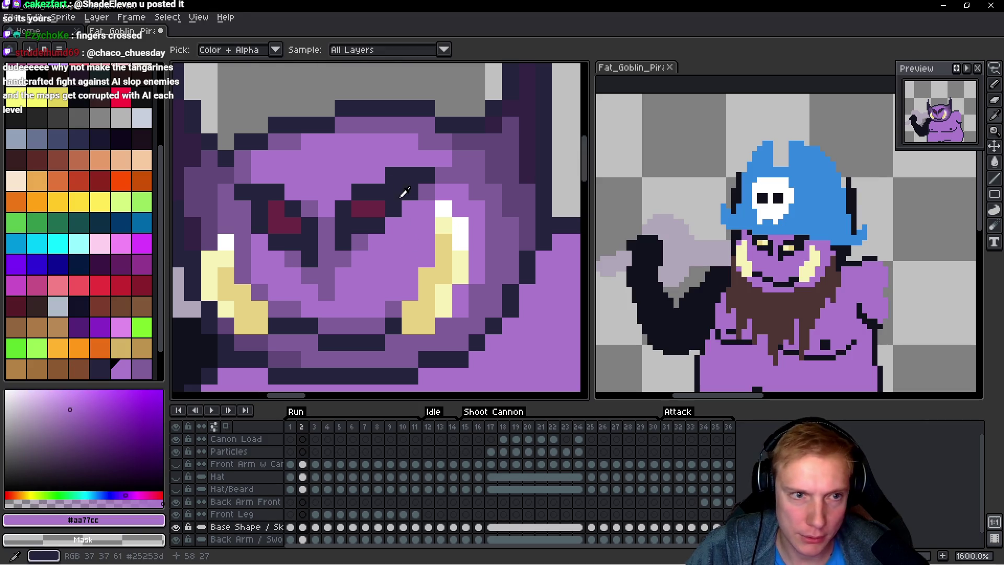
pyautogui.keyDown('alt'); pyautogui.click(400, 184); pyautogui.keyUp('alt')
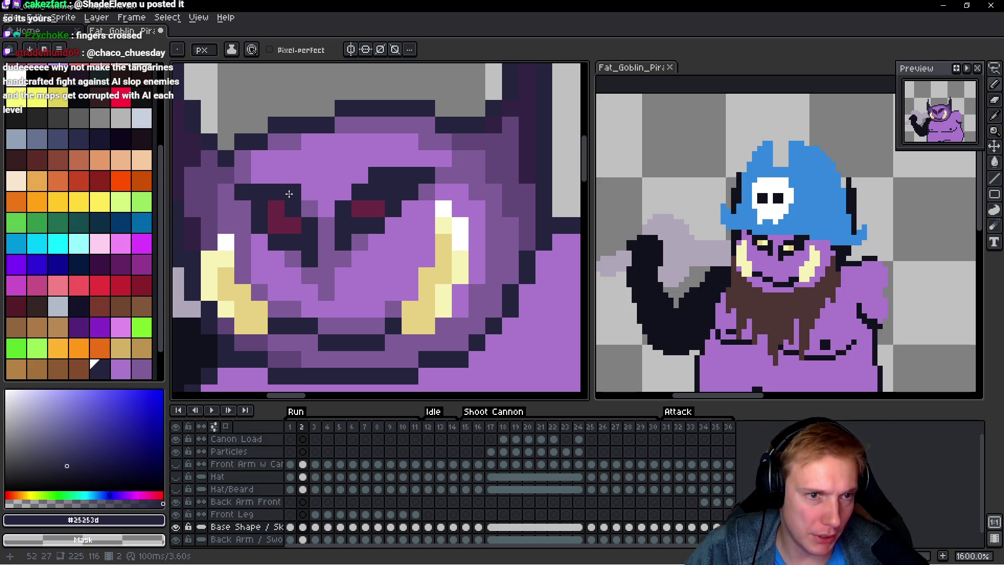
pyautogui.scroll(-2, 396, 276)
pyautogui.scroll(1, 396, 276)
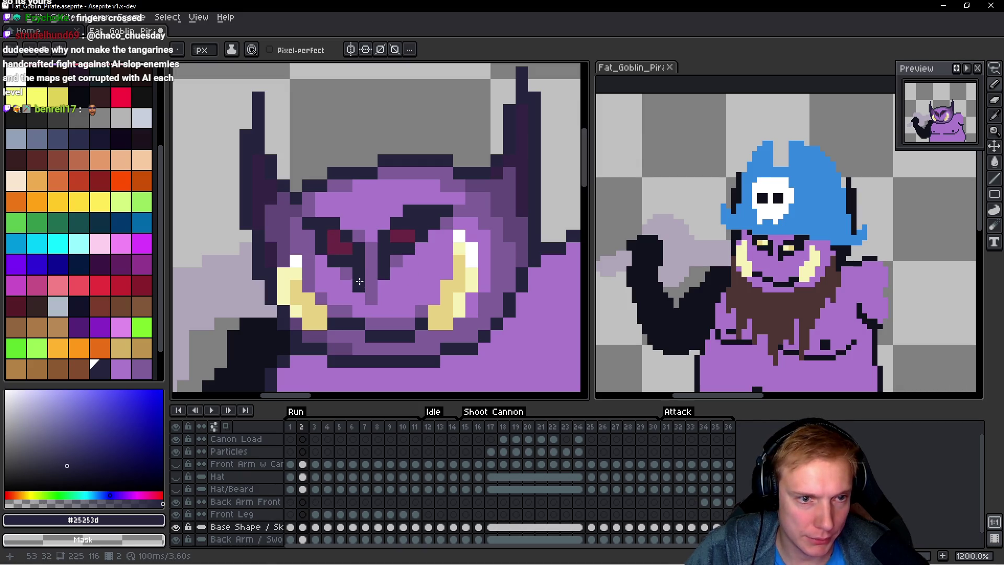
pyautogui.click(334, 236)
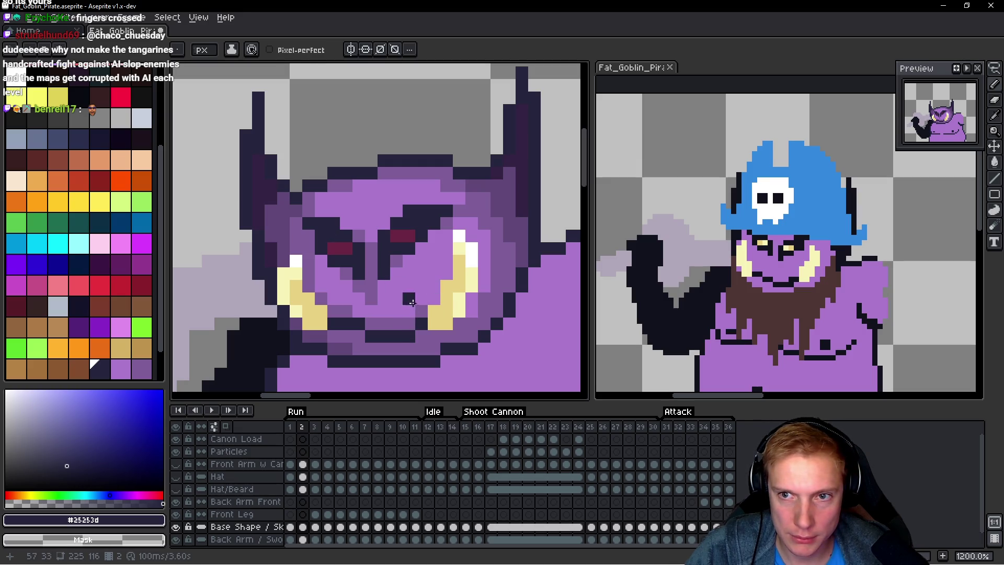
# Step: Lighten a pixel in the right cheek shadow with the face purple
pyautogui.press('alt')
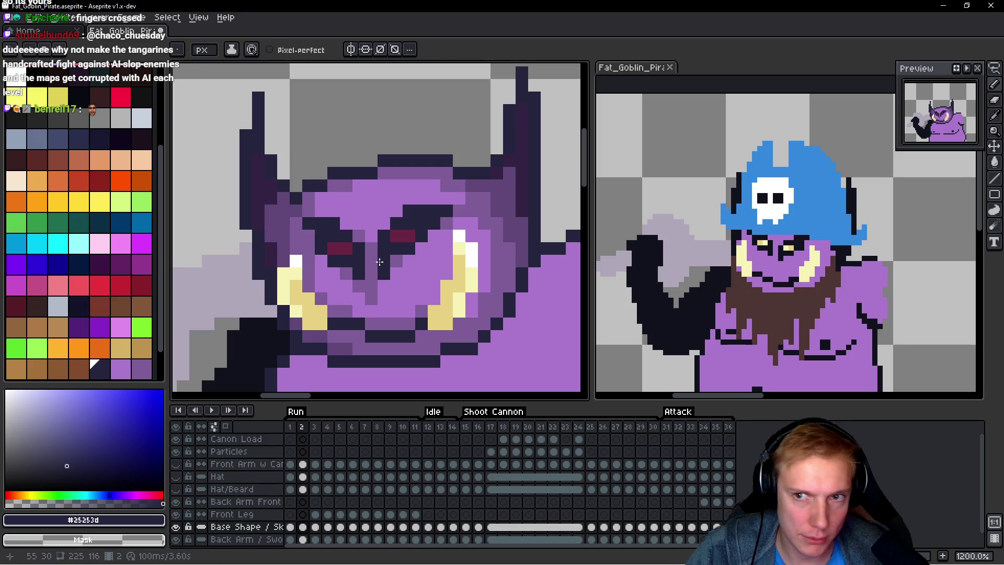
pyautogui.keyDown('alt'); pyautogui.click(402, 203); pyautogui.keyUp('alt')
pyautogui.click(499, 302)
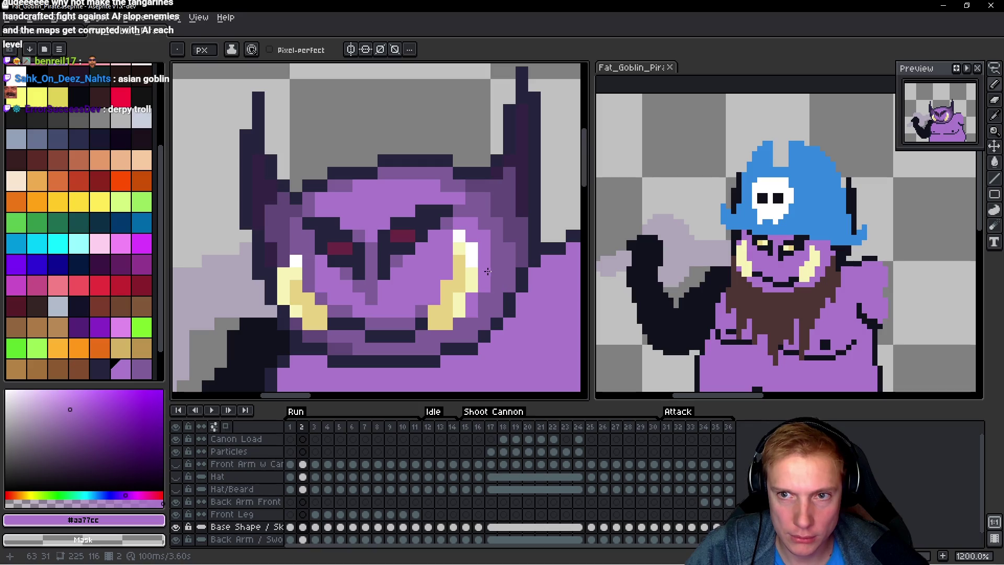
pyautogui.scroll(-6, 488, 271)
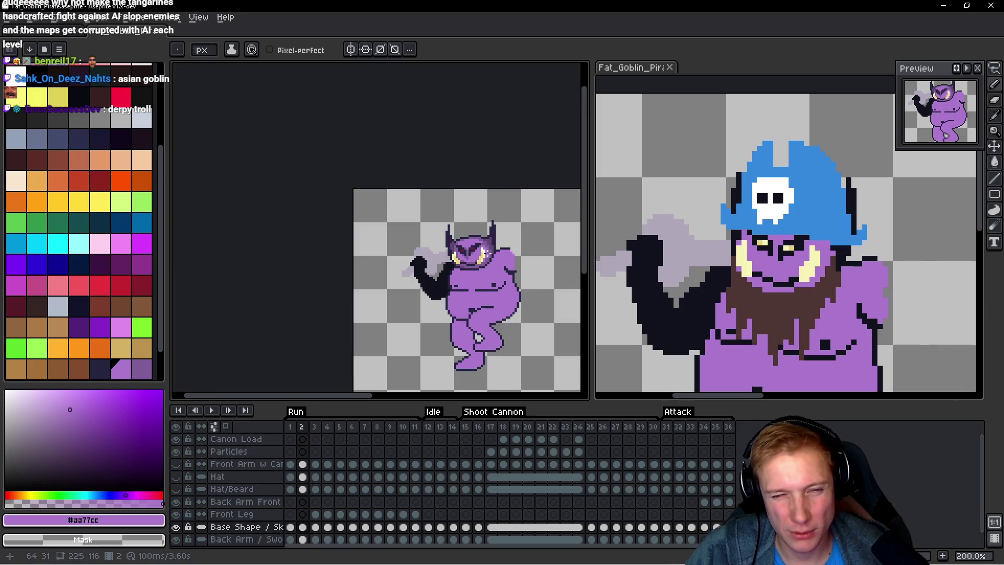
pyautogui.scroll(3, 485, 253)
pyautogui.scroll(-4, 471, 261)
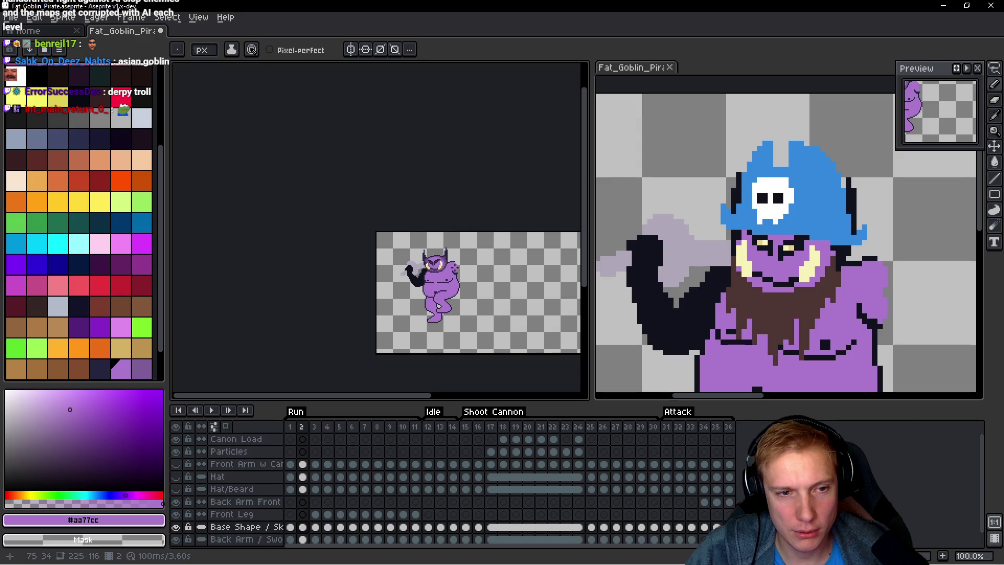
pyautogui.scroll(8, 453, 267)
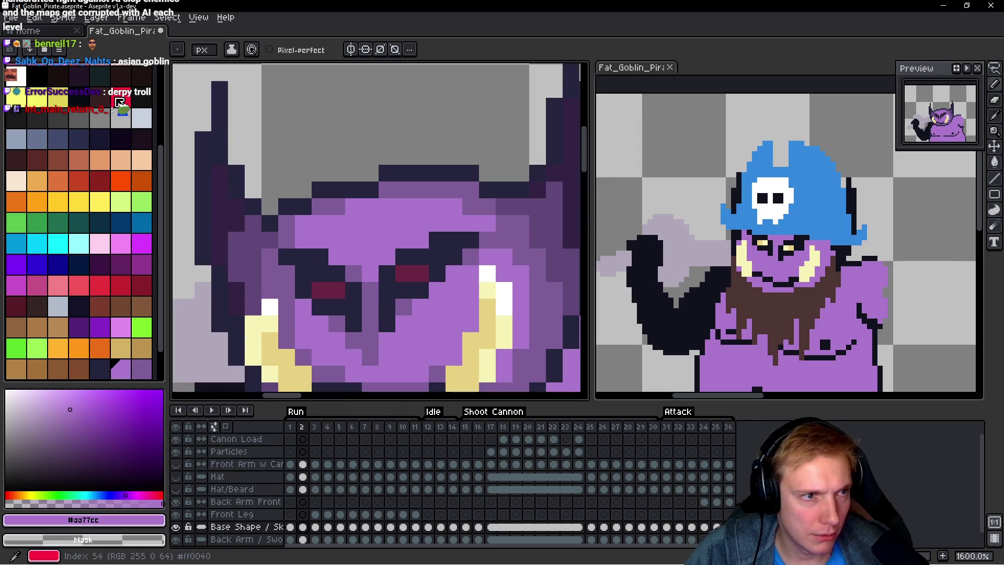
# Step: Paint an eye pixel bright red
pyautogui.click(119, 102)
pyautogui.click(404, 274)
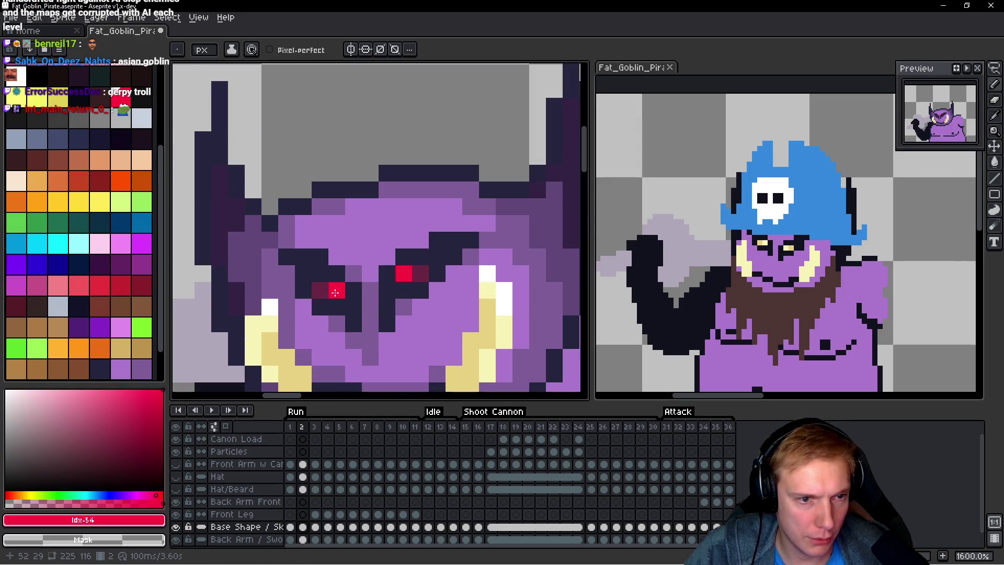
pyautogui.scroll(-5, 486, 277)
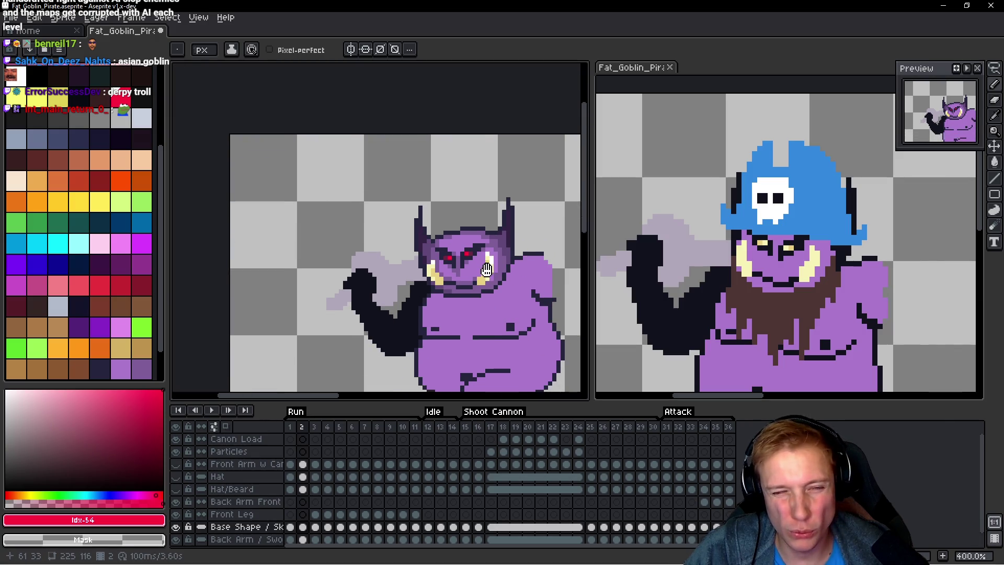
pyautogui.moveTo(505, 264); pyautogui.dragTo(458, 247)
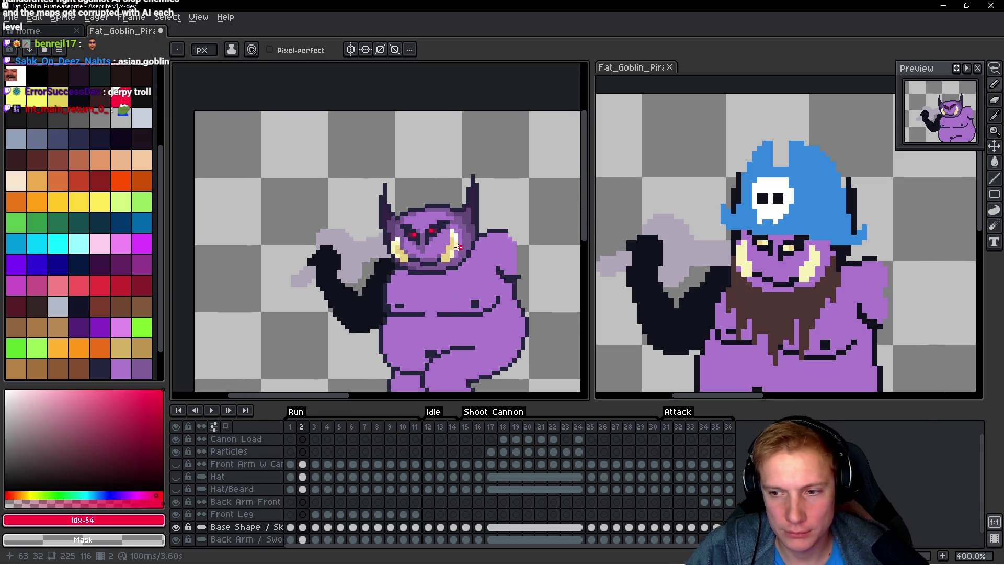
pyautogui.scroll(-2, 435, 243)
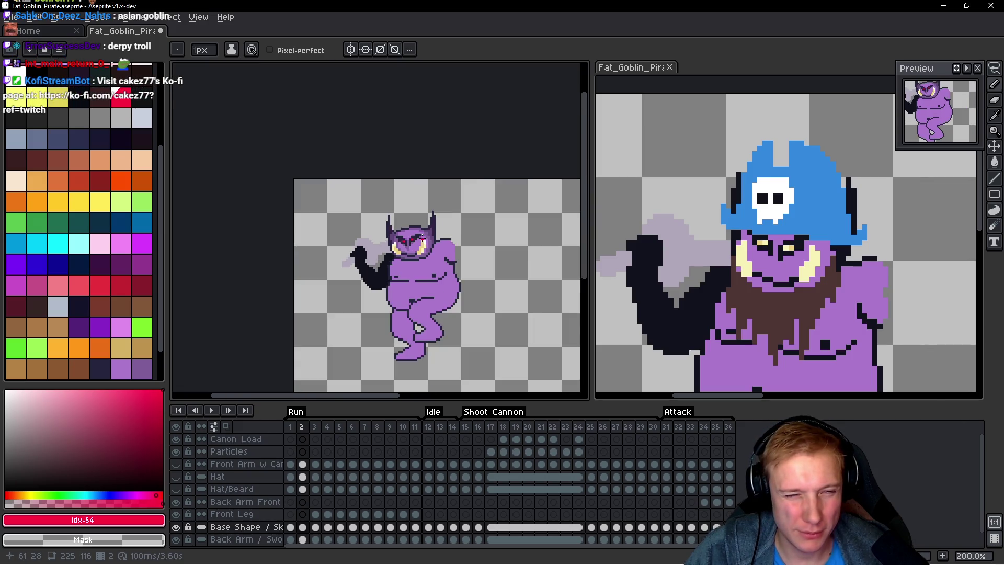
pyautogui.scroll(4, 426, 241)
pyautogui.scroll(3, 404, 269)
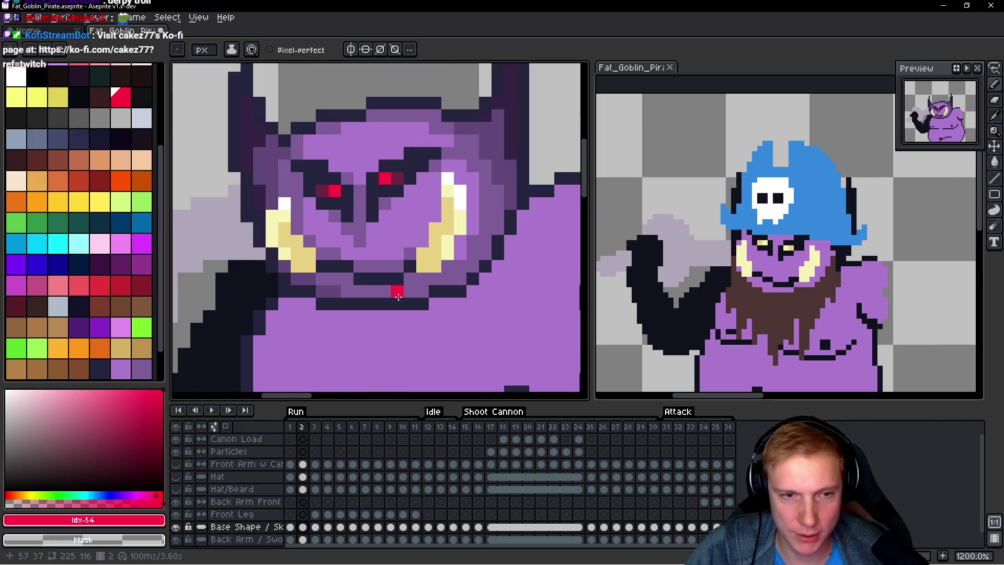
# Step: Darken a pixel of the mouth line with the dark outline colour, undoing a stray lower-lip pixel
pyautogui.keyDown('alt'); pyautogui.click(392, 267); pyautogui.keyUp('alt')
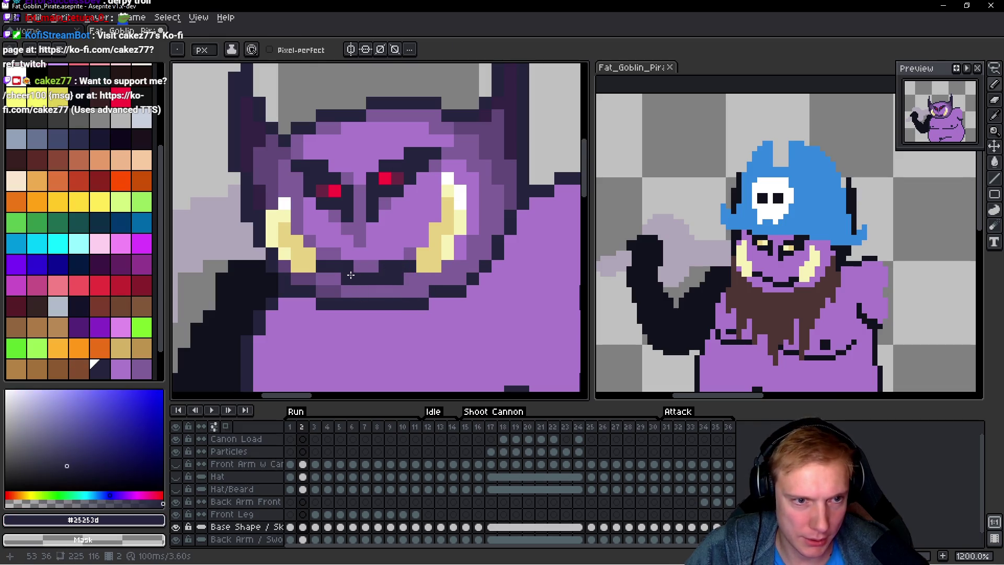
pyautogui.click(360, 268)
pyautogui.click(405, 294)
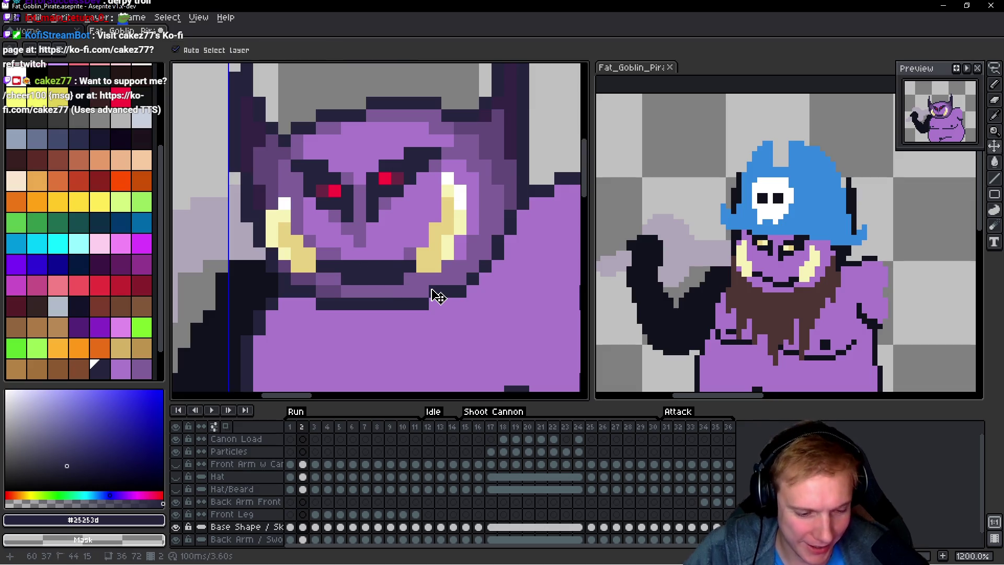
pyautogui.hotkey('ctrl', 'z')
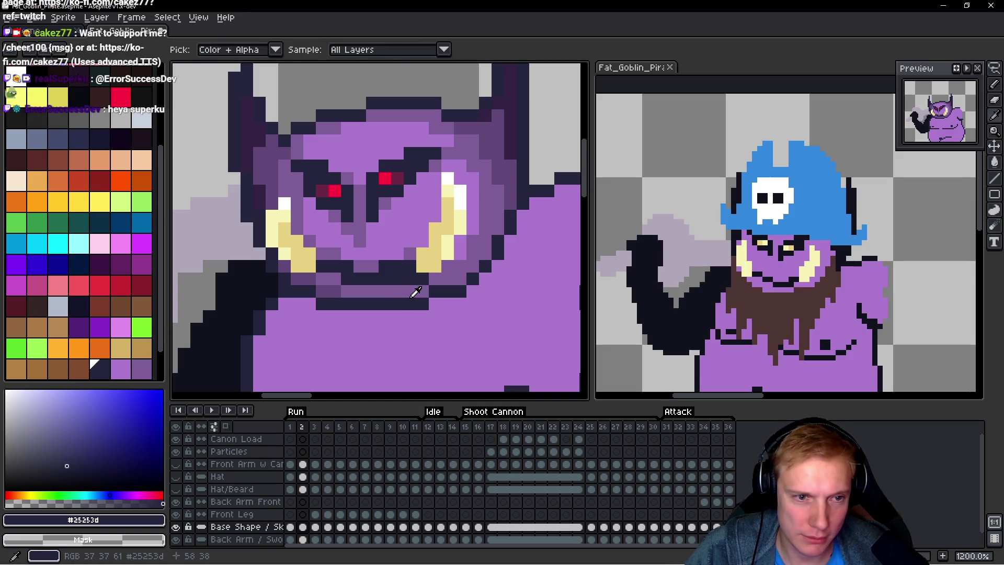
pyautogui.keyDown('alt'); pyautogui.click(416, 282); pyautogui.keyUp('alt')
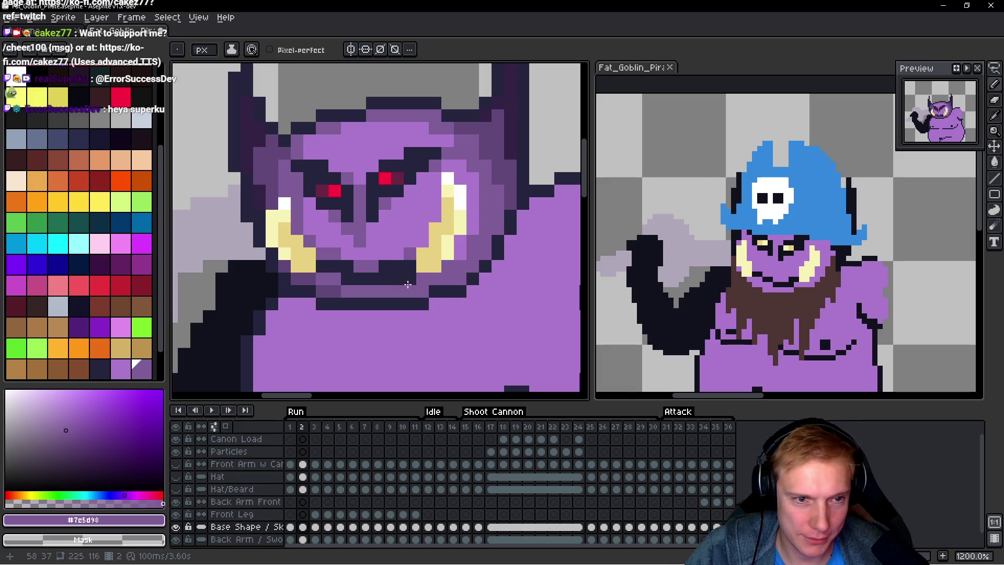
pyautogui.keyDown('alt'); pyautogui.click(407, 256); pyautogui.keyUp('alt')
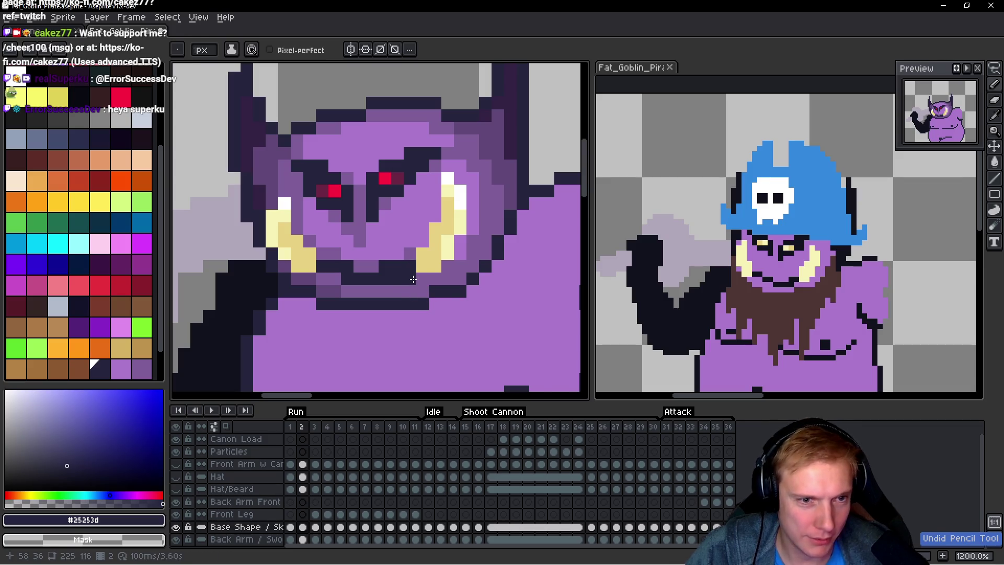
pyautogui.scroll(-6, 418, 285)
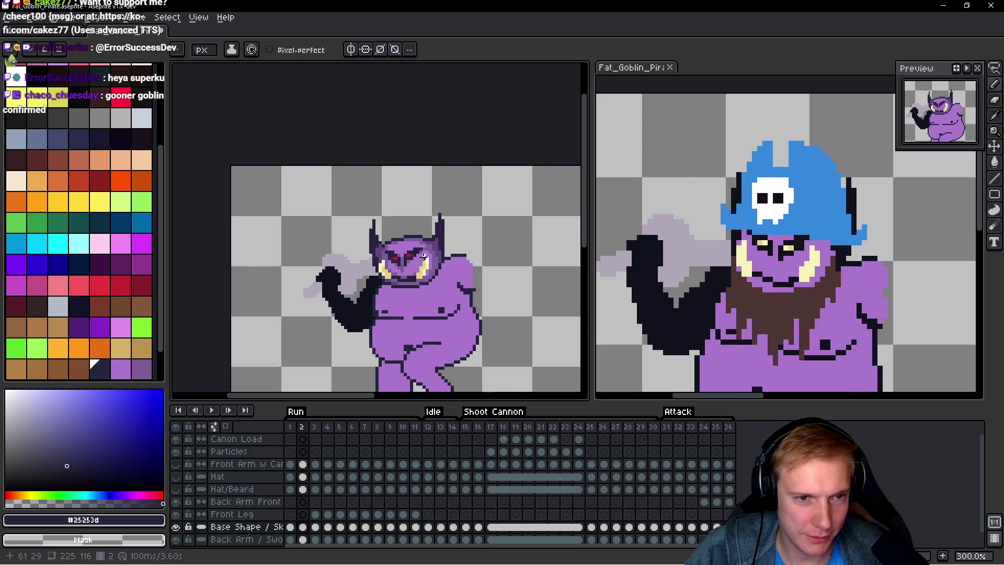
pyautogui.scroll(6, 424, 257)
pyautogui.keyDown('alt'); pyautogui.click(453, 228); pyautogui.keyUp('alt')
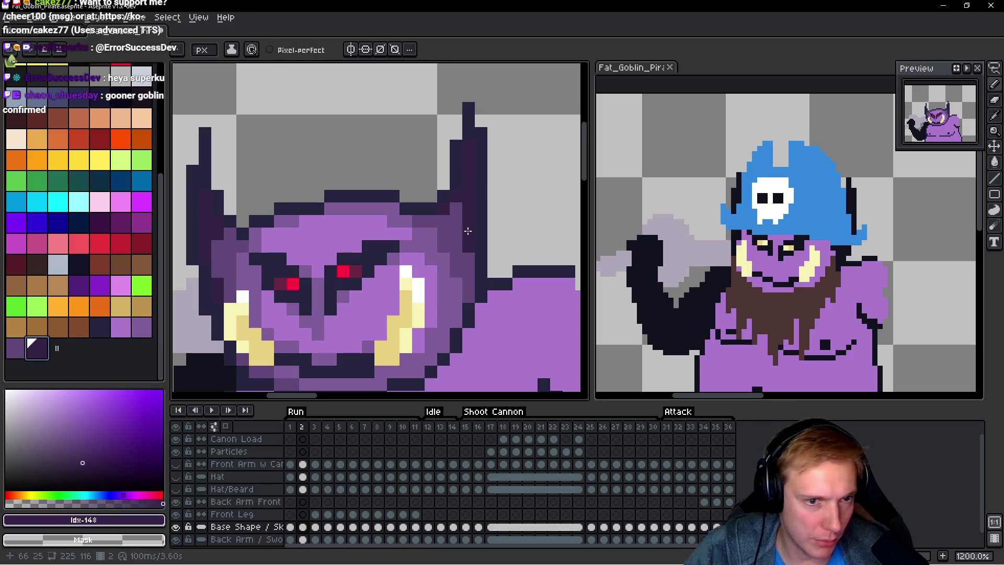
# Step: Mix a darker horn purple (#422e54) and repaint both horns with it
pyautogui.keyDown('alt'); pyautogui.click(406, 301); pyautogui.keyUp('alt')
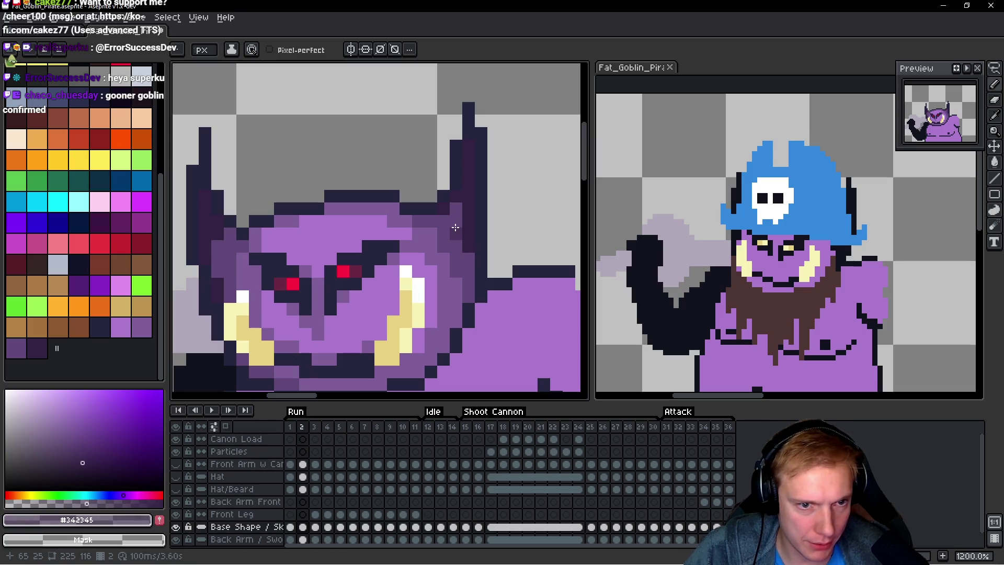
pyautogui.keyDown('alt'); pyautogui.click(453, 235); pyautogui.keyUp('alt')
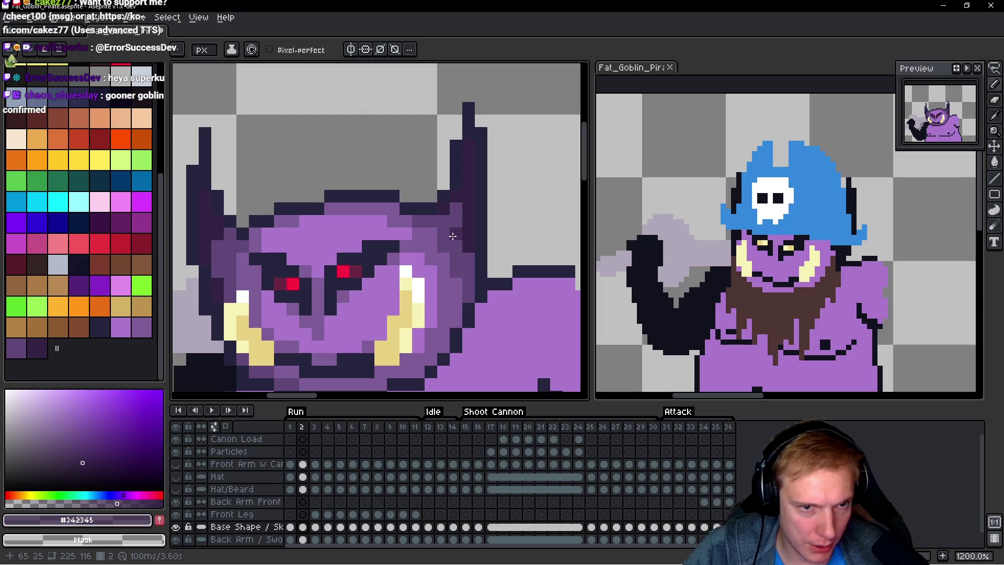
pyautogui.keyDown('alt'); pyautogui.click(454, 225); pyautogui.keyUp('alt')
pyautogui.moveTo(467, 244)
pyautogui.mouseDown()
pyautogui.moveTo(476, 140)
pyautogui.moveTo(469, 156)
pyautogui.mouseUp()
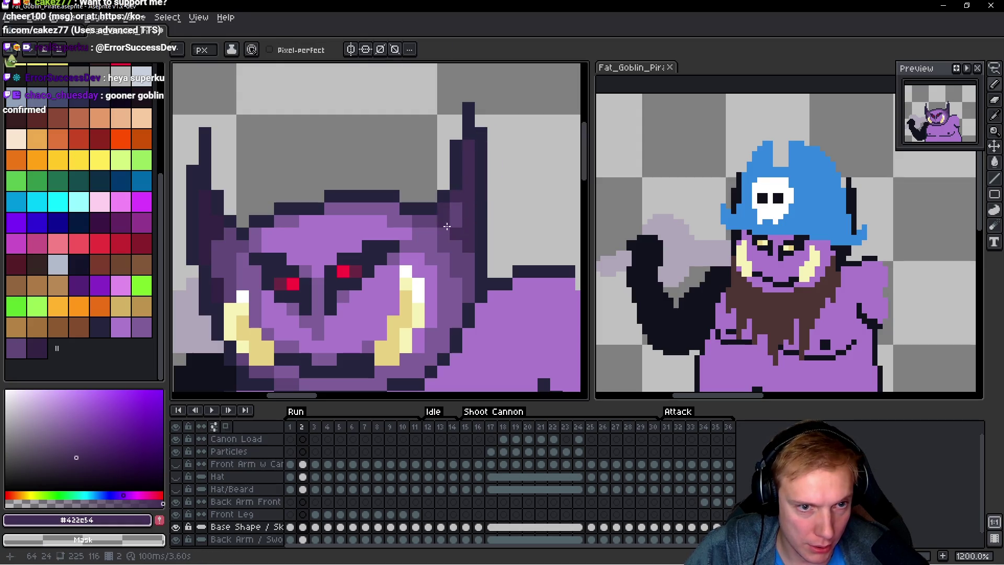
pyautogui.click(255, 208)
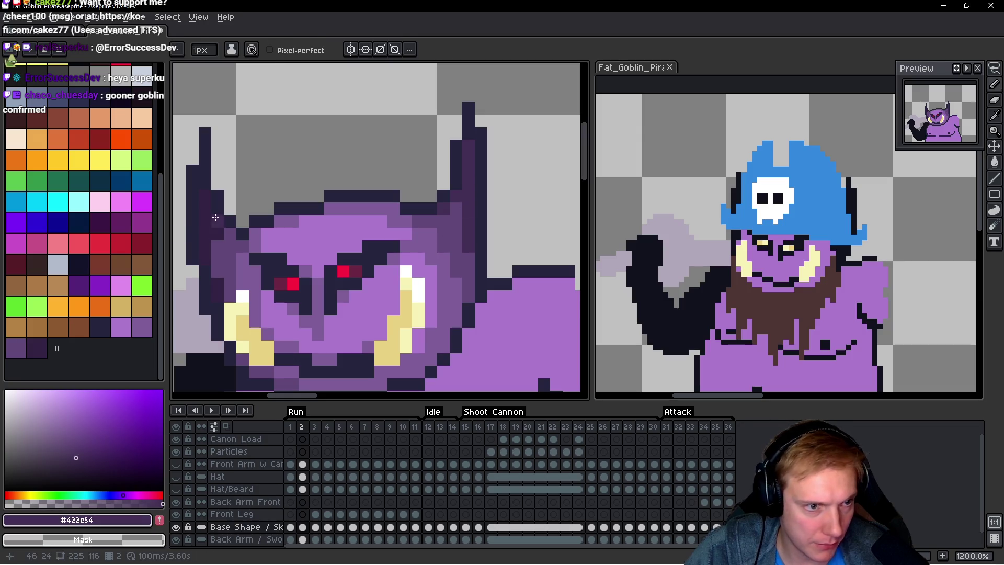
pyautogui.moveTo(205, 196)
pyautogui.mouseDown()
pyautogui.moveTo(205, 251)
pyautogui.moveTo(217, 262)
pyautogui.mouseUp()
pyautogui.click(215, 281)
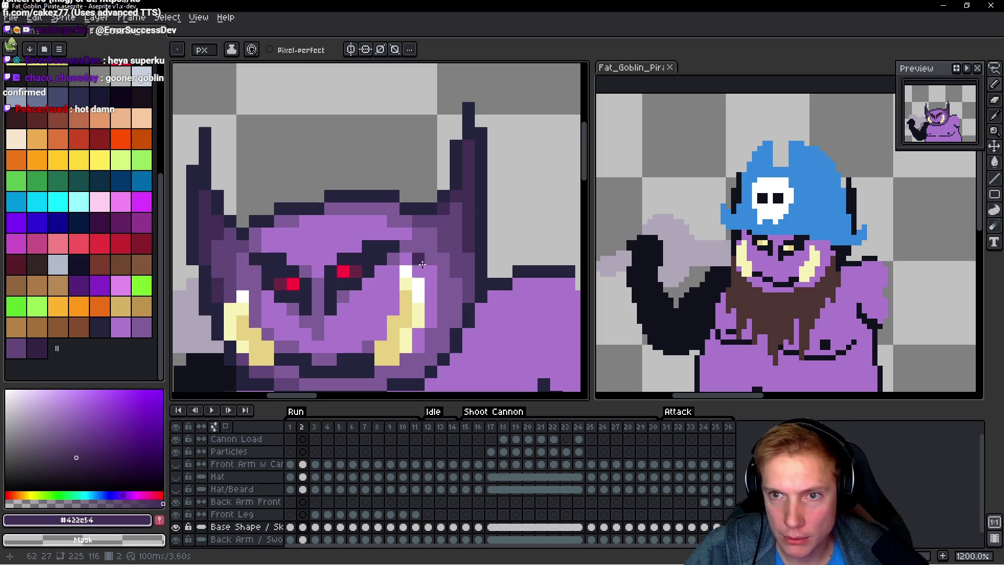
# Step: Store the dark purple #422e54 as palette swatch 149
pyautogui.scroll(-3, 423, 264)
pyautogui.scroll(1, 422, 264)
pyautogui.click(159, 520)
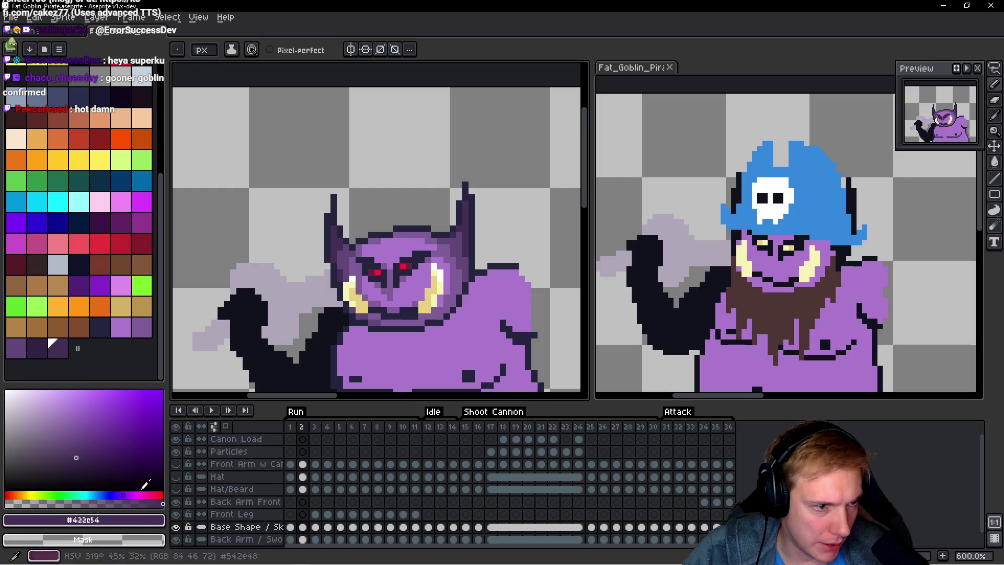
# Step: Pick the neighbouring palette colour and step through frames to compare the goblin's head
pyautogui.click(37, 348)
pyautogui.scroll(-3, 429, 231)
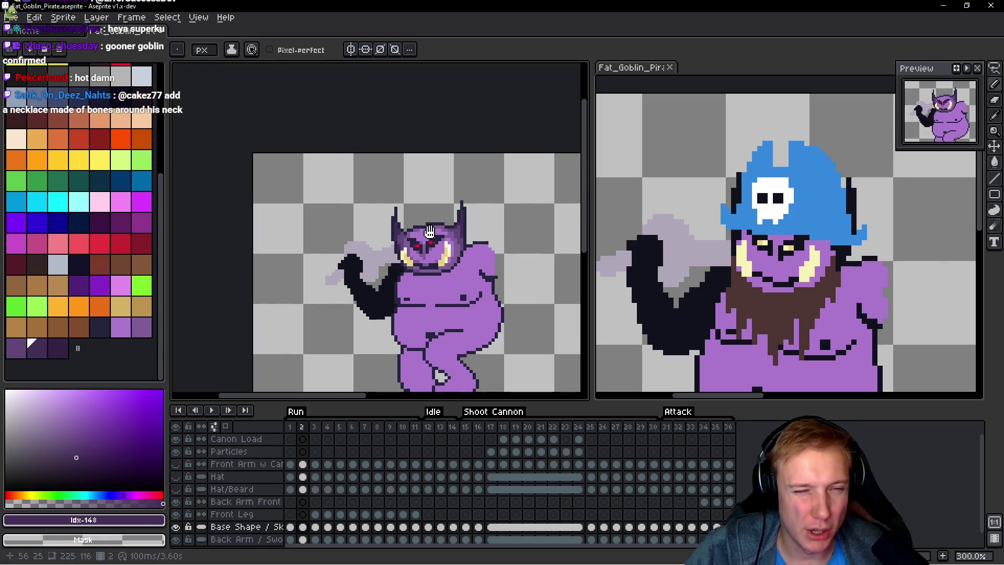
pyautogui.scroll(5, 429, 231)
pyautogui.scroll(-2, 493, 249)
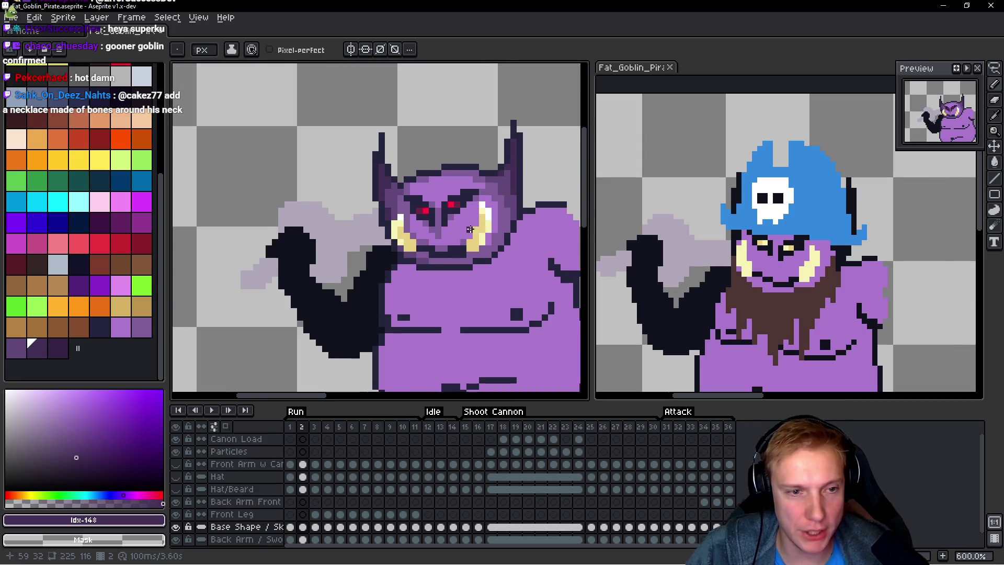
pyautogui.press('Right')
pyautogui.press('Right')
pyautogui.press('Right')
pyautogui.moveTo(470, 229); pyautogui.dragTo(446, 247)
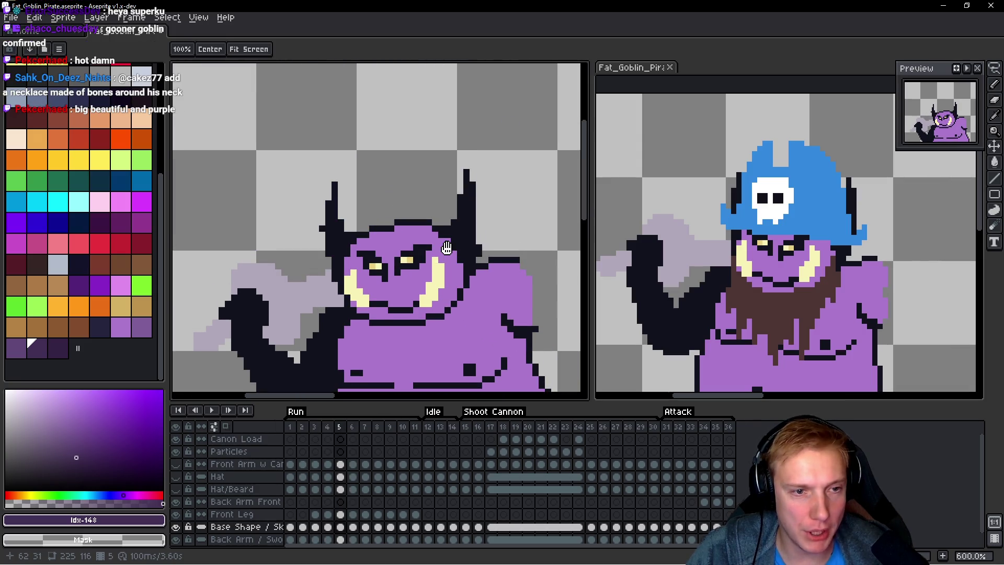
pyautogui.press('Return')
pyautogui.press('Return')
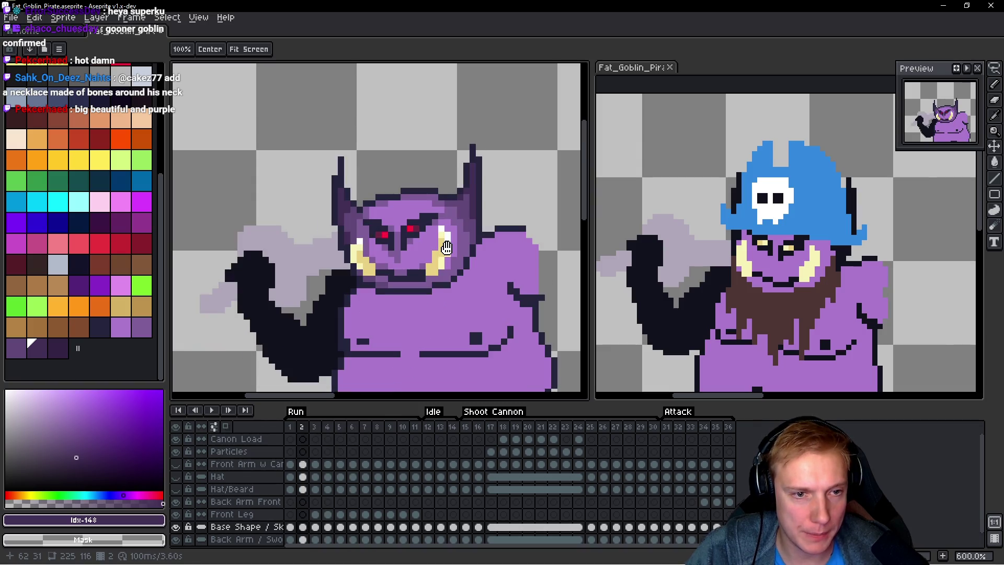
# Step: Lasso-select the goblin's horned head
pyautogui.scroll(-2, 446, 247)
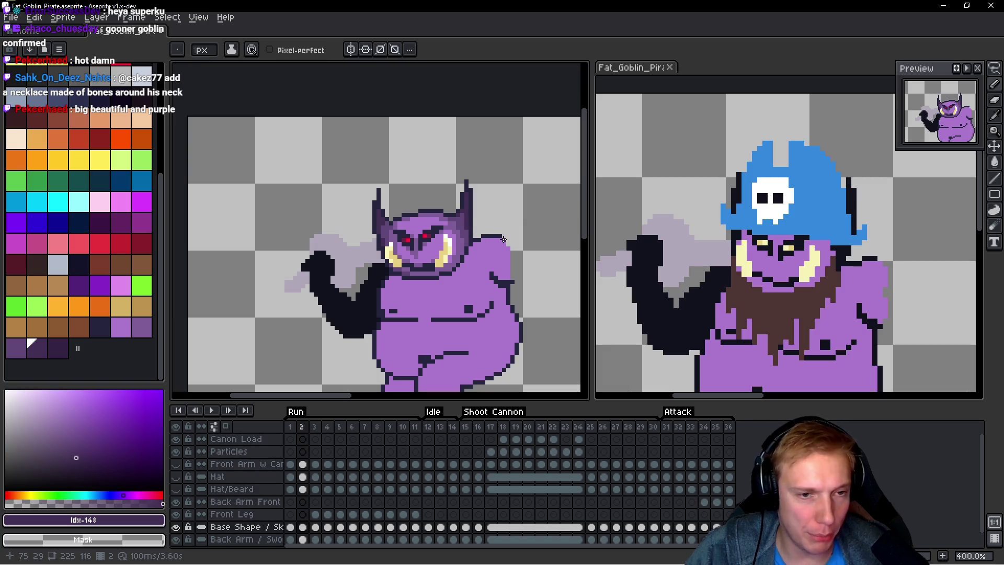
pyautogui.scroll(-2, 504, 239)
pyautogui.scroll(1, 508, 239)
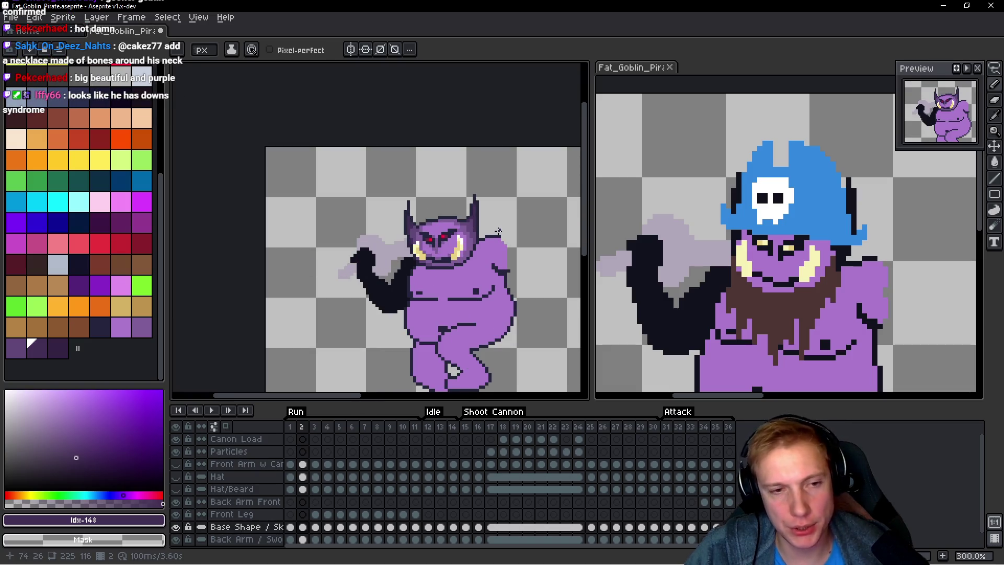
pyautogui.scroll(1, 499, 230)
pyautogui.press('q')
pyautogui.moveTo(489, 176); pyautogui.dragTo(403, 163)
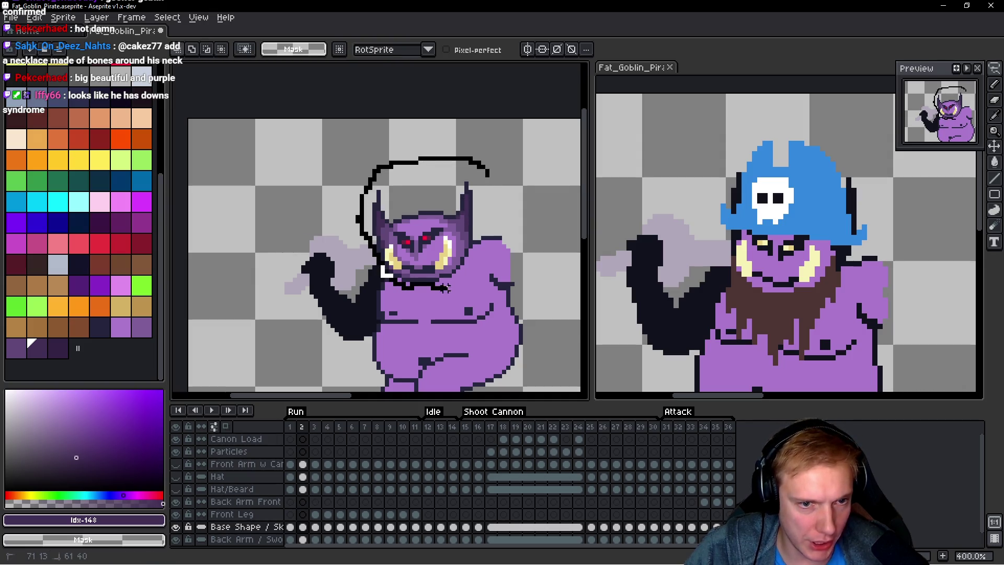
pyautogui.moveTo(495, 191); pyautogui.dragTo(498, 188)
# Step: On frame 3, nudge the floating head up one pixel, drop it and play the animation
pyautogui.press('.')
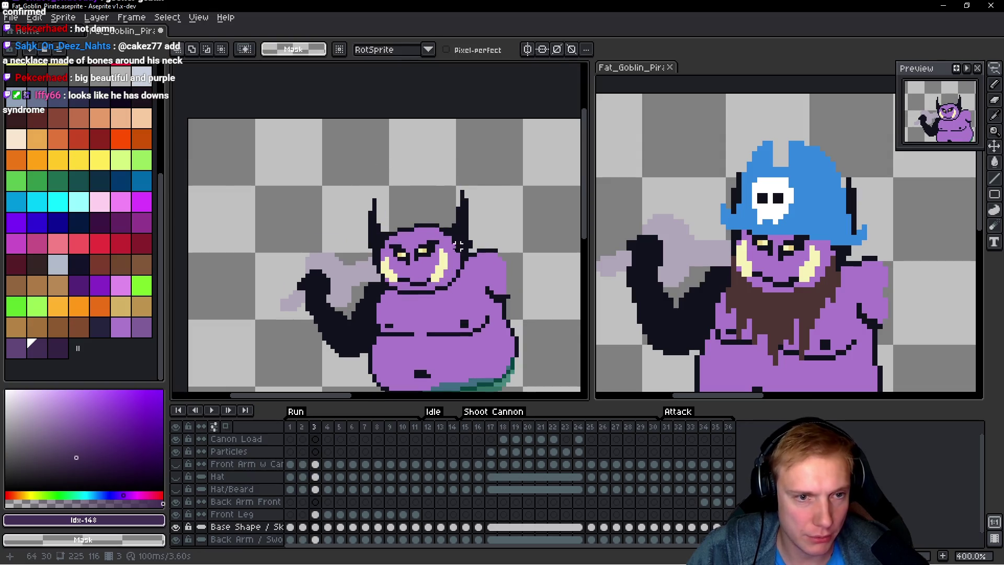
pyautogui.scroll(1, 525, 240)
pyautogui.moveTo(525, 240); pyautogui.dragTo(518, 245)
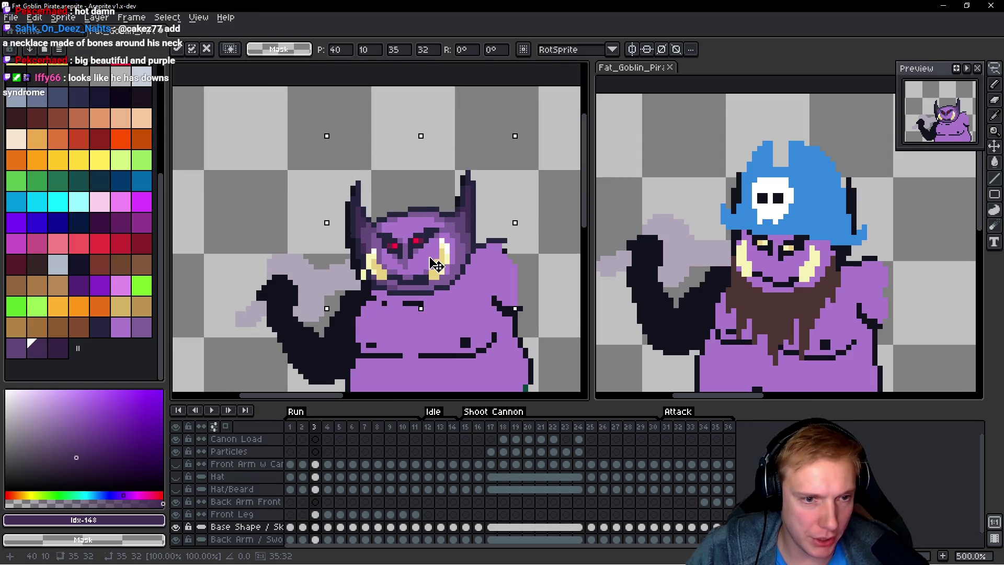
pyautogui.press('Right')
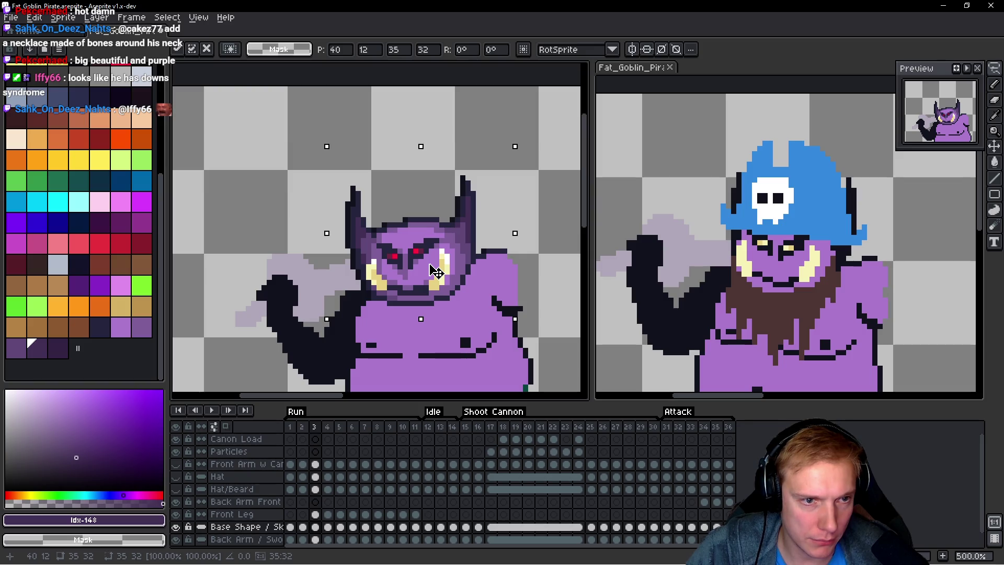
pyautogui.press('Left')
pyautogui.press('Up')
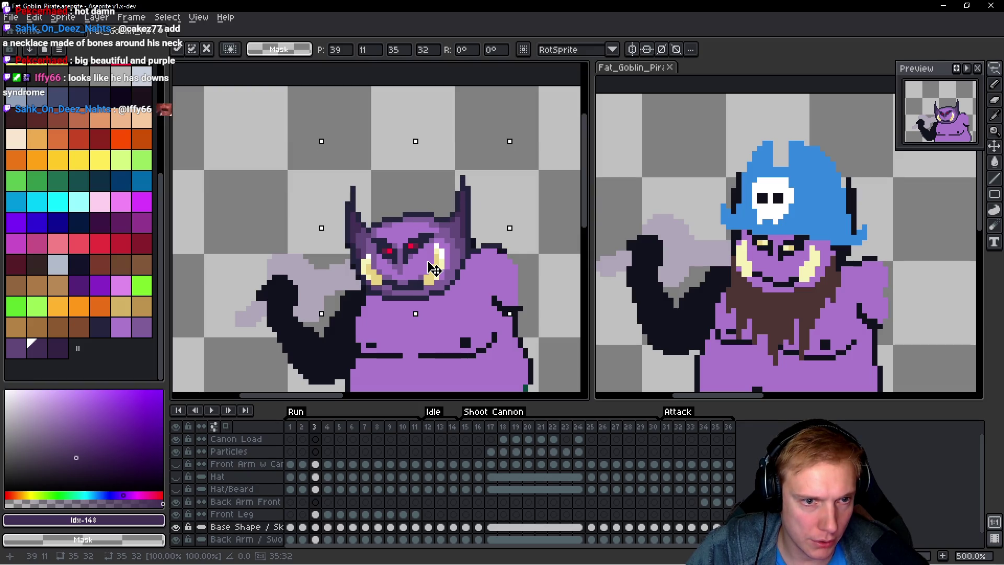
pyautogui.press('Return')
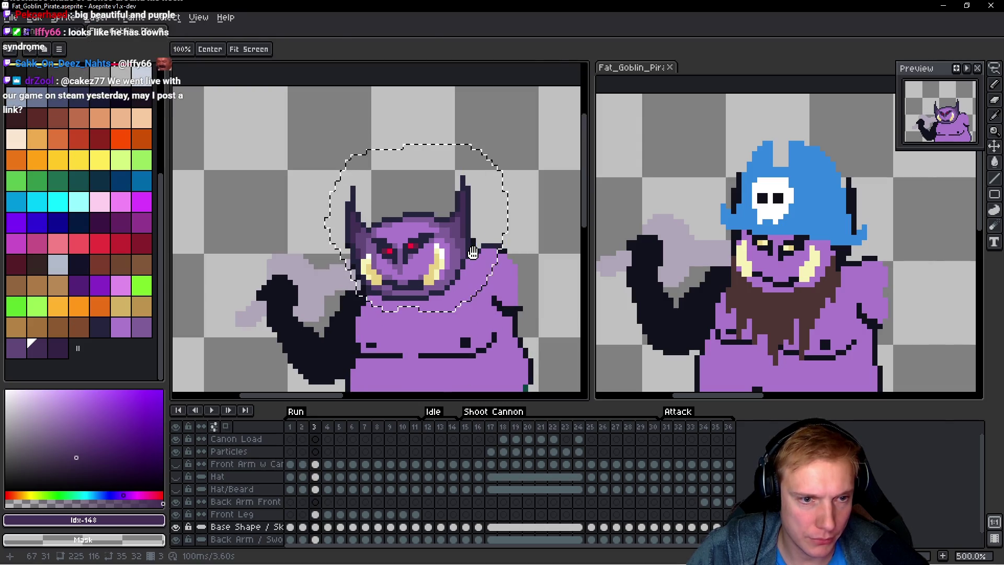
# Step: Stop playback on frame 3, pick the head up again and re-drop it to replay
pyautogui.click(483, 261)
pyautogui.hotkey('ctrl', 'shift', 'd')
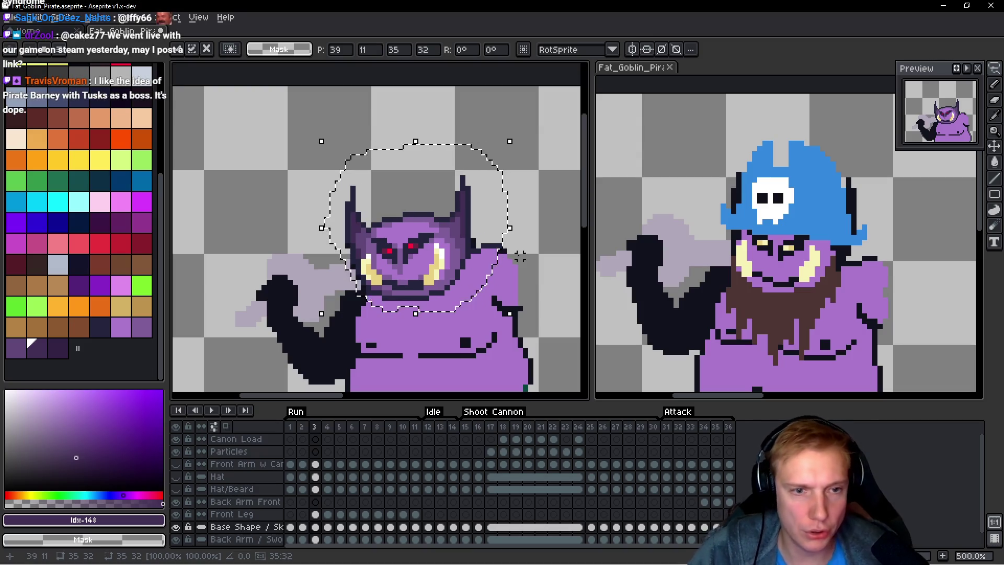
pyautogui.press('Return')
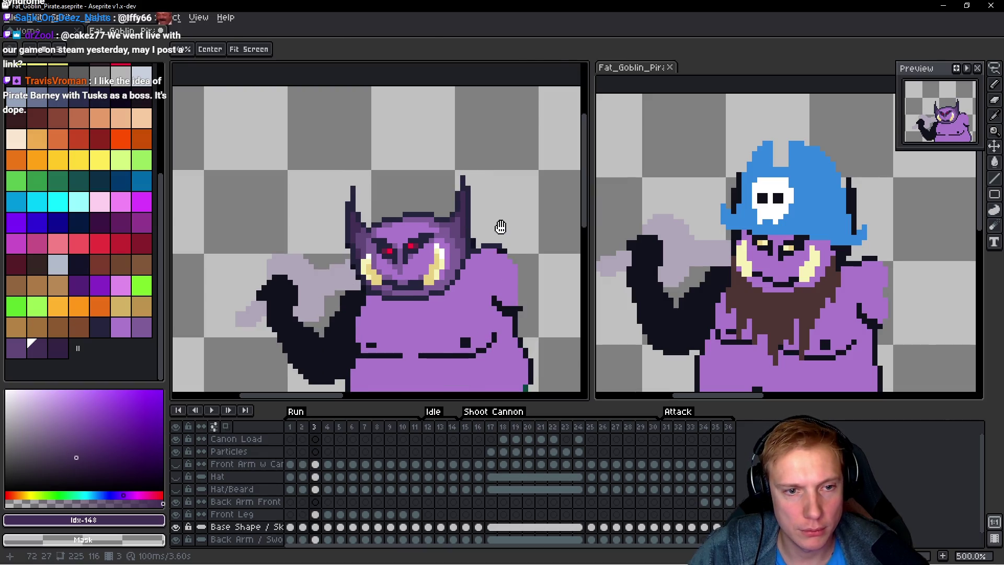
pyautogui.scroll(3, 500, 227)
pyautogui.scroll(-2, 528, 312)
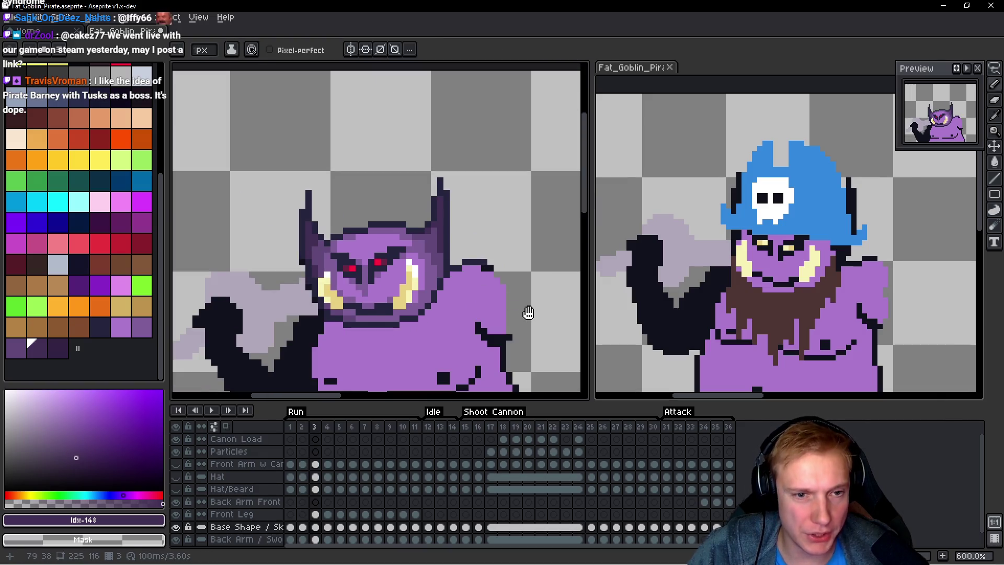
# Step: Eyedrop the body purple and the dark outline colour #25253d
pyautogui.scroll(4, 460, 241)
pyautogui.keyDown('alt'); pyautogui.click(471, 237); pyautogui.keyUp('alt')
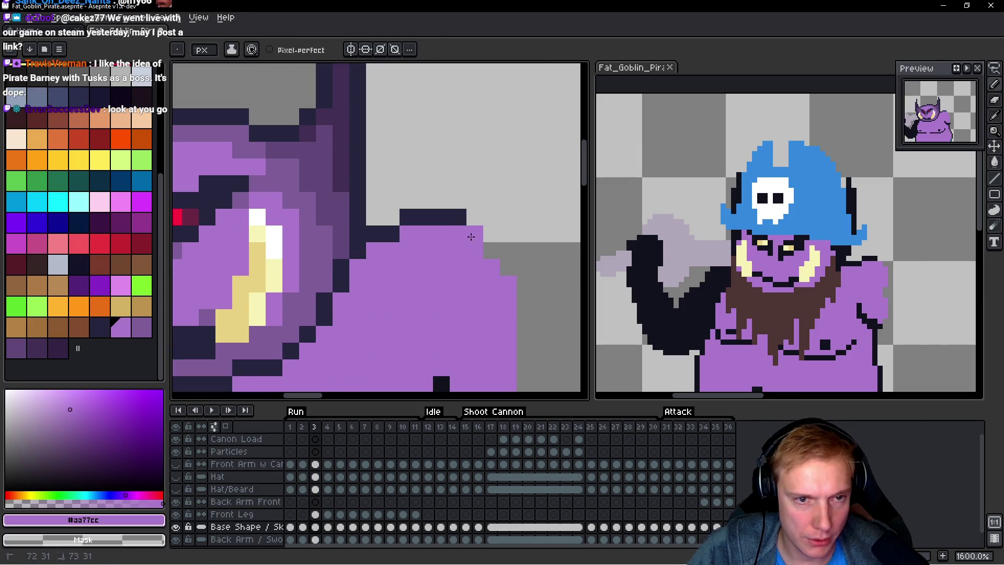
pyautogui.keyDown('alt'); pyautogui.click(460, 217); pyautogui.keyUp('alt')
pyautogui.scroll(-3, 502, 283)
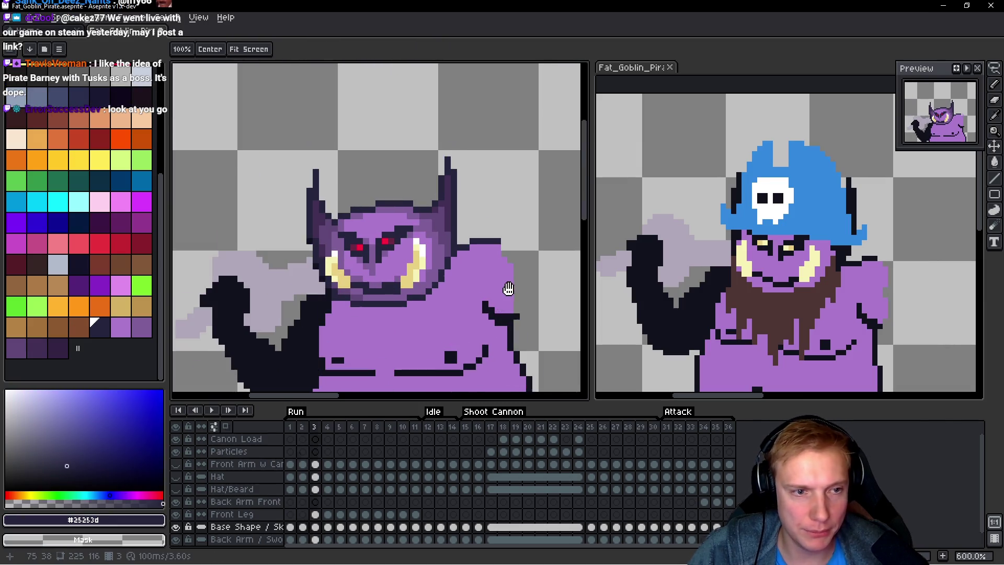
pyautogui.scroll(4, 309, 251)
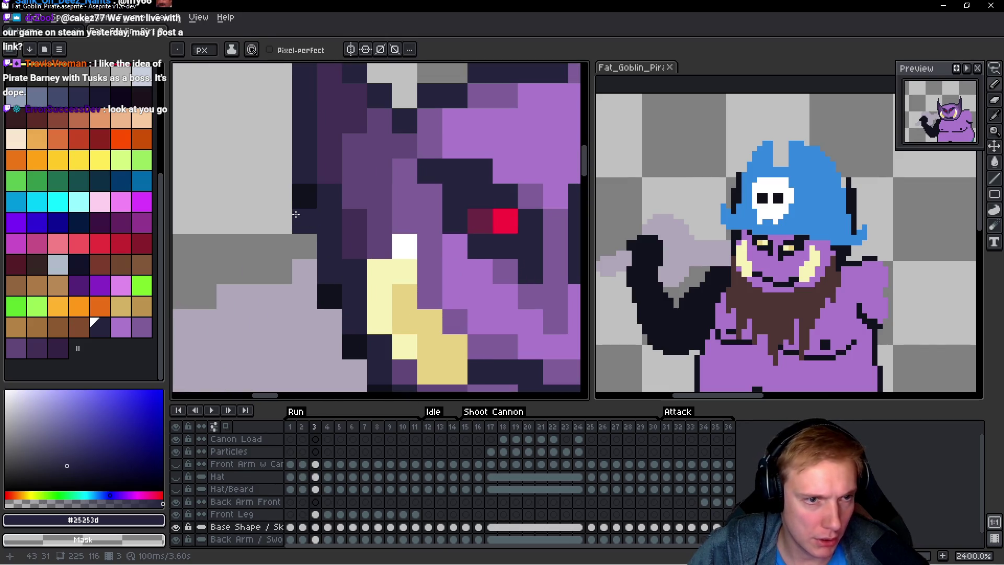
pyautogui.scroll(-3, 296, 214)
# Step: Flip back and forth between frames 2 and 3 to compare the head
pyautogui.press('Left')
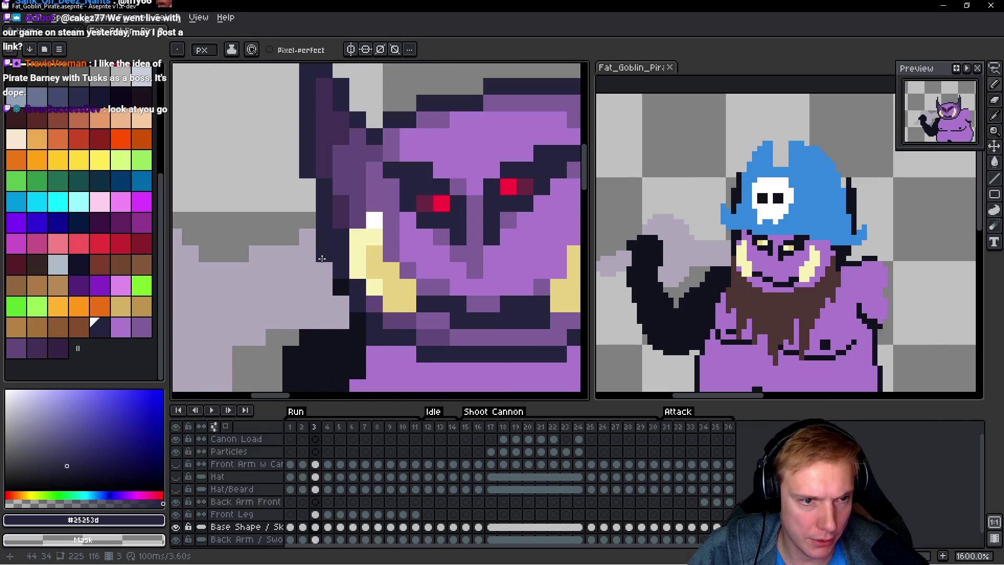
pyautogui.scroll(-1, 475, 275)
pyautogui.press('Right')
pyautogui.press('Left')
pyautogui.press('Right')
pyautogui.press('Left')
pyautogui.press('Right')
pyautogui.press('Left')
pyautogui.press('Right')
pyautogui.press('Left')
pyautogui.press('Right')
pyautogui.scroll(3, 414, 356)
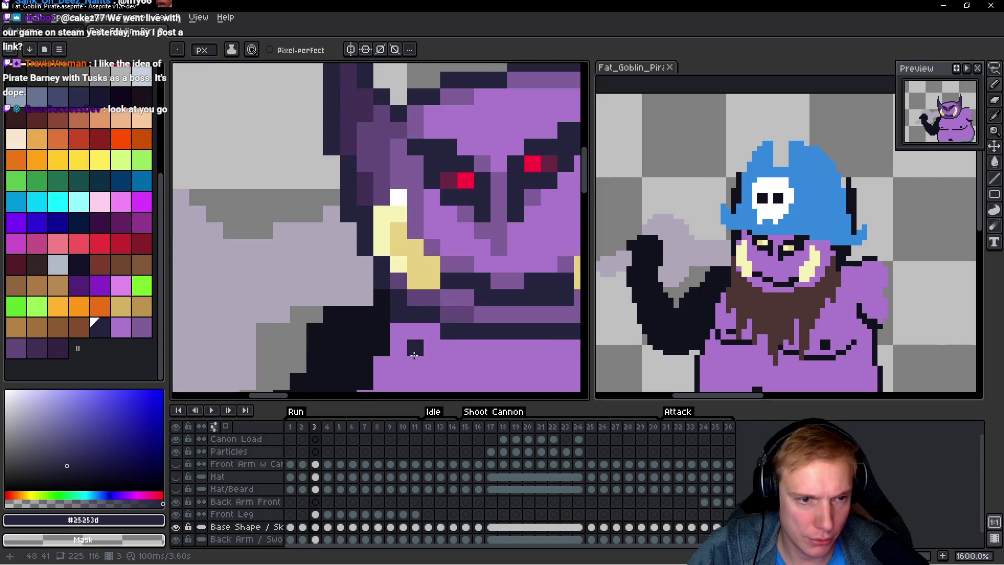
pyautogui.scroll(-5, 380, 301)
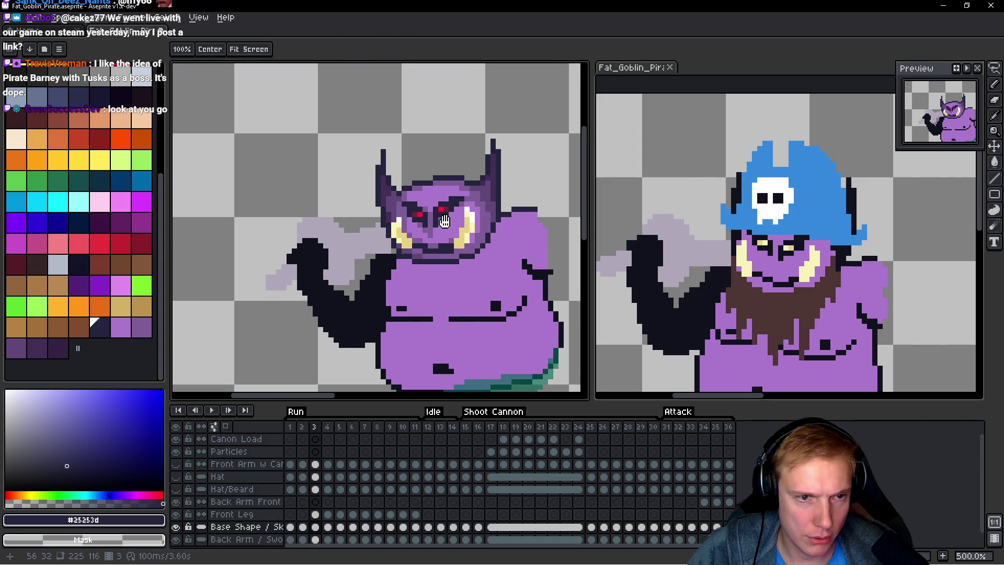
# Step: Compare the two poses again, end on frame 2, and rectangle-select the goblin's belly
pyautogui.press('Left')
pyautogui.press('Right')
pyautogui.press('Left')
pyautogui.press('Right')
pyautogui.press('Left')
pyautogui.press('Right')
pyautogui.press('Left')
pyautogui.press('Right')
pyautogui.press('Left')
pyautogui.press('Right')
pyautogui.press('Left')
pyautogui.press('Right')
pyautogui.press('Left')
pyautogui.scroll(4, 471, 293)
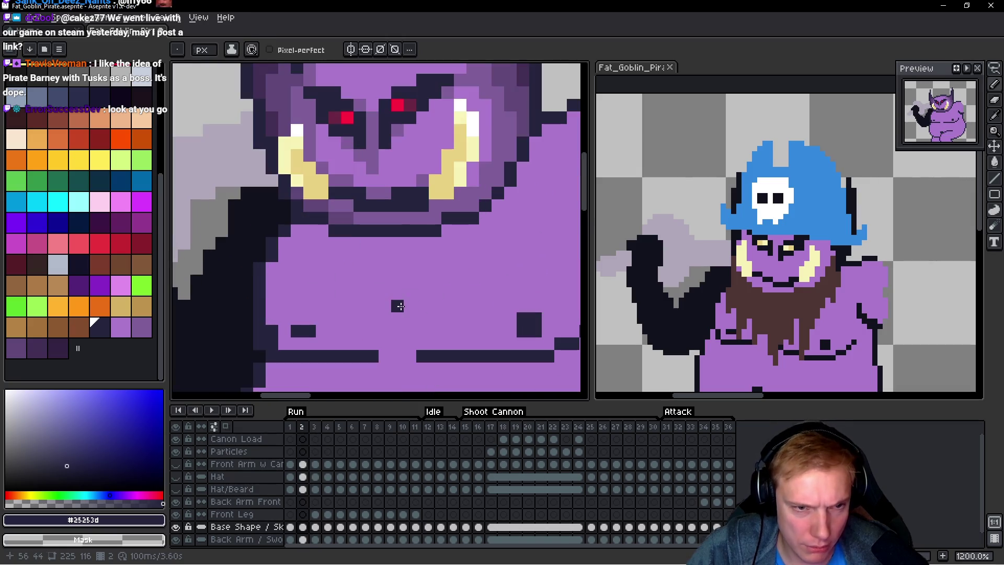
pyautogui.press('m')
pyautogui.moveTo(411, 309); pyautogui.dragTo(458, 200)
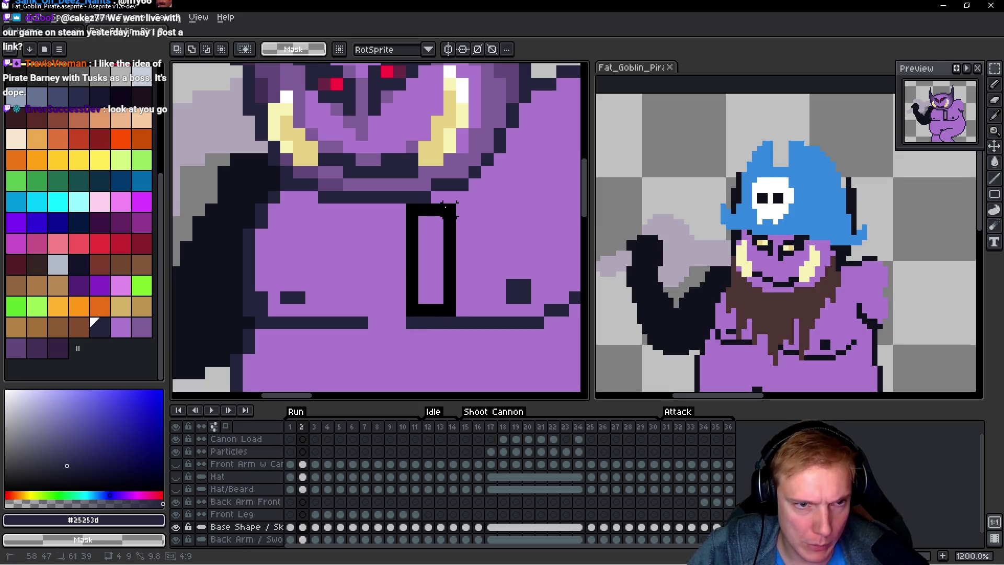
# Step: On frame 3, undo the pencil touch-ups, then paste the shaded red-eyed head and nudge it down
pyautogui.scroll(-6, 439, 244)
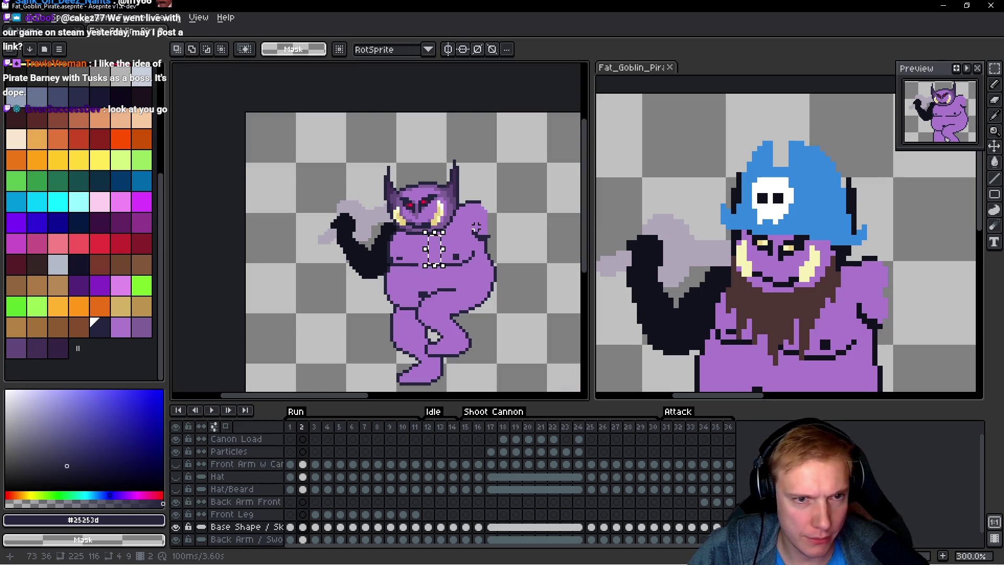
pyautogui.scroll(2, 476, 227)
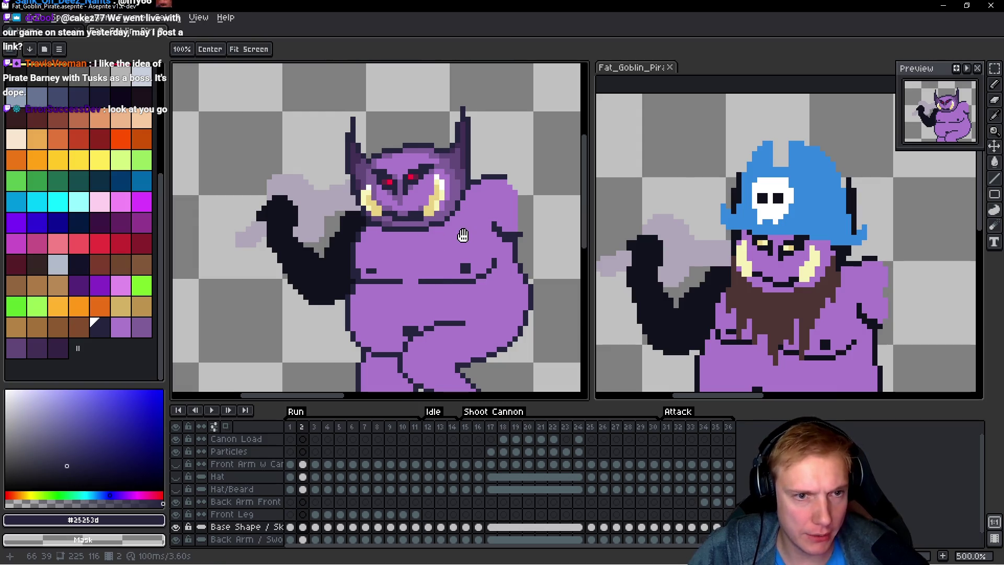
pyautogui.press('.')
pyautogui.scroll(1, 412, 282)
pyautogui.moveTo(418, 297)
pyautogui.mouseDown()
pyautogui.moveTo(460, 234)
pyautogui.moveTo(447, 236)
pyautogui.mouseUp()
pyautogui.hotkey('ctrl', 'd')
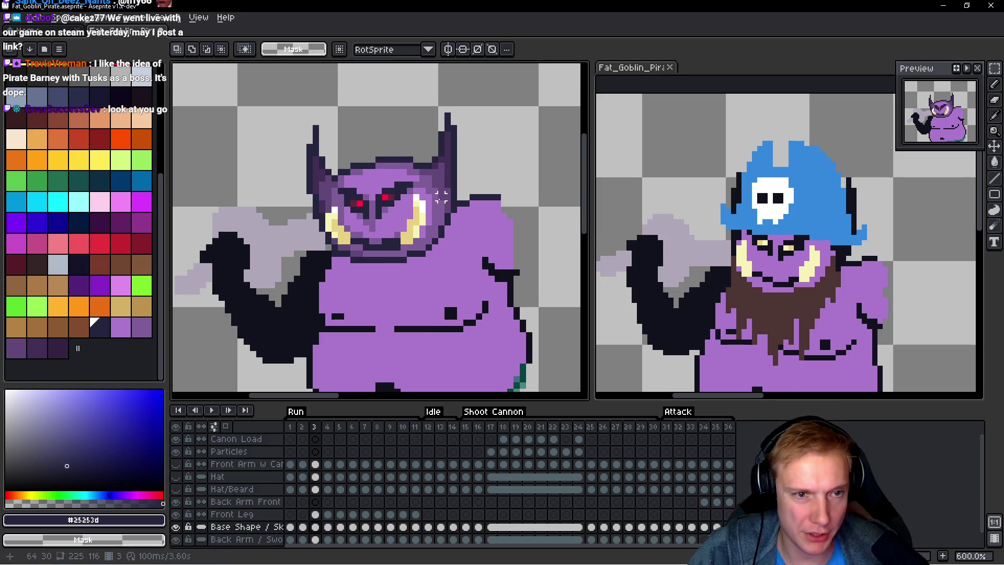
pyautogui.hotkey('ctrl', 'z')
pyautogui.hotkey('ctrl', 'z')
pyautogui.hotkey('ctrl', 'z')
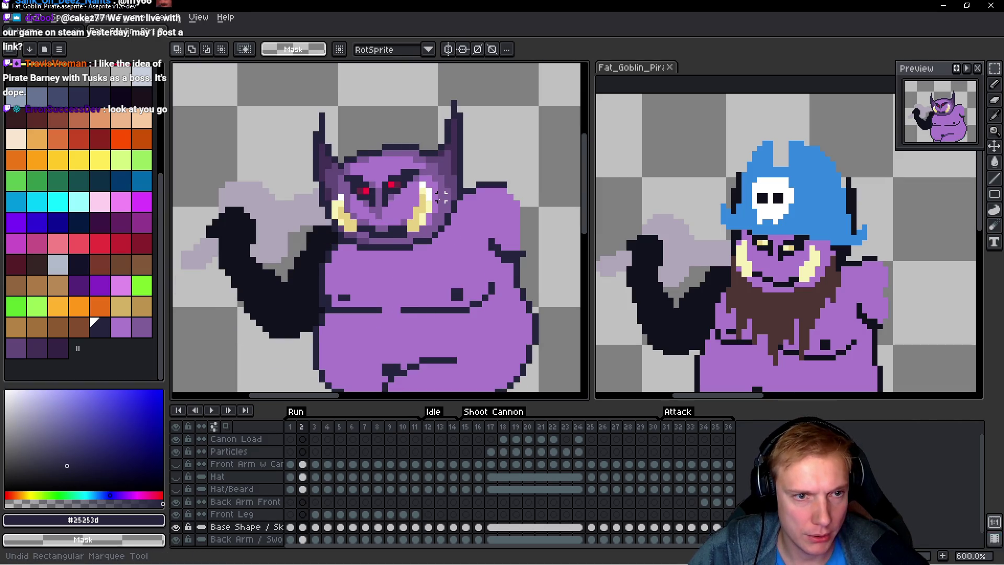
pyautogui.hotkey('ctrl', 'z')
pyautogui.hotkey('ctrl', 'z')
pyautogui.hotkey('ctrl', 'z')
pyautogui.hotkey('ctrl', 'z')
pyautogui.hotkey('ctrl', 'z')
pyautogui.hotkey('ctrl', 'z')
pyautogui.hotkey('ctrl', 'z')
pyautogui.hotkey('ctrl', 'z')
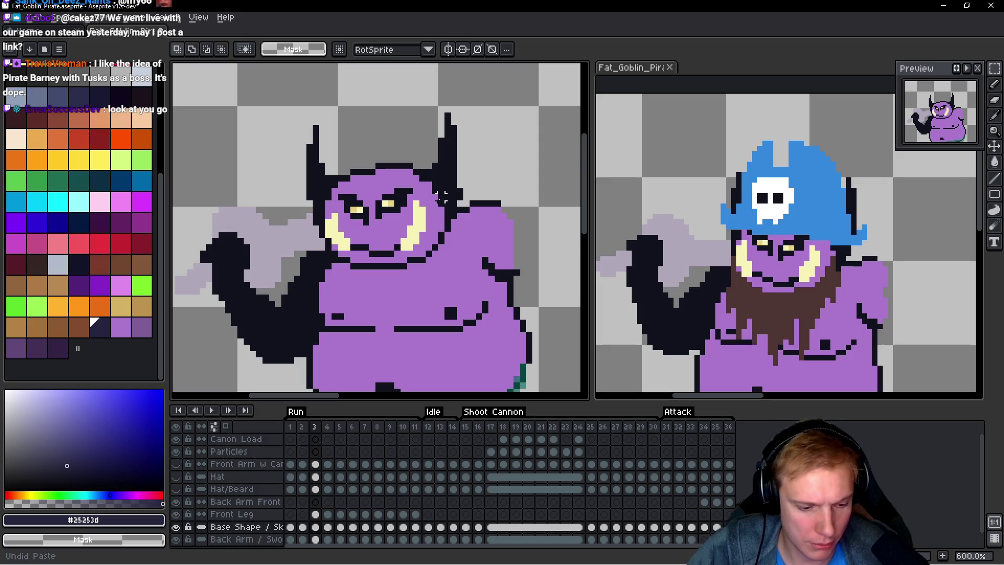
pyautogui.hotkey('ctrl', 'v')
pyautogui.press('Down')
pyautogui.press('Down')
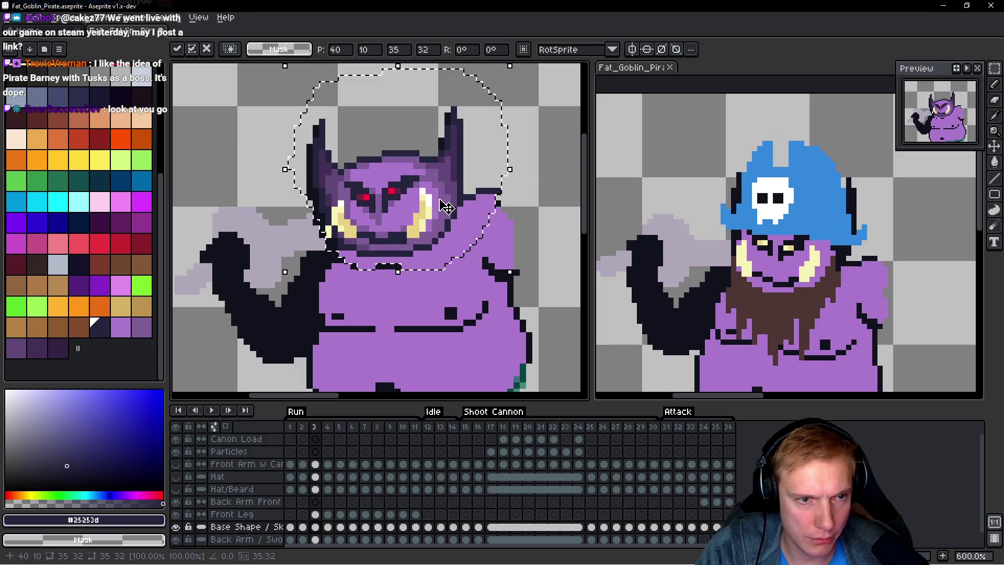
# Step: Nudge the pasted head on frame 3 left and down and commit it
pyautogui.press('Down')
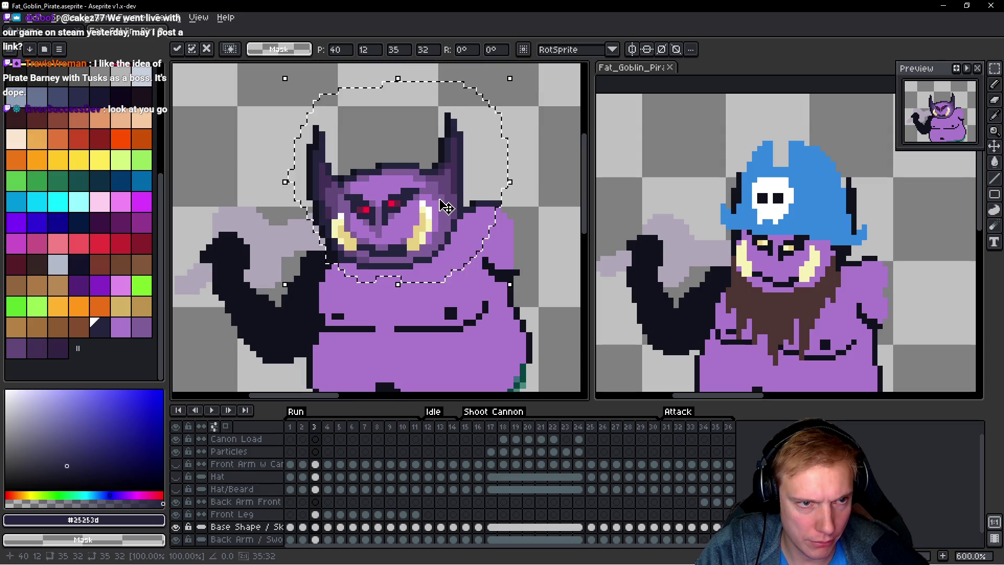
pyautogui.press('Left')
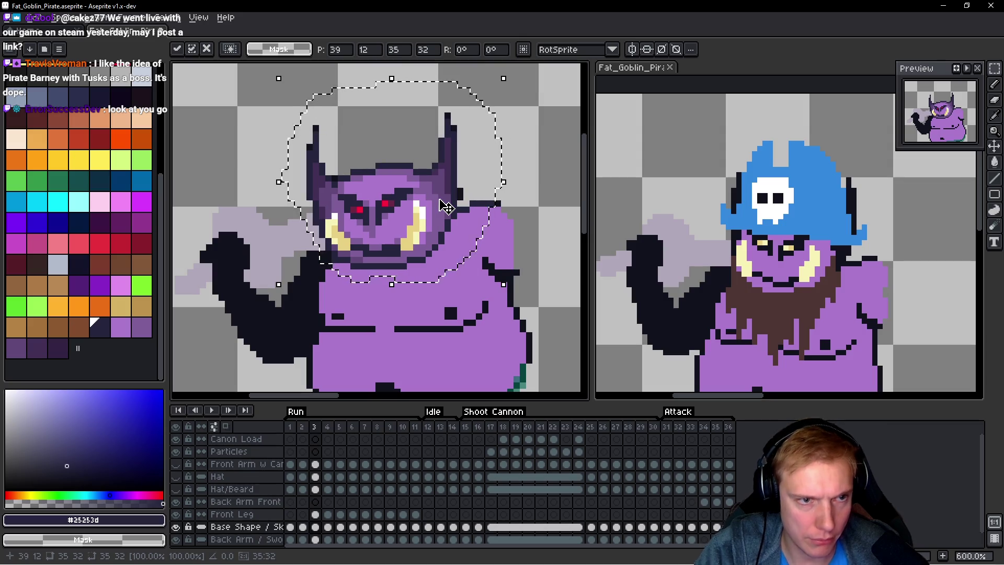
pyautogui.press('Return')
pyautogui.scroll(3, 471, 155)
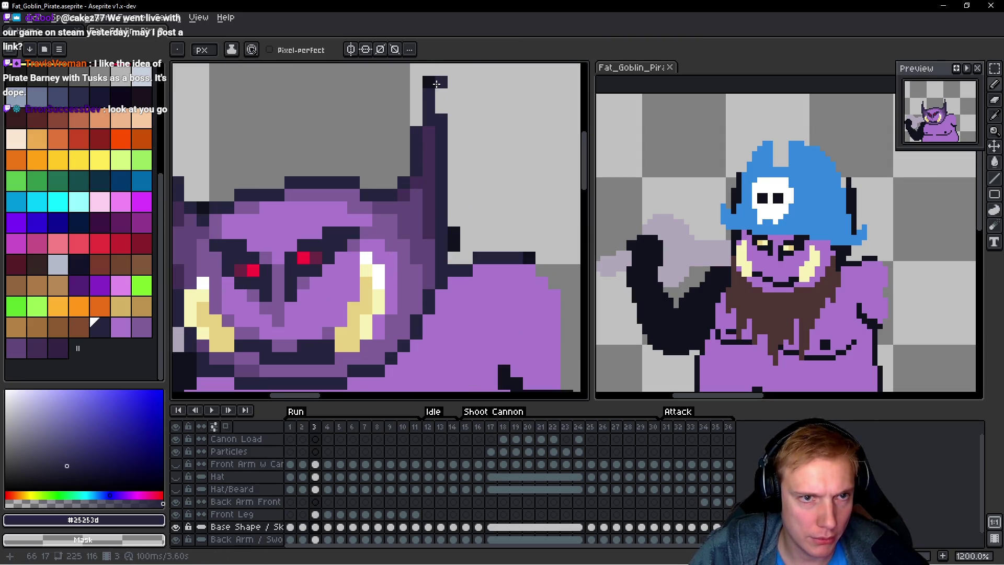
pyautogui.scroll(-3, 429, 92)
pyautogui.scroll(3, 312, 113)
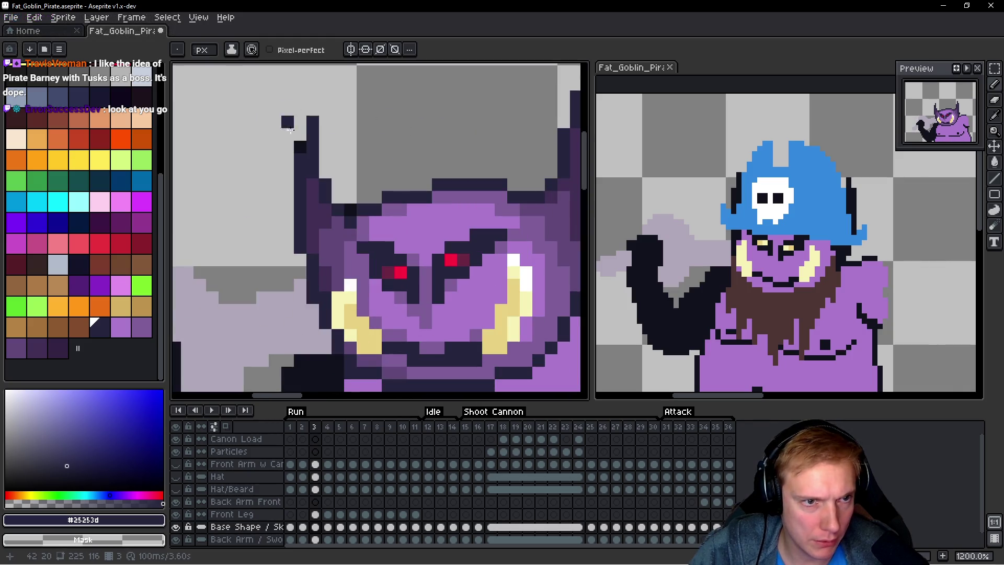
pyautogui.scroll(-4, 294, 145)
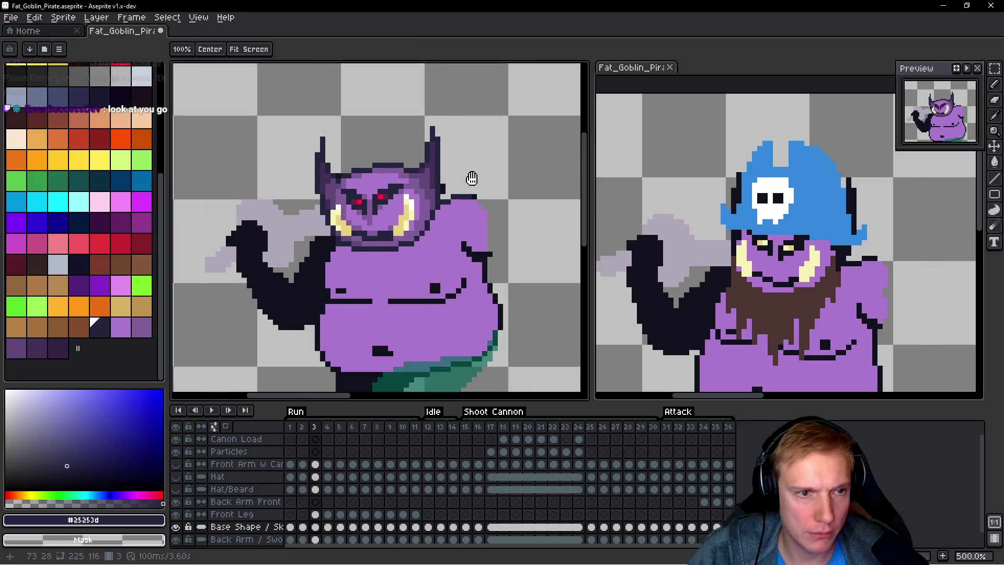
pyautogui.scroll(4, 465, 183)
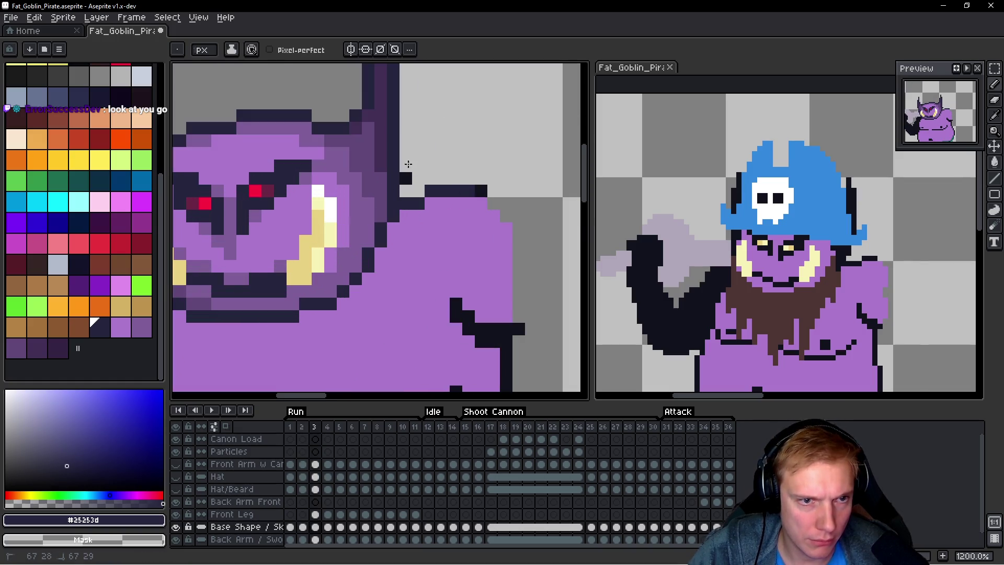
pyautogui.scroll(-5, 480, 191)
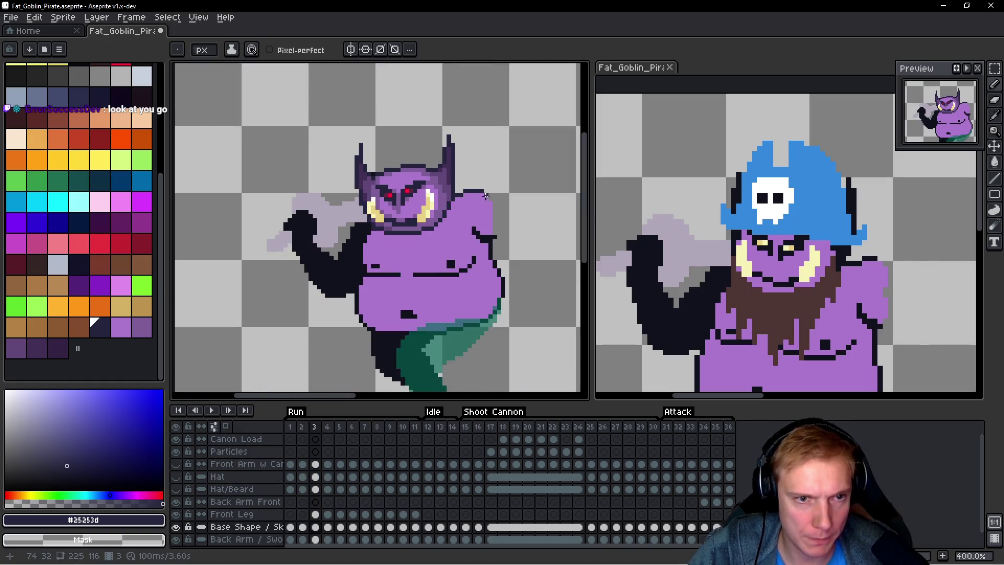
# Step: Flip between frames 2 and 3 to compare the head, ending on frame 3
pyautogui.press(',')
pyautogui.press('.')
pyautogui.press(',')
pyautogui.press('.')
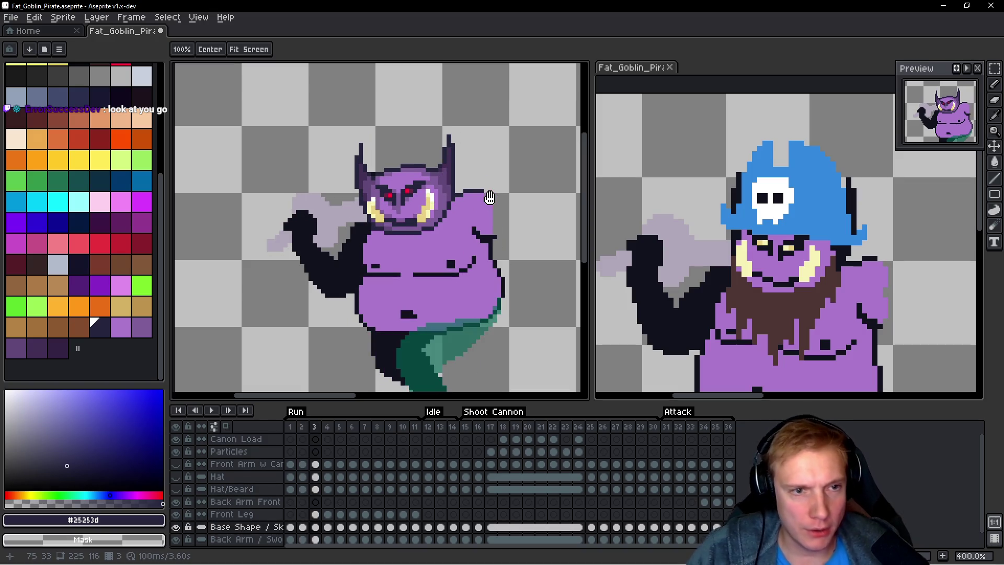
pyautogui.scroll(5, 408, 172)
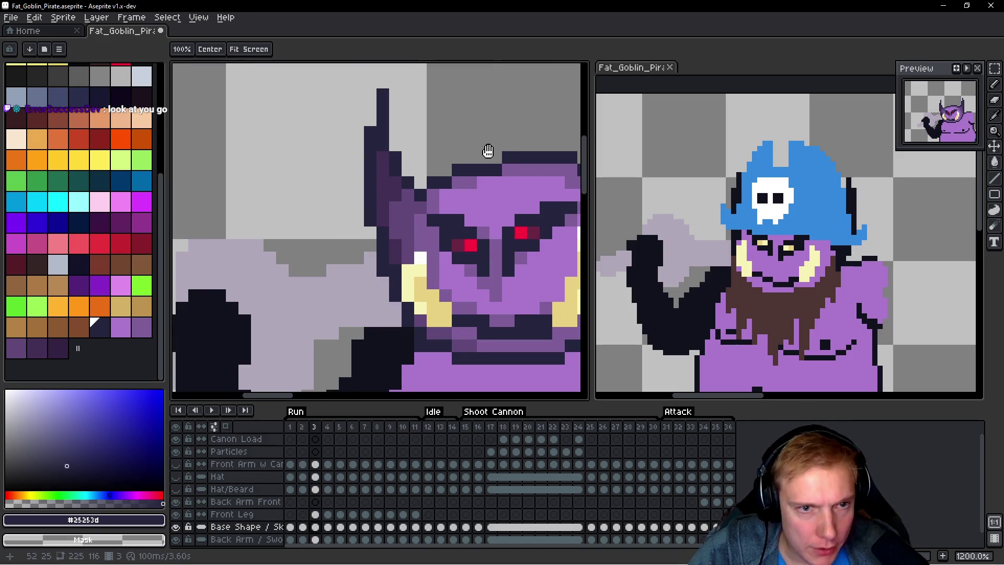
pyautogui.press(',')
pyautogui.press('.')
pyautogui.press(',')
pyautogui.press('.')
pyautogui.scroll(-4, 483, 161)
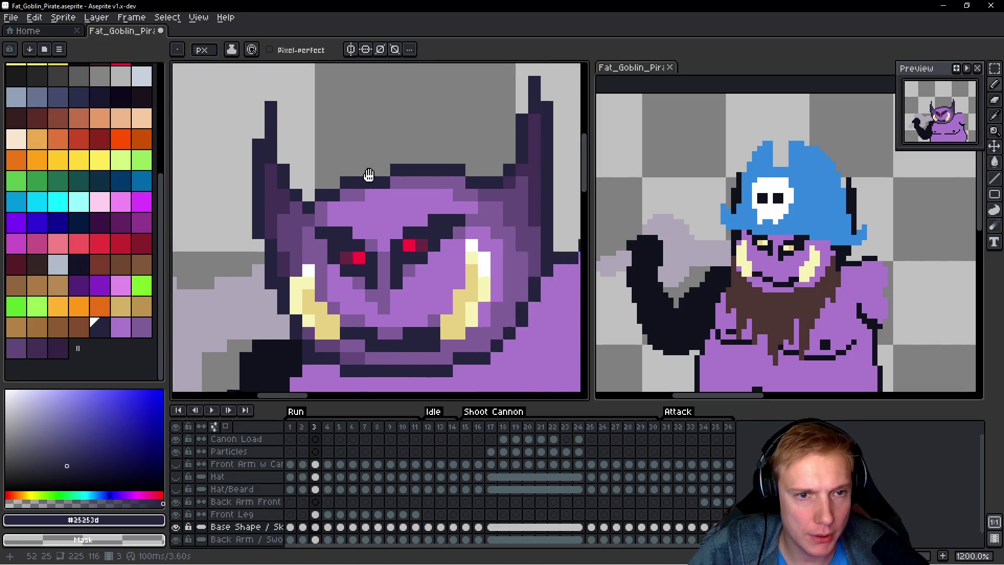
pyautogui.press(',')
pyautogui.press('.')
pyautogui.scroll(1, 409, 152)
# Step: Lasso and copy the shaded horned head on frame 3, then paste it onto frame 4
pyautogui.press('q')
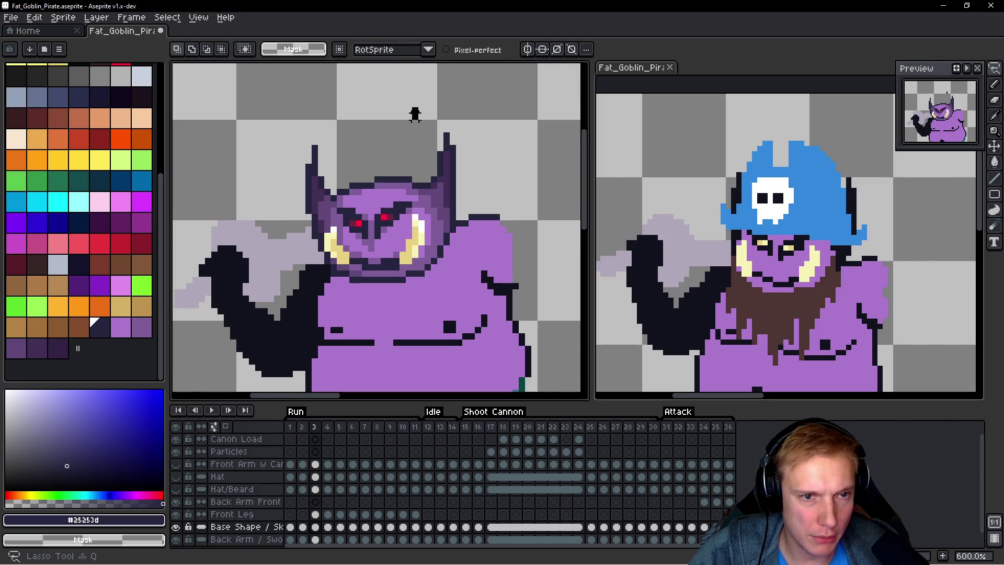
pyautogui.moveTo(416, 113); pyautogui.dragTo(289, 184)
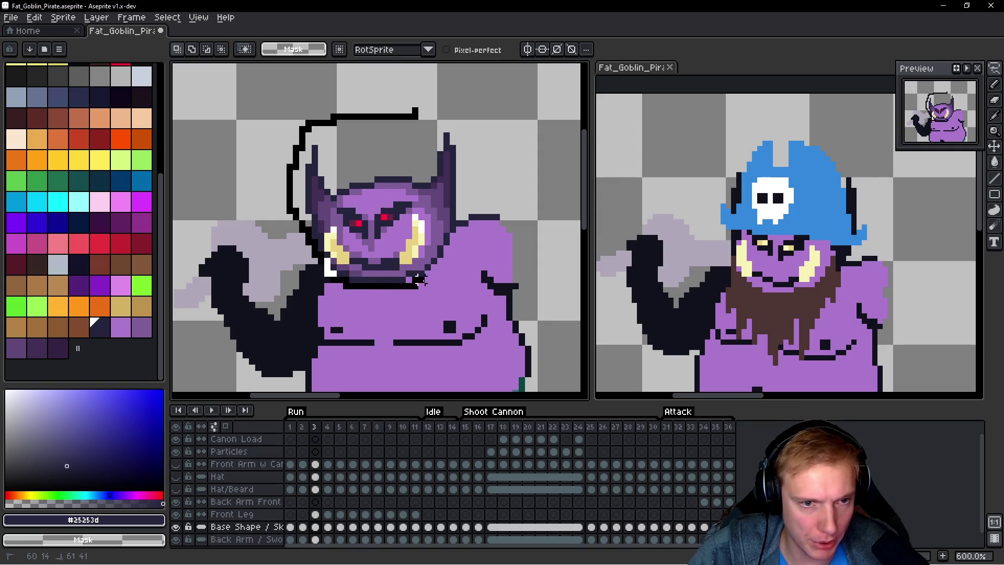
pyautogui.moveTo(471, 206)
pyautogui.mouseDown()
pyautogui.moveTo(437, 108)
pyautogui.moveTo(416, 112)
pyautogui.mouseUp()
pyautogui.press('Delete')
pyautogui.hotkey('ctrl', 'd')
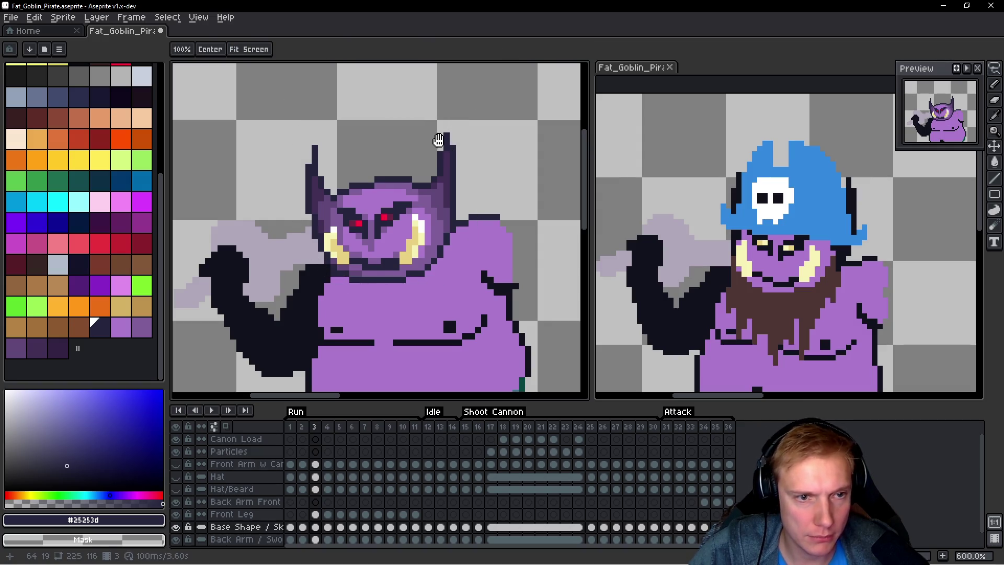
pyautogui.press('.')
pyautogui.hotkey('ctrl', 'v')
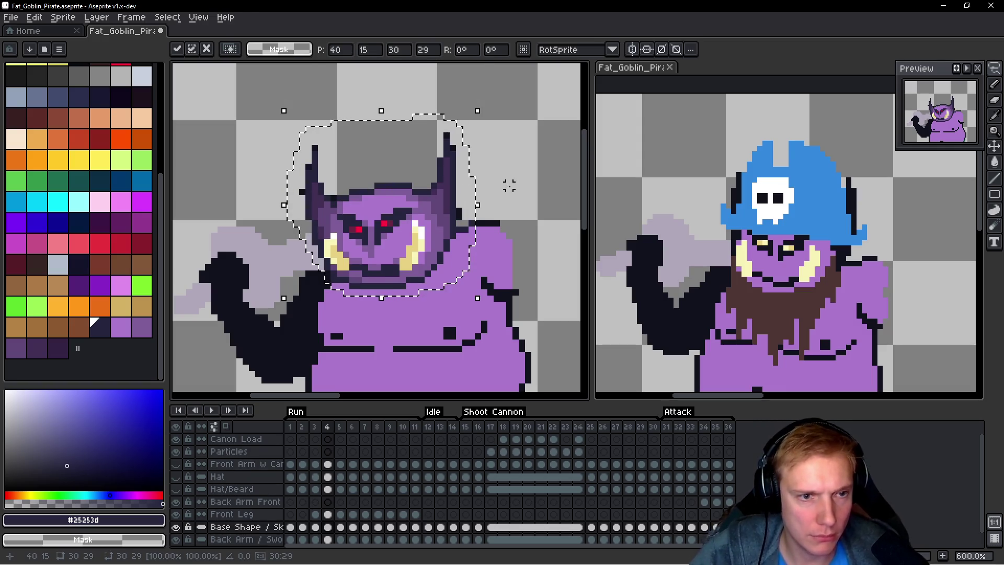
# Step: Commit the head on frame 4, erase the top horn pixels and a stray dark pixel, then preview
pyautogui.press('Return')
pyautogui.press('space')
pyautogui.scroll(3, 327, 153)
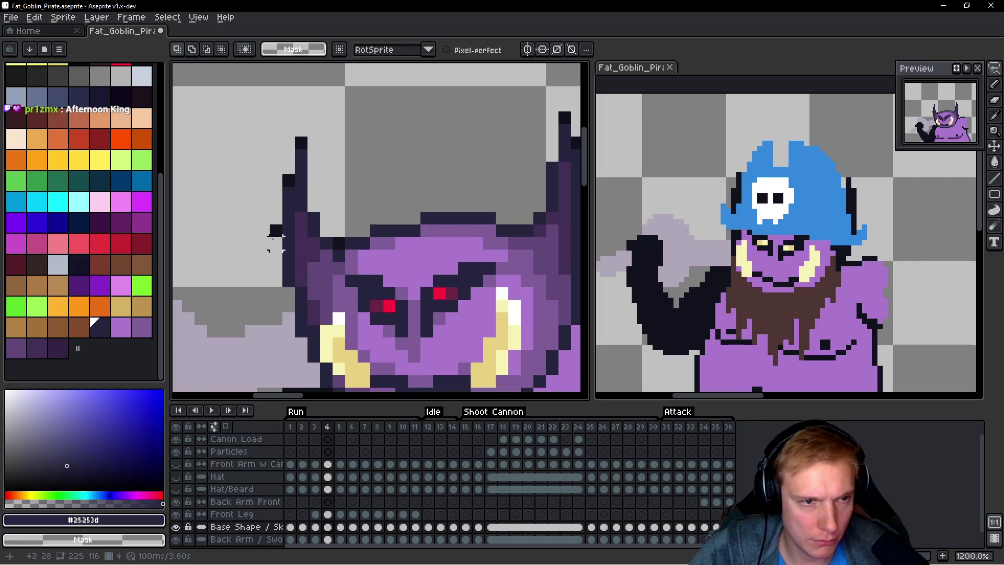
pyautogui.moveTo(301, 134); pyautogui.dragTo(301, 144)
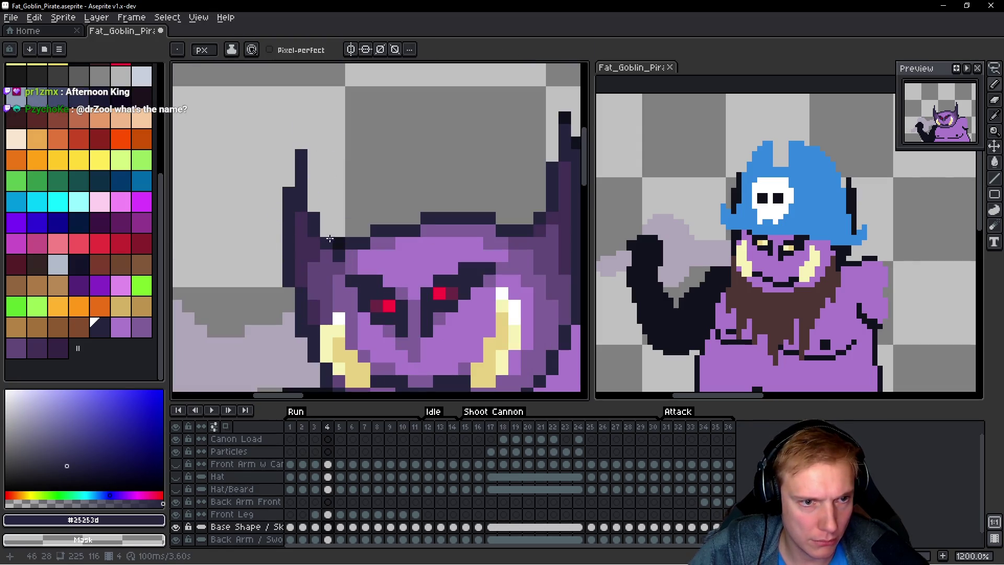
pyautogui.moveTo(416, 177); pyautogui.dragTo(321, 191)
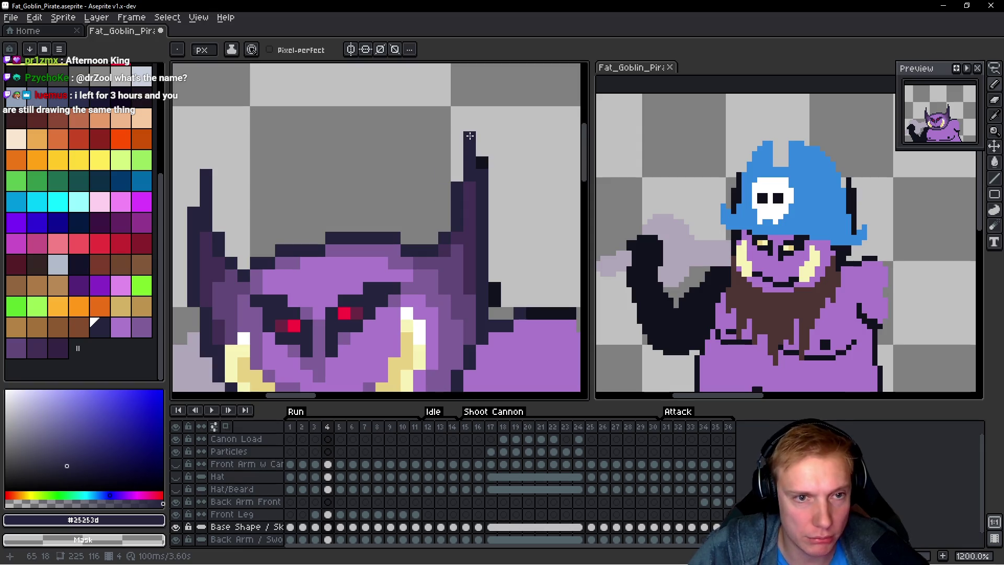
pyautogui.click(495, 293)
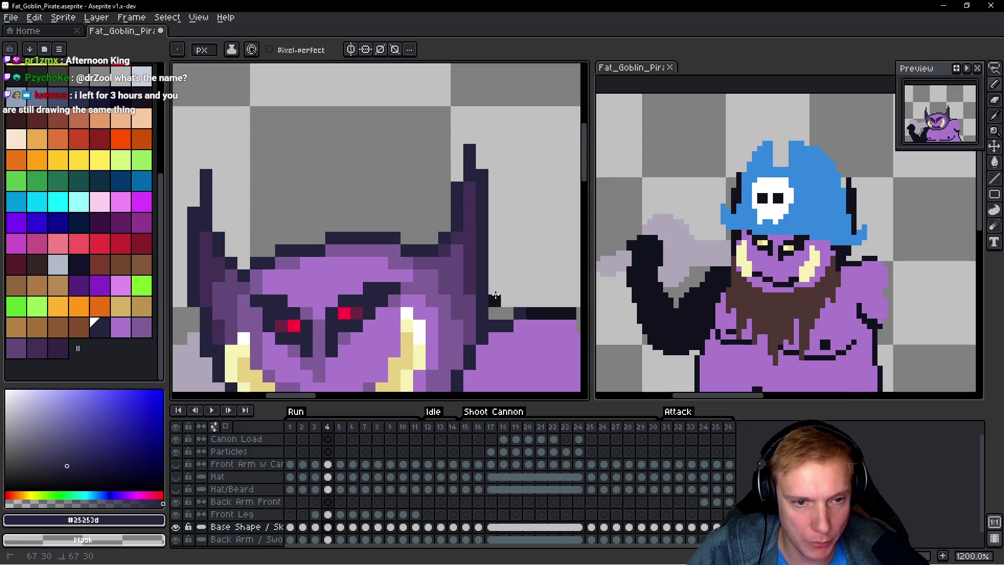
pyautogui.moveTo(502, 305)
pyautogui.mouseDown()
pyautogui.moveTo(445, 303)
pyautogui.moveTo(403, 247)
pyautogui.moveTo(473, 254)
pyautogui.mouseUp()
pyautogui.scroll(1, 403, 246)
pyautogui.scroll(-5, 489, 220)
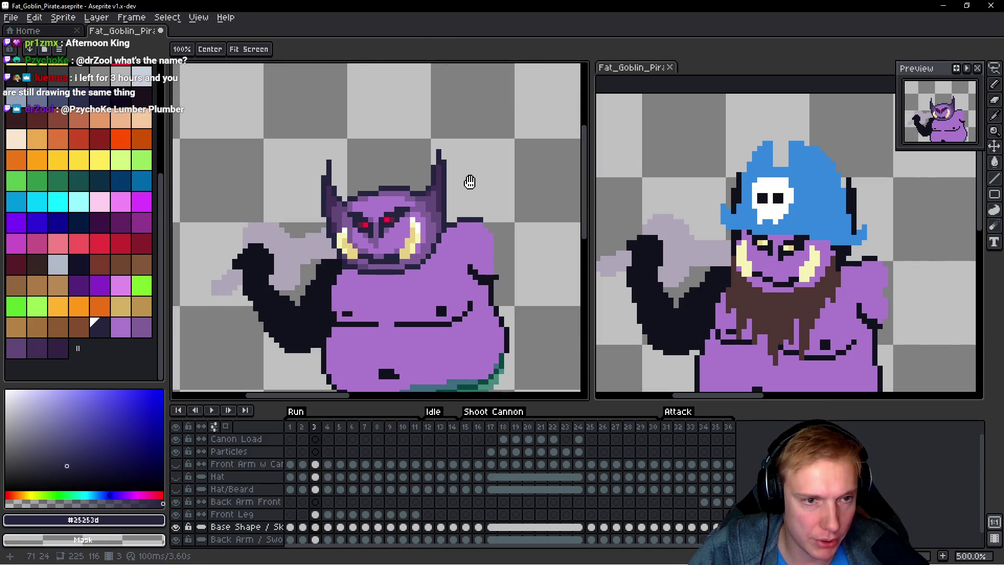
pyautogui.press('Return')
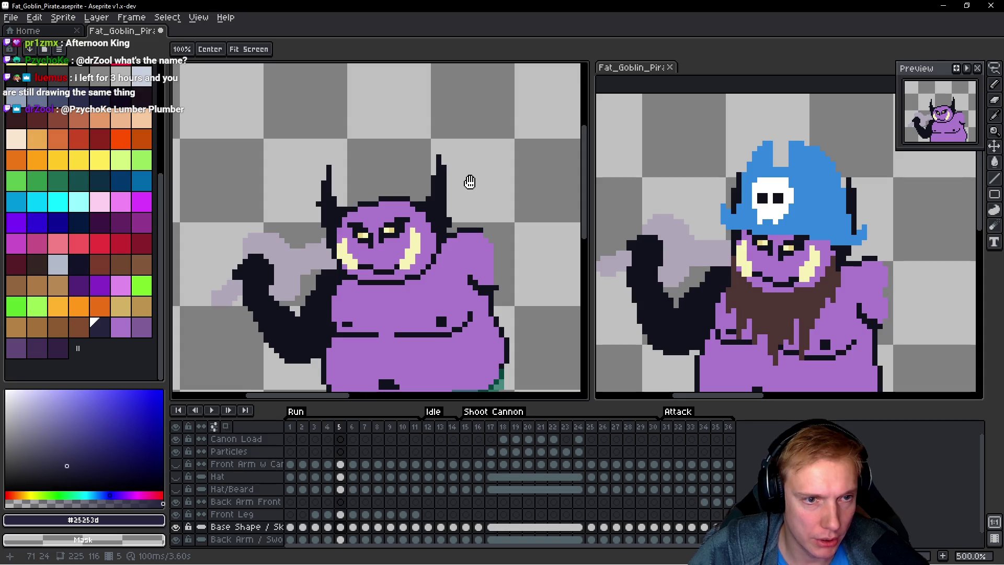
pyautogui.press('Return')
# Step: Paste the shaded head onto frame 5, nudge it 2 px down and commit it
pyautogui.press('space')
pyautogui.press('Right')
pyautogui.hotkey('ctrl', 'v')
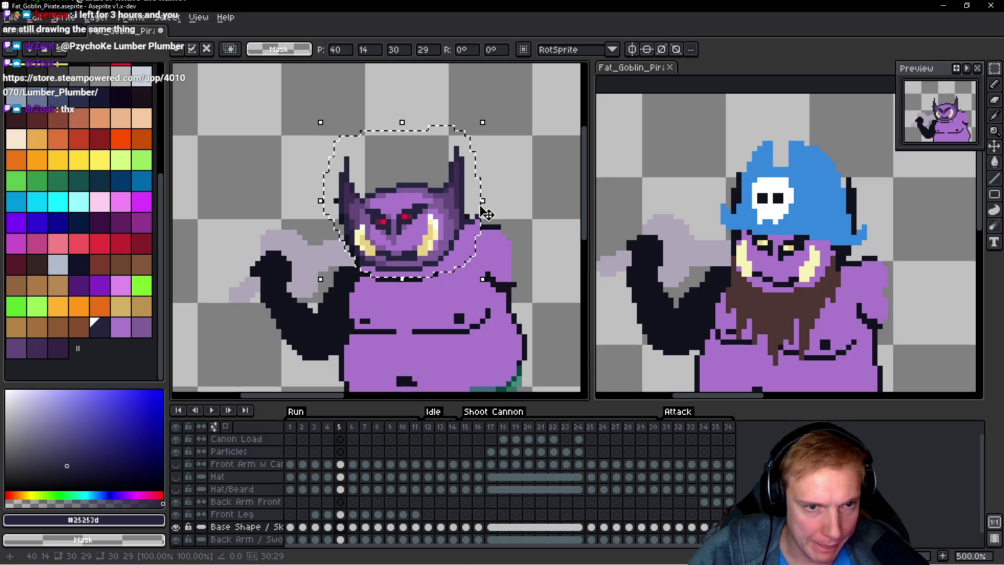
pyautogui.press('Down')
pyautogui.press('Down')
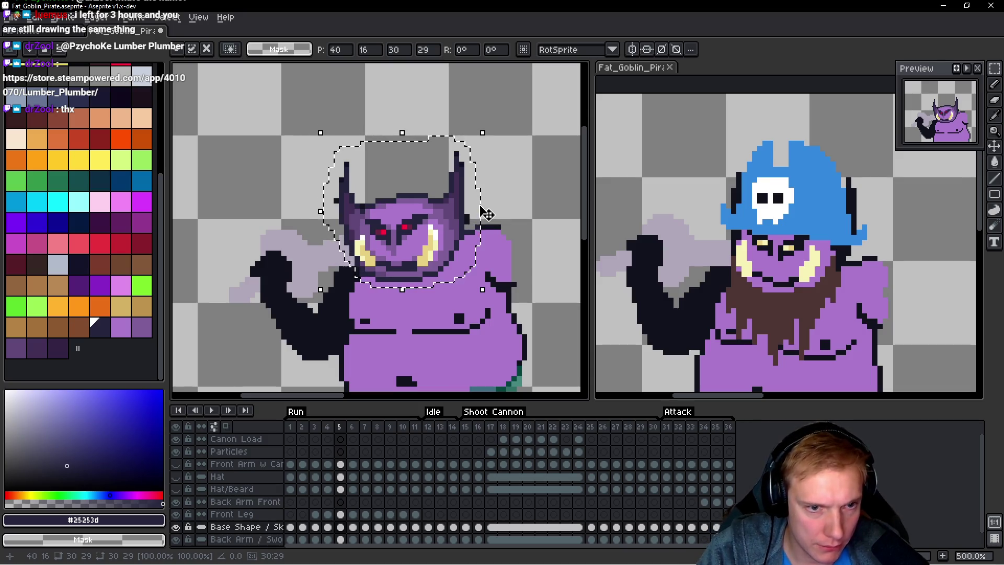
pyautogui.press('Return')
# Step: Add dark pixels beside both ear tips, erase stray pixels, and repaint the shoulder outline navy
pyautogui.press('space')
pyautogui.scroll(4, 477, 177)
pyautogui.click(453, 134)
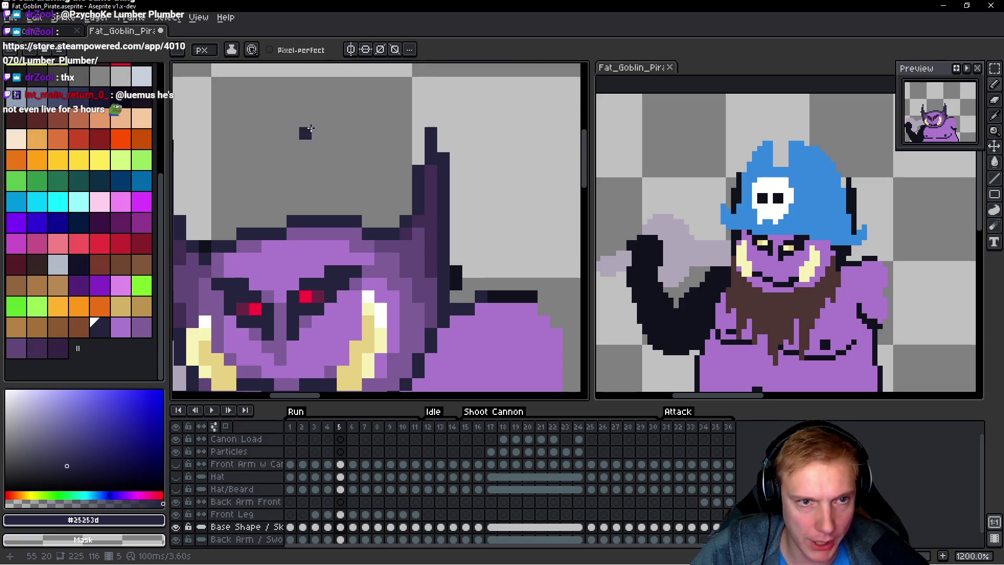
pyautogui.hscroll(-5, 398, 136)
pyautogui.click(379, 155)
pyautogui.rightClick(364, 207)
pyautogui.hscroll(3, 366, 199)
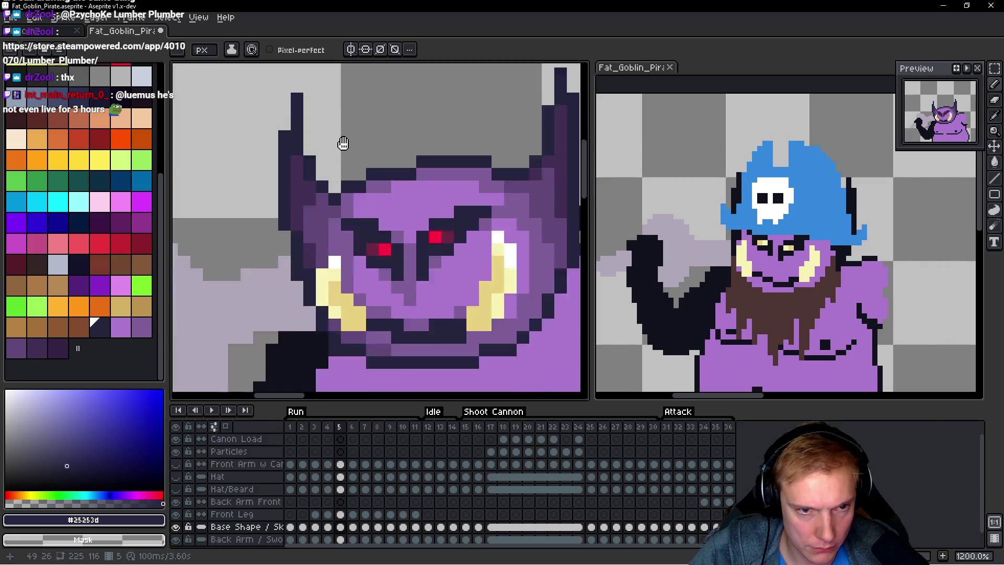
pyautogui.scroll(1, 340, 143)
pyautogui.hscroll(2, 397, 147)
pyautogui.rightClick(418, 147)
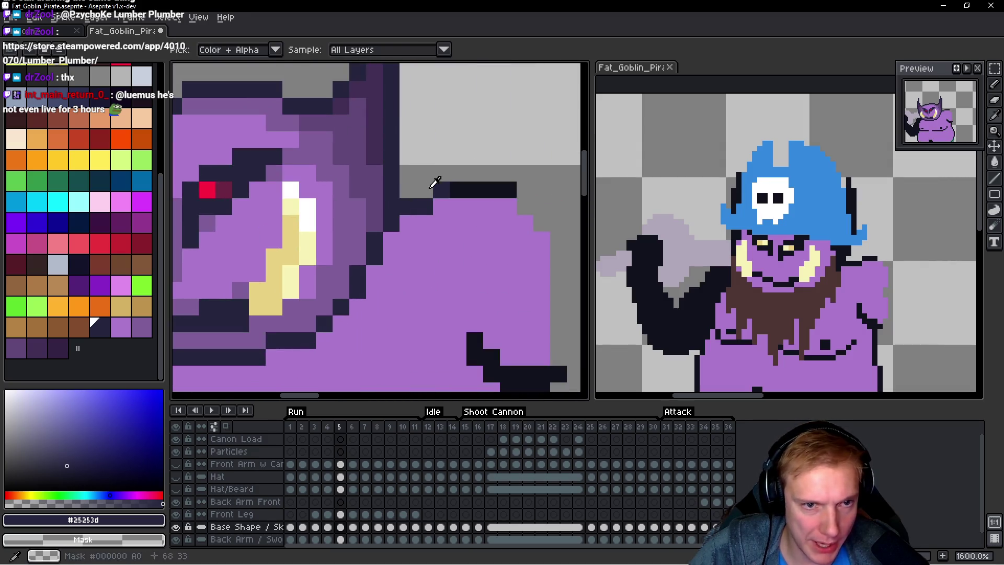
pyautogui.moveTo(441, 190); pyautogui.dragTo(509, 190)
pyautogui.scroll(-3, 476, 151)
# Step: Check frame 4, then paste the shaded head onto frame 6
pyautogui.press(',')
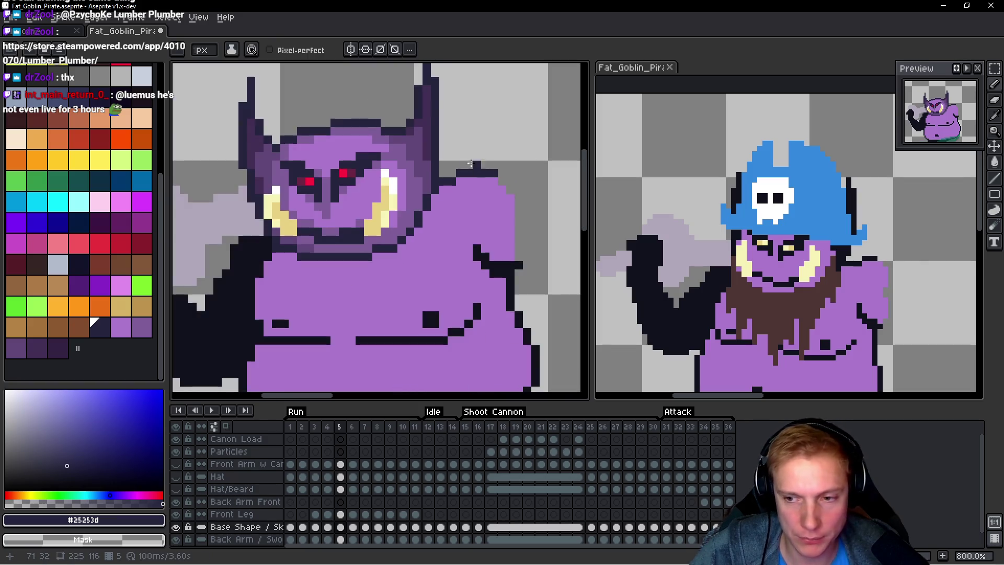
pyautogui.moveTo(476, 156); pyautogui.dragTo(478, 240)
pyautogui.press('.')
pyautogui.press('.')
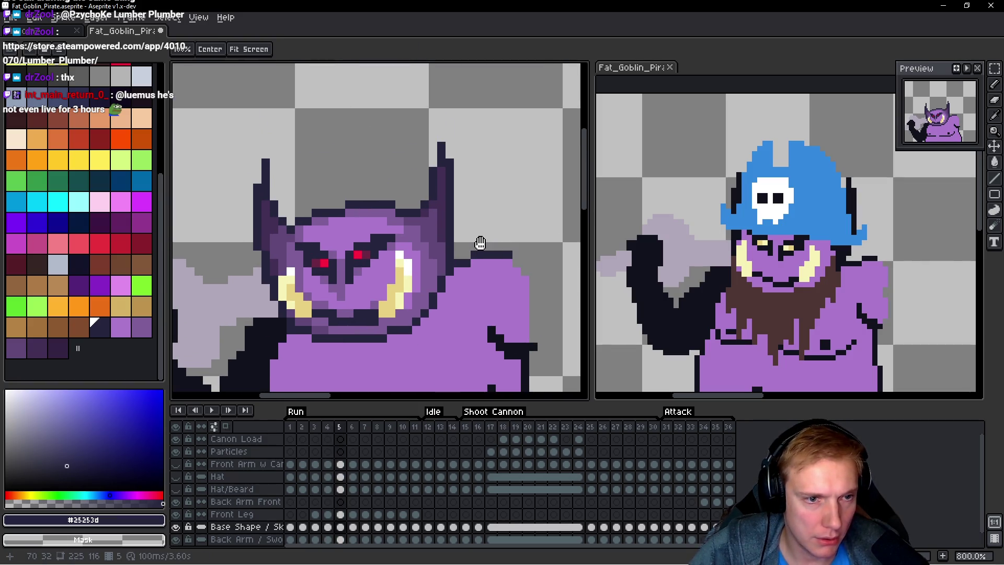
pyautogui.hotkey('ctrl', 'v')
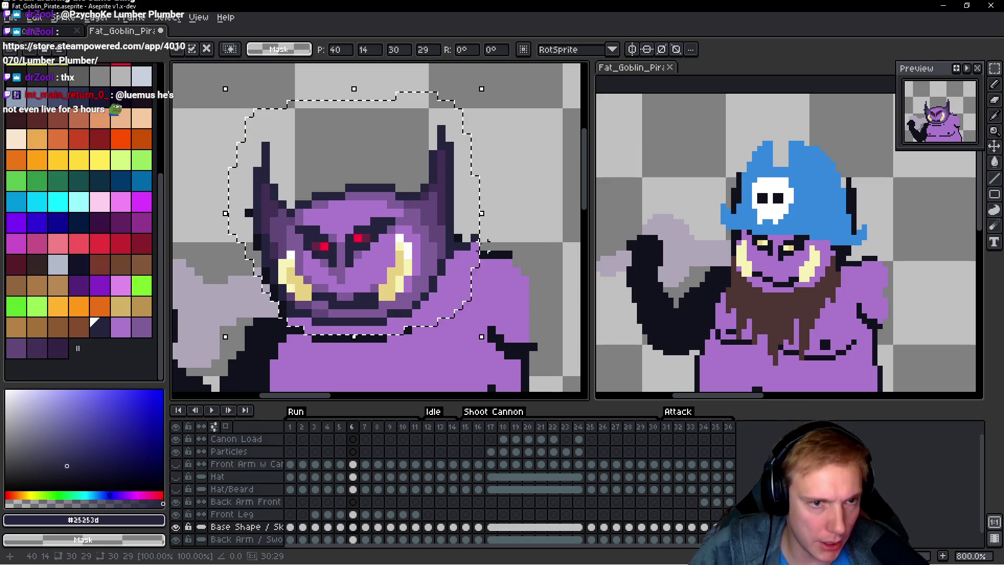
# Step: Nudge frame 6's pasted head down-left, commit it, and clean up the outline pixels around the horn
pyautogui.press('Down')
pyautogui.press('Down')
pyautogui.press('Down')
pyautogui.press('Left')
pyautogui.press('Left')
pyautogui.press('Left')
pyautogui.press('b')
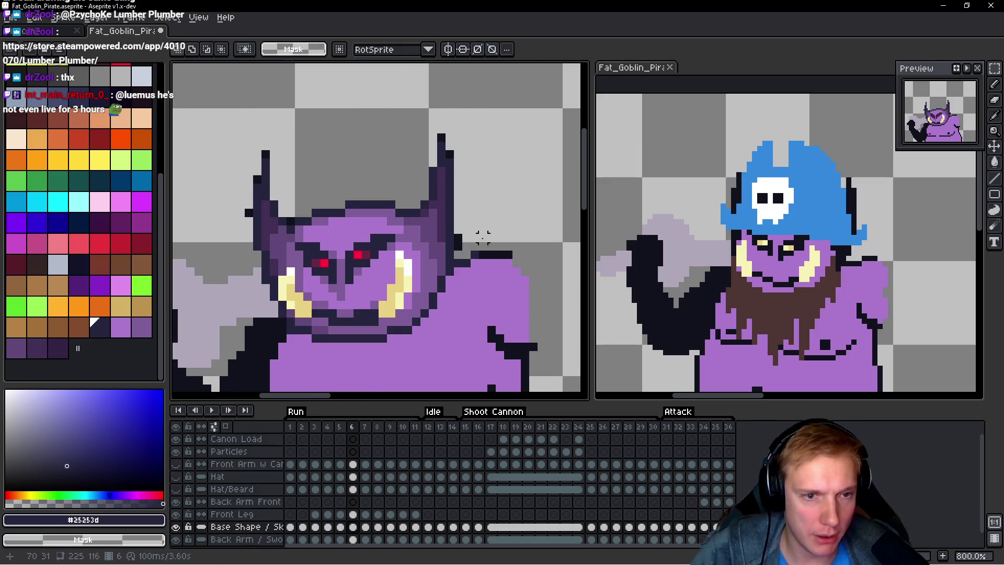
pyautogui.scroll(2, 450, 231)
pyautogui.rightClick(450, 231)
pyautogui.rightClick(435, 251)
pyautogui.click(482, 274)
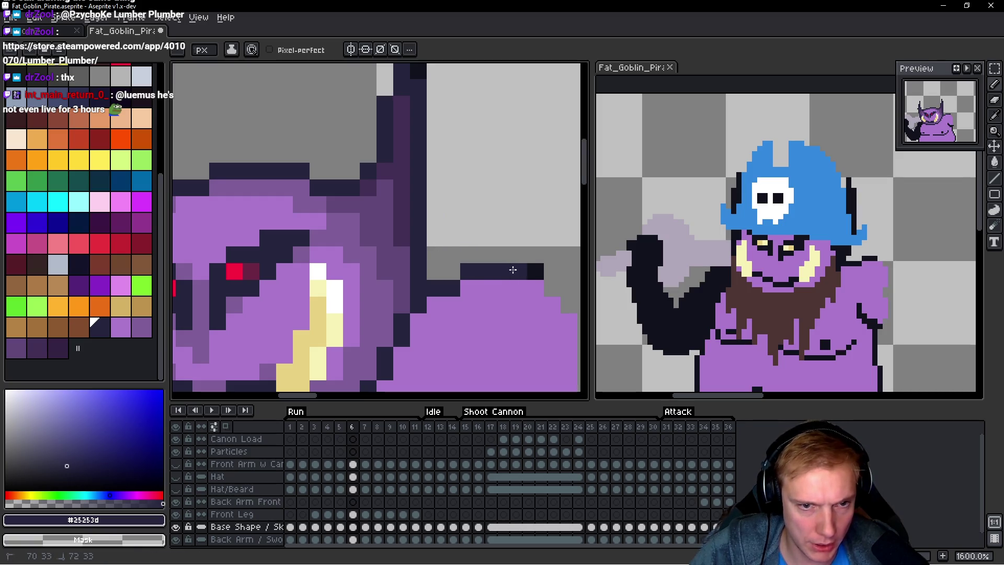
# Step: Compare the heads across frames, settling back on frame 1 with the pencil active
pyautogui.scroll(3, 527, 269)
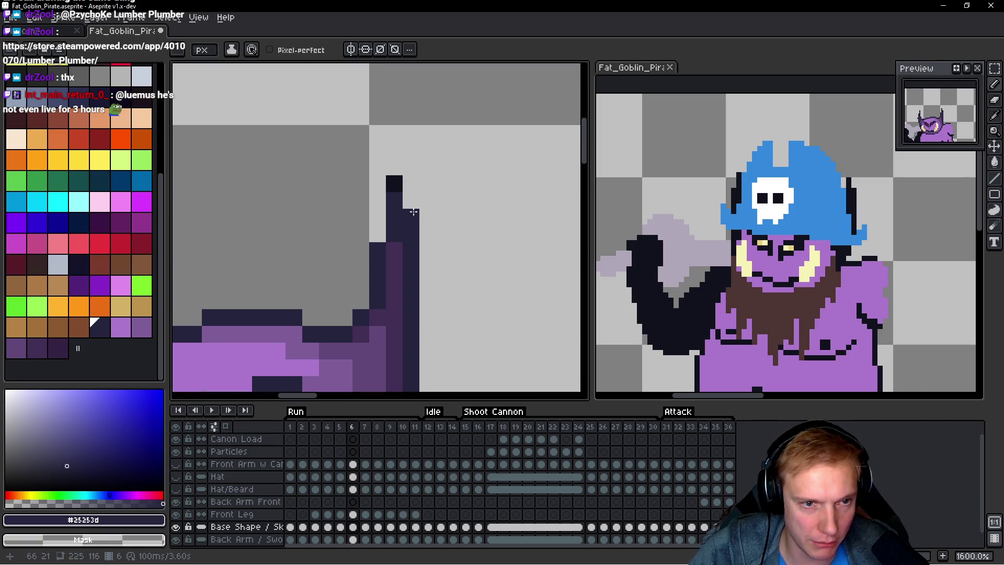
pyautogui.hscroll(-5, 309, 200)
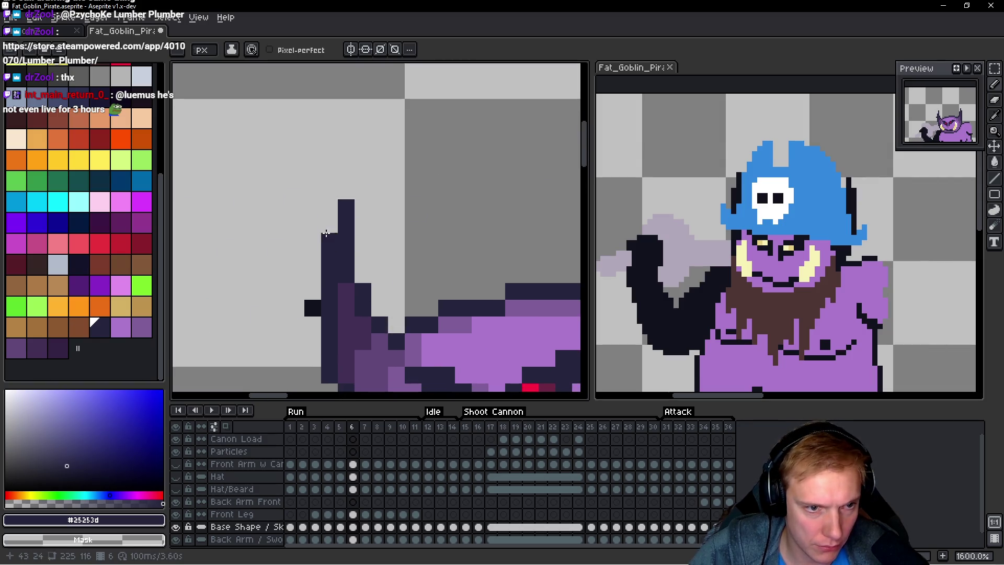
pyautogui.scroll(-3, 325, 233)
pyautogui.moveTo(417, 300); pyautogui.dragTo(396, 200)
pyautogui.press('Left')
pyautogui.press('Left')
pyautogui.press('Left')
pyautogui.press('Left')
pyautogui.press('Right')
pyautogui.press('Right')
pyautogui.press('Left')
pyautogui.press('Left')
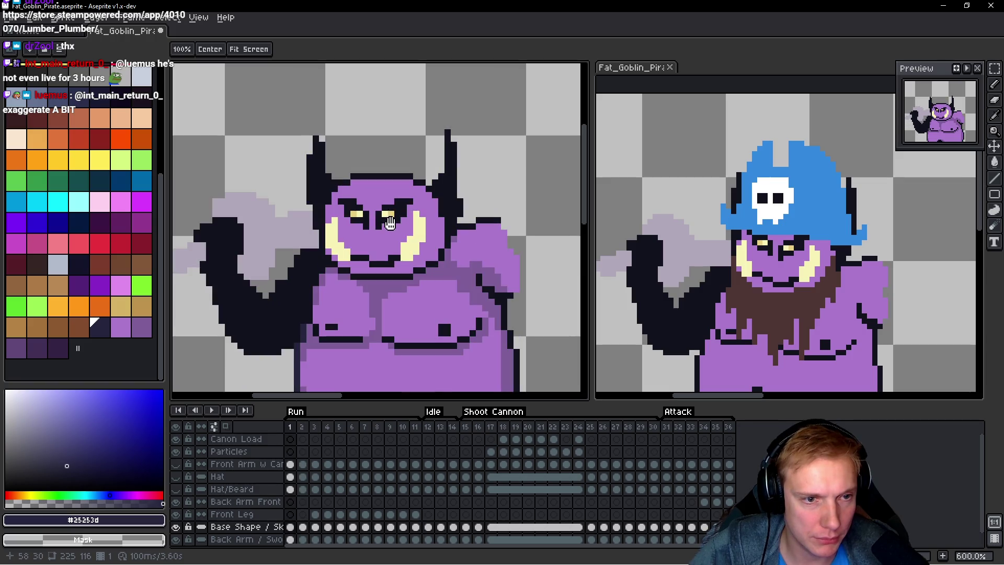
pyautogui.press('Right')
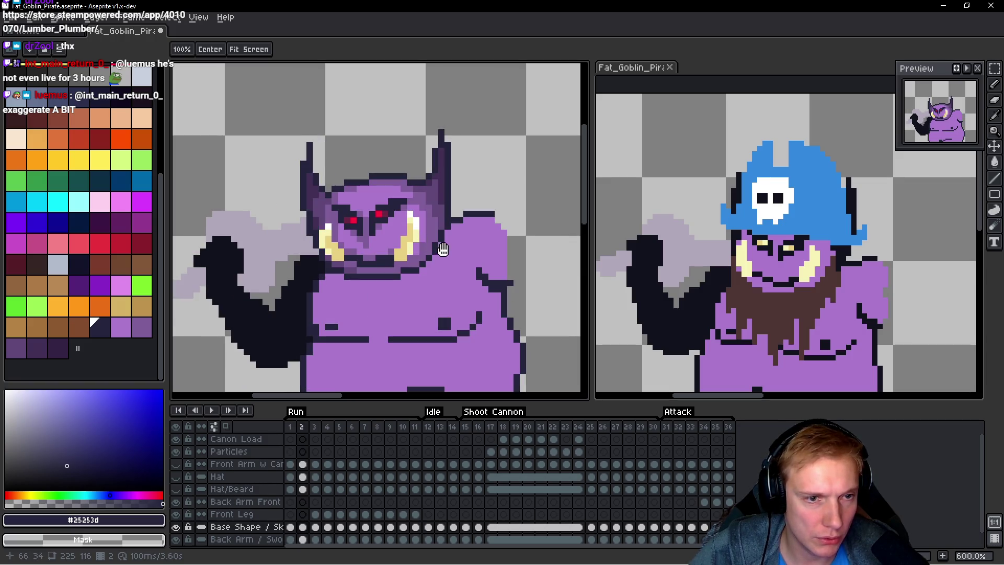
pyautogui.press('Right')
pyautogui.press('Left')
pyautogui.press('Left')
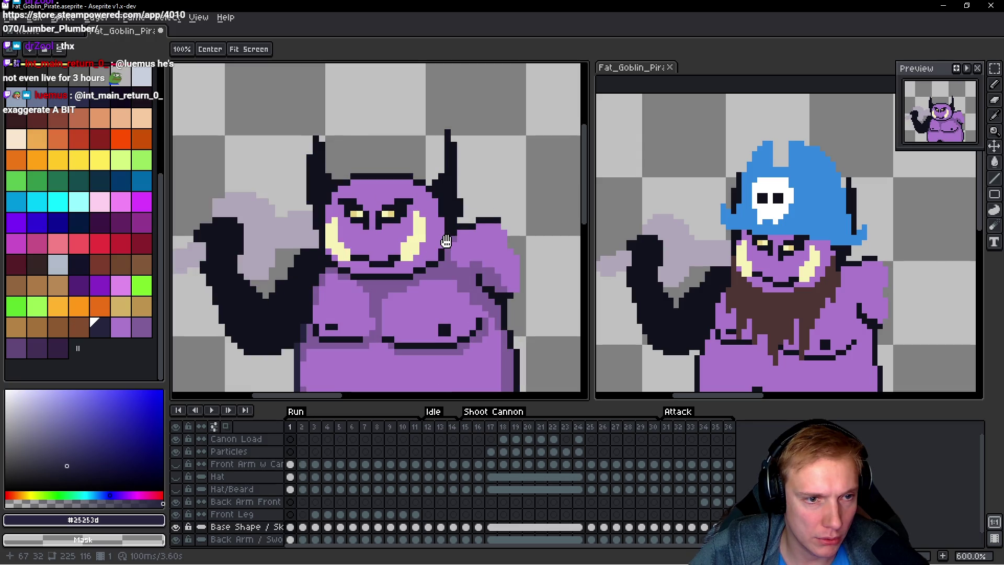
pyautogui.press('b')
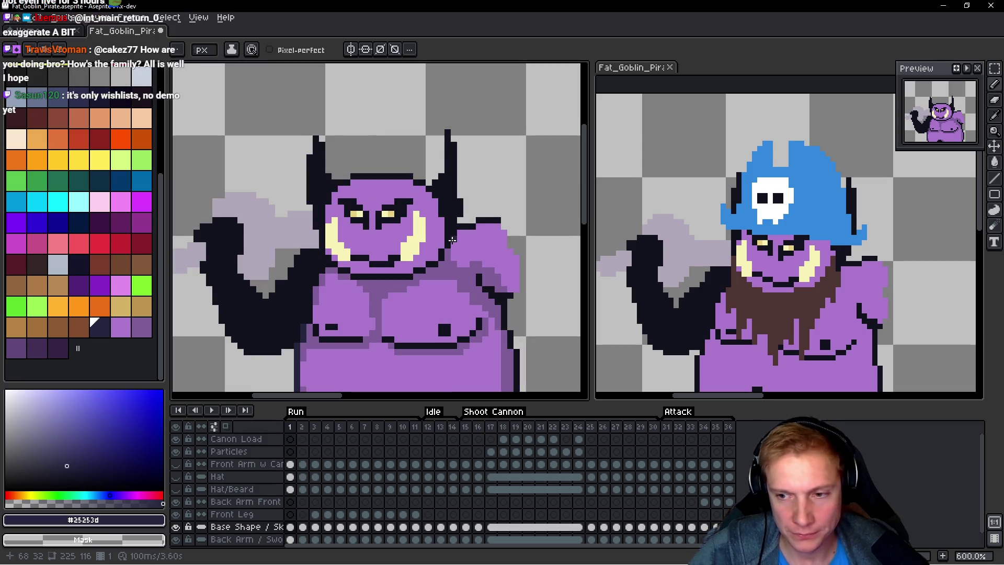
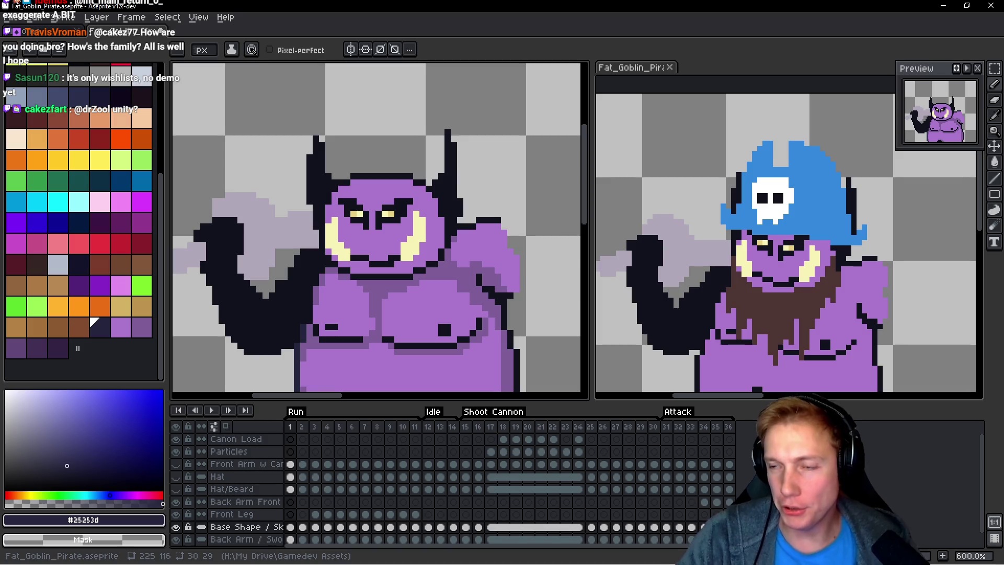
# Step: Flip between frames 1 and 2 to compare the old and reworked goblin heads
pyautogui.press('Left')
pyautogui.scroll(-1, 419, 178)
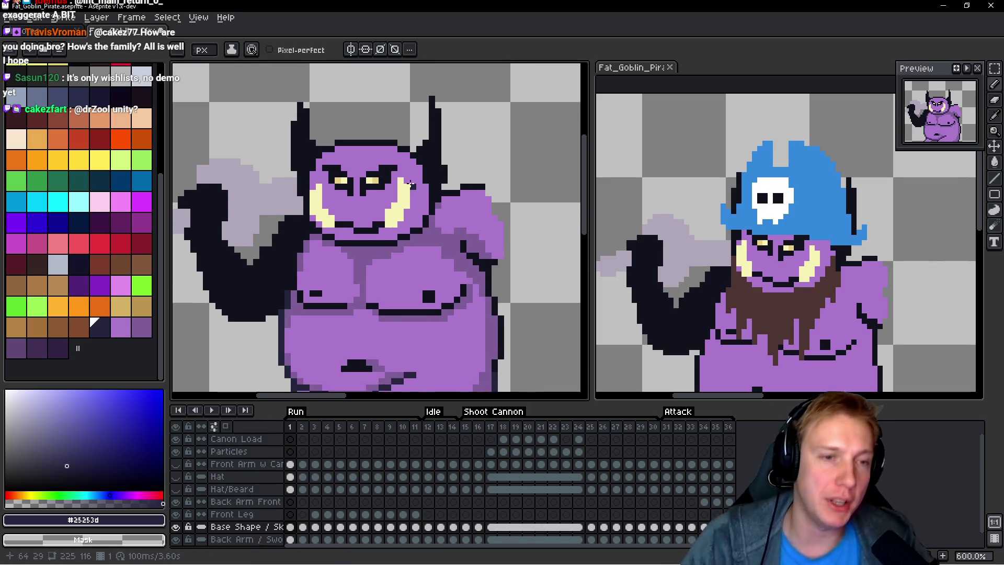
pyautogui.press('Right')
pyautogui.press('Right')
pyautogui.press('Right')
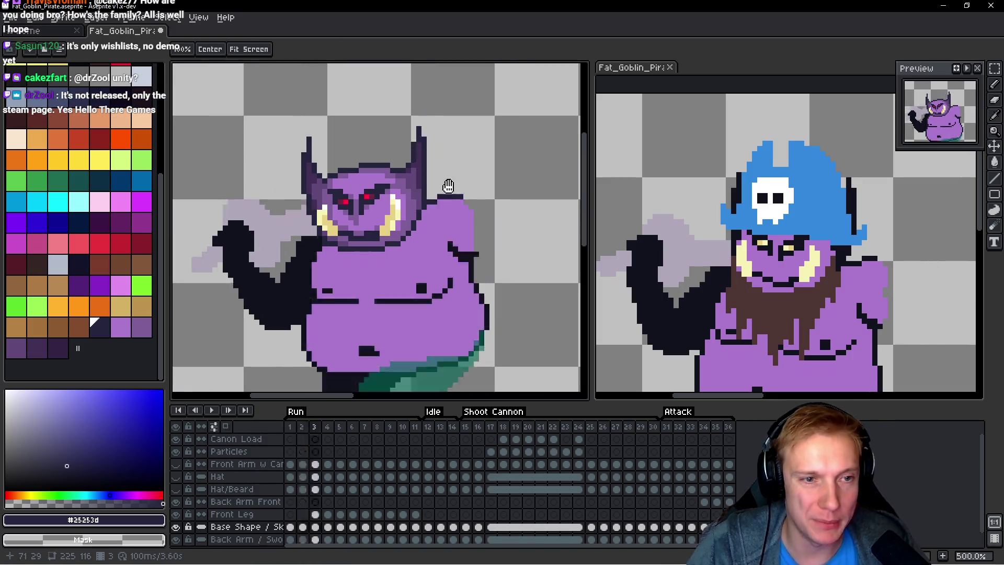
pyautogui.press('Left')
pyautogui.press('Right')
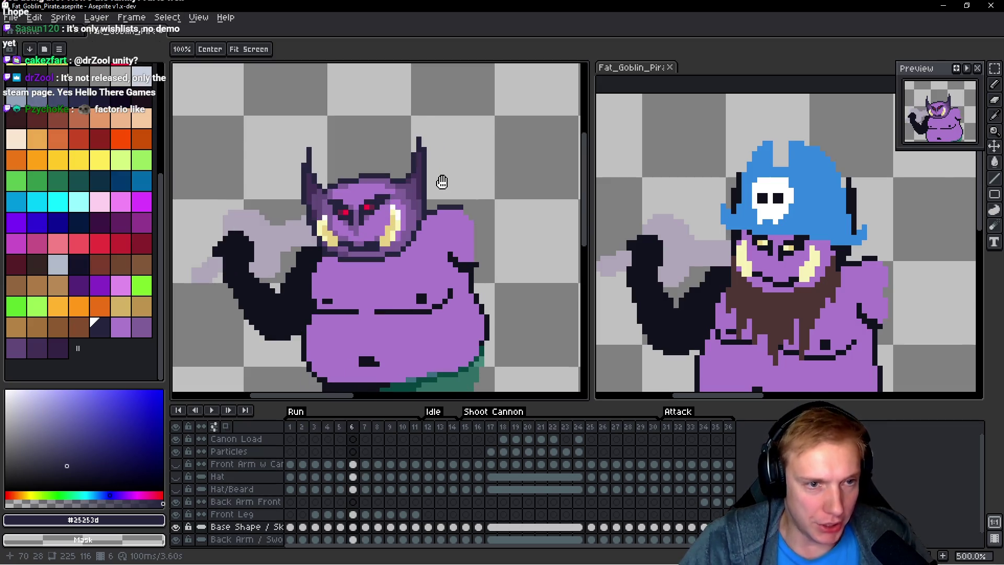
pyautogui.press('b')
pyautogui.press('h')
pyautogui.press('Left')
pyautogui.press('Left')
pyautogui.press('Left')
pyautogui.press('Left')
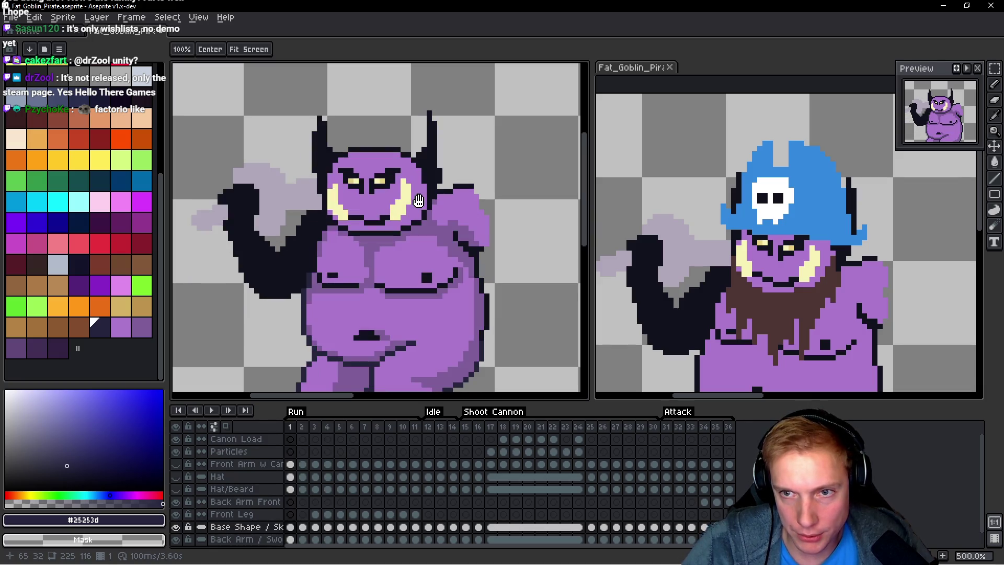
pyautogui.press('Right')
pyautogui.press('Left')
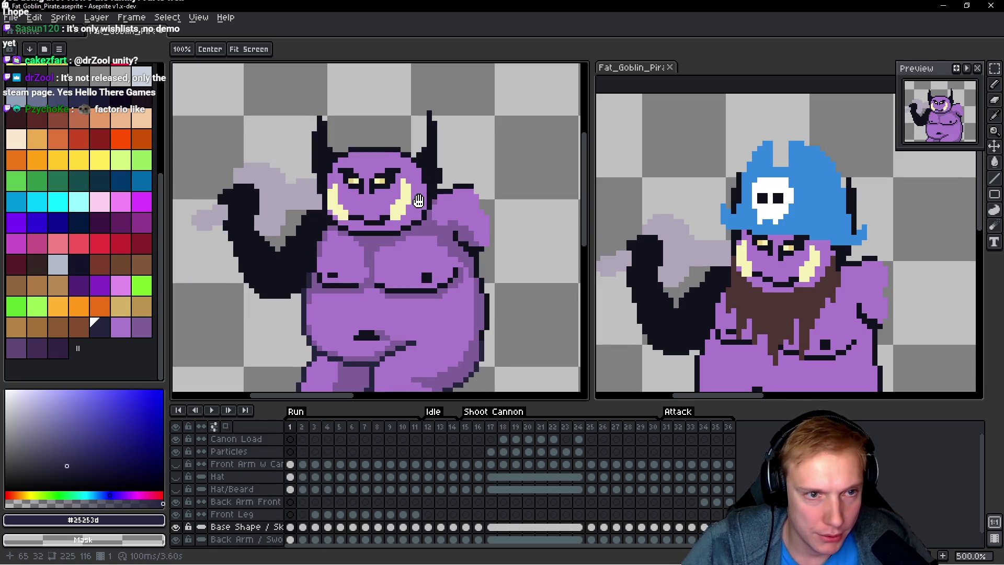
# Step: Lasso and copy the reworked red-eyed head in frame 2, then return to frame 1
pyautogui.press('Right')
pyautogui.press('q')
pyautogui.moveTo(462, 92)
pyautogui.mouseDown()
pyautogui.moveTo(403, 79)
pyautogui.moveTo(297, 184)
pyautogui.mouseUp()
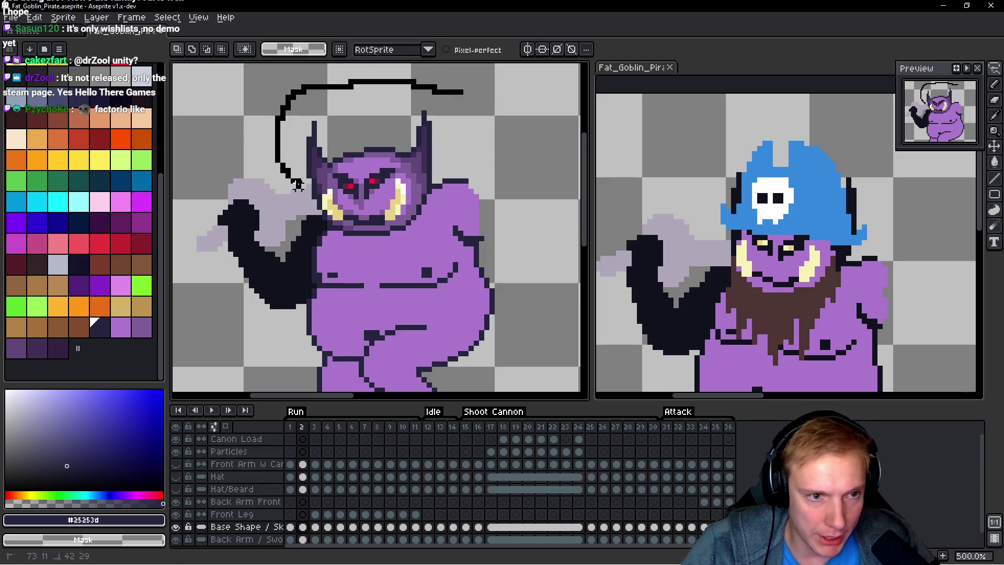
pyautogui.moveTo(456, 97); pyautogui.dragTo(457, 95)
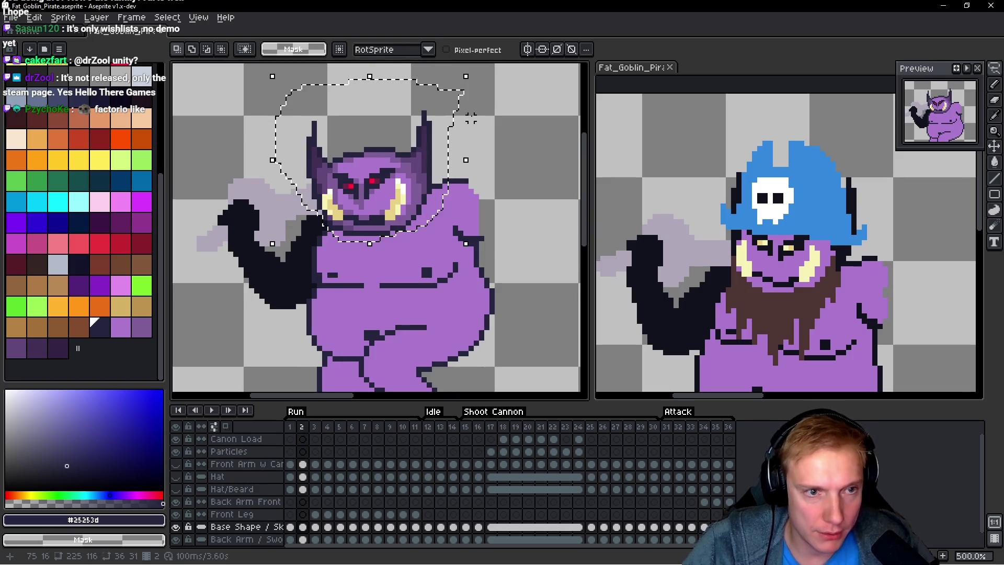
pyautogui.press('Right')
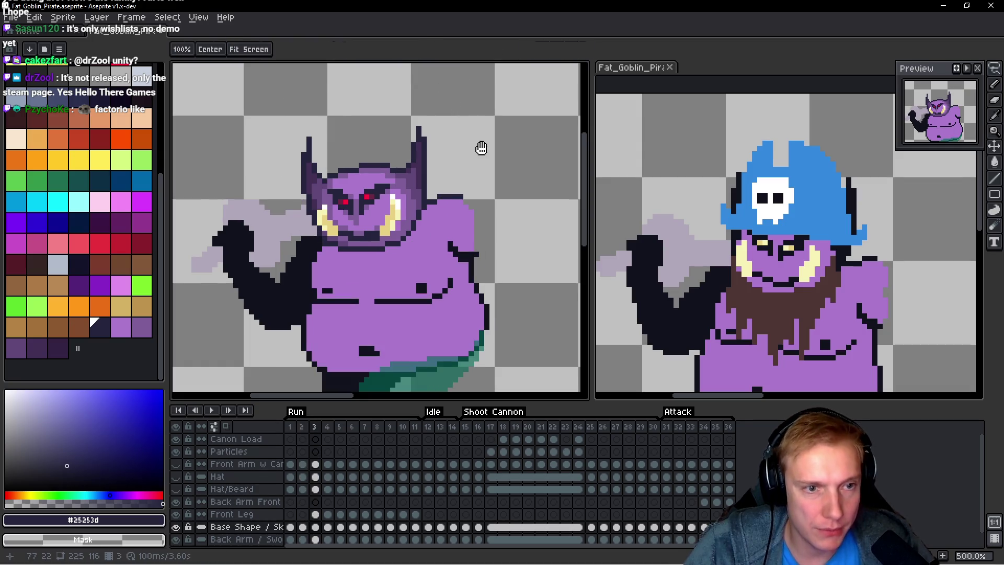
pyautogui.press('Left')
pyautogui.press('Left')
pyautogui.moveTo(480, 146); pyautogui.dragTo(391, 205)
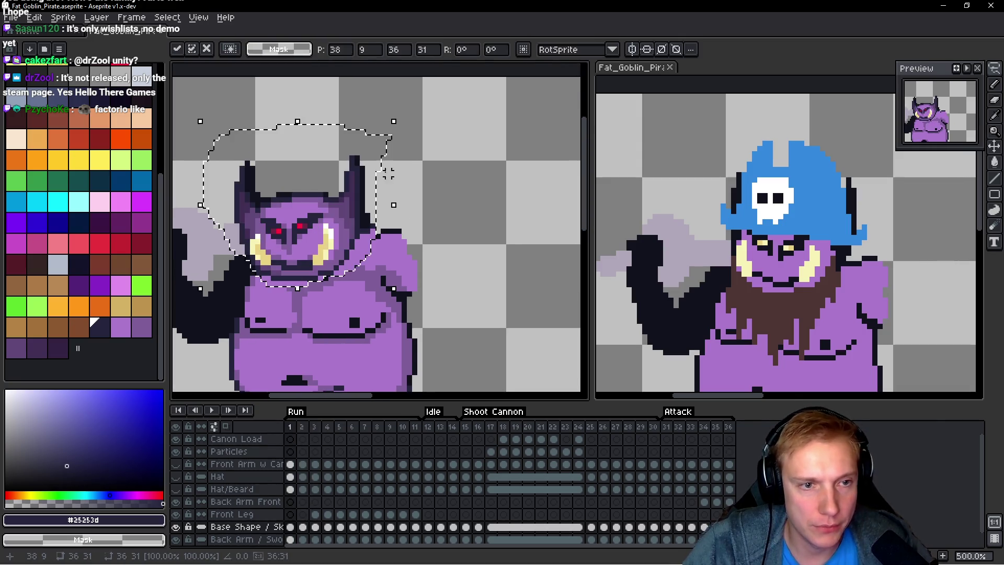
# Step: Paste the reworked head beside frame 1's goblin and paint a darker, angrier brow between the eyes
pyautogui.hotkey('ctrl', 'v')
pyautogui.press('Return')
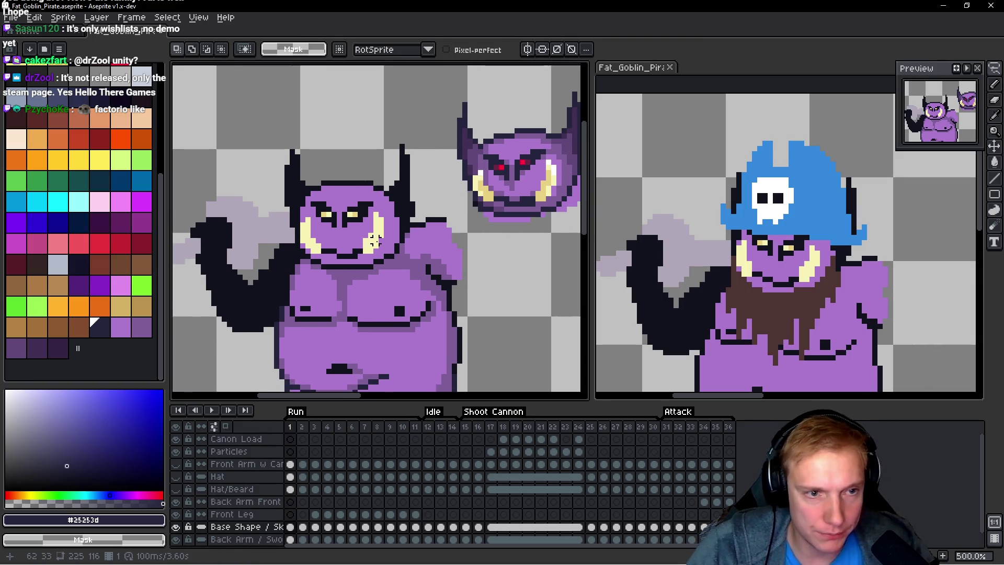
pyautogui.scroll(2, 457, 126)
pyautogui.press('i')
pyautogui.click(457, 126)
pyautogui.press('b')
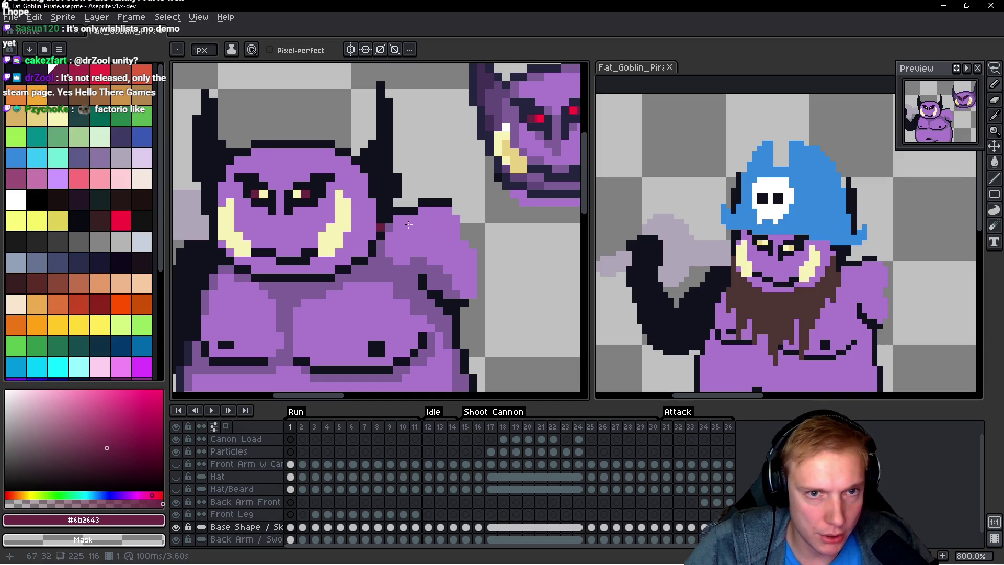
pyautogui.keyDown('alt'); pyautogui.click(539, 118); pyautogui.keyUp('alt')
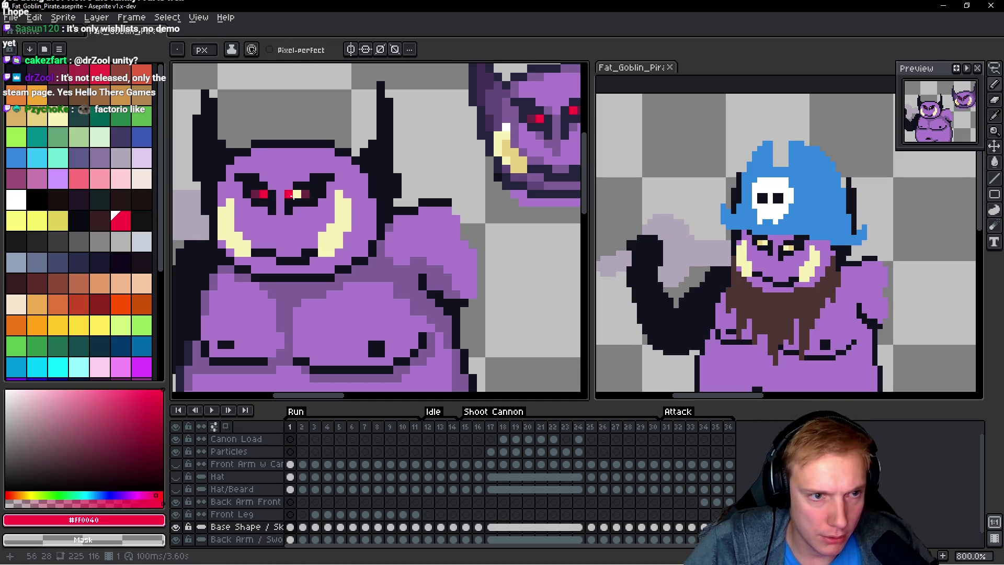
pyautogui.keyDown('alt'); pyautogui.click(290, 209); pyautogui.keyUp('alt')
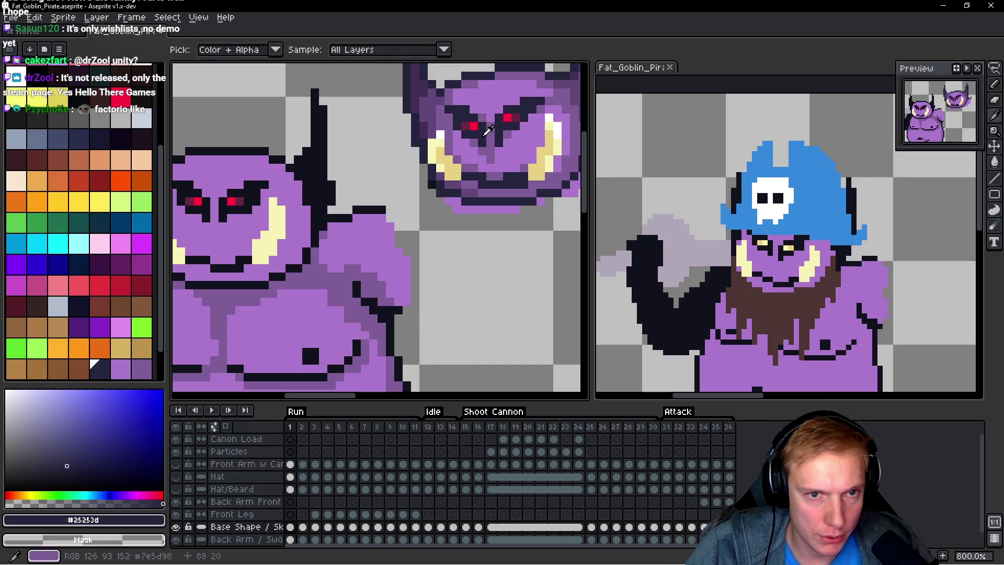
pyautogui.scroll(2, 295, 224)
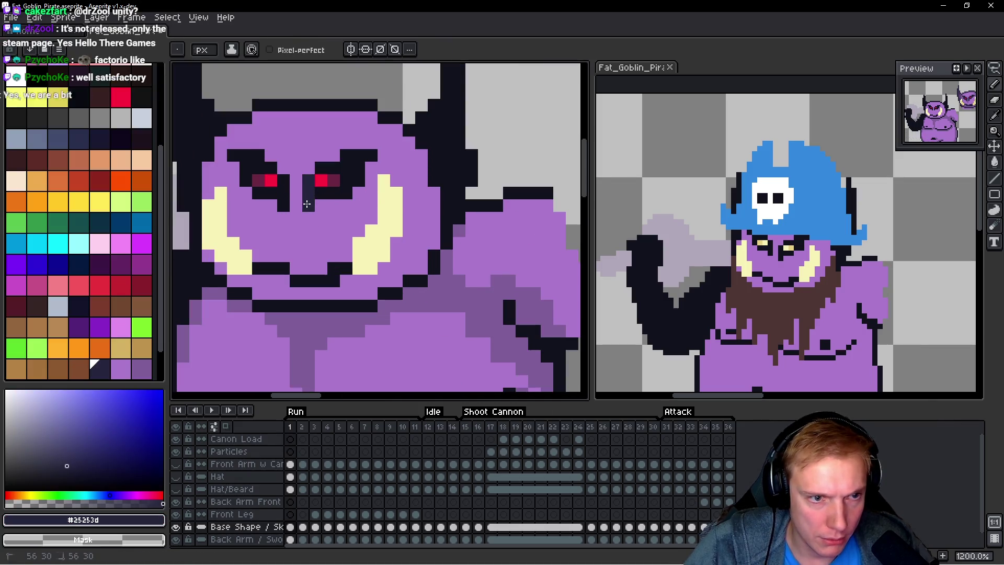
pyautogui.moveTo(320, 193); pyautogui.dragTo(343, 193)
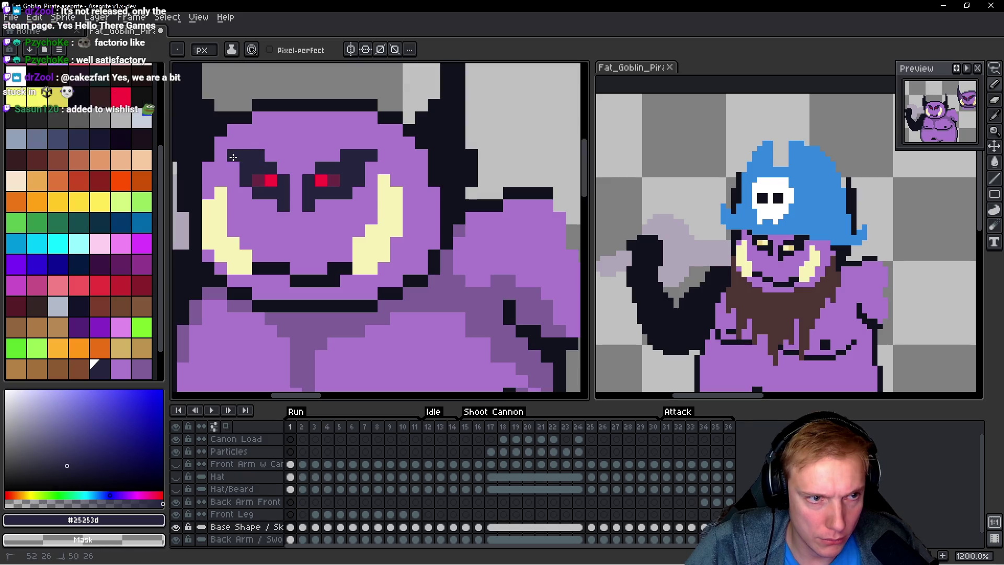
# Step: Set the fill to affect all matching pixels and centre the view on both heads
pyautogui.scroll(-3, 361, 176)
pyautogui.moveTo(361, 176)
pyautogui.mouseDown()
pyautogui.moveTo(366, 218)
pyautogui.moveTo(330, 31)
pyautogui.moveTo(335, 234)
pyautogui.moveTo(303, 197)
pyautogui.mouseUp()
pyautogui.press('alt')
pyautogui.moveTo(475, 194); pyautogui.dragTo(569, 187)
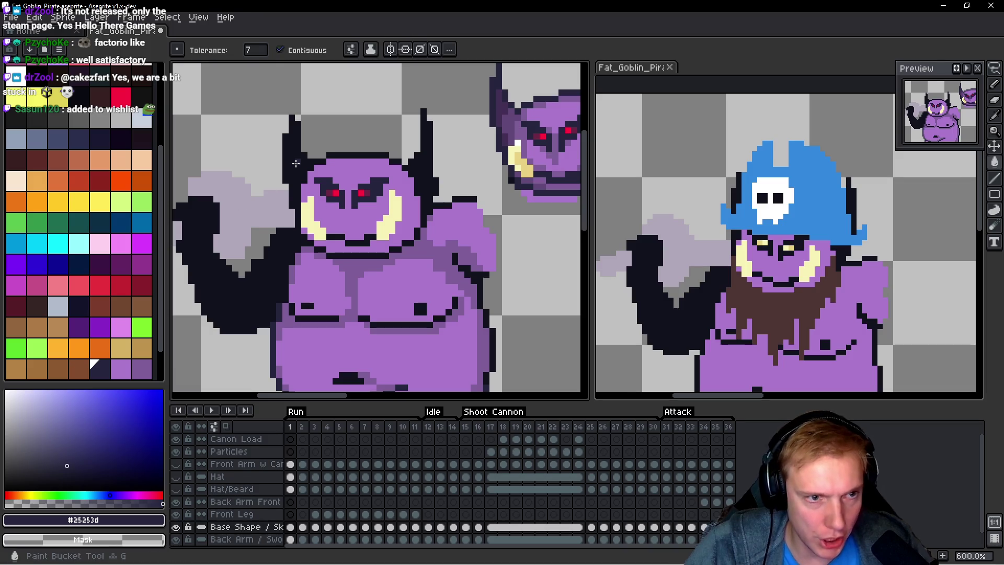
pyautogui.click(281, 49)
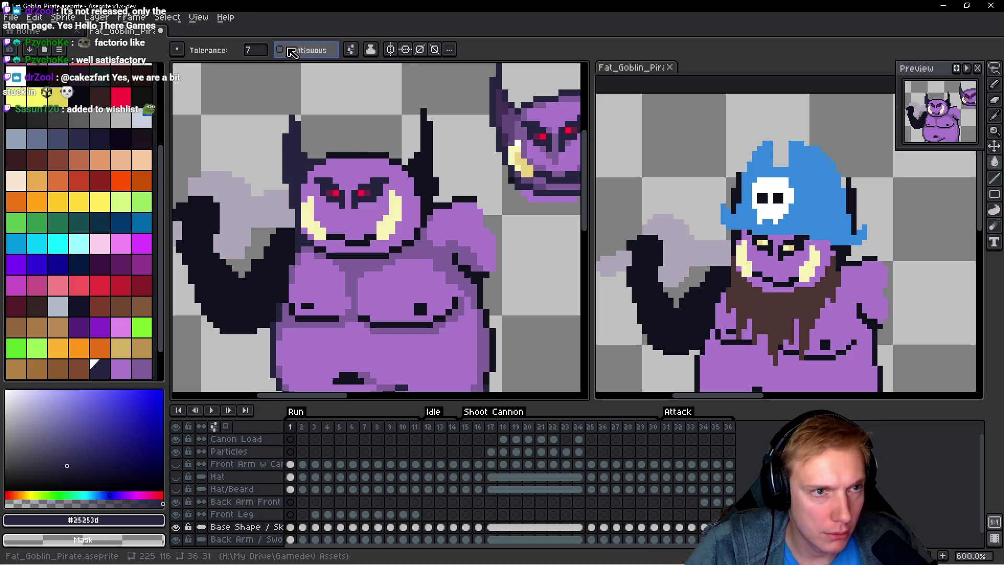
pyautogui.moveTo(403, 205)
pyautogui.mouseDown()
pyautogui.moveTo(335, 152)
pyautogui.moveTo(369, 243)
pyautogui.moveTo(361, 233)
pyautogui.mouseUp()
pyautogui.moveTo(362, 194); pyautogui.dragTo(340, 199)
pyautogui.scroll(1, 352, 148)
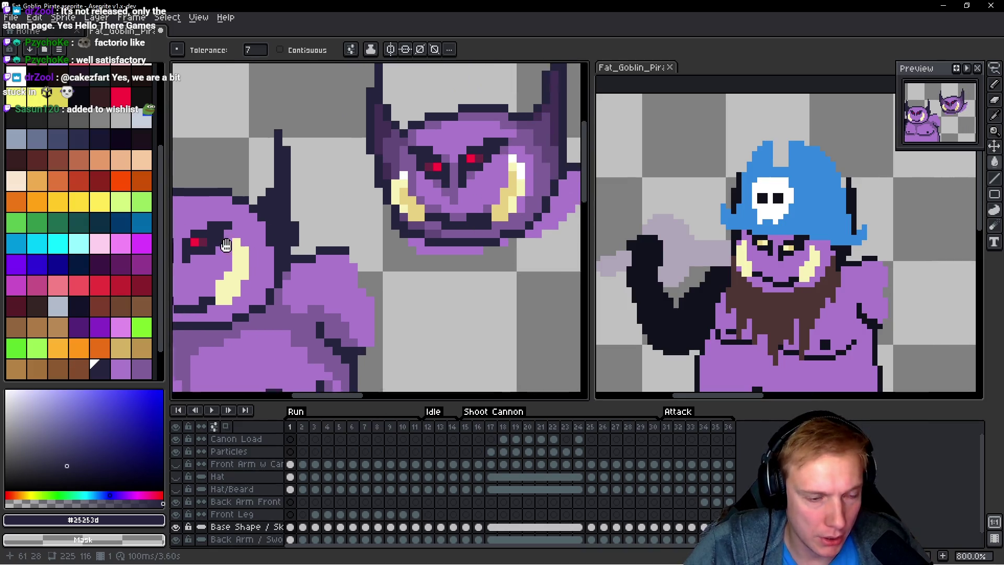
# Step: Paint a dark purple strip down the left horn using the reference head's shade
pyautogui.press('alt')
pyautogui.keyDown('alt'); pyautogui.click(383, 137); pyautogui.keyUp('alt')
pyautogui.scroll(1, 382, 137)
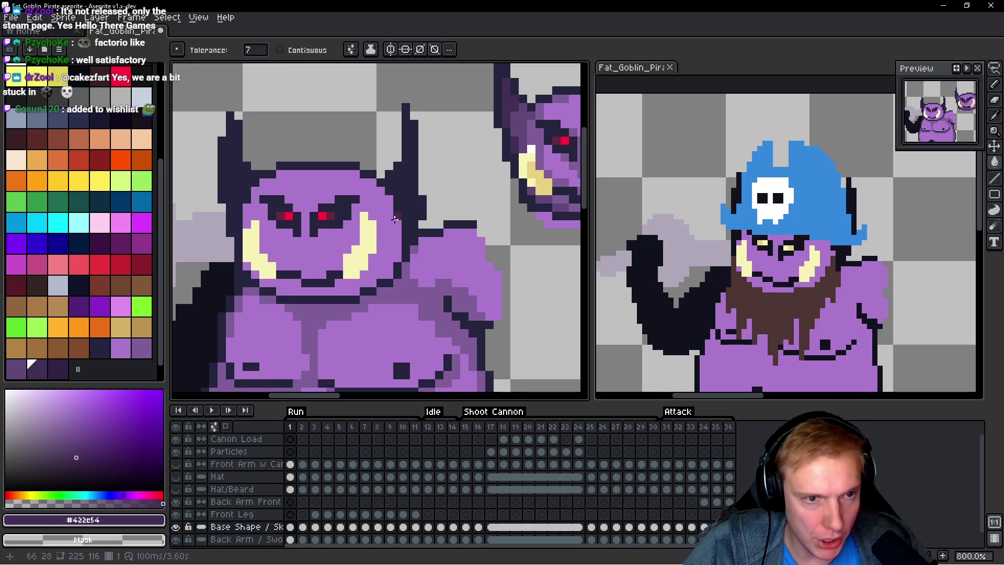
pyautogui.scroll(1, 241, 156)
pyautogui.moveTo(244, 132); pyautogui.dragTo(244, 167)
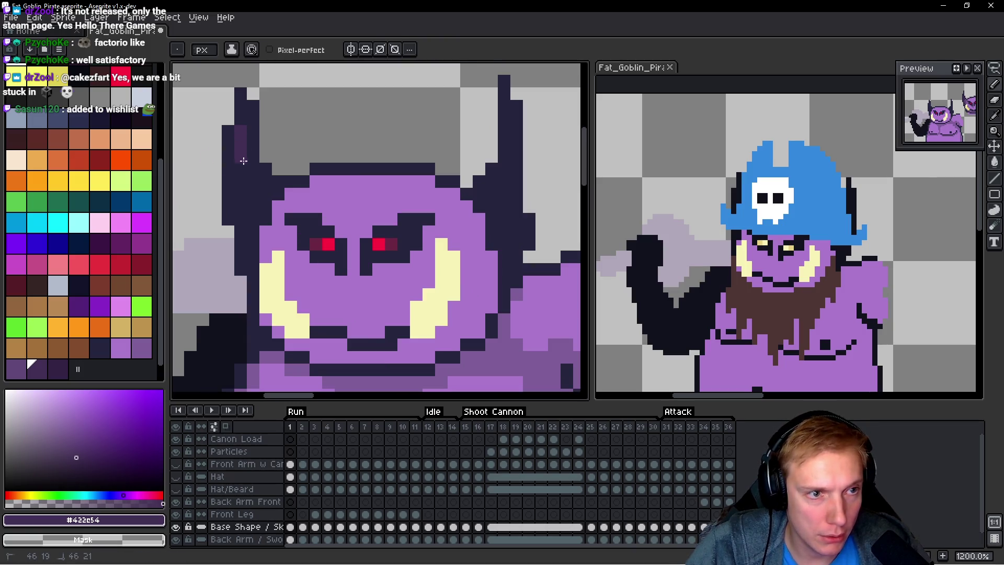
pyautogui.moveTo(302, 209)
pyautogui.mouseDown()
pyautogui.moveTo(264, 278)
pyautogui.moveTo(277, 248)
pyautogui.moveTo(186, 217)
pyautogui.moveTo(372, 138)
pyautogui.moveTo(352, 206)
pyautogui.moveTo(286, 219)
pyautogui.mouseUp()
# Step: Add lighter purple shading pixels from the reference along the left horn
pyautogui.keyDown('alt'); pyautogui.click(372, 138); pyautogui.keyUp('alt')
pyautogui.click(317, 198)
pyautogui.click(317, 185)
pyautogui.click(304, 187)
pyautogui.click(304, 199)
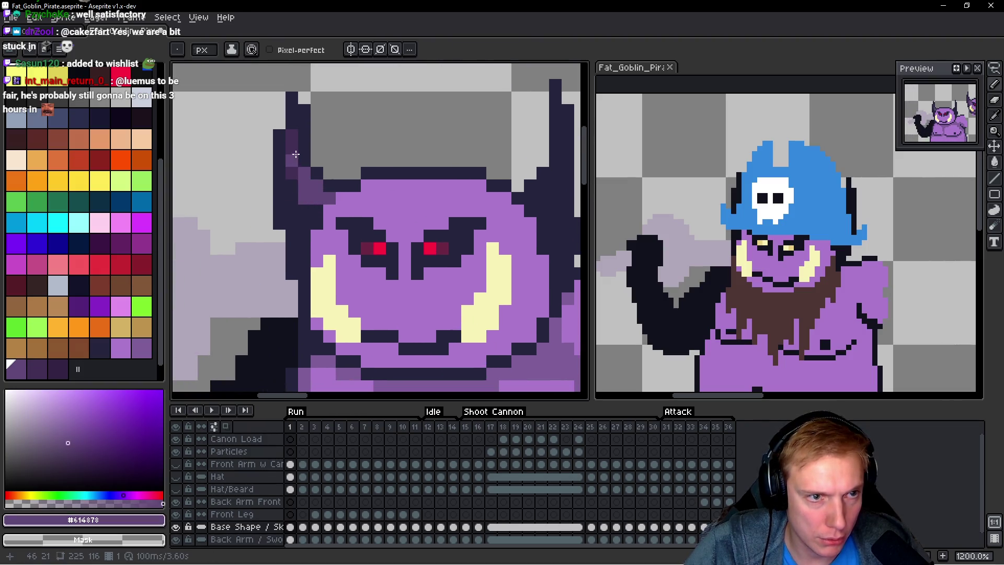
pyautogui.click(309, 216)
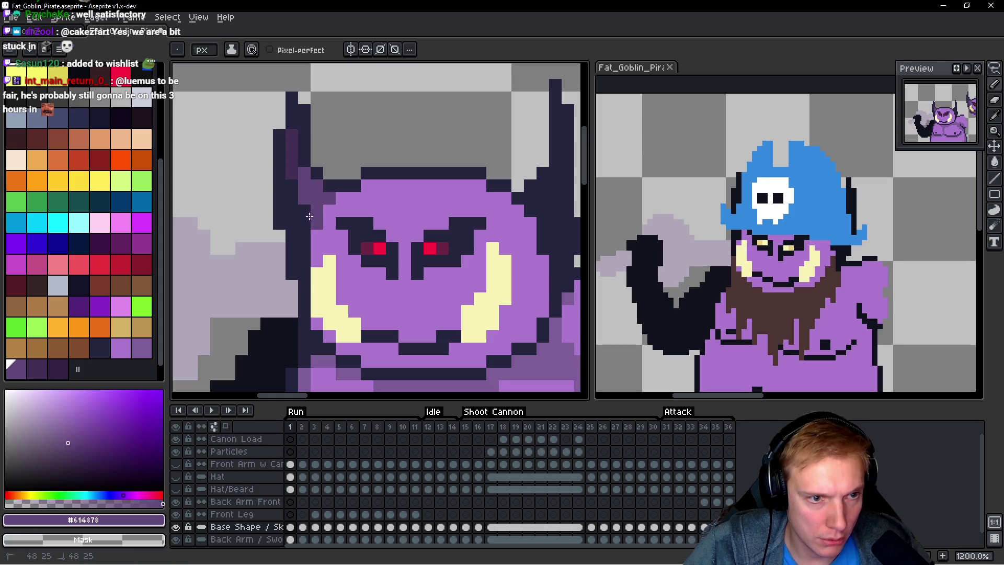
pyautogui.click(292, 198)
pyautogui.click(291, 210)
pyautogui.click(292, 223)
pyautogui.scroll(-2, 314, 225)
pyautogui.scroll(-1, 326, 225)
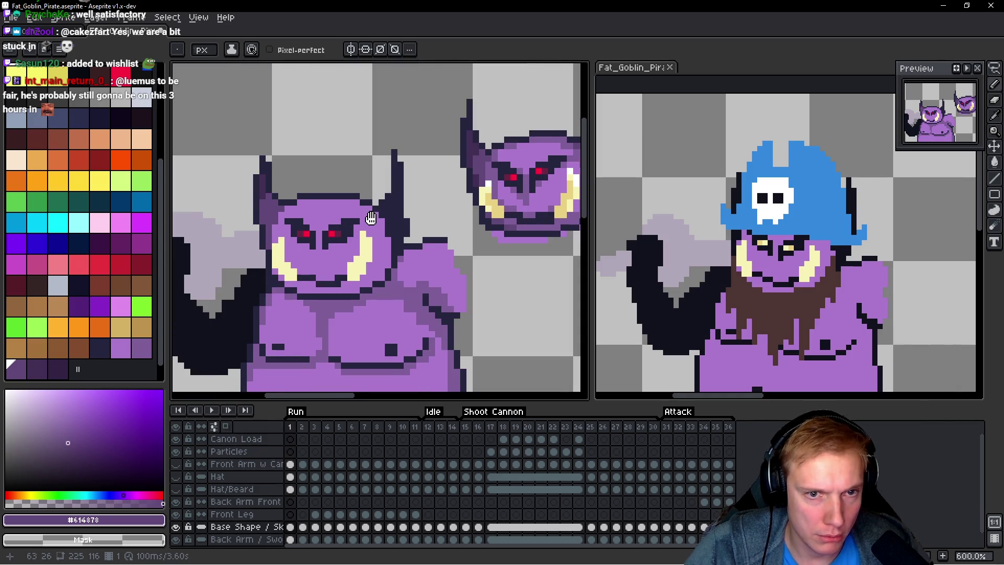
pyautogui.moveTo(590, 240); pyautogui.dragTo(884, 243)
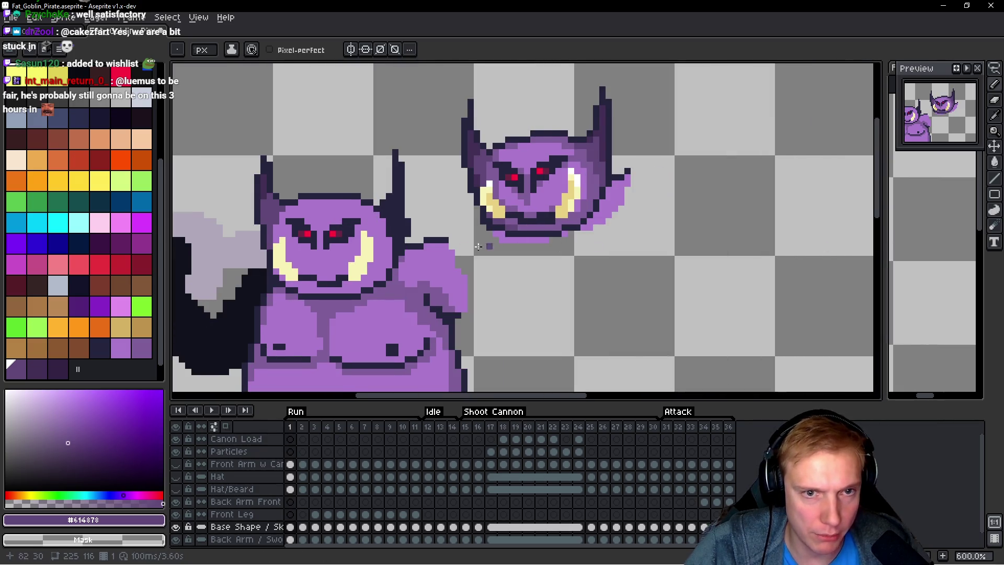
# Step: Shade the right horn with a few purple pixels and a short downward stroke
pyautogui.scroll(1, 478, 246)
pyautogui.scroll(1, 526, 210)
pyautogui.scroll(-1, 526, 210)
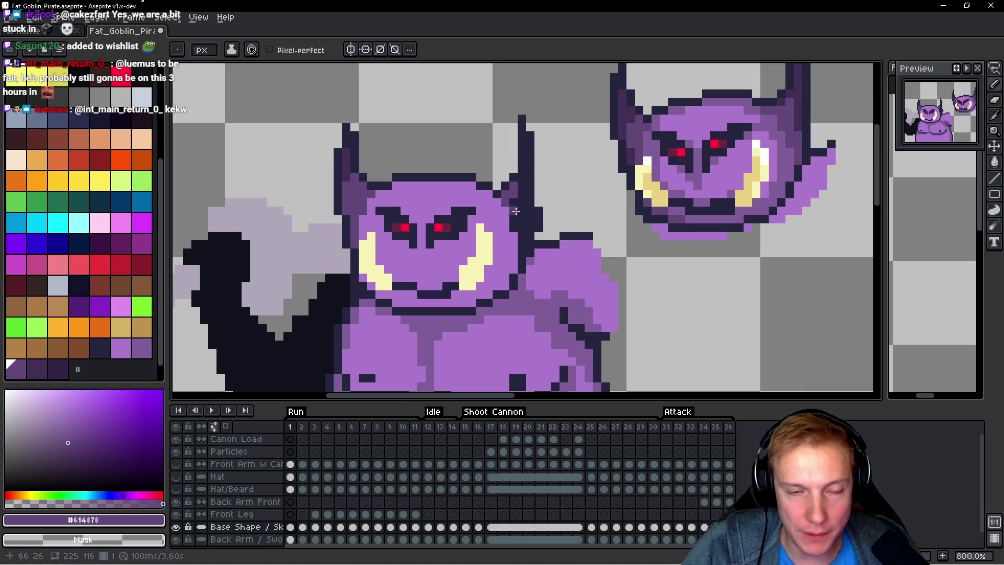
pyautogui.click(522, 186)
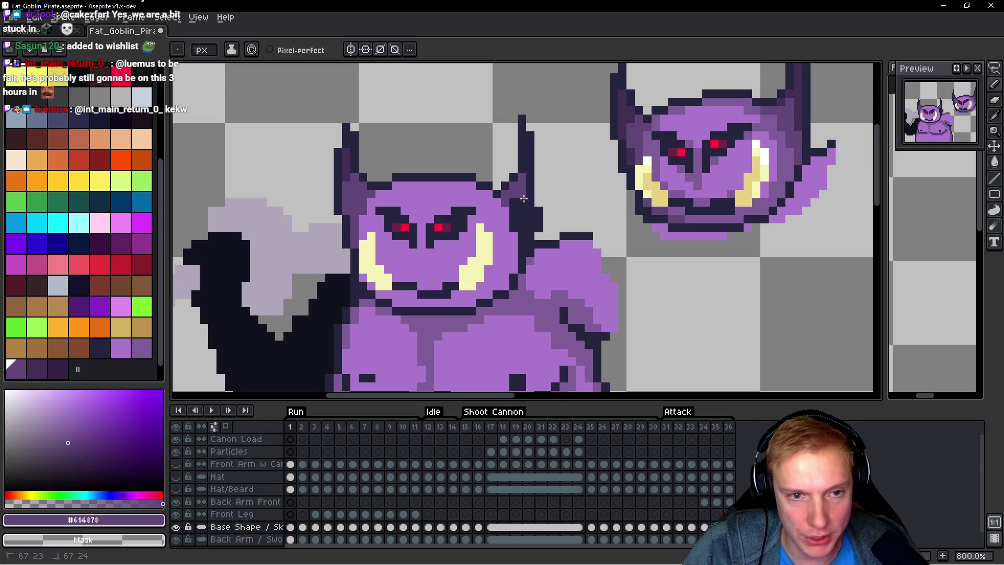
pyautogui.moveTo(521, 221); pyautogui.dragTo(520, 231)
pyautogui.click(512, 201)
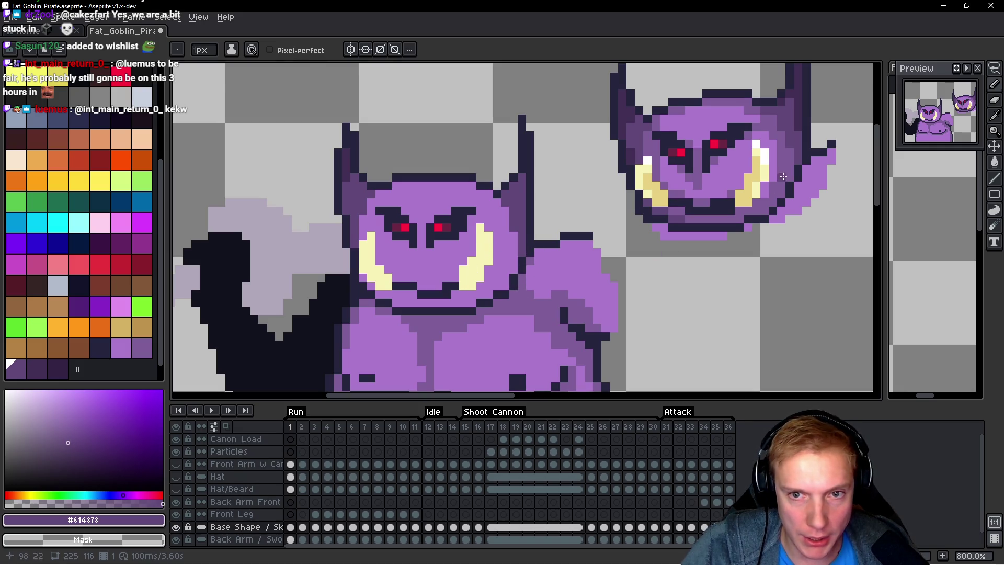
# Step: Shade beside the cheek, under the eye and along the brow in darker purple
pyautogui.keyDown('alt'); pyautogui.click(506, 241); pyautogui.keyUp('alt')
pyautogui.moveTo(512, 237); pyautogui.dragTo(514, 263)
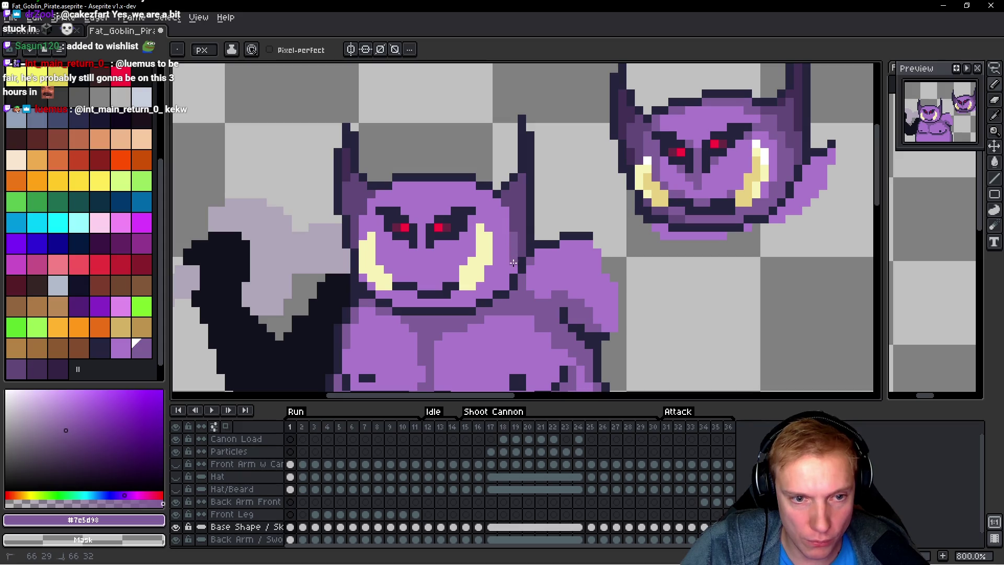
pyautogui.click(459, 242)
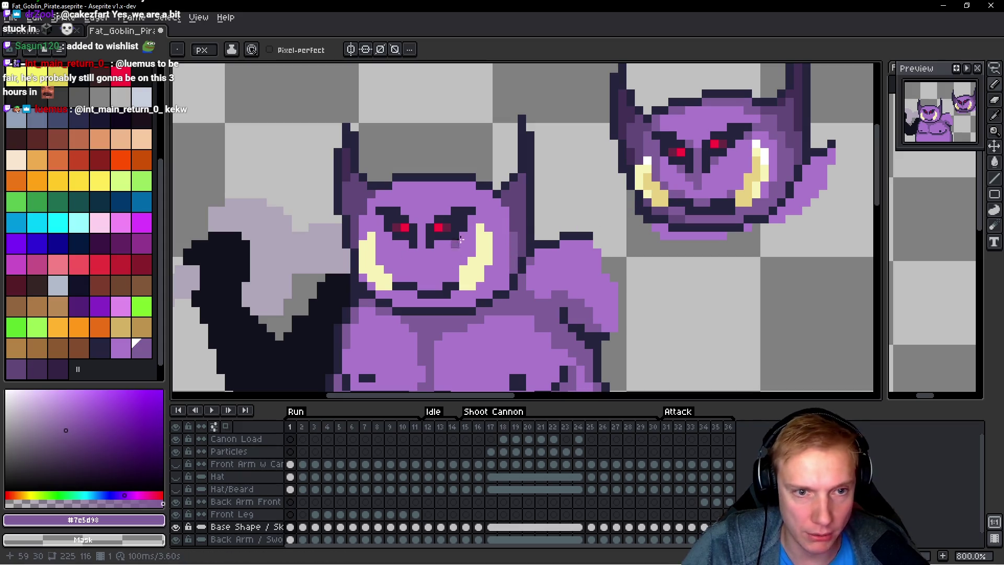
pyautogui.click(475, 209)
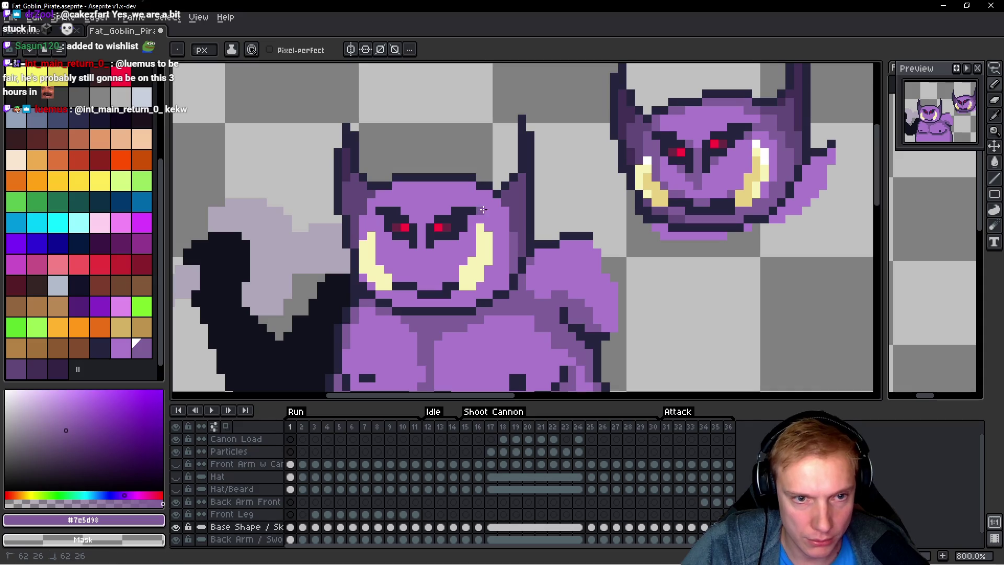
pyautogui.moveTo(505, 210); pyautogui.dragTo(504, 209)
pyautogui.scroll(-3, 494, 205)
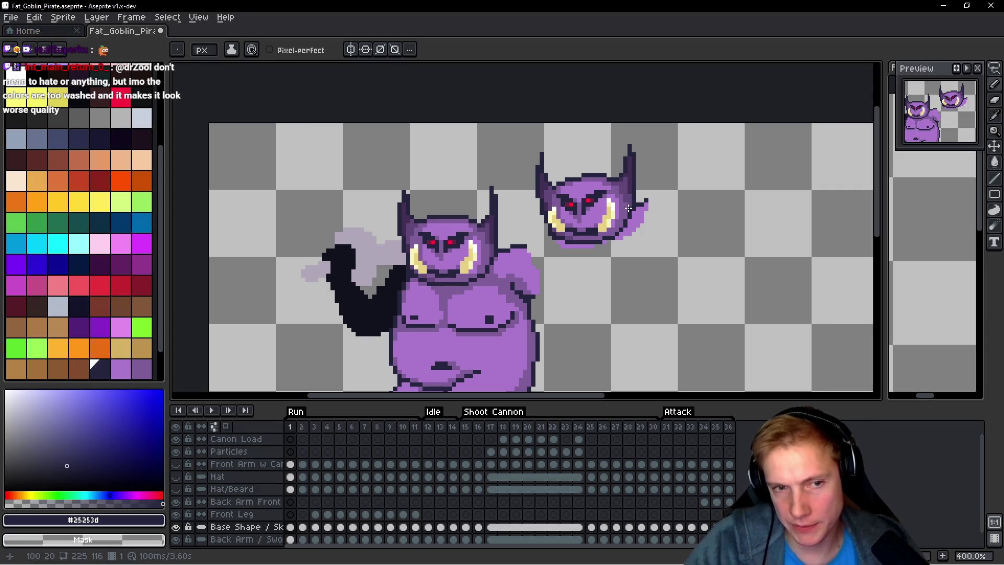
# Step: Lasso and delete the loose spare red-eyed head, then play the animation to check
pyautogui.press('q')
pyautogui.moveTo(669, 167)
pyautogui.mouseDown()
pyautogui.moveTo(637, 139)
pyautogui.moveTo(538, 150)
pyautogui.moveTo(532, 191)
pyautogui.mouseUp()
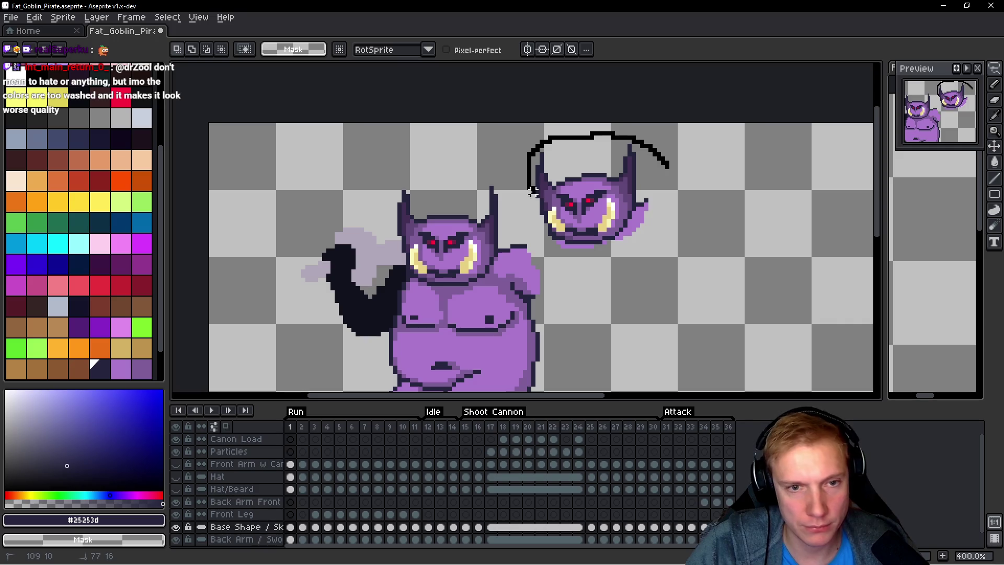
pyautogui.moveTo(552, 238)
pyautogui.mouseDown()
pyautogui.moveTo(696, 204)
pyautogui.moveTo(680, 165)
pyautogui.mouseUp()
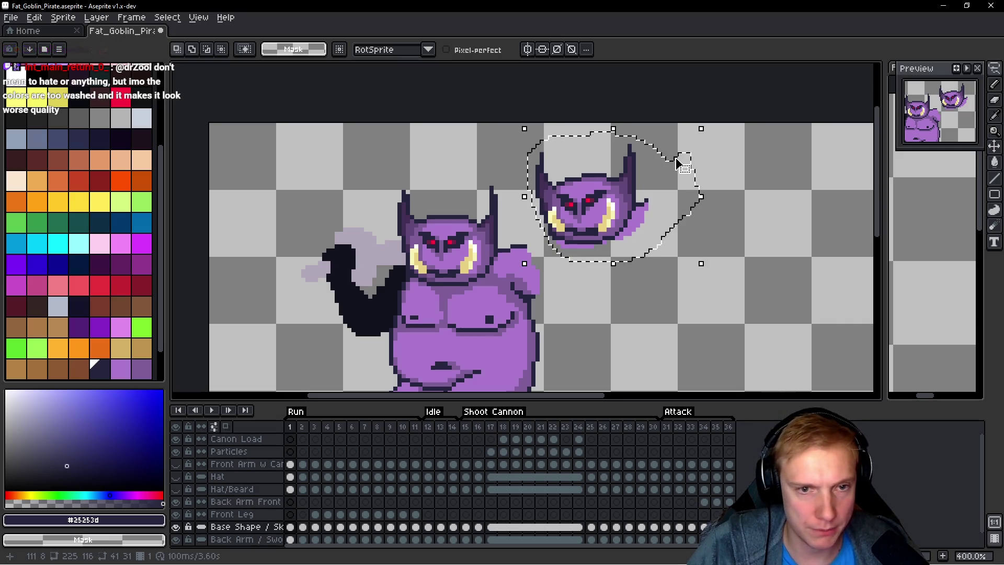
pyautogui.press('Delete')
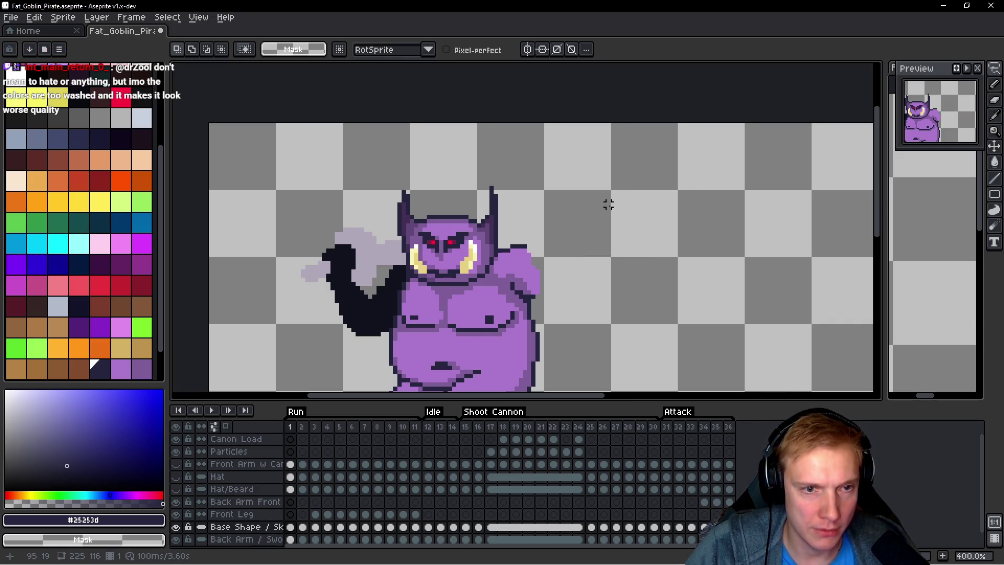
pyautogui.press('Return')
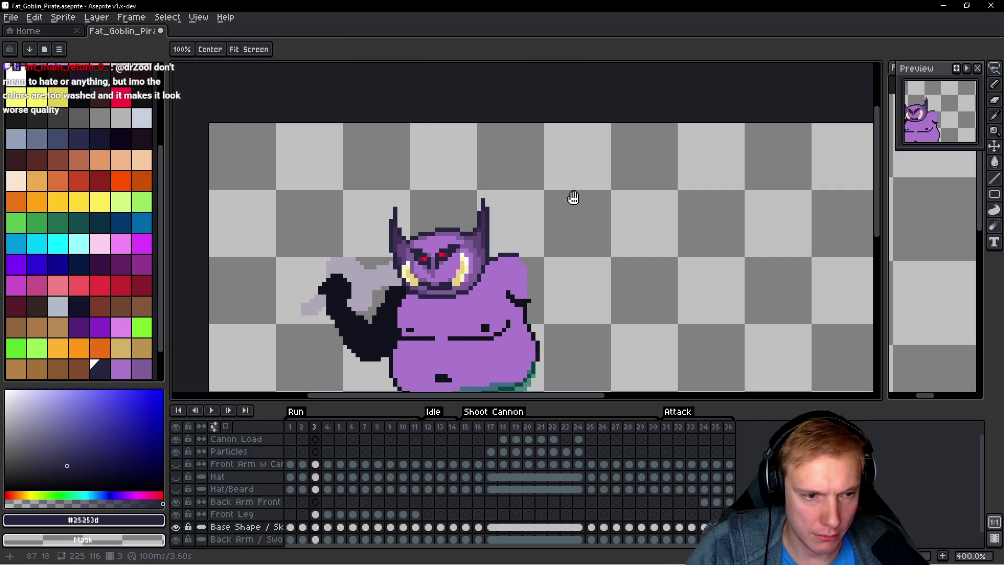
pyautogui.press('b')
pyautogui.scroll(1, 543, 186)
pyautogui.scroll(1, 507, 204)
# Step: Outline the goblin's head, then move to Run frame 7 and paste the red-eyed head
pyautogui.moveTo(567, 137)
pyautogui.mouseDown()
pyautogui.moveTo(357, 117)
pyautogui.moveTo(359, 242)
pyautogui.mouseUp()
pyautogui.moveTo(441, 281)
pyautogui.mouseDown()
pyautogui.moveTo(523, 253)
pyautogui.moveTo(584, 133)
pyautogui.moveTo(586, 147)
pyautogui.mouseUp()
pyautogui.hotkey('ctrl', 'd')
pyautogui.press('space')
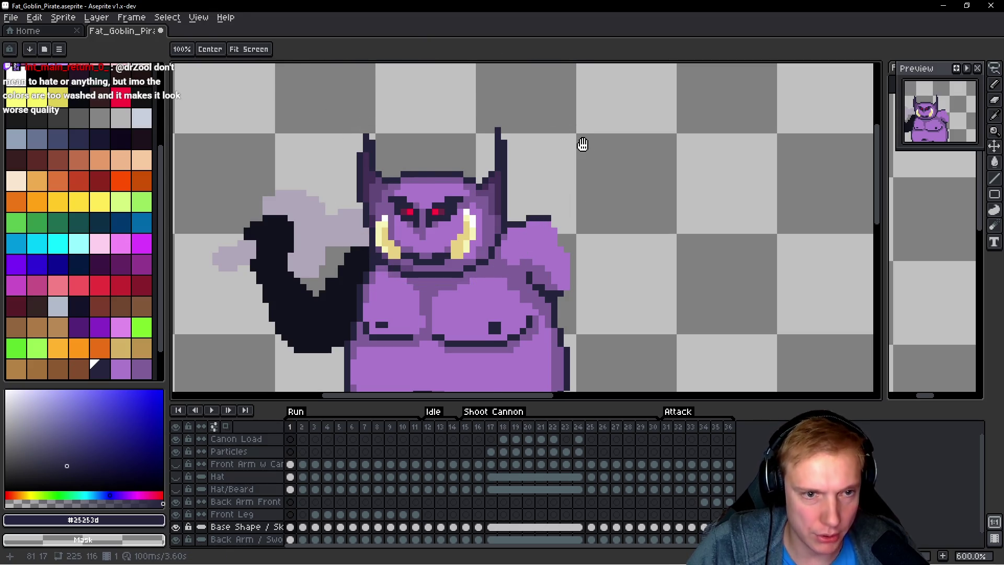
pyautogui.press('Return')
pyautogui.press('Return')
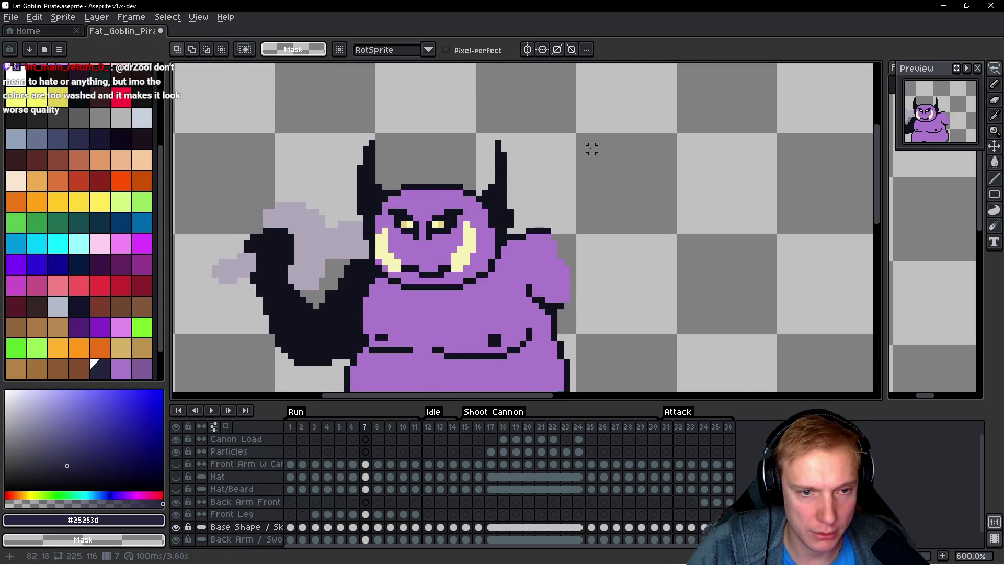
pyautogui.scroll(-2, 591, 149)
pyautogui.hotkey('ctrl', 'shift', 'd')
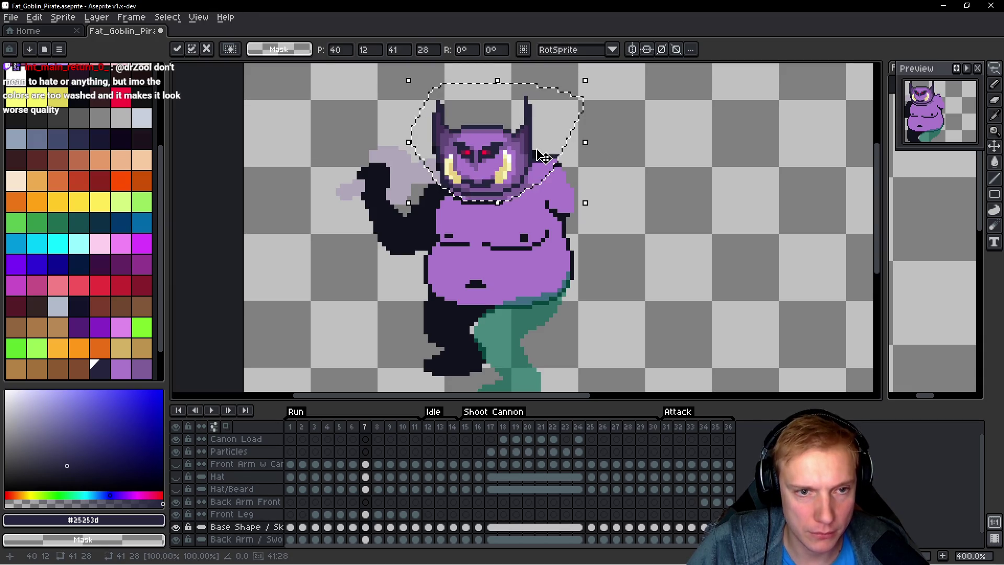
# Step: Nudge the pasted head down, re-paste it and commit it in place over frame 7's body
pyautogui.press('Down')
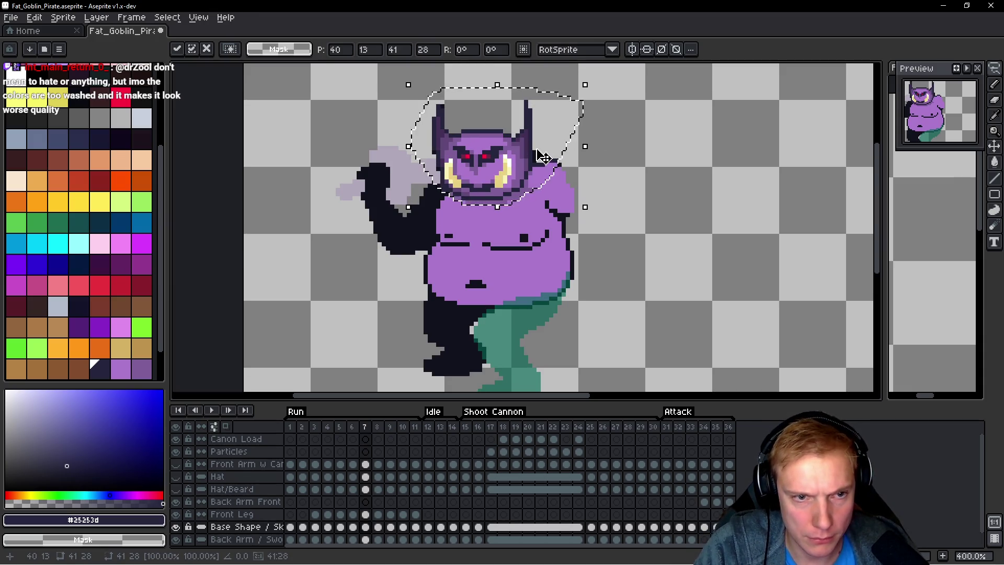
pyautogui.press('Down')
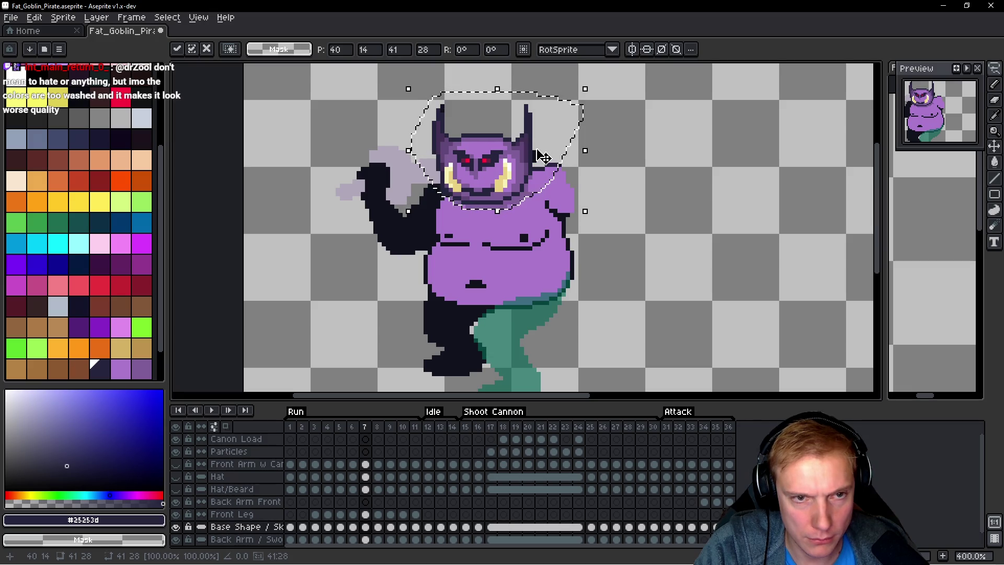
pyautogui.press(',')
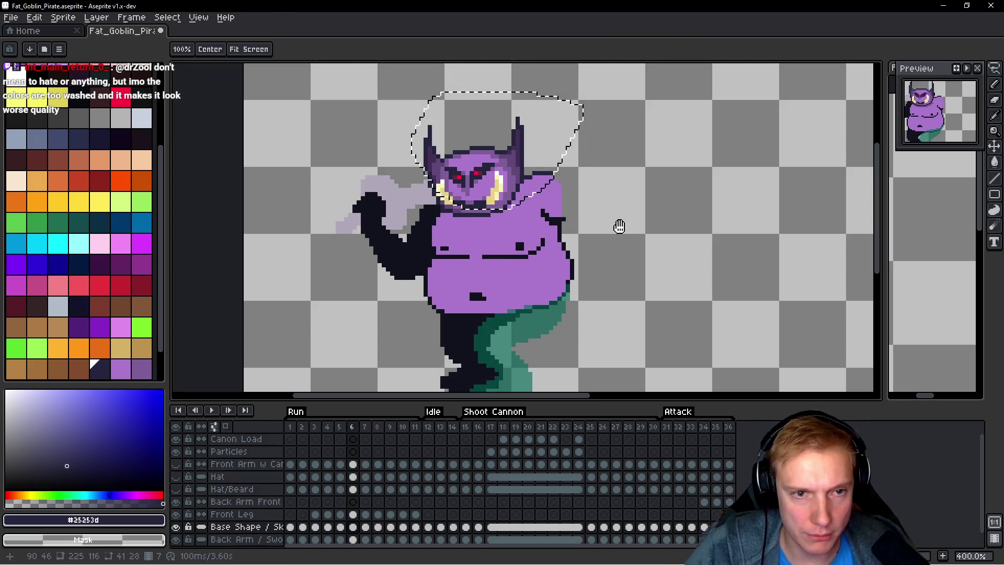
pyautogui.press('.')
pyautogui.press('v')
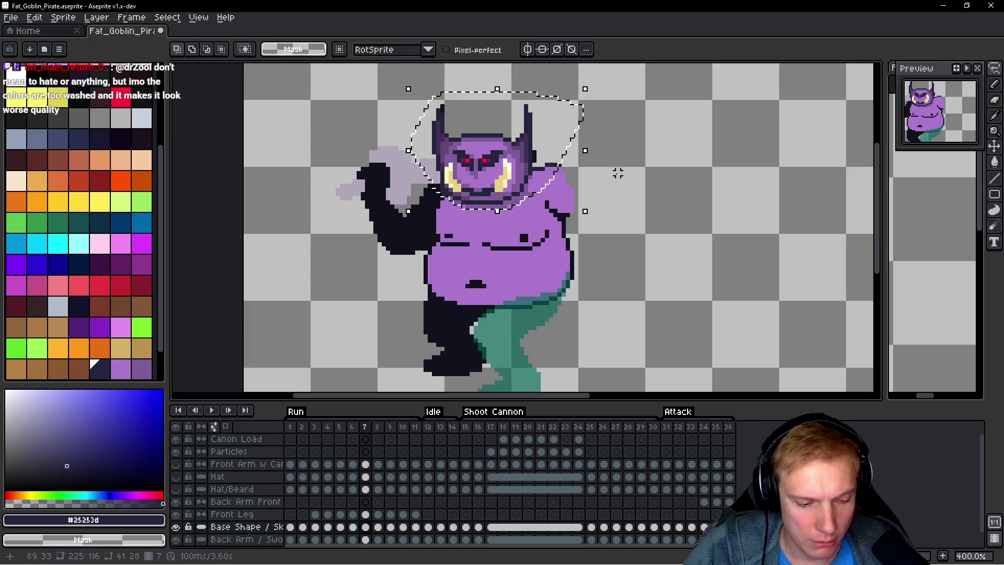
pyautogui.hotkey('ctrl', 'z')
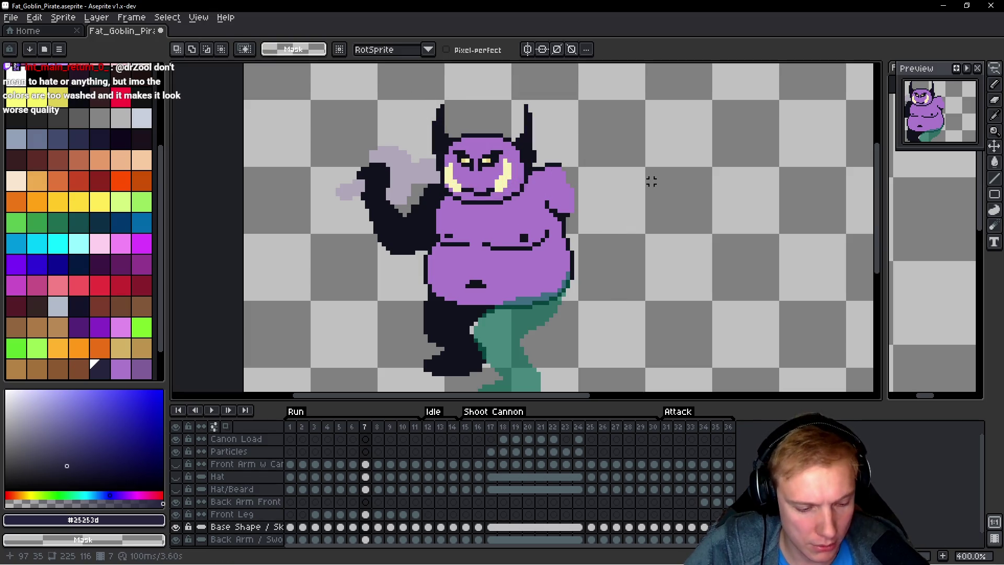
pyautogui.hotkey('ctrl', 'v')
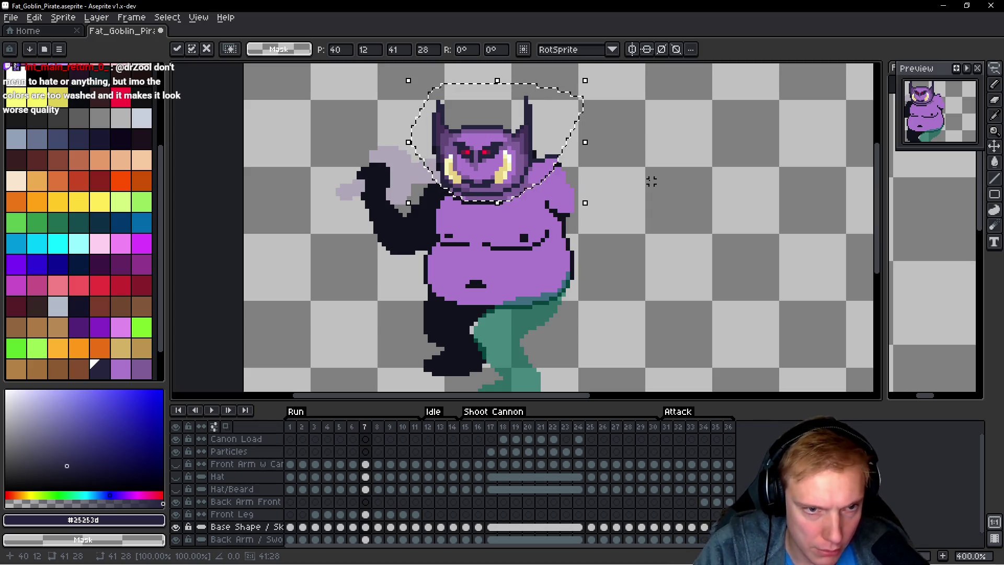
pyautogui.moveTo(493, 147)
pyautogui.mouseDown()
pyautogui.moveTo(590, 152)
pyautogui.moveTo(514, 160)
pyautogui.moveTo(493, 151)
pyautogui.mouseUp()
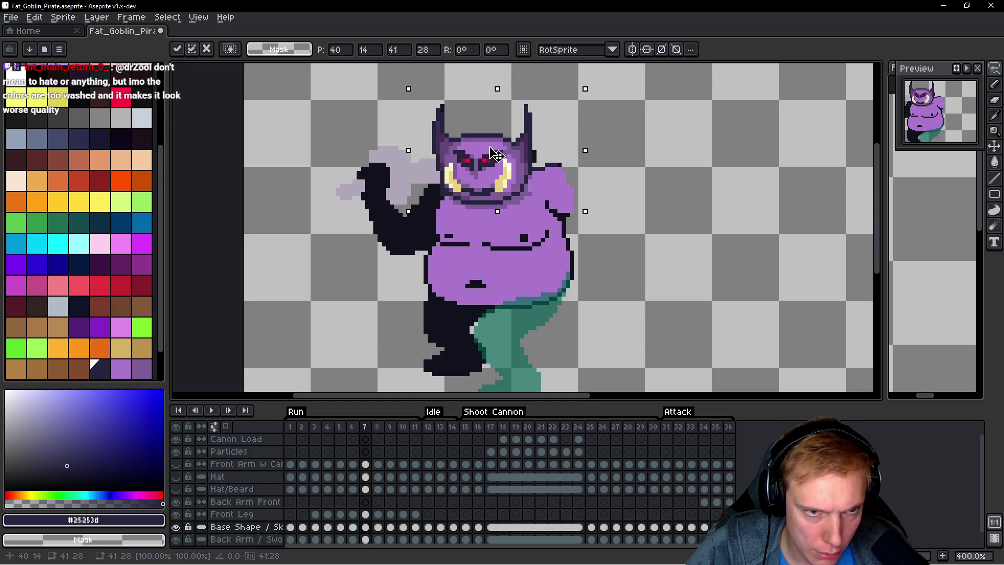
pyautogui.scroll(5, 495, 144)
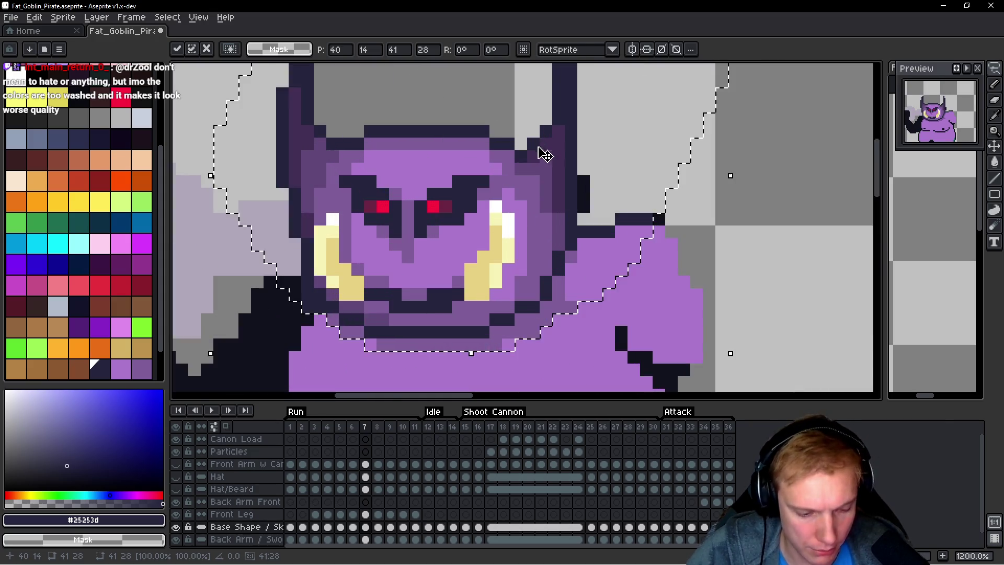
pyautogui.press('Return')
# Step: Deselect the placed head on frame 7 and step back to the previous frame
pyautogui.hscroll(-2, 352, 94)
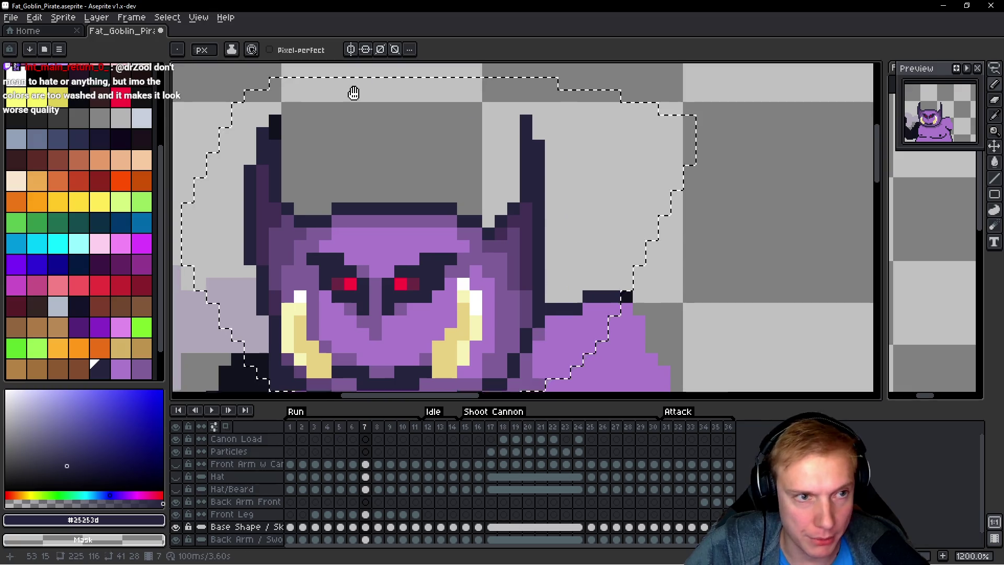
pyautogui.scroll(-3, 408, 293)
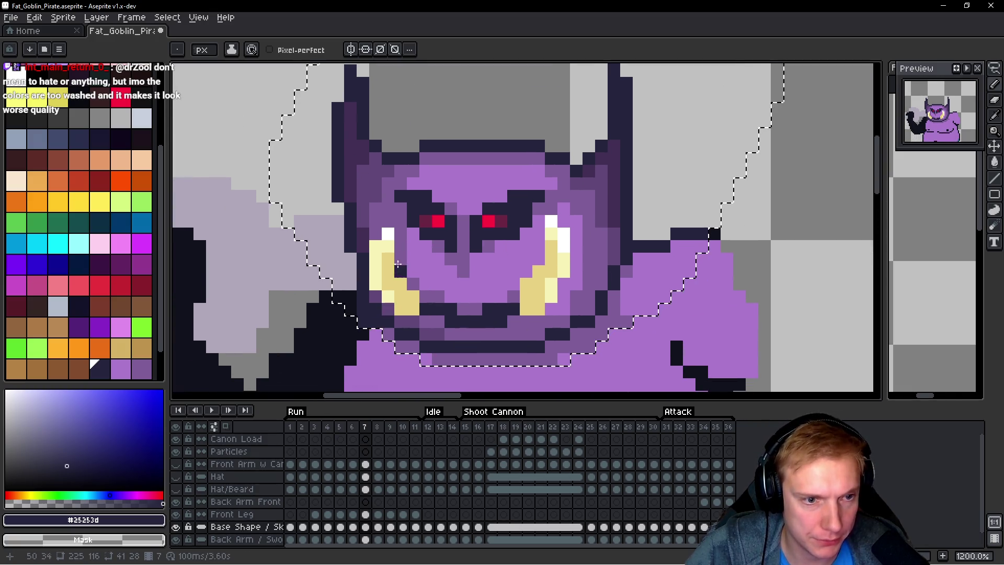
pyautogui.hscroll(1, 408, 293)
pyautogui.scroll(-1, 580, 218)
pyautogui.hotkey('ctrl', 'd')
pyautogui.hscroll(-3, 585, 221)
pyautogui.scroll(-2, 584, 221)
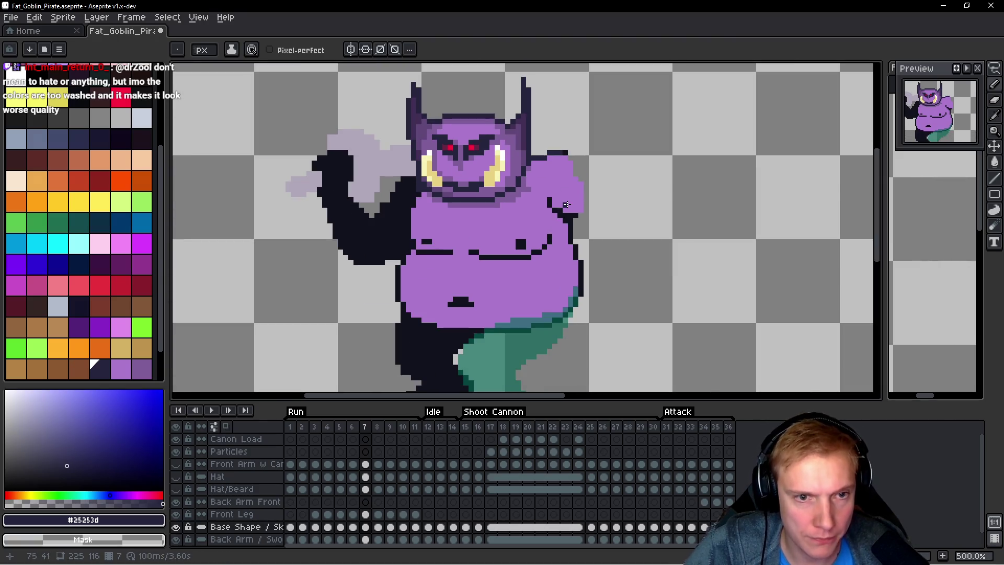
pyautogui.press('Left')
pyautogui.press('Left')
pyautogui.press('Left')
pyautogui.press('Left')
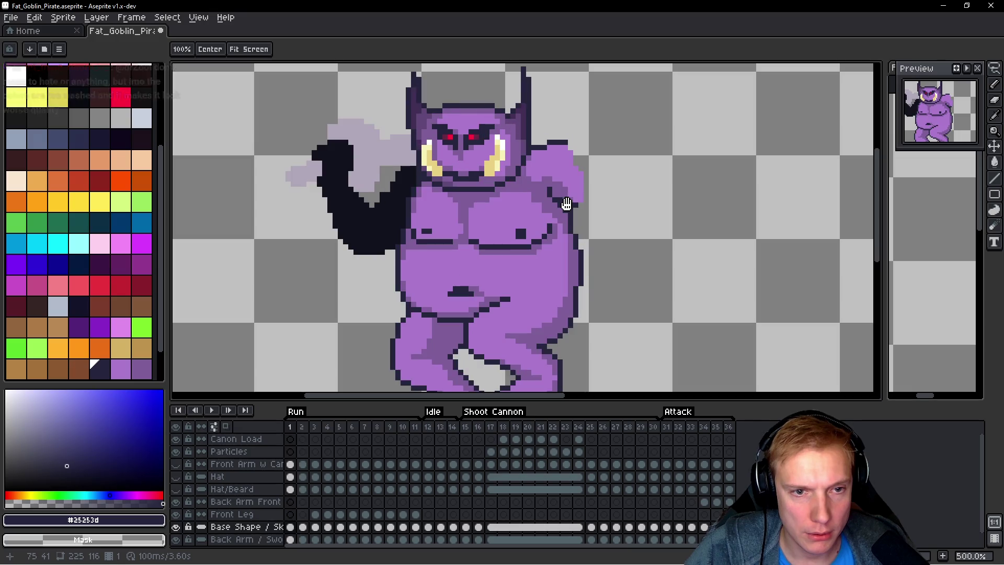
# Step: Lasso the goblin's upper torso and arm and copy them
pyautogui.press('q')
pyautogui.moveTo(608, 226)
pyautogui.mouseDown()
pyautogui.moveTo(541, 141)
pyautogui.moveTo(467, 183)
pyautogui.mouseUp()
pyautogui.moveTo(397, 188); pyautogui.dragTo(382, 271)
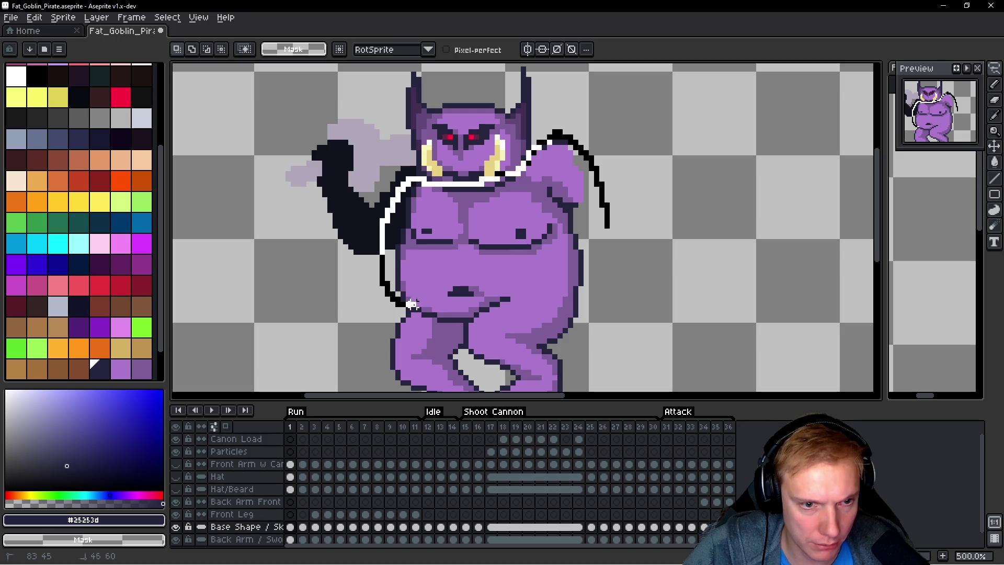
pyautogui.moveTo(469, 298); pyautogui.dragTo(643, 256)
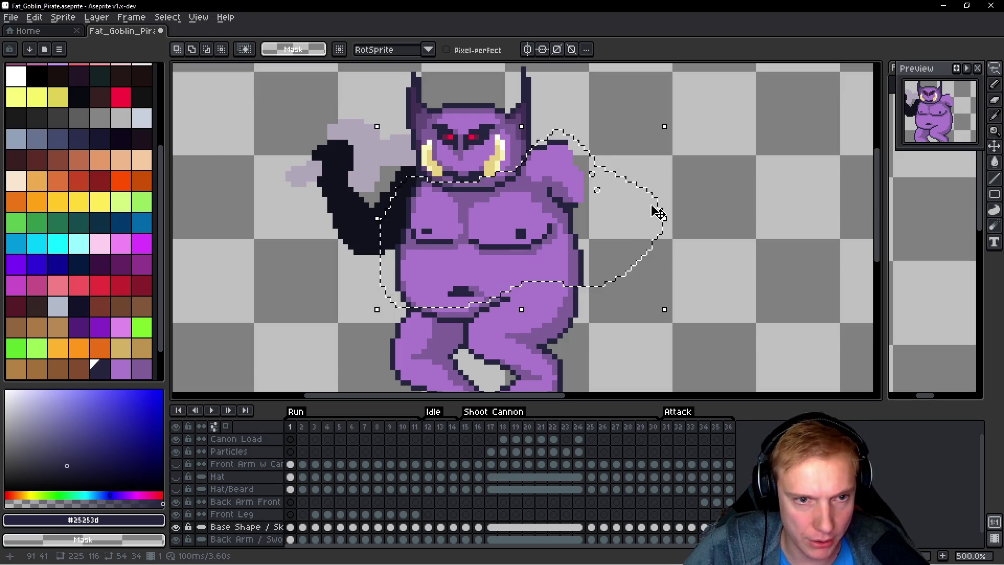
pyautogui.press('Right')
pyautogui.press('Right')
pyautogui.press('Right')
pyautogui.press('Right')
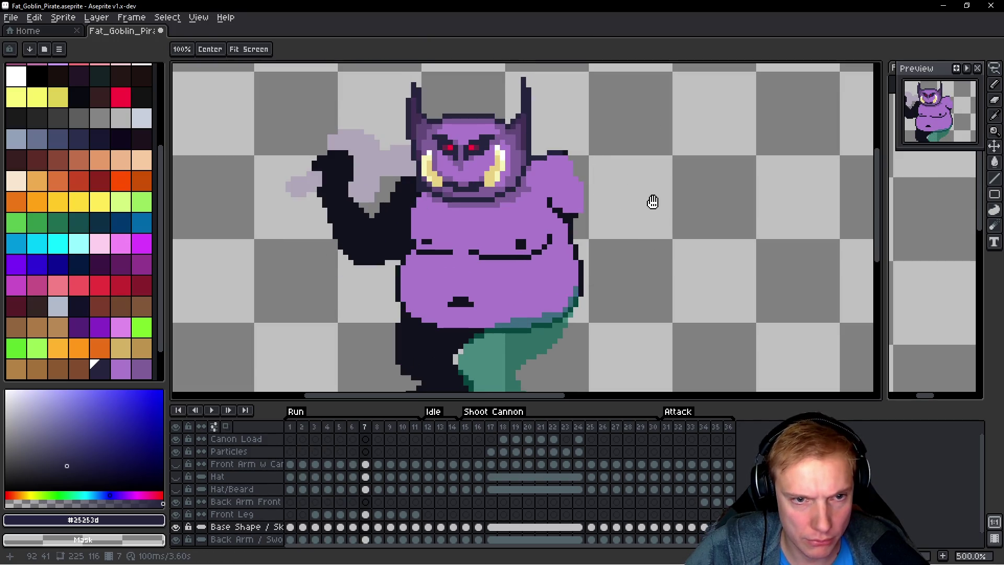
# Step: Paste the upper body onto frame 7 two pixels higher, then compare frames 6 and 7
pyautogui.hotkey('ctrl', 'v')
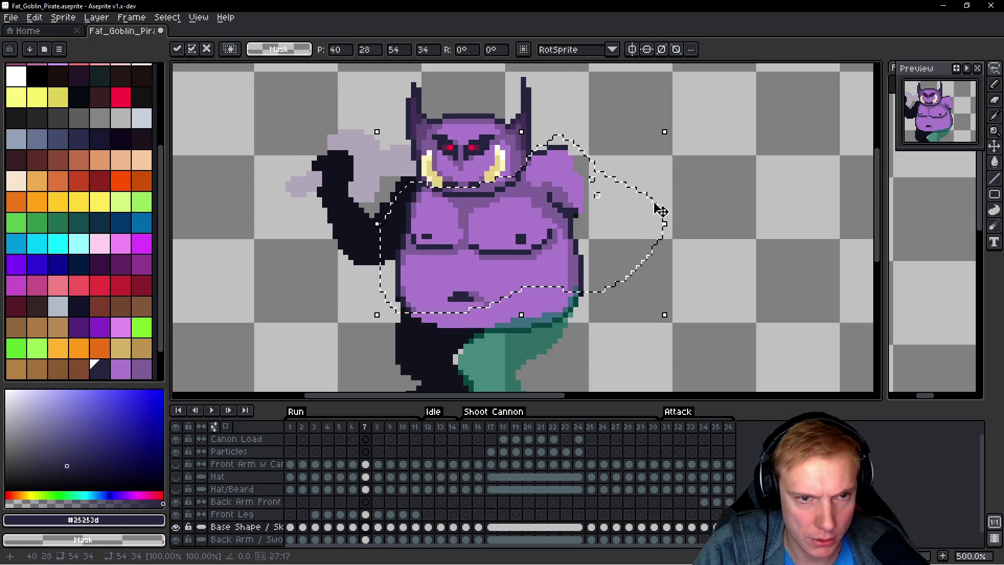
pyautogui.press('Down')
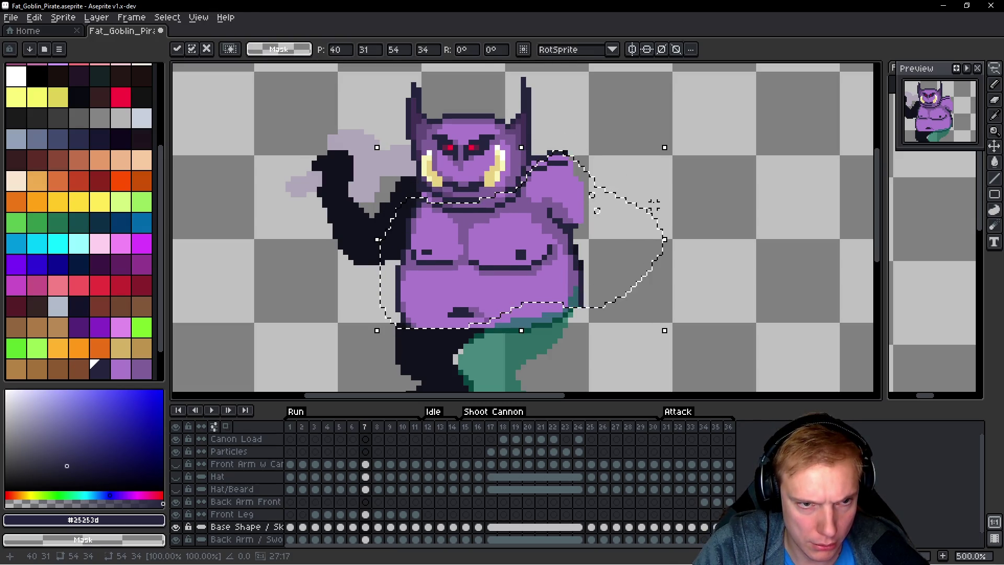
pyautogui.press('Up')
pyautogui.press('Up')
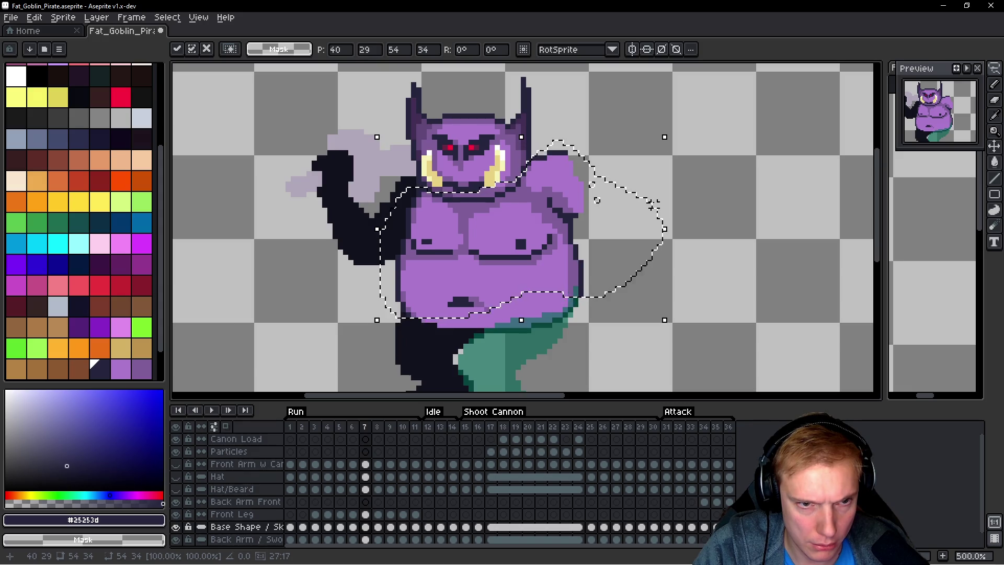
pyautogui.hotkey('ctrl', 'd')
pyautogui.scroll(-3, 585, 227)
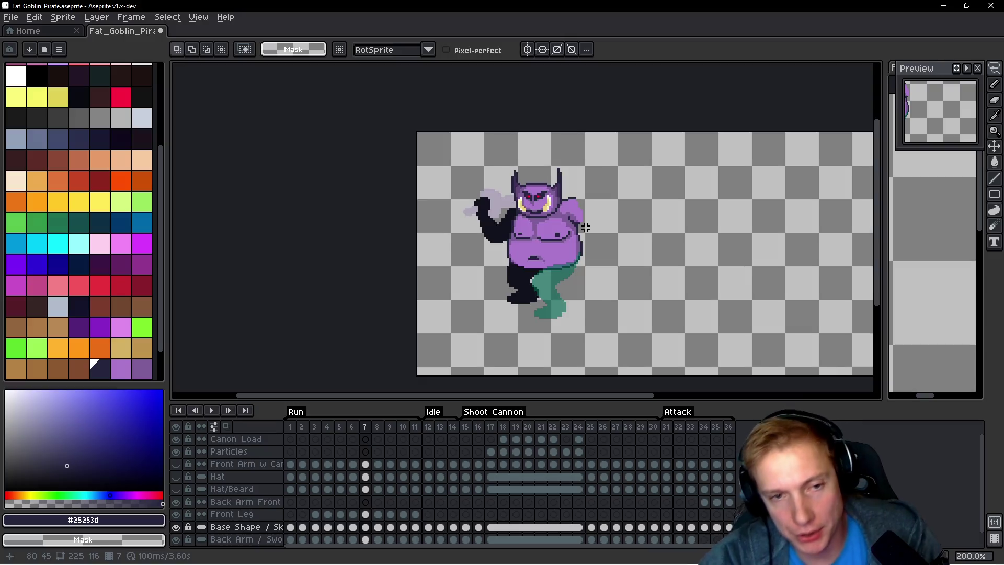
pyautogui.scroll(2, 585, 227)
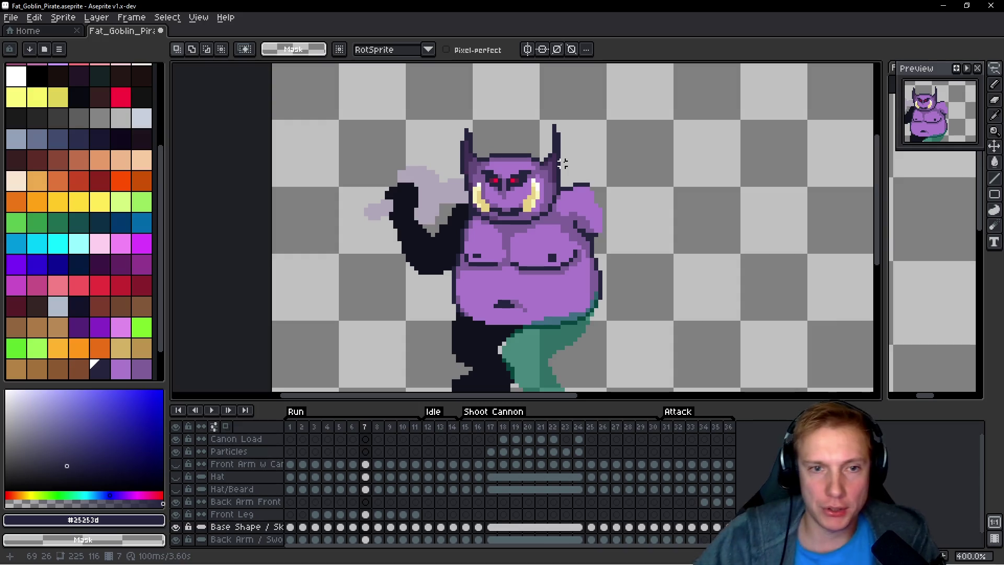
pyautogui.scroll(3, 562, 164)
pyautogui.press('Left')
pyautogui.press('space')
pyautogui.press('Right')
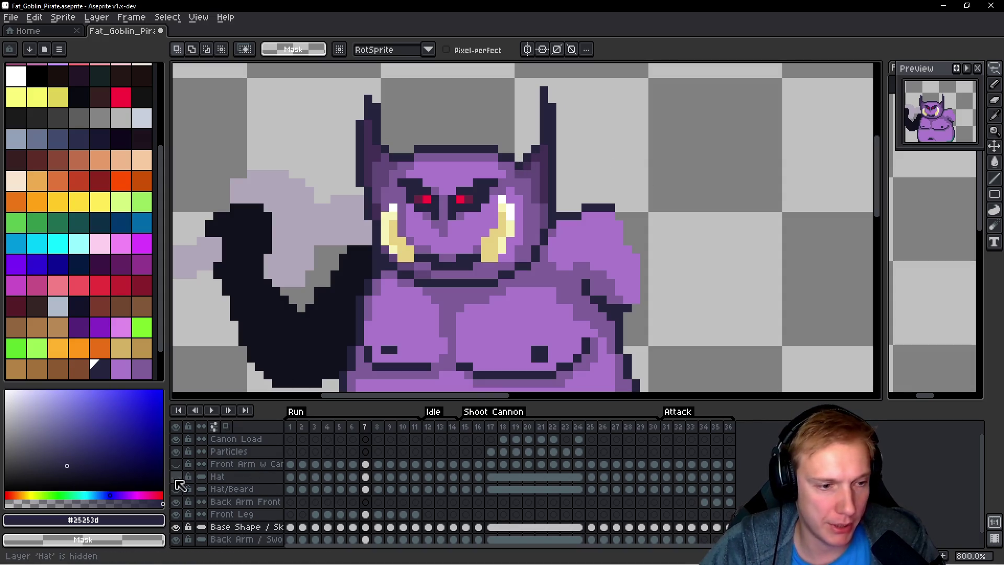
# Step: Show the Hat layer and play the animation to check the new head
pyautogui.click(176, 476)
pyautogui.scroll(-2, 598, 195)
pyautogui.scroll(-1, 598, 196)
pyautogui.press('space')
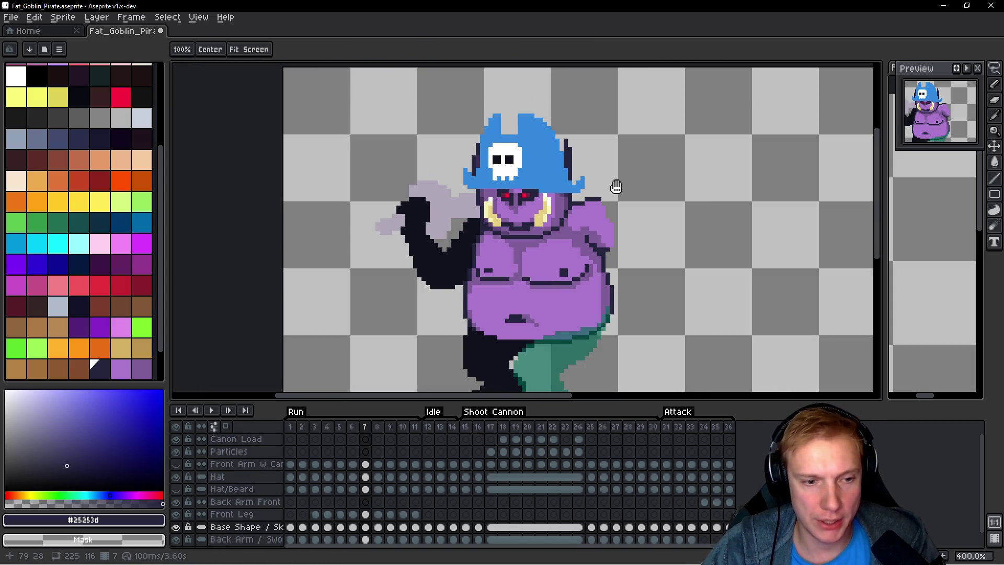
pyautogui.press('Return')
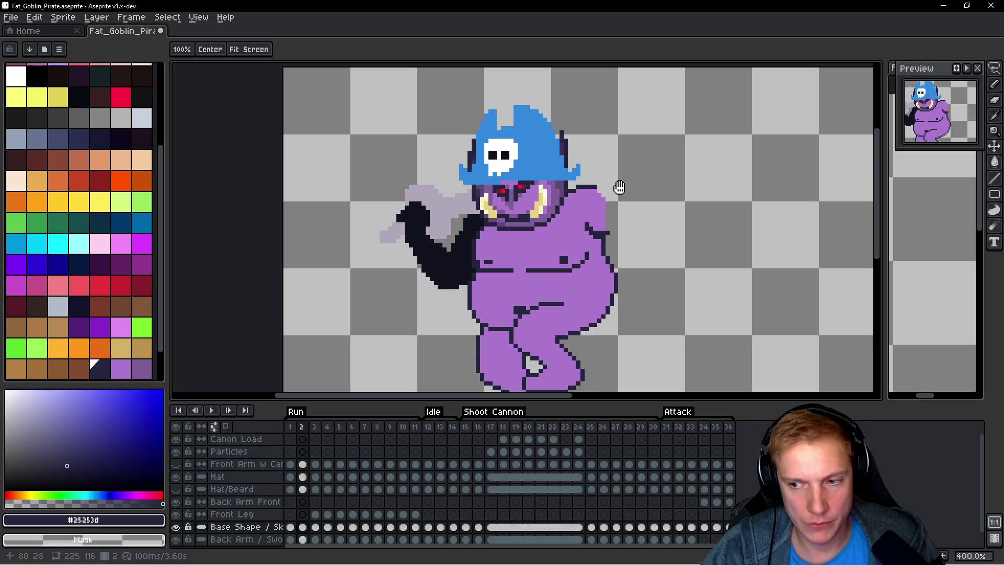
pyautogui.press('m')
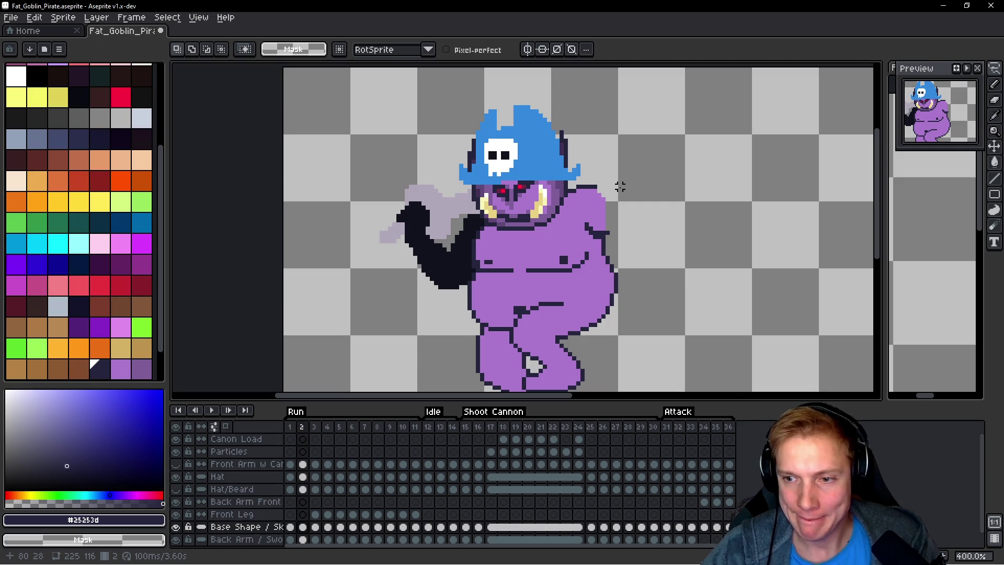
# Step: Step through frames 6, 7 and 8 to inspect the hatted goblin
pyautogui.press('h')
pyautogui.press('Right')
pyautogui.press('Right')
pyautogui.press('Right')
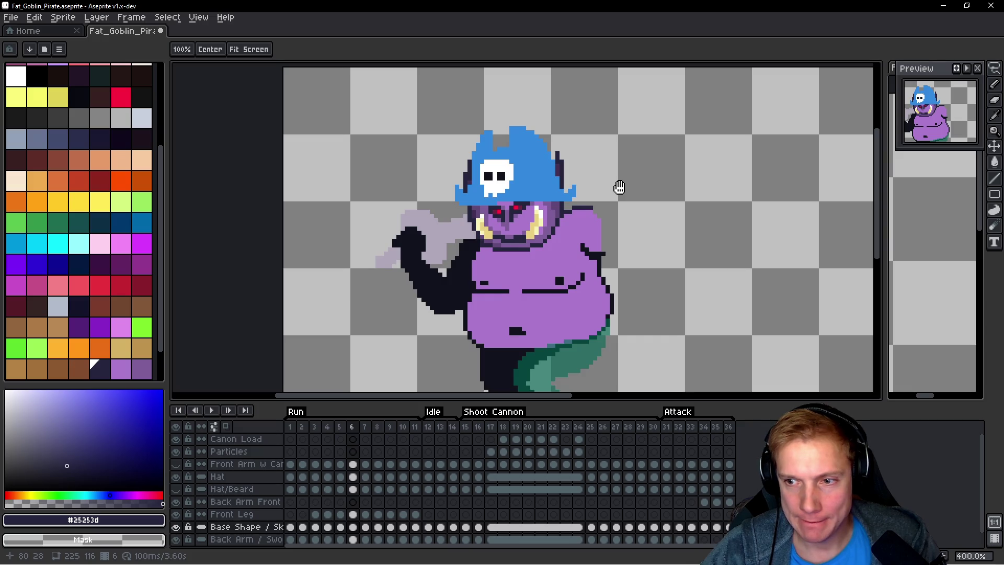
pyautogui.press('m')
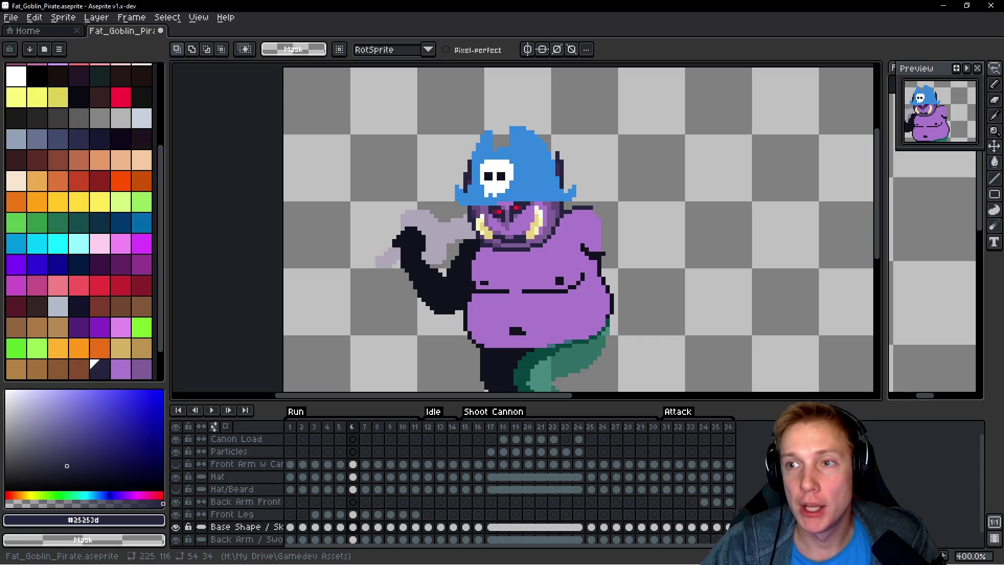
pyautogui.moveTo(776, 204); pyautogui.dragTo(718, 191)
pyautogui.press('Right')
pyautogui.press('h')
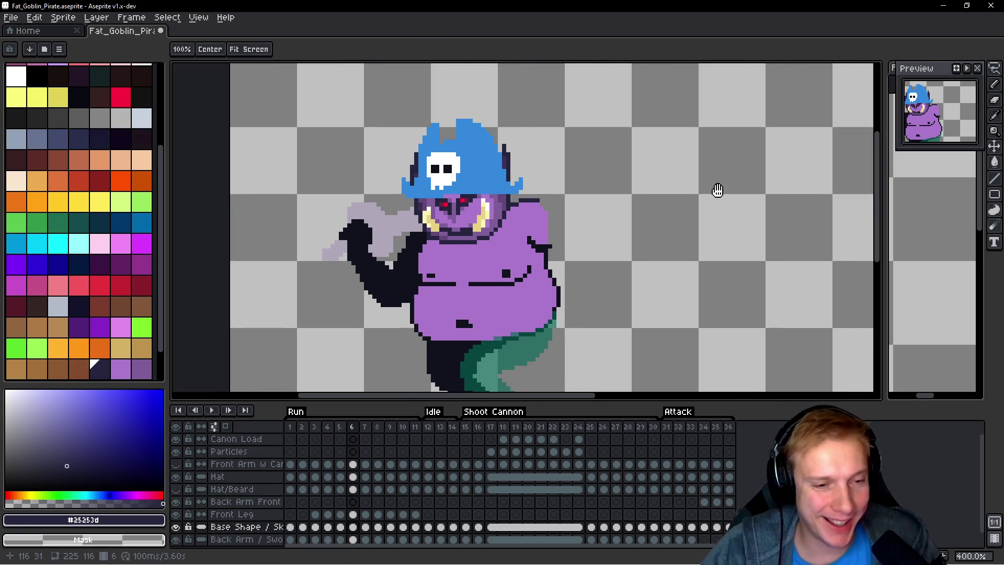
pyautogui.press('Right')
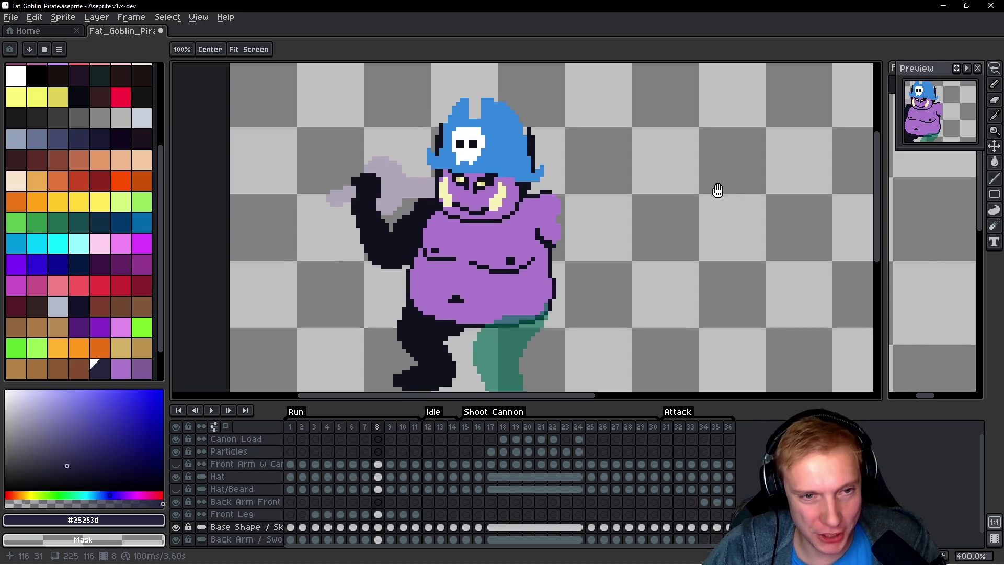
# Step: Return to frame 7, hide the Hat layer and select the Base Shape layer
pyautogui.press('m')
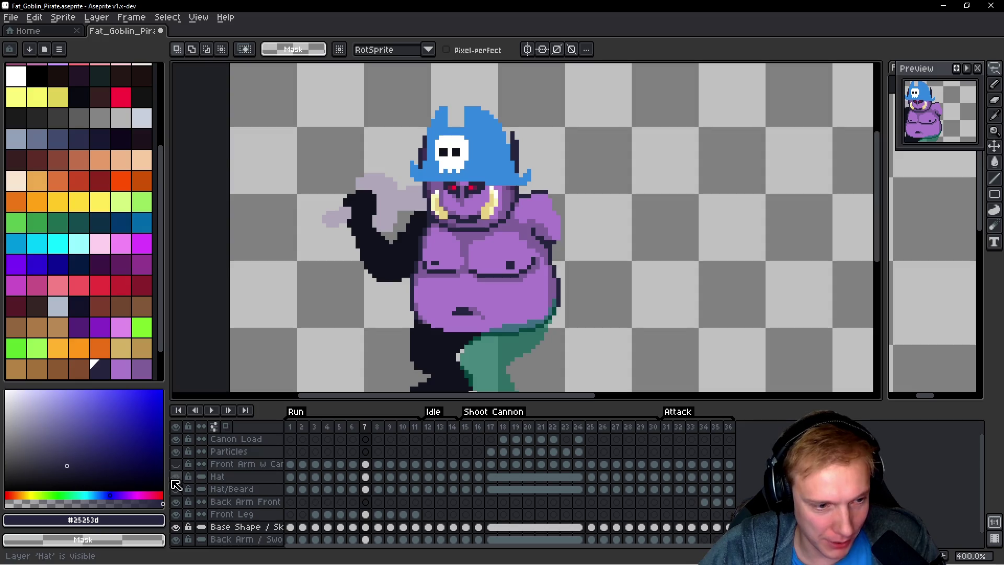
pyautogui.click(176, 477)
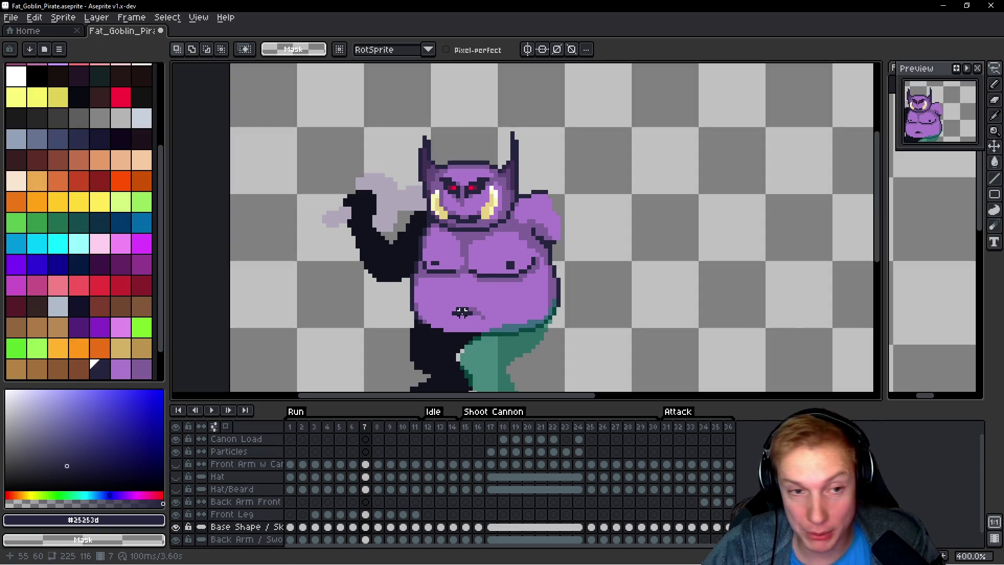
pyautogui.press('h')
pyautogui.press('Up')
pyautogui.press('Up')
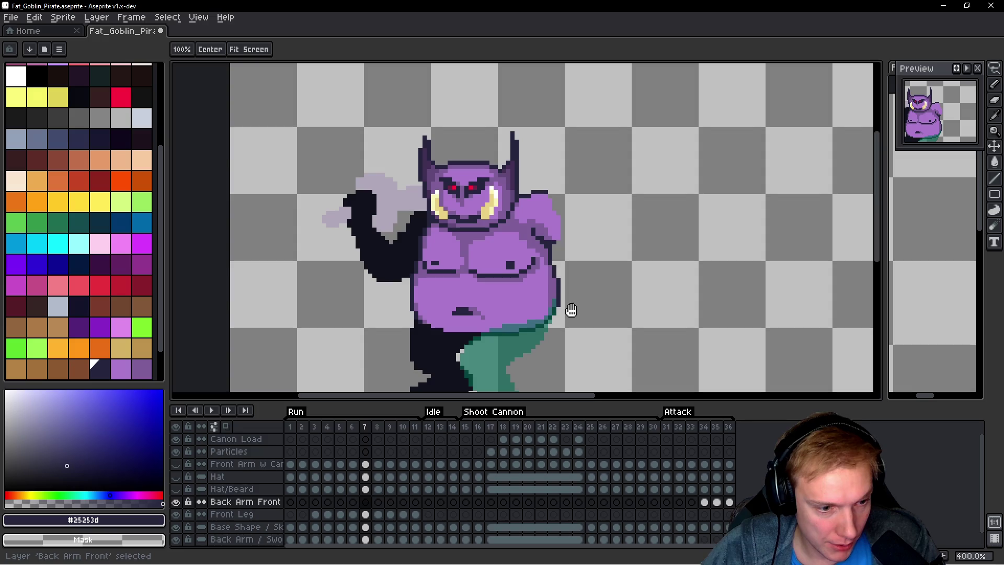
pyautogui.press('Down')
pyautogui.press('Down')
pyautogui.press('m')
pyautogui.scroll(1, 532, 166)
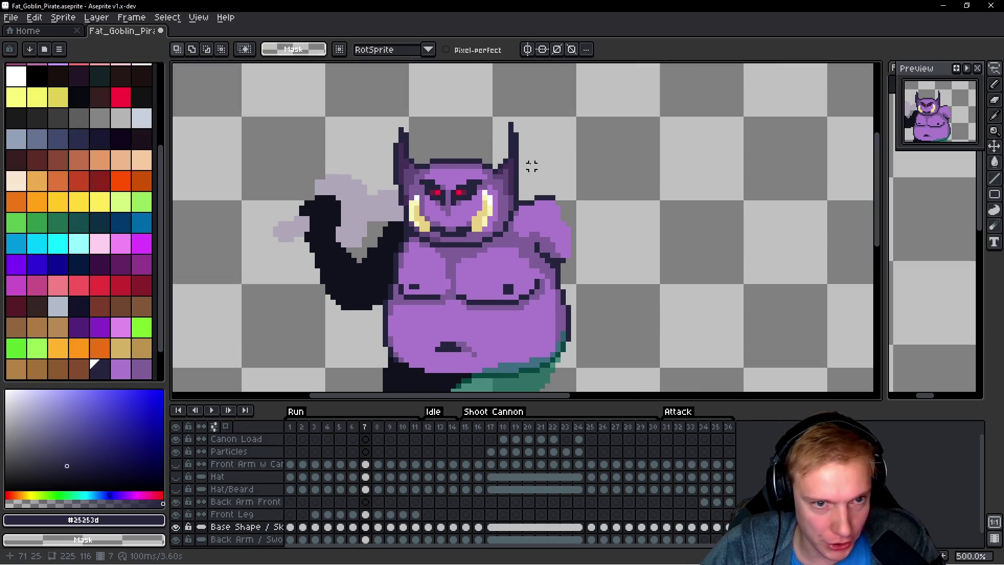
# Step: Lasso and copy frame 7's head, then paste it to the right of the goblin in frame 8
pyautogui.moveTo(543, 119)
pyautogui.mouseDown()
pyautogui.moveTo(459, 99)
pyautogui.moveTo(384, 151)
pyautogui.mouseUp()
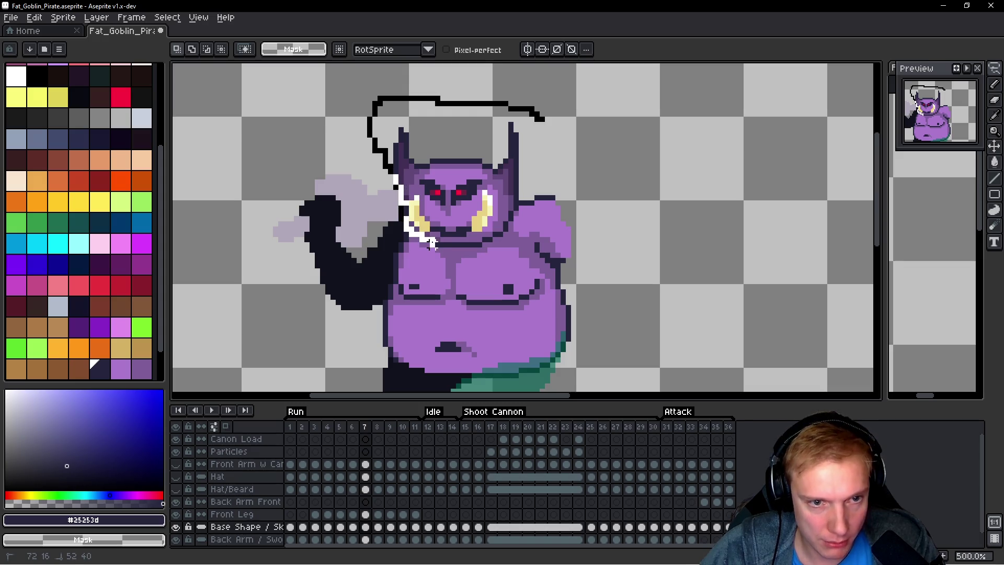
pyautogui.moveTo(525, 206); pyautogui.dragTo(542, 120)
pyautogui.hotkey('ctrl', 'd')
pyautogui.press('Right')
pyautogui.moveTo(657, 139); pyautogui.dragTo(594, 186)
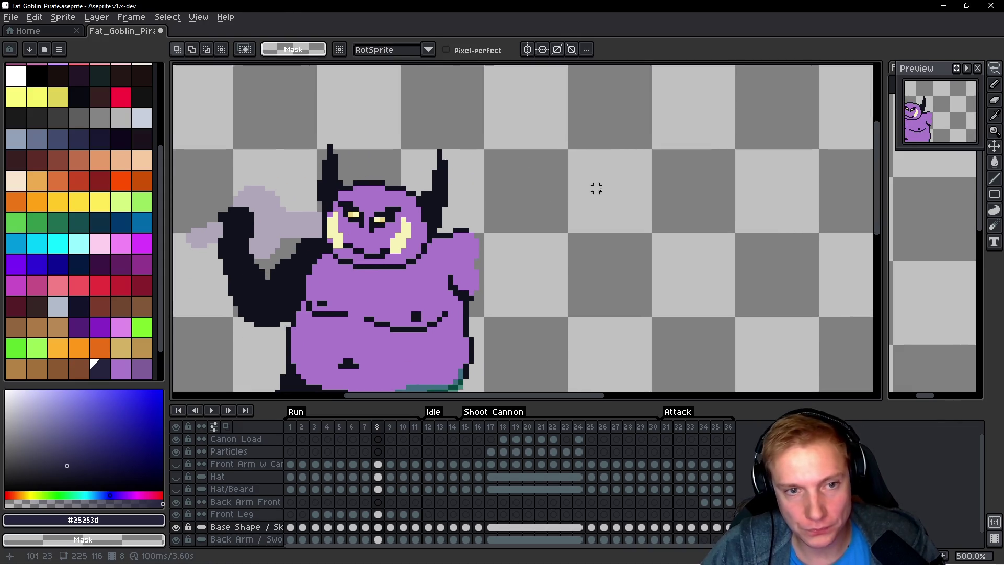
pyautogui.hotkey('ctrl', 'v')
pyautogui.moveTo(406, 191)
pyautogui.mouseDown()
pyautogui.moveTo(578, 153)
pyautogui.moveTo(604, 155)
pyautogui.moveTo(600, 171)
pyautogui.mouseUp()
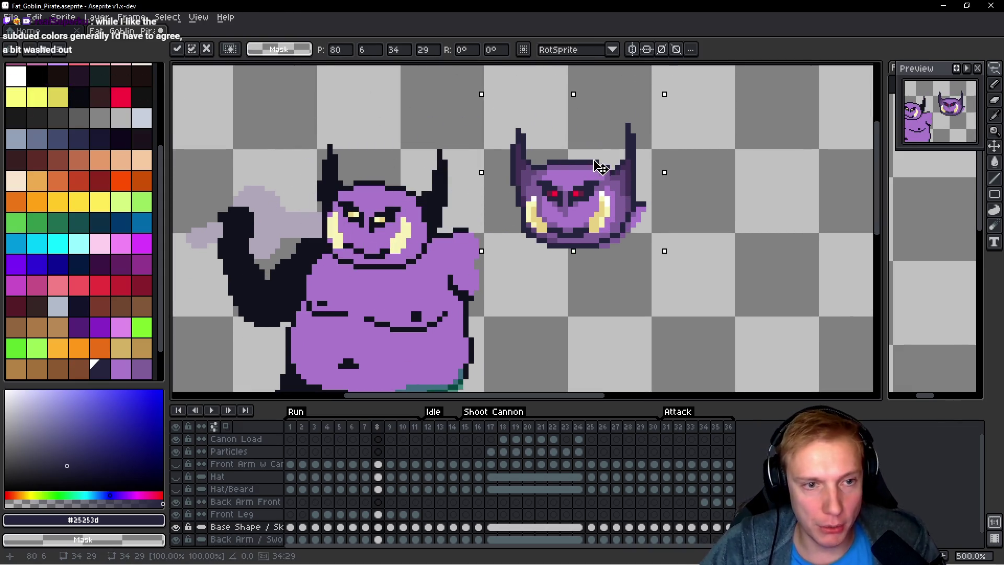
# Step: Commit the pasted reference head and paint the goblin's eyes with reds sampled from it
pyautogui.scroll(2, 468, 184)
pyautogui.press('Return')
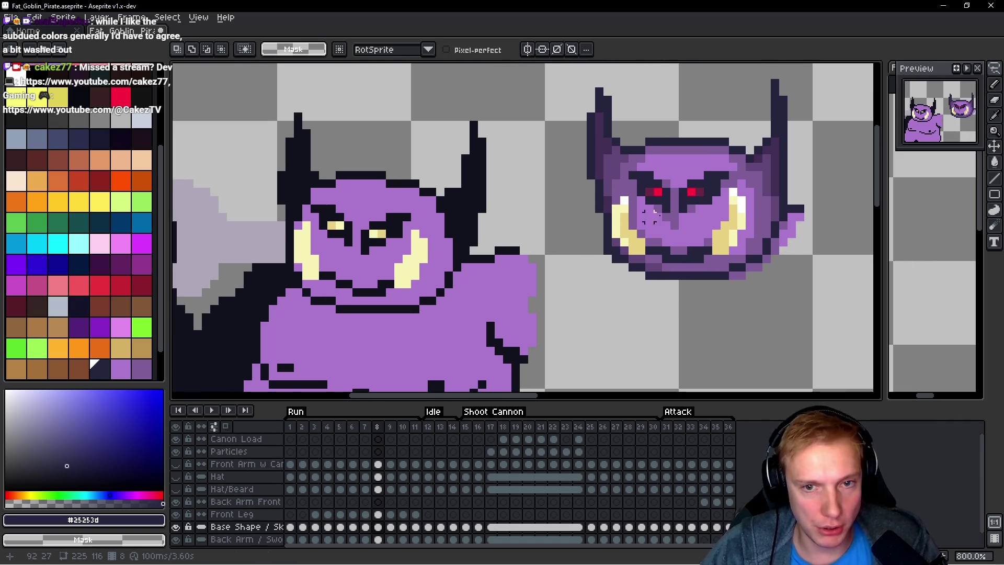
pyautogui.press('b')
pyautogui.scroll(2, 635, 246)
pyautogui.press('alt')
pyautogui.click(674, 159)
pyautogui.hscroll(-1, 496, 240)
pyautogui.click(496, 239)
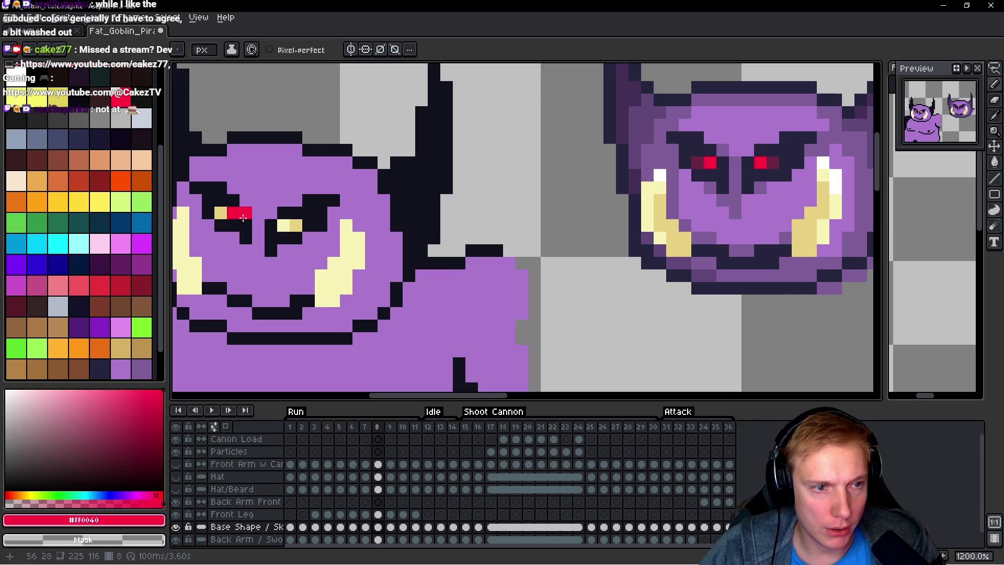
pyautogui.keyDown('alt'); pyautogui.click(312, 236); pyautogui.keyUp('alt')
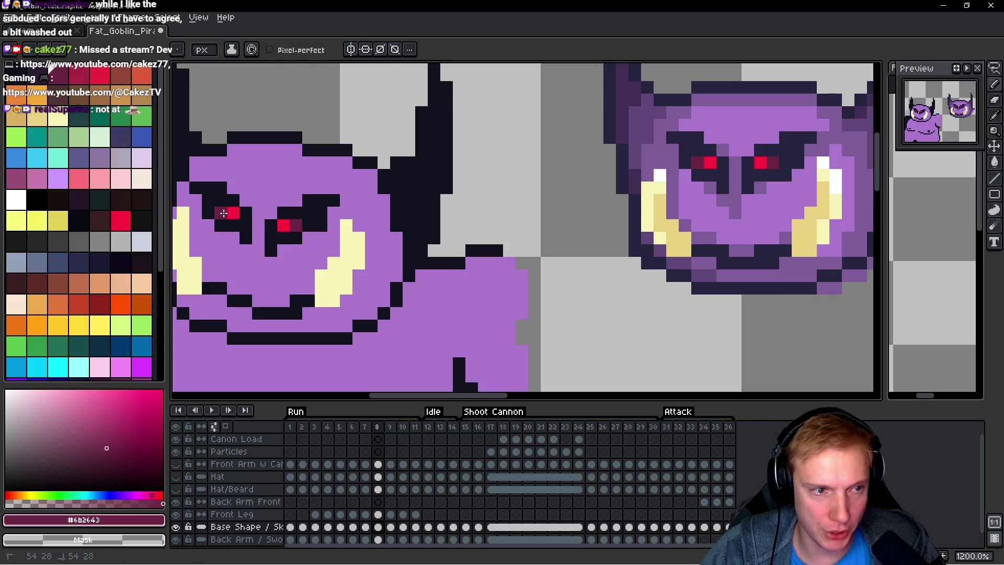
# Step: Recolour the goblin's black outlines and a grey patch to navy #25253d
pyautogui.scroll(-2, 397, 211)
pyautogui.keyDown('alt'); pyautogui.click(555, 179); pyautogui.keyUp('alt')
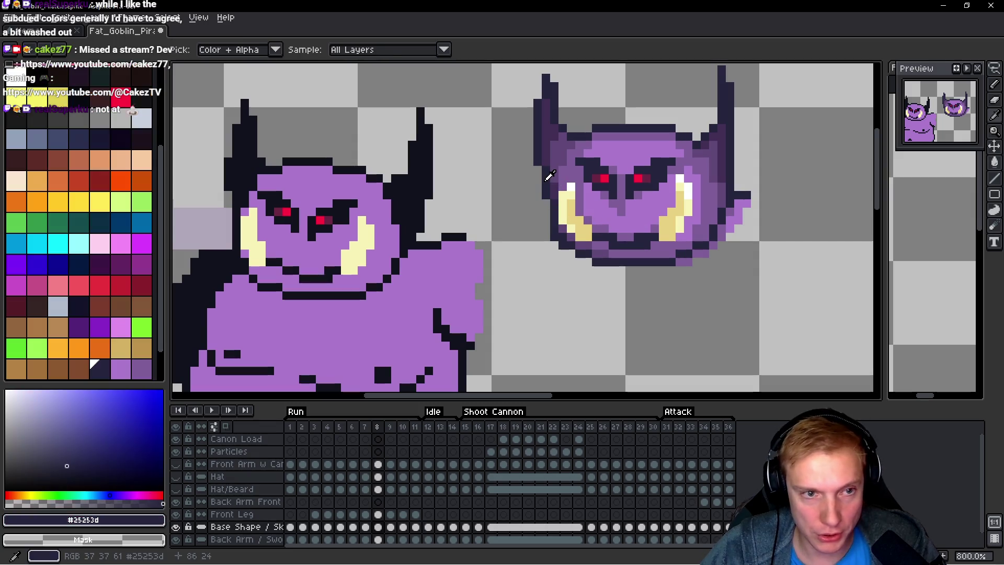
pyautogui.scroll(-2, 394, 203)
pyautogui.scroll(2, 394, 204)
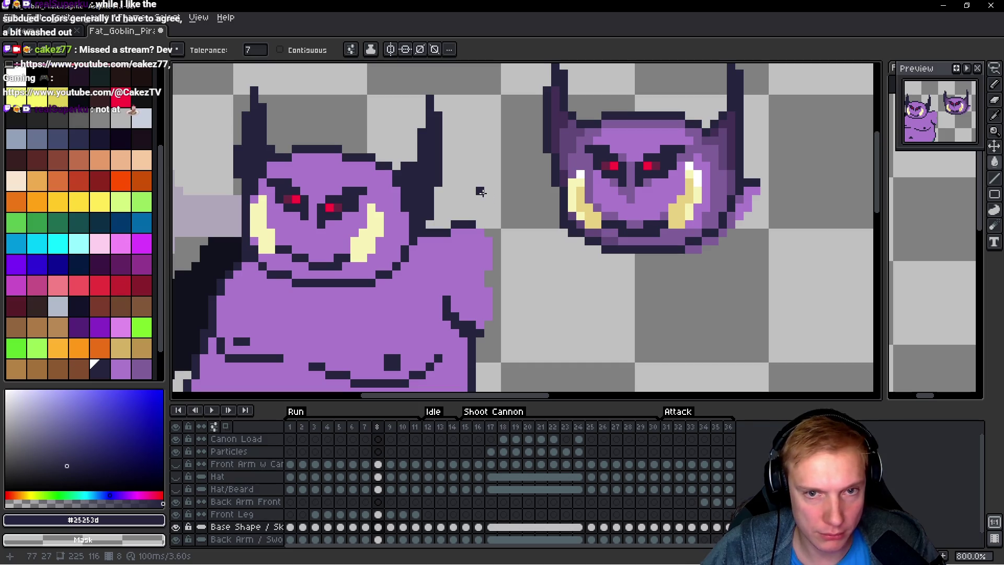
pyautogui.click(484, 195)
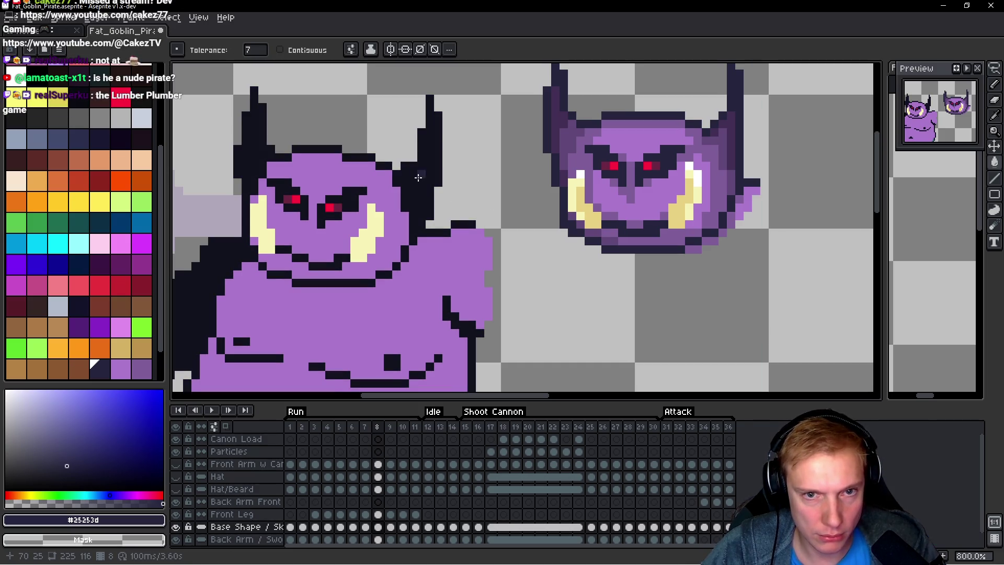
pyautogui.click(419, 178)
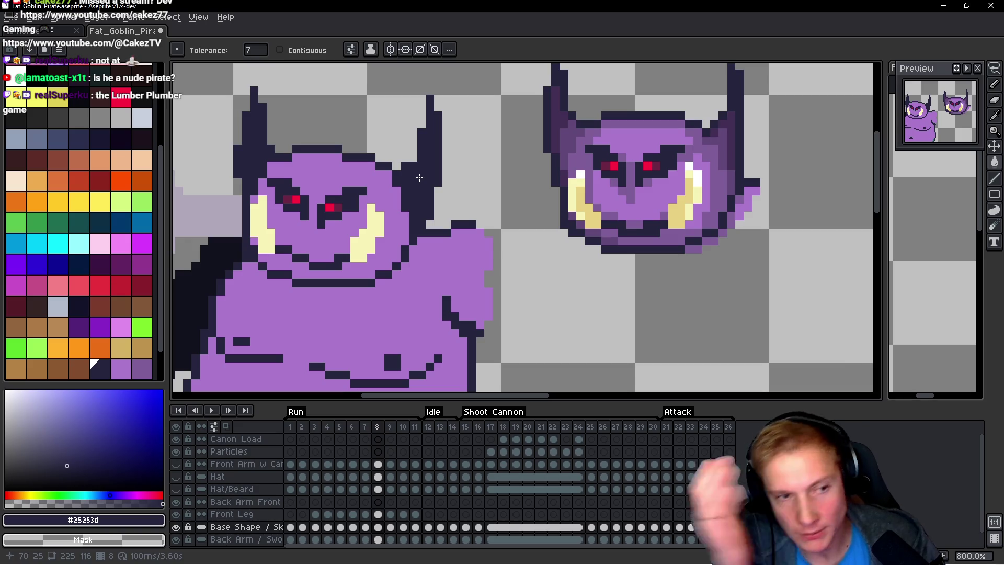
# Step: Pick the reference head's shaded purple and return to the Pencil
pyautogui.scroll(3, 479, 182)
pyautogui.press('i')
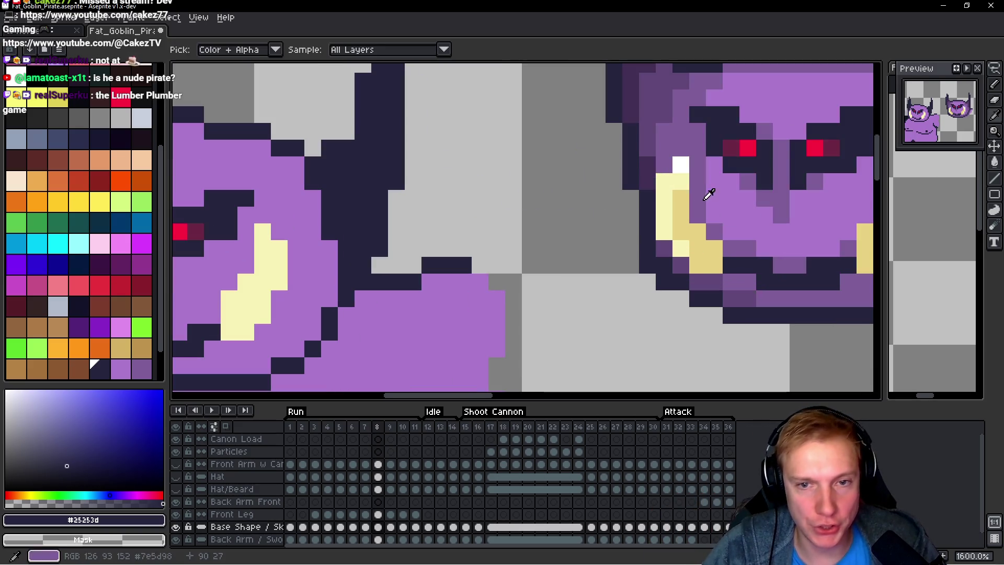
pyautogui.click(789, 180)
pyautogui.press('b')
pyautogui.scroll(-3, 359, 215)
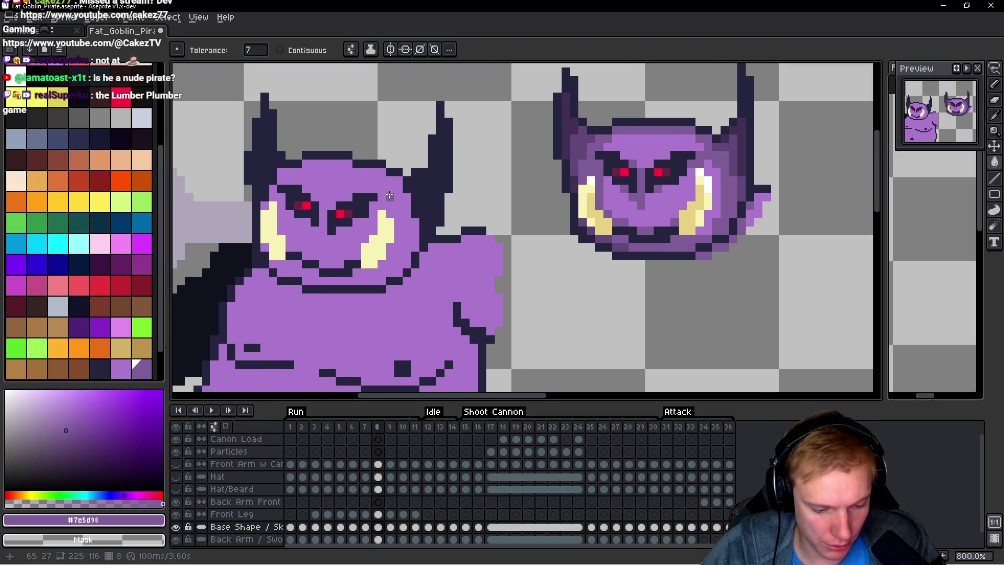
pyautogui.scroll(2, 326, 211)
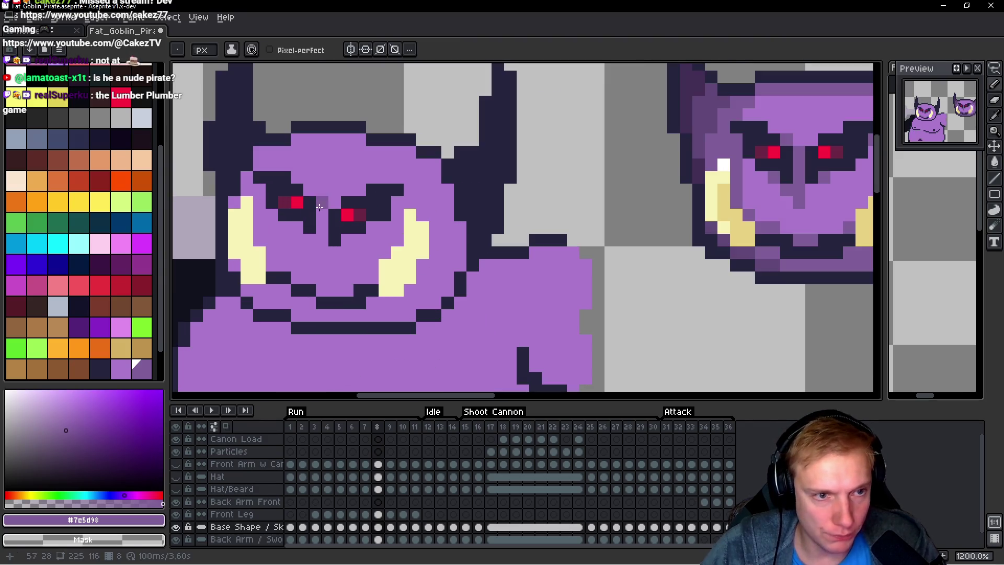
# Step: Shade the goblin's brows and the top edge of its head in purple
pyautogui.moveTo(320, 209)
pyautogui.mouseDown()
pyautogui.moveTo(321, 241)
pyautogui.moveTo(325, 204)
pyautogui.mouseUp()
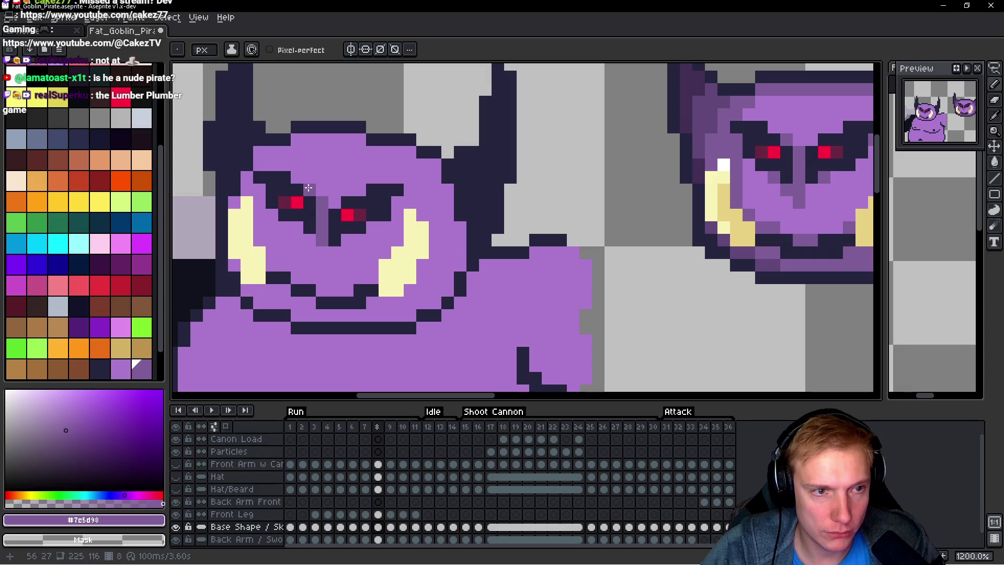
pyautogui.click(311, 188)
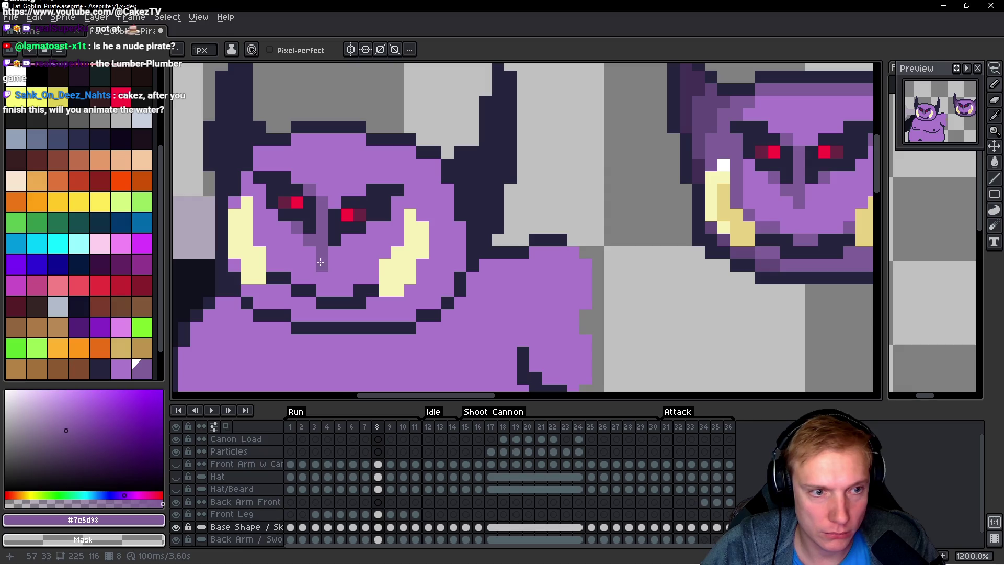
pyautogui.moveTo(386, 228)
pyautogui.mouseDown()
pyautogui.moveTo(312, 251)
pyautogui.moveTo(344, 213)
pyautogui.moveTo(375, 213)
pyautogui.mouseUp()
pyautogui.click(386, 252)
pyautogui.click(361, 198)
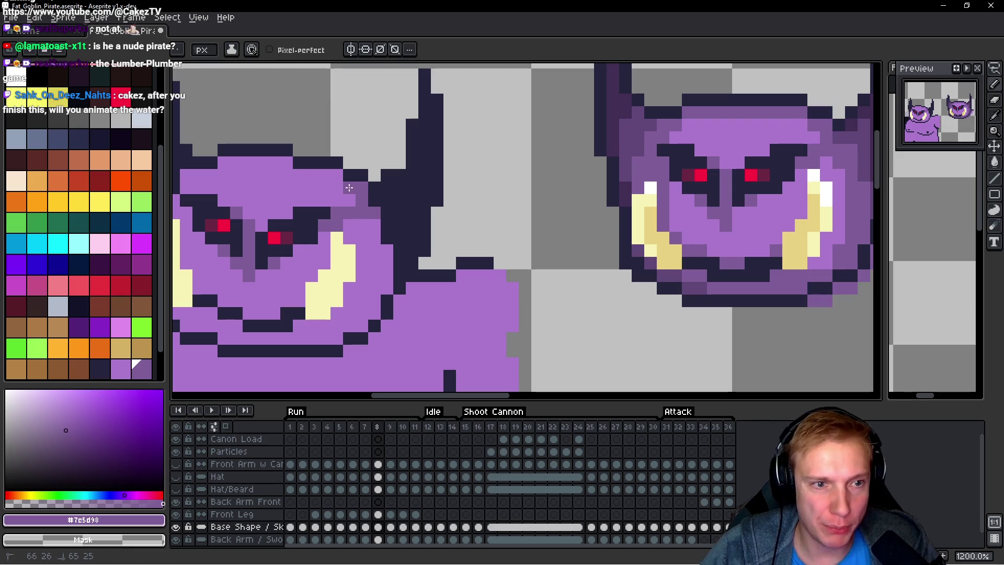
pyautogui.moveTo(337, 177)
pyautogui.mouseDown()
pyautogui.moveTo(325, 176)
pyautogui.moveTo(370, 184)
pyautogui.moveTo(307, 159)
pyautogui.moveTo(275, 182)
pyautogui.mouseUp()
pyautogui.click(358, 159)
pyautogui.click(282, 160)
pyautogui.click(329, 183)
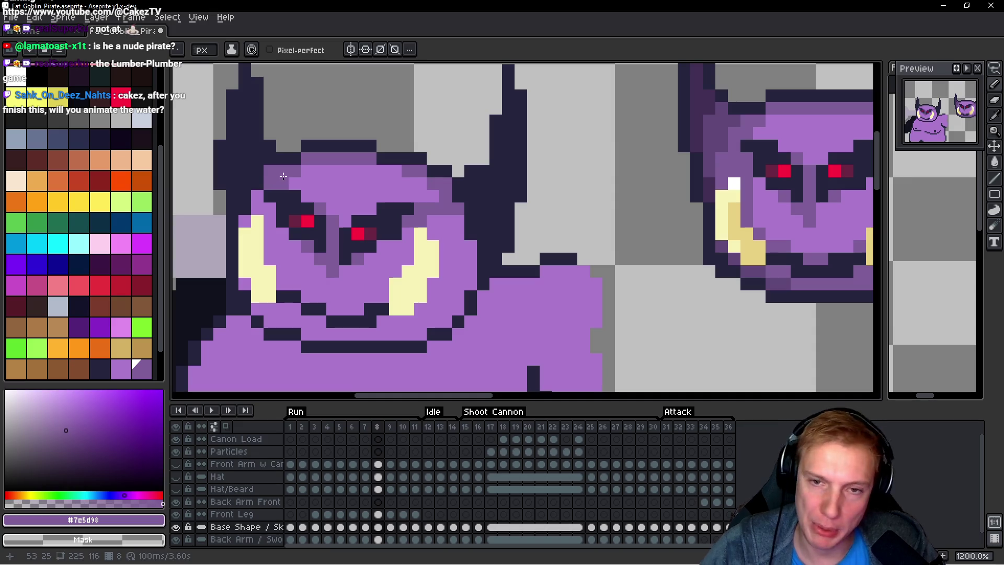
# Step: Shade down the cheek and darken the mouth line with the next darker purple
pyautogui.moveTo(272, 209); pyautogui.dragTo(272, 255)
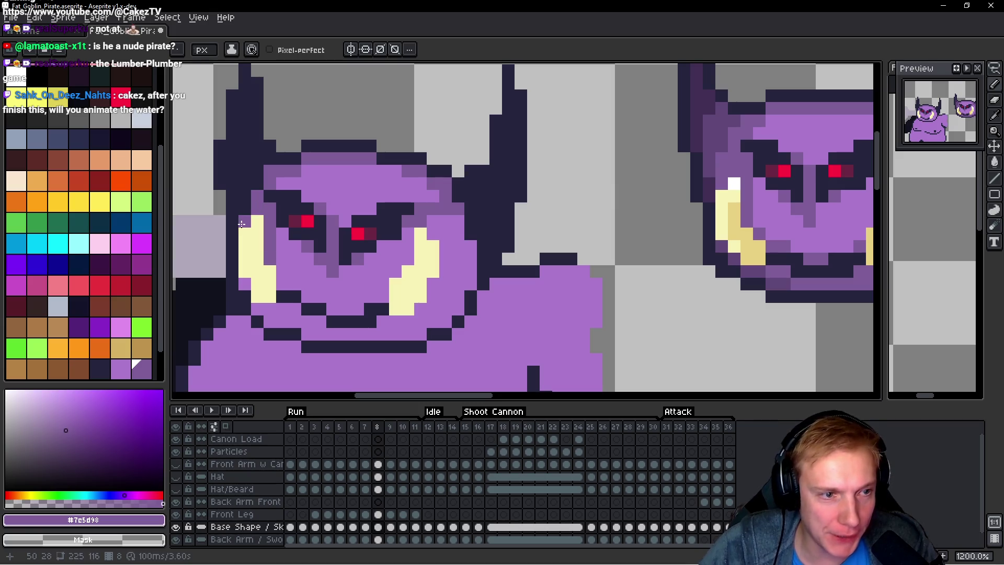
pyautogui.click(262, 277)
pyautogui.click(296, 319)
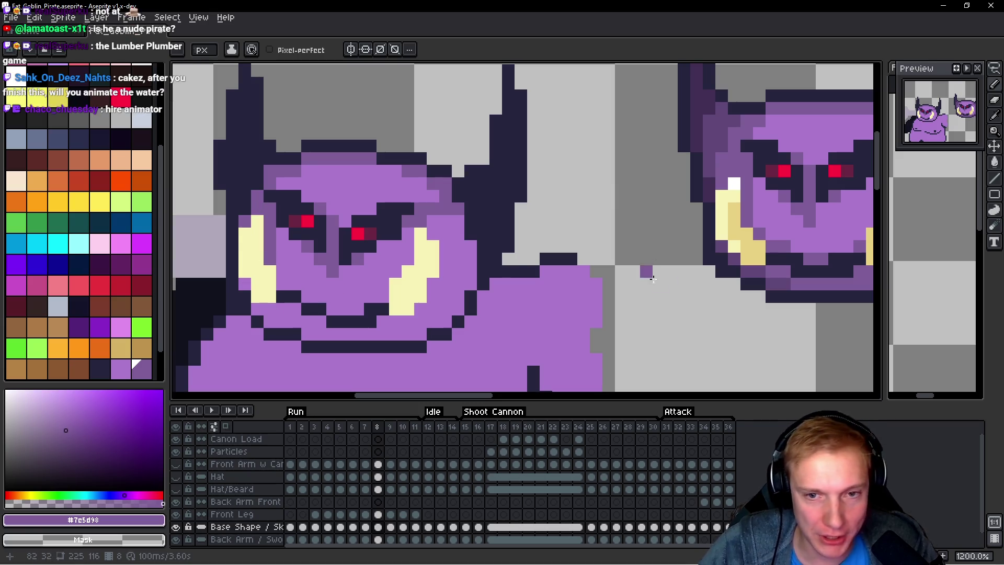
pyautogui.press(']')
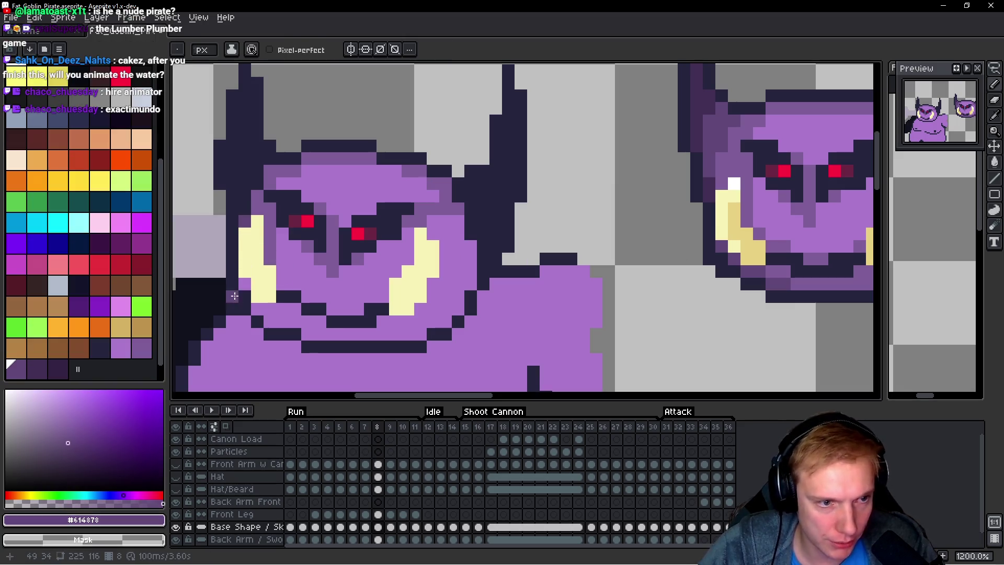
pyautogui.moveTo(270, 322)
pyautogui.mouseDown()
pyautogui.moveTo(347, 333)
pyautogui.moveTo(218, 302)
pyautogui.moveTo(277, 303)
pyautogui.mouseUp()
pyautogui.click(309, 333)
pyautogui.scroll(-2, 367, 314)
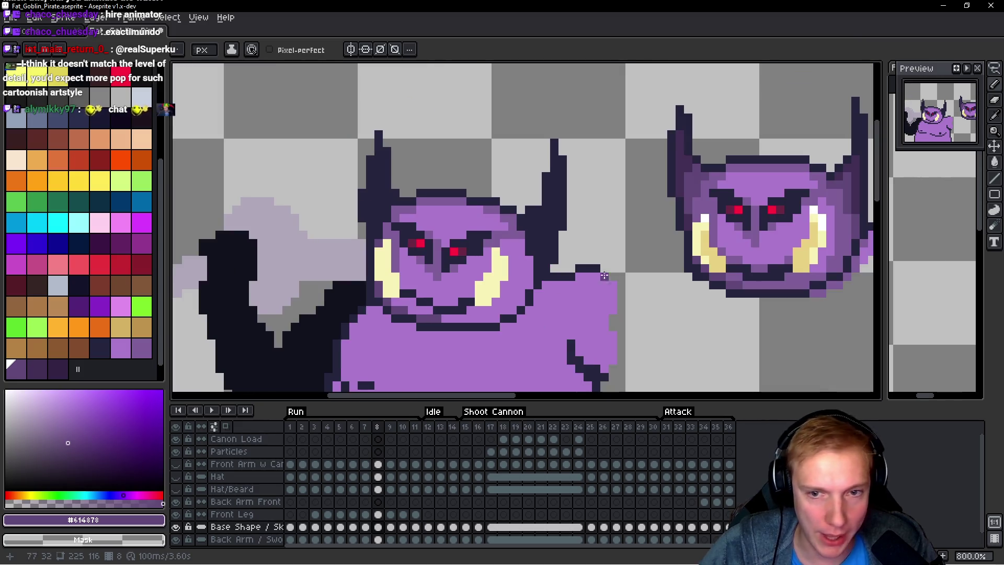
pyautogui.scroll(2, 779, 257)
# Step: Add muted mid-purple shading rows along the mouth
pyautogui.press('alt')
pyautogui.keyDown('alt'); pyautogui.click(779, 258); pyautogui.keyUp('alt')
pyautogui.scroll(1, 201, 306)
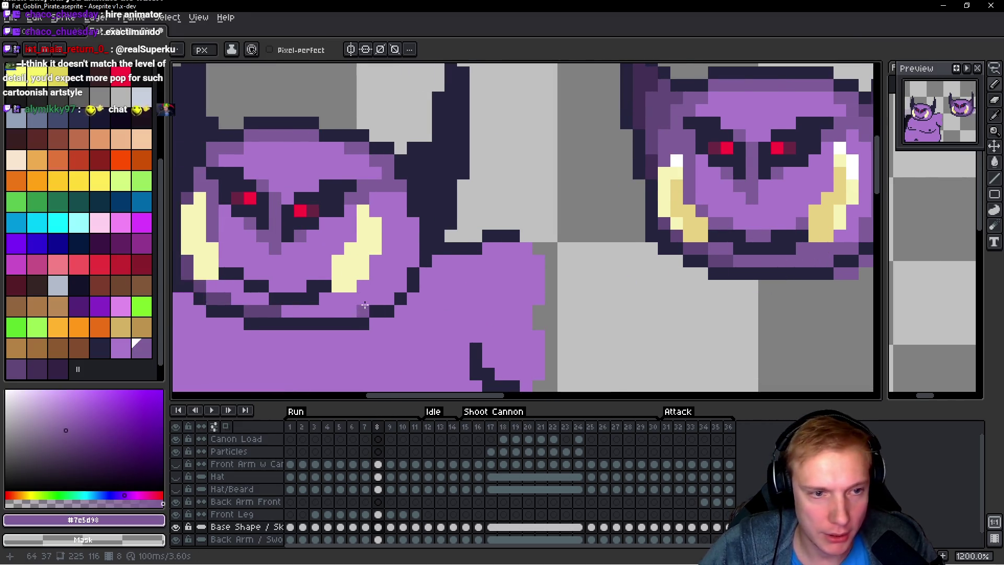
pyautogui.click(362, 312)
pyautogui.keyDown('shift'); pyautogui.click(261, 308); pyautogui.keyUp('shift')
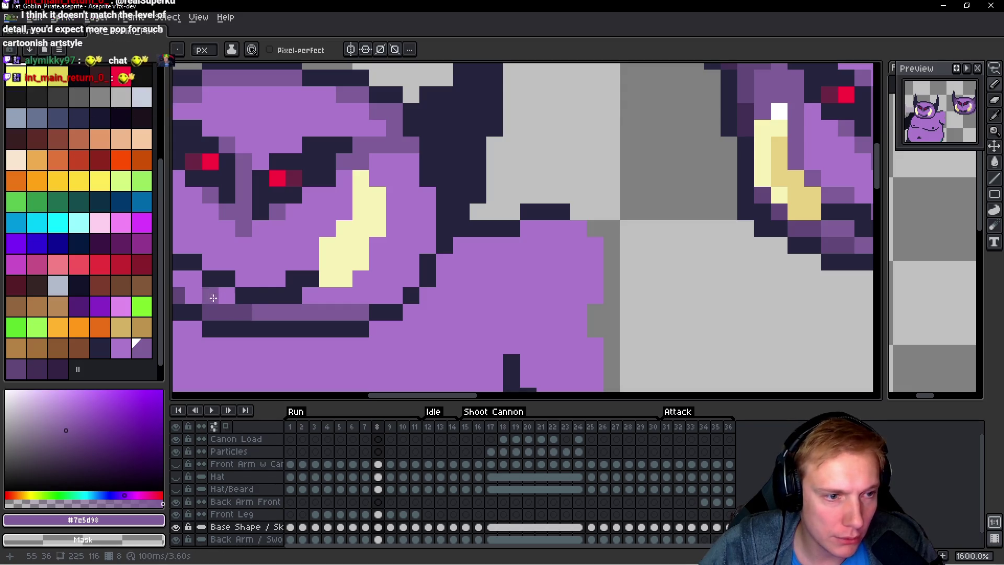
pyautogui.scroll(-2, 359, 297)
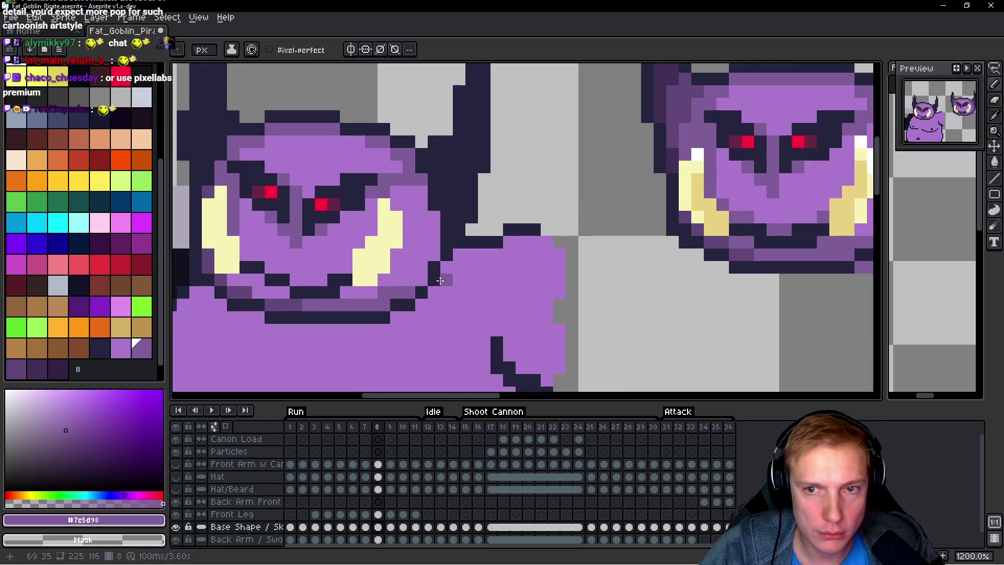
pyautogui.scroll(1, 362, 274)
pyautogui.moveTo(269, 285); pyautogui.dragTo(306, 284)
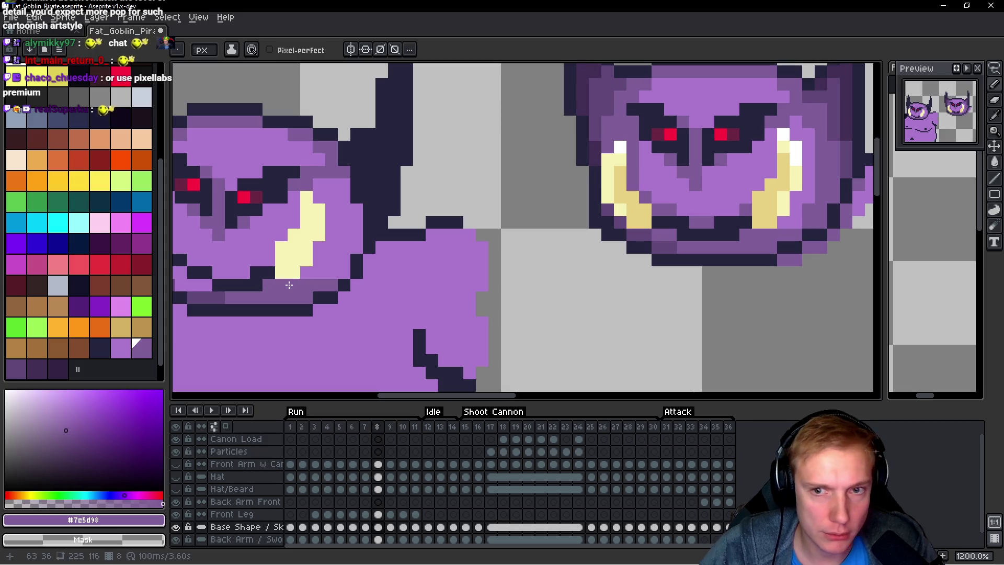
pyautogui.click(332, 272)
# Step: Shade the cheek and a vertical line along the head's side
pyautogui.keyDown('shift'); pyautogui.click(335, 182); pyautogui.keyUp('shift')
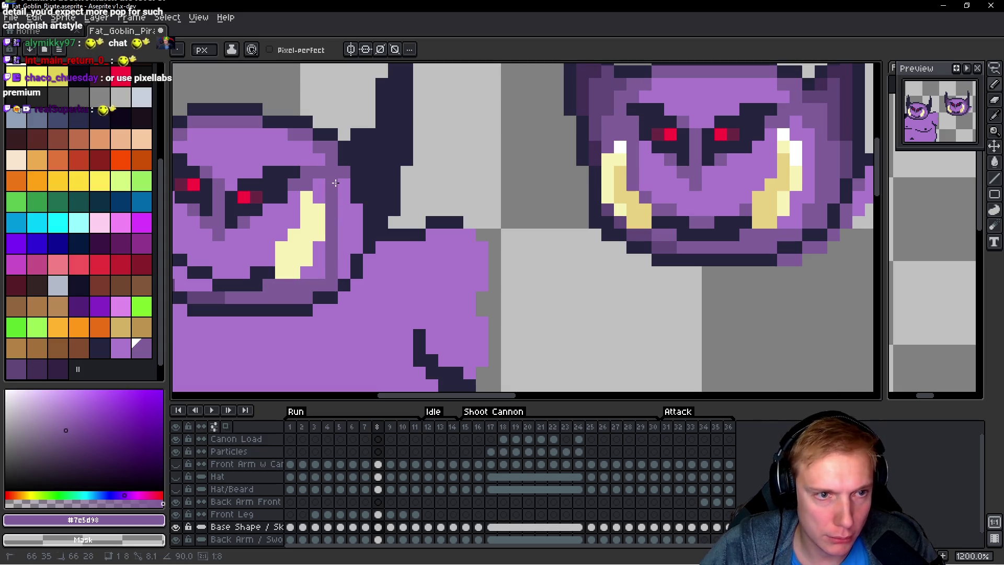
pyautogui.hotkey('ctrl', 'z')
pyautogui.click(331, 235)
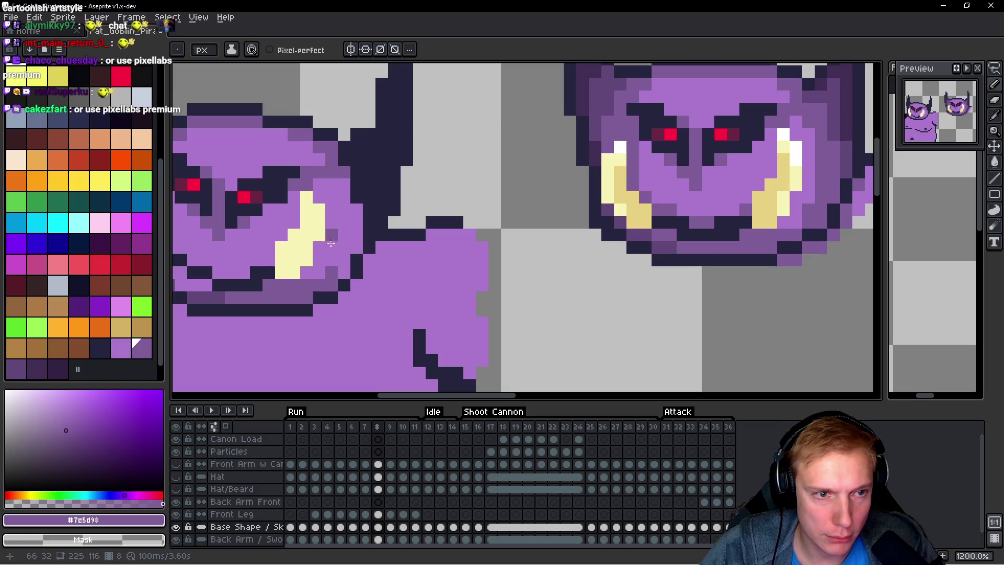
pyautogui.moveTo(341, 272); pyautogui.dragTo(344, 181)
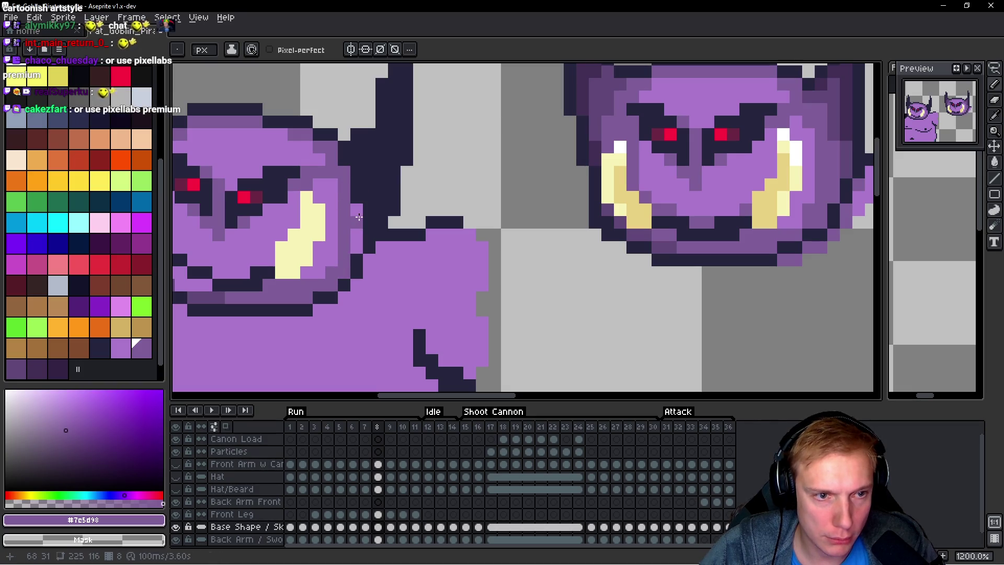
# Step: Shade the right horn's outline and columns in darker purple #614878
pyautogui.keyDown('alt'); pyautogui.click(841, 123); pyautogui.keyUp('alt')
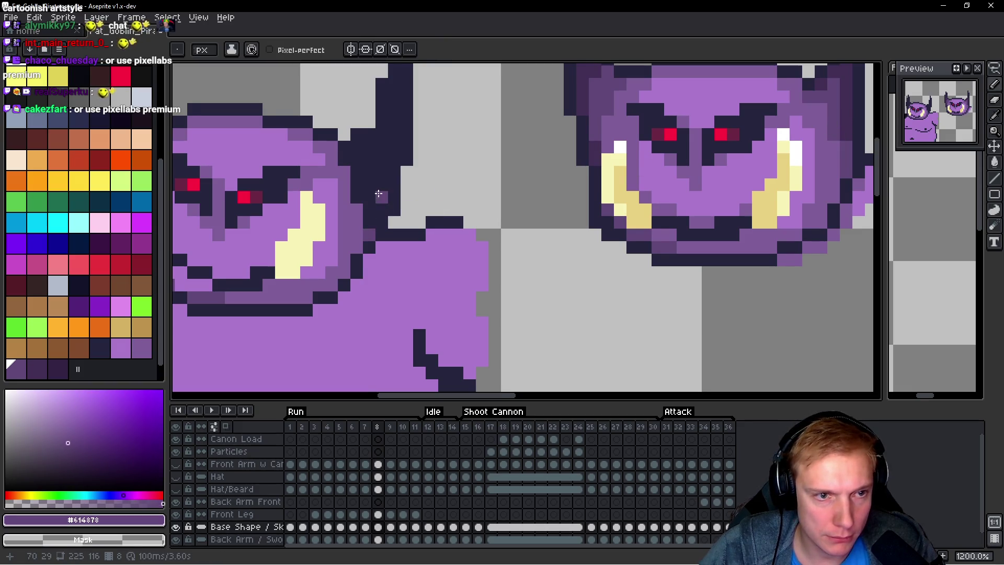
pyautogui.scroll(1, 366, 188)
pyautogui.moveTo(367, 165)
pyautogui.mouseDown()
pyautogui.moveTo(349, 168)
pyautogui.moveTo(353, 216)
pyautogui.moveTo(341, 175)
pyautogui.mouseUp()
pyautogui.scroll(1, 387, 192)
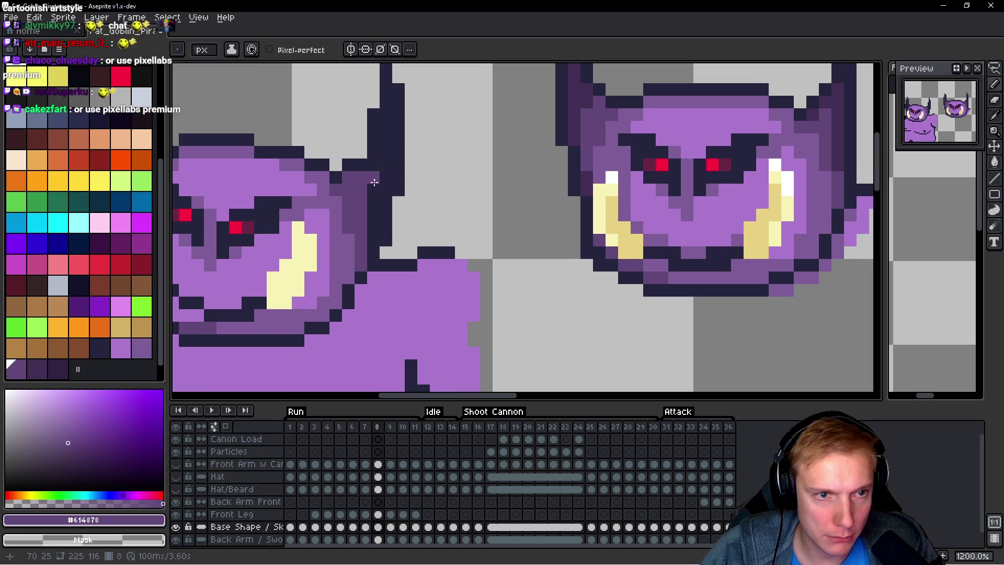
pyautogui.click(373, 234)
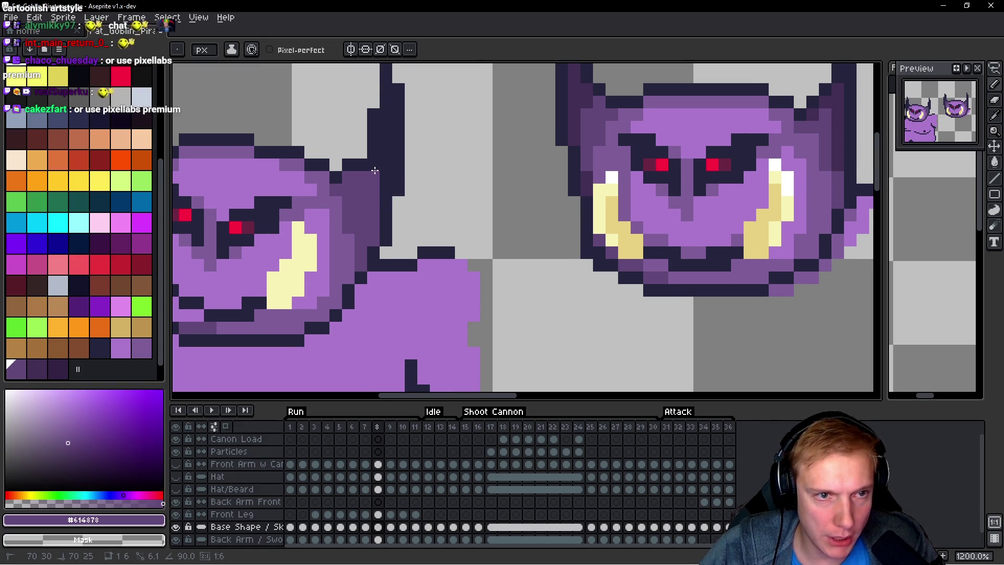
pyautogui.keyDown('shift'); pyautogui.click(386, 183); pyautogui.keyUp('shift')
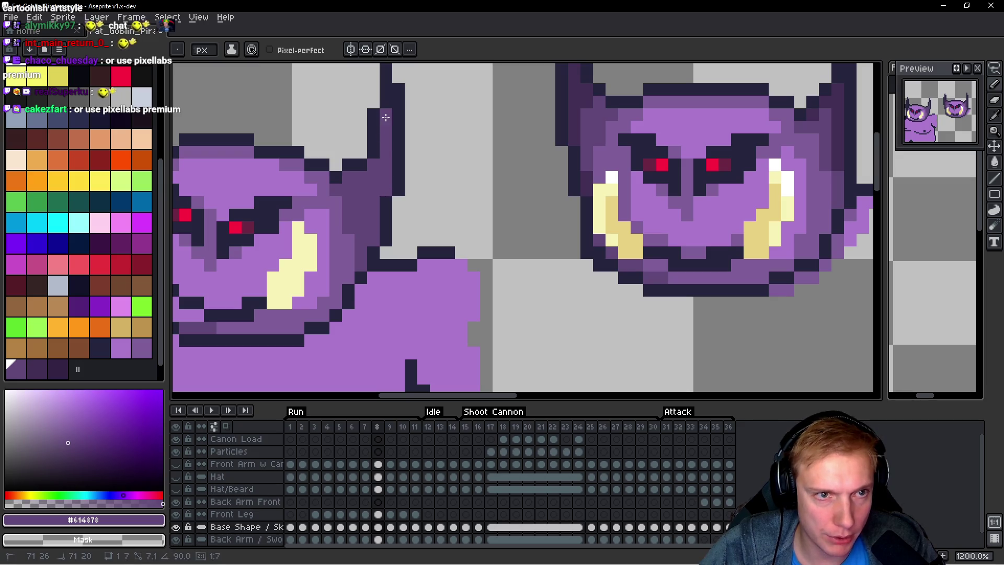
pyautogui.scroll(-3, 391, 113)
pyautogui.scroll(2, 373, 176)
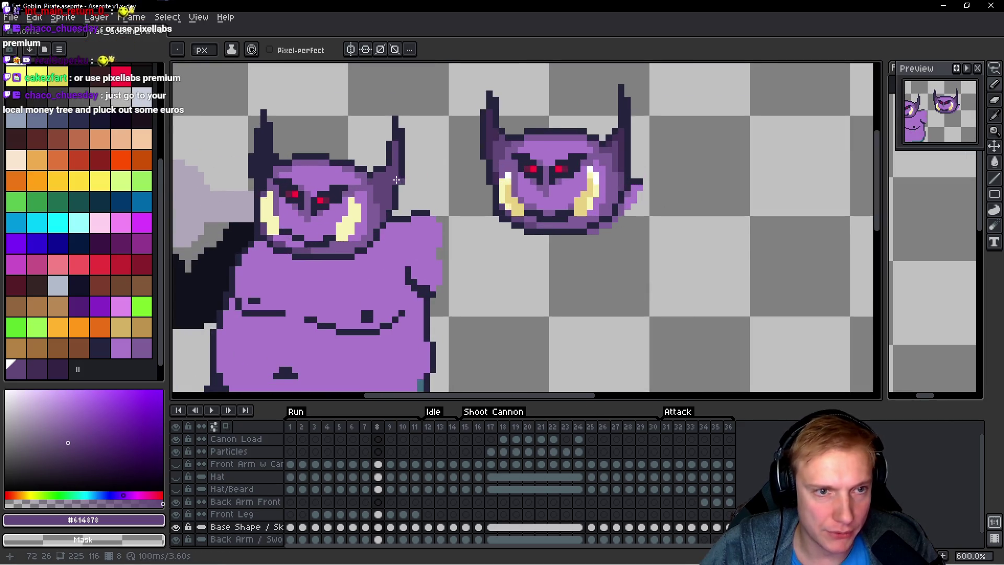
# Step: Shade the goblin's left horn in mid purple
pyautogui.scroll(4, 373, 177)
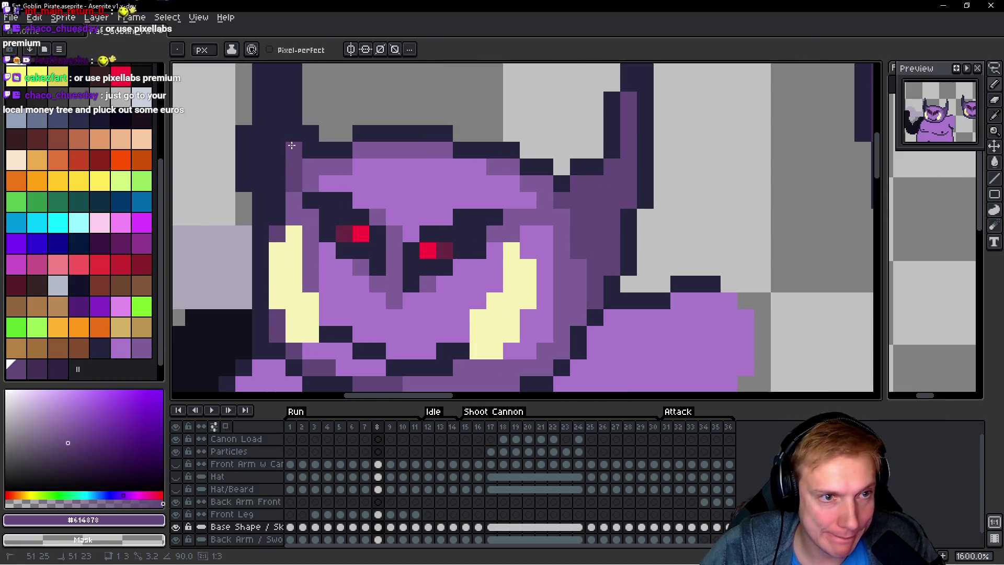
pyautogui.scroll(3, 285, 120)
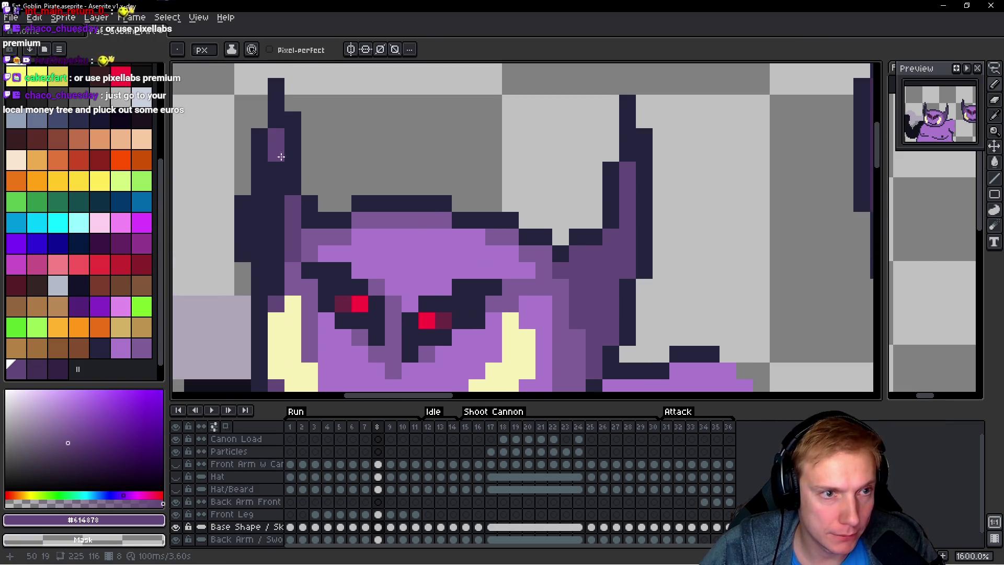
pyautogui.scroll(-2, 276, 153)
pyautogui.moveTo(285, 198); pyautogui.dragTo(283, 230)
pyautogui.moveTo(267, 149); pyautogui.dragTo(272, 193)
# Step: Paint a dark purple #422c54 strip down the horn
pyautogui.scroll(-4, 272, 194)
pyautogui.scroll(1, 446, 178)
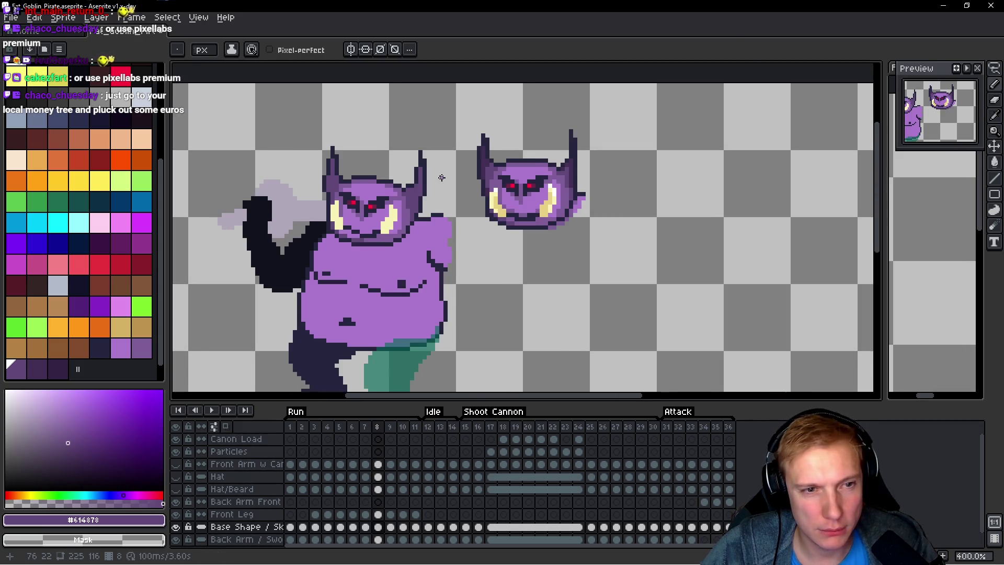
pyautogui.keyDown('alt'); pyautogui.click(521, 189); pyautogui.keyUp('alt')
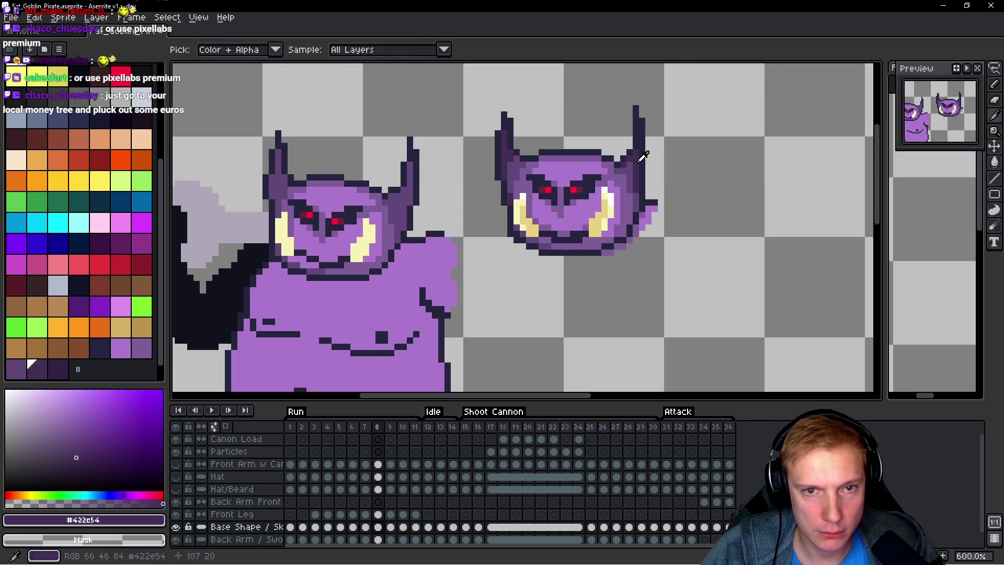
pyautogui.scroll(3, 409, 182)
pyautogui.moveTo(408, 158)
pyautogui.mouseDown()
pyautogui.moveTo(392, 235)
pyautogui.moveTo(392, 209)
pyautogui.moveTo(363, 216)
pyautogui.moveTo(392, 246)
pyautogui.moveTo(367, 225)
pyautogui.mouseUp()
pyautogui.hotkey('ctrl', 'z')
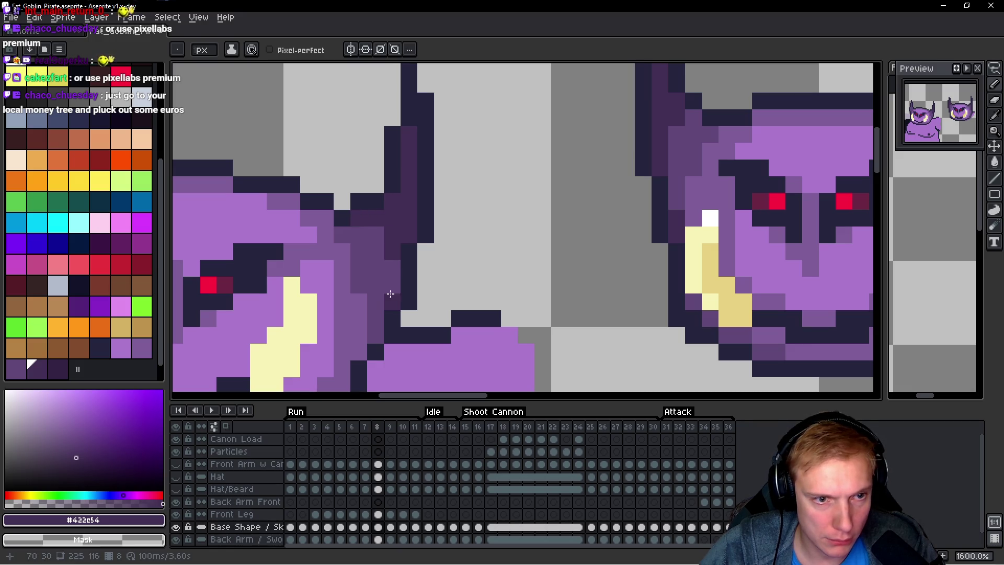
# Step: Touch up the horn, darkening a few more pixels with #422c54
pyautogui.scroll(-5, 433, 273)
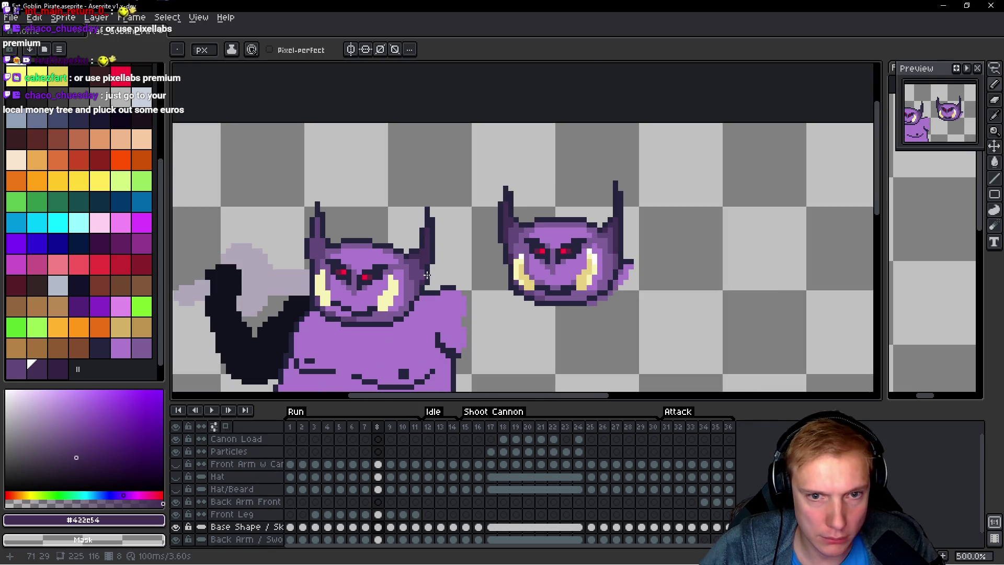
pyautogui.scroll(3, 428, 274)
pyautogui.scroll(-3, 427, 274)
pyautogui.scroll(5, 427, 277)
pyautogui.keyDown('alt'); pyautogui.click(413, 288); pyautogui.keyUp('alt')
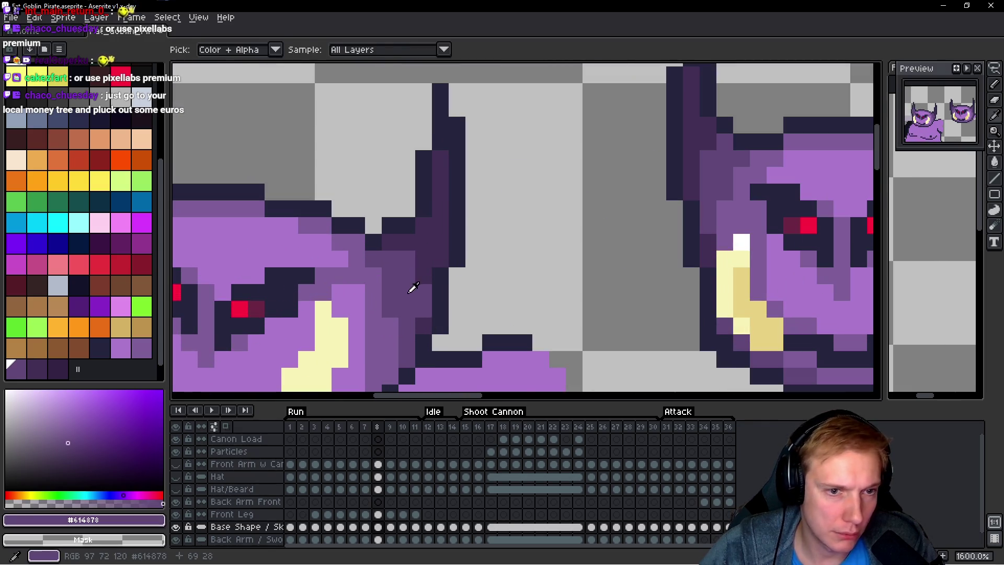
pyautogui.keyDown('alt'); pyautogui.click(419, 259); pyautogui.keyUp('alt')
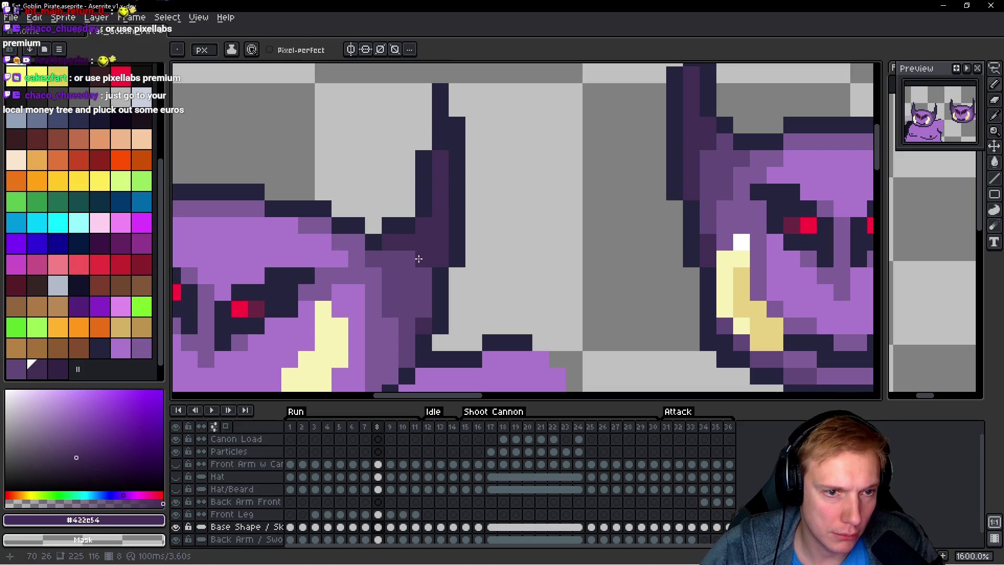
pyautogui.click(433, 288)
pyautogui.click(423, 292)
# Step: Paint a lighter purple streak down the horn
pyautogui.scroll(-7, 459, 310)
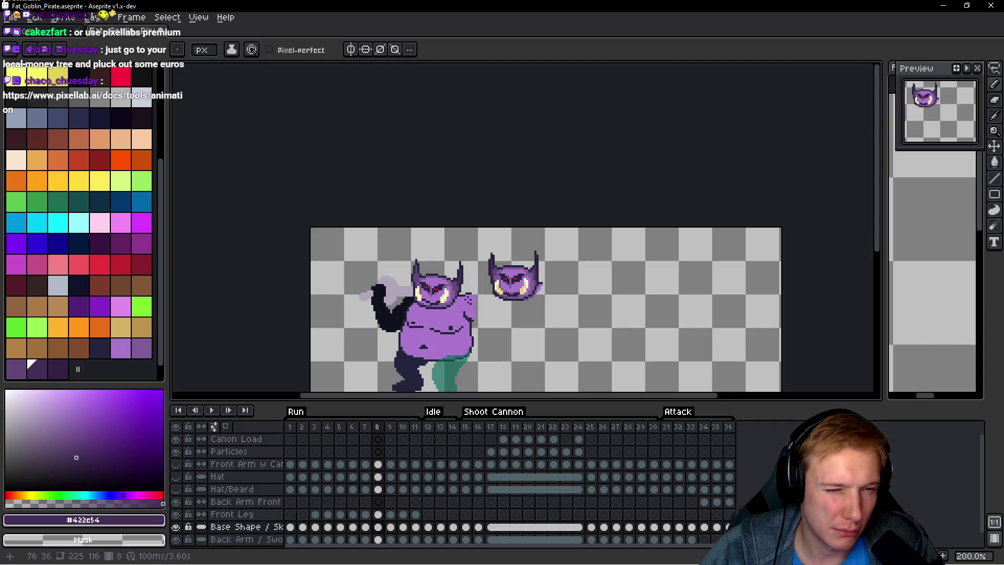
pyautogui.scroll(7, 469, 301)
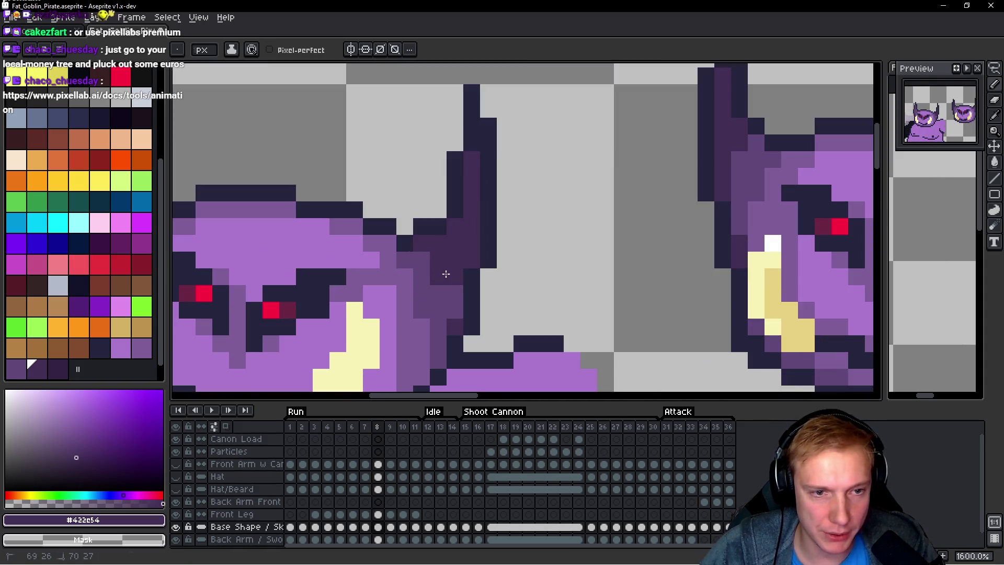
pyautogui.keyDown('alt'); pyautogui.click(453, 298); pyautogui.keyUp('alt')
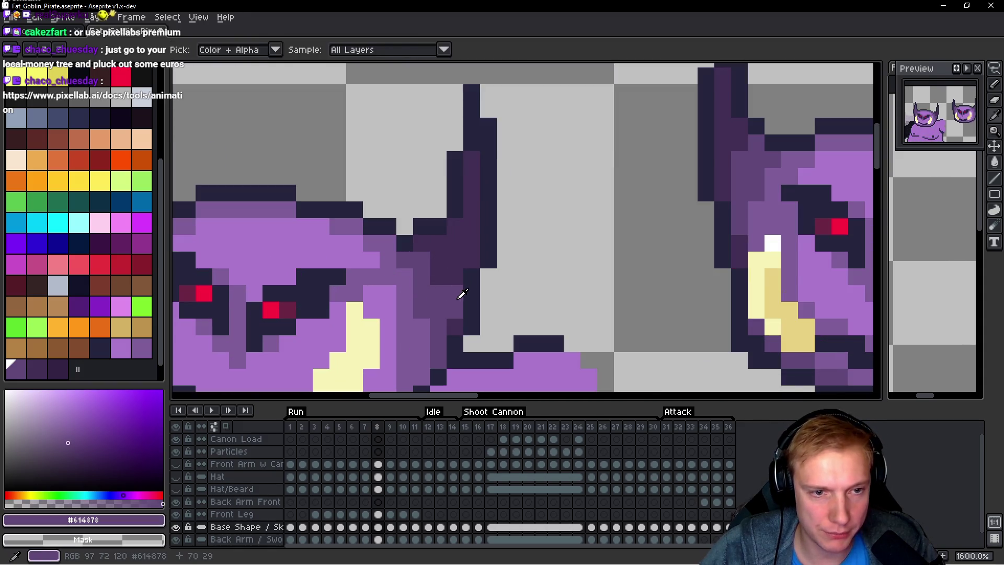
pyautogui.keyDown('alt'); pyautogui.click(442, 274); pyautogui.keyUp('alt')
pyautogui.scroll(-7, 495, 296)
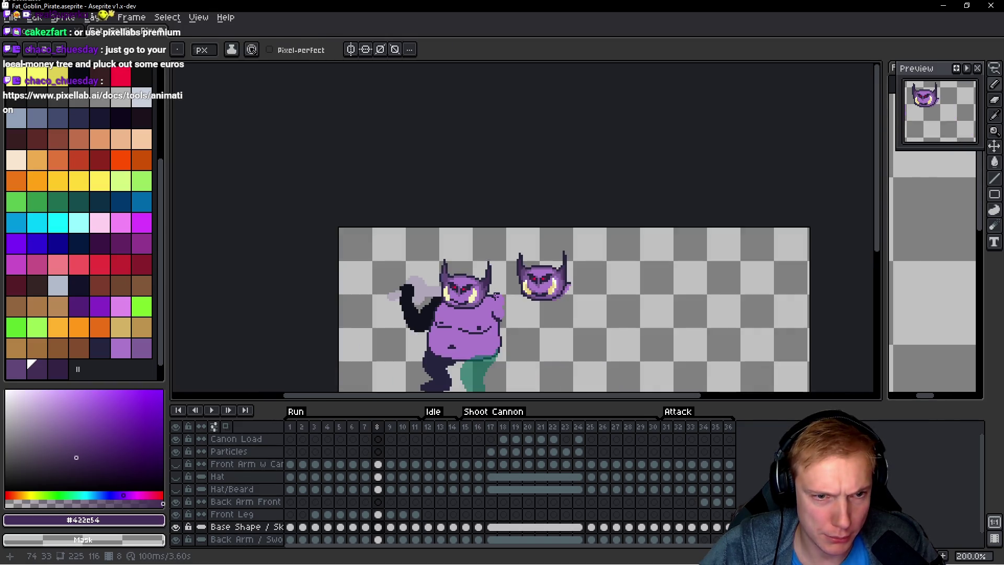
pyautogui.scroll(3, 496, 296)
pyautogui.scroll(-3, 486, 288)
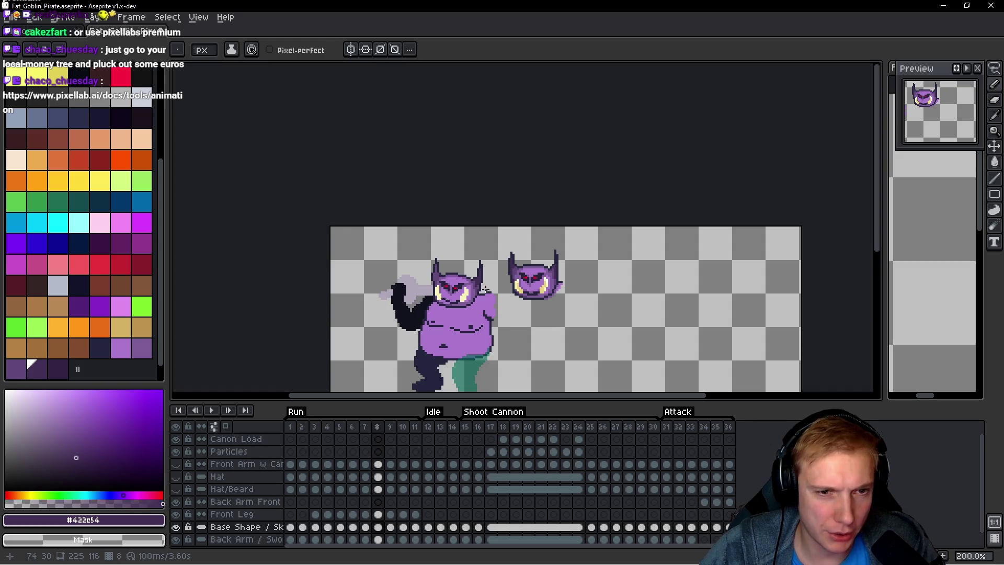
pyautogui.scroll(-1, 485, 288)
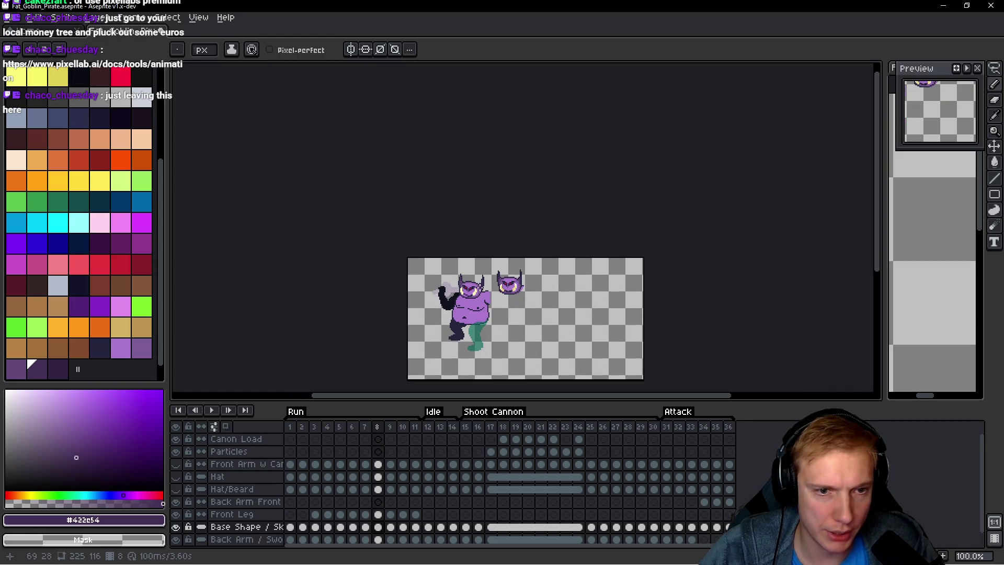
pyautogui.scroll(7, 486, 277)
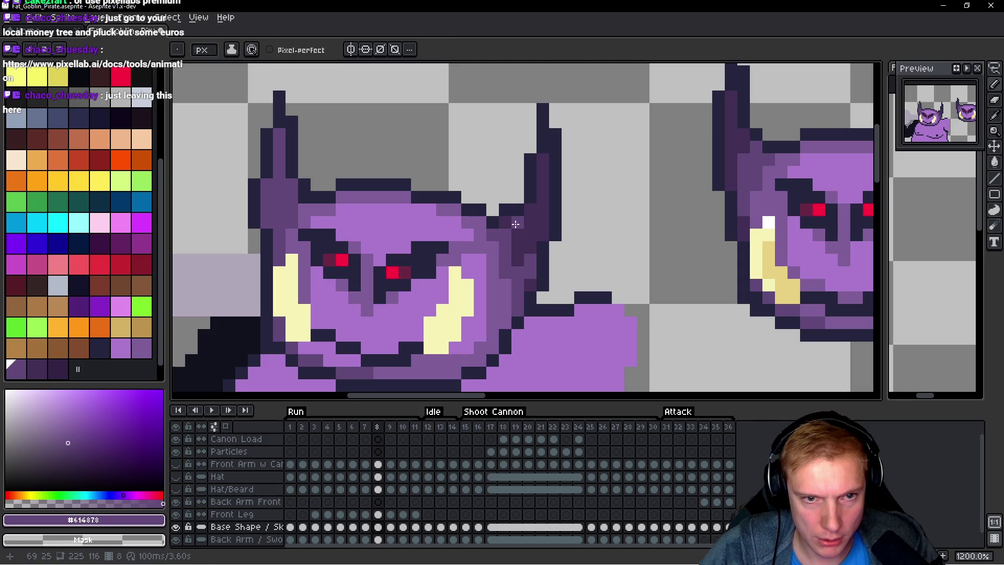
pyautogui.moveTo(514, 234)
pyautogui.mouseDown()
pyautogui.moveTo(531, 210)
pyautogui.moveTo(531, 222)
pyautogui.mouseUp()
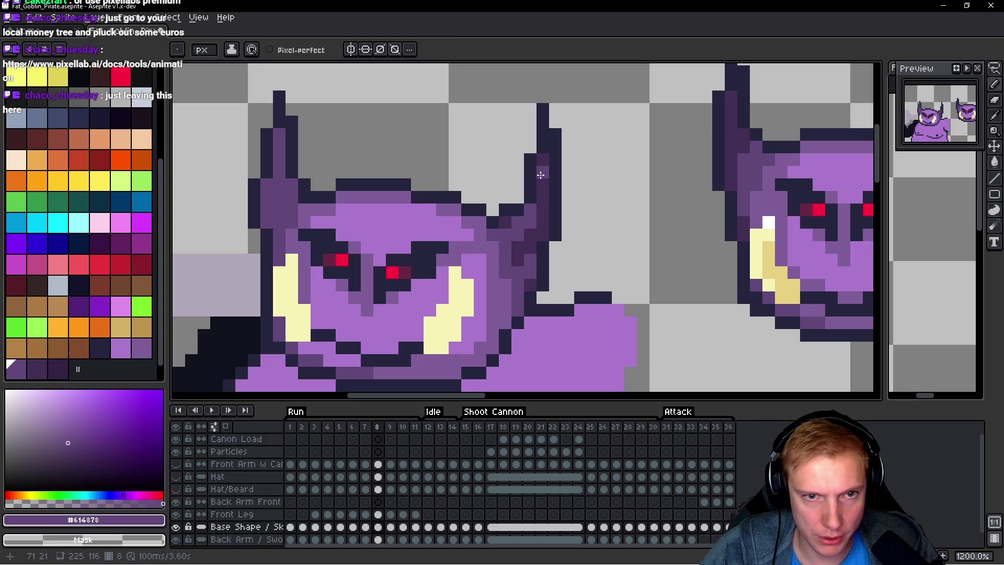
pyautogui.moveTo(542, 163); pyautogui.dragTo(541, 199)
pyautogui.scroll(-9, 542, 199)
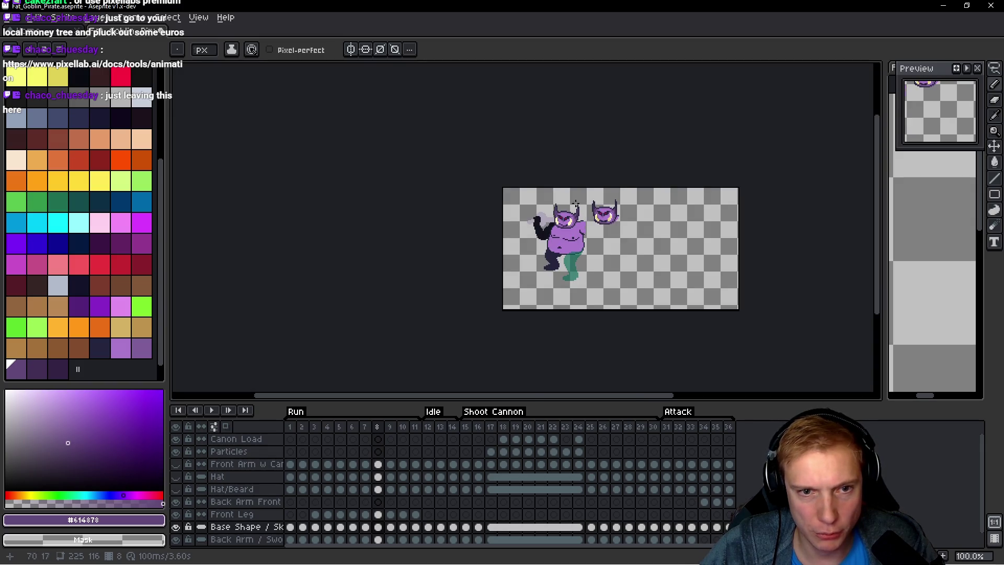
pyautogui.scroll(9, 575, 204)
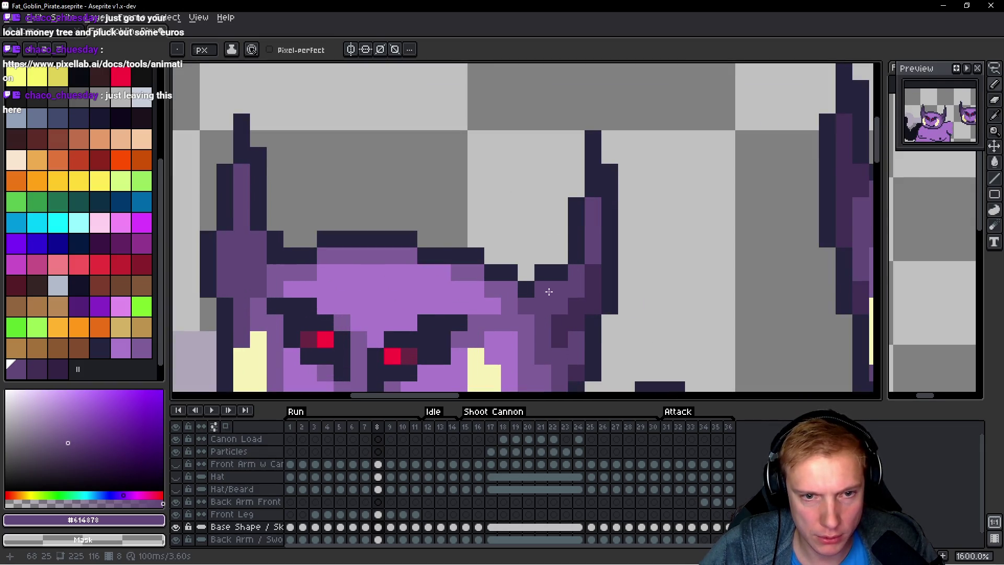
# Step: Darken the left goblin's horn edge with the dark horn purple
pyautogui.scroll(-8, 548, 291)
pyautogui.scroll(4, 595, 289)
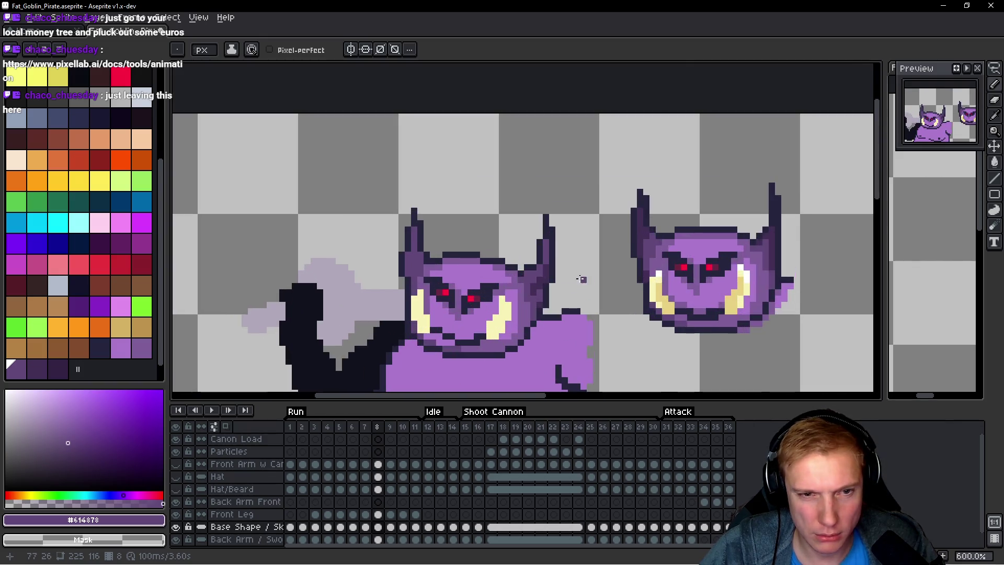
pyautogui.scroll(3, 544, 274)
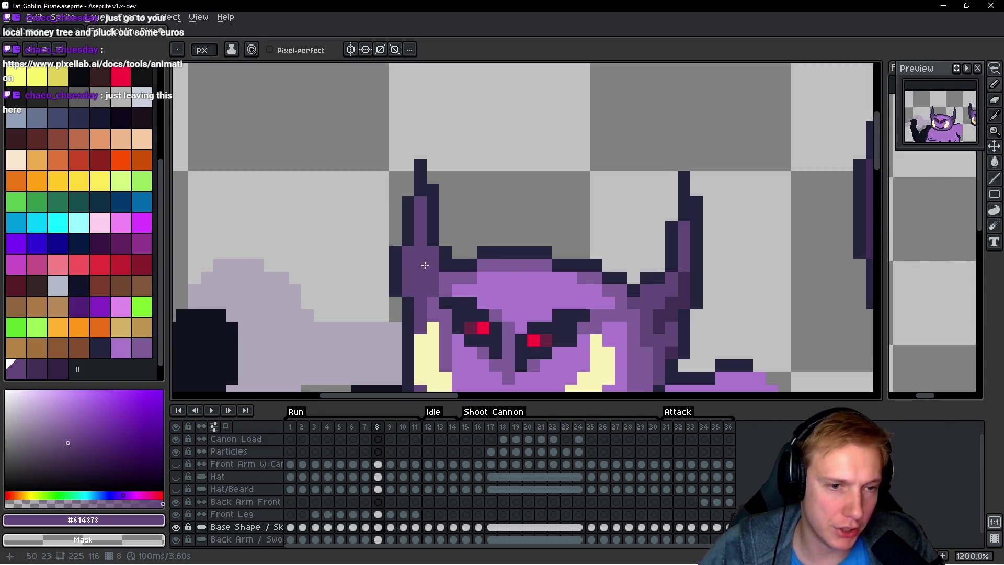
pyautogui.keyDown('alt'); pyautogui.click(549, 285); pyautogui.keyUp('alt')
pyautogui.moveTo(279, 196)
pyautogui.mouseDown()
pyautogui.moveTo(291, 259)
pyautogui.moveTo(273, 252)
pyautogui.moveTo(271, 280)
pyautogui.mouseUp()
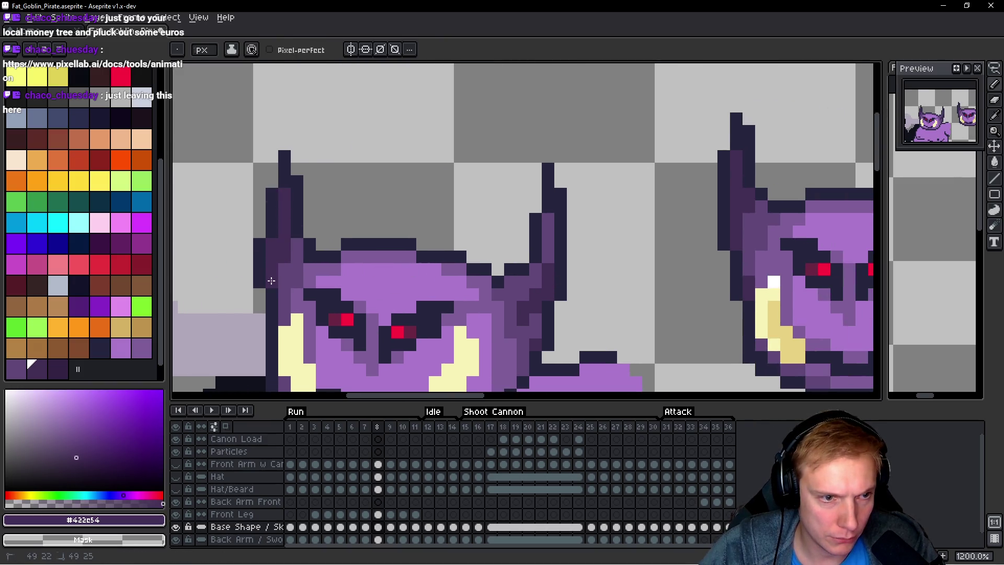
pyautogui.scroll(-3, 412, 323)
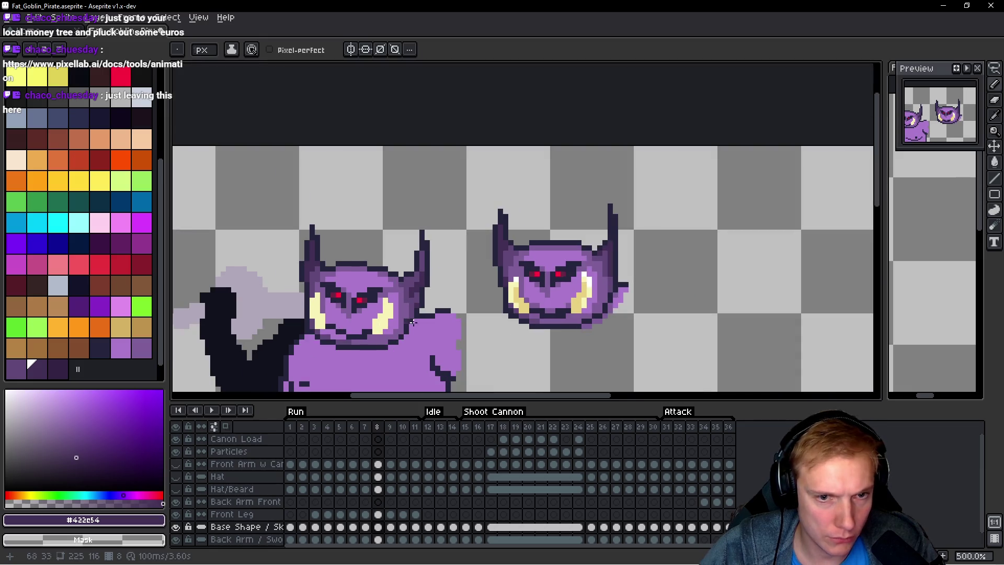
# Step: Fill the gap in the left goblin's jaw with face purple #7e5d98
pyautogui.scroll(3, 528, 319)
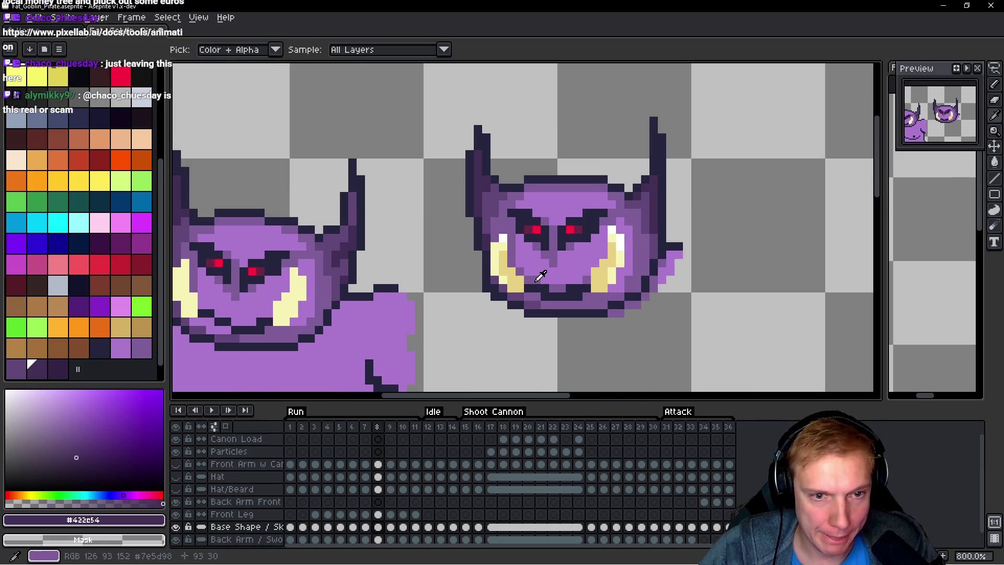
pyautogui.keyDown('alt'); pyautogui.click(541, 275); pyautogui.keyUp('alt')
pyautogui.scroll(1, 212, 320)
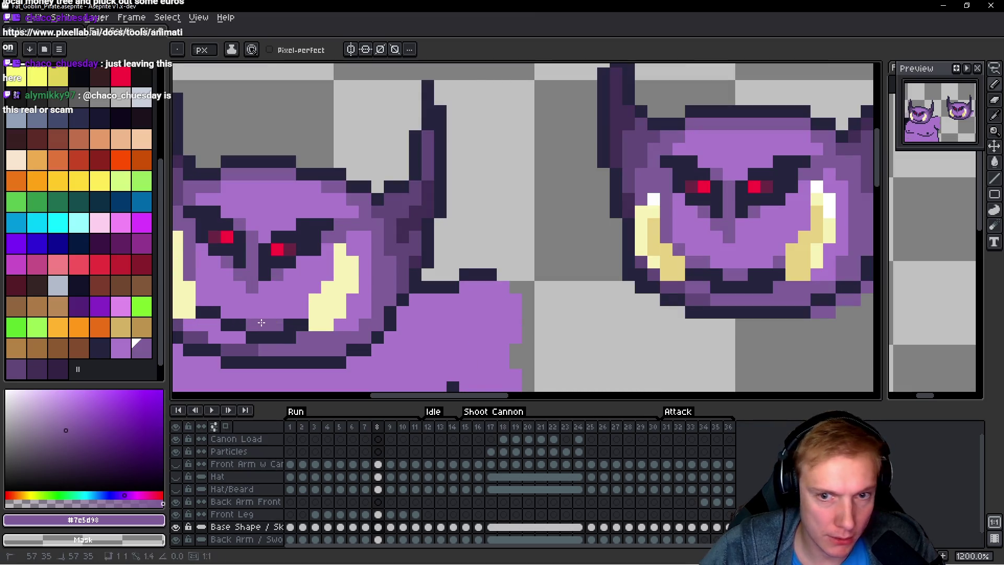
pyautogui.hscroll(-1, 262, 324)
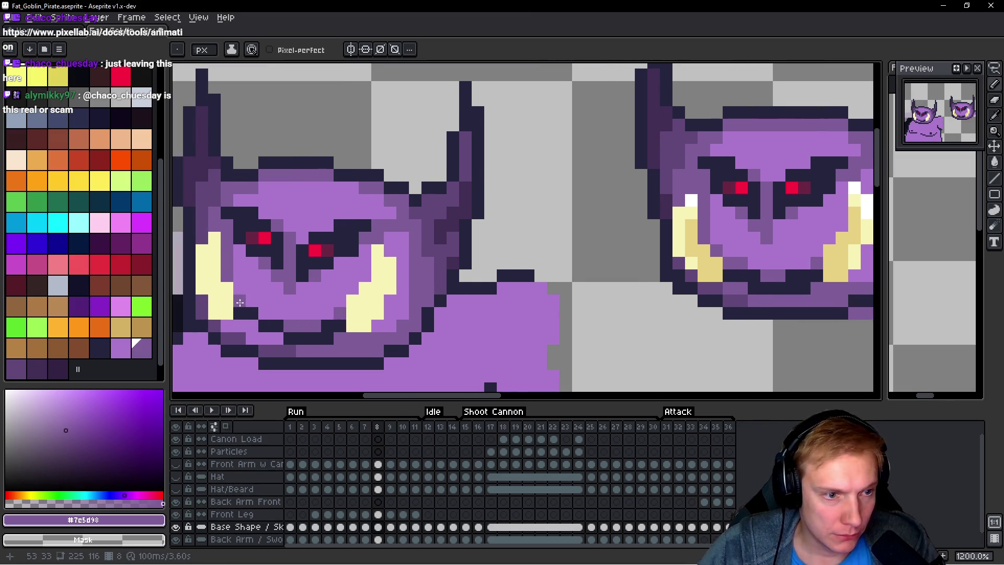
pyautogui.hscroll(-1, 272, 314)
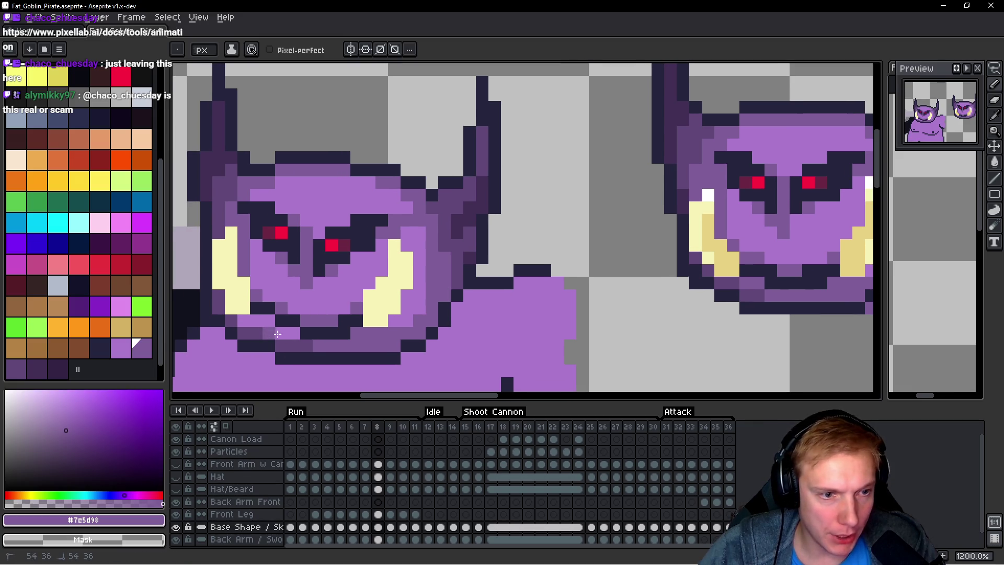
pyautogui.moveTo(242, 325); pyautogui.dragTo(260, 320)
pyautogui.scroll(-5, 266, 320)
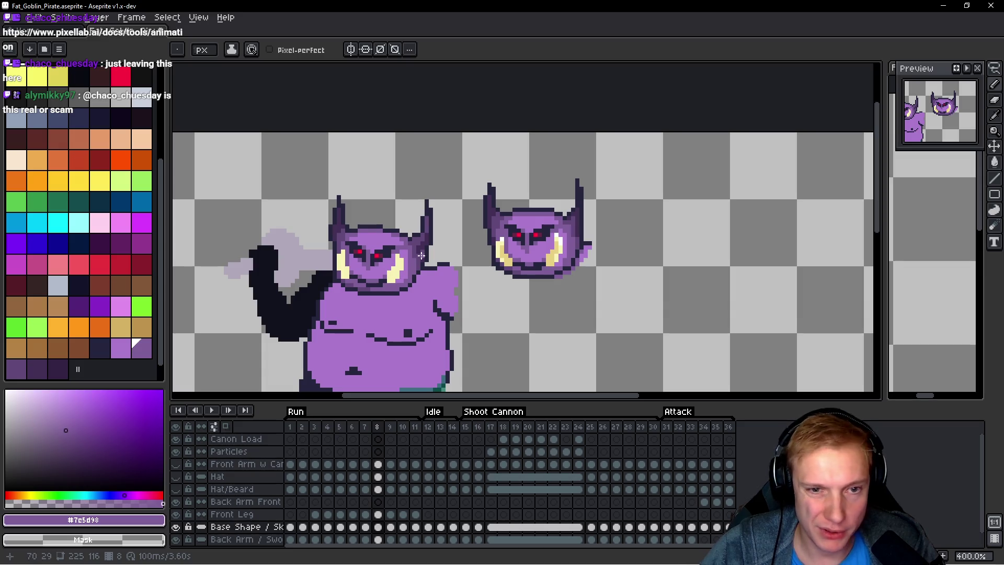
pyautogui.scroll(-3, 395, 253)
pyautogui.scroll(2, 447, 241)
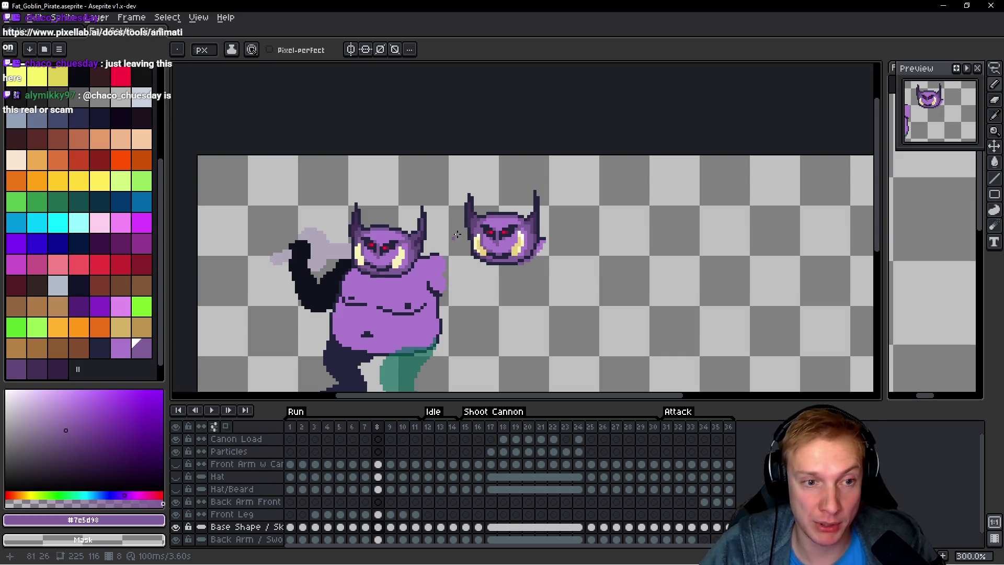
# Step: Shade the inner columns of the tusks in darker yellow #e8d282
pyautogui.press('q')
pyautogui.moveTo(493, 160)
pyautogui.mouseDown()
pyautogui.moveTo(565, 193)
pyautogui.moveTo(484, 157)
pyautogui.mouseUp()
pyautogui.scroll(3, 492, 323)
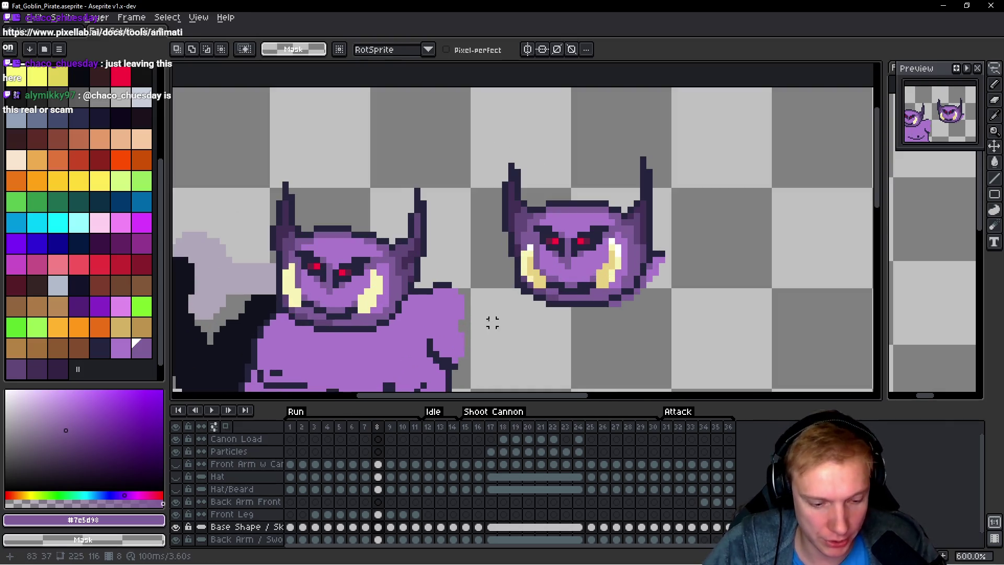
pyautogui.press('b')
pyautogui.moveTo(493, 322); pyautogui.dragTo(510, 247)
pyautogui.keyDown('alt'); pyautogui.click(550, 203); pyautogui.keyUp('alt')
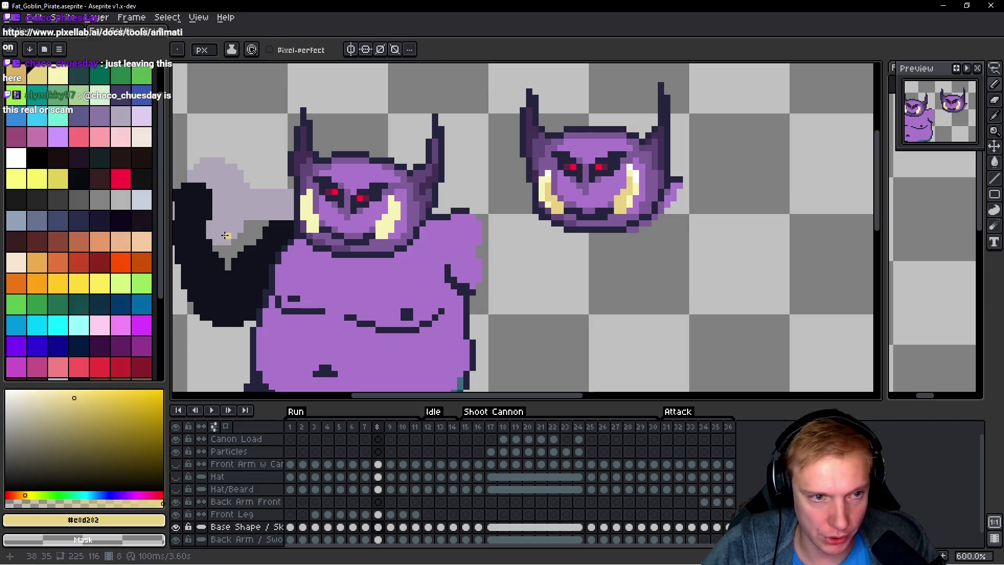
pyautogui.scroll(4, 438, 203)
pyautogui.moveTo(437, 203); pyautogui.dragTo(429, 231)
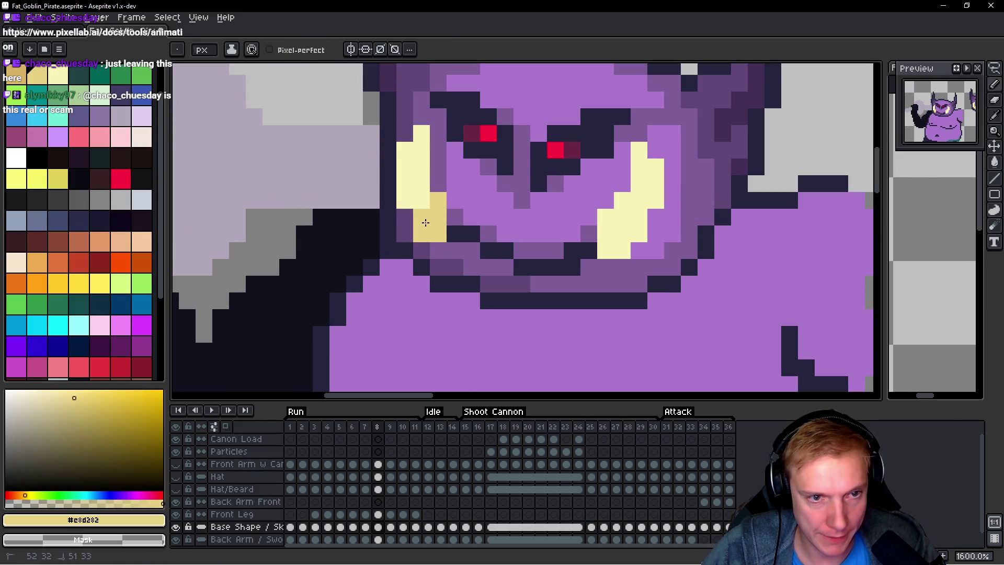
pyautogui.moveTo(422, 168); pyautogui.dragTo(422, 202)
# Step: Add darker yellow shading pixels to the other tusk
pyautogui.moveTo(596, 230)
pyautogui.mouseDown()
pyautogui.moveTo(421, 238)
pyautogui.moveTo(432, 244)
pyautogui.mouseUp()
pyautogui.click(447, 242)
pyautogui.click(465, 209)
pyautogui.scroll(-4, 514, 221)
pyautogui.scroll(2, 514, 221)
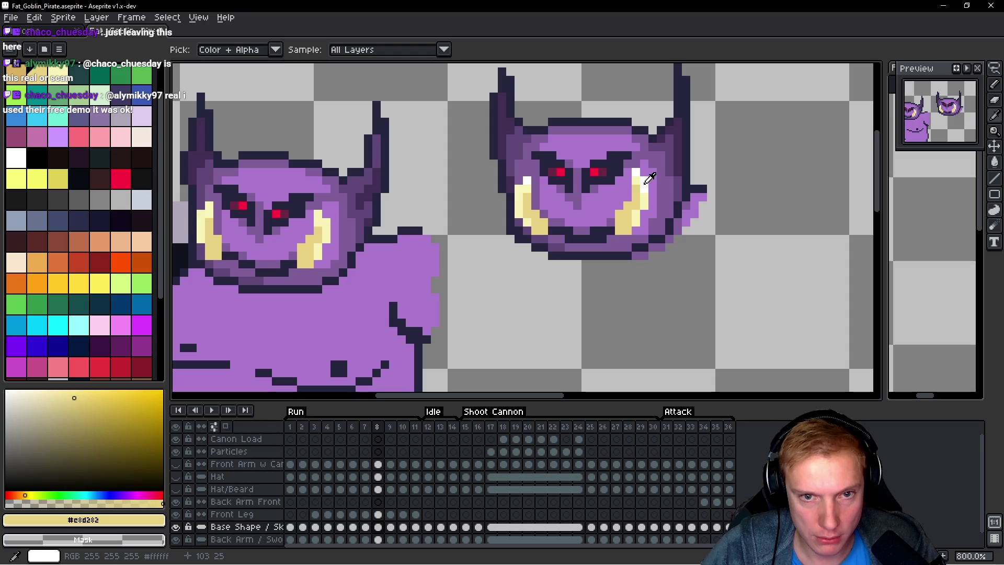
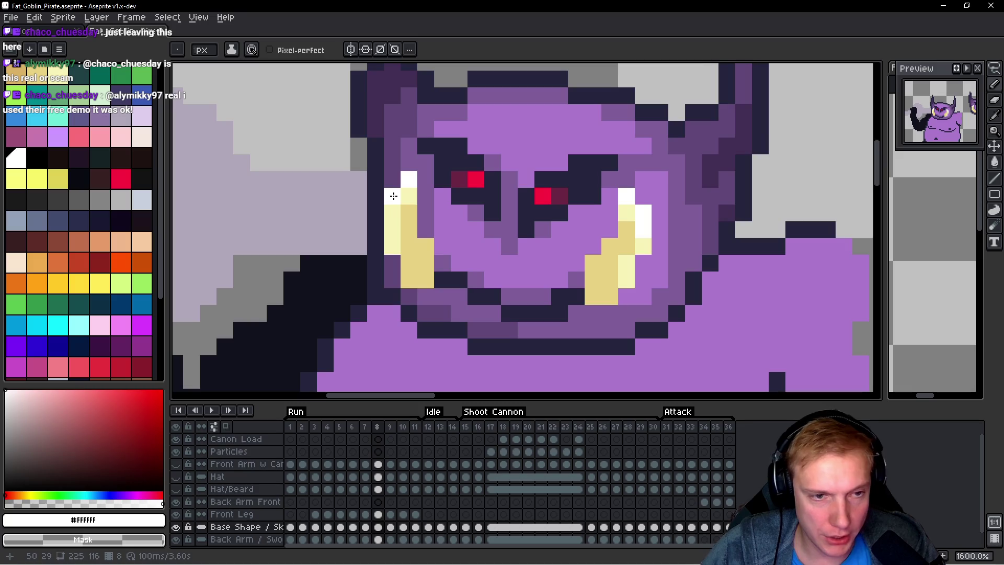
# Step: Delete the spare goblin head lying beside the sprite
pyautogui.scroll(-5, 393, 195)
pyautogui.press('q')
pyautogui.moveTo(611, 152)
pyautogui.mouseDown()
pyautogui.moveTo(466, 157)
pyautogui.moveTo(446, 238)
pyautogui.moveTo(646, 212)
pyautogui.moveTo(616, 163)
pyautogui.mouseUp()
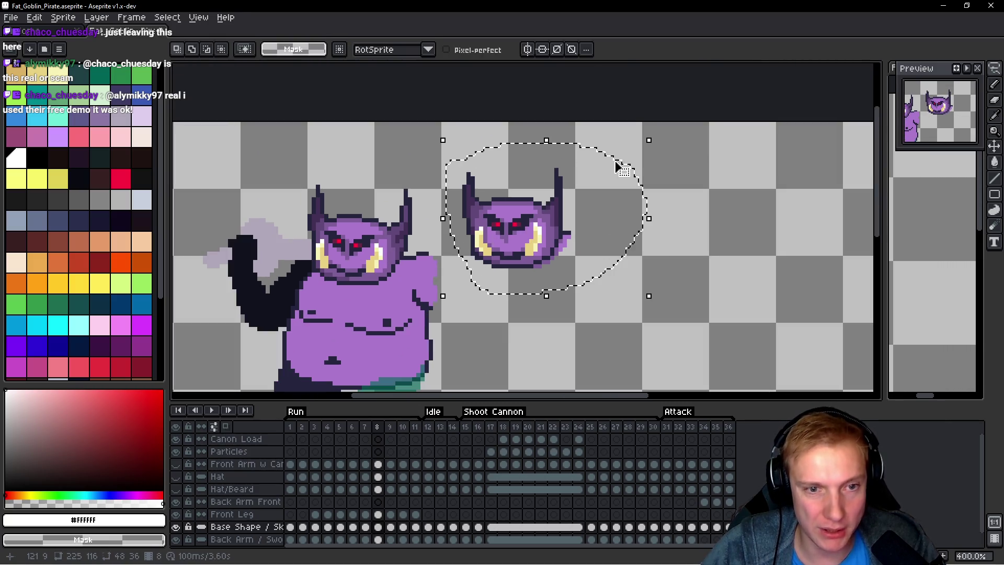
pyautogui.press('Delete')
# Step: Copy the angry red-eyed head from frame 8 and paste it onto frame 9
pyautogui.scroll(-1, 464, 197)
pyautogui.moveTo(463, 197); pyautogui.dragTo(621, 176)
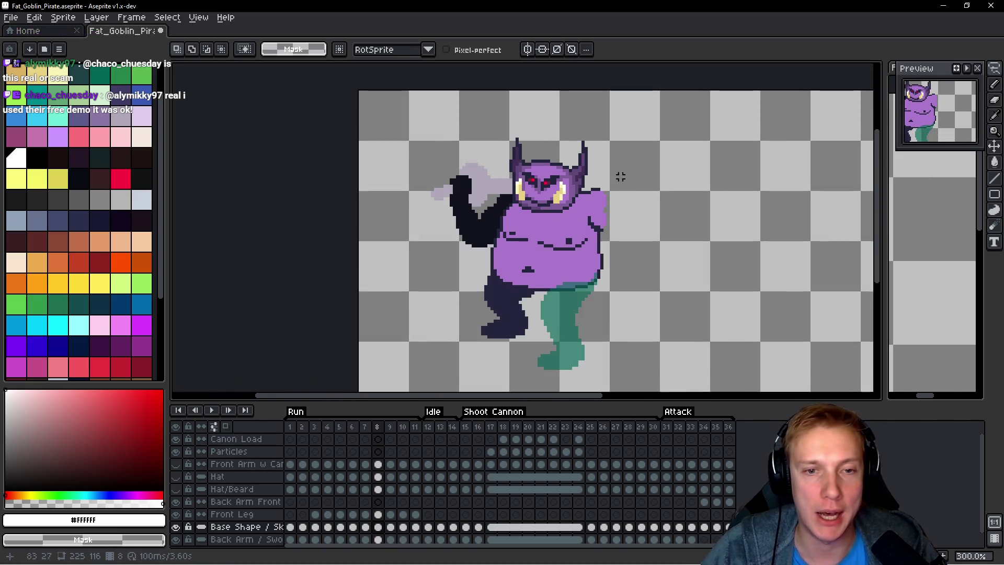
pyautogui.scroll(1, 621, 177)
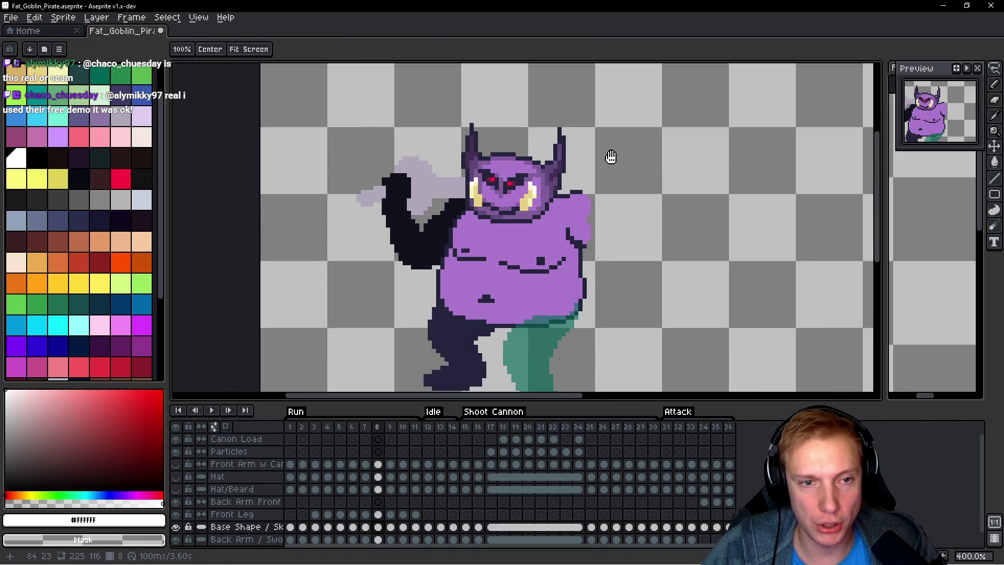
pyautogui.scroll(2, 609, 157)
pyautogui.moveTo(601, 148)
pyautogui.mouseDown()
pyautogui.moveTo(337, 104)
pyautogui.moveTo(335, 209)
pyautogui.moveTo(355, 295)
pyautogui.moveTo(478, 329)
pyautogui.moveTo(564, 281)
pyautogui.moveTo(602, 152)
pyautogui.mouseUp()
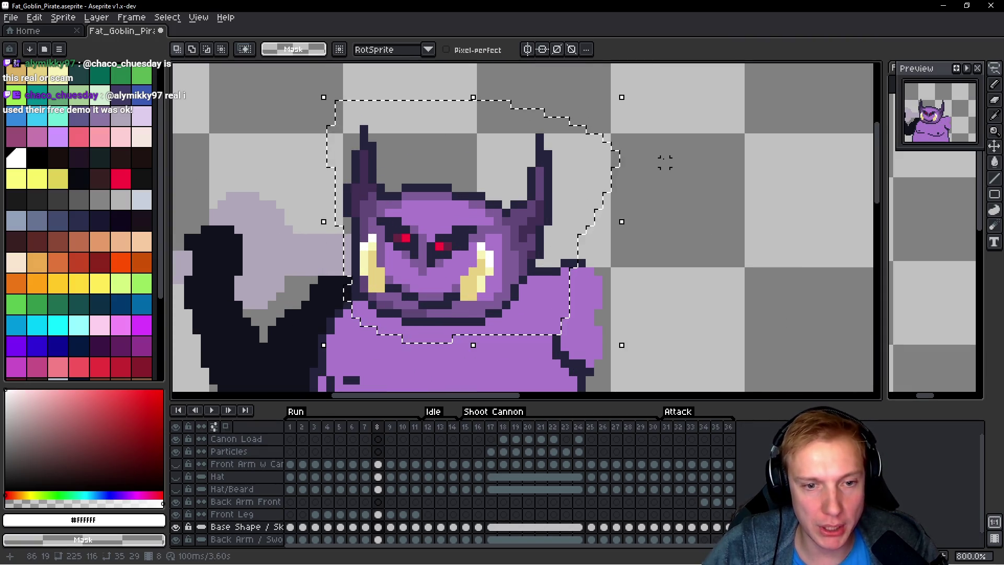
pyautogui.scroll(-2, 646, 167)
pyautogui.press('Right')
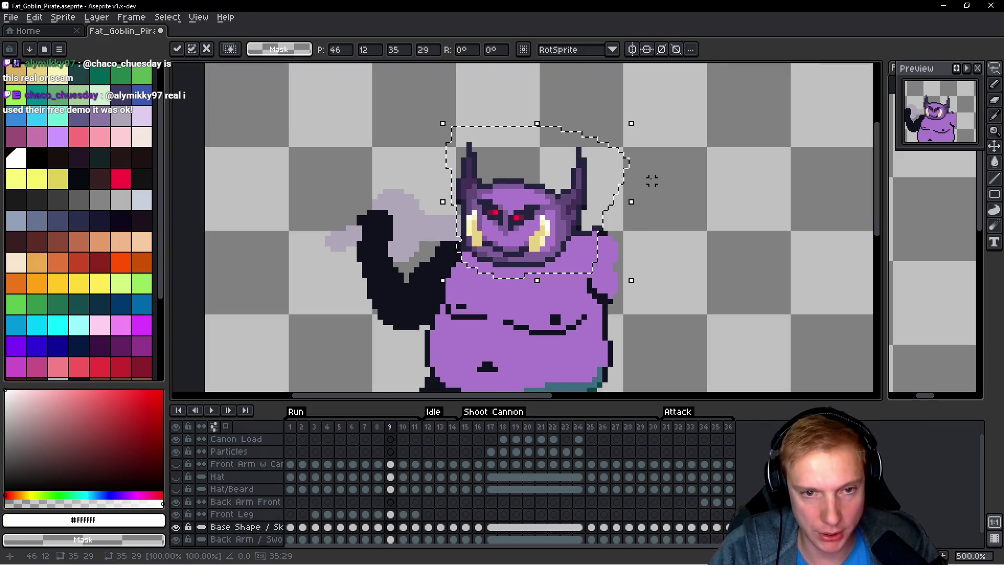
pyautogui.press('h')
# Step: Paste the same red-eyed head onto frame 10
pyautogui.press('Right')
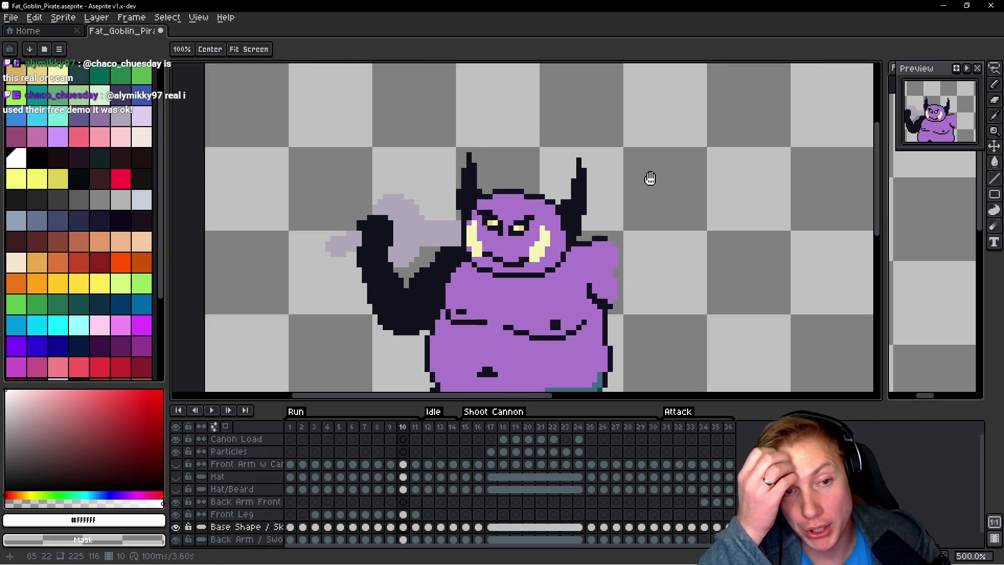
pyautogui.press('m')
pyautogui.hotkey('ctrl', 'shift', 'd')
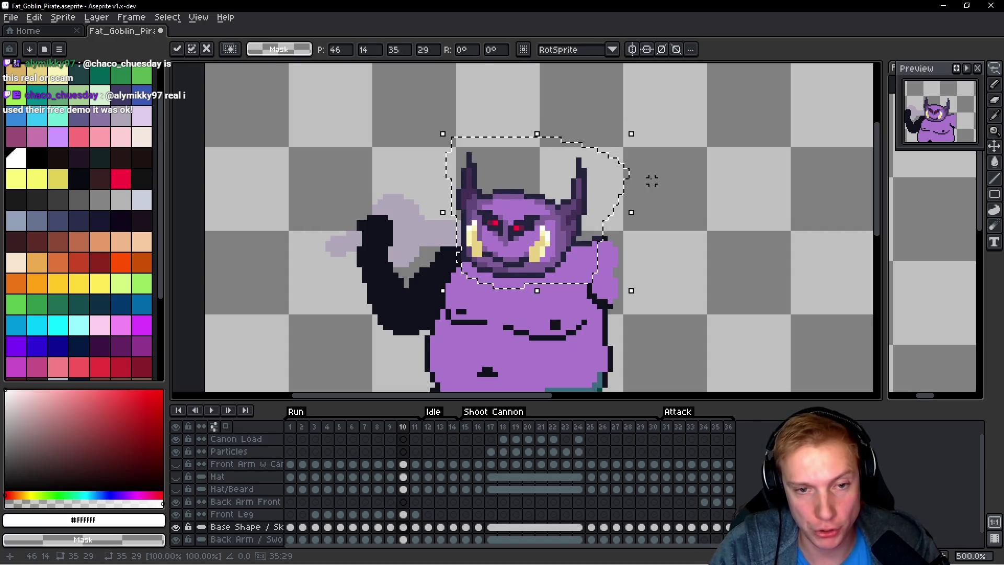
pyautogui.press('h')
pyautogui.press('Right')
pyautogui.press('m')
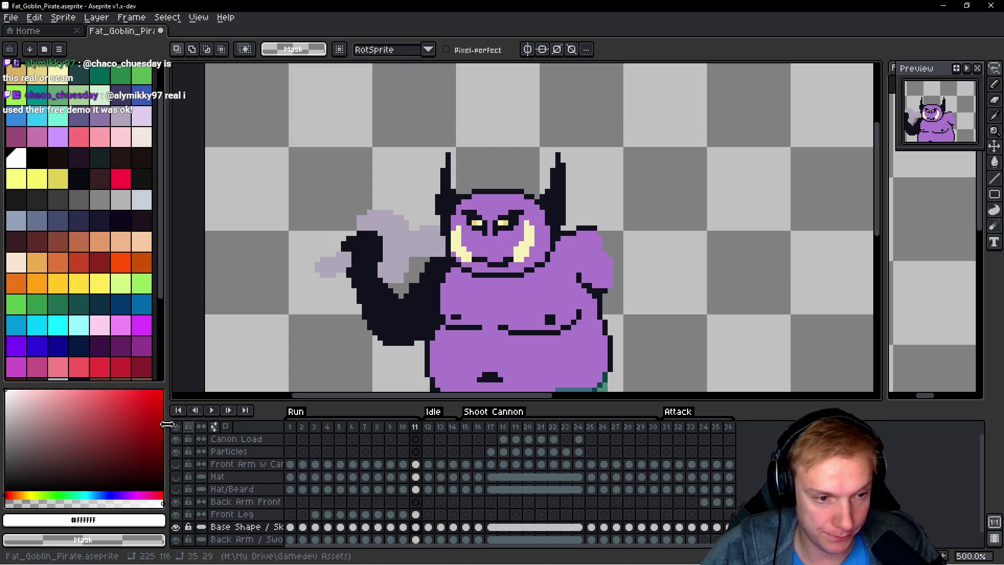
pyautogui.click(290, 426)
# Step: Lasso the red-eyed head on frame 1 and compare it with frame 11
pyautogui.moveTo(589, 113); pyautogui.dragTo(439, 132)
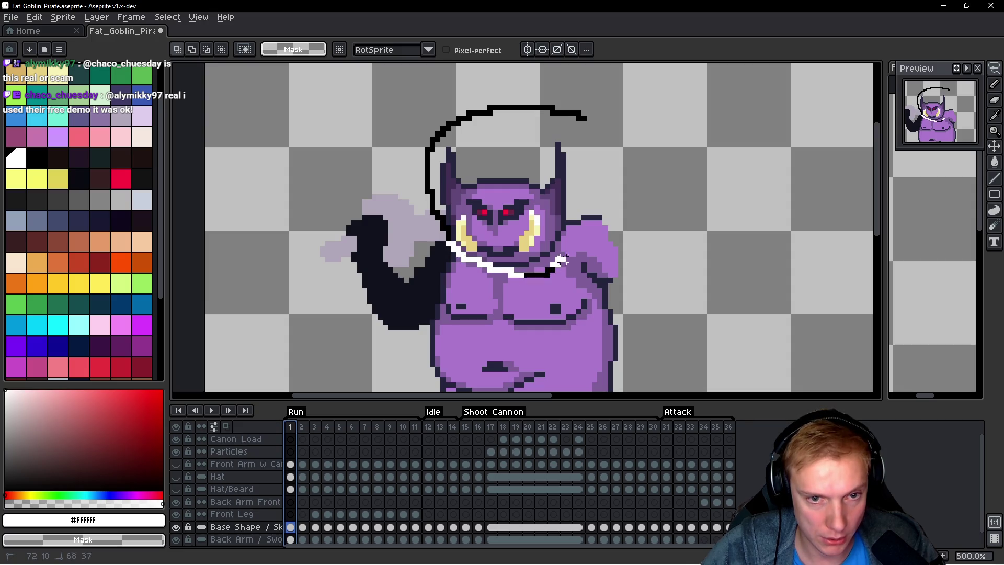
pyautogui.moveTo(579, 129); pyautogui.dragTo(580, 124)
pyautogui.press('Delete')
pyautogui.hotkey('ctrl', 'd')
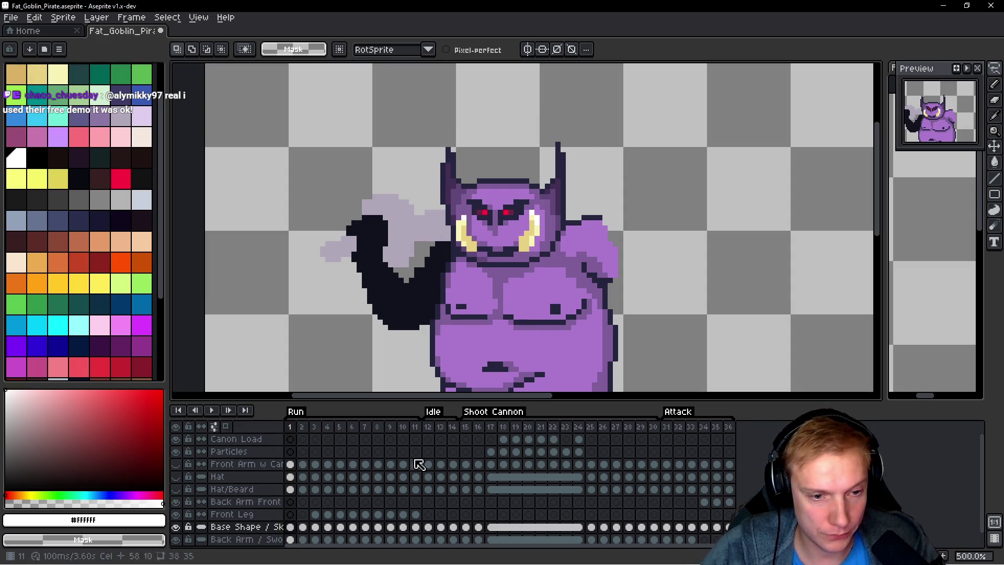
pyautogui.click(416, 427)
pyautogui.scroll(-5, 648, 150)
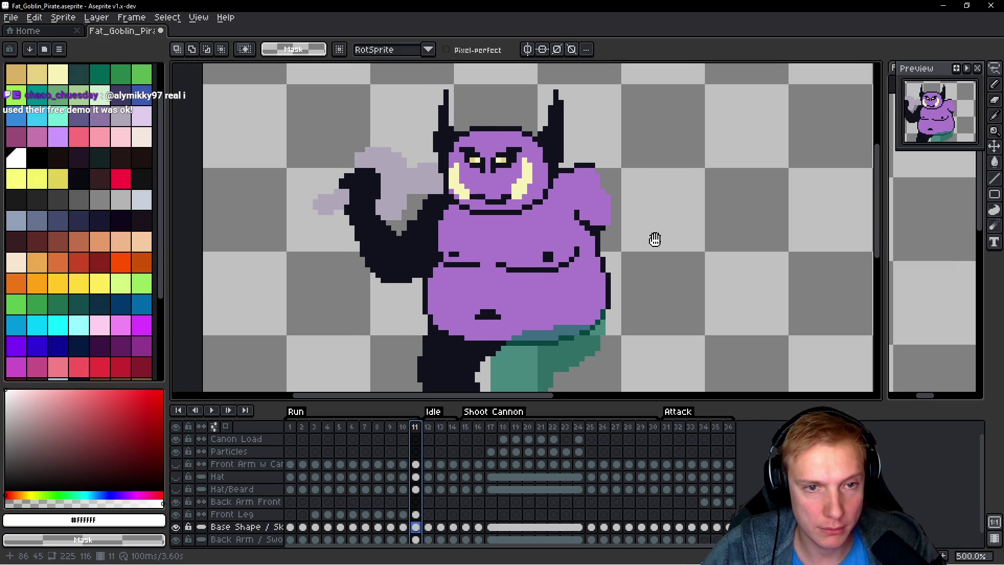
pyautogui.click(290, 427)
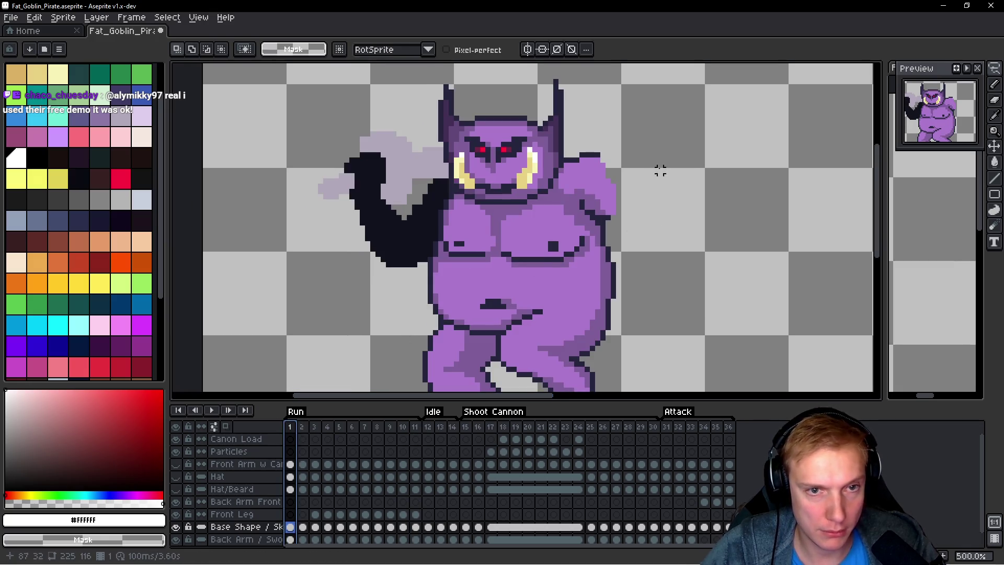
pyautogui.scroll(2, 632, 143)
pyautogui.scroll(-1, 665, 262)
pyautogui.press('space')
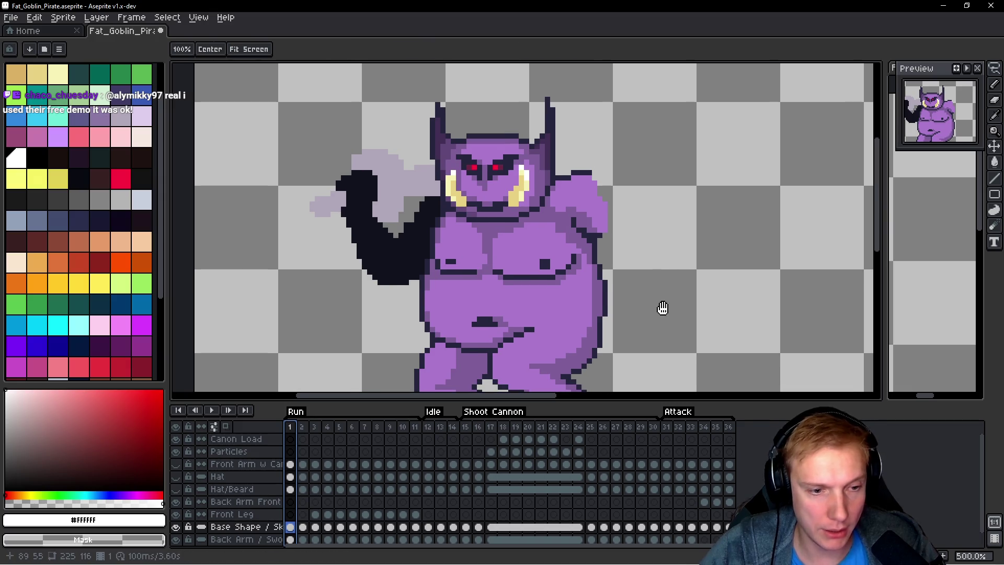
pyautogui.press('Up')
pyautogui.scroll(3, 638, 231)
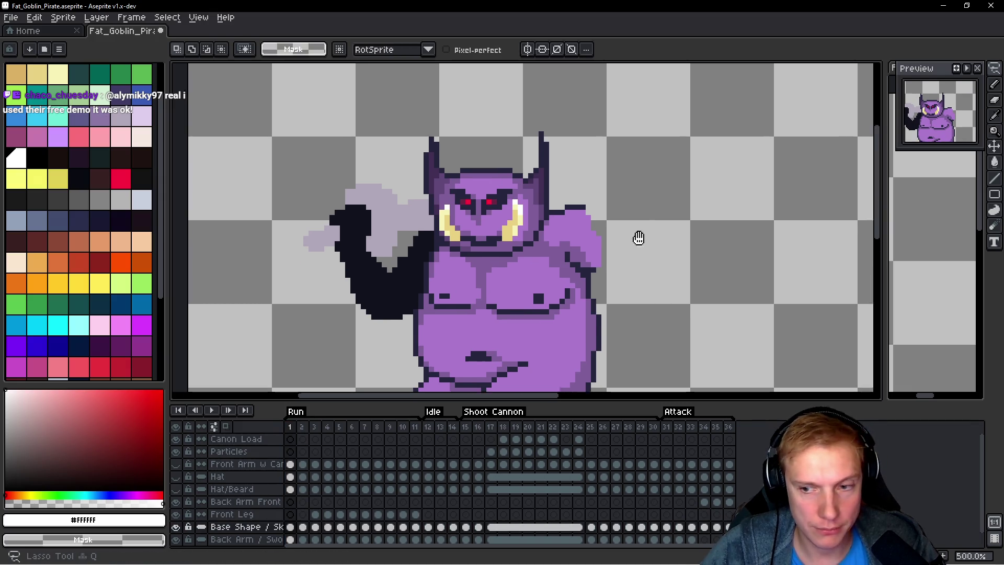
# Step: Lasso and copy frame 1's head and upper torso
pyautogui.moveTo(659, 195)
pyautogui.mouseDown()
pyautogui.moveTo(408, 126)
pyautogui.moveTo(399, 308)
pyautogui.mouseUp()
pyautogui.moveTo(403, 365); pyautogui.dragTo(410, 381)
pyautogui.scroll(-2, 511, 231)
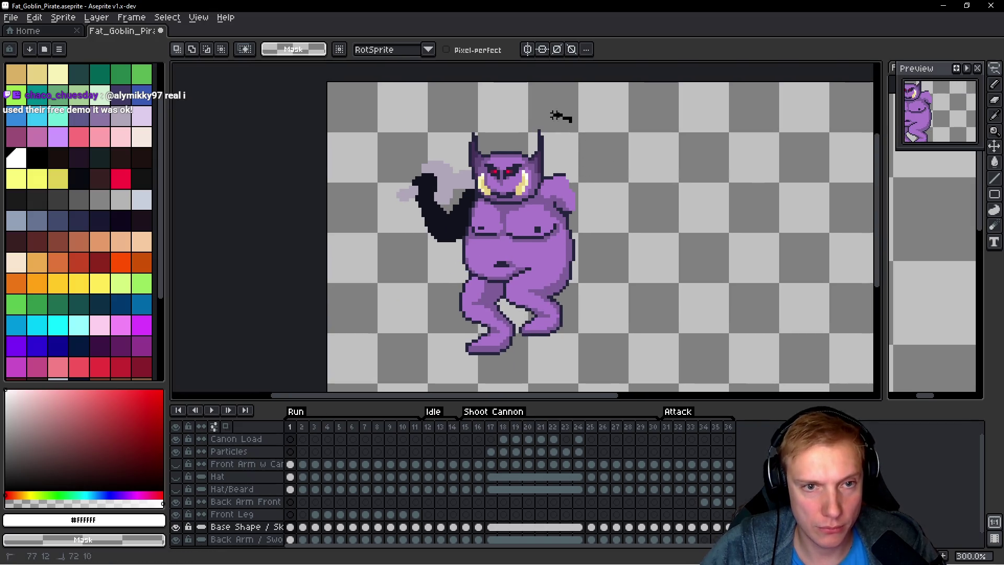
pyautogui.moveTo(556, 113); pyautogui.dragTo(447, 227)
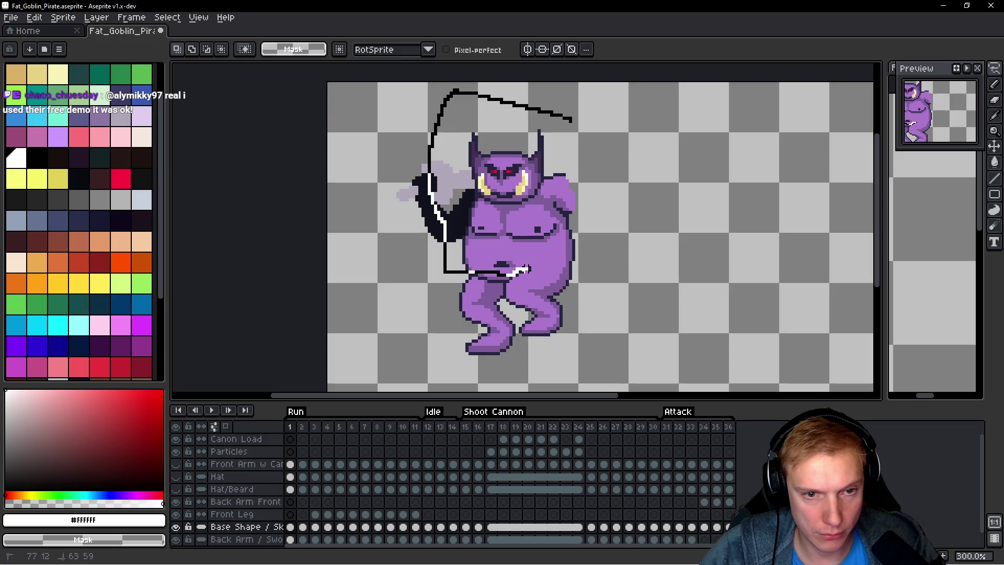
pyautogui.moveTo(601, 269); pyautogui.dragTo(645, 142)
pyautogui.hotkey('ctrl', 'd')
# Step: Paste the head and torso onto frame 11, lined up over the legs
pyautogui.press('Right')
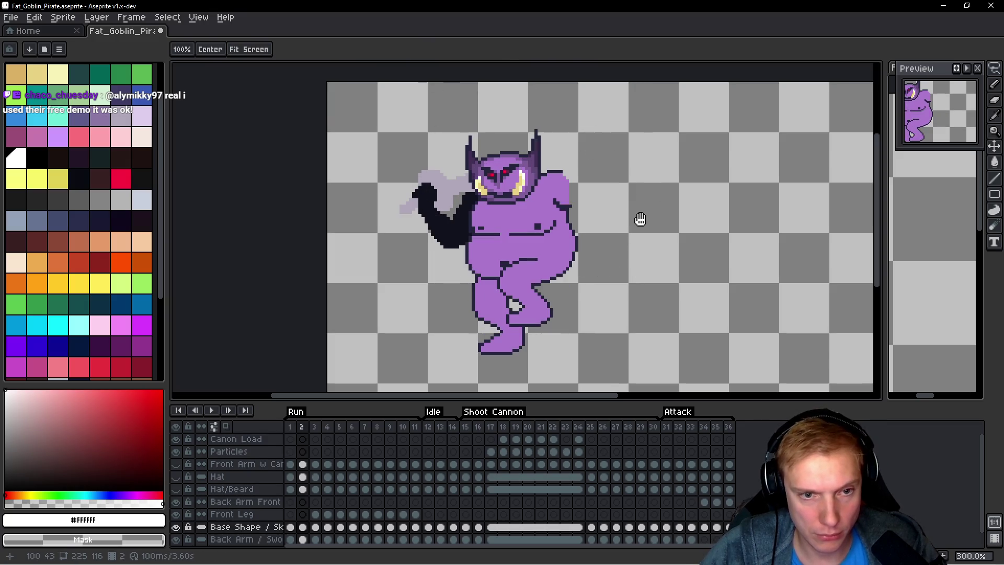
pyautogui.press('Return')
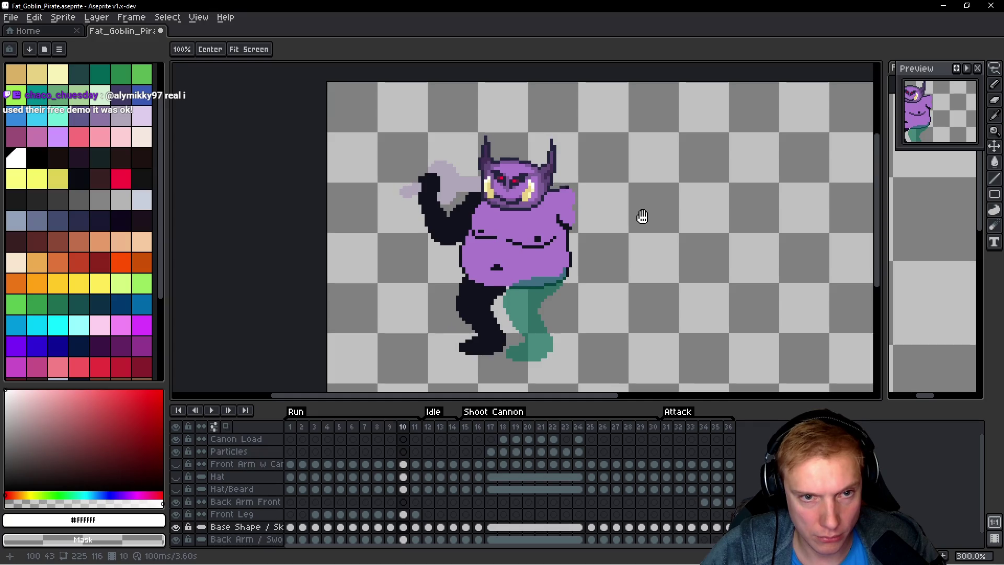
pyautogui.press('q')
pyautogui.moveTo(643, 218); pyautogui.dragTo(628, 240)
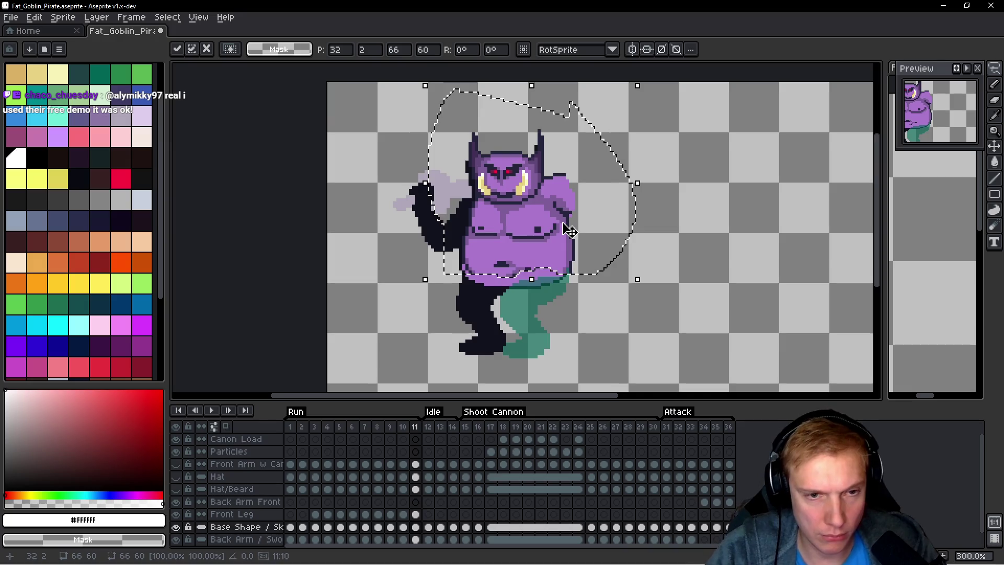
pyautogui.moveTo(540, 226)
pyautogui.mouseDown()
pyautogui.moveTo(656, 224)
pyautogui.moveTo(539, 227)
pyautogui.mouseUp()
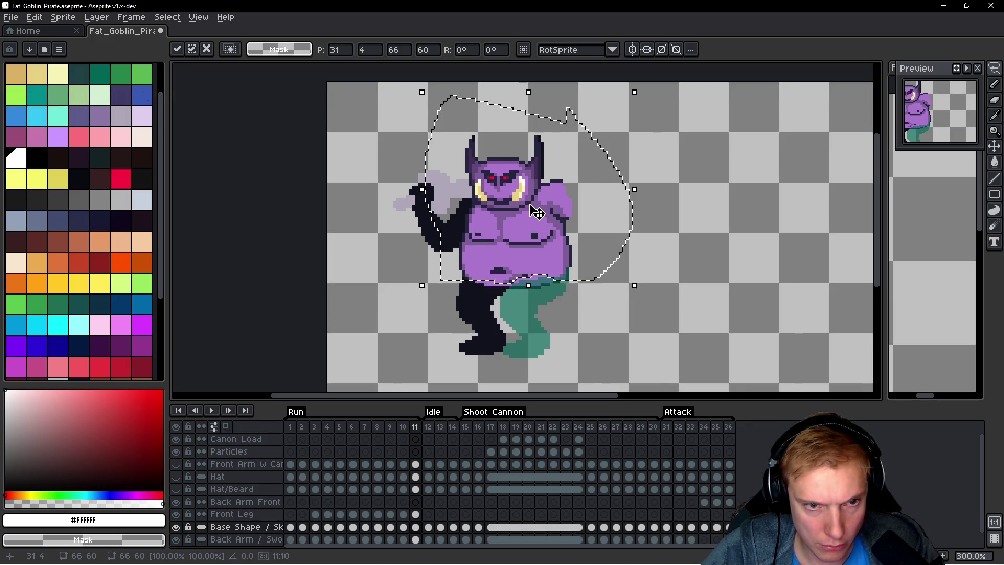
pyautogui.scroll(4, 536, 230)
# Step: Repaint stray dark belly pixels with the belly's light purple
pyautogui.press('b')
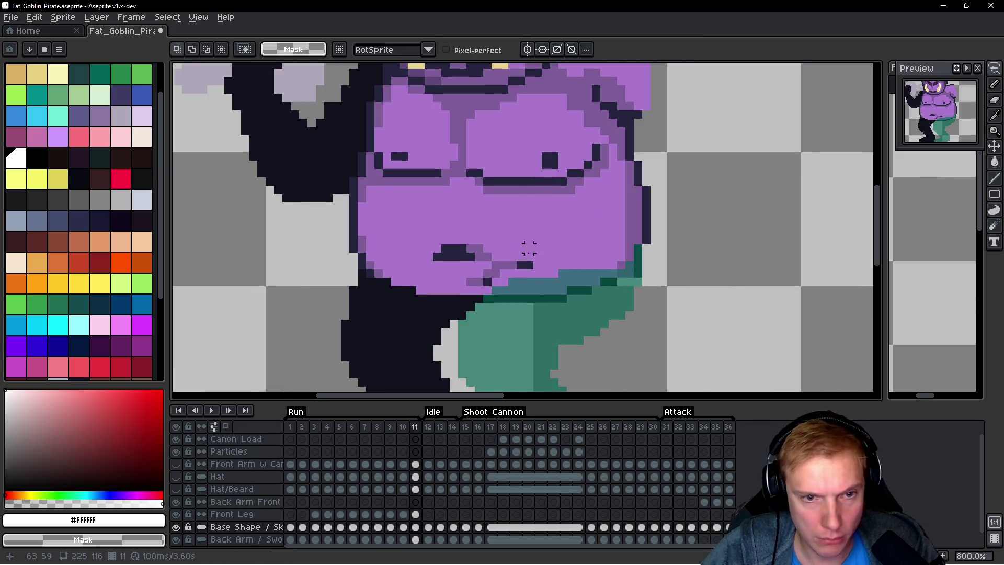
pyautogui.scroll(2, 523, 230)
pyautogui.keyDown('alt'); pyautogui.click(550, 214); pyautogui.keyUp('alt')
pyautogui.moveTo(530, 226); pyautogui.dragTo(491, 224)
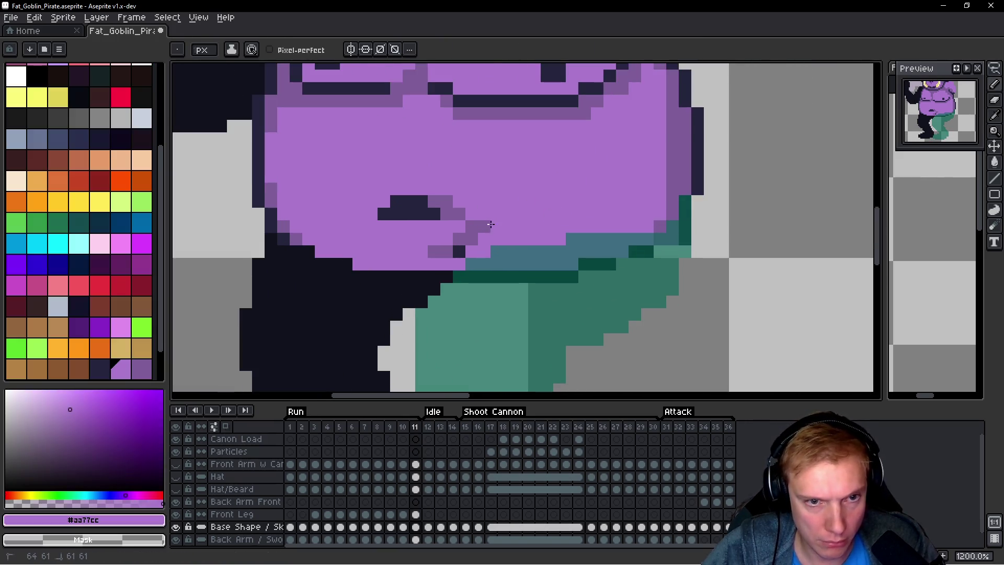
pyautogui.scroll(-6, 454, 249)
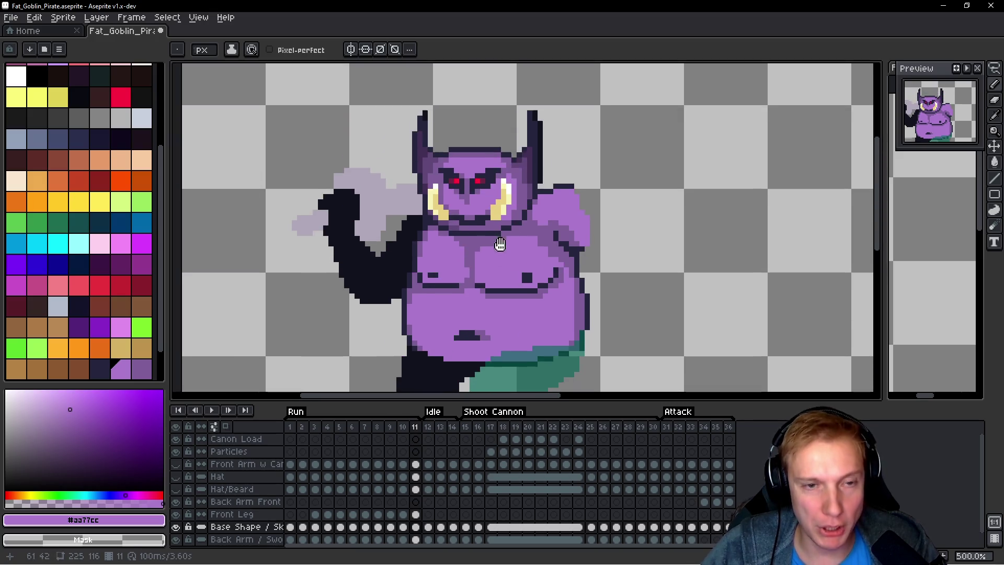
pyautogui.scroll(5, 553, 124)
pyautogui.scroll(2, 553, 124)
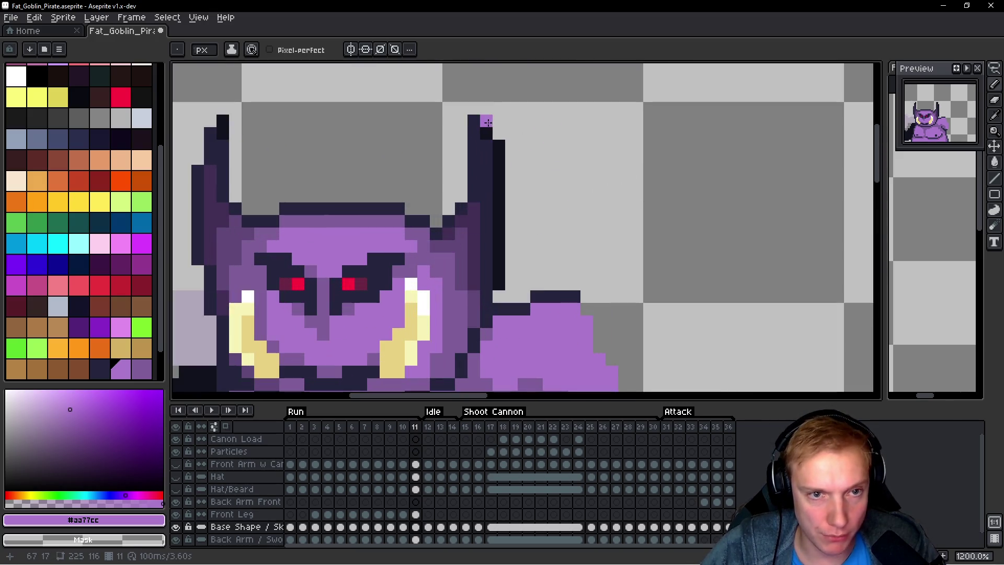
pyautogui.scroll(-2, 521, 187)
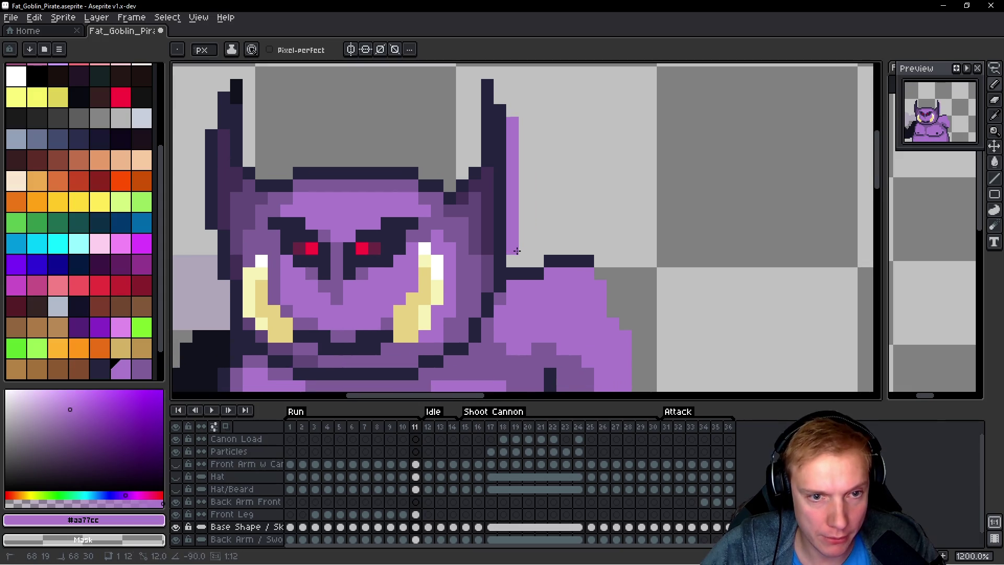
# Step: Clean up the right ear's outline and make the Hat layer visible again
pyautogui.moveTo(506, 168); pyautogui.dragTo(506, 251)
pyautogui.scroll(2, 358, 195)
pyautogui.scroll(-4, 348, 125)
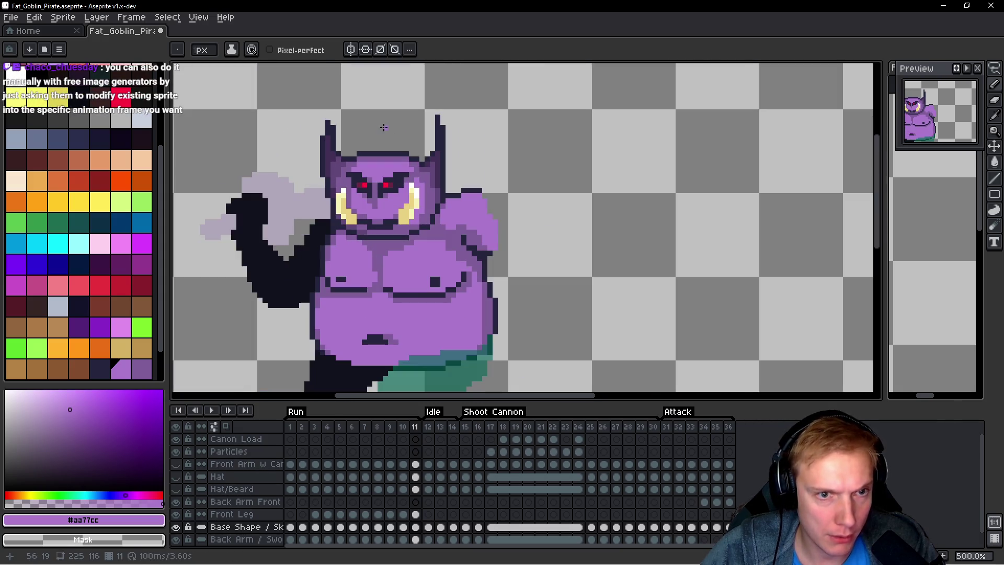
pyautogui.click(176, 477)
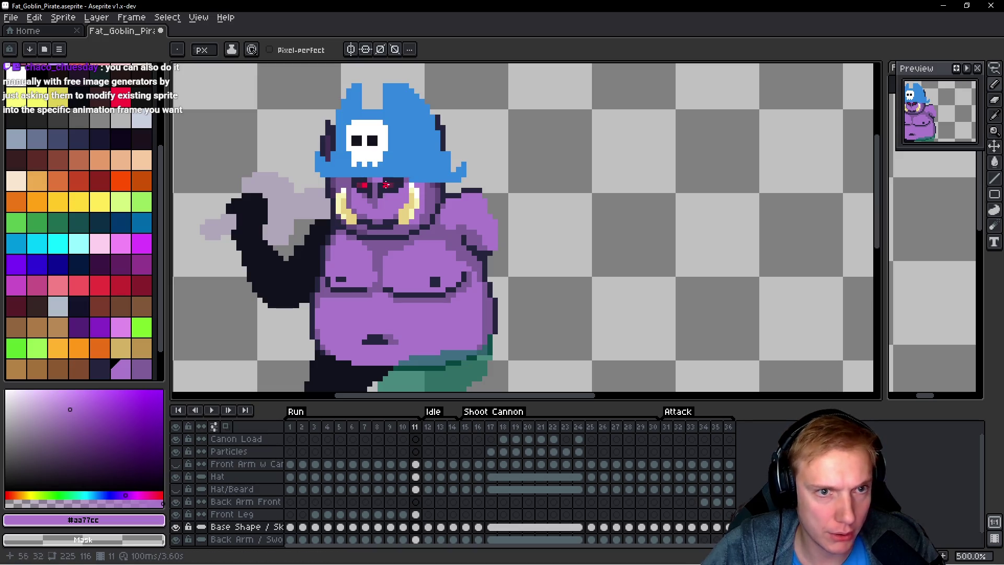
pyautogui.scroll(-1, 417, 165)
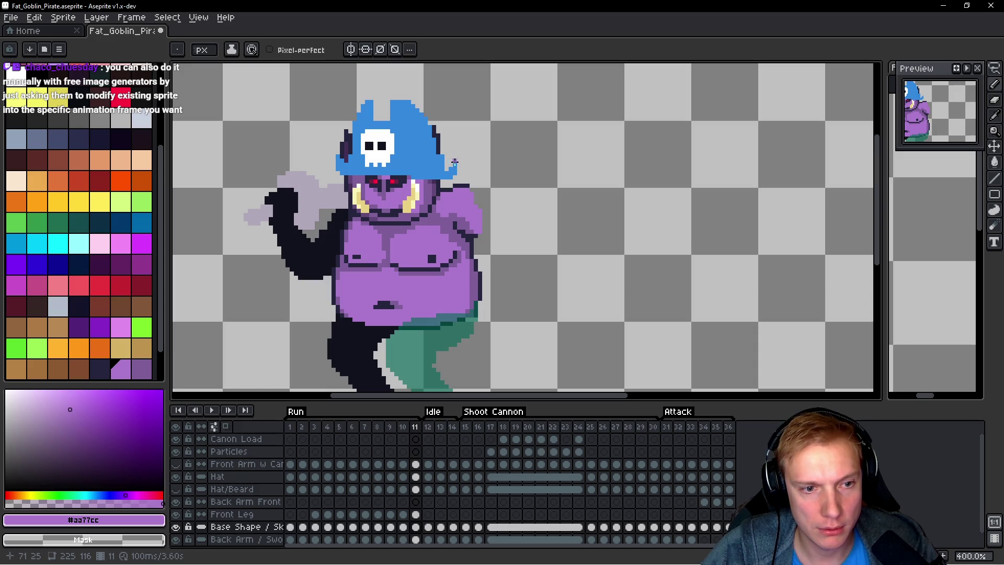
pyautogui.hscroll(-2, 545, 166)
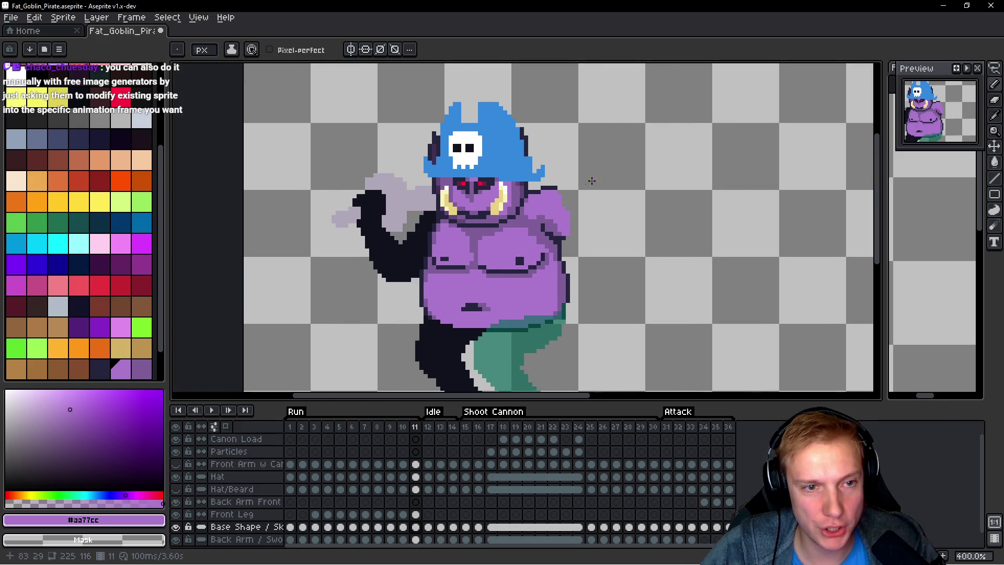
# Step: Select the pirate hat on frame 11 and nudge it one pixel left
pyautogui.click(291, 427)
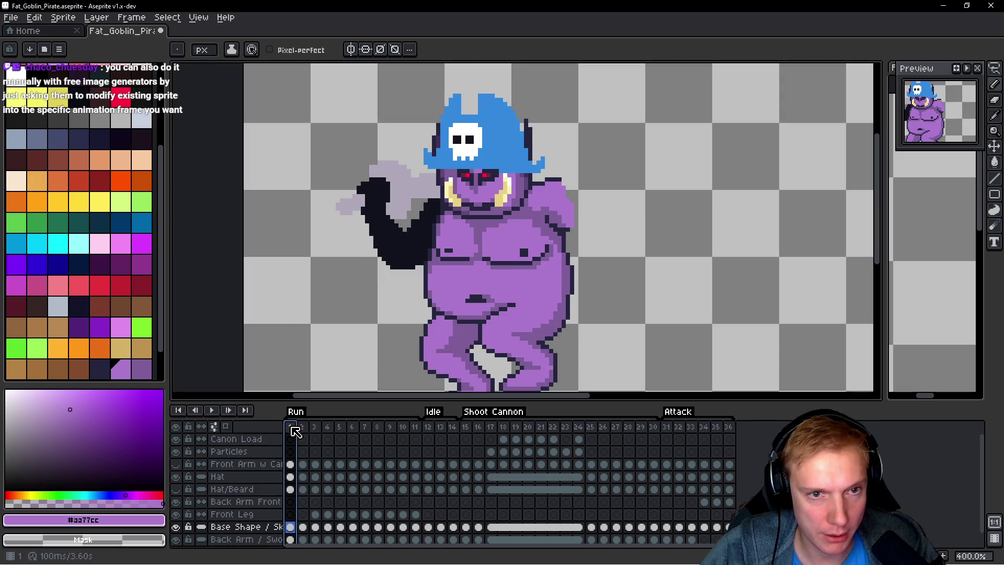
pyautogui.click(416, 427)
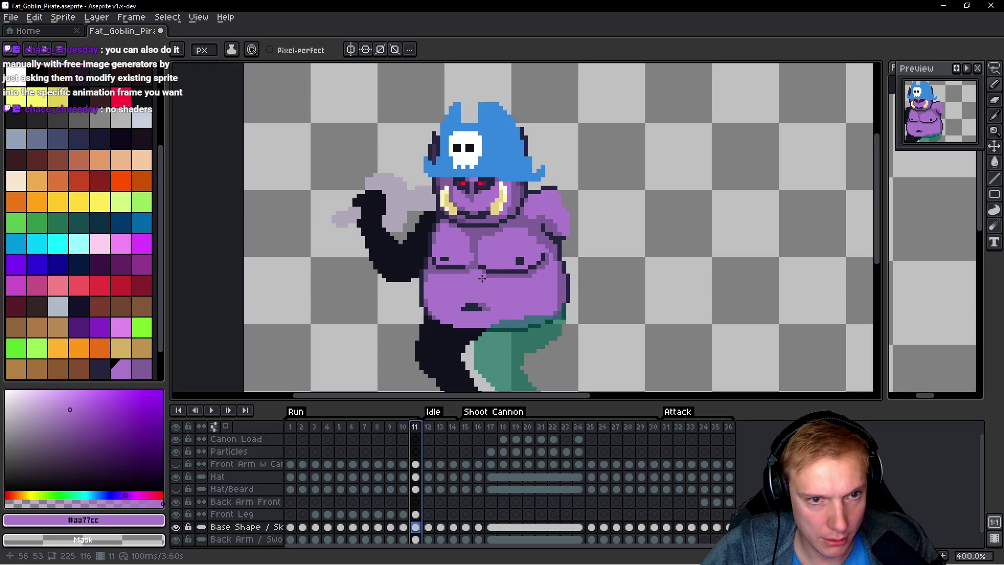
pyautogui.moveTo(517, 282); pyautogui.dragTo(511, 284)
pyautogui.keyDown('ctrl'); pyautogui.click(470, 136); pyautogui.keyUp('ctrl')
pyautogui.press('m')
pyautogui.moveTo(416, 101); pyautogui.dragTo(542, 185)
pyautogui.press('Left')
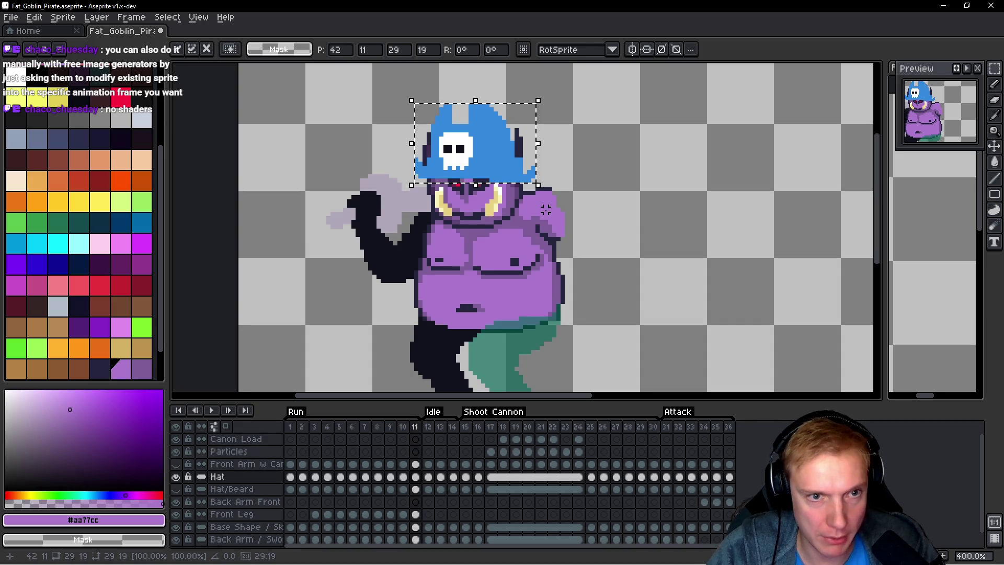
# Step: Commit the moved hat, compare it on frames 1 and 11, and play the run
pyautogui.hotkey('ctrl', 'd')
pyautogui.press('space')
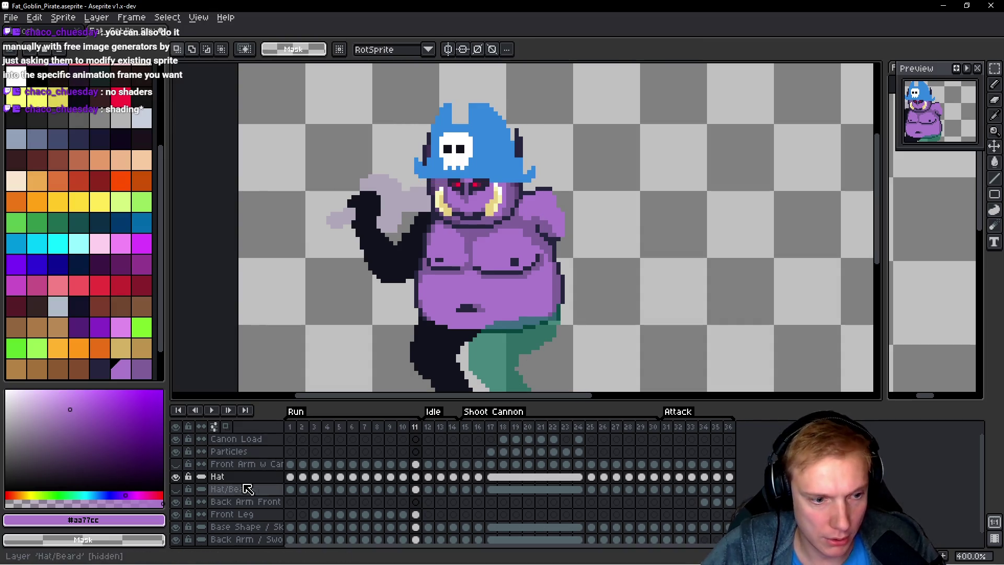
pyautogui.click(291, 477)
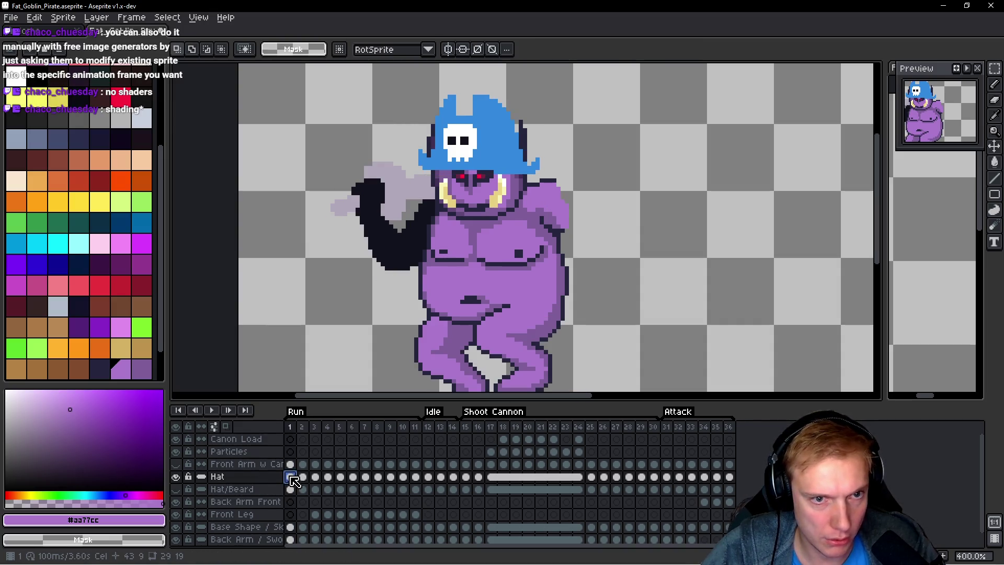
pyautogui.click(416, 465)
pyautogui.moveTo(650, 275); pyautogui.dragTo(604, 253)
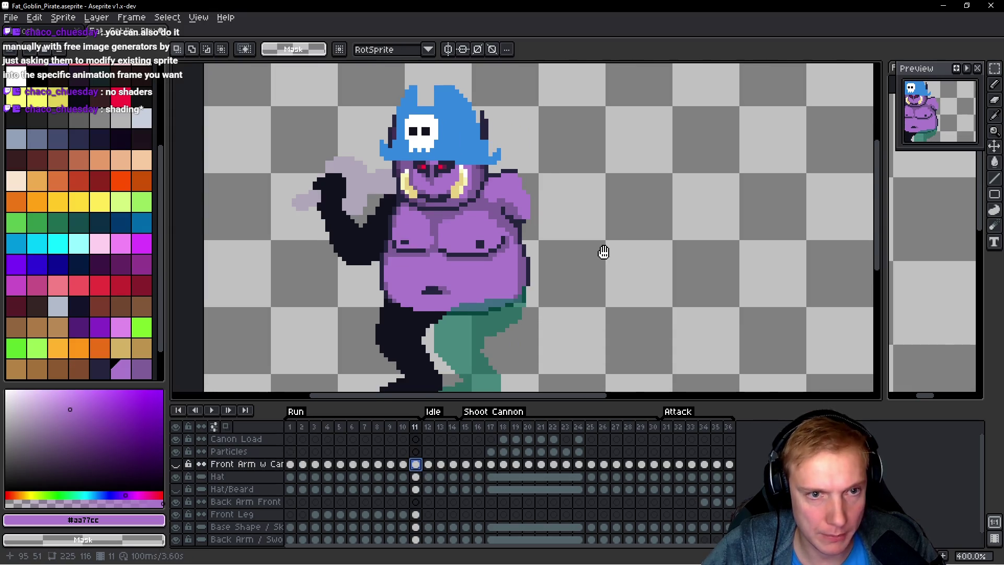
pyautogui.press('Return')
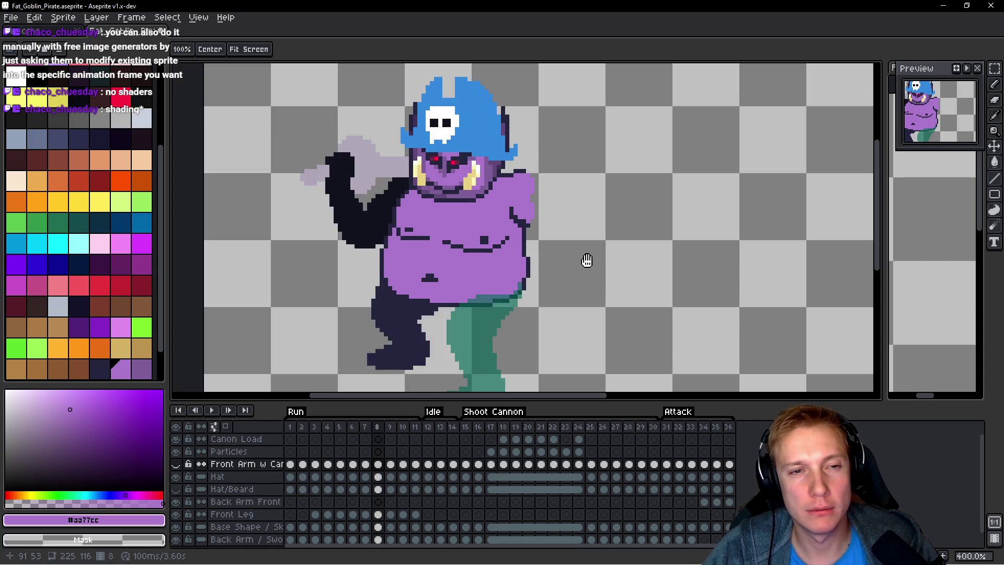
# Step: Inspect the hat up close with the Hat layer active
pyautogui.press('m')
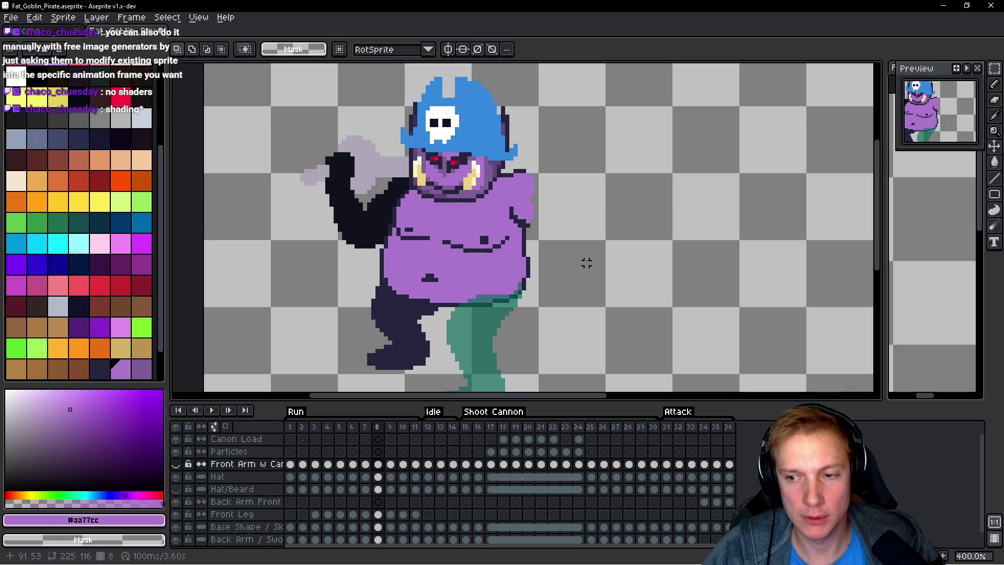
pyautogui.press('h')
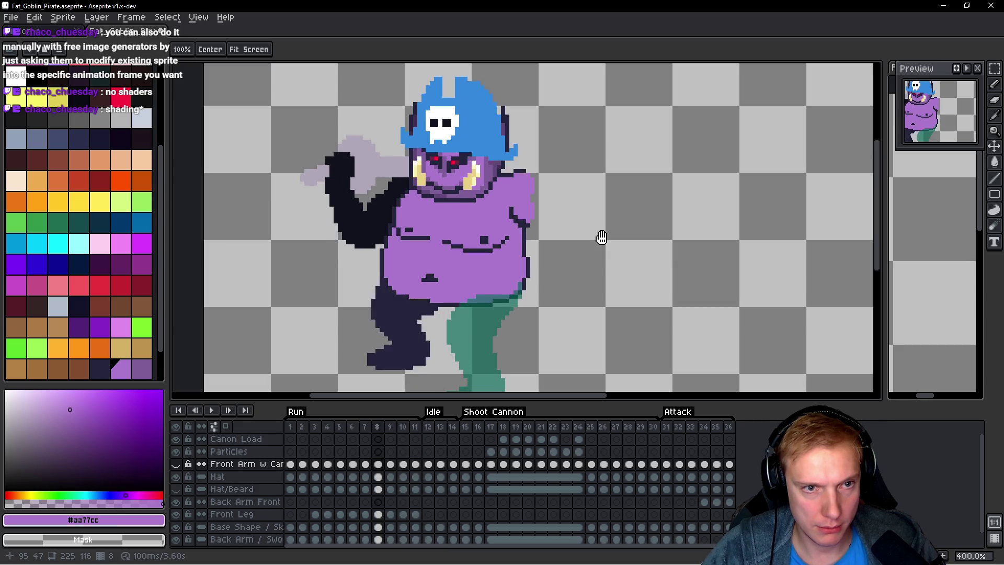
pyautogui.press('m')
pyautogui.scroll(-3, 603, 235)
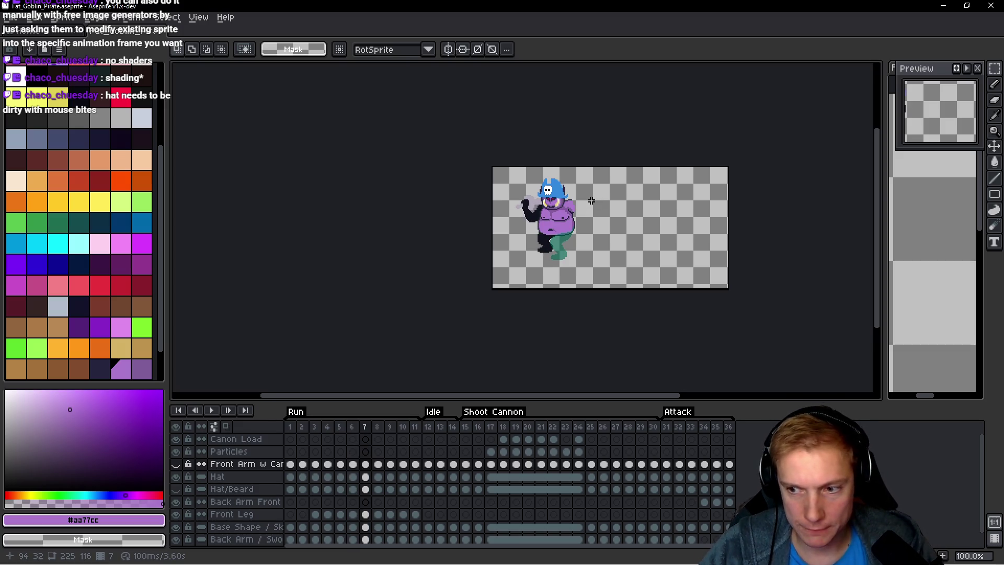
pyautogui.scroll(6, 591, 201)
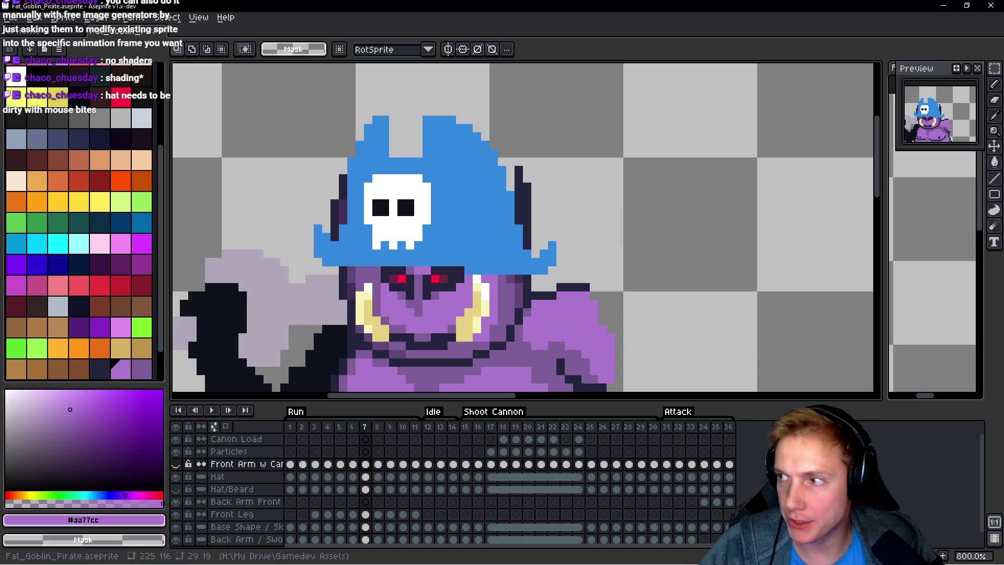
pyautogui.scroll(-2, 766, 199)
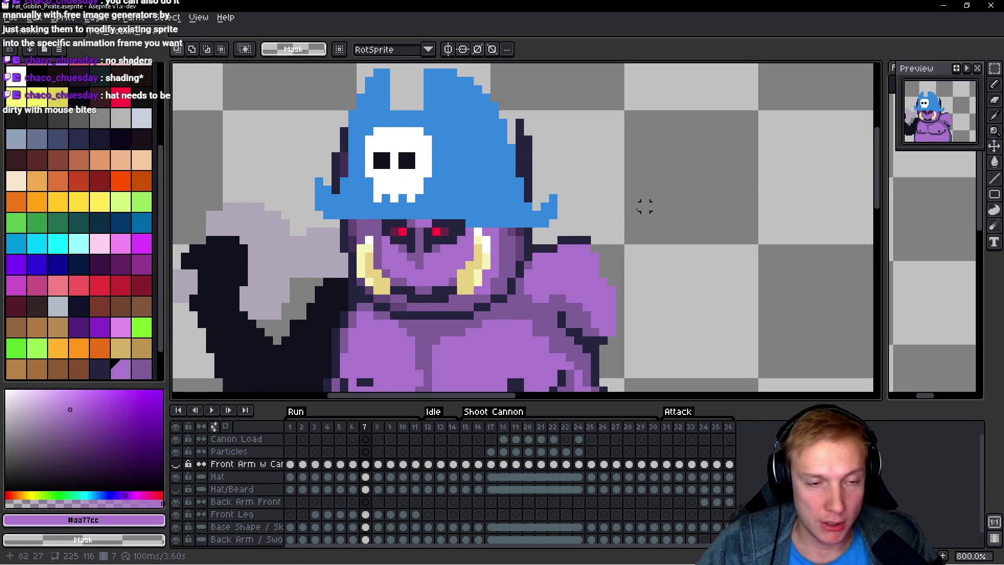
pyautogui.press('h')
pyautogui.press('Down')
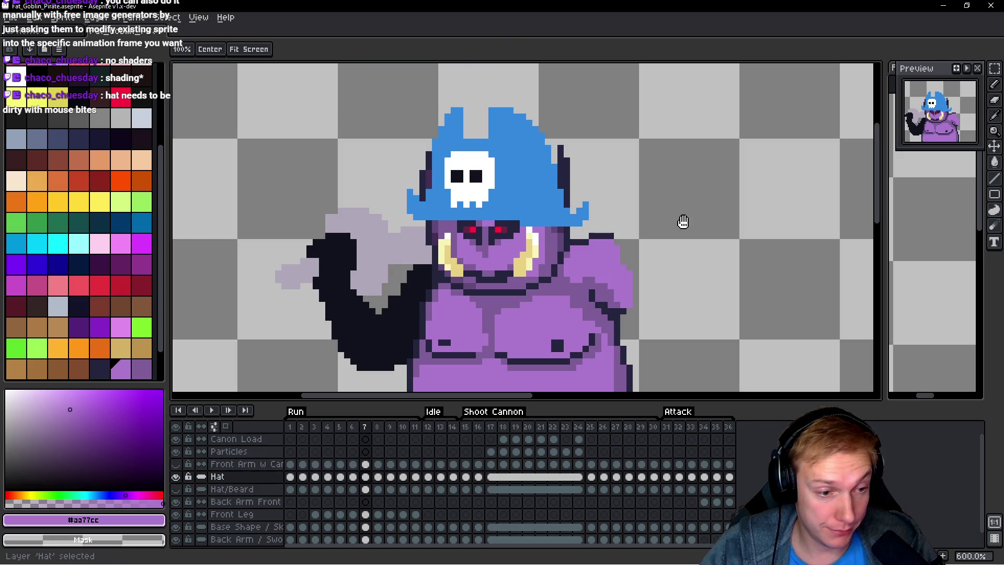
pyautogui.press('v')
pyautogui.moveTo(685, 221)
pyautogui.mouseDown()
pyautogui.moveTo(646, 90)
pyautogui.moveTo(632, 132)
pyautogui.mouseUp()
# Step: Check the hat on frames 7 and 8, then save the sprite file
pyautogui.press('h')
pyautogui.press('Right')
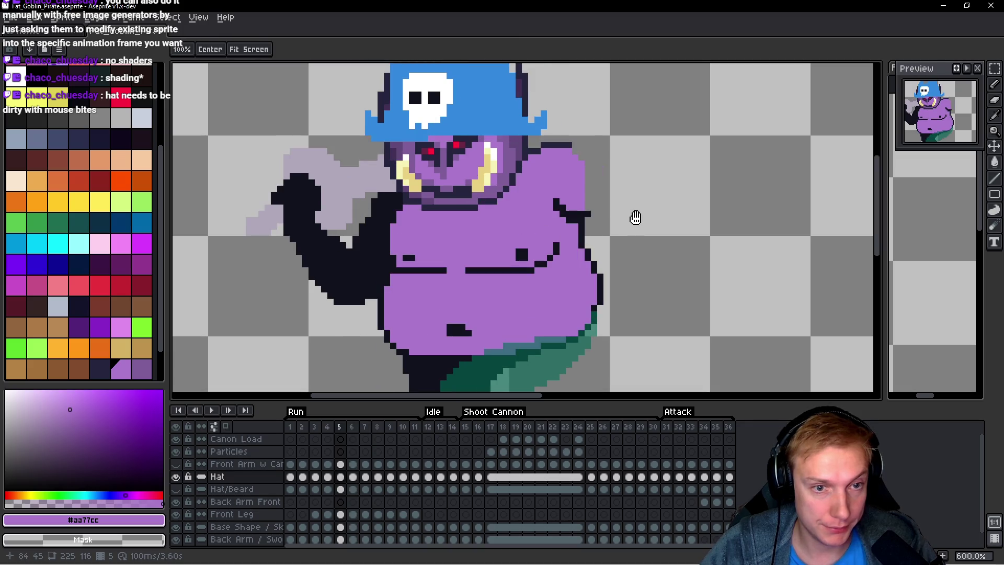
pyautogui.press('Left')
pyautogui.press('Right')
pyautogui.press('Left')
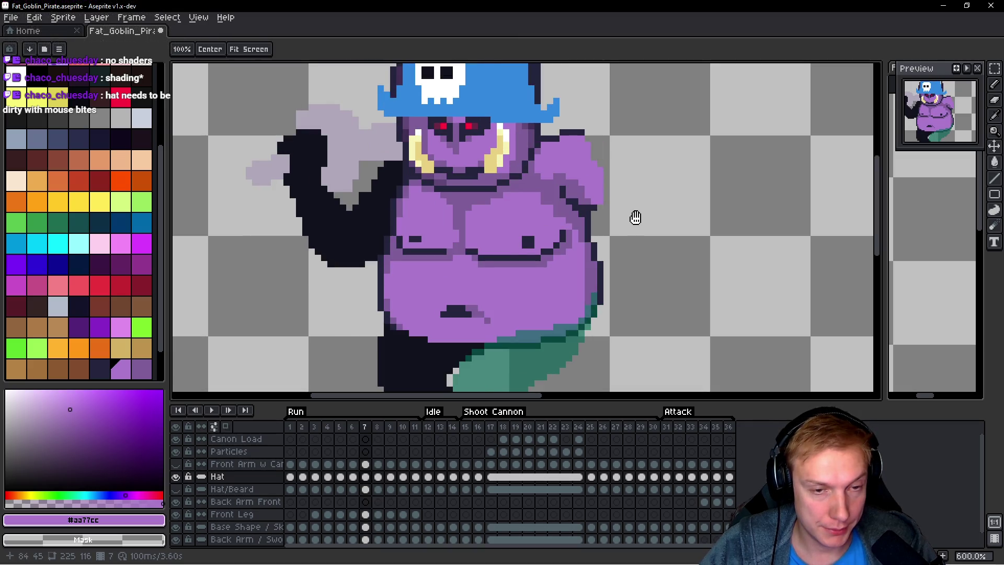
pyautogui.press('v')
pyautogui.moveTo(667, 206); pyautogui.dragTo(652, 205)
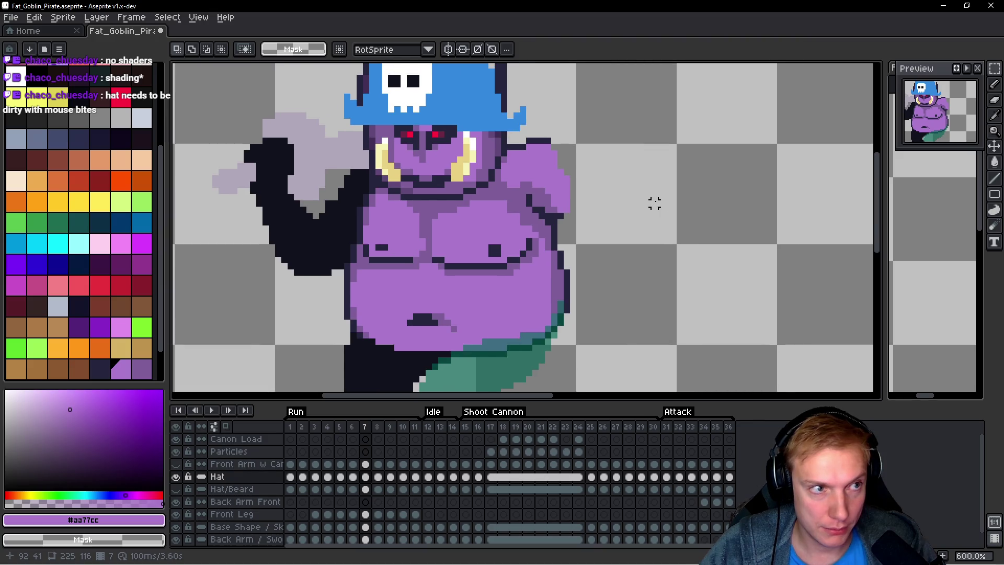
pyautogui.hotkey('ctrl', 's')
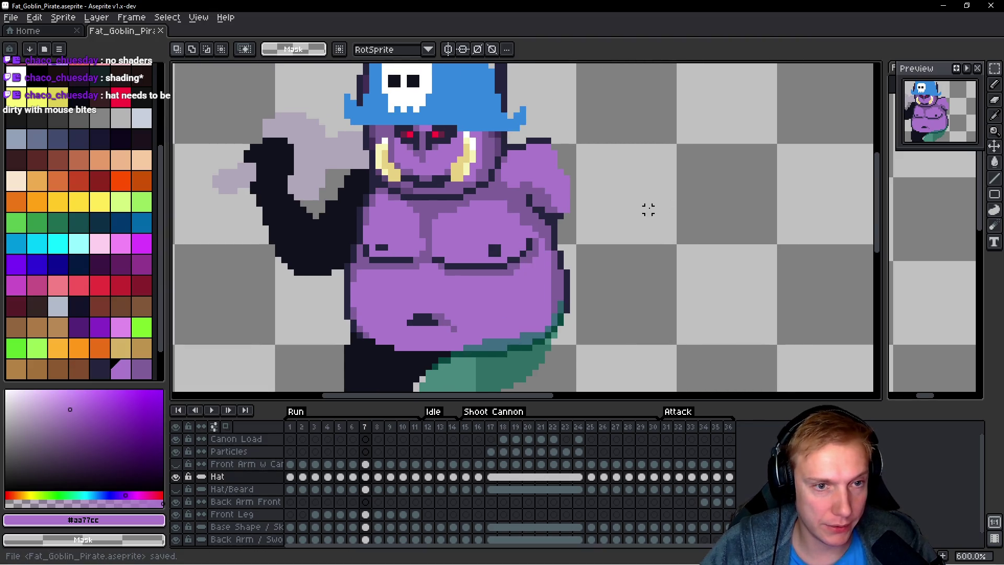
# Step: Play the run animation and stop on frame 3 with the Base Shape layer active
pyautogui.press('h')
pyautogui.press('Left')
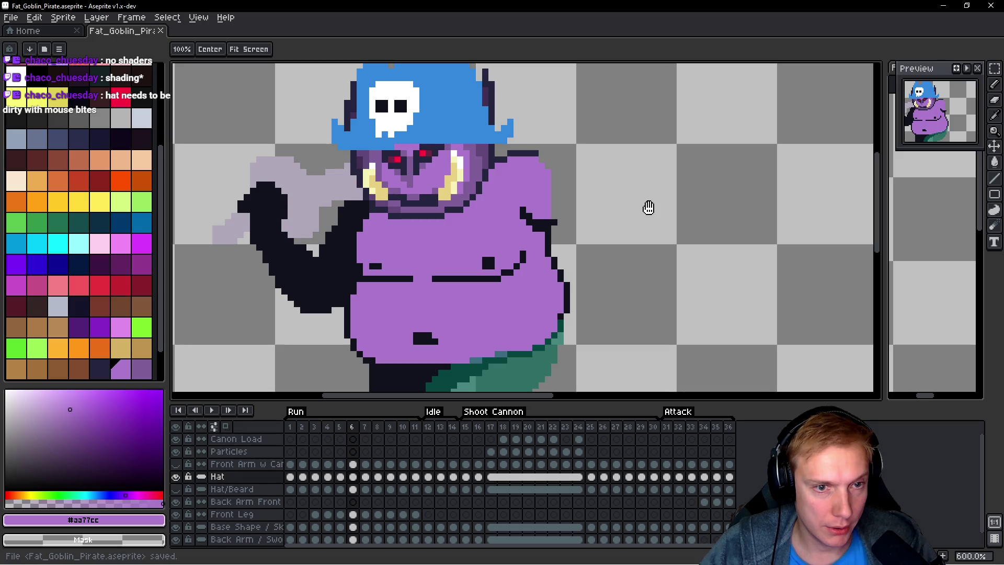
pyautogui.press('Return')
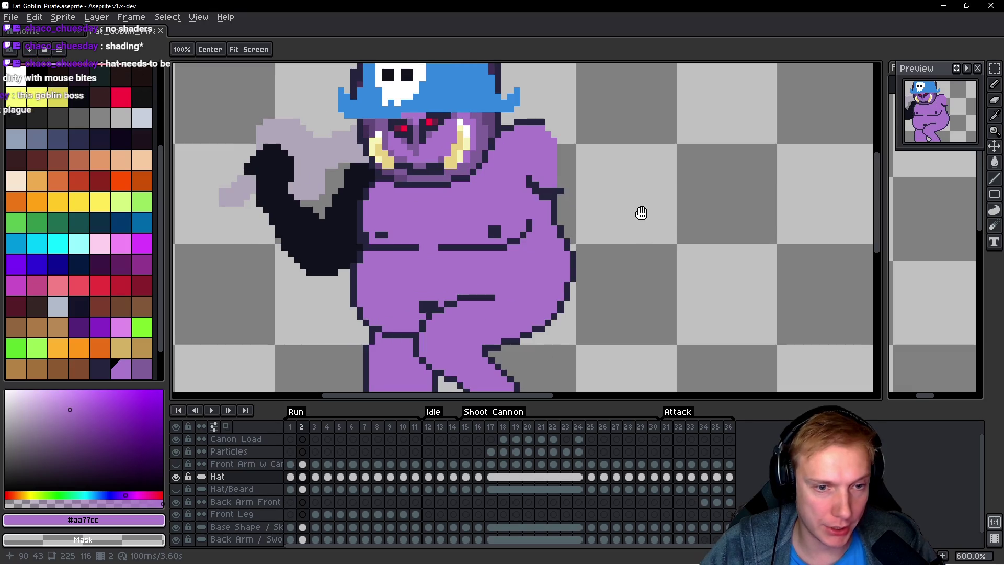
pyautogui.moveTo(634, 316); pyautogui.dragTo(683, 217)
pyautogui.press('Return')
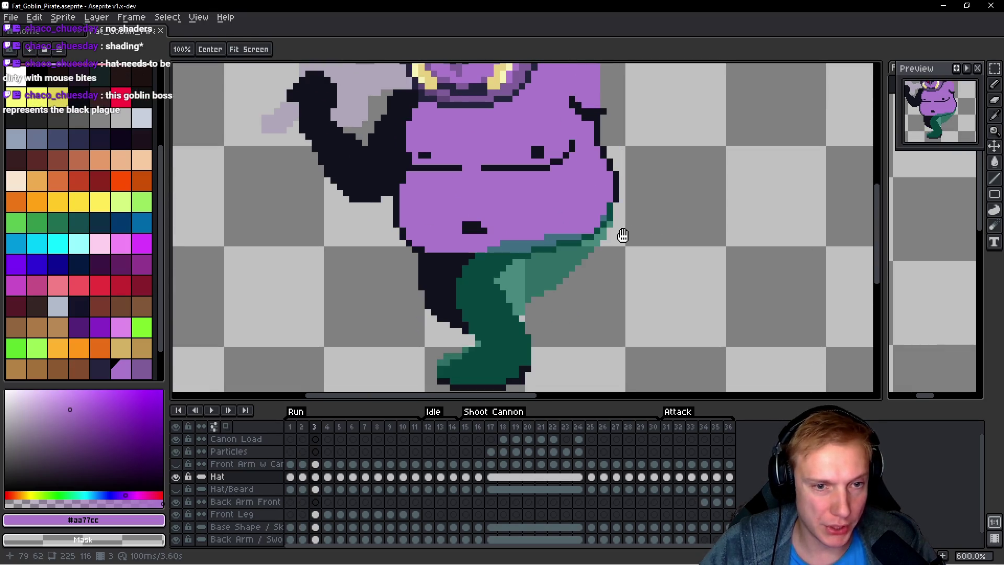
pyautogui.hotkey('alt', 'Down')
pyautogui.hotkey('alt', 'Down')
pyautogui.hotkey('alt', 'Down')
pyautogui.press('m')
pyautogui.press('b')
pyautogui.hotkey('alt', 'Down')
pyautogui.scroll(1, 569, 264)
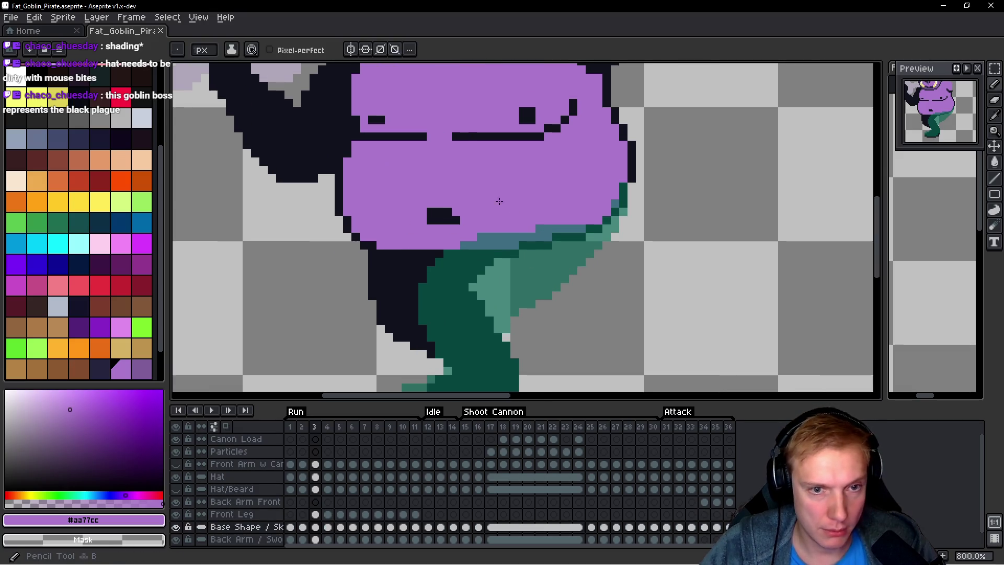
# Step: Fill a belly pixel on frame 3 with the dark outline colour
pyautogui.scroll(-1, 501, 190)
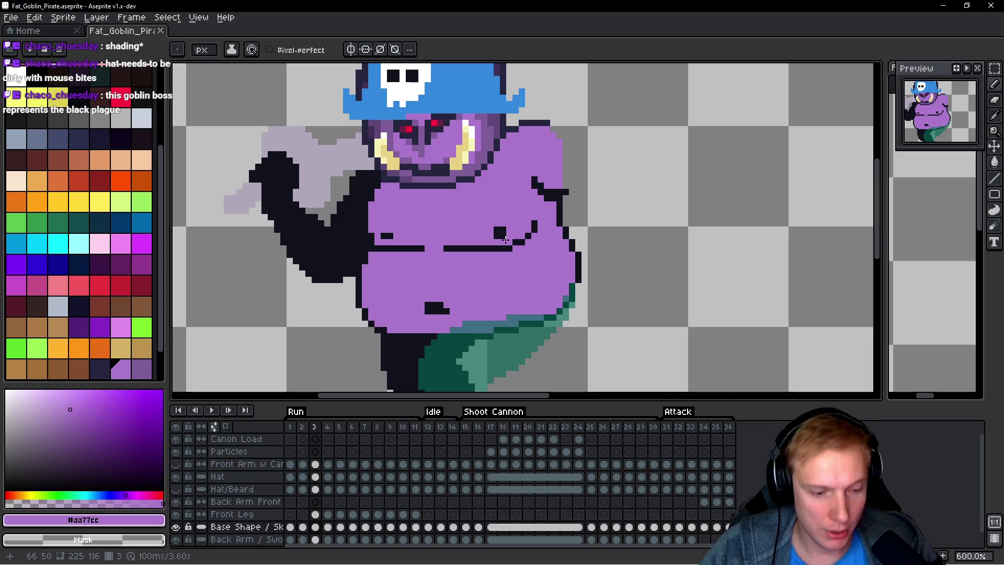
pyautogui.press('g')
pyautogui.scroll(3, 445, 183)
pyautogui.keyDown('alt'); pyautogui.click(483, 320); pyautogui.keyUp('alt')
pyautogui.click(483, 321)
pyautogui.scroll(-3, 484, 321)
pyautogui.moveTo(477, 216); pyautogui.dragTo(477, 182)
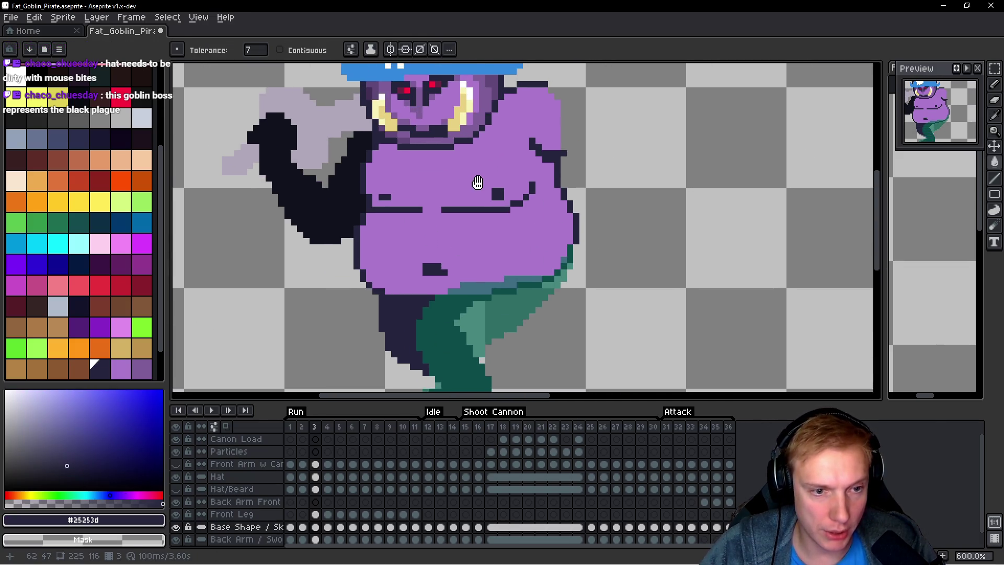
# Step: Step through the run frames to review them, then save the file
pyautogui.press('Right')
pyautogui.press('Right')
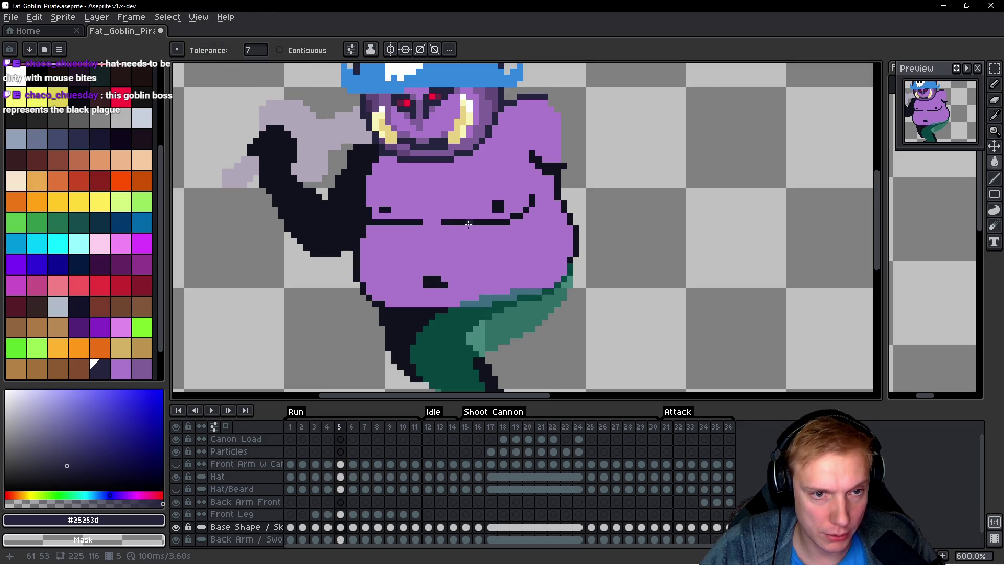
pyautogui.press('Right')
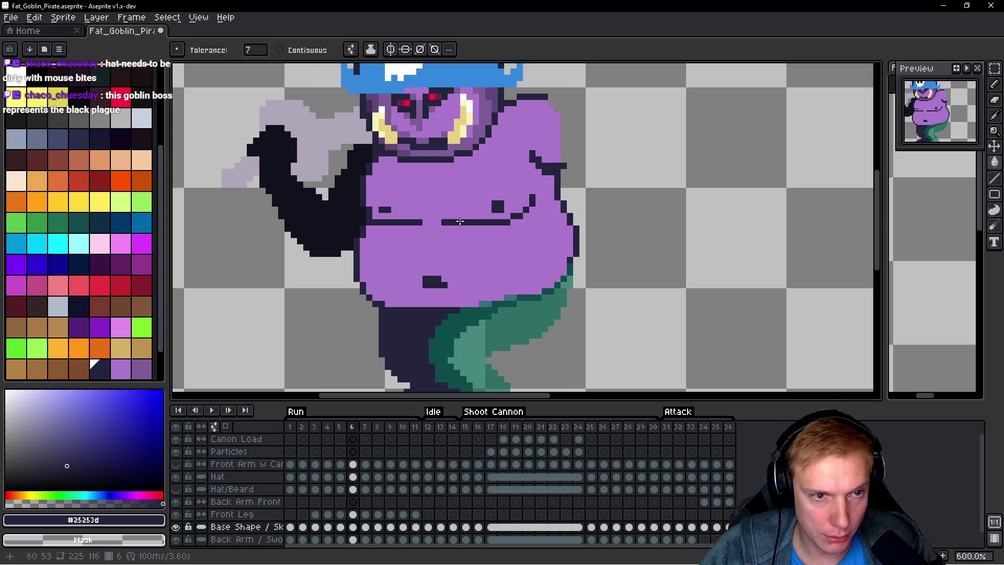
pyautogui.press('Right')
pyautogui.press('Right')
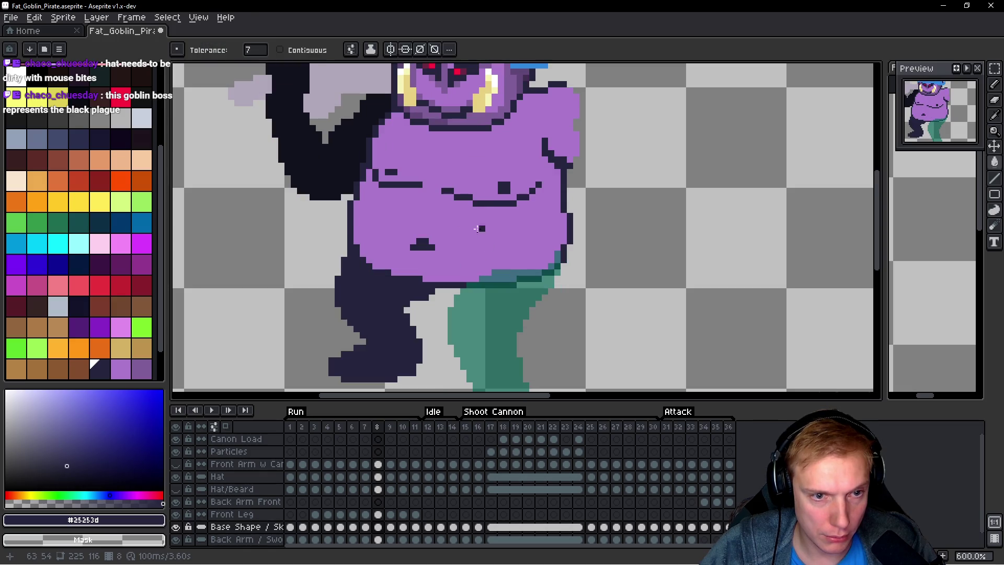
pyautogui.press('Right')
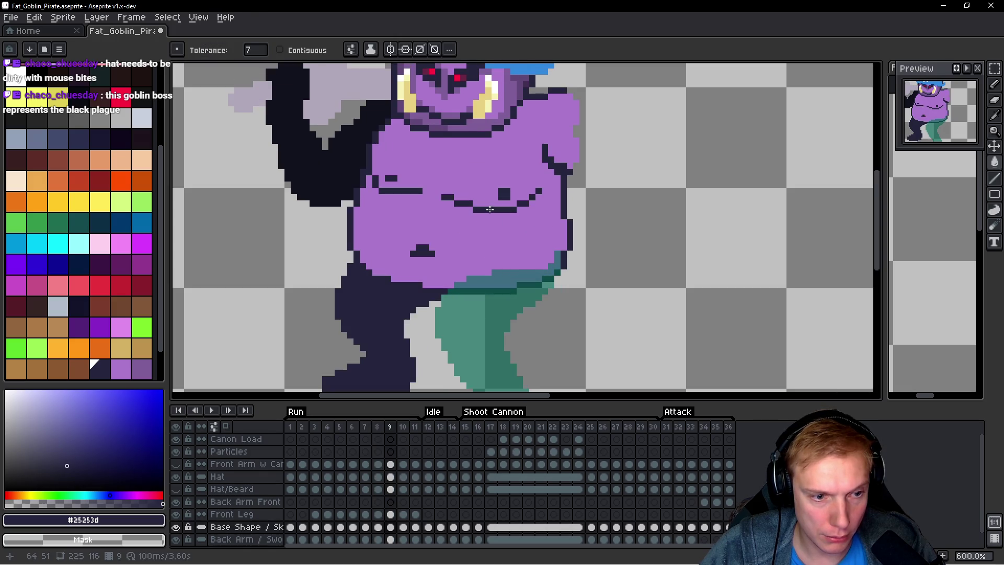
pyautogui.press('Right')
pyautogui.press('Right')
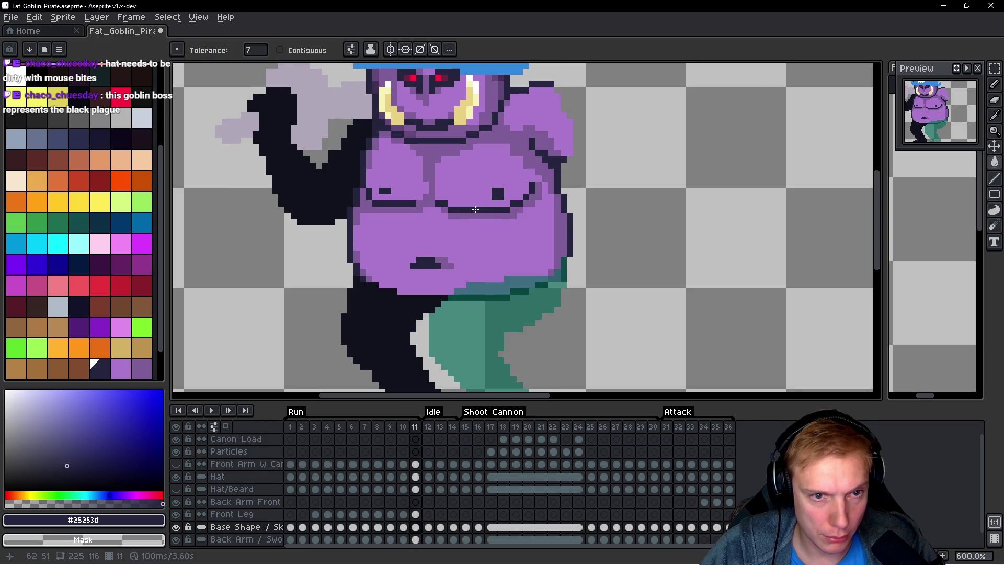
pyautogui.press('Left')
pyautogui.press('Left')
pyautogui.press('Left')
pyautogui.press('Left')
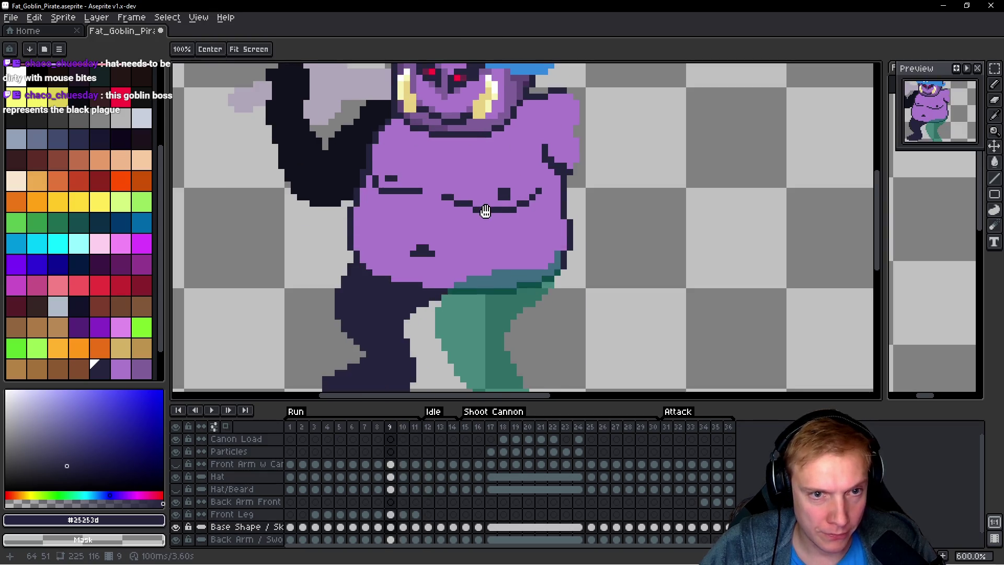
pyautogui.press('Right')
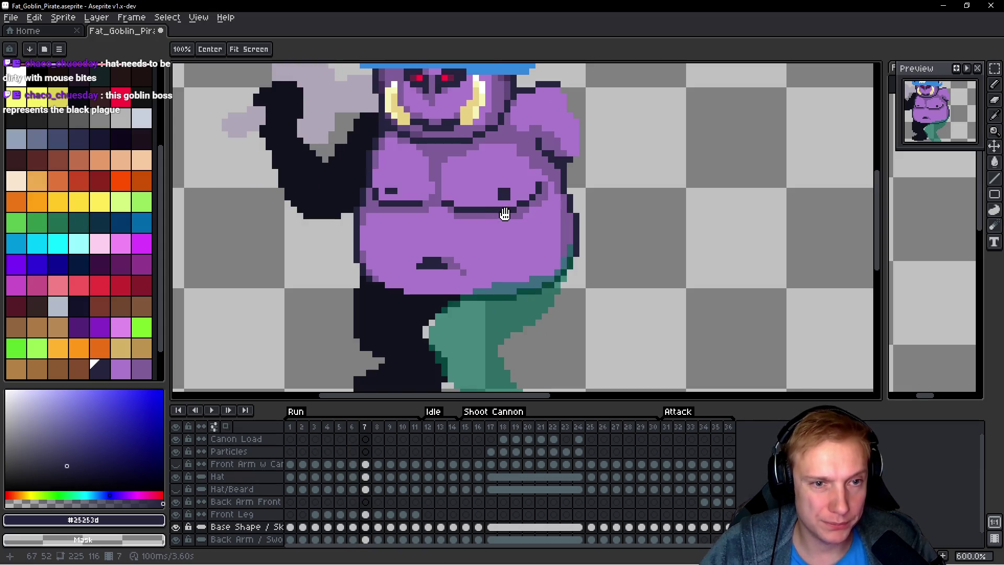
pyautogui.hotkey('ctrl', 's')
# Step: Open a second editor view on the right, widened to show the goblin's body
pyautogui.moveTo(885, 175); pyautogui.dragTo(707, 220)
pyautogui.click(712, 220)
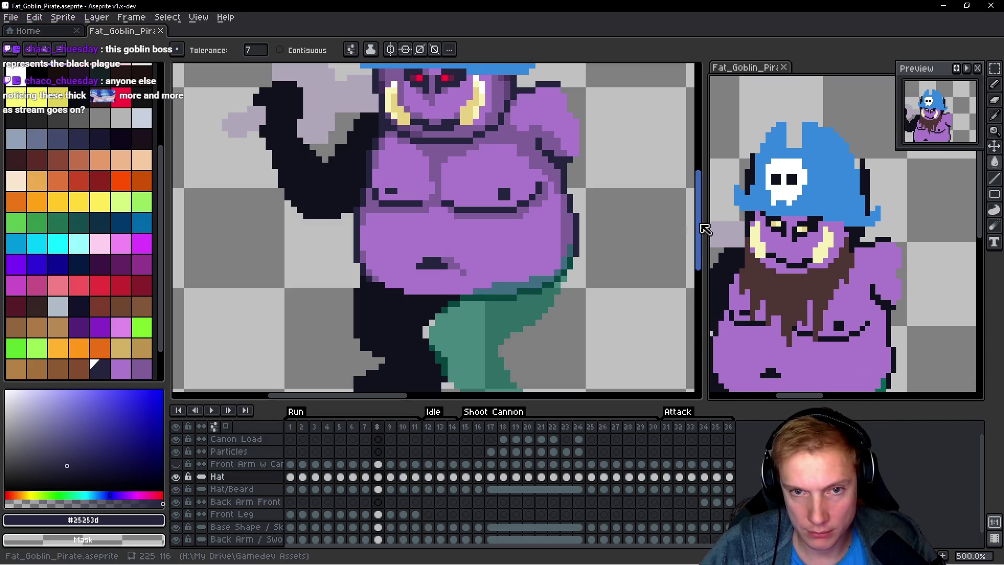
pyautogui.moveTo(704, 221); pyautogui.dragTo(602, 220)
# Step: Reopen Fat_Goblin_Pirate.aseprite from Open Recent and move its tab into the right panel
pyautogui.scroll(-3, 785, 235)
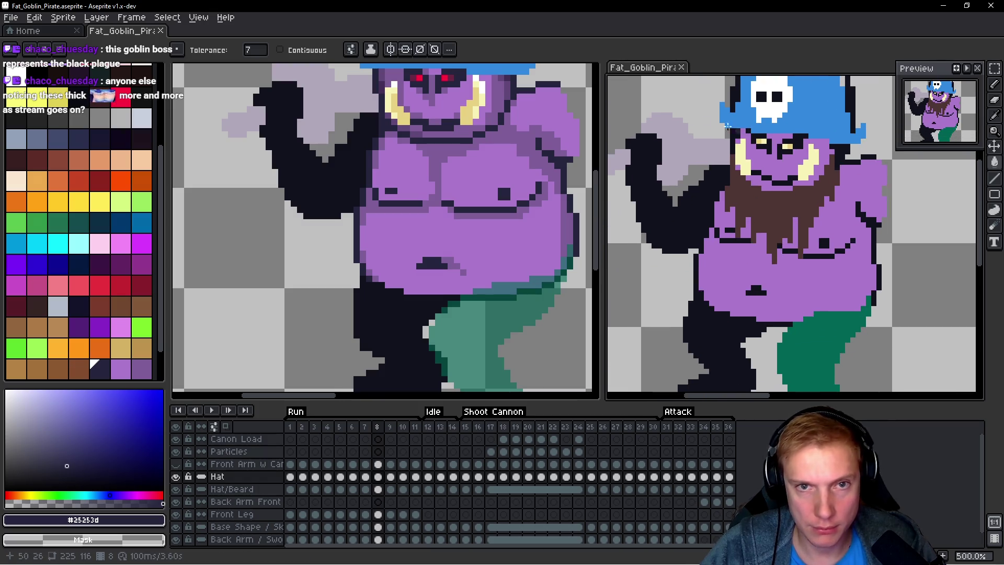
pyautogui.click(6, 20)
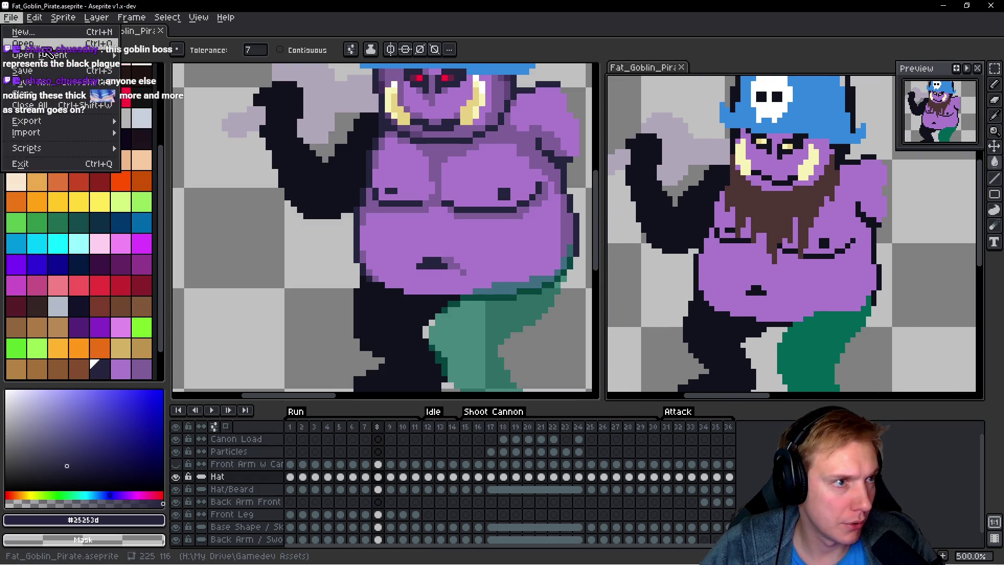
pyautogui.moveTo(42, 55)
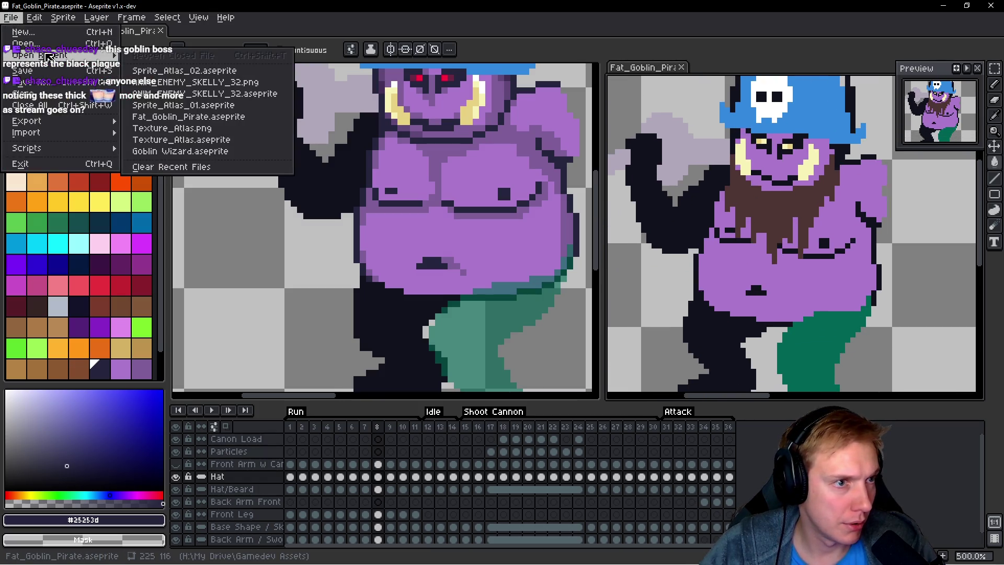
pyautogui.click(193, 117)
pyautogui.moveTo(209, 35)
pyautogui.mouseDown()
pyautogui.moveTo(743, 105)
pyautogui.moveTo(729, 68)
pyautogui.mouseUp()
# Step: Play and stop the run animation in the side view, then zoom in
pyautogui.press('Return')
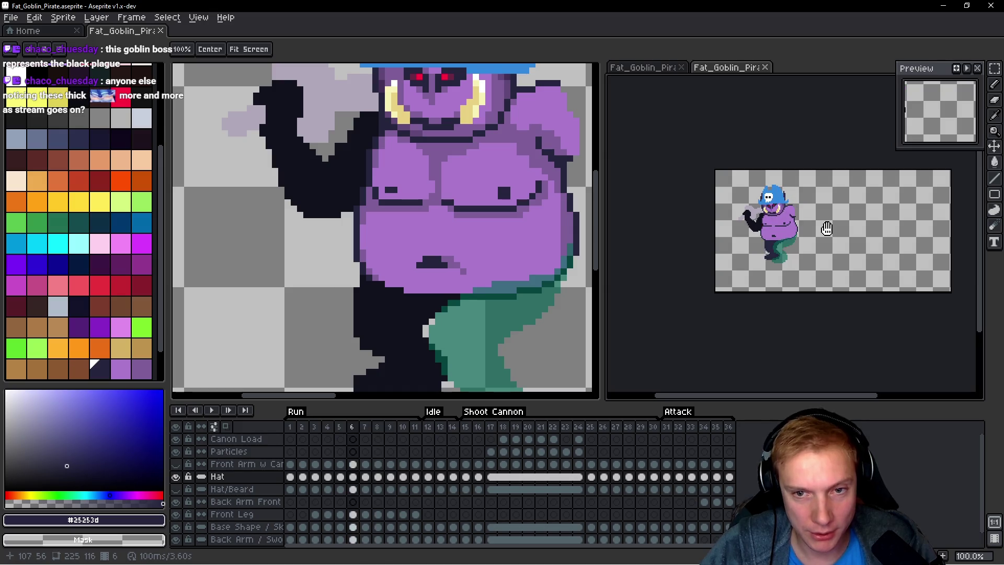
pyautogui.press('Return')
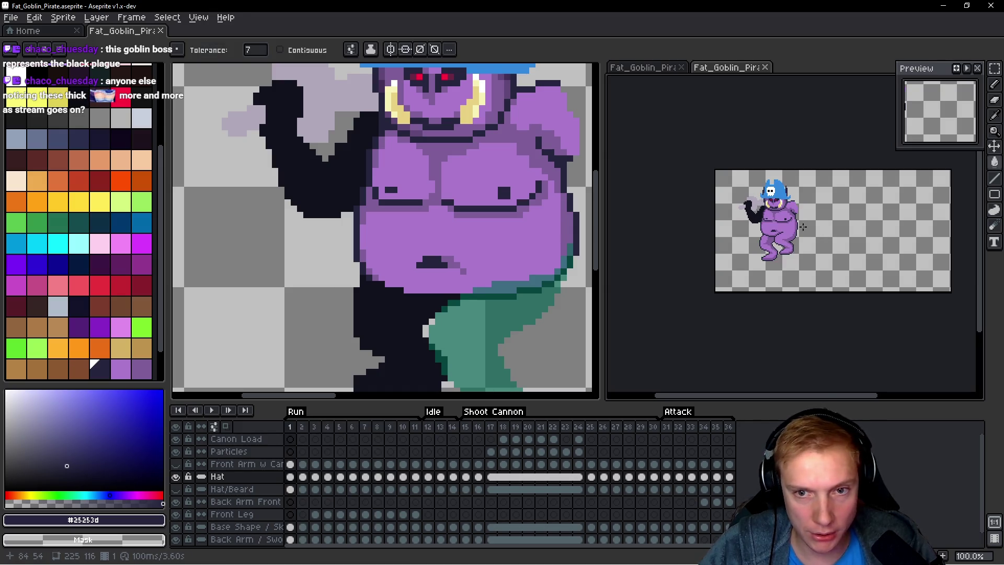
pyautogui.scroll(4, 827, 228)
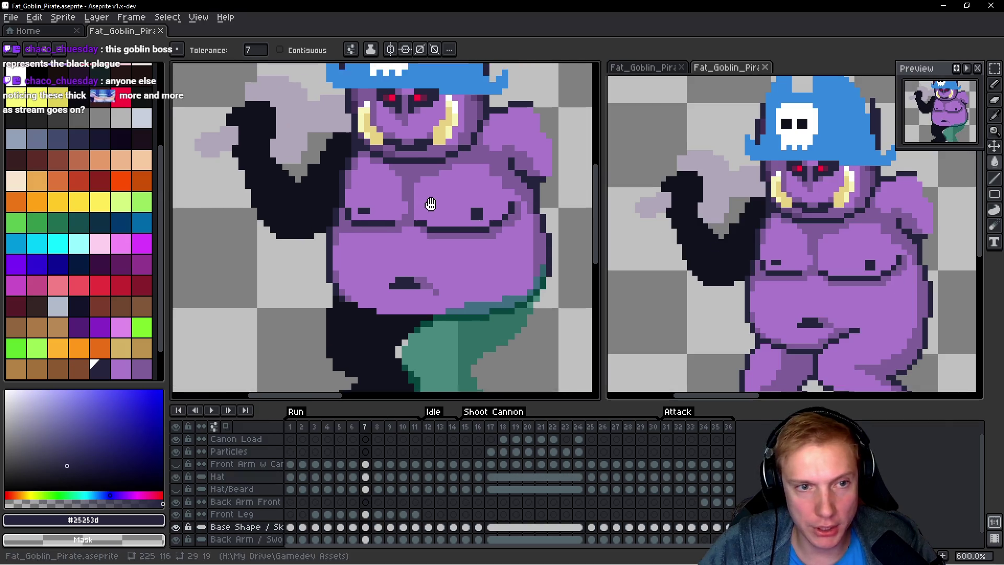
# Step: Sample the goblin's skin purple, pick the darker purple swatch and set the Pencil to Shading ink
pyautogui.click(428, 204)
pyautogui.scroll(1, 448, 180)
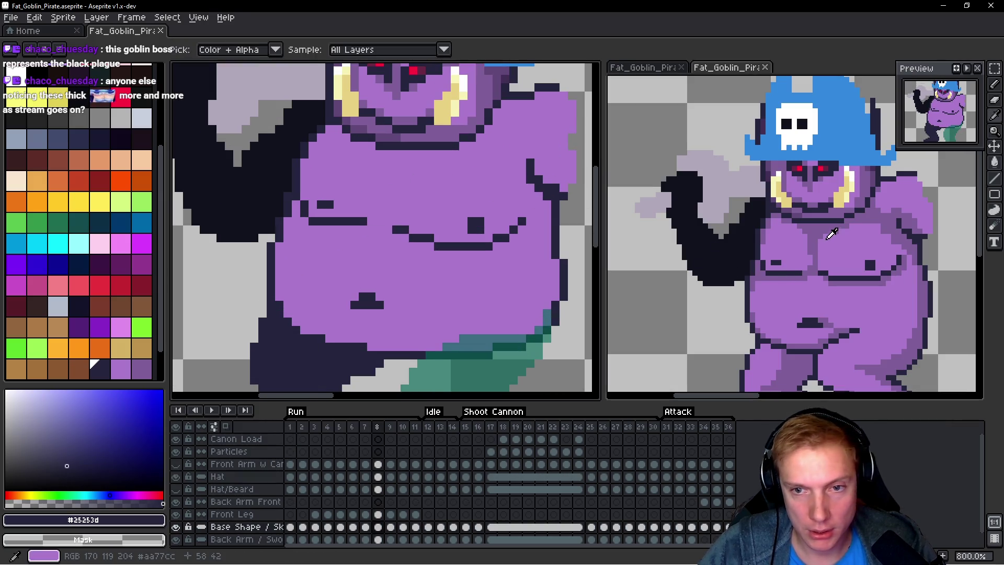
pyautogui.keyDown('alt'); pyautogui.click(448, 179); pyautogui.keyUp('alt')
pyautogui.click(140, 369)
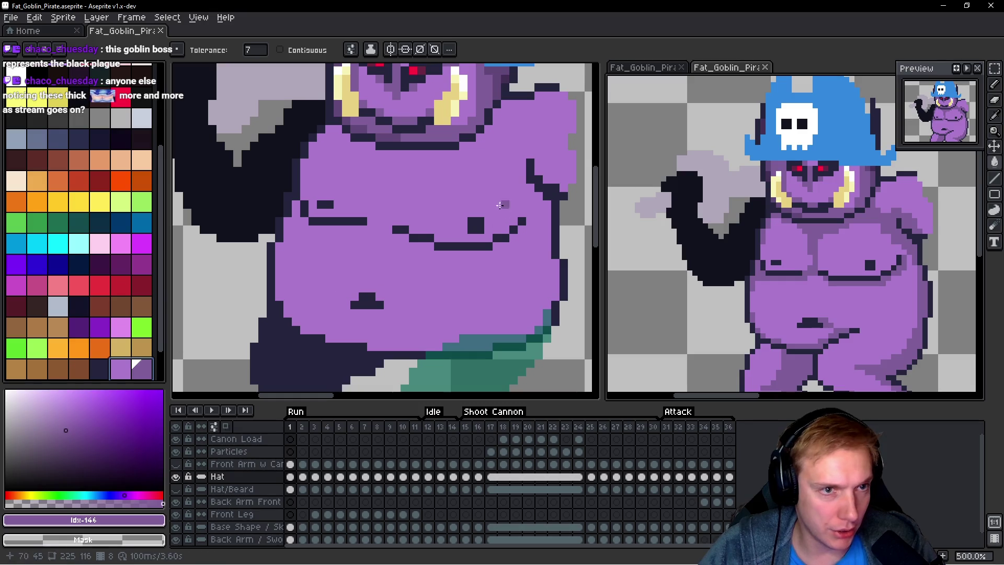
pyautogui.scroll(2, 355, 216)
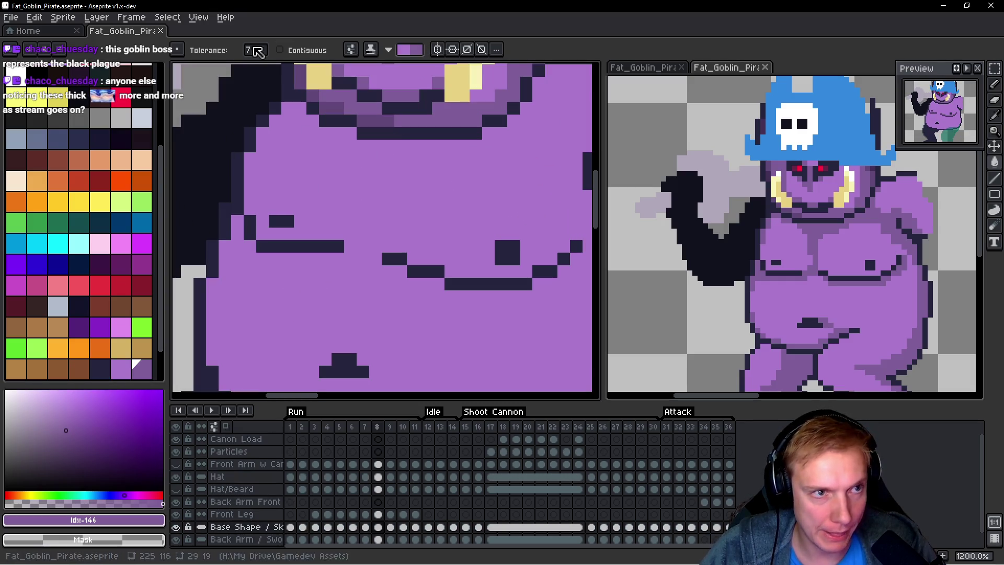
pyautogui.press('b')
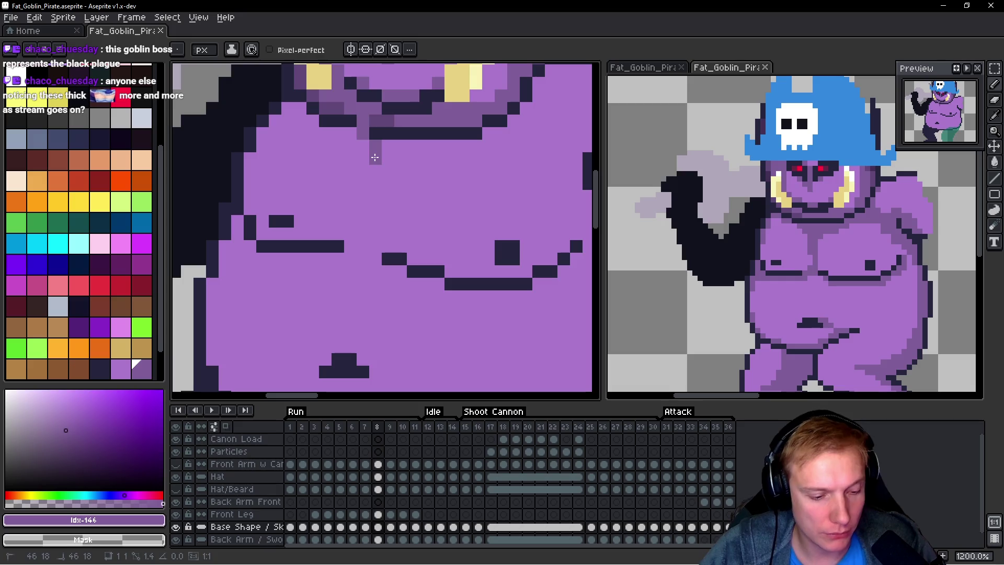
pyautogui.press('shift')
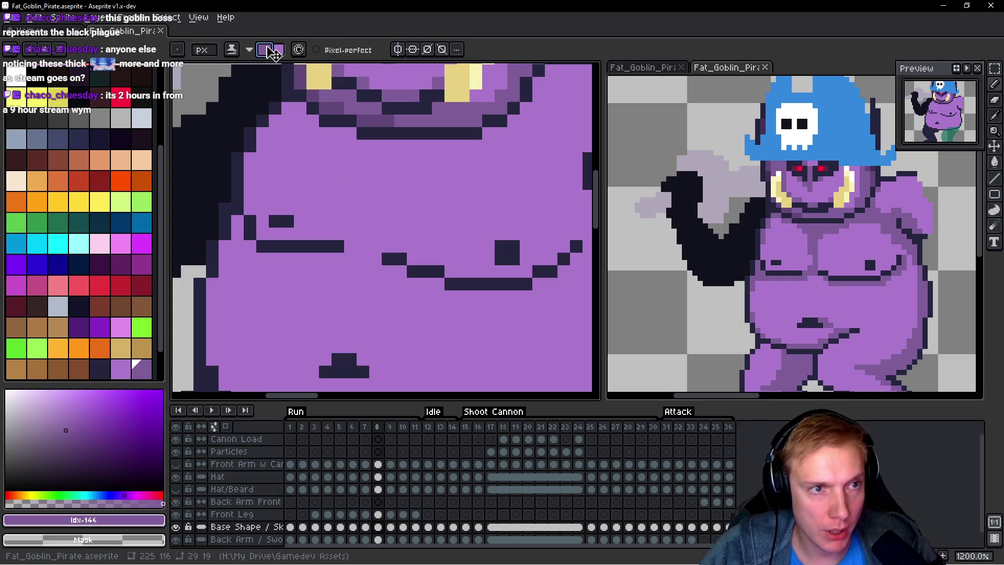
# Step: Shade a pixel below the head and down the chest's left outline
pyautogui.scroll(1, 293, 111)
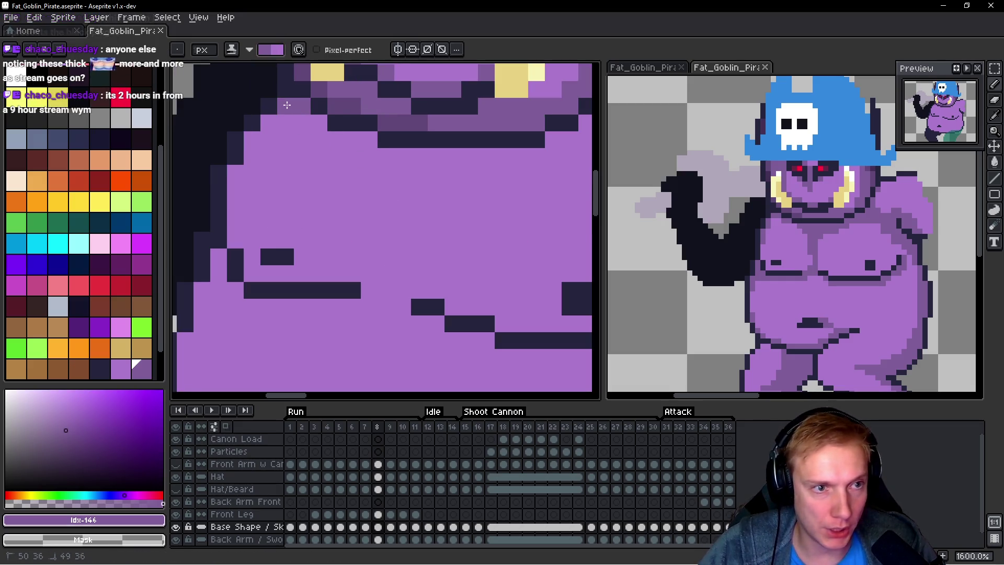
pyautogui.click(254, 142)
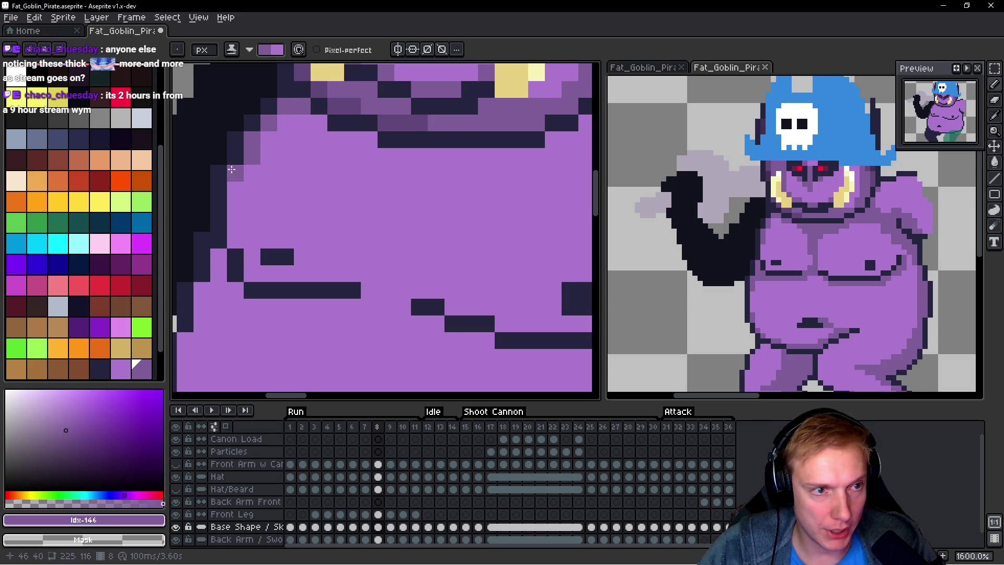
pyautogui.moveTo(338, 229); pyautogui.dragTo(381, 205)
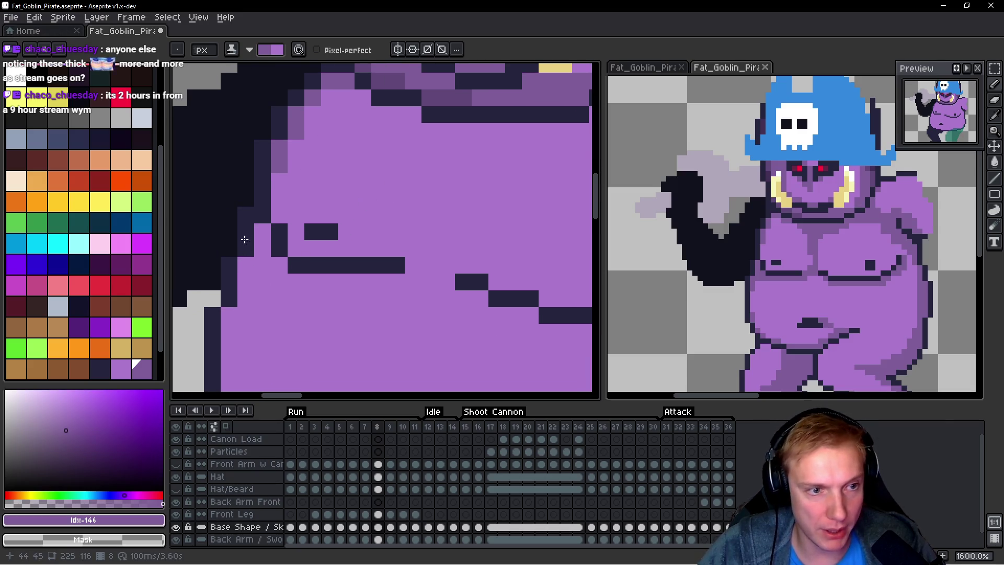
pyautogui.moveTo(256, 245); pyautogui.dragTo(285, 263)
pyautogui.click(246, 281)
pyautogui.moveTo(298, 312); pyautogui.dragTo(320, 272)
pyautogui.click(270, 257)
pyautogui.click(251, 276)
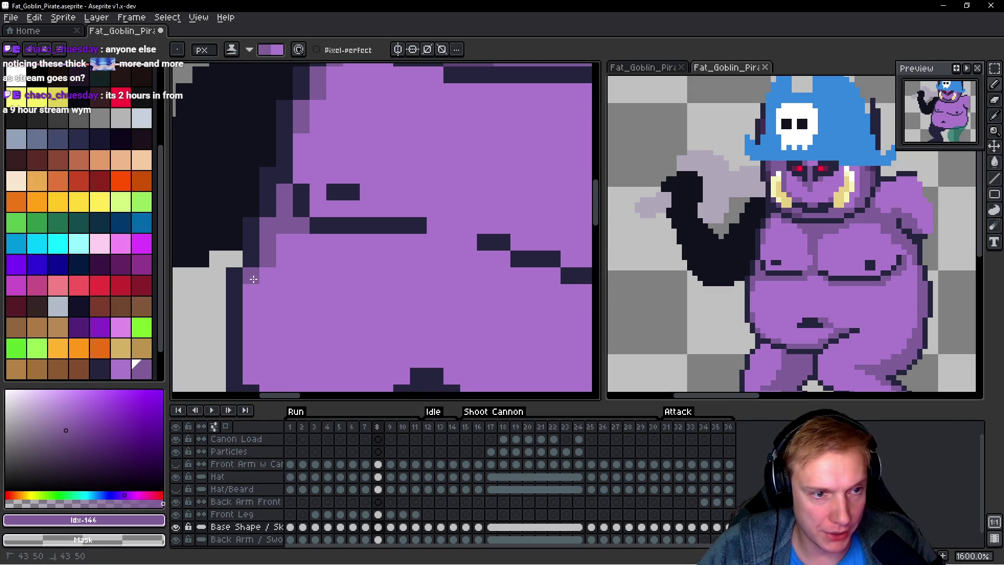
pyautogui.click(251, 293)
# Step: Shade pixels along the lower left body outline
pyautogui.moveTo(285, 284); pyautogui.dragTo(291, 239)
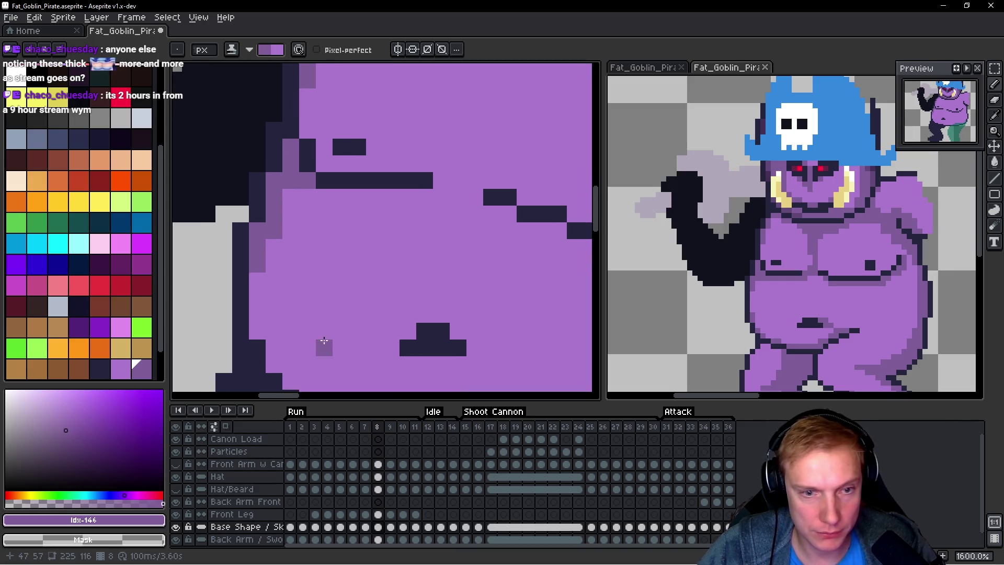
pyautogui.click(274, 331)
pyautogui.moveTo(274, 331); pyautogui.dragTo(274, 256)
pyautogui.click(274, 289)
pyautogui.click(287, 311)
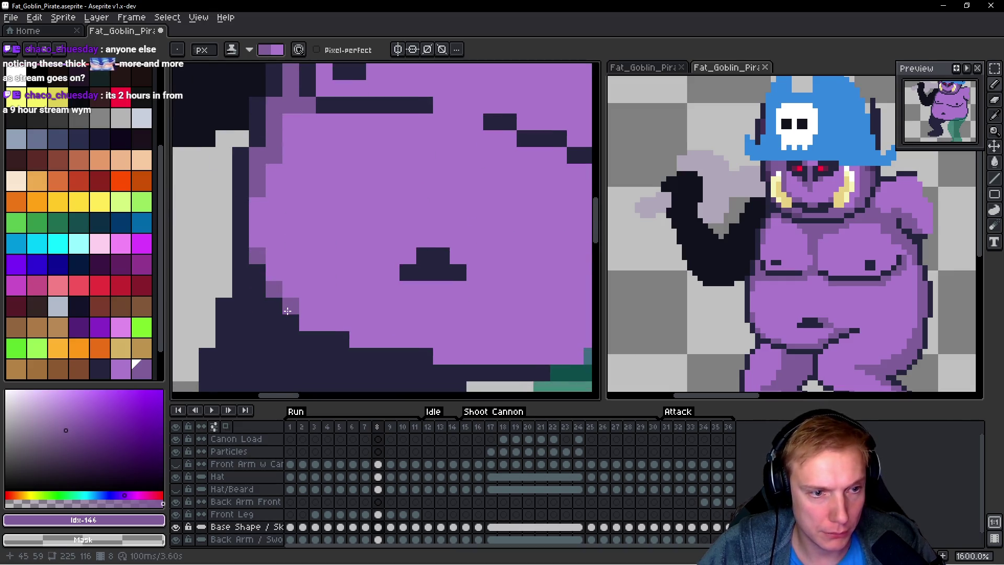
# Step: Paint a row of darker purple shading along the belly's underside
pyautogui.click(372, 342)
pyautogui.moveTo(493, 330); pyautogui.dragTo(422, 303)
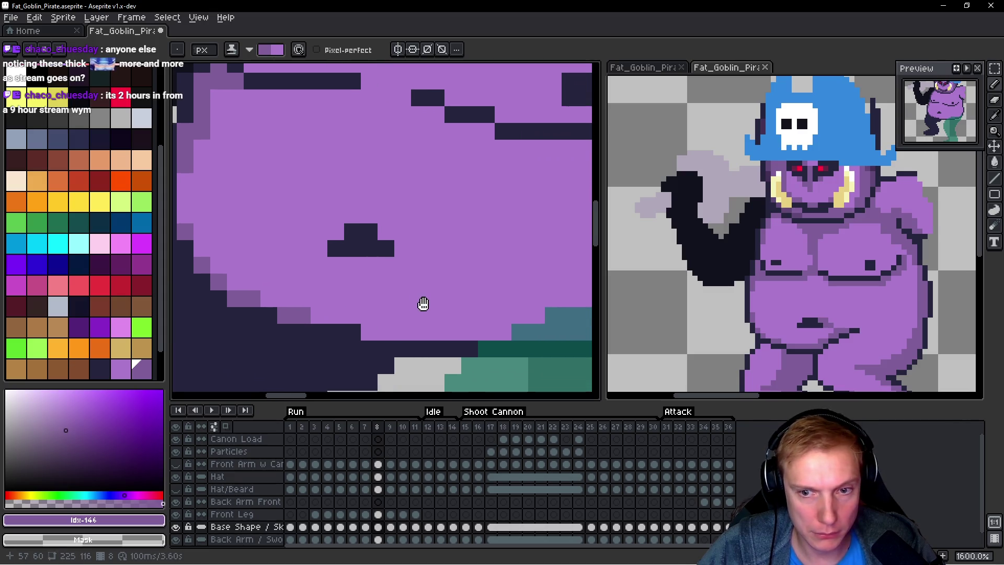
pyautogui.click(368, 326)
pyautogui.moveTo(369, 326)
pyautogui.mouseDown()
pyautogui.moveTo(473, 328)
pyautogui.moveTo(452, 312)
pyautogui.mouseUp()
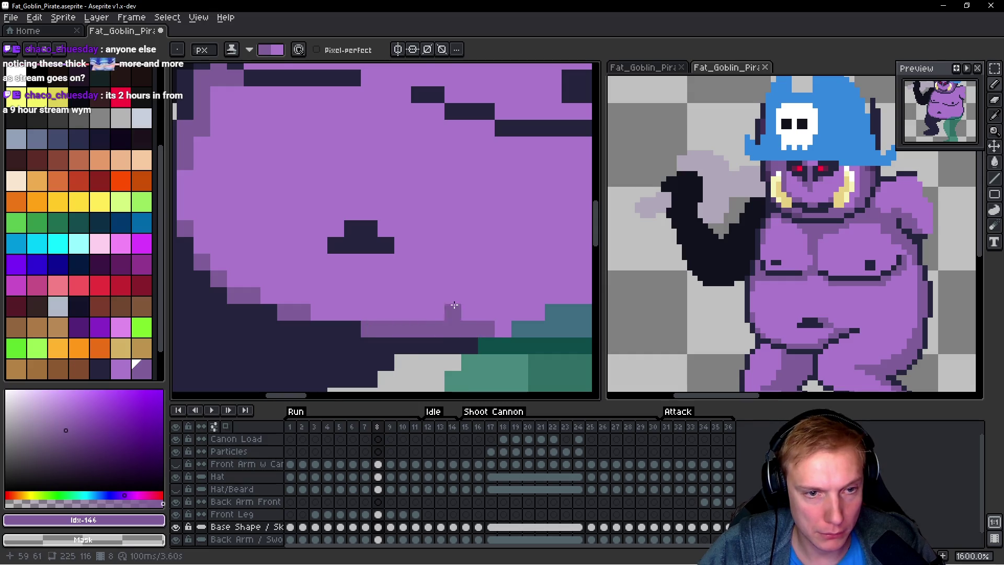
pyautogui.scroll(-3, 407, 225)
pyautogui.scroll(3, 322, 194)
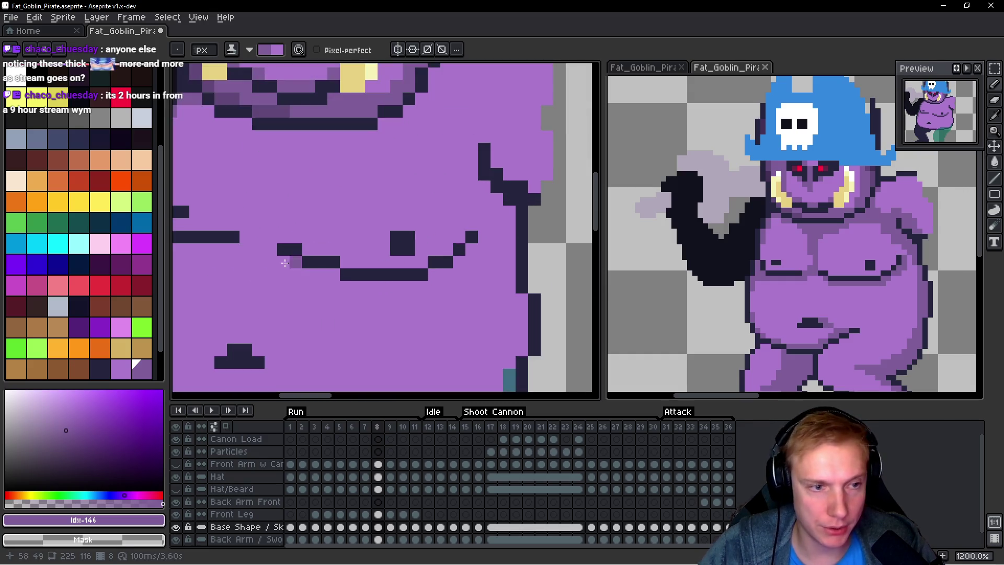
# Step: Shade under the chest fold and along the chest-neck crease, then play the animation to review
pyautogui.click(314, 252)
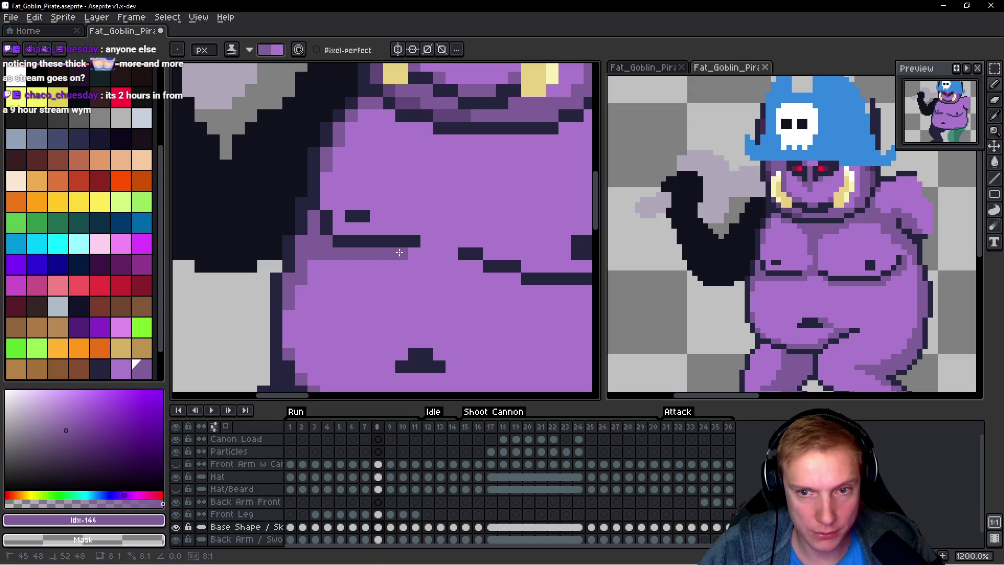
pyautogui.moveTo(402, 253)
pyautogui.mouseDown()
pyautogui.moveTo(428, 252)
pyautogui.moveTo(433, 240)
pyautogui.mouseUp()
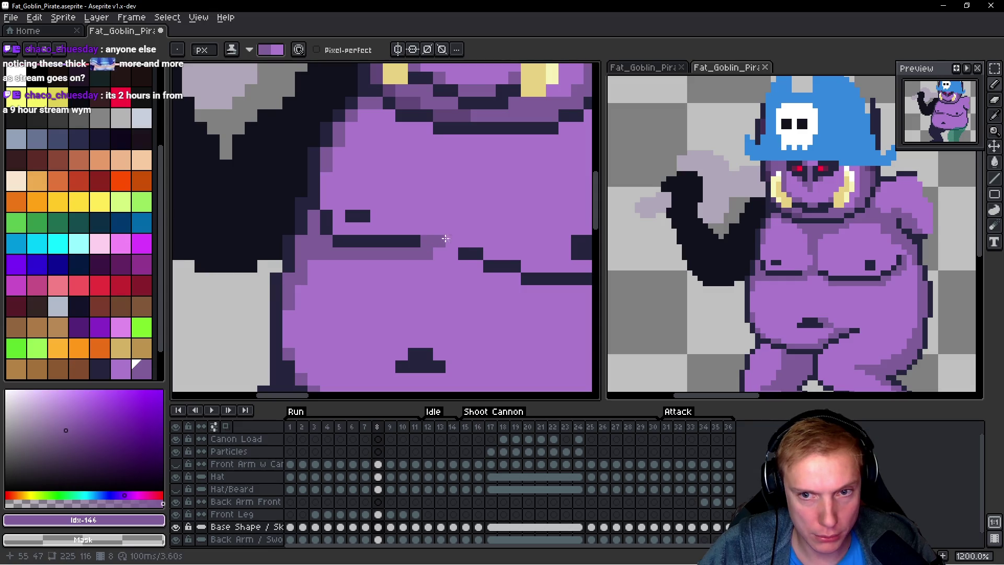
pyautogui.click(439, 231)
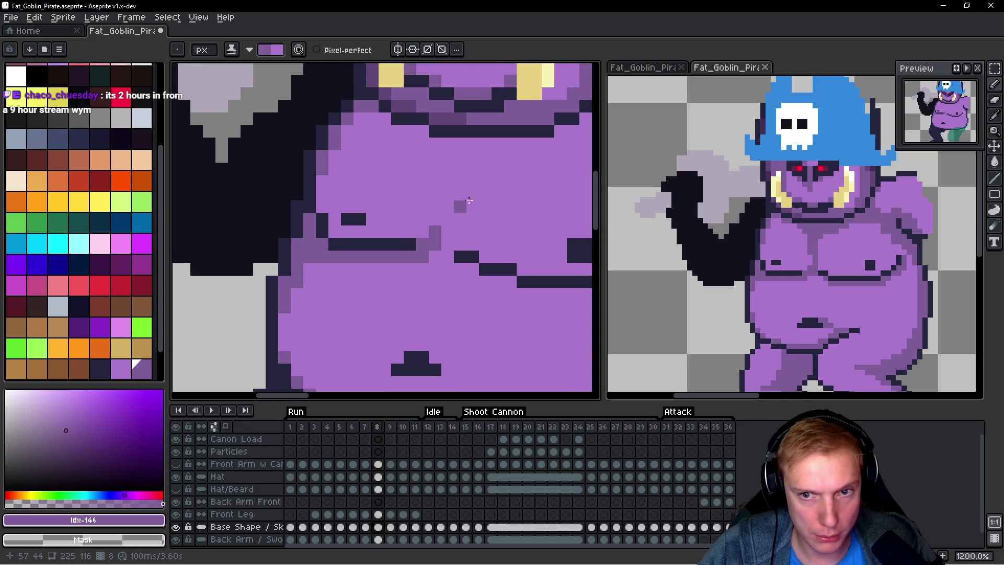
pyautogui.click(413, 225)
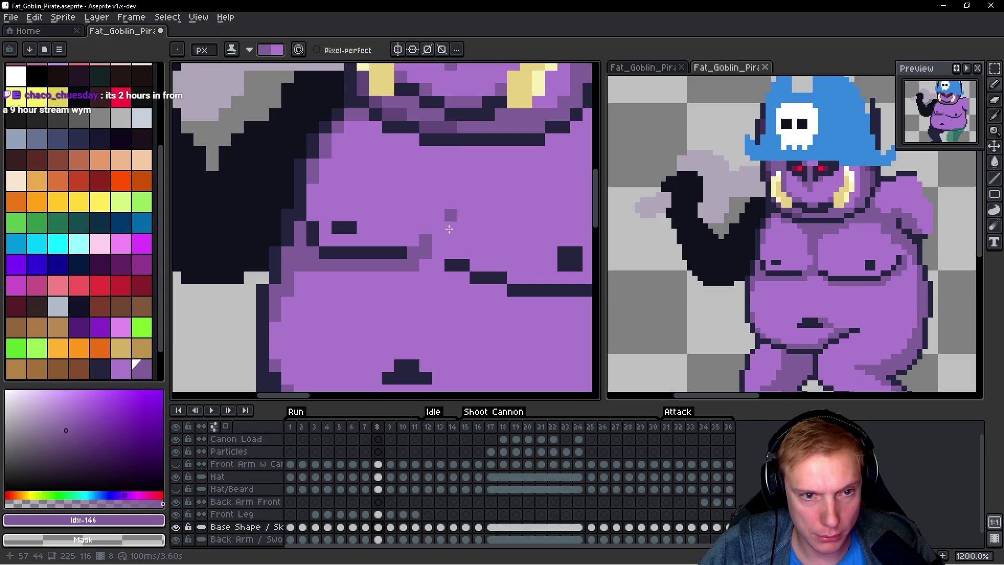
pyautogui.moveTo(441, 249)
pyautogui.mouseDown()
pyautogui.moveTo(441, 157)
pyautogui.moveTo(444, 178)
pyautogui.mouseUp()
pyautogui.moveTo(510, 192)
pyautogui.mouseDown()
pyautogui.moveTo(437, 201)
pyautogui.moveTo(403, 189)
pyautogui.moveTo(428, 177)
pyautogui.moveTo(342, 178)
pyautogui.moveTo(327, 167)
pyautogui.mouseUp()
pyautogui.click(310, 160)
pyautogui.click(288, 151)
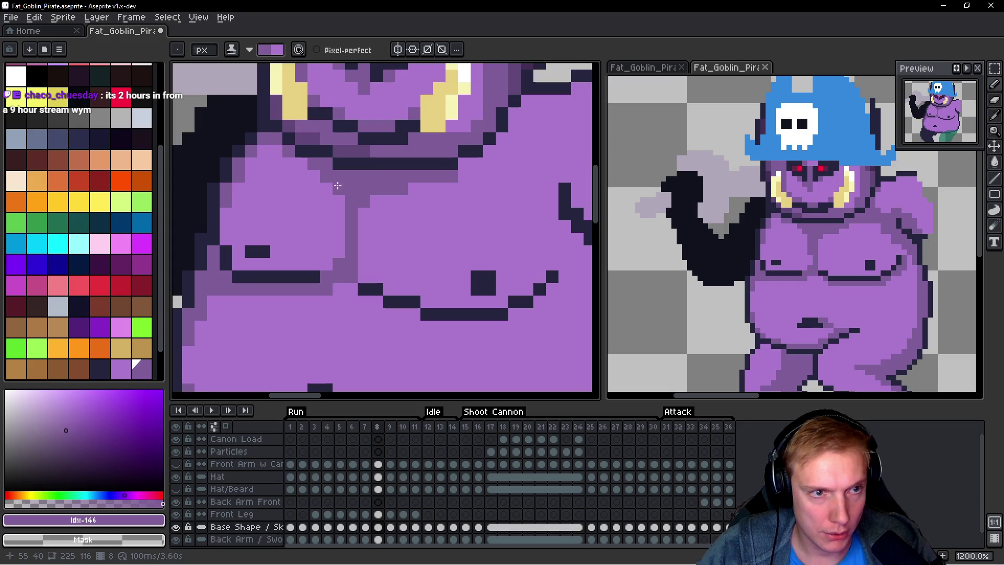
pyautogui.scroll(-4, 397, 172)
pyautogui.press('Return')
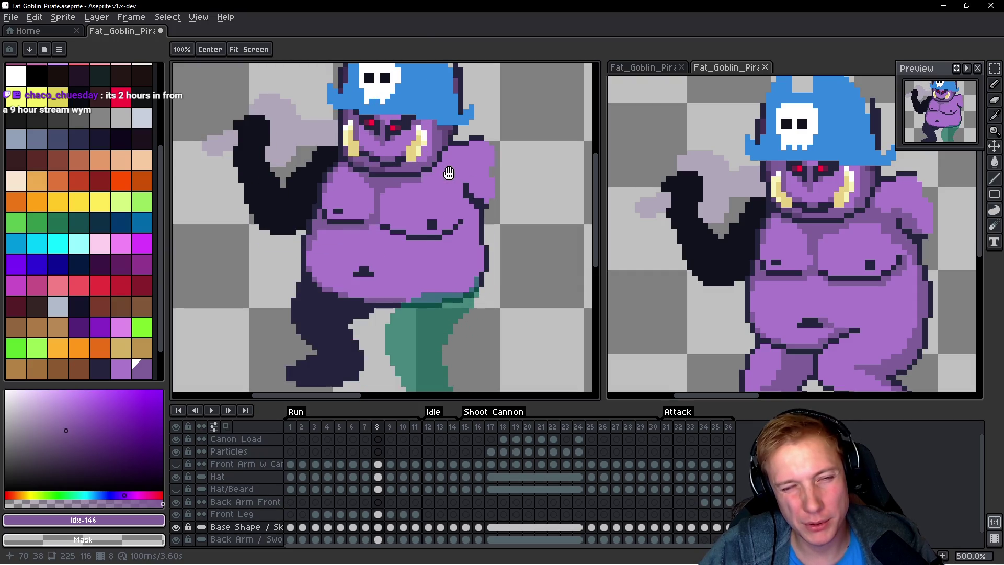
# Step: Add mid-tone purple pixels beside the navel and on the belly near the chest fold
pyautogui.scroll(2, 366, 178)
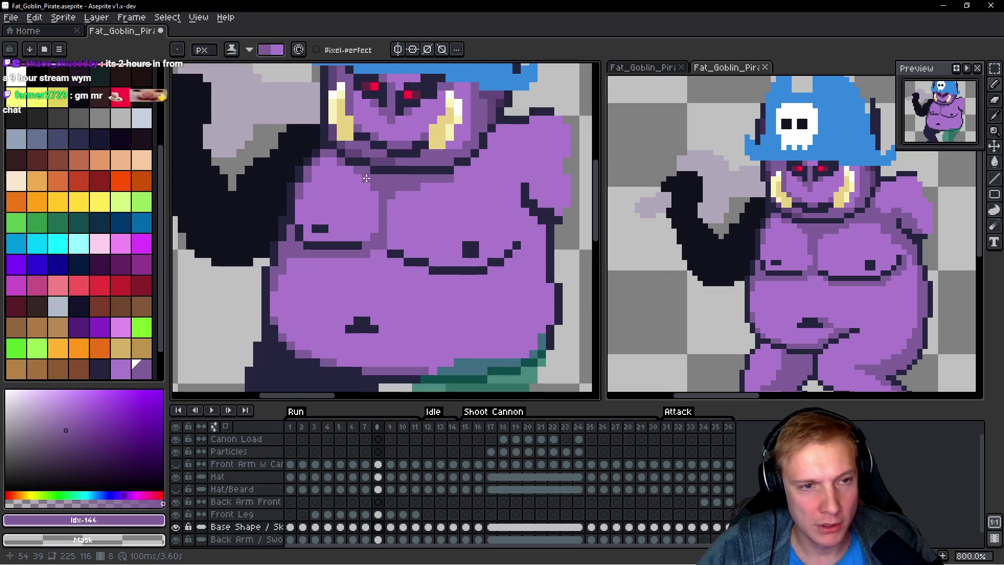
pyautogui.press('space')
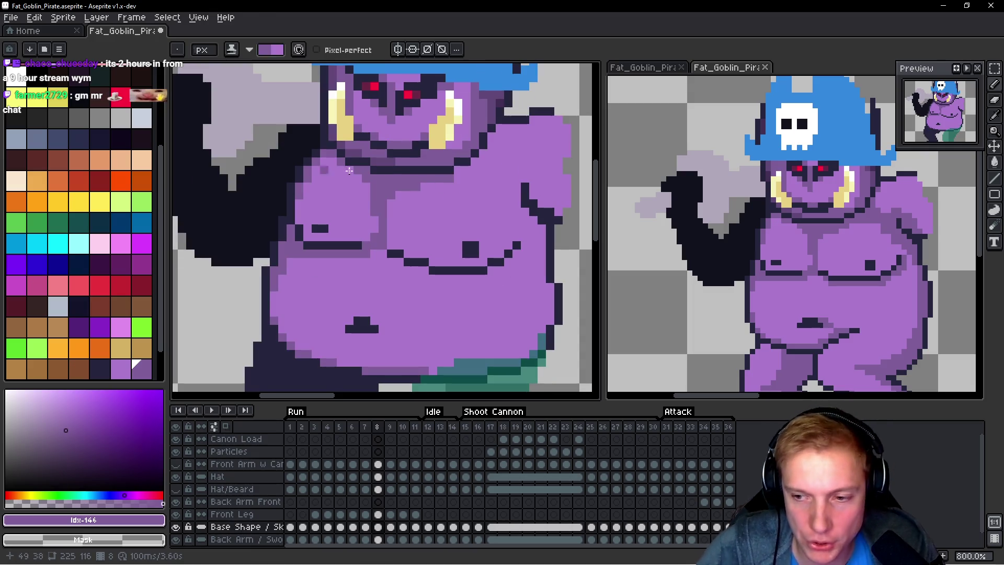
pyautogui.scroll(-4, 421, 173)
pyautogui.scroll(3, 422, 173)
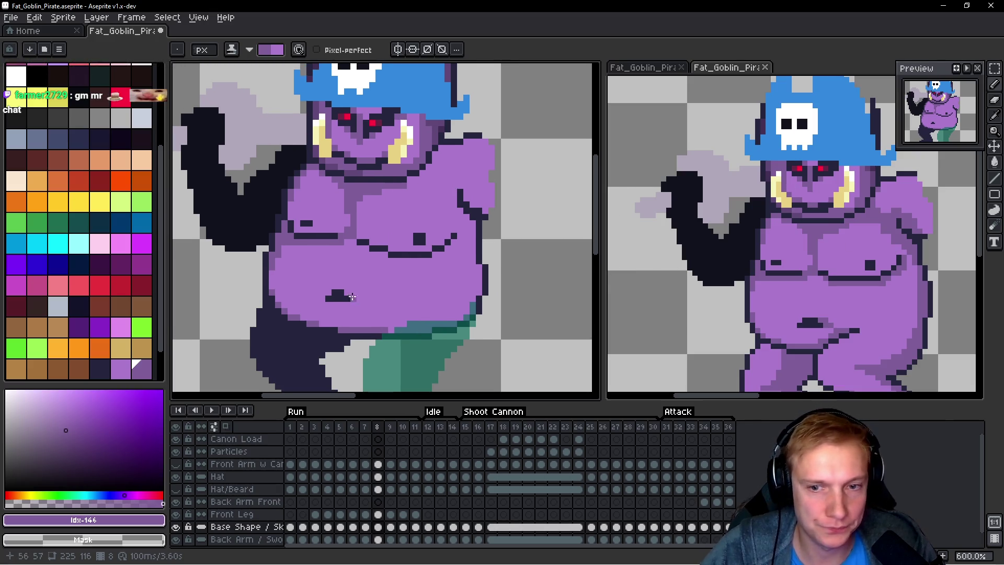
pyautogui.scroll(2, 352, 297)
pyautogui.moveTo(335, 300); pyautogui.dragTo(336, 313)
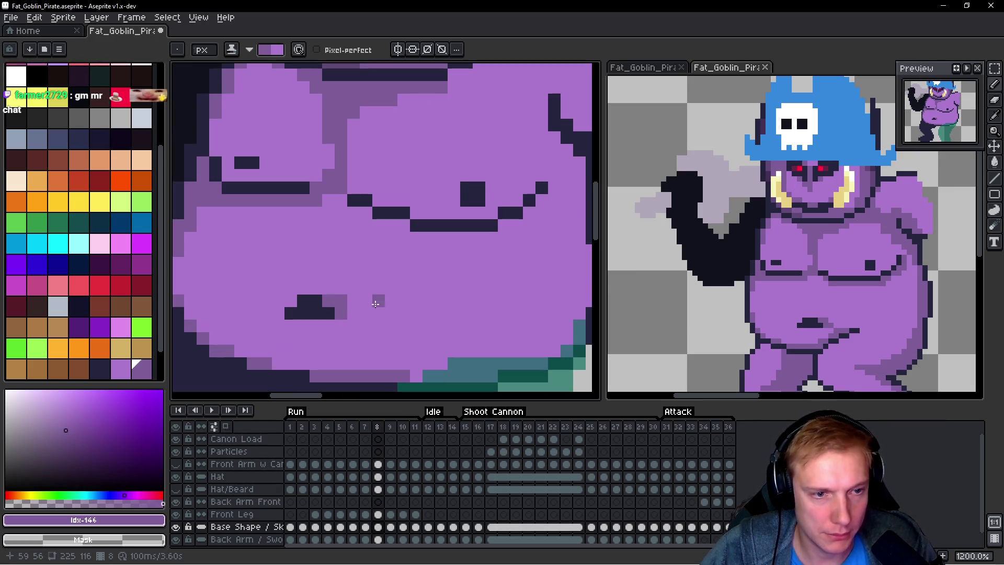
pyautogui.scroll(-3, 357, 312)
pyautogui.scroll(4, 317, 228)
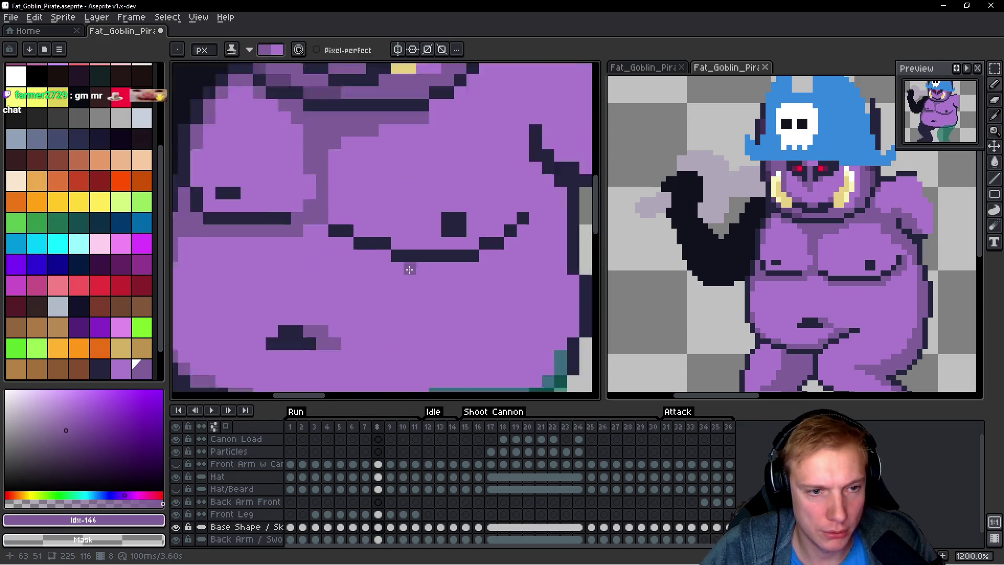
pyautogui.click(317, 227)
pyautogui.click(326, 234)
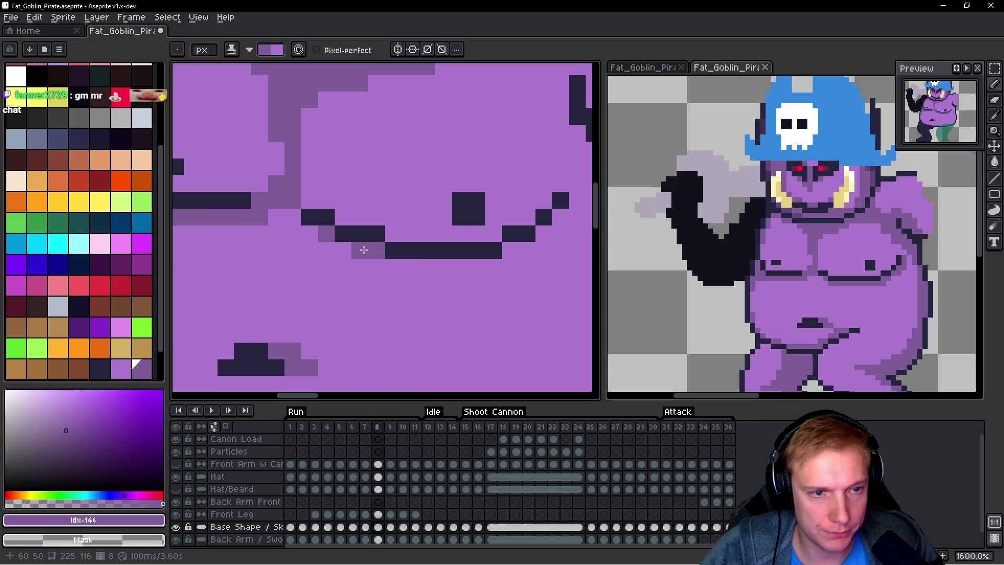
# Step: Paint a mid-tone row under the chest fold and up the torso's right edge
pyautogui.scroll(-2, 363, 250)
pyautogui.scroll(2, 448, 288)
pyautogui.click(376, 250)
pyautogui.moveTo(407, 268)
pyautogui.mouseDown()
pyautogui.moveTo(496, 269)
pyautogui.moveTo(544, 250)
pyautogui.moveTo(476, 300)
pyautogui.moveTo(495, 300)
pyautogui.mouseUp()
pyautogui.moveTo(443, 252); pyautogui.dragTo(459, 252)
pyautogui.click(459, 236)
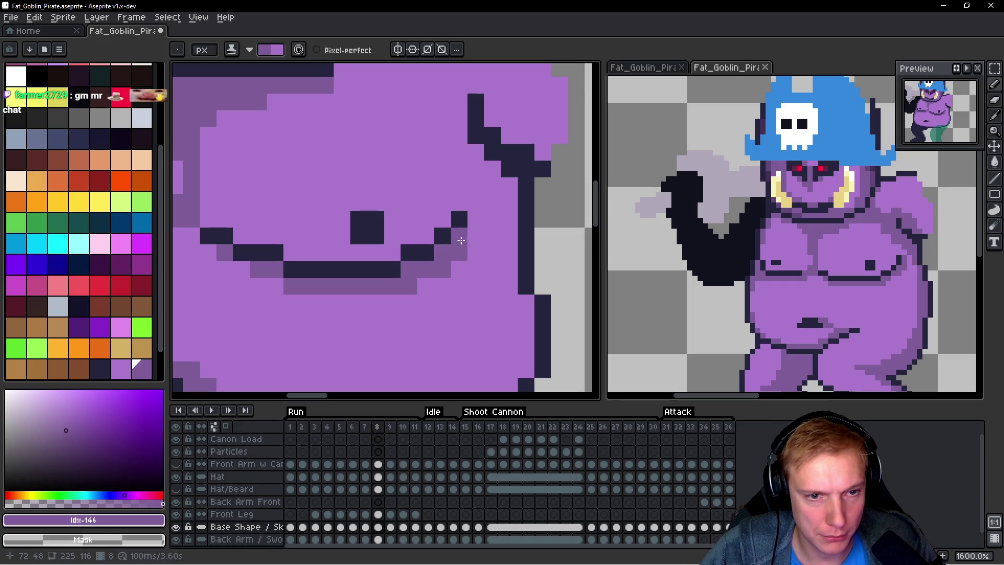
pyautogui.click(487, 216)
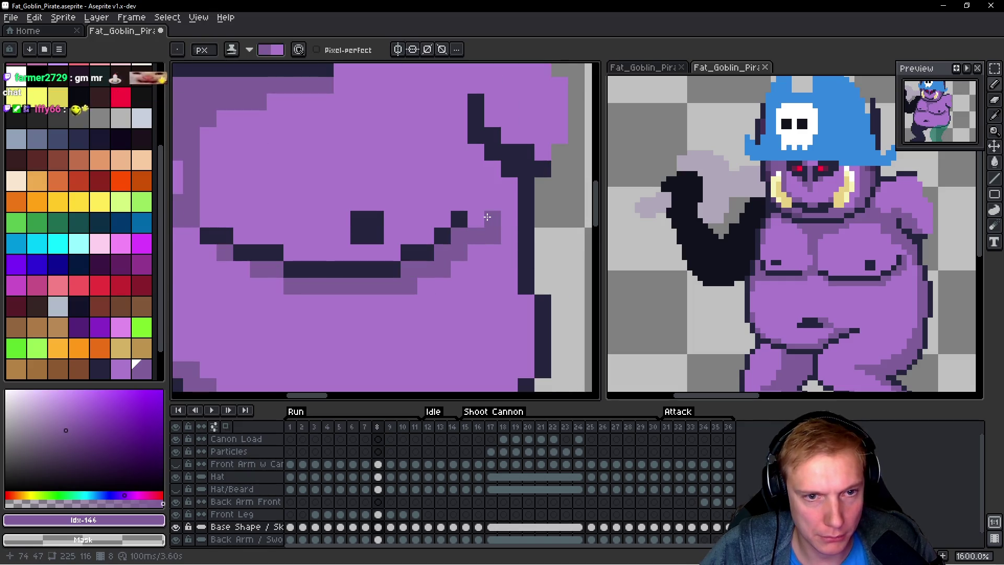
pyautogui.moveTo(476, 220); pyautogui.dragTo(492, 169)
pyautogui.click(493, 187)
# Step: Shade pixels down the torso's right edge after a quick look at the previous frame
pyautogui.press(',')
pyautogui.press('.')
pyautogui.click(475, 169)
pyautogui.moveTo(459, 134); pyautogui.dragTo(459, 170)
pyautogui.click(507, 189)
pyautogui.moveTo(507, 198); pyautogui.dragTo(507, 238)
pyautogui.click(496, 194)
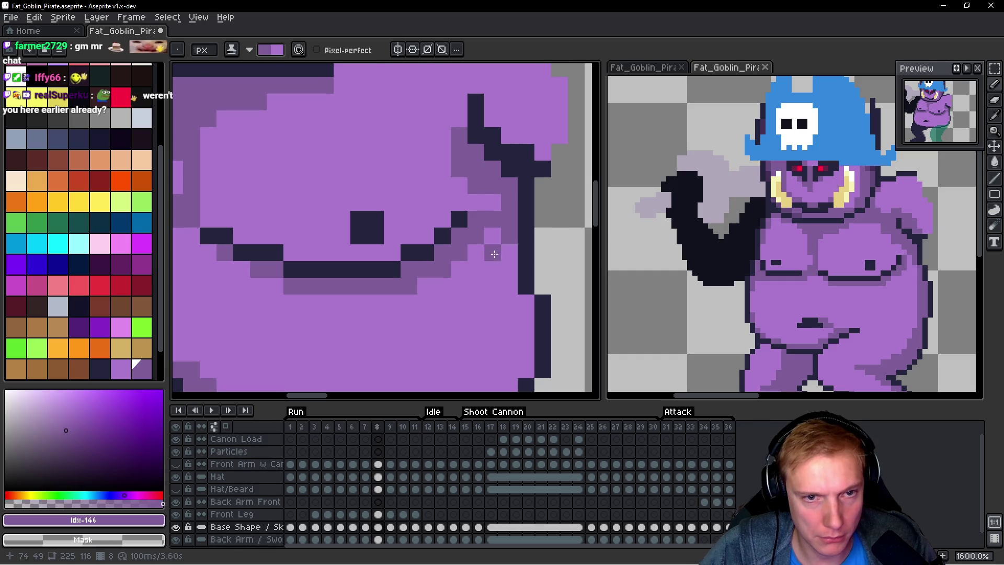
# Step: Compare frame 8 with its neighbour and add shade pixels beside the arm outline
pyautogui.scroll(-5, 495, 254)
pyautogui.press(',')
pyautogui.press('.')
pyautogui.scroll(4, 487, 230)
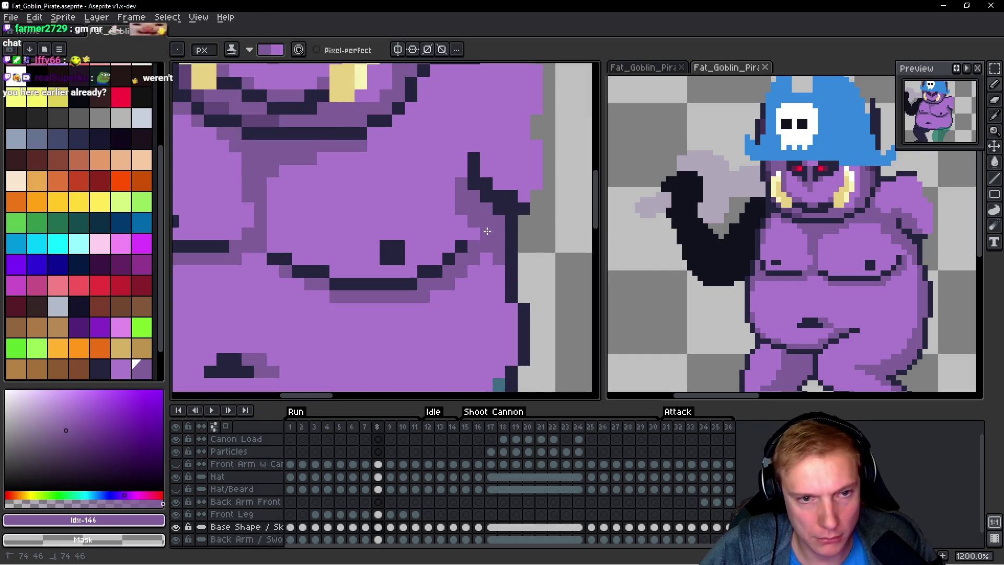
pyautogui.press(',')
pyautogui.press('.')
pyautogui.press(',')
pyautogui.press('.')
pyautogui.press(',')
pyautogui.press('.')
pyautogui.moveTo(448, 199); pyautogui.dragTo(445, 167)
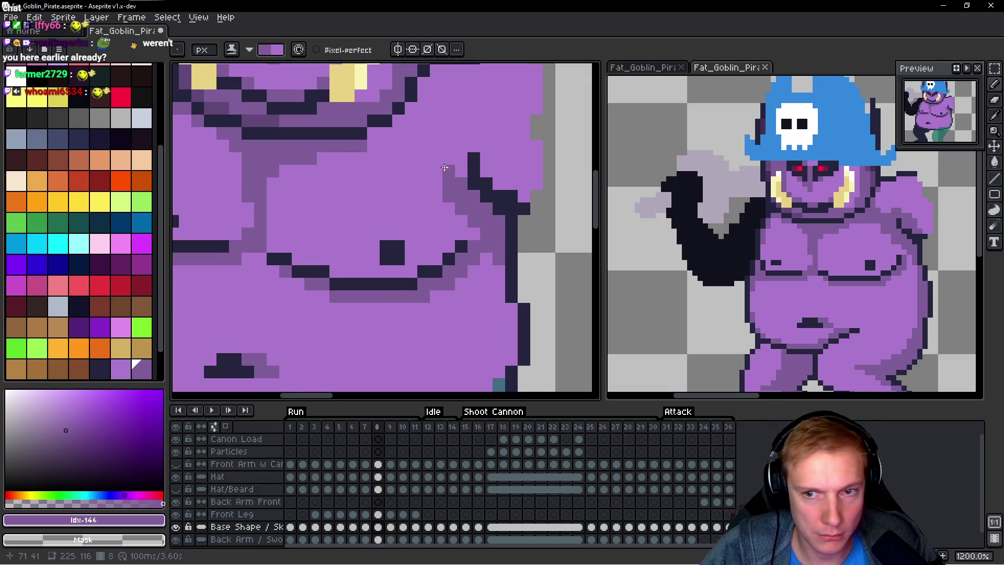
pyautogui.scroll(1, 444, 167)
pyautogui.press(',')
pyautogui.press('.')
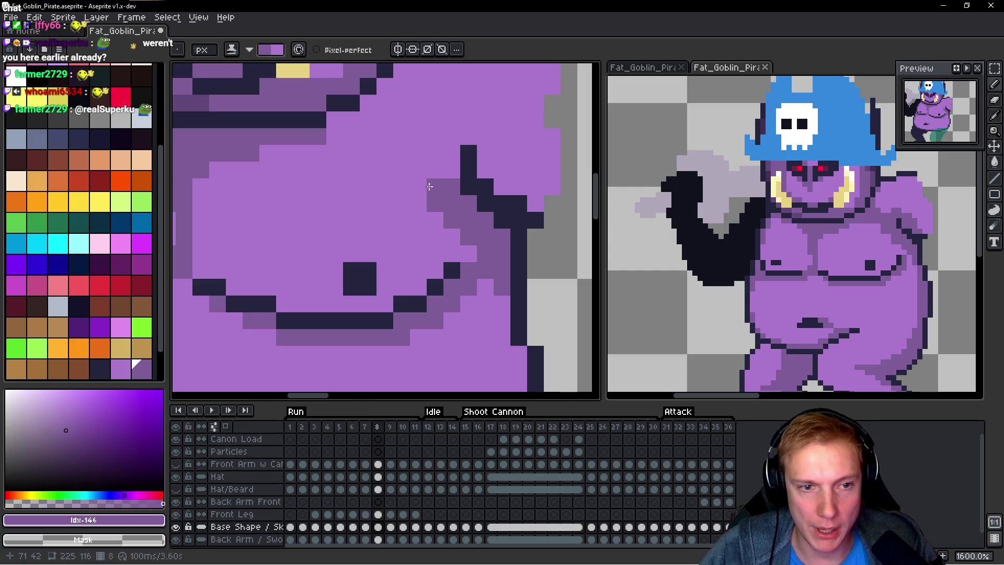
# Step: Paint shading under the shoulder and diagonally along the dark outline
pyautogui.scroll(2, 445, 172)
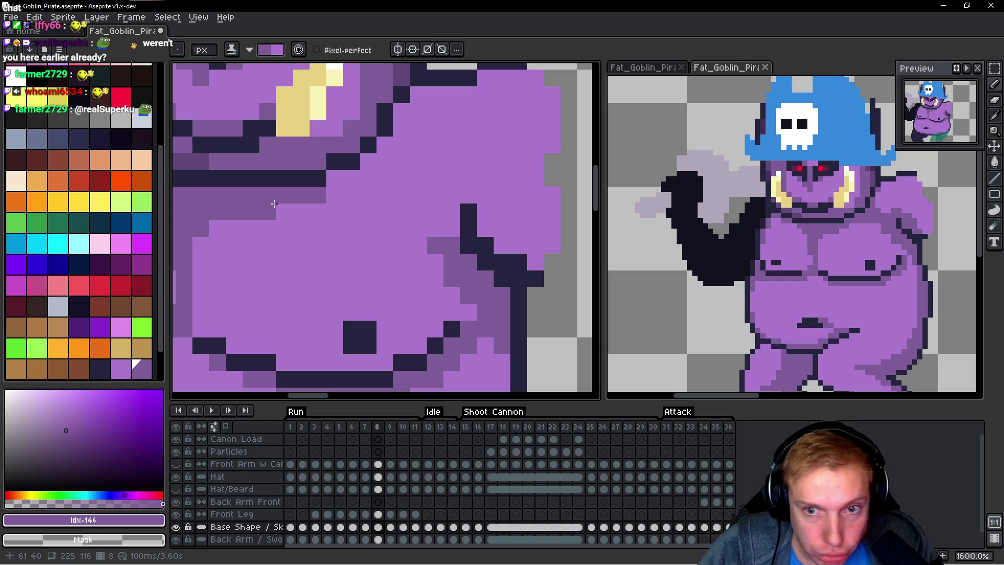
pyautogui.moveTo(286, 213)
pyautogui.mouseDown()
pyautogui.moveTo(410, 213)
pyautogui.moveTo(335, 226)
pyautogui.mouseUp()
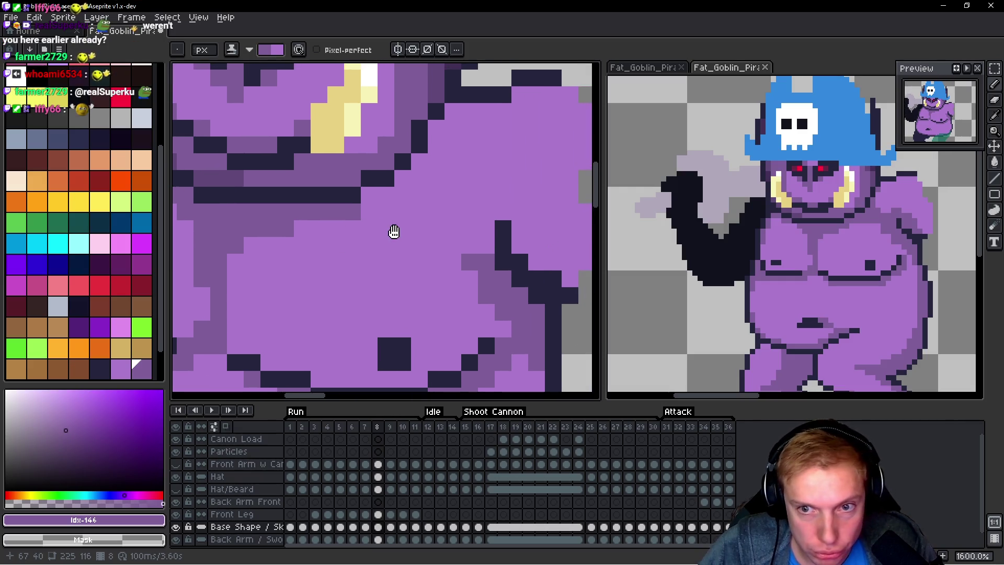
pyautogui.click(303, 229)
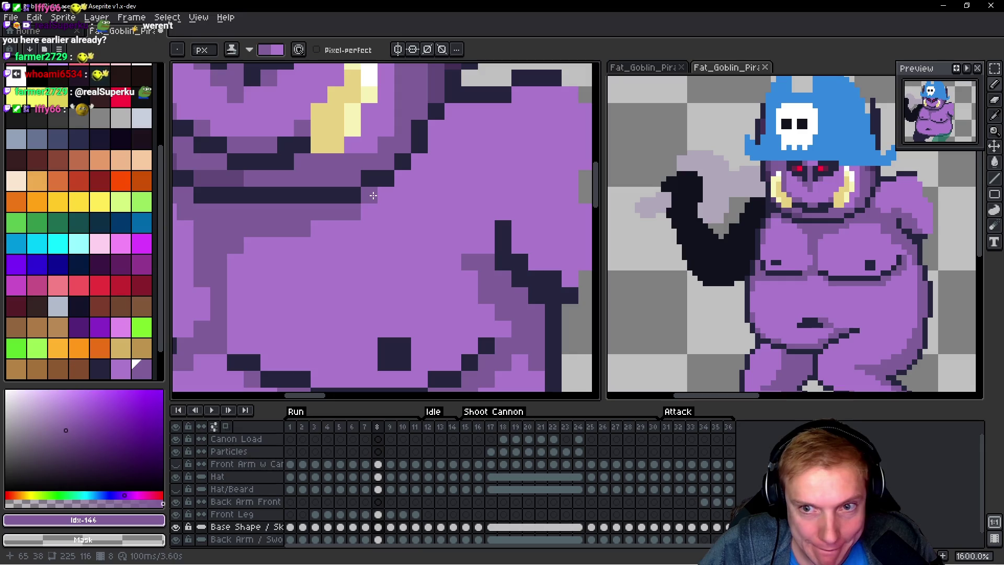
pyautogui.moveTo(369, 195)
pyautogui.mouseDown()
pyautogui.moveTo(444, 196)
pyautogui.moveTo(436, 224)
pyautogui.mouseUp()
pyautogui.moveTo(486, 246); pyautogui.dragTo(470, 217)
pyautogui.click(453, 212)
pyautogui.click(487, 212)
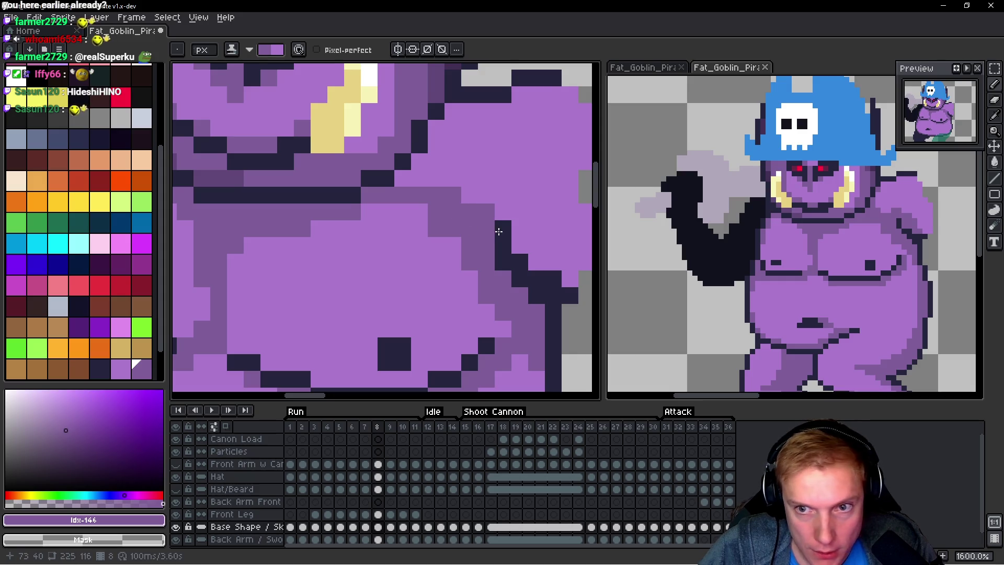
pyautogui.hscroll(2, 497, 230)
pyautogui.click(466, 206)
pyautogui.click(468, 219)
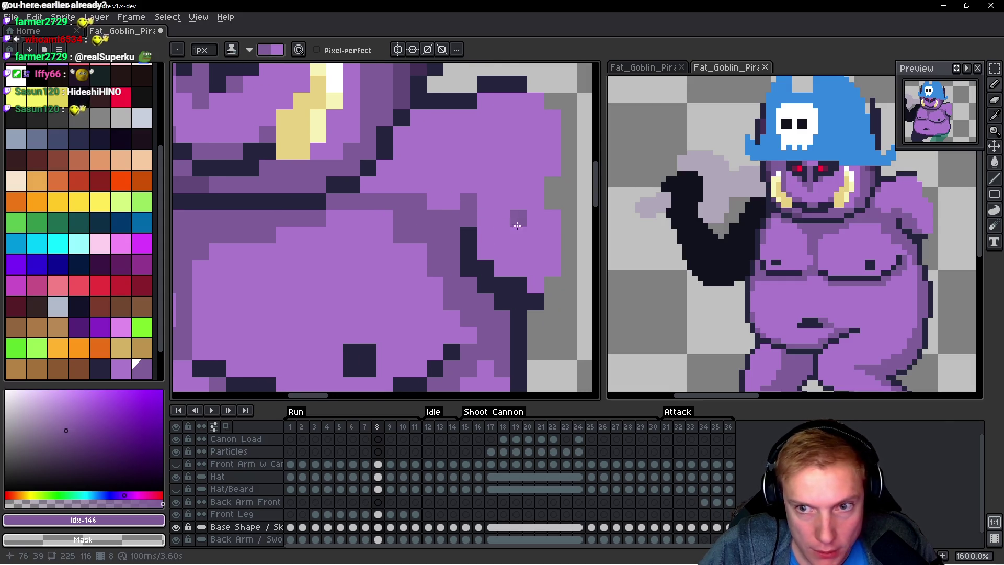
pyautogui.hscroll(2, 518, 220)
pyautogui.click(463, 235)
# Step: Undo a stray pixel and extend the shading rightward along the chest edge
pyautogui.hotkey('ctrl', 'z')
pyautogui.click(439, 220)
pyautogui.click(455, 220)
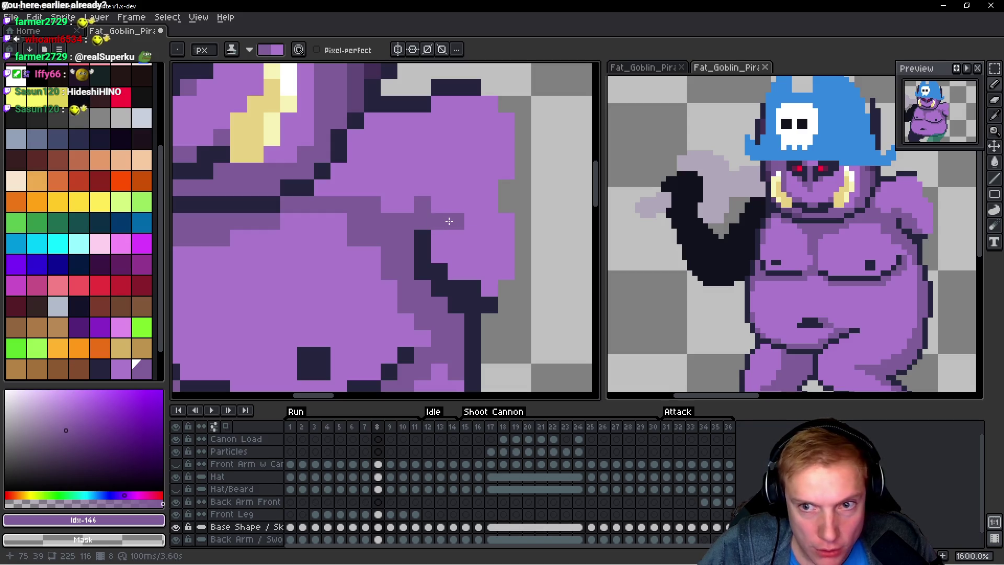
pyautogui.click(439, 238)
pyautogui.moveTo(450, 236); pyautogui.dragTo(467, 234)
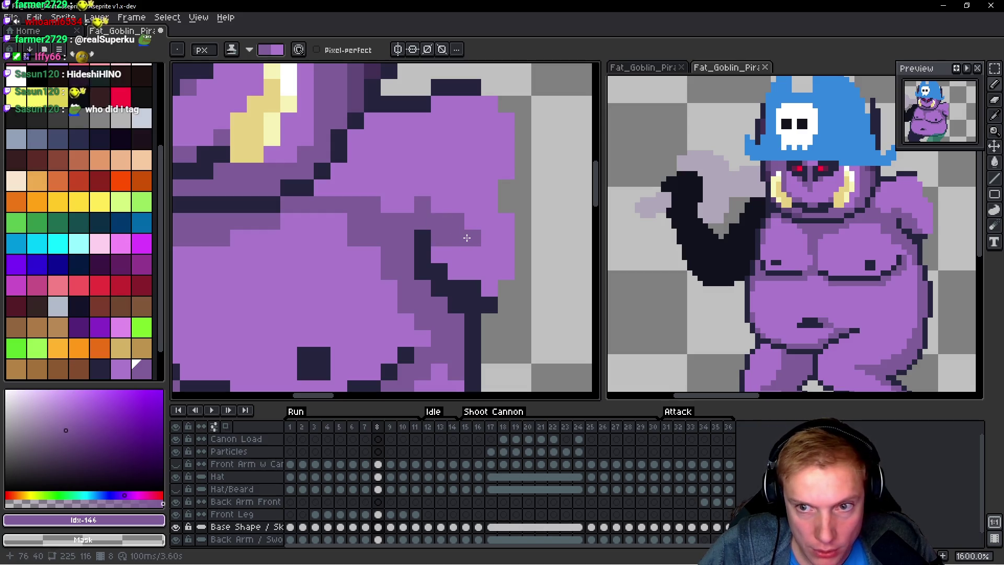
pyautogui.moveTo(466, 274); pyautogui.dragTo(480, 270)
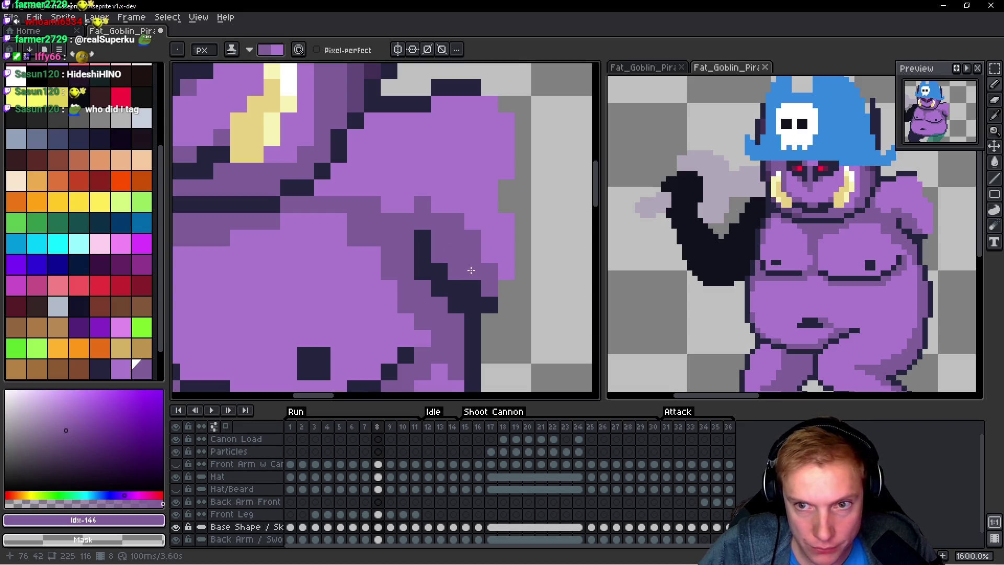
# Step: Shade the light pixels by the shoulder, lightening two mid-purple pixels back
pyautogui.scroll(1, 418, 226)
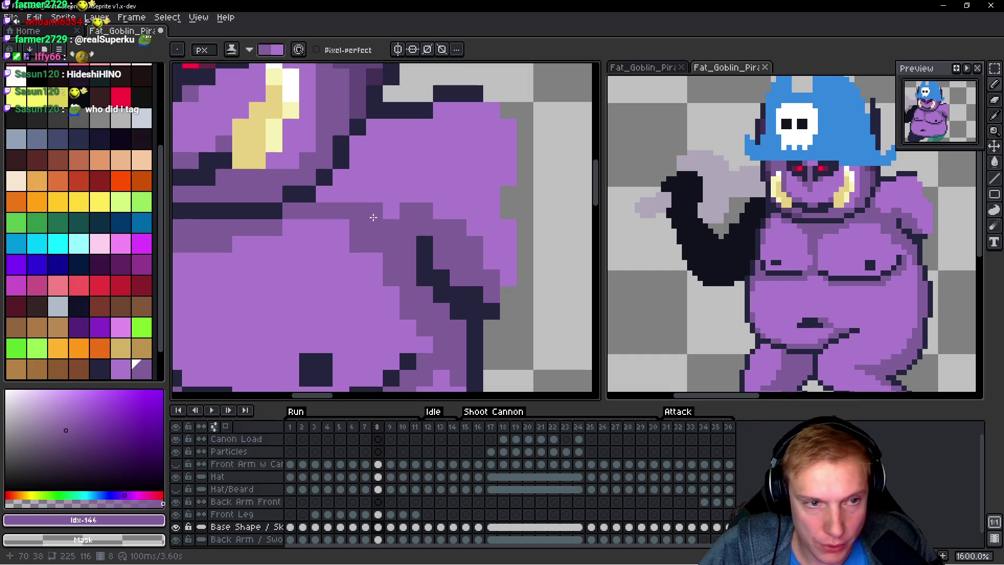
pyautogui.moveTo(333, 195); pyautogui.dragTo(340, 178)
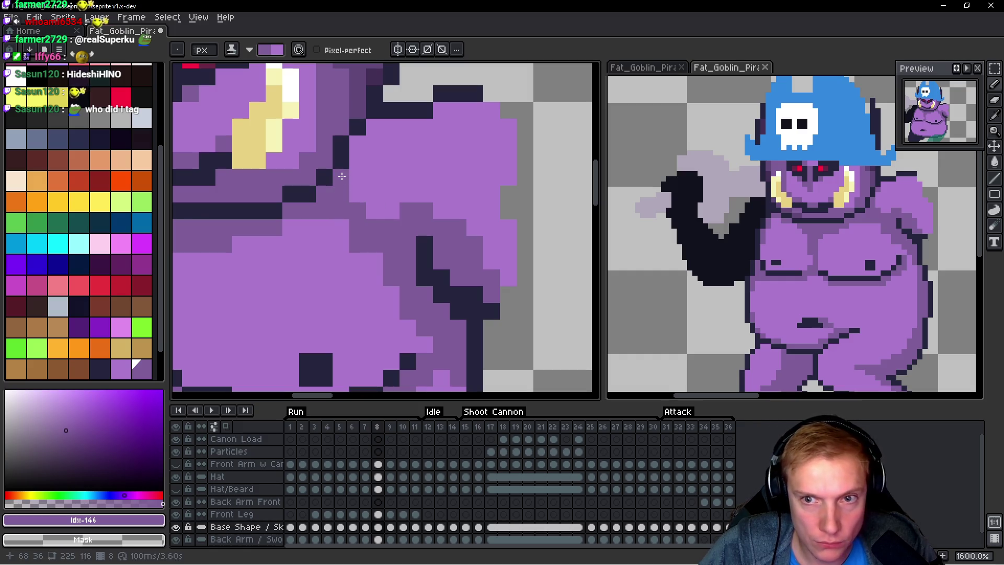
pyautogui.scroll(3, 390, 177)
pyautogui.click(376, 153)
pyautogui.click(410, 169)
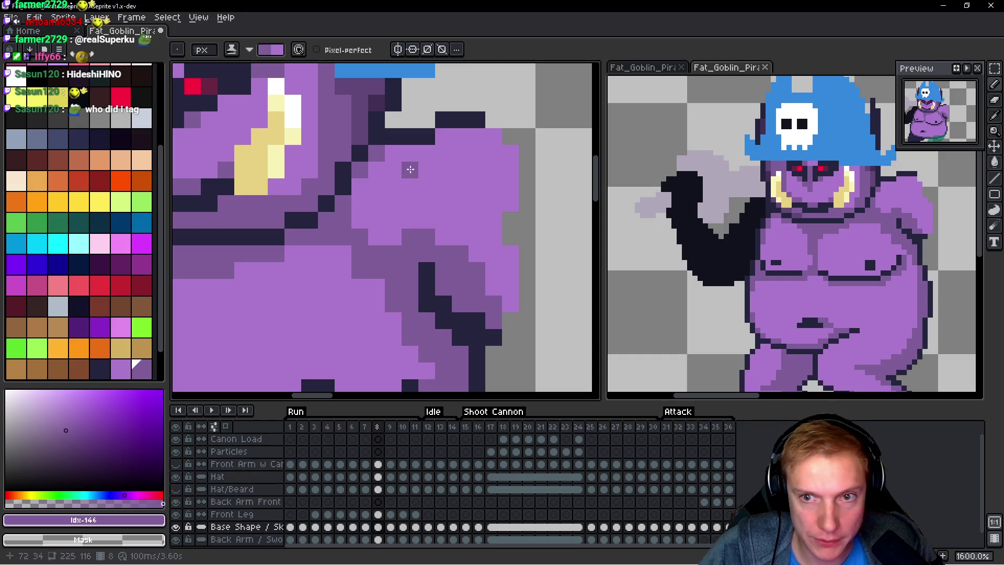
pyautogui.click(386, 159)
pyautogui.scroll(-4, 397, 183)
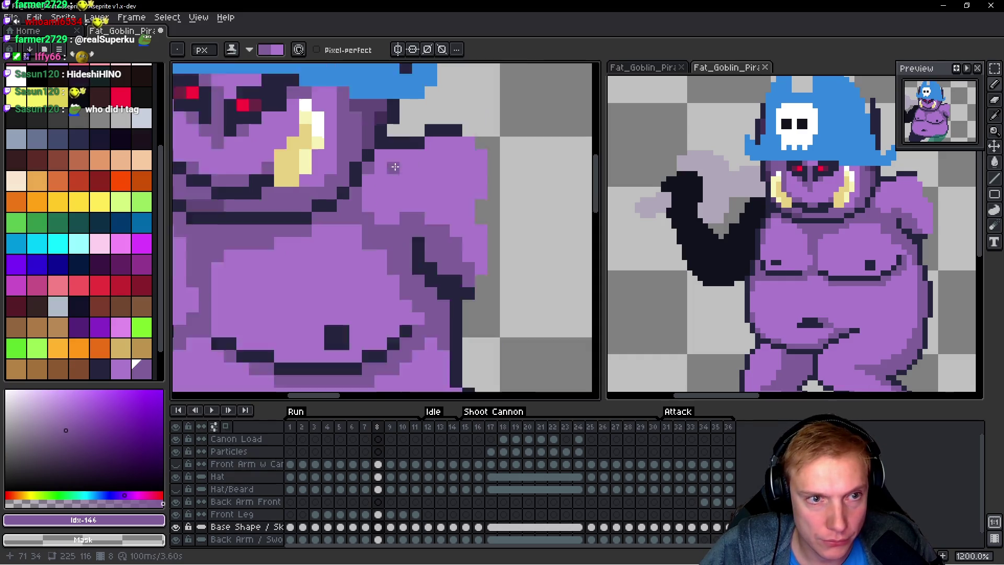
pyautogui.scroll(1, 442, 249)
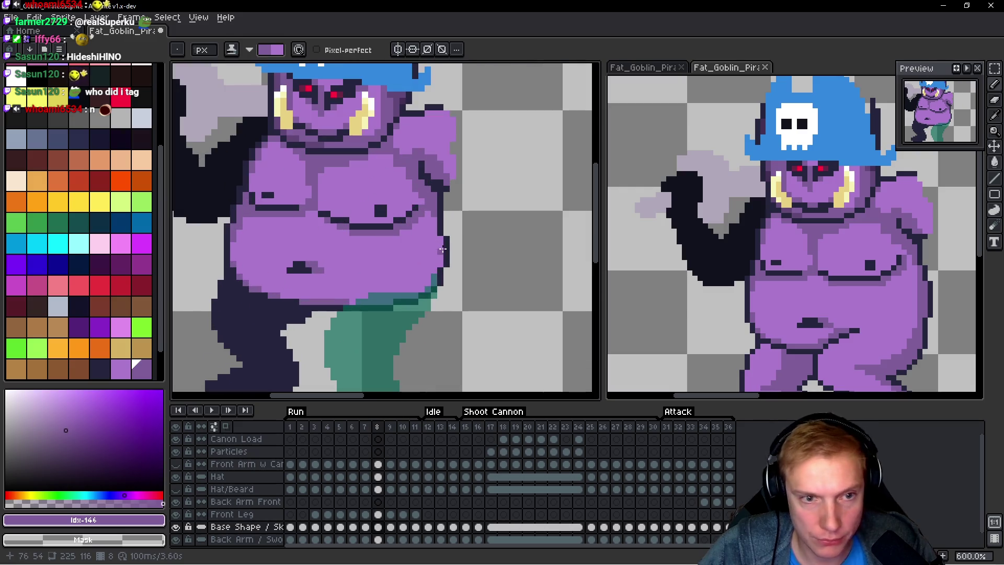
# Step: Save Fat_Goblin_Pirate.aseprite with the new frame 8 shading
pyautogui.scroll(1, 435, 226)
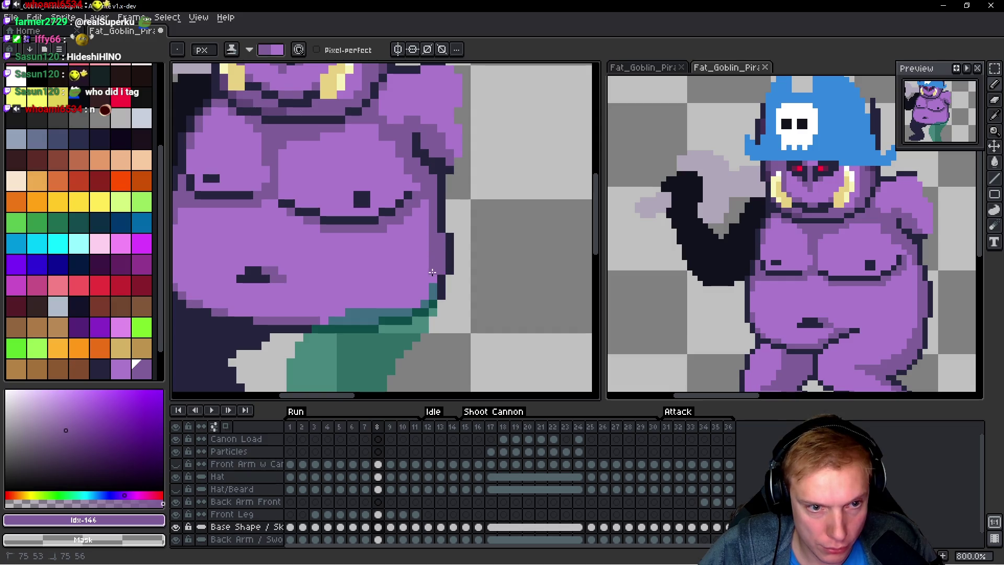
pyautogui.scroll(-4, 439, 256)
pyautogui.scroll(2, 448, 262)
pyautogui.scroll(-1, 449, 261)
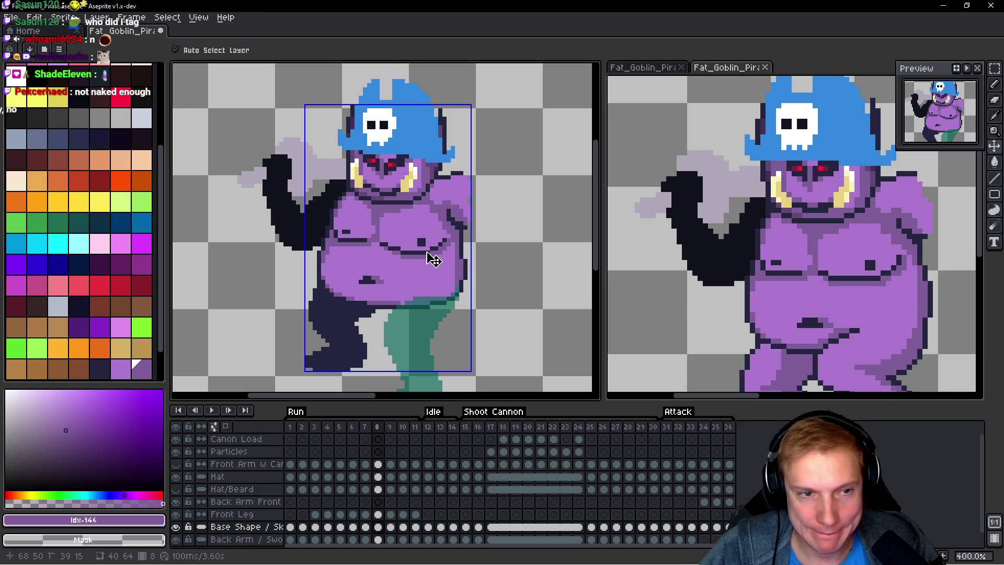
pyautogui.hotkey('ctrl', 's')
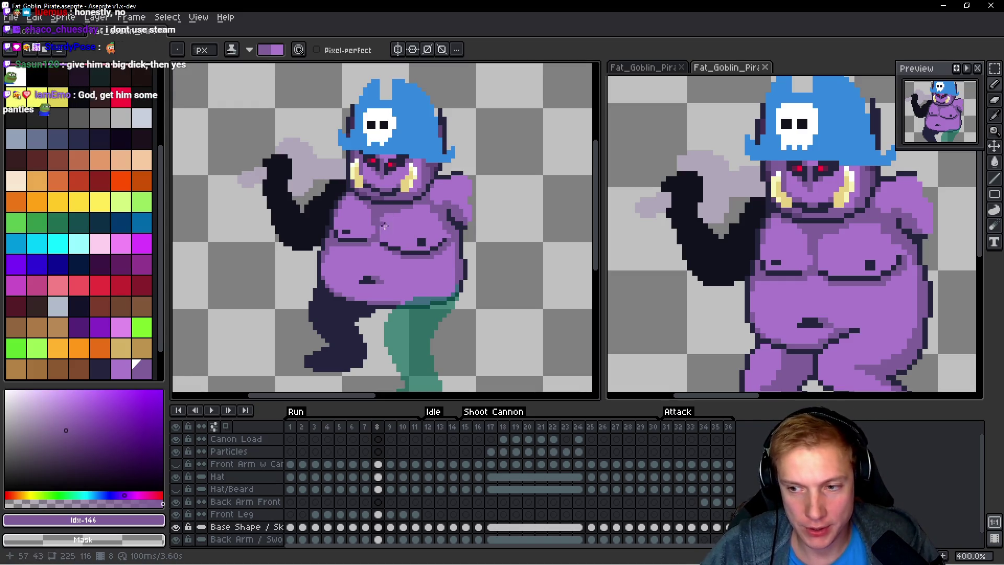
# Step: Zoom the canvas to 1600% on the dark back leg where it meets the belly
pyautogui.scroll(-3, 387, 220)
pyautogui.scroll(3, 407, 202)
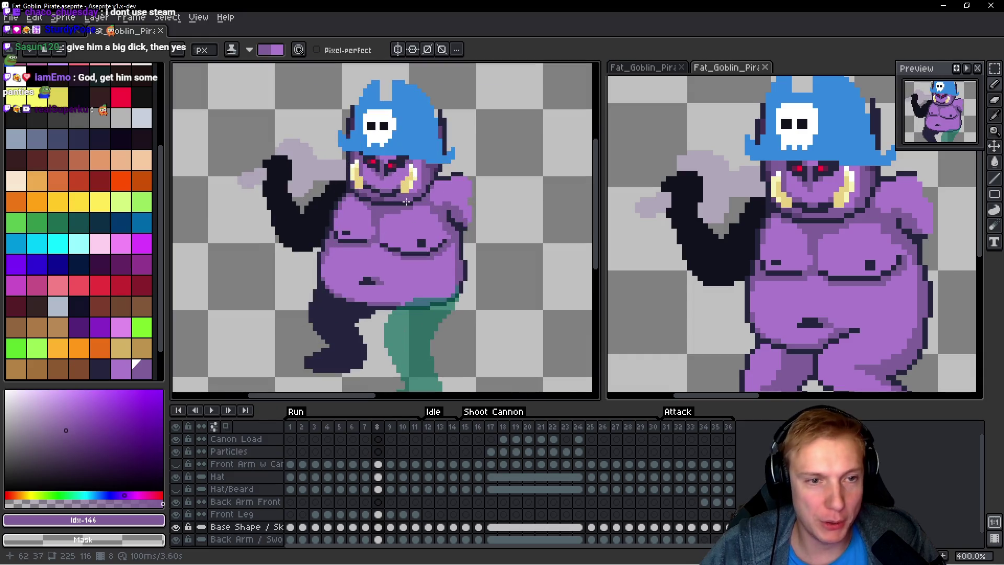
pyautogui.scroll(-2, 387, 254)
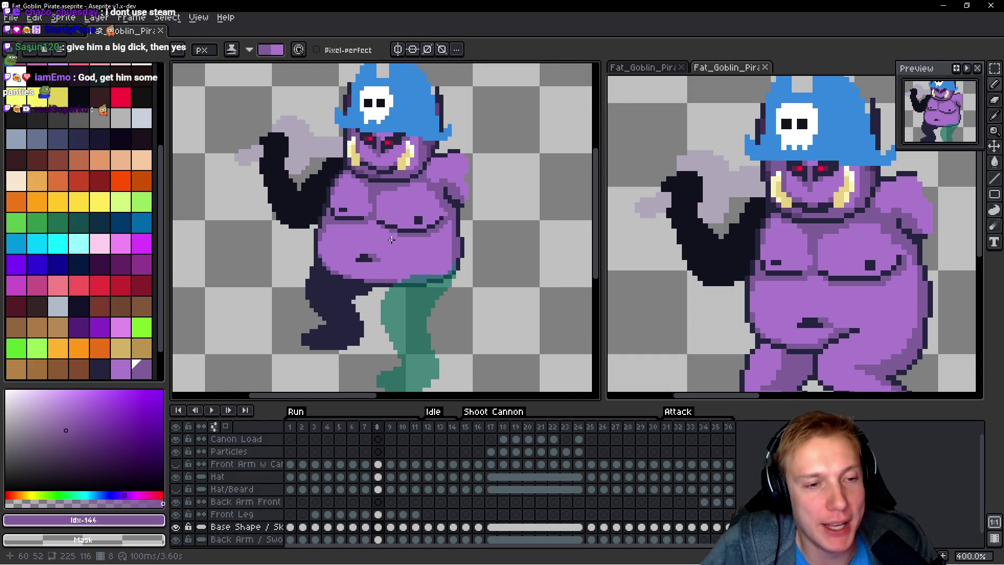
pyautogui.scroll(3, 387, 241)
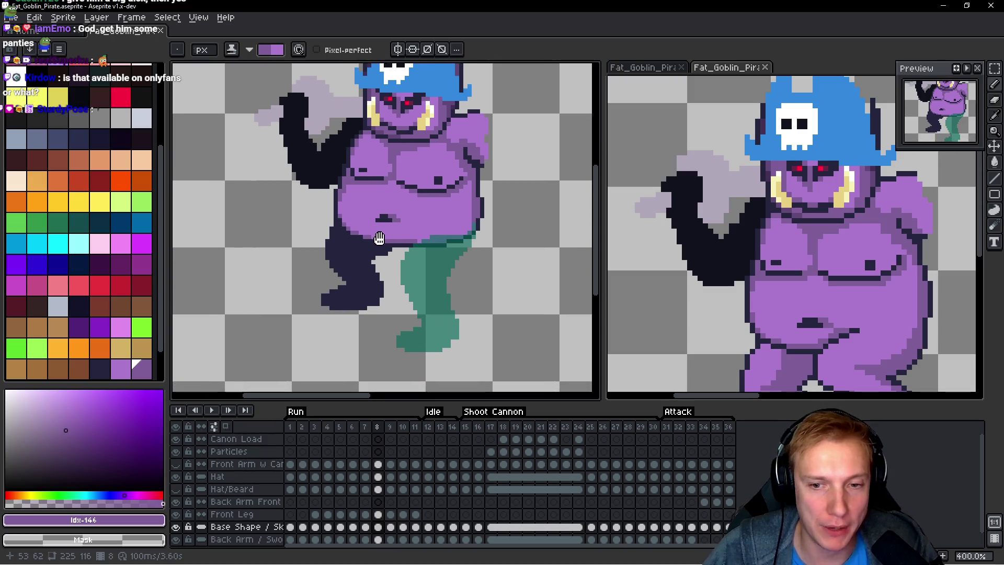
pyautogui.scroll(3, 383, 246)
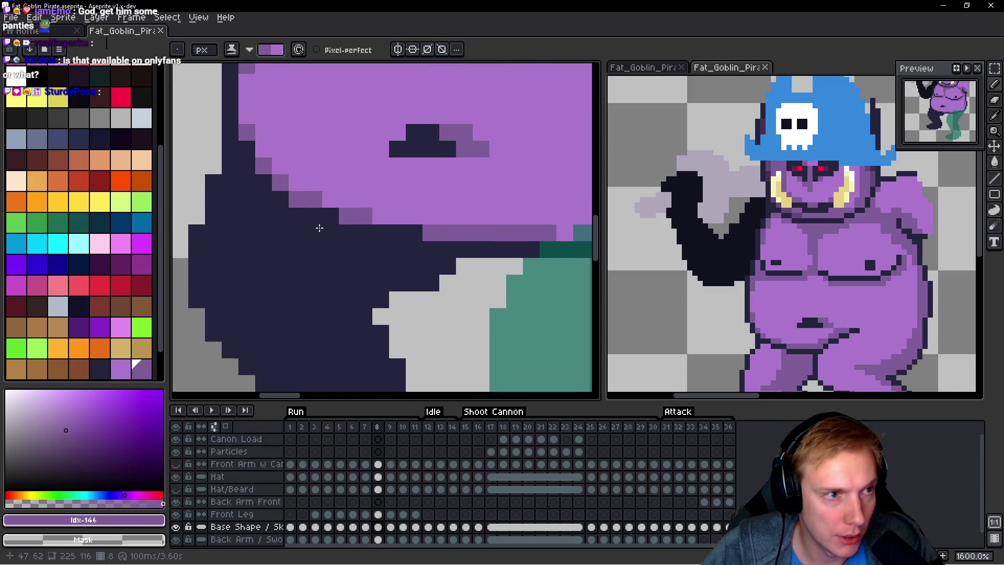
# Step: Eyedrop the belly's purple and pencil purple lines along the inner edge of the dark back leg
pyautogui.keyDown('alt'); pyautogui.click(373, 107); pyautogui.keyUp('alt')
pyautogui.click(411, 232)
pyautogui.keyDown('shift'); pyautogui.click(350, 228); pyautogui.keyUp('shift')
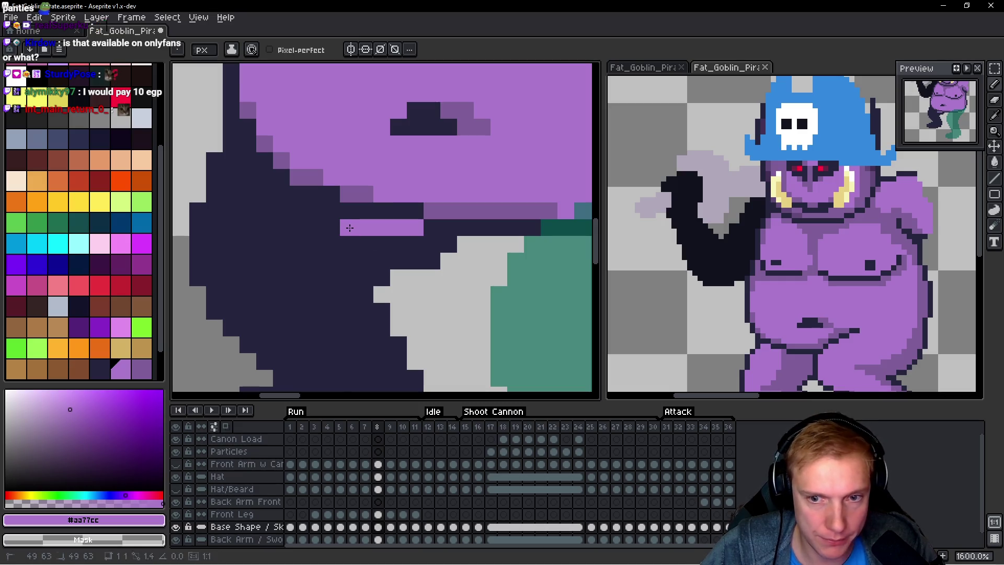
pyautogui.keyDown('shift'); pyautogui.click(298, 211); pyautogui.keyUp('shift')
pyautogui.click(280, 194)
pyautogui.moveTo(265, 194)
pyautogui.mouseDown()
pyautogui.moveTo(263, 180)
pyautogui.moveTo(232, 175)
pyautogui.moveTo(248, 178)
pyautogui.moveTo(230, 210)
pyautogui.moveTo(214, 211)
pyautogui.moveTo(231, 311)
pyautogui.mouseUp()
pyautogui.scroll(-2, 246, 293)
pyautogui.click(262, 279)
pyautogui.moveTo(265, 247)
pyautogui.mouseDown()
pyautogui.moveTo(296, 266)
pyautogui.moveTo(294, 335)
pyautogui.moveTo(332, 317)
pyautogui.moveTo(270, 328)
pyautogui.moveTo(278, 300)
pyautogui.mouseUp()
# Step: Extend the purple line down to the foot and along the foot's bottom
pyautogui.scroll(-1, 314, 313)
pyautogui.scroll(-1, 332, 285)
pyautogui.click(260, 333)
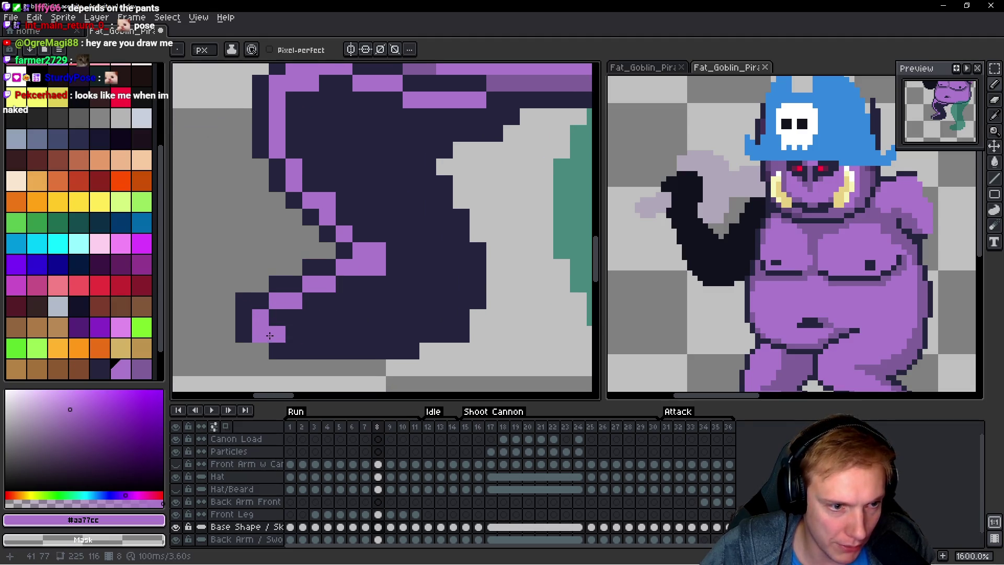
pyautogui.keyDown('alt'); pyautogui.click(260, 342); pyautogui.keyUp('alt')
pyautogui.keyDown('alt'); pyautogui.click(260, 340); pyautogui.keyUp('alt')
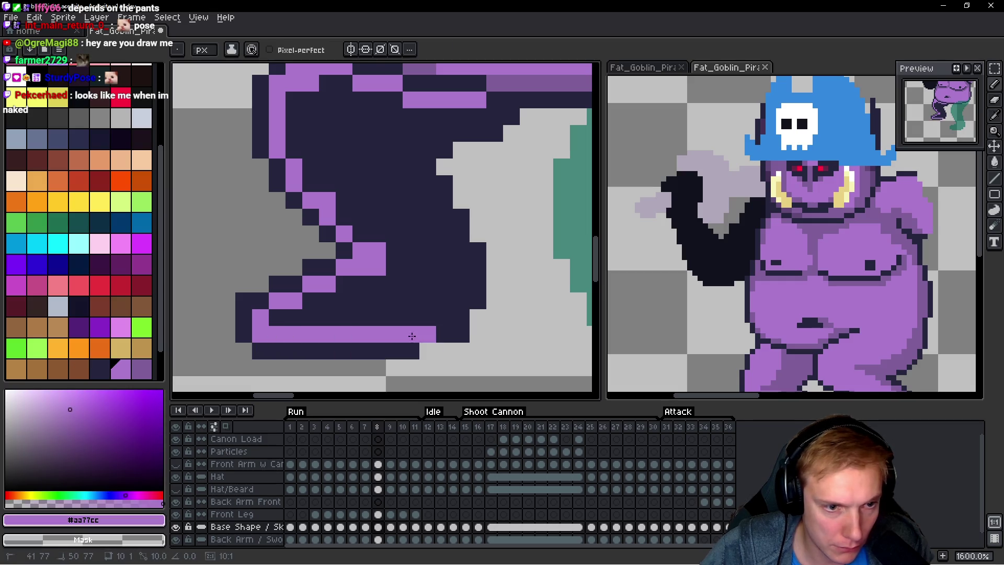
pyautogui.keyDown('shift'); pyautogui.click(409, 333); pyautogui.keyUp('shift')
pyautogui.moveTo(294, 317); pyautogui.dragTo(444, 319)
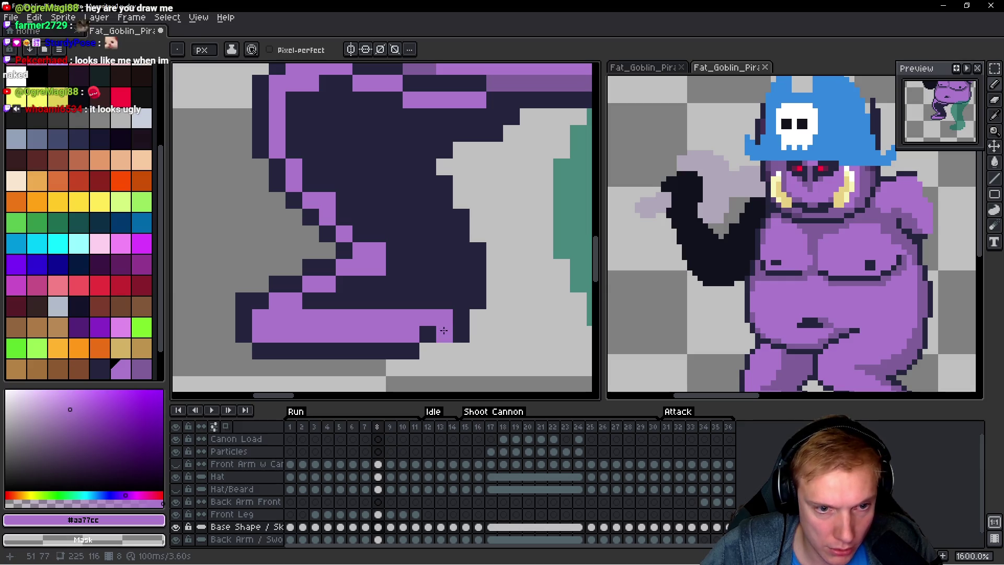
# Step: Fix the foot's tip and add purple steps up to a line along the leg's top
pyautogui.press('alt')
pyautogui.rightClick(462, 334)
pyautogui.click(456, 298)
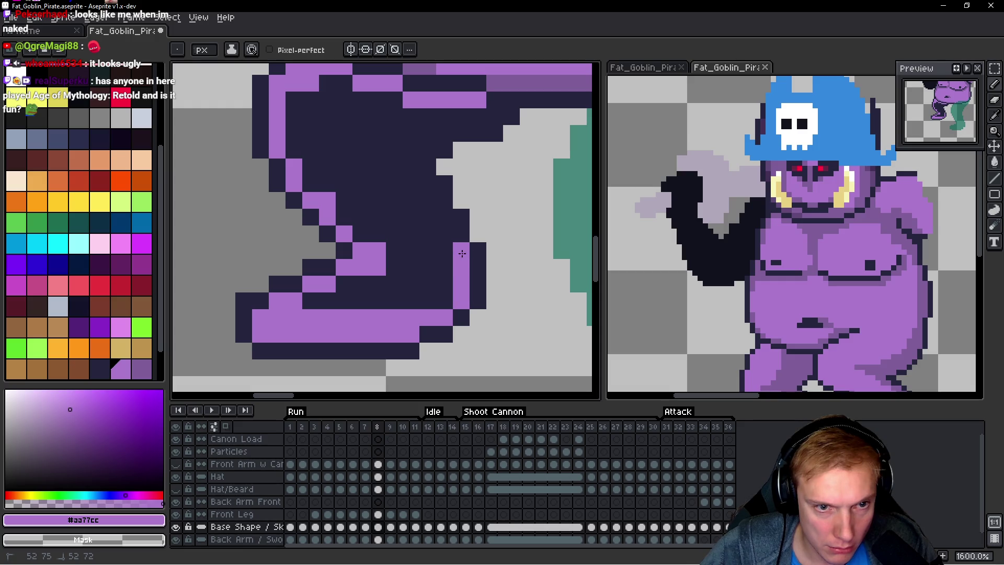
pyautogui.moveTo(444, 215); pyautogui.dragTo(445, 235)
pyautogui.moveTo(428, 183); pyautogui.dragTo(428, 200)
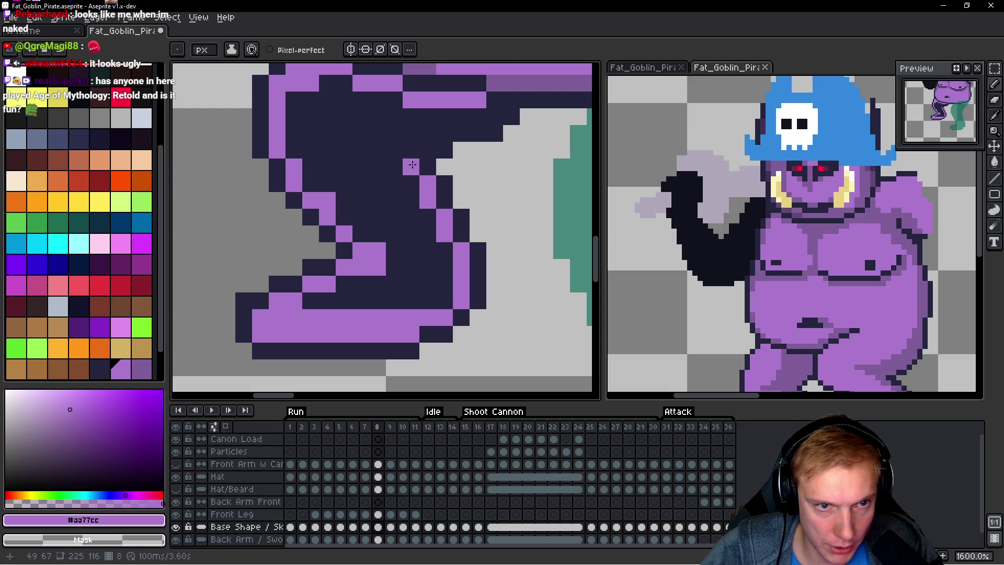
pyautogui.click(479, 111)
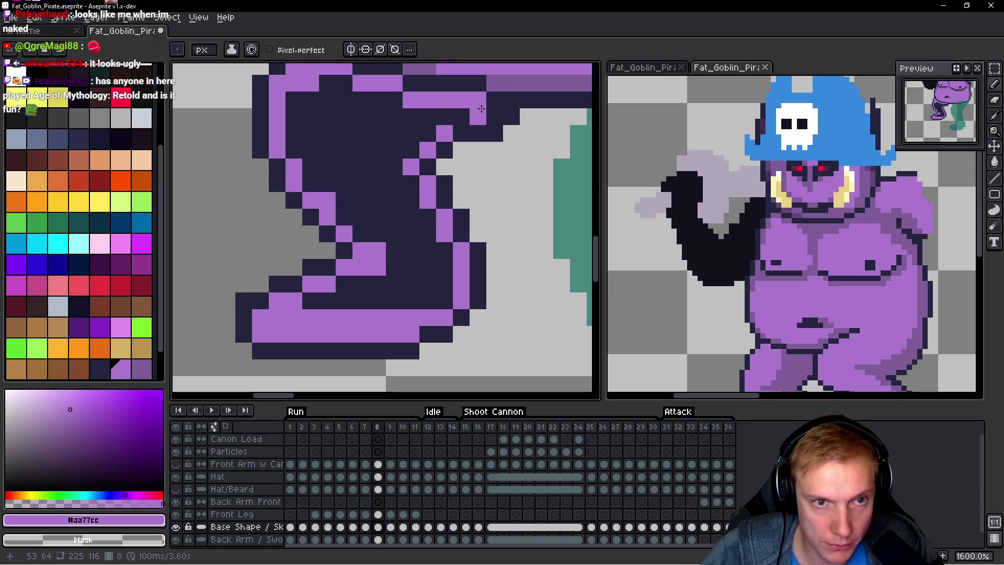
pyautogui.moveTo(494, 114); pyautogui.dragTo(378, 107)
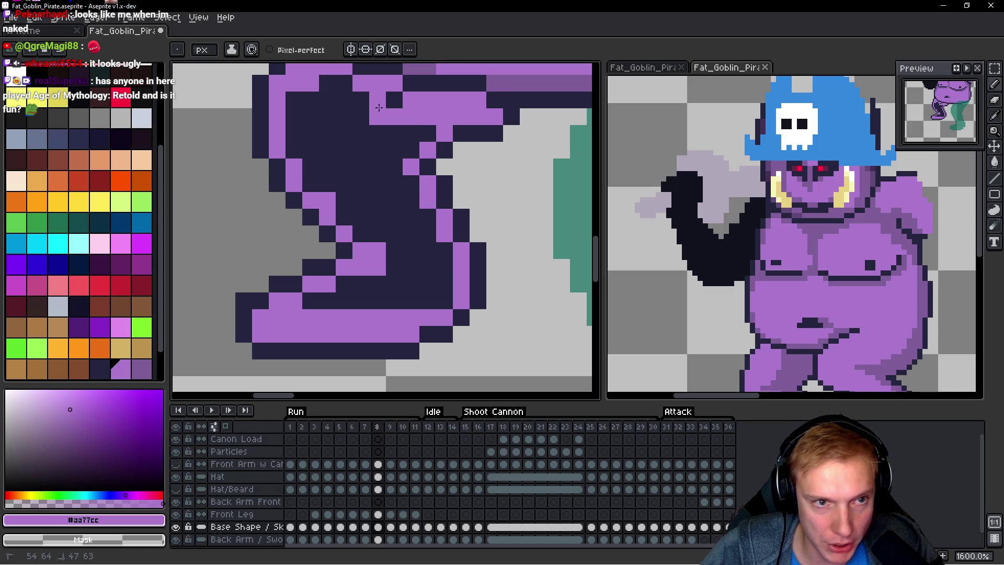
# Step: Fill the leg's interior purple with the Paint Bucket, redoing the first fill inside the outline
pyautogui.press('g')
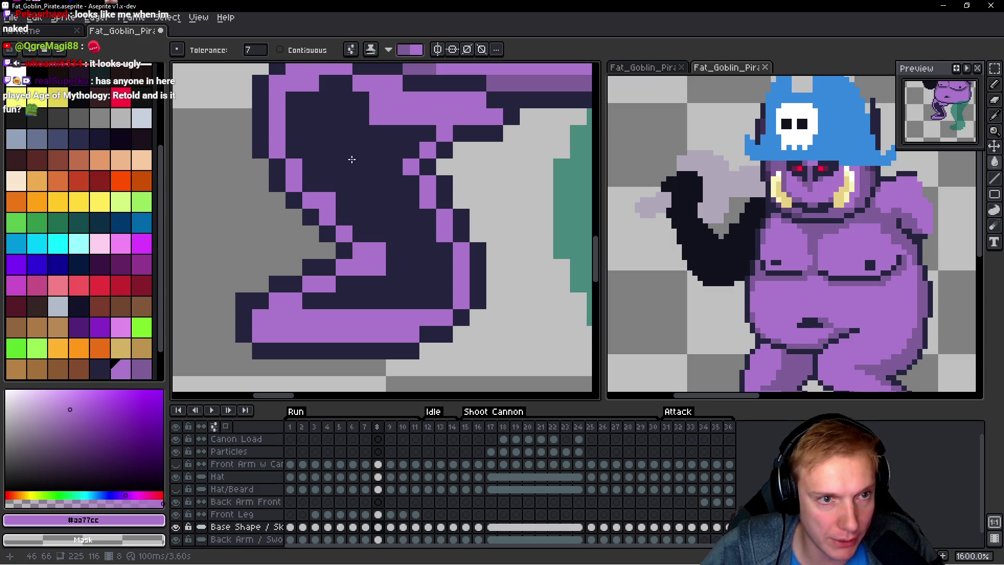
pyautogui.click(365, 157)
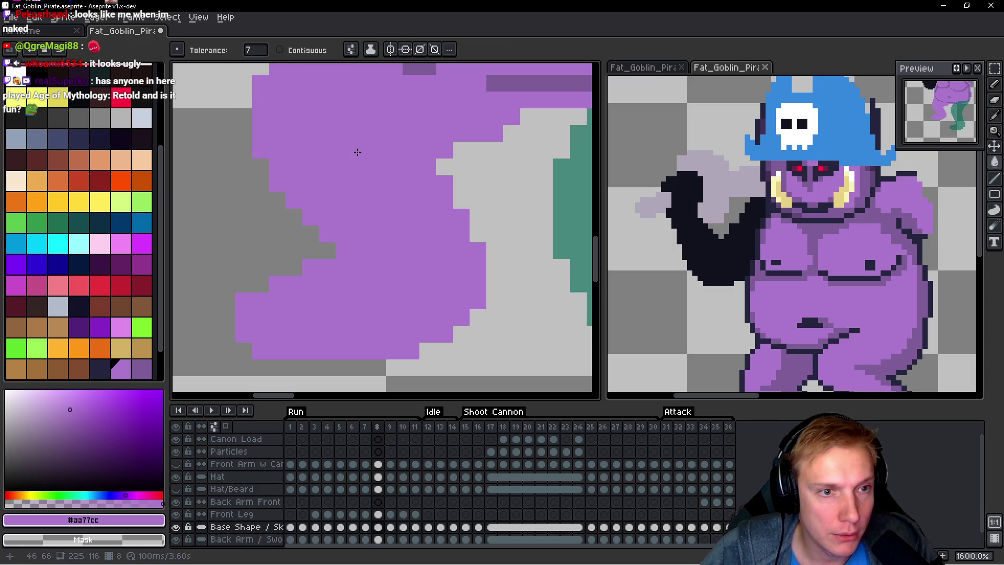
pyautogui.press('v')
pyautogui.hotkey('ctrl', 'z')
pyautogui.press('g')
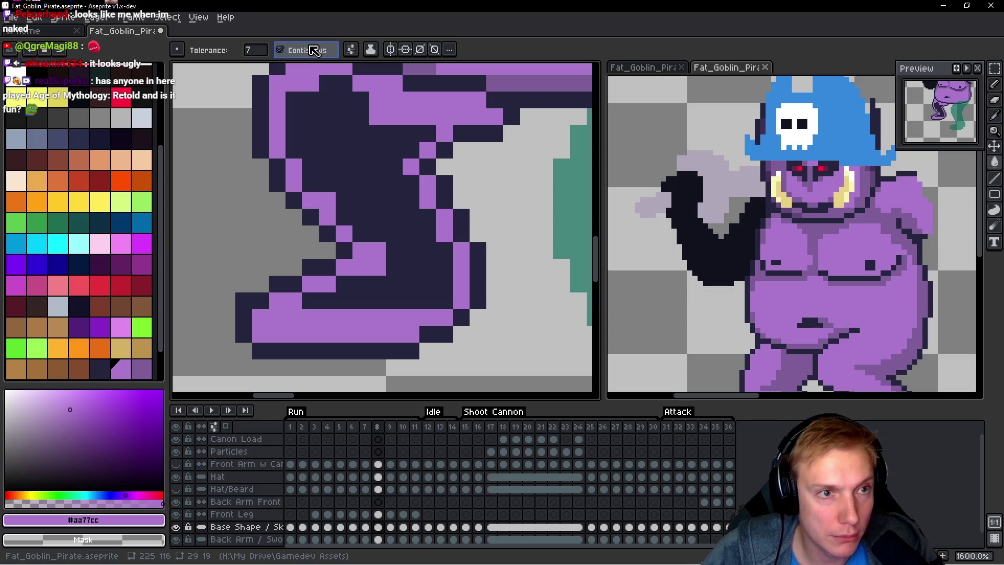
pyautogui.click(345, 148)
pyautogui.scroll(-3, 361, 167)
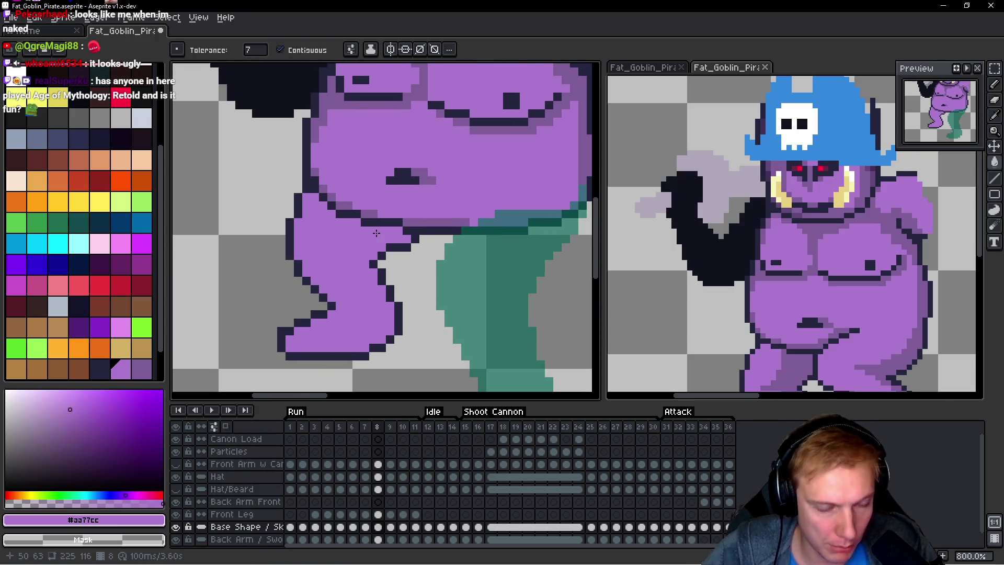
# Step: Pencil darker purple shading along the back leg's inner edge, lower leg and upper thigh
pyautogui.press('b')
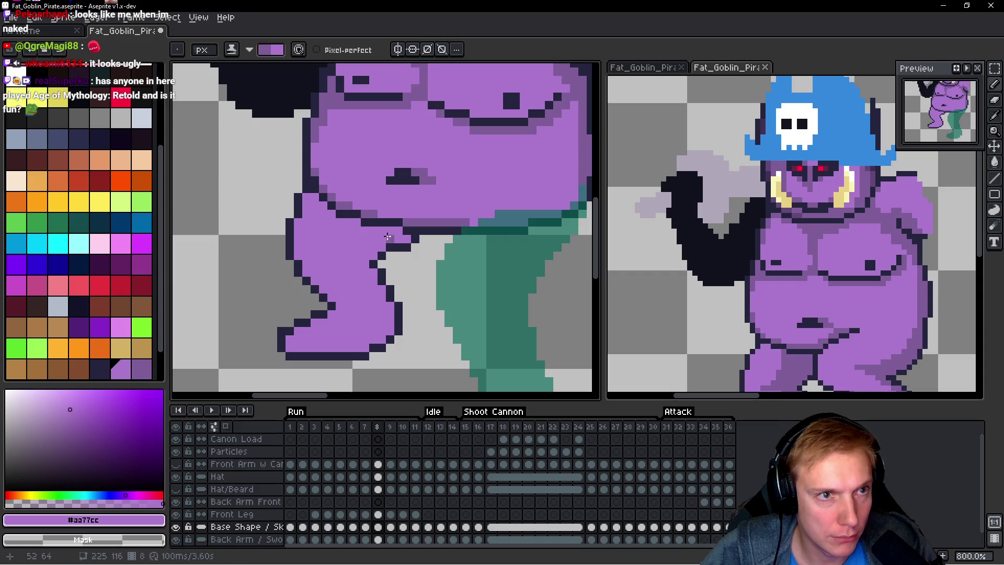
pyautogui.scroll(2, 406, 241)
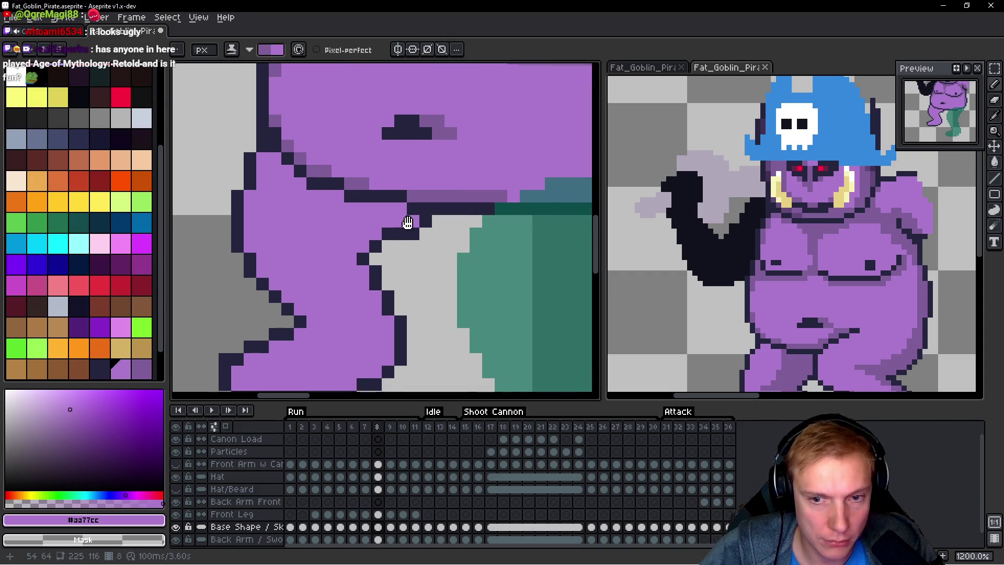
pyautogui.moveTo(828, 296); pyautogui.dragTo(831, 189)
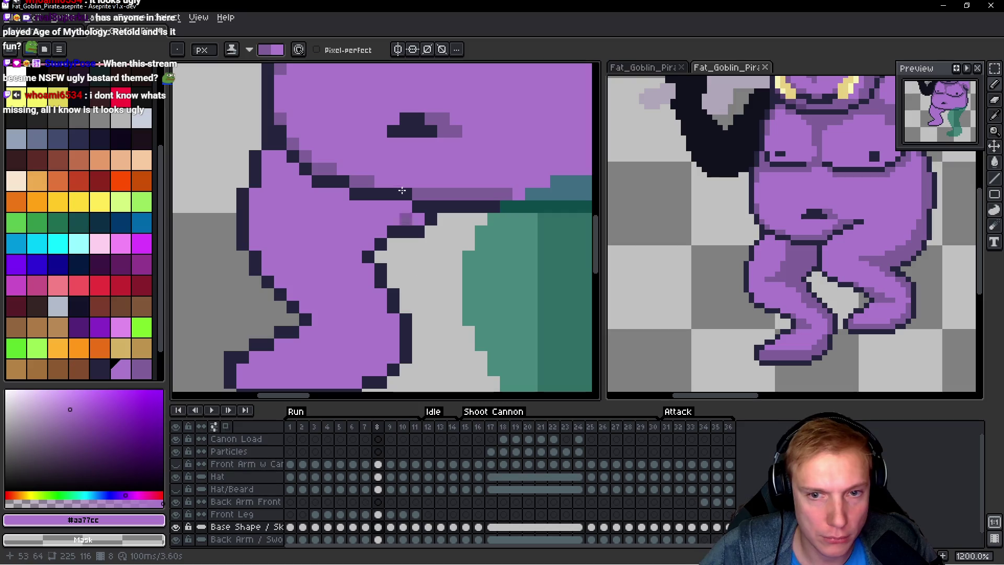
pyautogui.moveTo(338, 202); pyautogui.dragTo(342, 194)
pyautogui.moveTo(330, 230); pyautogui.dragTo(337, 220)
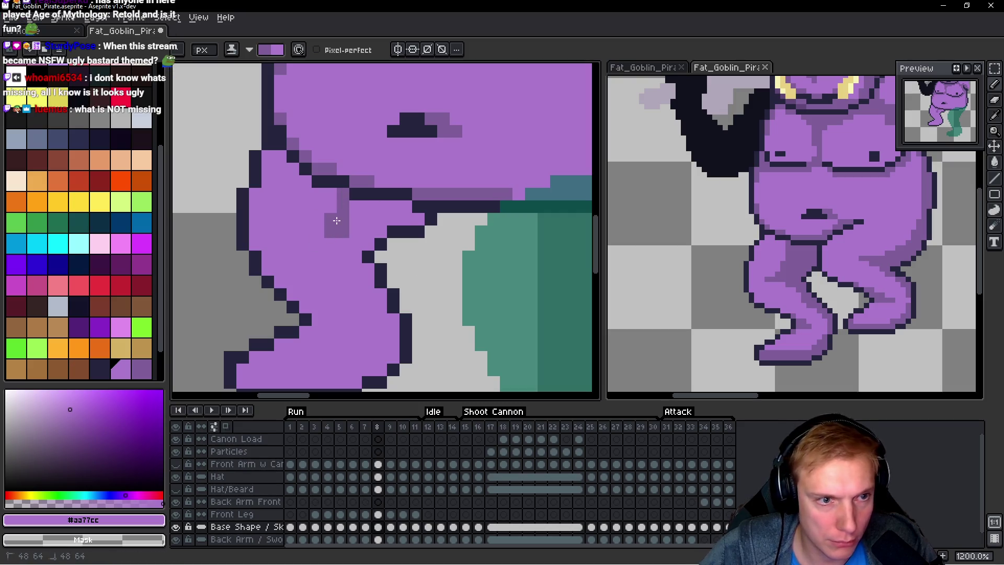
pyautogui.moveTo(360, 262)
pyautogui.mouseDown()
pyautogui.moveTo(398, 319)
pyautogui.moveTo(397, 265)
pyautogui.moveTo(391, 309)
pyautogui.moveTo(234, 328)
pyautogui.mouseUp()
pyautogui.click(379, 315)
pyautogui.click(240, 317)
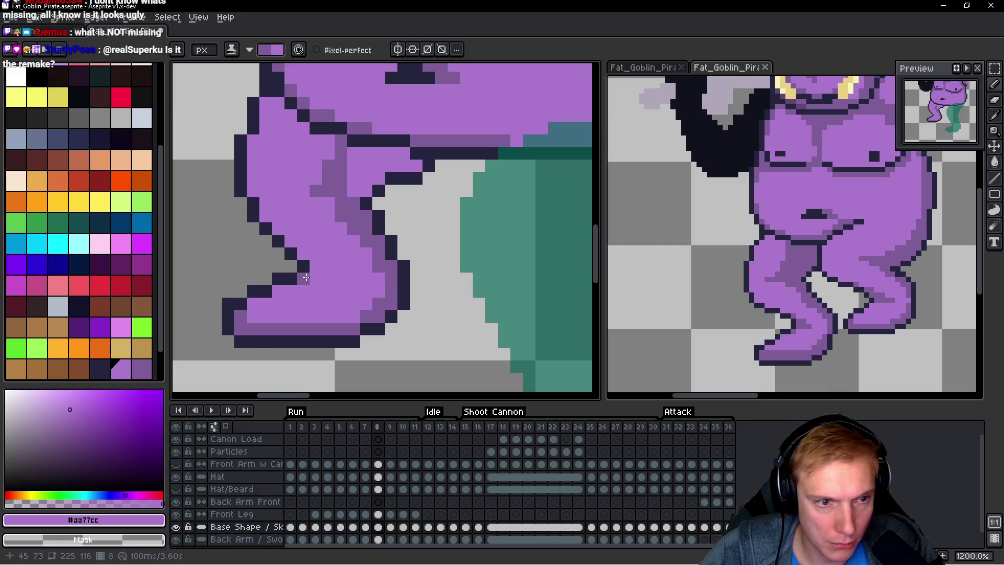
pyautogui.moveTo(322, 269)
pyautogui.mouseDown()
pyautogui.moveTo(332, 264)
pyautogui.moveTo(293, 242)
pyautogui.mouseUp()
pyautogui.scroll(1, 302, 266)
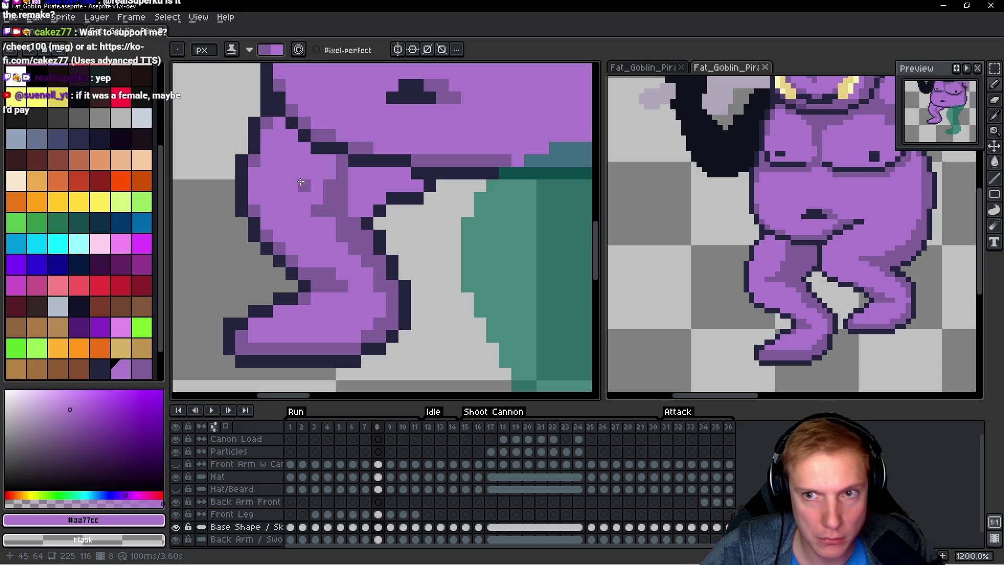
pyautogui.moveTo(340, 261)
pyautogui.mouseDown()
pyautogui.moveTo(368, 203)
pyautogui.moveTo(416, 198)
pyautogui.moveTo(371, 196)
pyautogui.mouseUp()
pyautogui.scroll(-5, 459, 235)
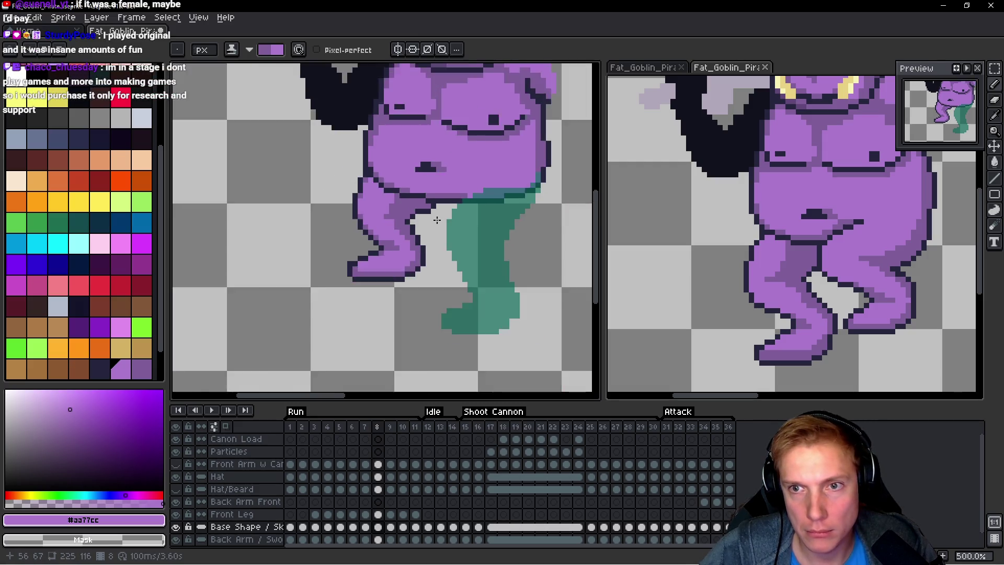
# Step: Recentre the goblin on the canvas and save the sprite file
pyautogui.scroll(2, 459, 235)
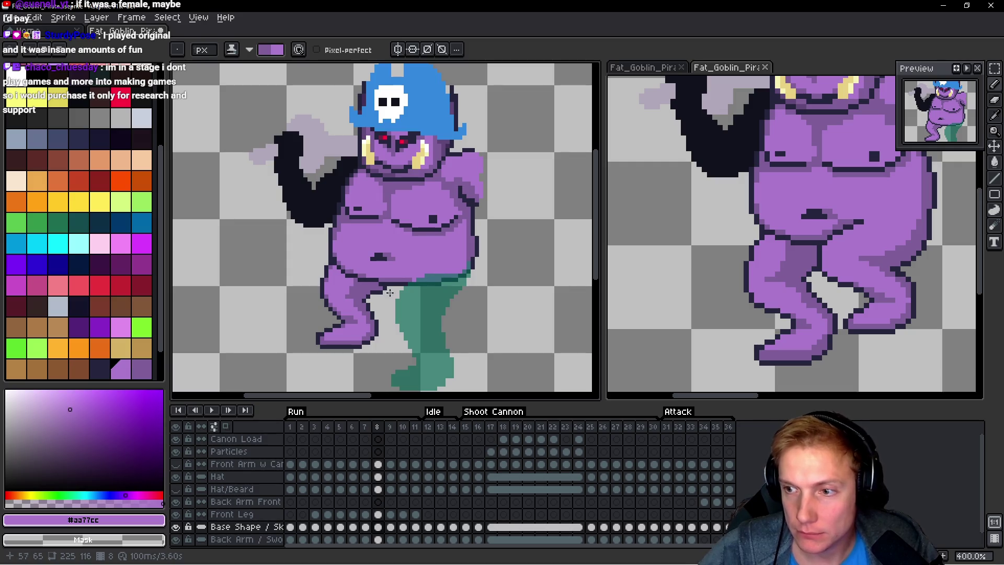
pyautogui.moveTo(367, 187); pyautogui.dragTo(351, 242)
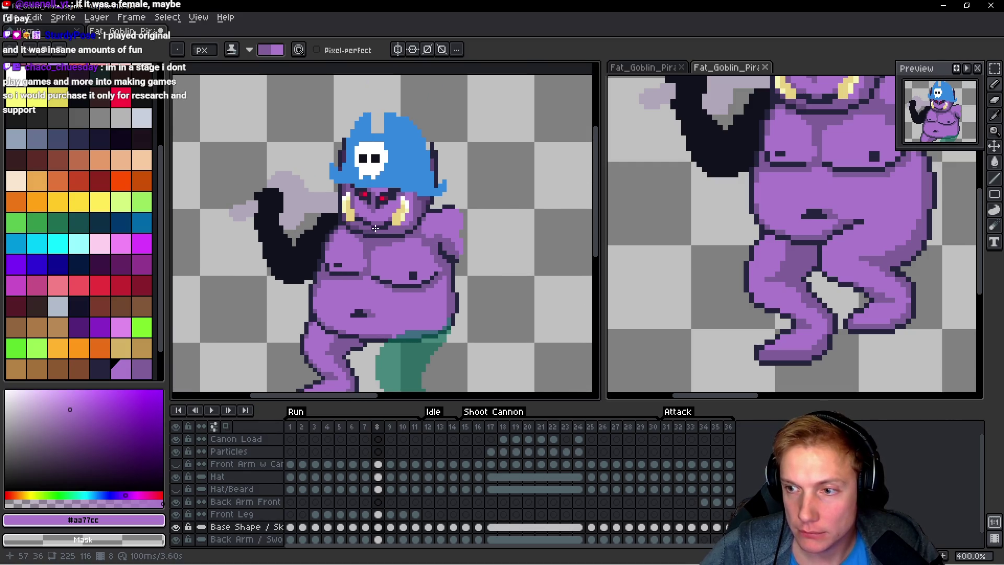
pyautogui.scroll(-2, 375, 228)
pyautogui.scroll(1, 395, 247)
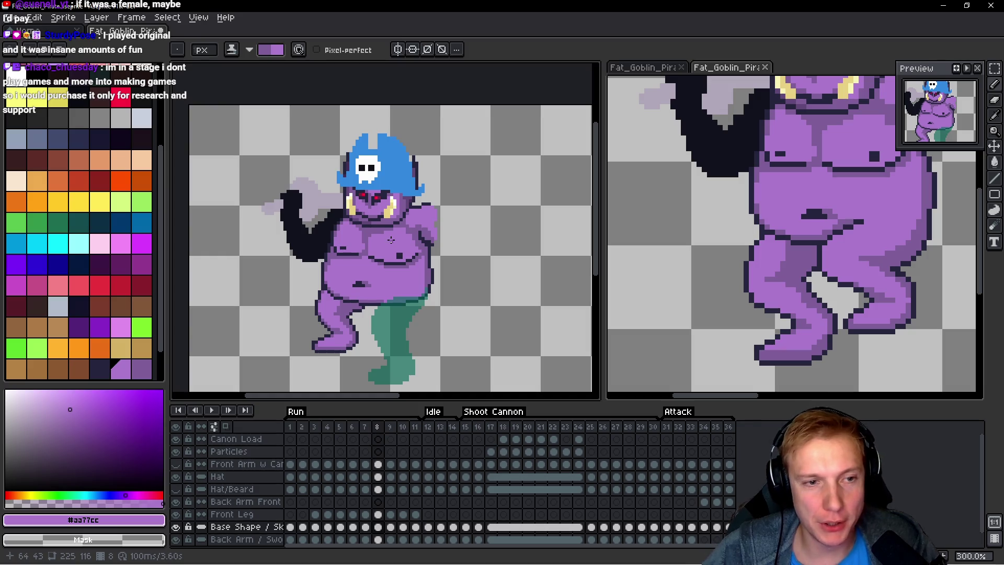
pyautogui.press('v')
pyautogui.hotkey('ctrl', 's')
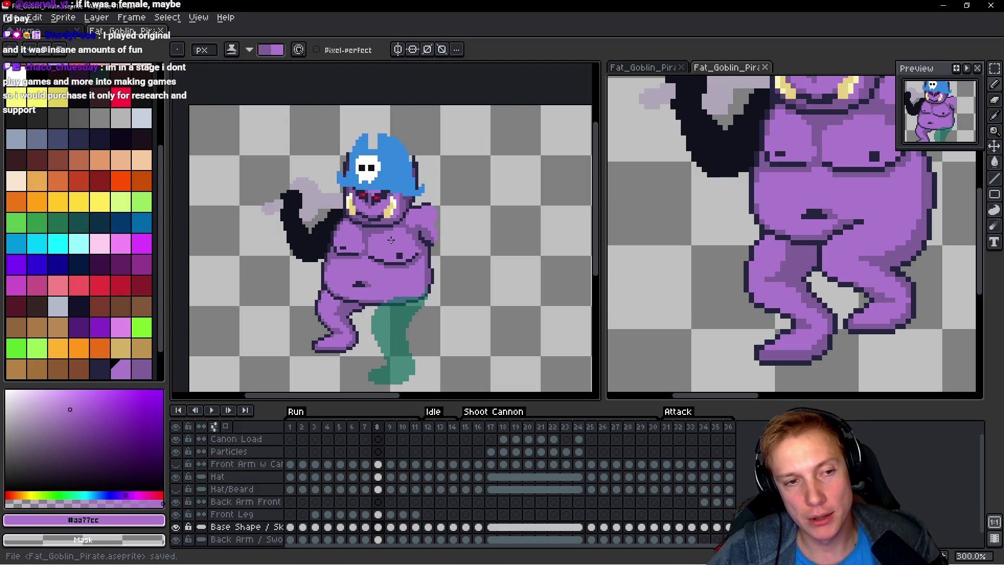
# Step: Play the run animation, stop it, and play it again
pyautogui.scroll(-3, 403, 234)
pyautogui.scroll(3, 449, 190)
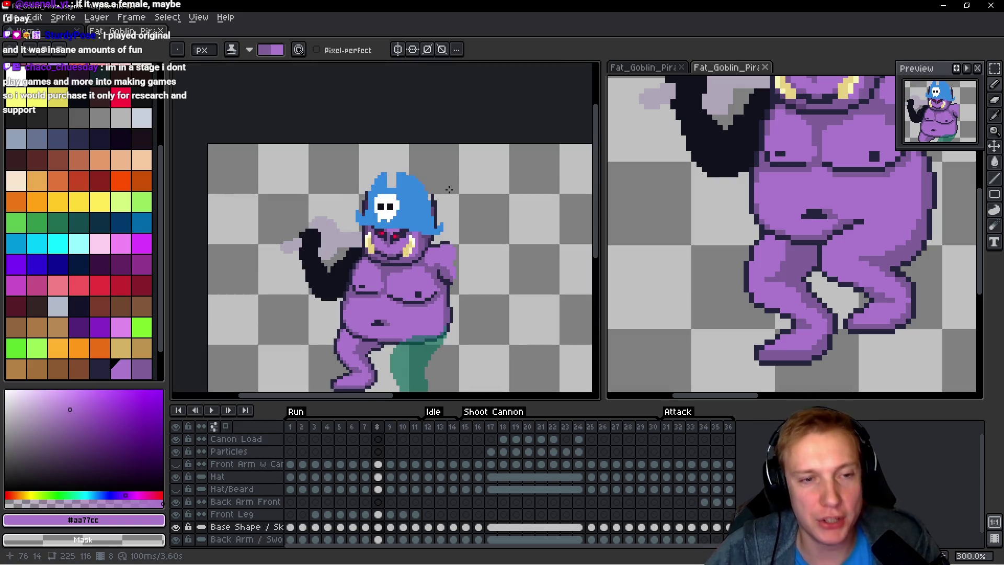
pyautogui.press('Return')
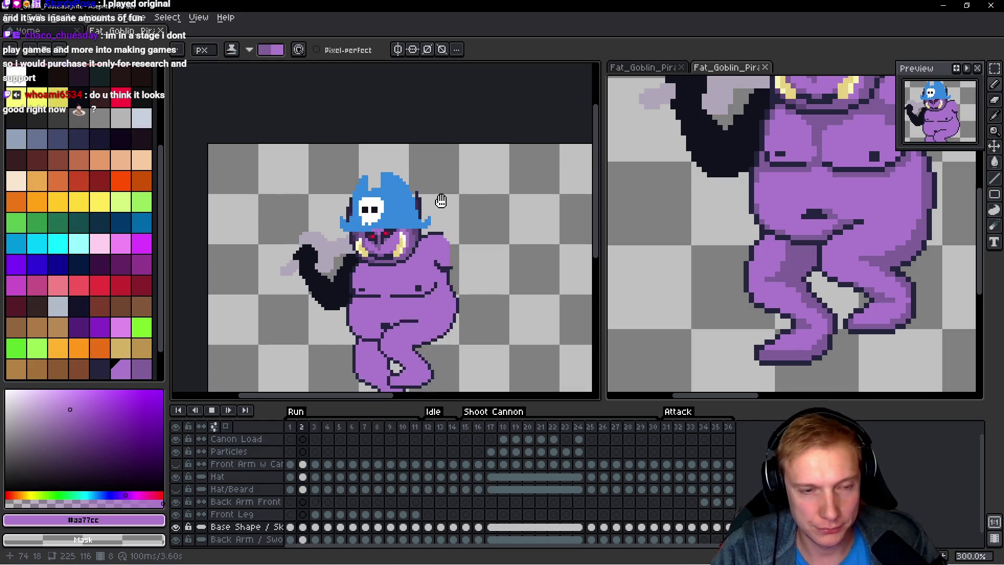
pyautogui.press('Return')
pyautogui.press('space')
pyautogui.press('Return')
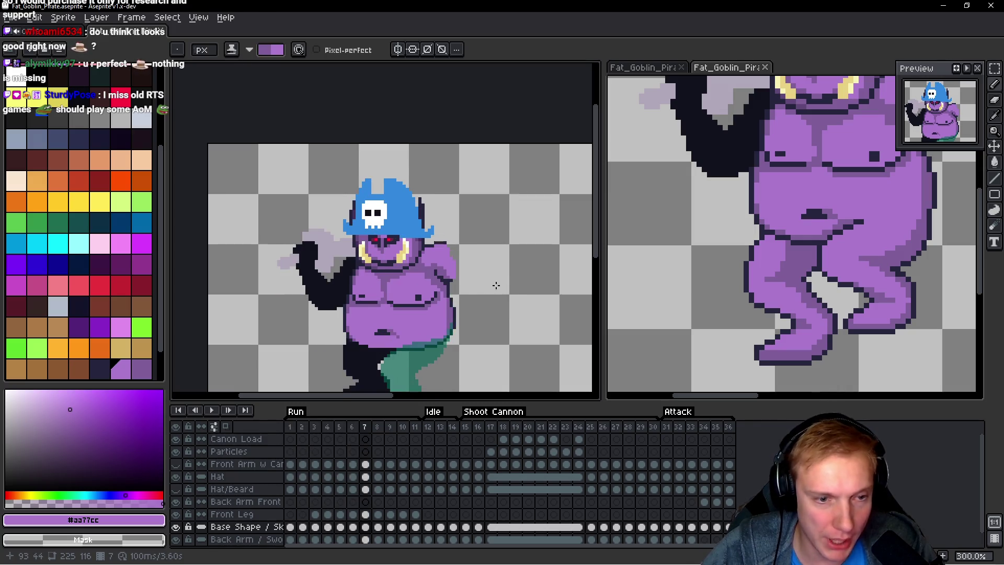
pyautogui.moveTo(495, 284); pyautogui.dragTo(486, 253)
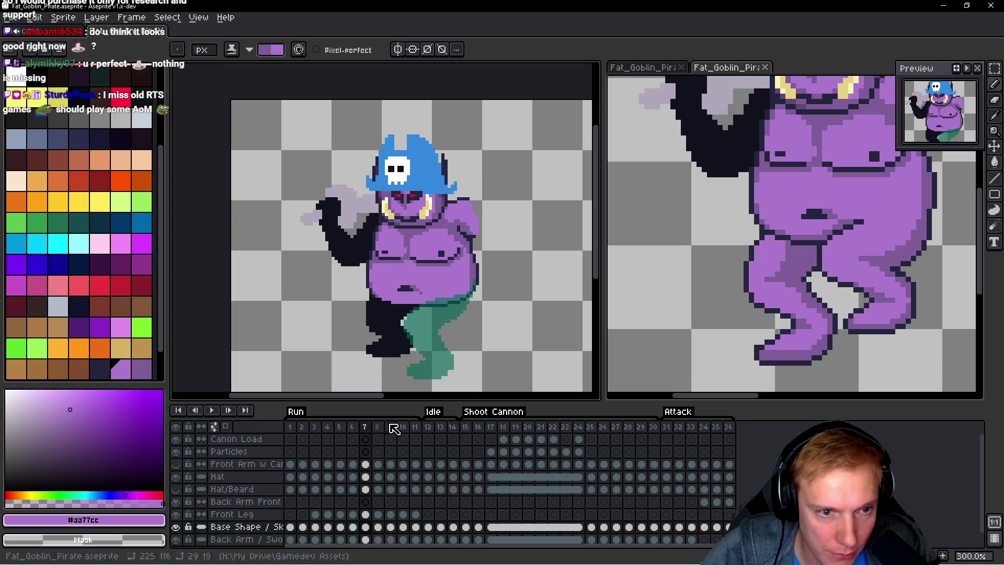
# Step: Step through frames 1, 7 and 8 in the timeline and replay the run
pyautogui.click(291, 428)
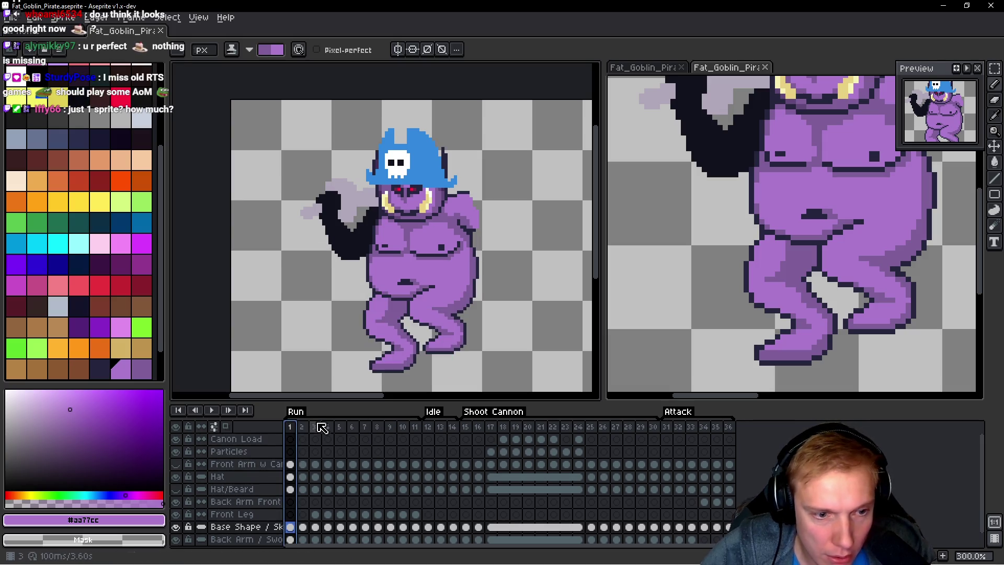
pyautogui.click(365, 428)
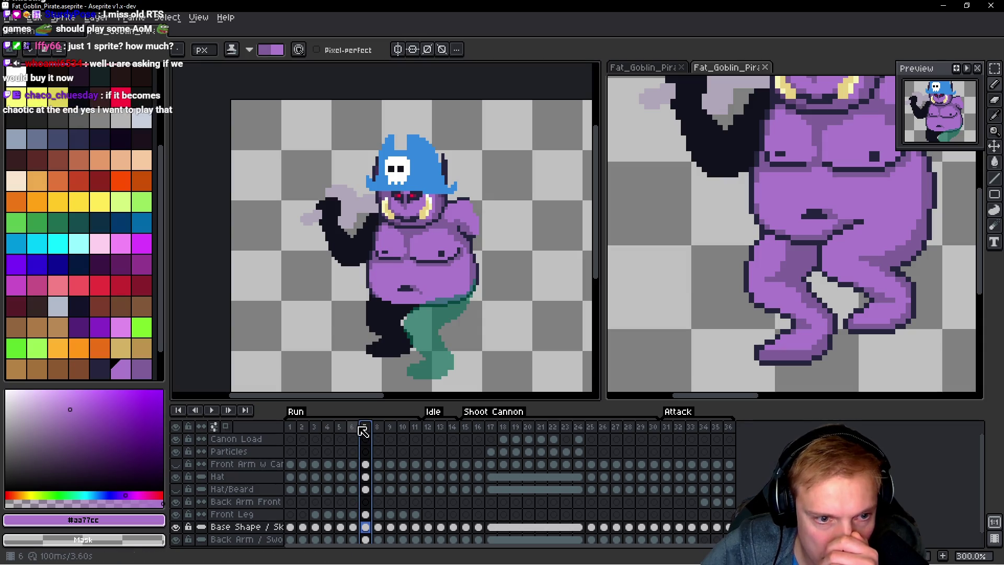
pyautogui.click(353, 429)
pyautogui.click(378, 429)
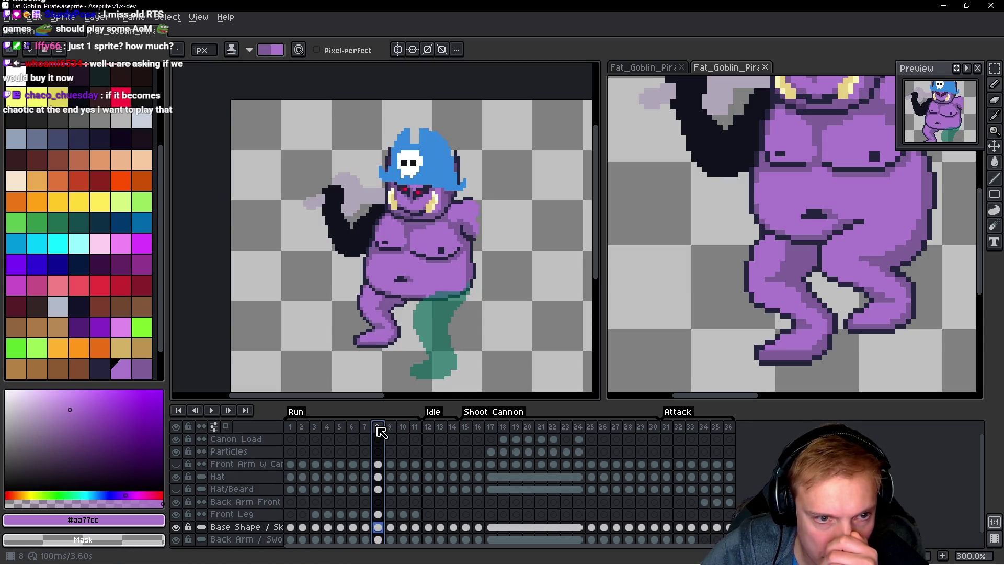
pyautogui.press('Return')
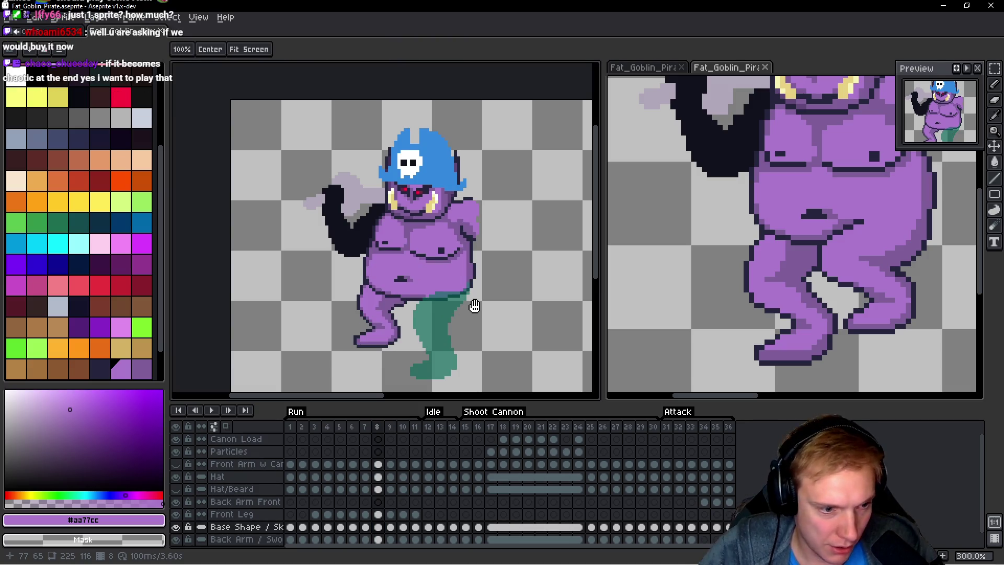
pyautogui.scroll(1, 494, 237)
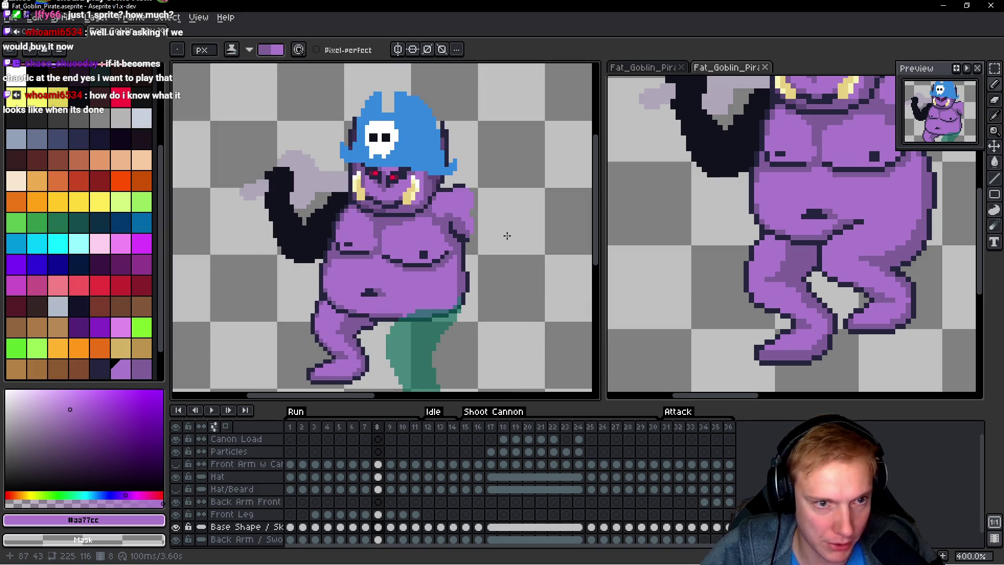
pyautogui.scroll(-2, 498, 227)
pyautogui.scroll(1, 503, 224)
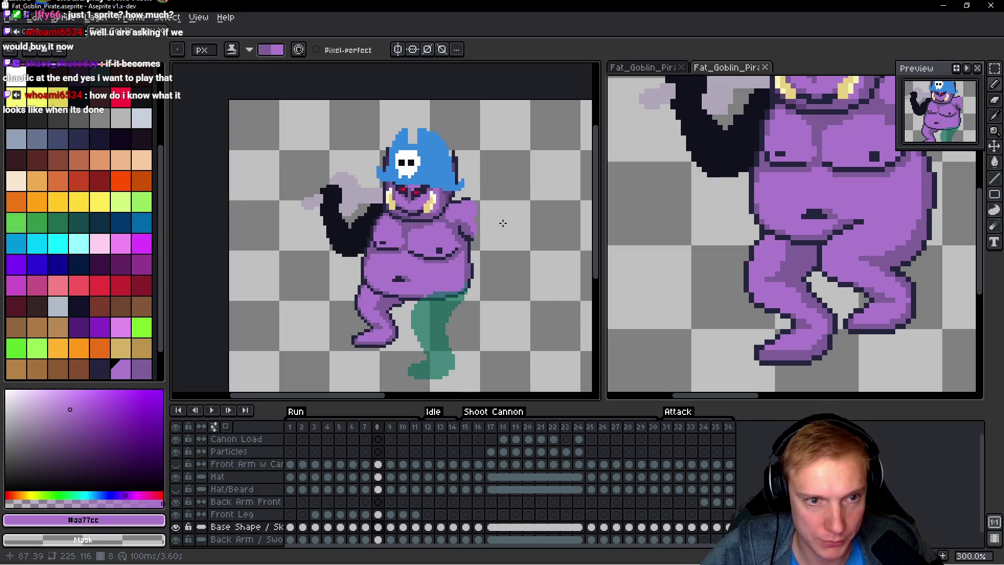
pyautogui.press('q')
pyautogui.scroll(2, 500, 244)
# Step: Lasso and copy the torso on frame 8, then paste it onto frame 9
pyautogui.moveTo(499, 246)
pyautogui.mouseDown()
pyautogui.moveTo(459, 161)
pyautogui.moveTo(383, 199)
pyautogui.moveTo(348, 205)
pyautogui.mouseUp()
pyautogui.moveTo(274, 209)
pyautogui.mouseDown()
pyautogui.moveTo(255, 306)
pyautogui.moveTo(293, 329)
pyautogui.moveTo(351, 341)
pyautogui.moveTo(467, 335)
pyautogui.moveTo(533, 219)
pyautogui.mouseUp()
pyautogui.scroll(-1, 468, 232)
pyautogui.press('.')
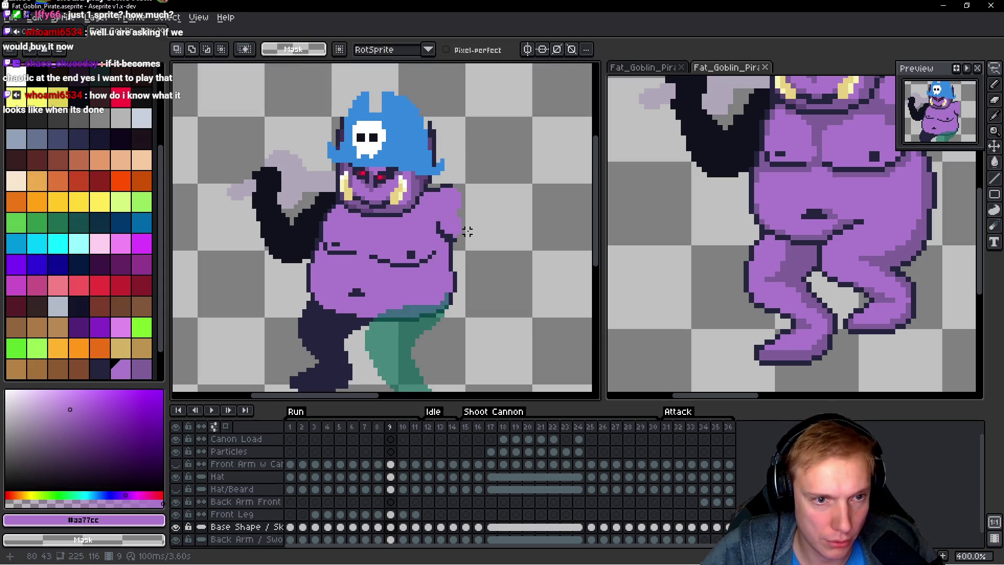
pyautogui.hotkey('ctrl', 'v')
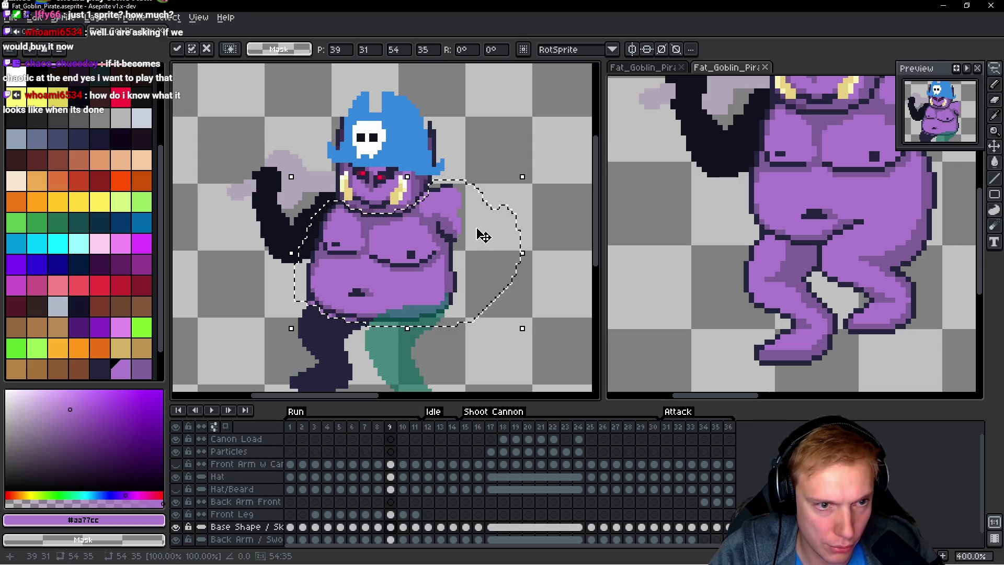
pyautogui.press('Return')
# Step: Compare frames 8 and 9, then paste the torso onto frame 10
pyautogui.press(',')
pyautogui.press('.')
pyautogui.press(',')
pyautogui.press('.')
pyautogui.press(',')
pyautogui.press('.')
pyautogui.press('.')
pyautogui.hotkey('ctrl', 'v')
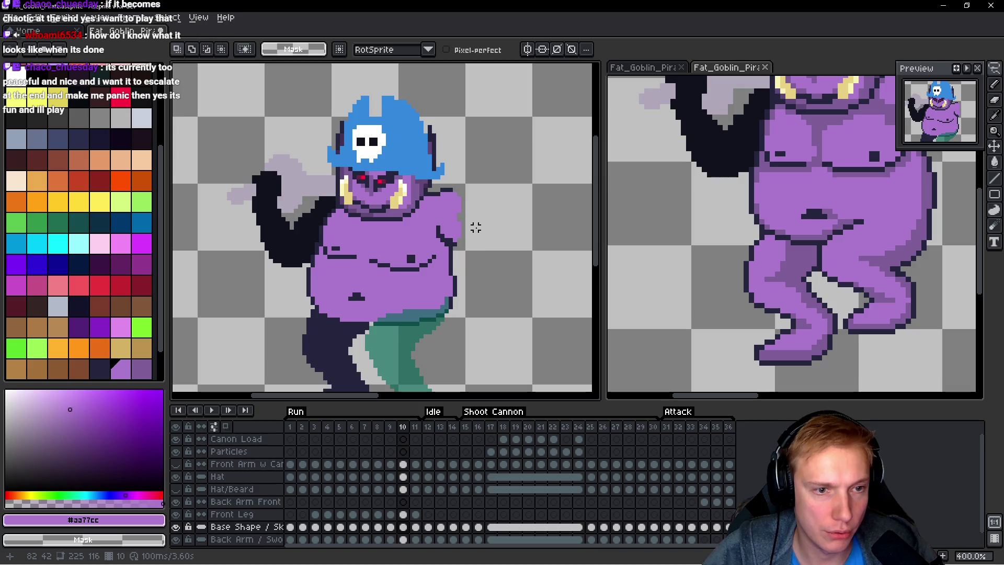
pyautogui.hotkey('ctrl', 'v')
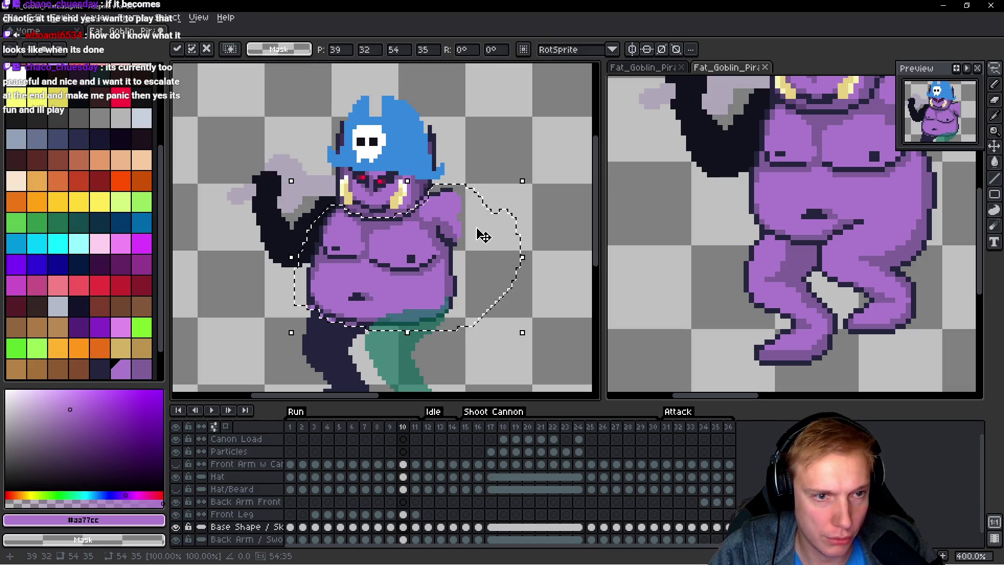
pyautogui.press('Return')
# Step: Advance to frame 12 and play the run, then save and export the sprite sheet
pyautogui.press('.')
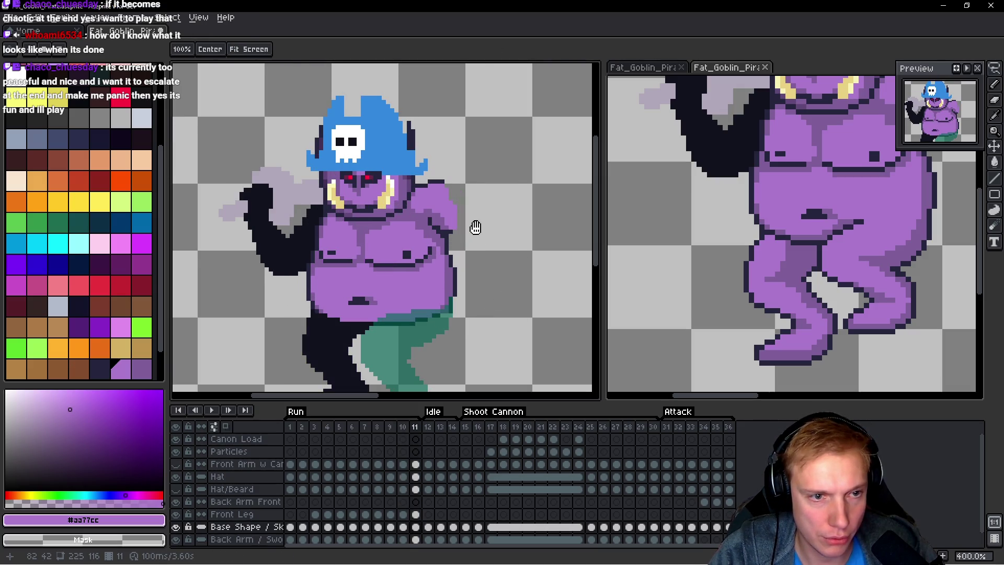
pyautogui.press('.')
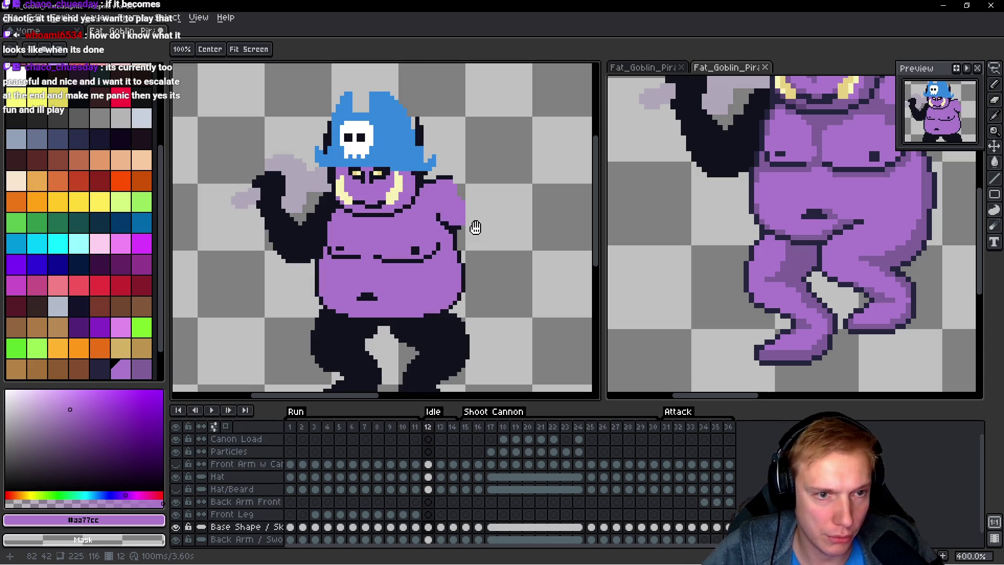
pyautogui.press('Return')
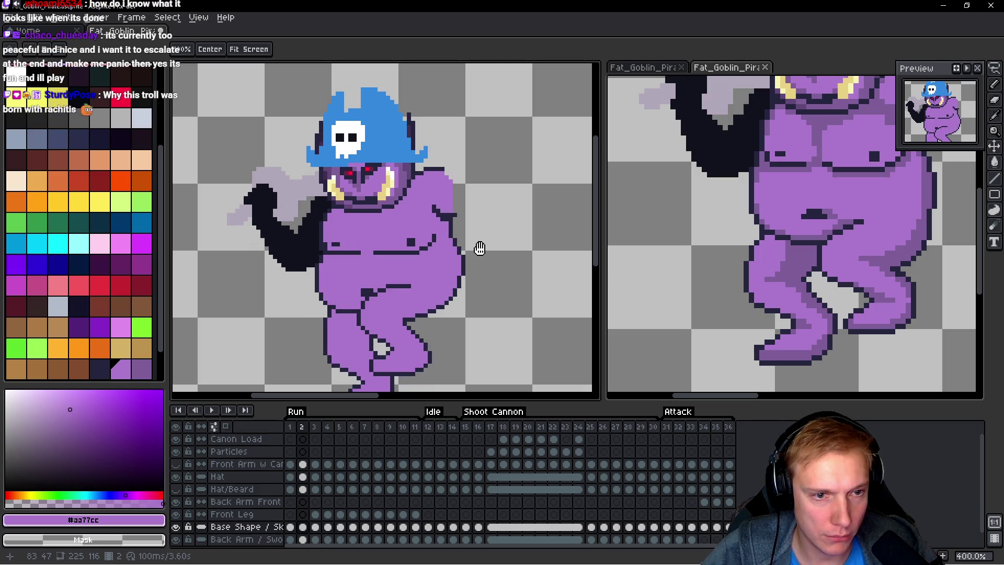
pyautogui.press('m')
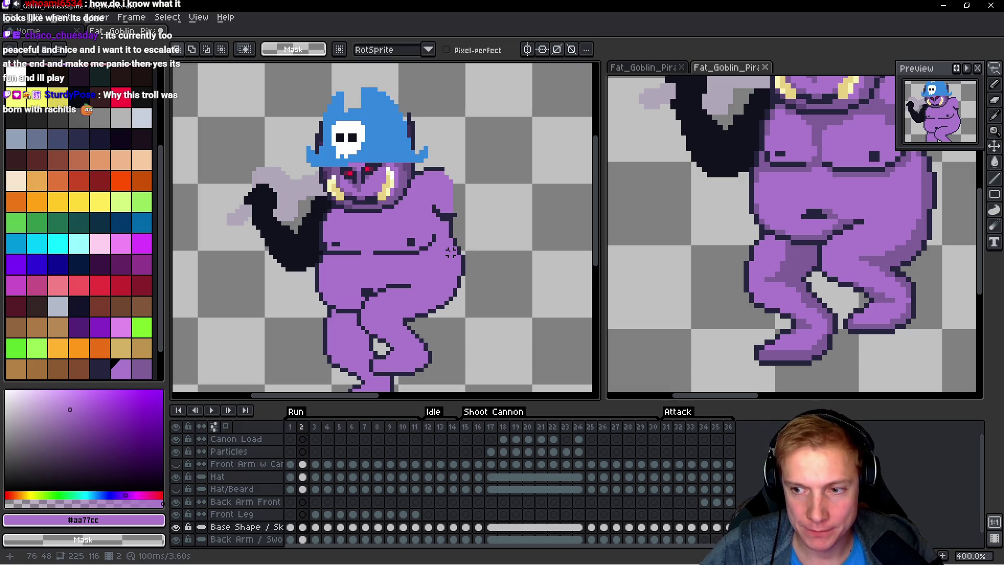
pyautogui.hotkey('ctrl', 's')
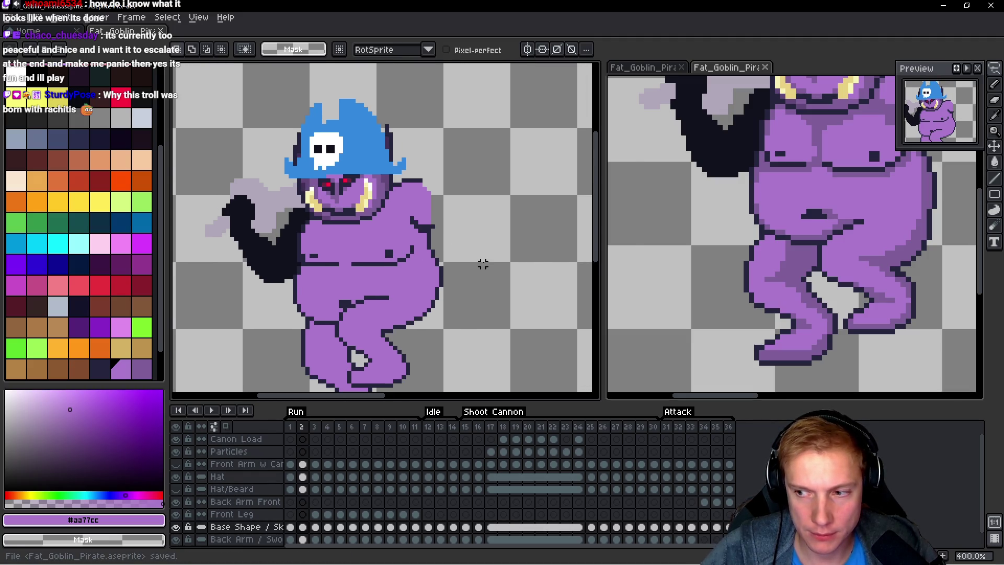
pyautogui.hotkey('ctrl', 'e')
pyautogui.click(531, 226)
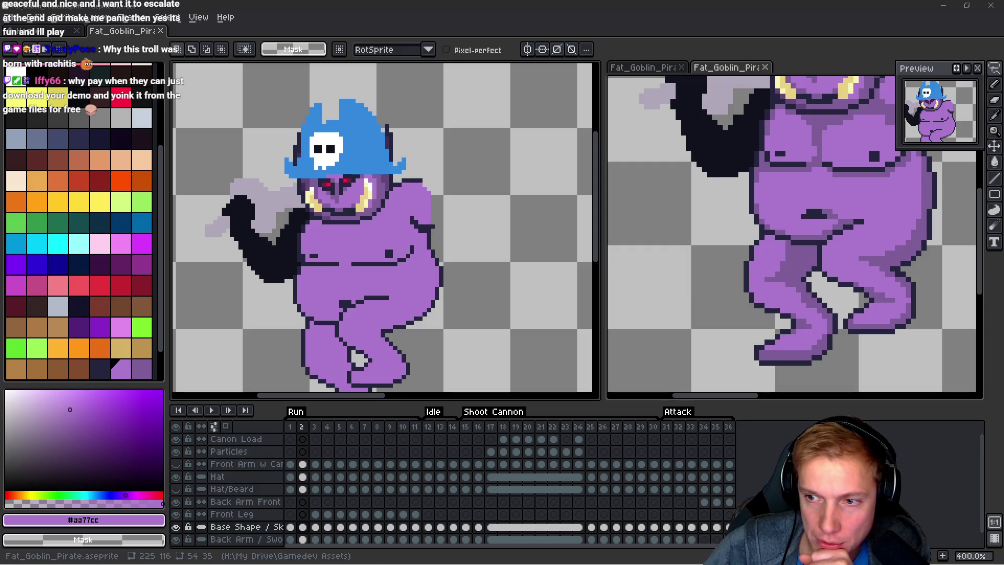
# Step: Flip between frames 1 to 3, settling on frame 3 with the belly and legs in view
pyautogui.moveTo(456, 220); pyautogui.dragTo(475, 202)
pyautogui.press('Left')
pyautogui.press('Right')
pyautogui.press('Right')
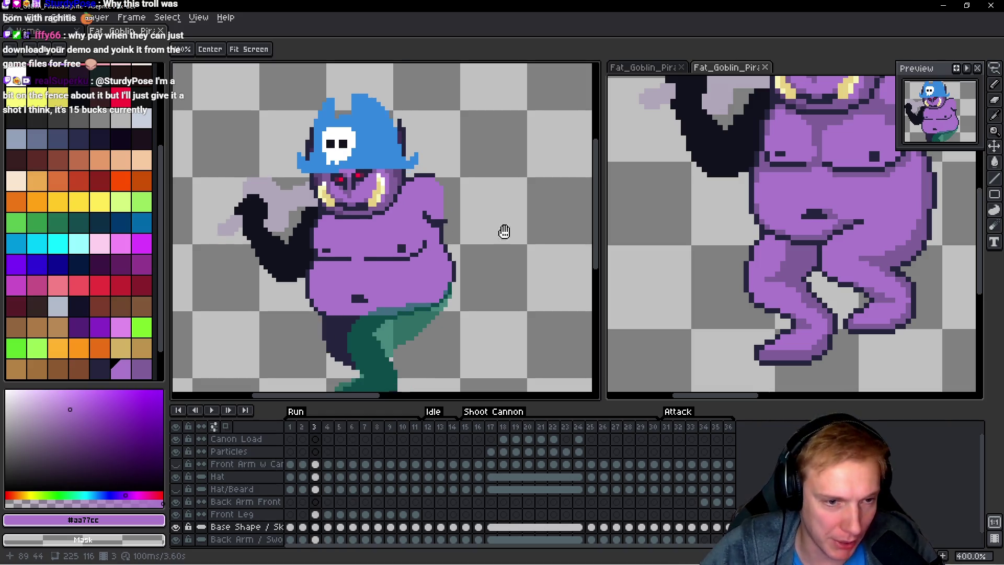
pyautogui.press('Left')
pyautogui.press('Right')
pyautogui.moveTo(451, 285); pyautogui.dragTo(457, 235)
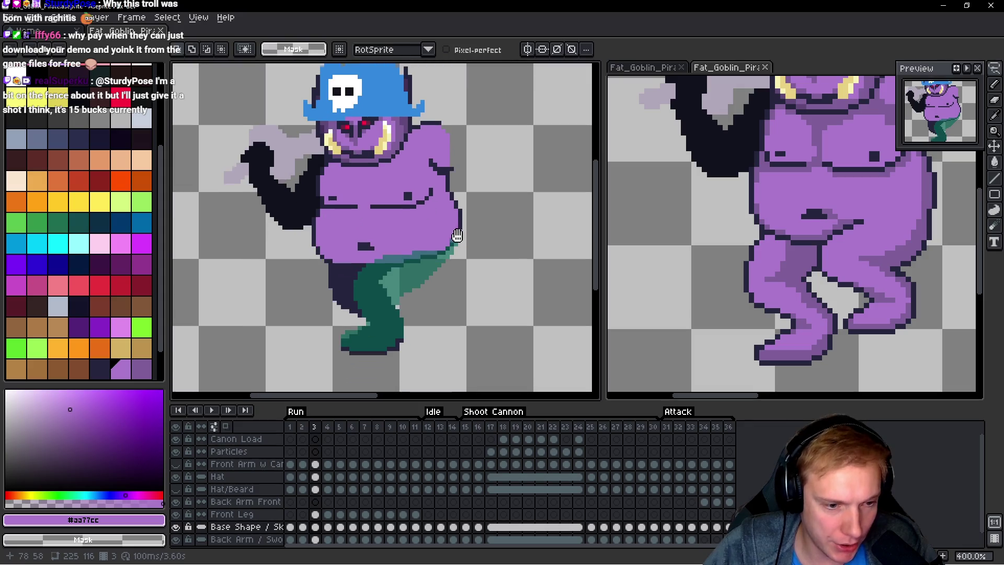
pyautogui.scroll(2, 435, 228)
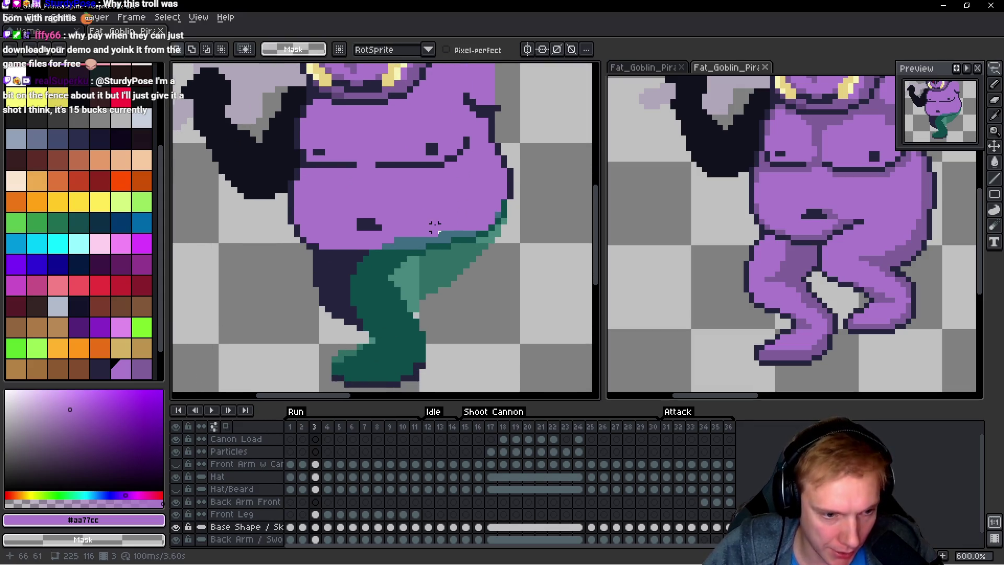
# Step: Pick the dark outline colour #25253d and add a pixel beneath the belly
pyautogui.scroll(3, 422, 227)
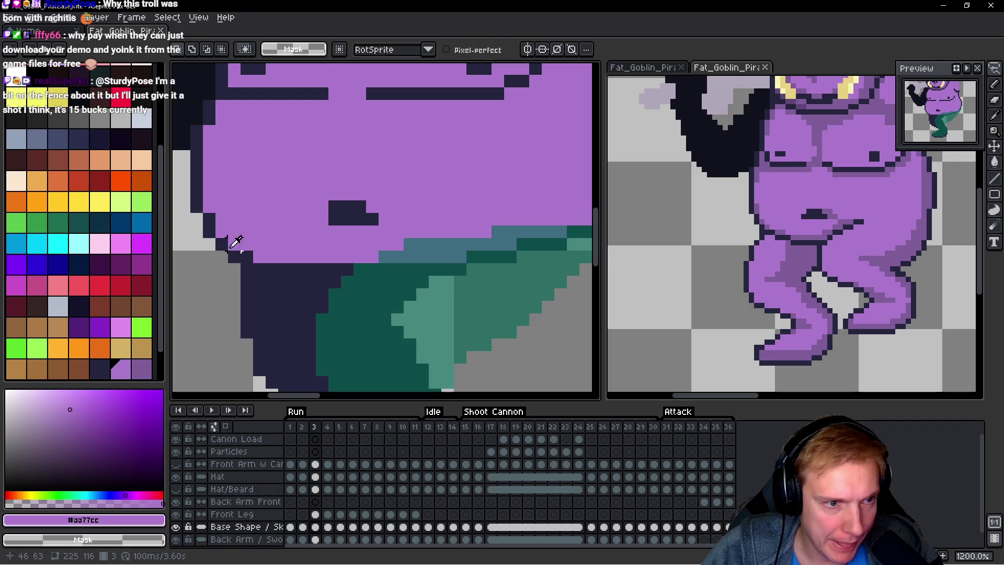
pyautogui.keyDown('alt'); pyautogui.click(230, 247); pyautogui.keyUp('alt')
pyautogui.press('b')
pyautogui.hscroll(5, 408, 246)
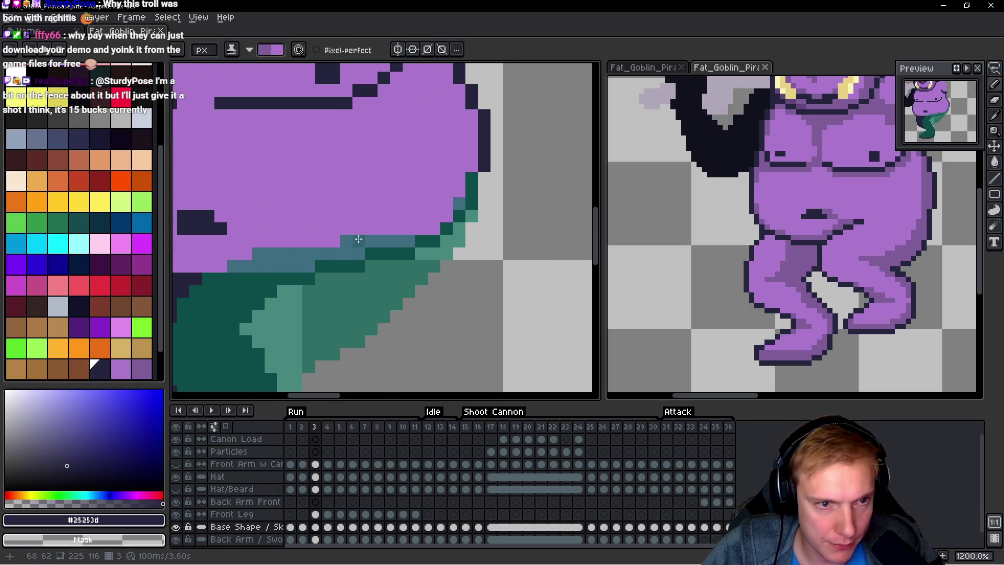
pyautogui.moveTo(358, 239); pyautogui.dragTo(427, 241)
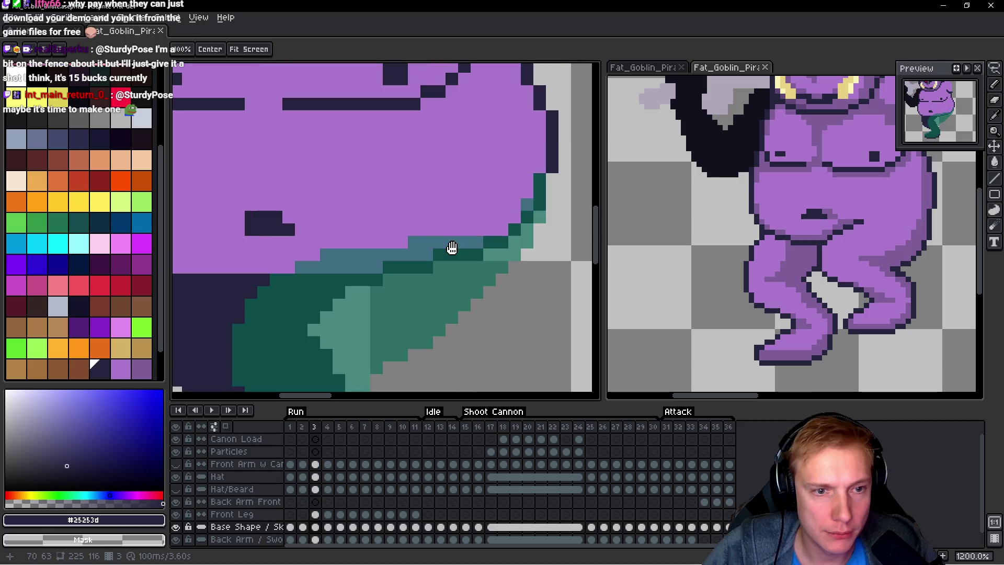
pyautogui.scroll(1, 452, 248)
pyautogui.click(361, 238)
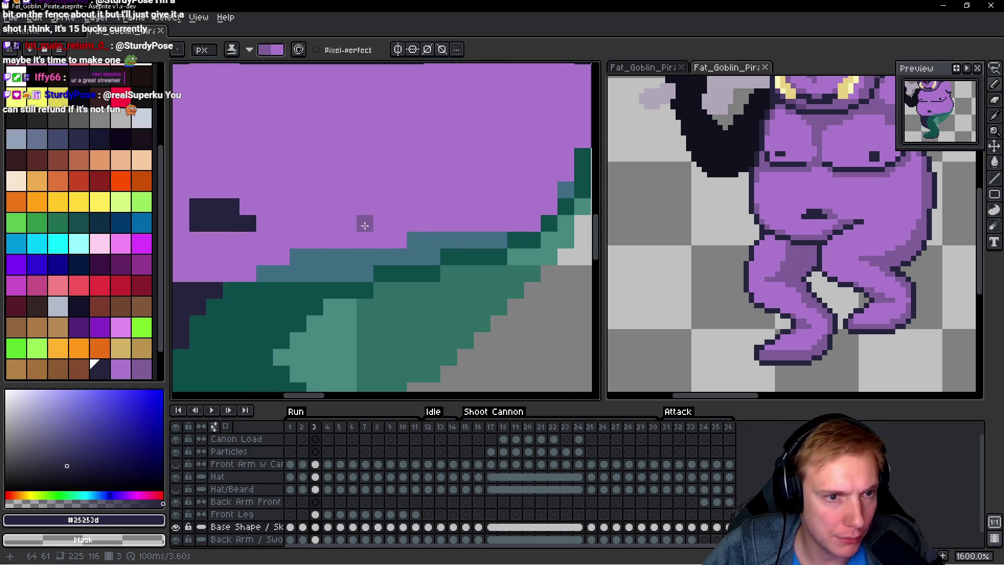
pyautogui.press('Up')
pyautogui.press('Down')
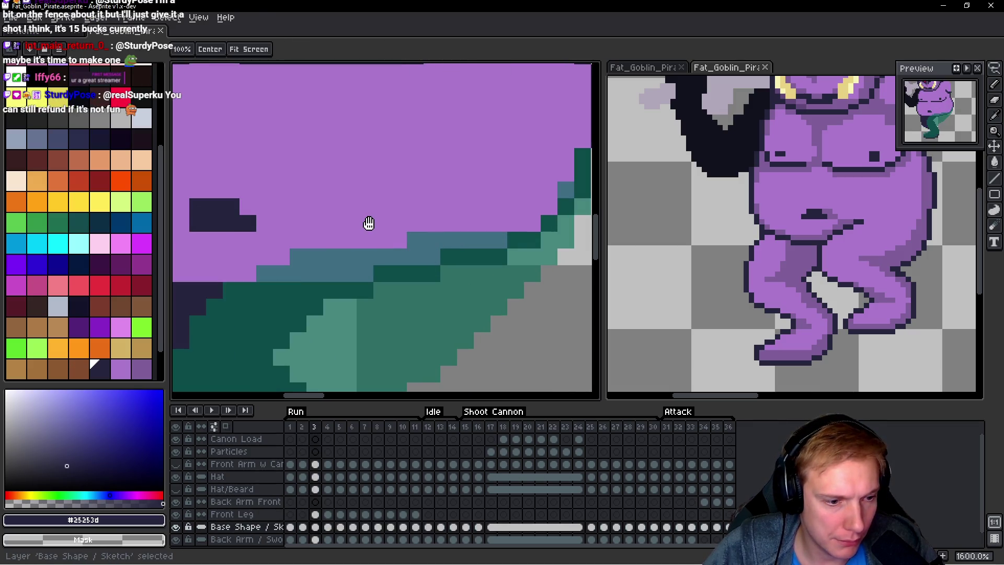
# Step: Try a greyish-purple shading stroke on the belly, then undo it
pyautogui.scroll(-1, 344, 222)
pyautogui.scroll(-1, 344, 223)
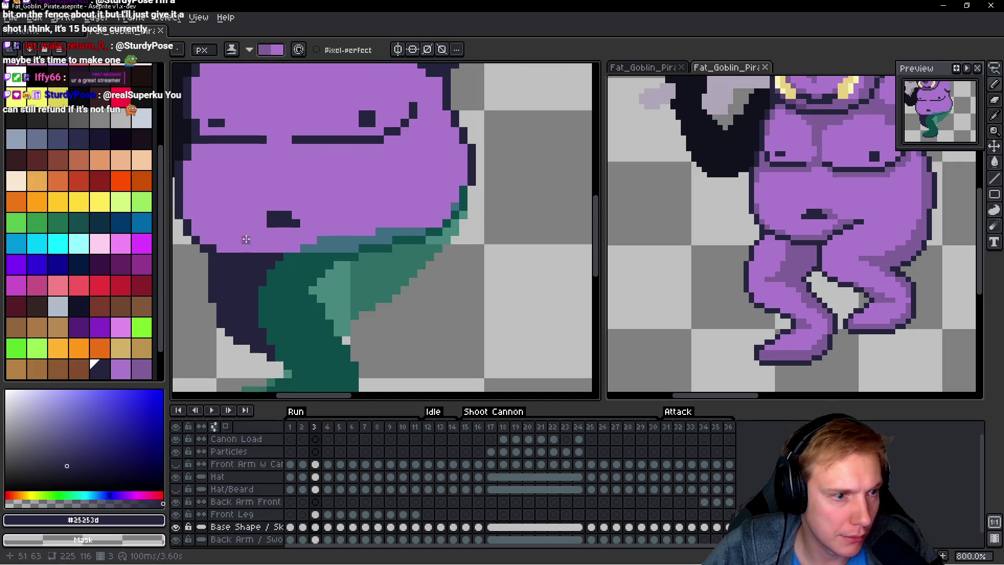
pyautogui.scroll(-2, 135, 286)
pyautogui.press('alt')
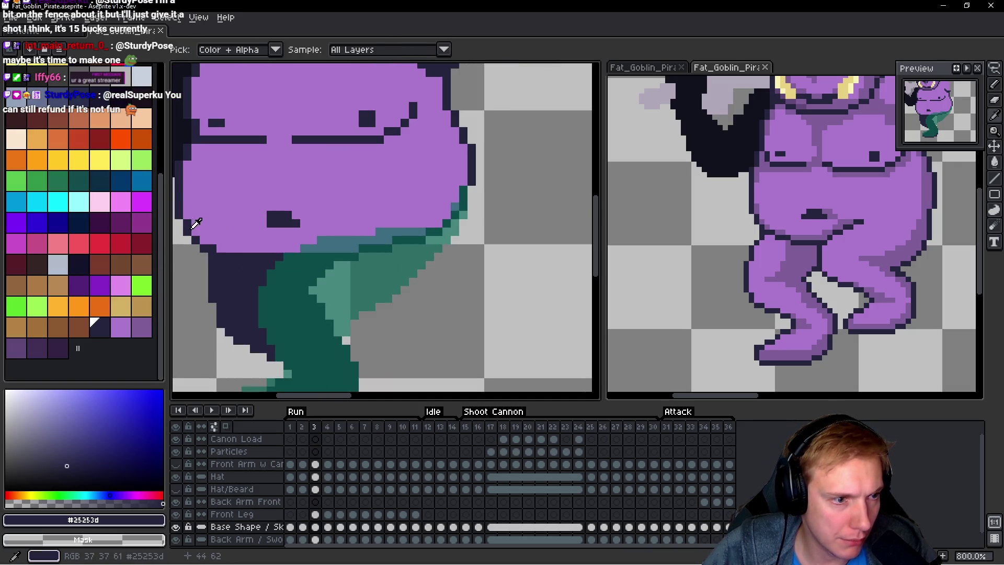
pyautogui.scroll(3, 292, 202)
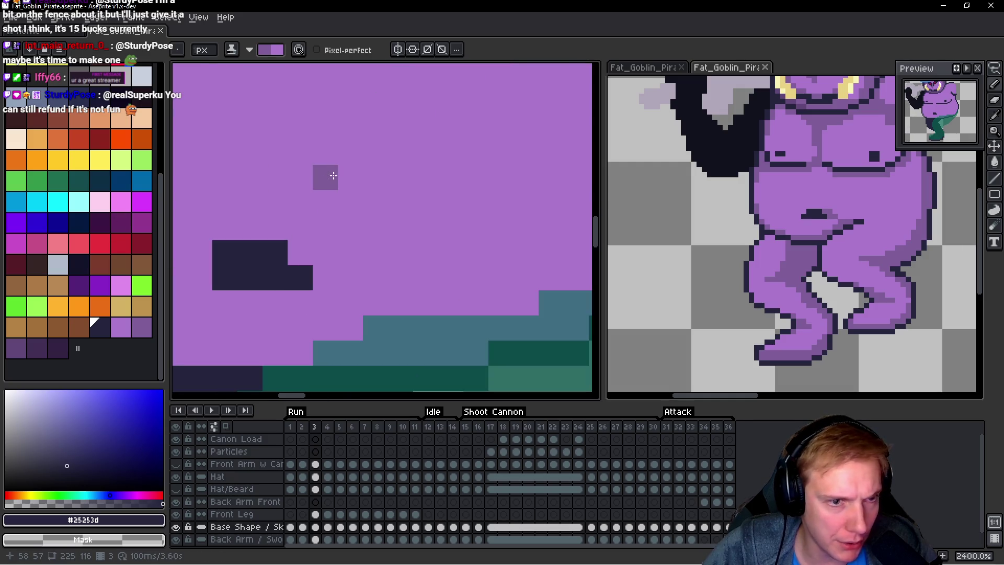
pyautogui.scroll(-3, 334, 175)
pyautogui.scroll(1, 334, 177)
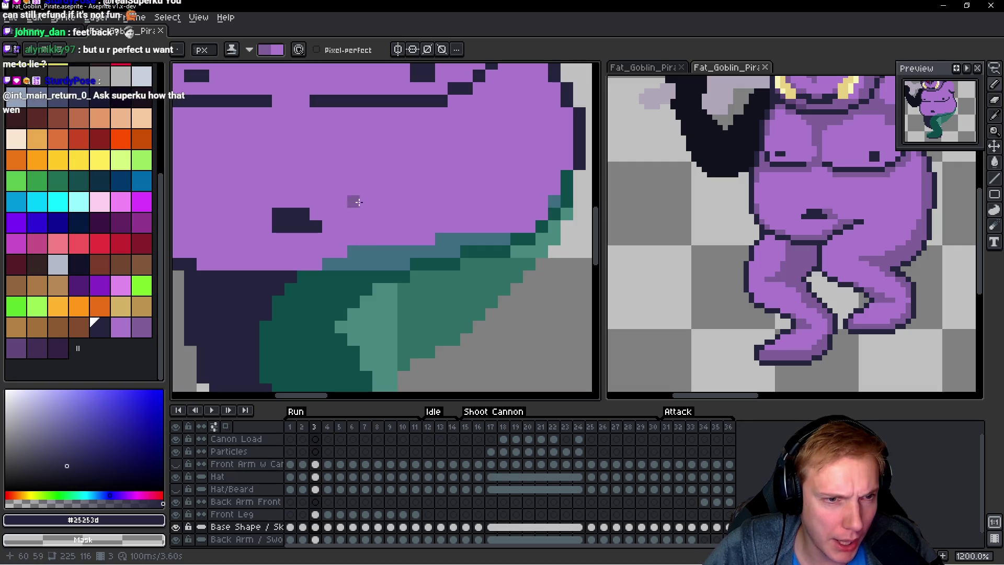
pyautogui.moveTo(367, 190); pyautogui.dragTo(316, 164)
pyautogui.press('v')
pyautogui.hotkey('ctrl', 'z')
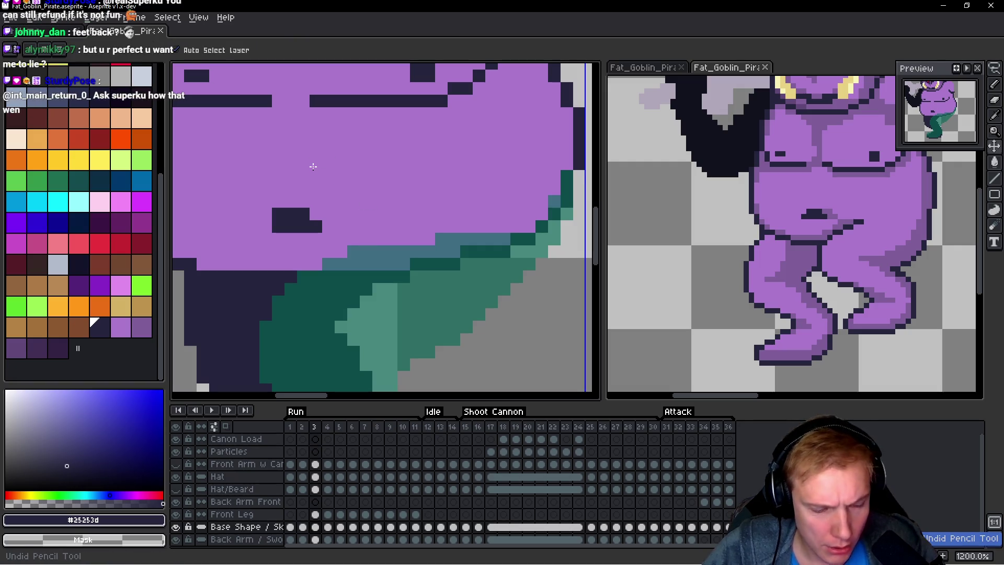
pyautogui.press('b')
# Step: Draw a dark outline line along the belly's lower edge above the front leg
pyautogui.click(354, 226)
pyautogui.scroll(1, 360, 228)
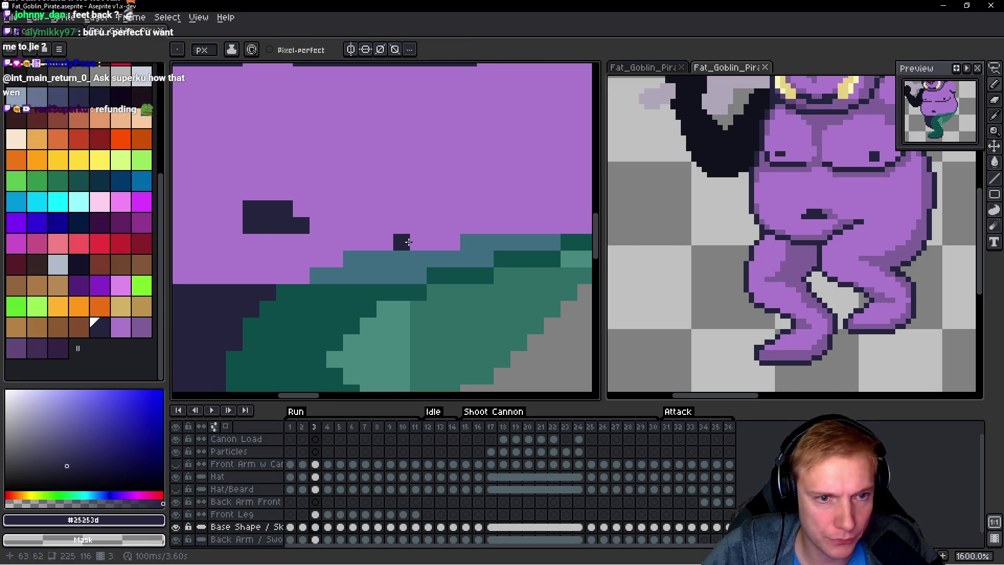
pyautogui.scroll(-1, 423, 241)
pyautogui.scroll(-1, 423, 241)
pyautogui.scroll(1, 422, 241)
pyautogui.moveTo(422, 243)
pyautogui.mouseDown()
pyautogui.moveTo(347, 251)
pyautogui.moveTo(309, 269)
pyautogui.moveTo(357, 137)
pyautogui.mouseUp()
pyautogui.scroll(-2, 332, 205)
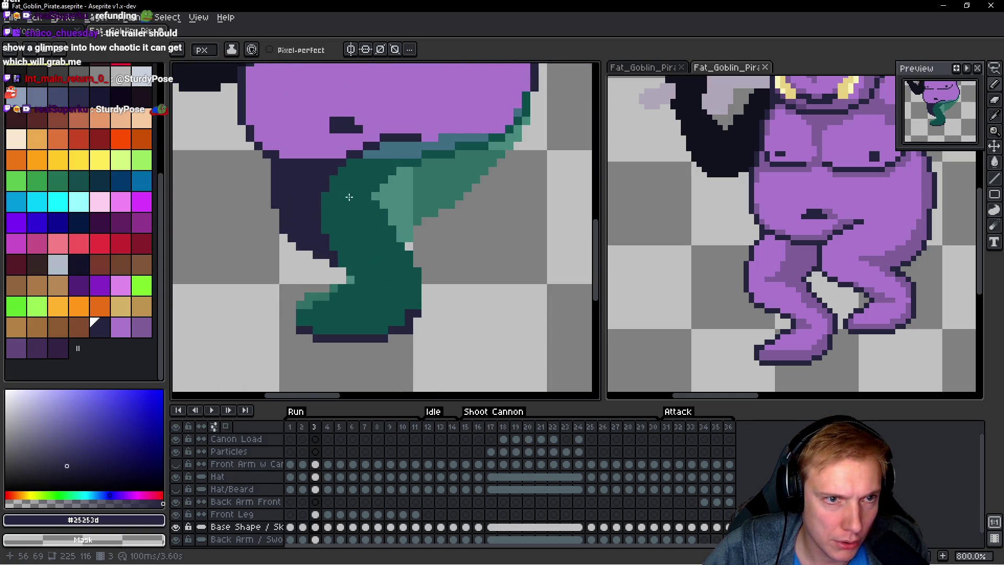
pyautogui.scroll(2, 355, 224)
pyautogui.scroll(-3, 414, 269)
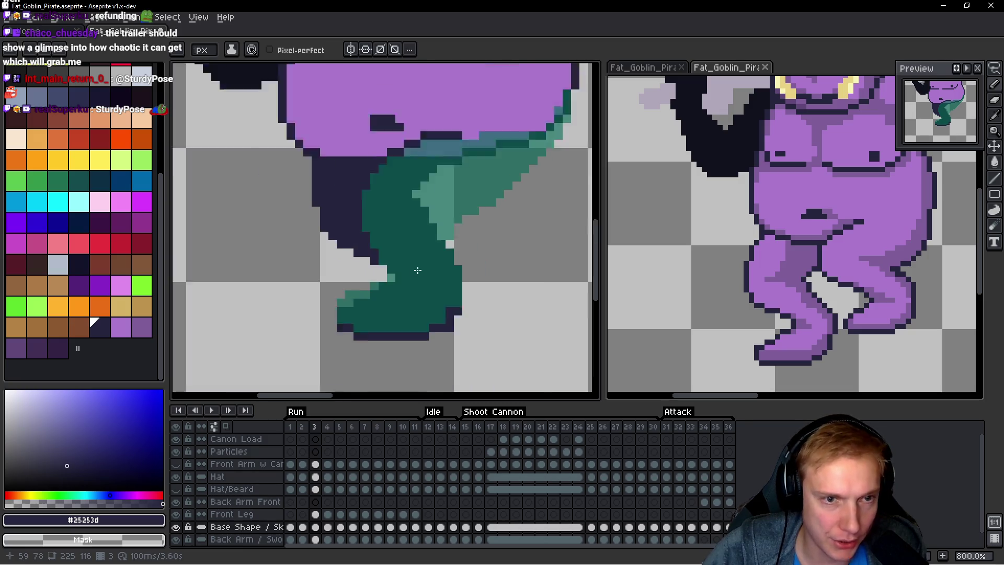
pyautogui.scroll(4, 419, 251)
pyautogui.keyDown('alt'); pyautogui.click(332, 170); pyautogui.keyUp('alt')
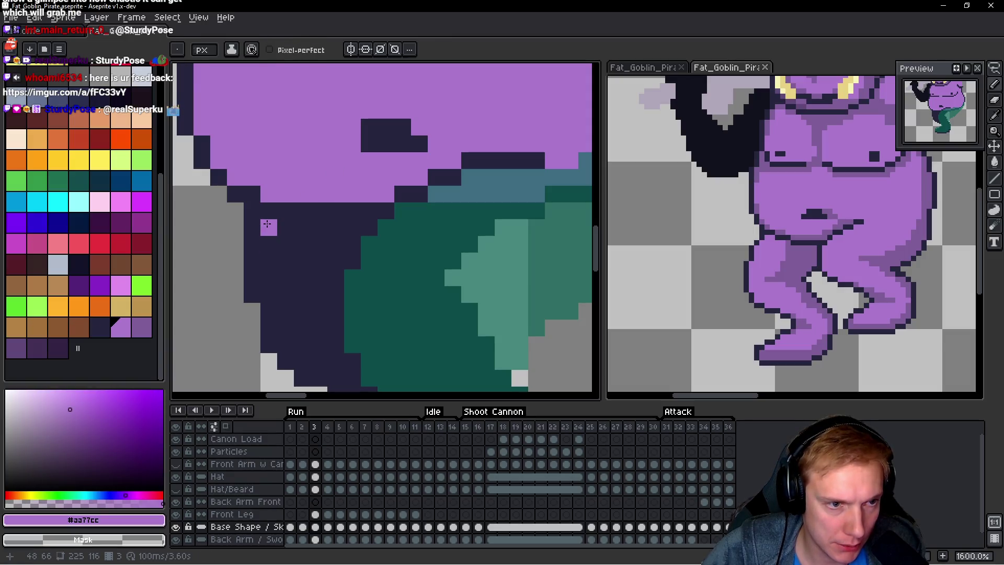
# Step: Paint purple #aa77cc into the dark back leg area, down to the leg's tip
pyautogui.moveTo(268, 227)
pyautogui.mouseDown()
pyautogui.moveTo(353, 227)
pyautogui.moveTo(319, 303)
pyautogui.moveTo(319, 335)
pyautogui.mouseUp()
pyautogui.moveTo(317, 285)
pyautogui.mouseDown()
pyautogui.moveTo(319, 243)
pyautogui.moveTo(269, 243)
pyautogui.moveTo(271, 291)
pyautogui.moveTo(301, 280)
pyautogui.moveTo(287, 301)
pyautogui.moveTo(286, 335)
pyautogui.moveTo(296, 272)
pyautogui.mouseUp()
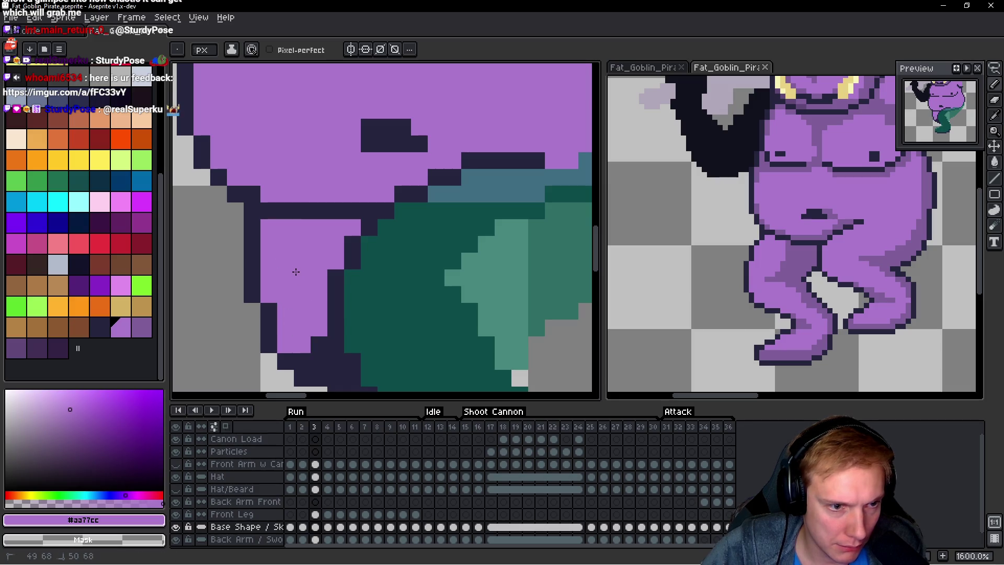
pyautogui.scroll(-3, 296, 271)
pyautogui.click(313, 290)
pyautogui.moveTo(312, 308); pyautogui.dragTo(296, 308)
pyautogui.click(331, 326)
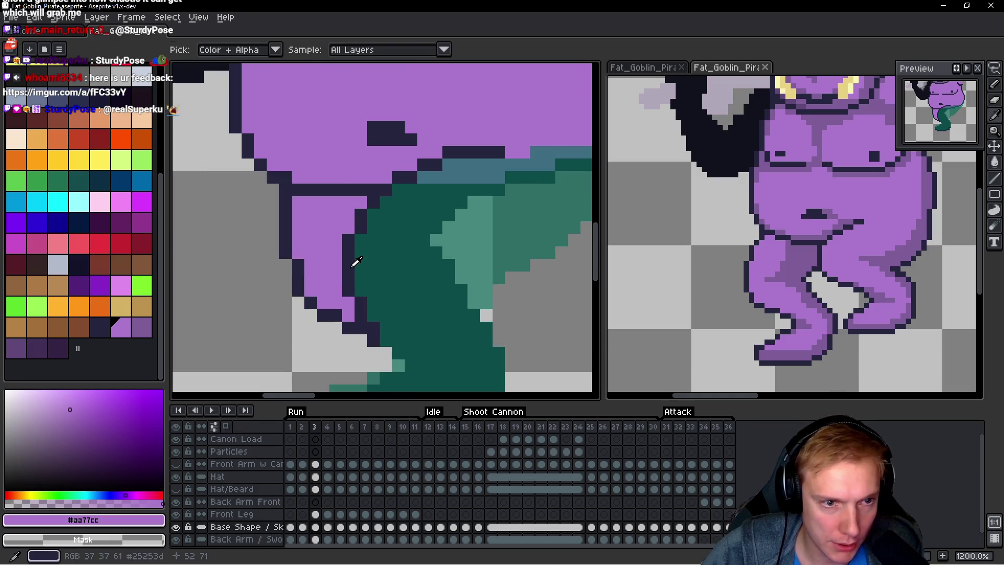
# Step: Add dark outline and navy pixels along the back leg's edge
pyautogui.keyDown('alt'); pyautogui.click(385, 284); pyautogui.keyUp('alt')
pyautogui.scroll(2, 385, 284)
pyautogui.click(363, 308)
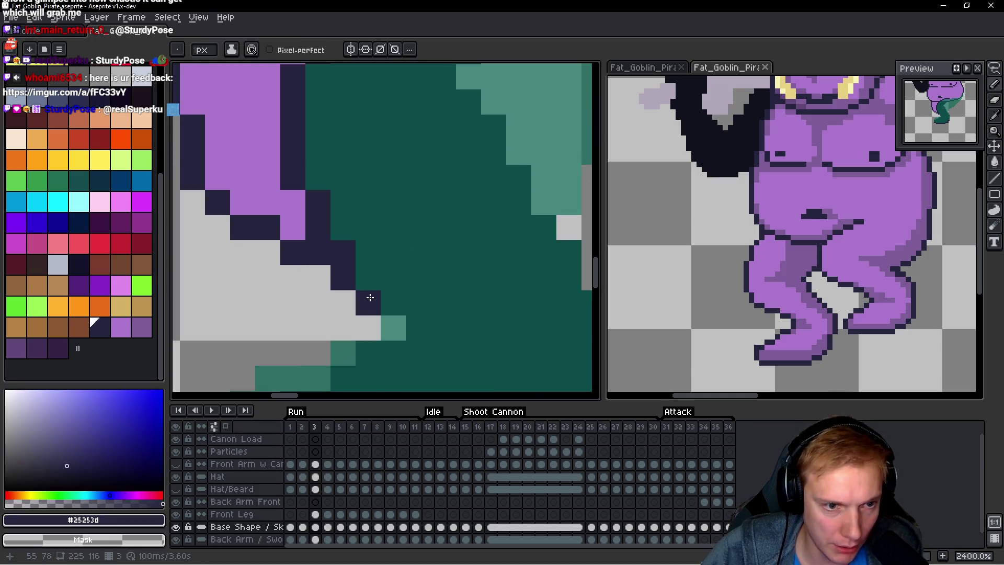
pyautogui.click(368, 328)
pyautogui.scroll(-3, 370, 314)
# Step: Darken the medium-teal shading pixels on the front leg and foot
pyautogui.rightClick(370, 289)
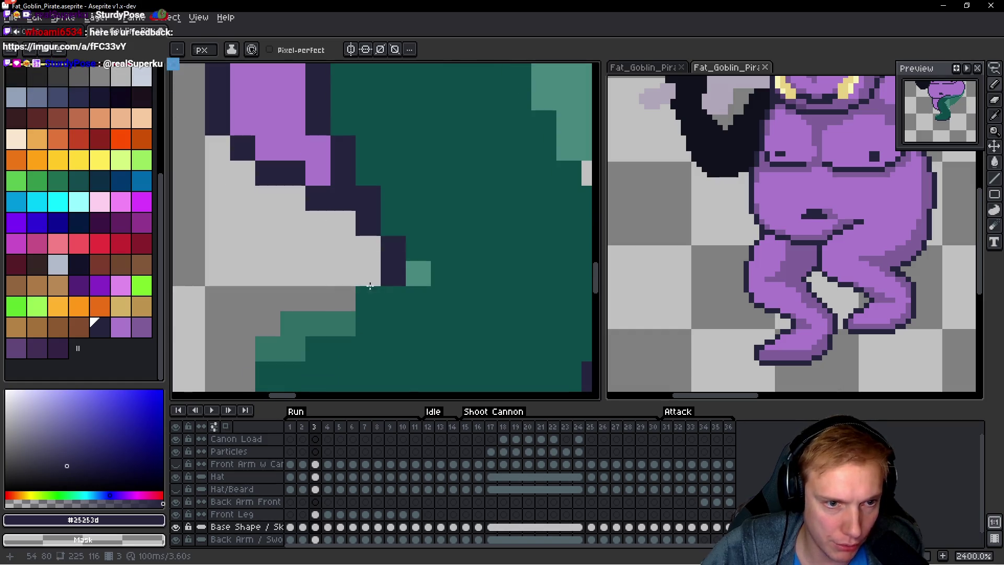
pyautogui.hotkey('ctrl', 'z')
pyautogui.scroll(-3, 335, 290)
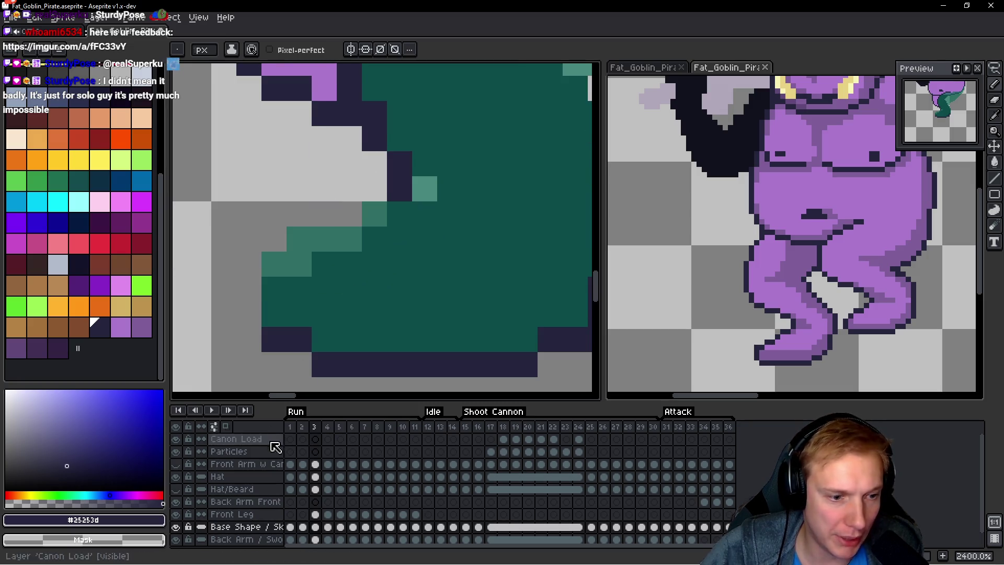
pyautogui.rightClick(372, 214)
pyautogui.rightClick(349, 236)
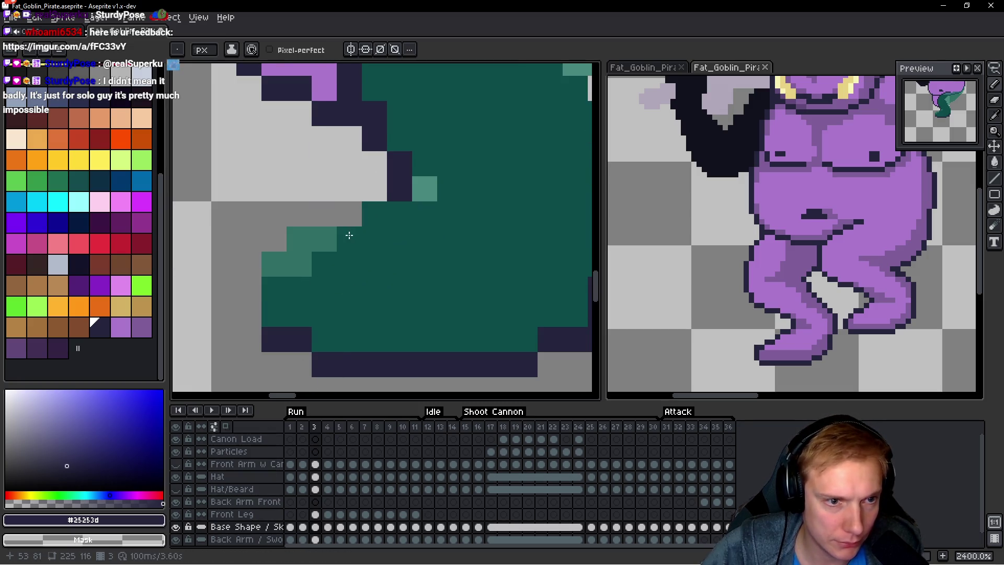
pyautogui.rightClick(324, 238)
pyautogui.rightClick(299, 239)
pyautogui.rightClick(274, 264)
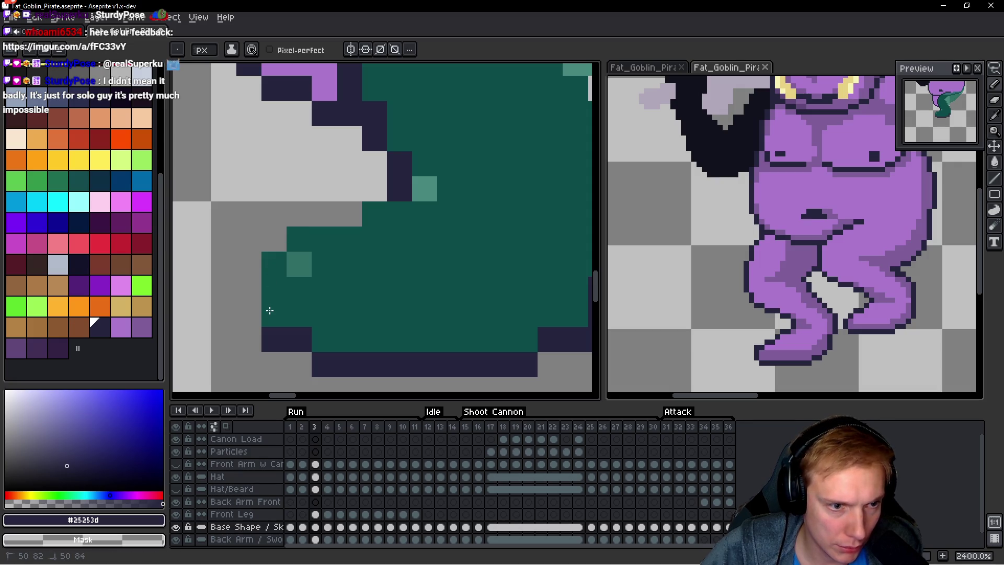
pyautogui.scroll(-2, 325, 331)
pyautogui.scroll(-2, 357, 317)
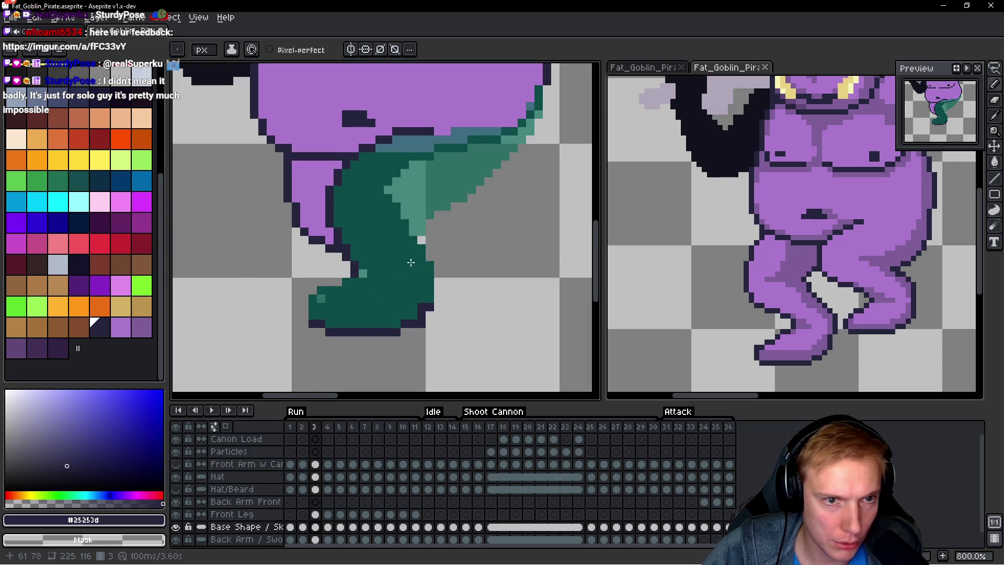
pyautogui.scroll(2, 337, 347)
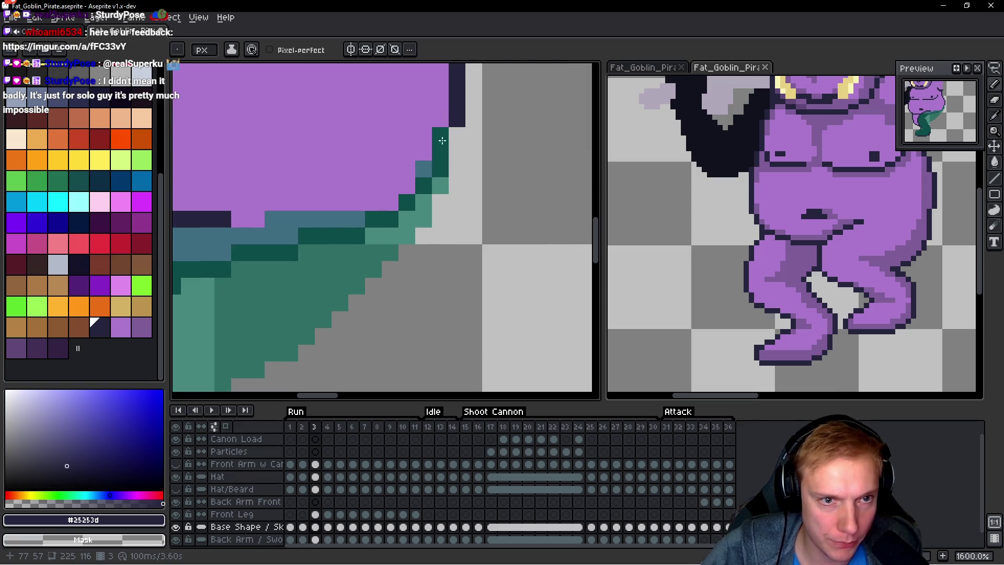
# Step: Darken teal pixels where the leg meets the belly, then hide the Front Leg layer
pyautogui.rightClick(440, 186)
pyautogui.click(436, 204)
pyautogui.moveTo(426, 211)
pyautogui.mouseDown()
pyautogui.moveTo(408, 238)
pyautogui.moveTo(318, 284)
pyautogui.mouseUp()
pyautogui.click(387, 257)
pyautogui.scroll(-2, 387, 255)
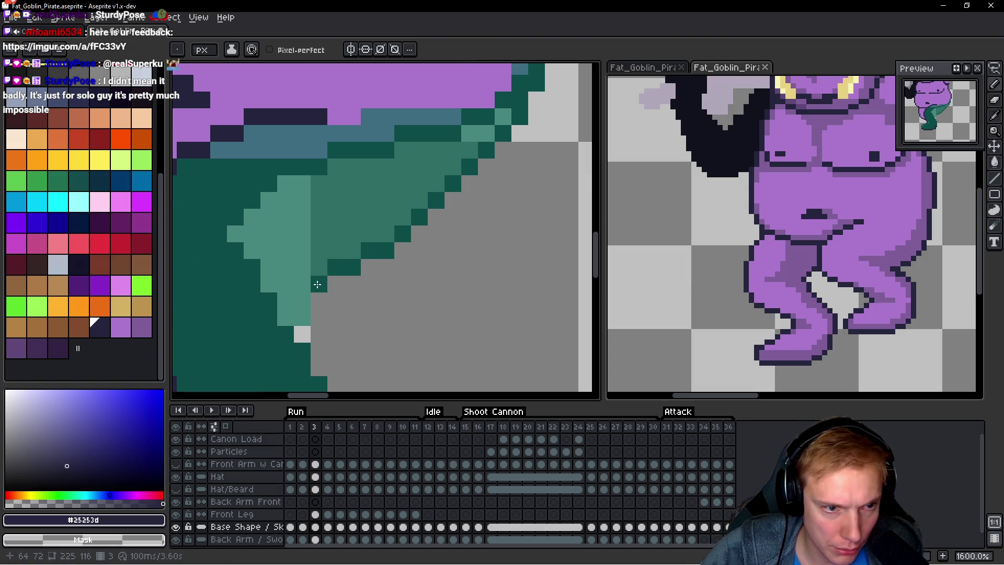
pyautogui.scroll(2, 317, 284)
pyautogui.moveTo(328, 195)
pyautogui.mouseDown()
pyautogui.moveTo(307, 243)
pyautogui.moveTo(336, 288)
pyautogui.mouseUp()
pyautogui.click(387, 292)
pyautogui.scroll(-8, 423, 221)
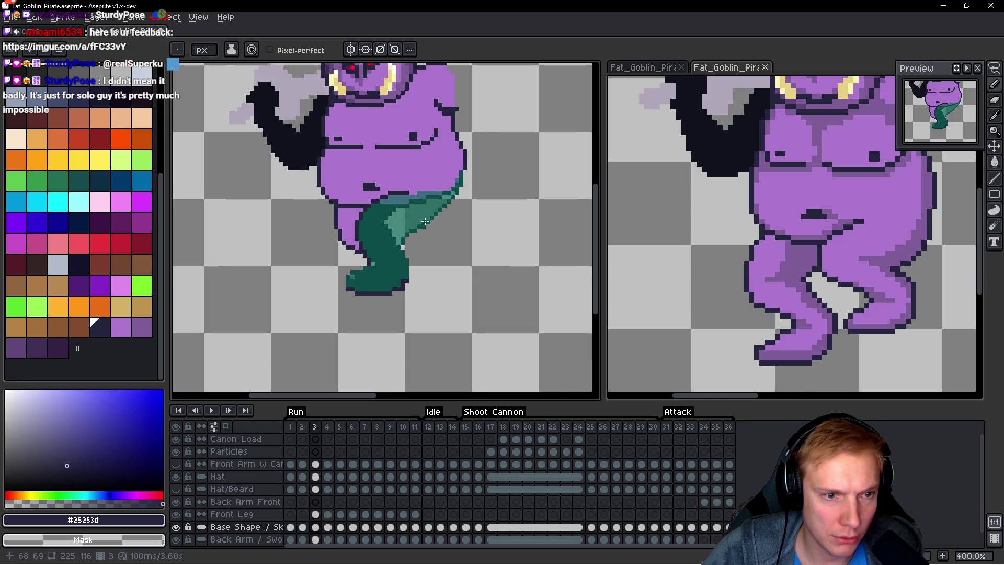
pyautogui.scroll(8, 424, 222)
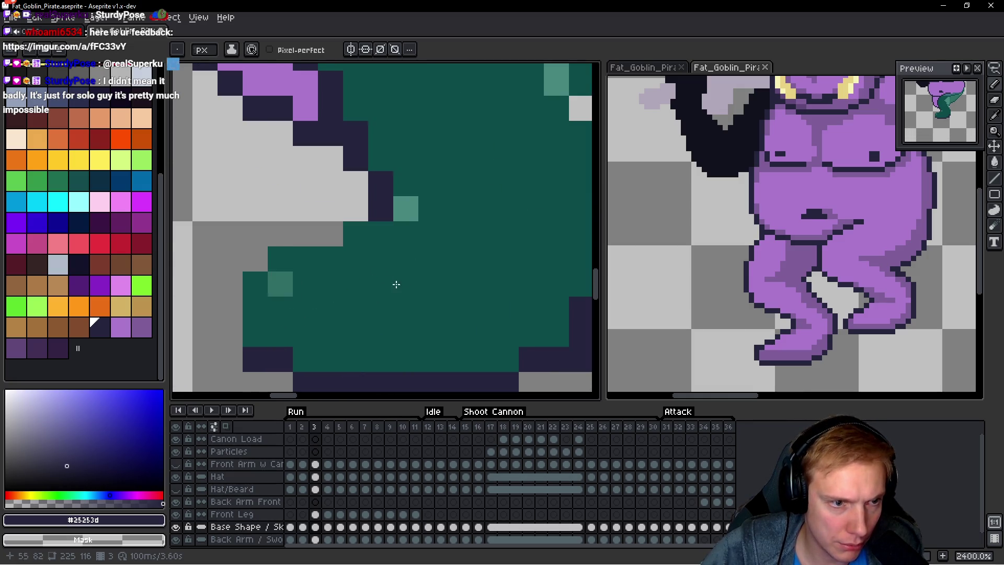
pyautogui.scroll(-5, 396, 284)
pyautogui.click(176, 514)
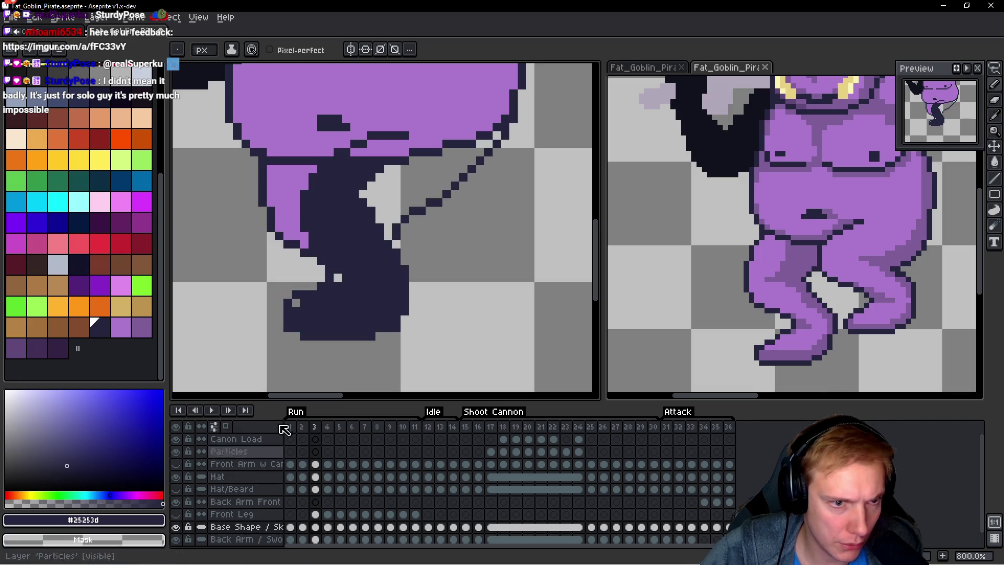
# Step: Pick the belly purple and paint it along the belly's lower outline and into the back leg
pyautogui.keyDown('alt'); pyautogui.click(426, 162); pyautogui.keyUp('alt')
pyautogui.moveTo(406, 195); pyautogui.dragTo(364, 198)
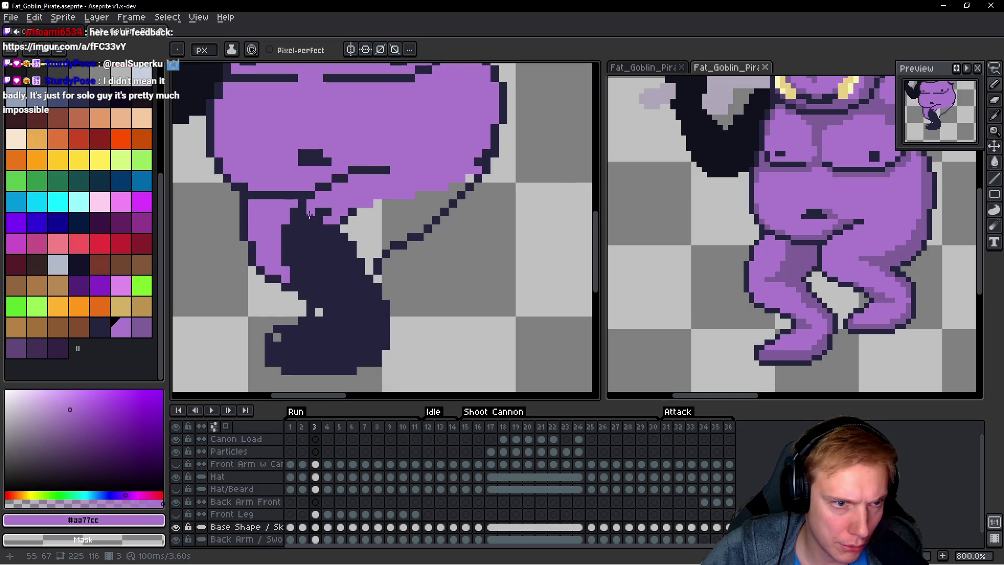
pyautogui.scroll(3, 309, 205)
pyautogui.moveTo(295, 212)
pyautogui.mouseDown()
pyautogui.moveTo(302, 250)
pyautogui.moveTo(290, 290)
pyautogui.mouseUp()
pyautogui.scroll(-2, 334, 249)
pyautogui.moveTo(319, 241)
pyautogui.mouseDown()
pyautogui.moveTo(340, 199)
pyautogui.moveTo(310, 254)
pyautogui.moveTo(324, 272)
pyautogui.mouseUp()
pyautogui.scroll(-1, 314, 272)
# Step: Recolour the dark pixels in the middle of the back leg purple
pyautogui.click(310, 278)
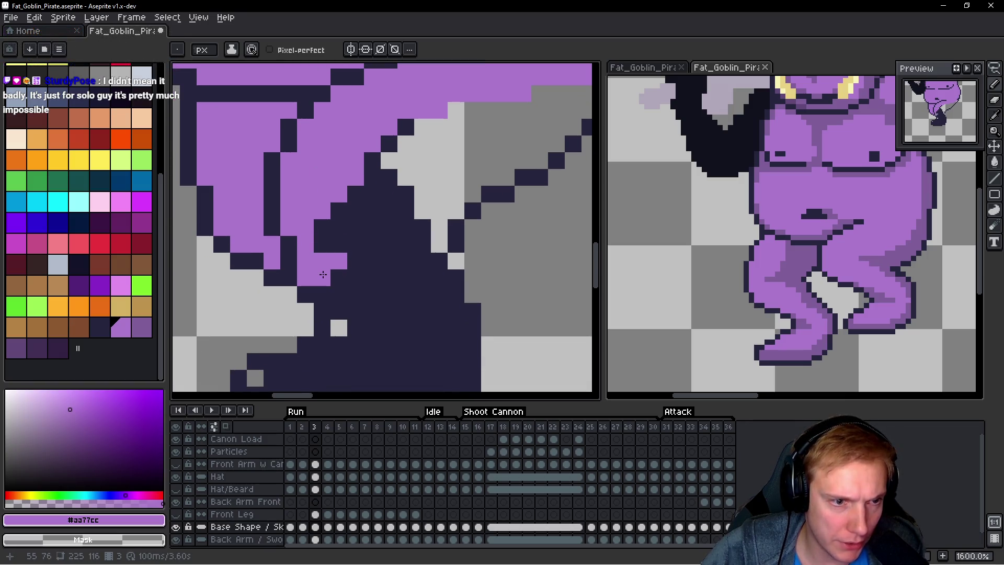
pyautogui.moveTo(328, 229)
pyautogui.mouseDown()
pyautogui.moveTo(340, 293)
pyautogui.moveTo(356, 278)
pyautogui.mouseUp()
pyautogui.scroll(-1, 366, 241)
pyautogui.moveTo(358, 209); pyautogui.dragTo(359, 255)
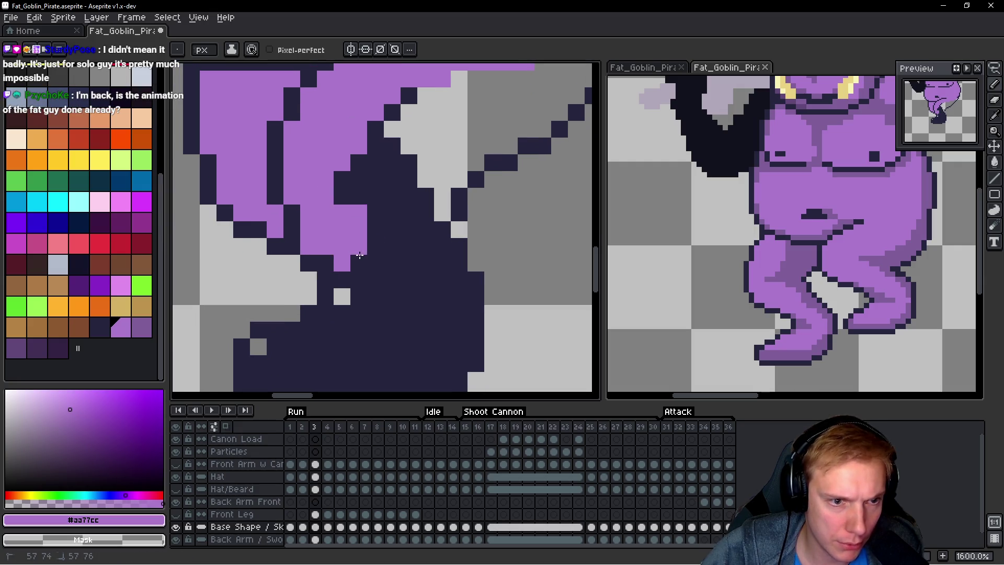
pyautogui.click(374, 266)
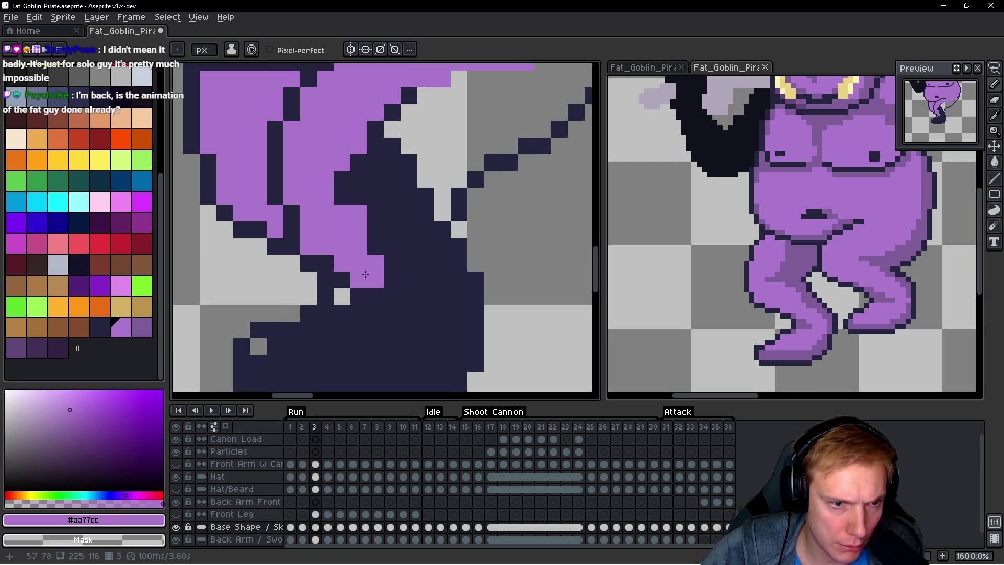
pyautogui.click(392, 280)
pyautogui.scroll(-1, 391, 277)
# Step: Paint the remaining dark rows across the lower back leg purple
pyautogui.click(386, 257)
pyautogui.click(379, 278)
pyautogui.click(358, 277)
pyautogui.click(341, 291)
pyautogui.click(324, 291)
pyautogui.click(309, 293)
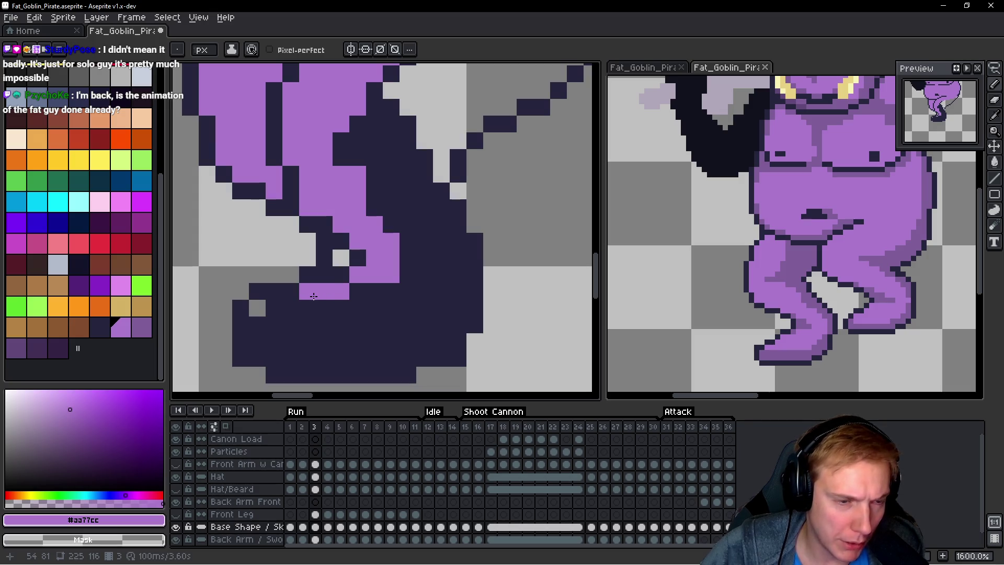
pyautogui.moveTo(302, 311); pyautogui.dragTo(264, 314)
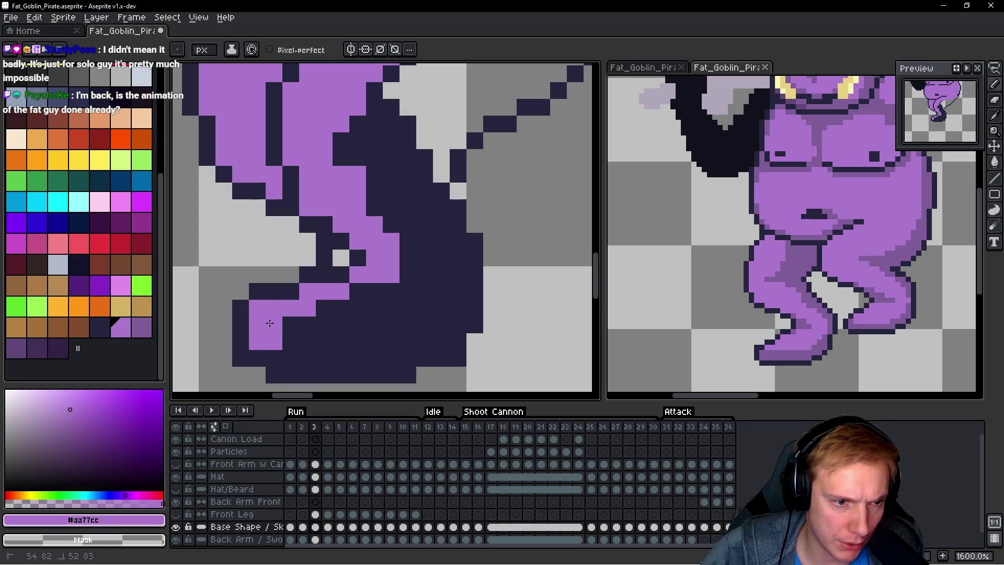
# Step: Fill the foot's rows with purple, keeping a dark outline pixel and erasing a stray one
pyautogui.click(273, 358)
pyautogui.keyDown('alt'); pyautogui.click(245, 350); pyautogui.keyUp('alt')
pyautogui.click(257, 358)
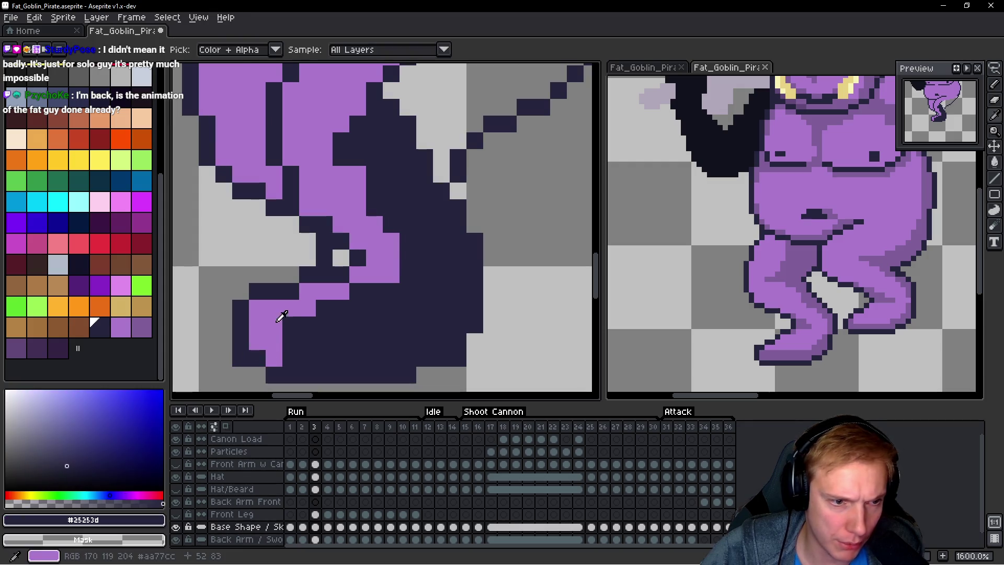
pyautogui.keyDown('alt'); pyautogui.click(279, 351); pyautogui.keyUp('alt')
pyautogui.moveTo(278, 351); pyautogui.dragTo(364, 359)
pyautogui.click(408, 358)
pyautogui.click(357, 341)
pyautogui.hotkey('ctrl', 'z')
pyautogui.moveTo(307, 341)
pyautogui.mouseDown()
pyautogui.moveTo(293, 325)
pyautogui.moveTo(416, 345)
pyautogui.mouseUp()
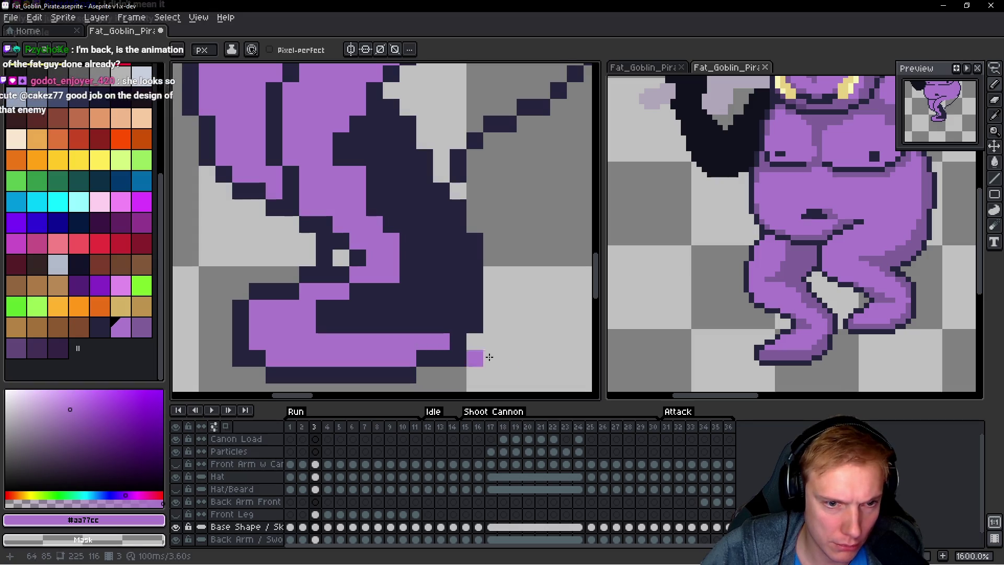
pyautogui.rightClick(458, 358)
# Step: Paint the leg's back edge and upper dark block purple, thinning the dark area to an outline
pyautogui.moveTo(433, 335)
pyautogui.mouseDown()
pyautogui.moveTo(457, 309)
pyautogui.moveTo(458, 325)
pyautogui.moveTo(452, 237)
pyautogui.mouseUp()
pyautogui.click(441, 207)
pyautogui.click(442, 224)
pyautogui.click(408, 190)
pyautogui.click(409, 173)
pyautogui.click(419, 194)
pyautogui.rightClick(394, 162)
pyautogui.click(401, 165)
pyautogui.click(391, 141)
pyautogui.moveTo(360, 118)
pyautogui.mouseDown()
pyautogui.moveTo(350, 172)
pyautogui.moveTo(382, 217)
pyautogui.moveTo(357, 151)
pyautogui.mouseUp()
pyautogui.moveTo(397, 179)
pyautogui.mouseDown()
pyautogui.moveTo(390, 201)
pyautogui.moveTo(401, 219)
pyautogui.mouseUp()
pyautogui.click(437, 269)
pyautogui.scroll(-3, 429, 266)
pyautogui.scroll(3, 402, 193)
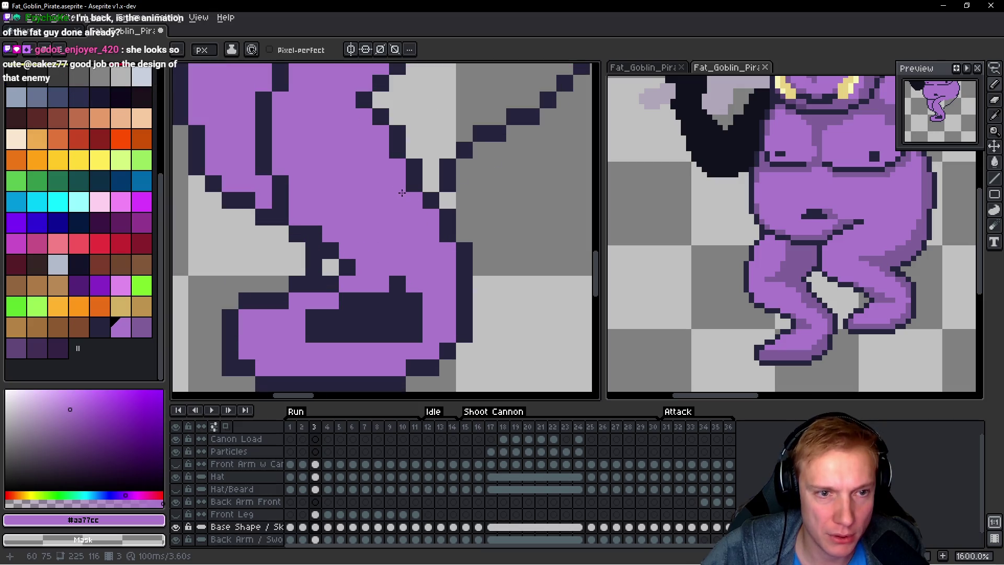
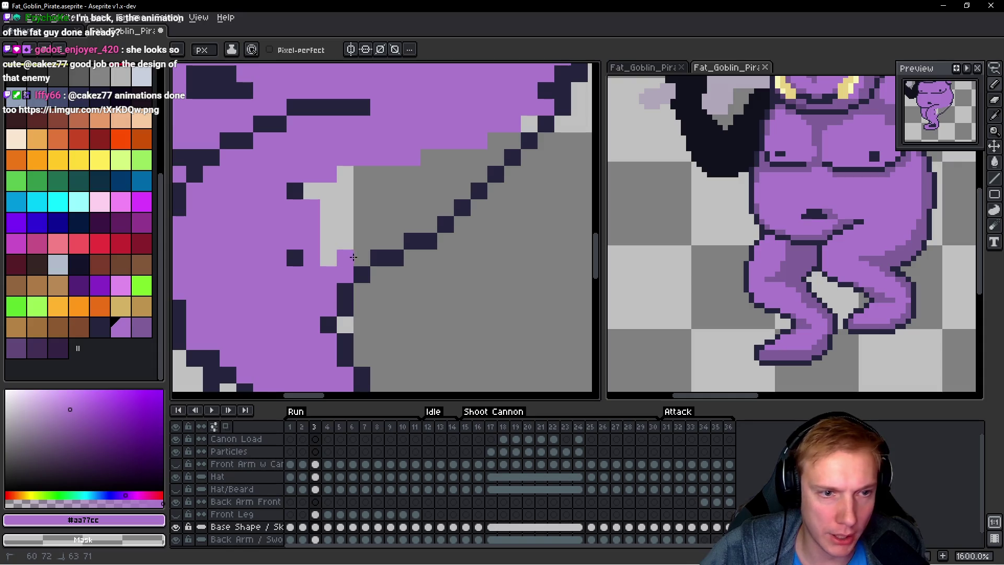
# Step: Paint the grey gap along the belly–leg outline and a stray dark pixel purple (#aa77cc)
pyautogui.scroll(-1, 420, 223)
pyautogui.scroll(1, 414, 222)
pyautogui.click(414, 222)
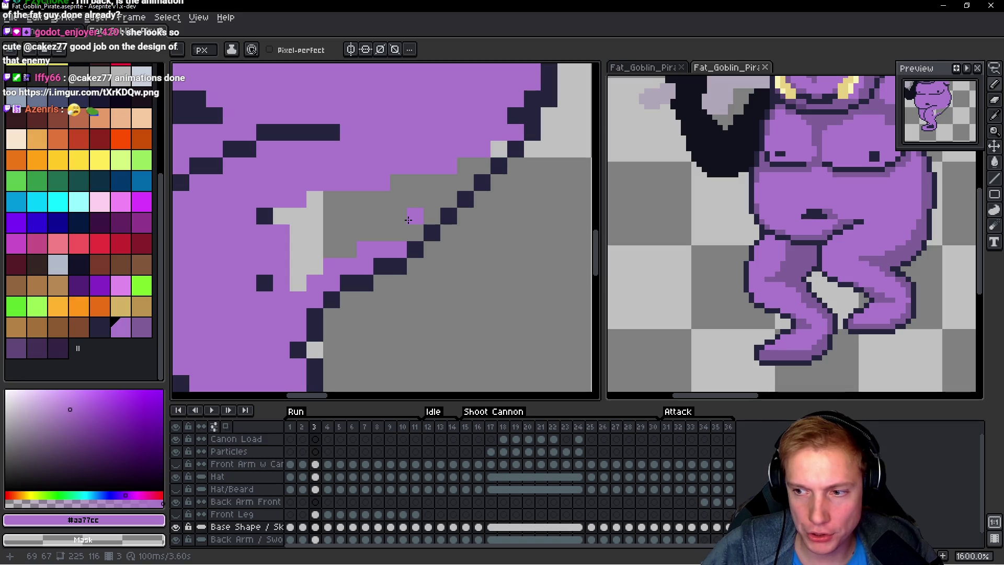
pyautogui.moveTo(388, 204); pyautogui.dragTo(386, 212)
pyautogui.keyDown('shift'); pyautogui.click(483, 174); pyautogui.keyUp('shift')
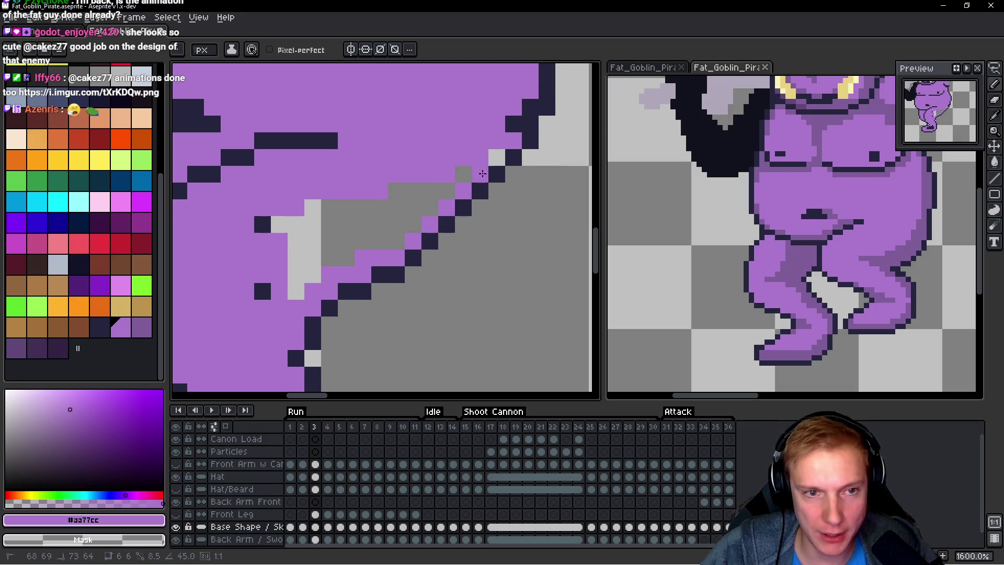
pyautogui.moveTo(454, 183)
pyautogui.mouseDown()
pyautogui.moveTo(413, 206)
pyautogui.moveTo(293, 209)
pyautogui.moveTo(310, 218)
pyautogui.moveTo(300, 272)
pyautogui.moveTo(256, 291)
pyautogui.mouseUp()
pyautogui.scroll(-4, 293, 278)
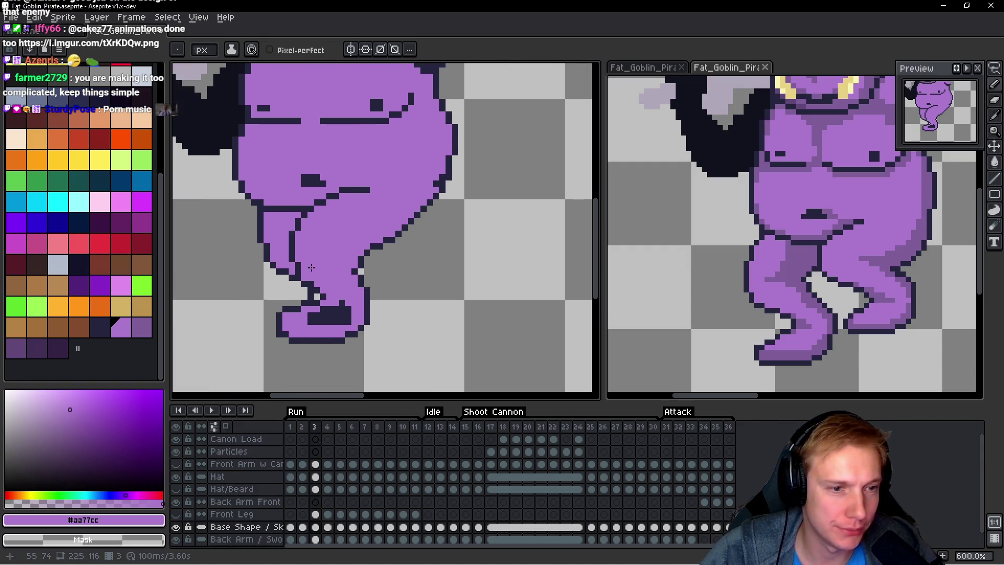
pyautogui.scroll(4, 312, 267)
pyautogui.click(277, 351)
# Step: Eyedrop the dark outline and purple body colours, then try an outline pixel on the belly edge and undo it
pyautogui.scroll(-6, 360, 312)
pyautogui.scroll(3, 429, 254)
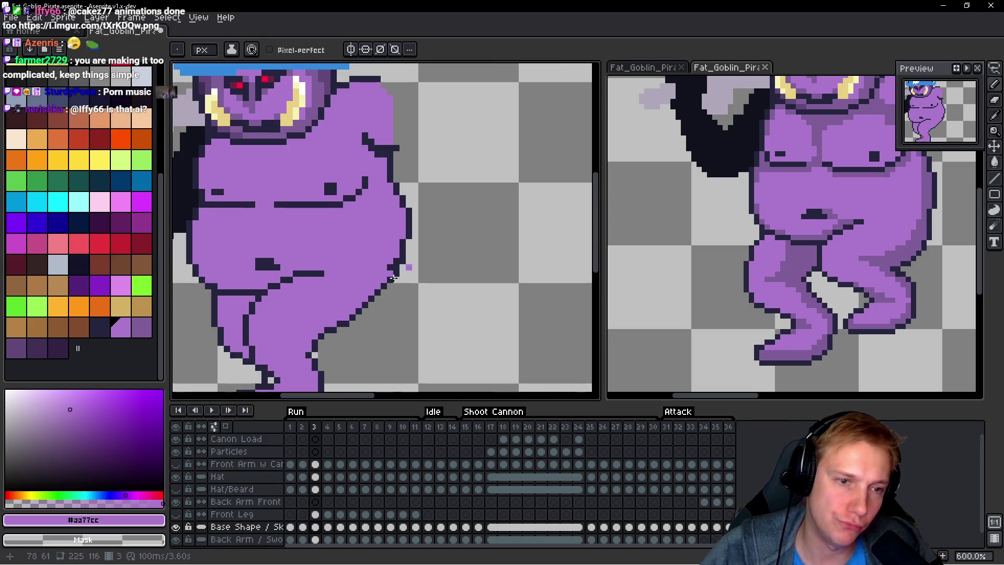
pyautogui.scroll(-4, 411, 254)
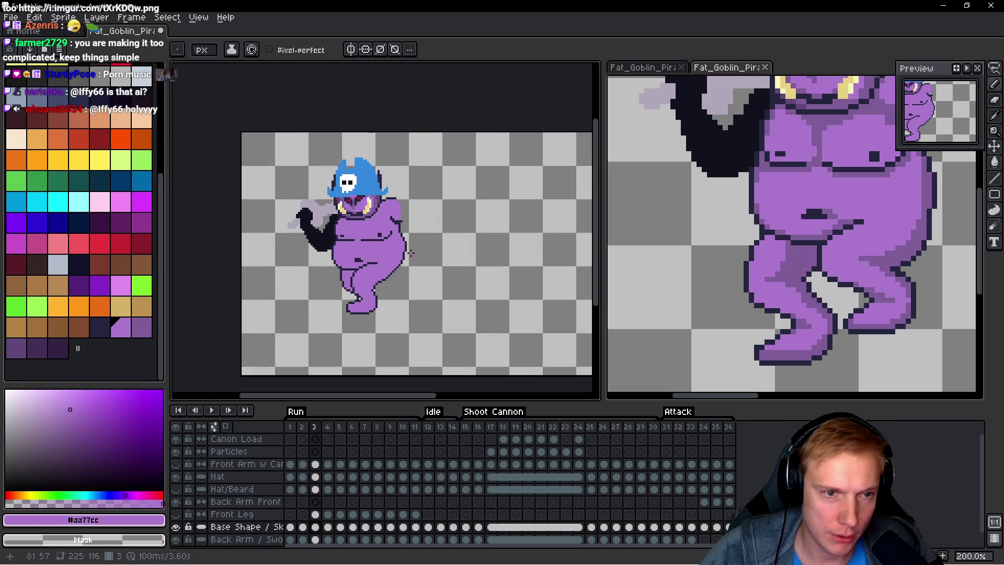
pyautogui.scroll(4, 403, 258)
pyautogui.scroll(-1, 436, 262)
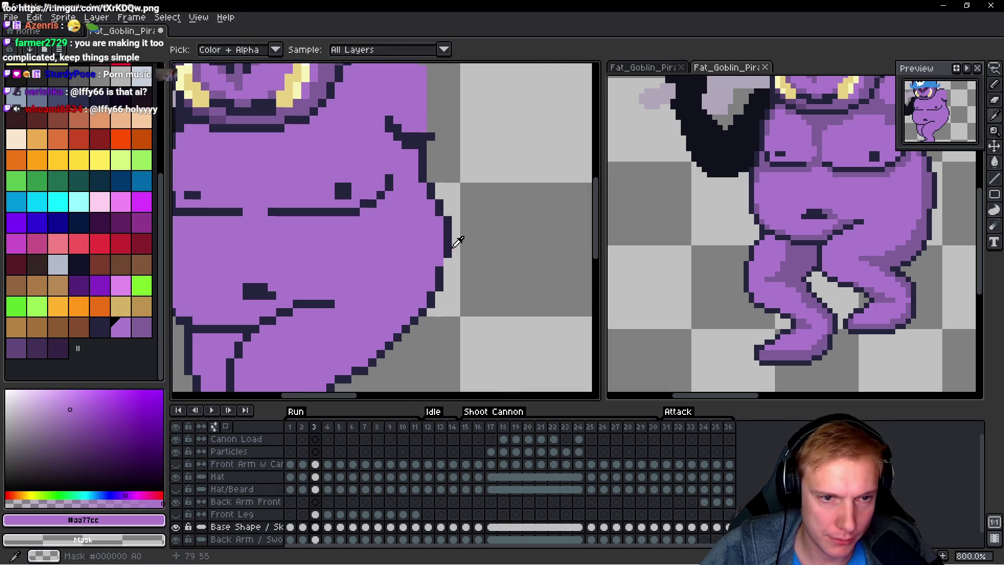
pyautogui.keyDown('alt'); pyautogui.click(459, 240); pyautogui.keyUp('alt')
pyautogui.scroll(-4, 492, 271)
pyautogui.scroll(4, 478, 242)
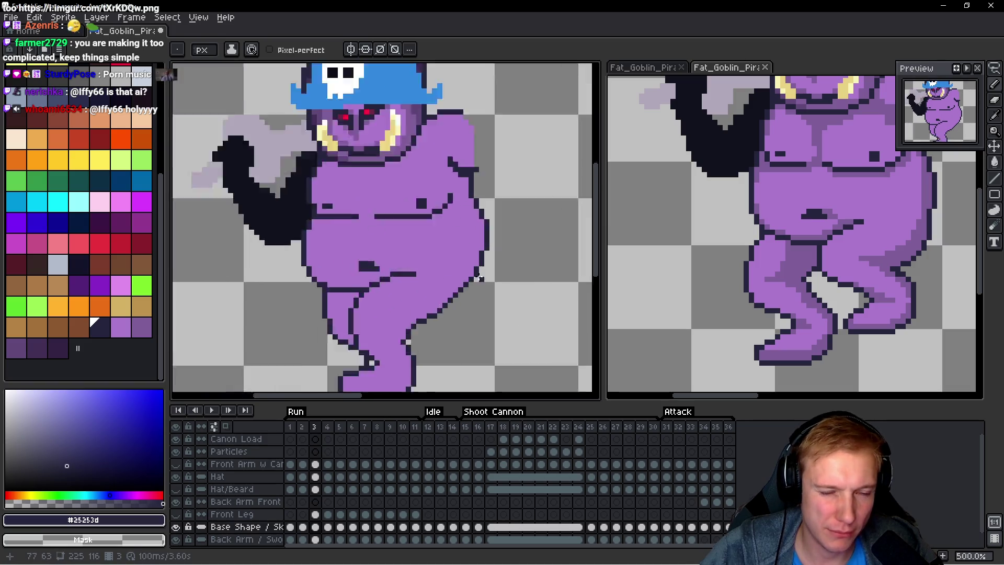
pyautogui.keyDown('alt'); pyautogui.click(478, 242); pyautogui.keyUp('alt')
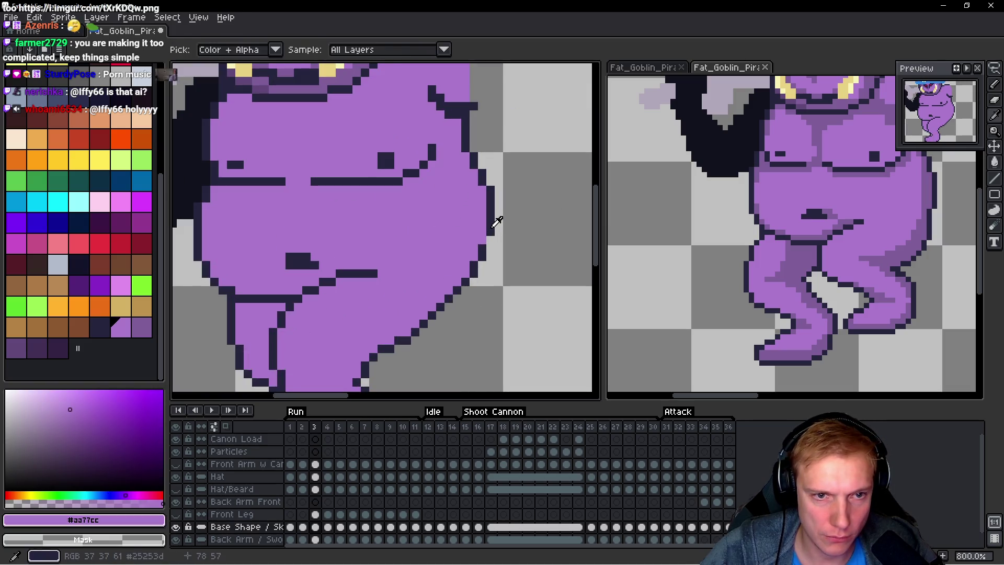
pyautogui.keyDown('alt'); pyautogui.click(481, 250); pyautogui.keyUp('alt')
pyautogui.scroll(-4, 524, 255)
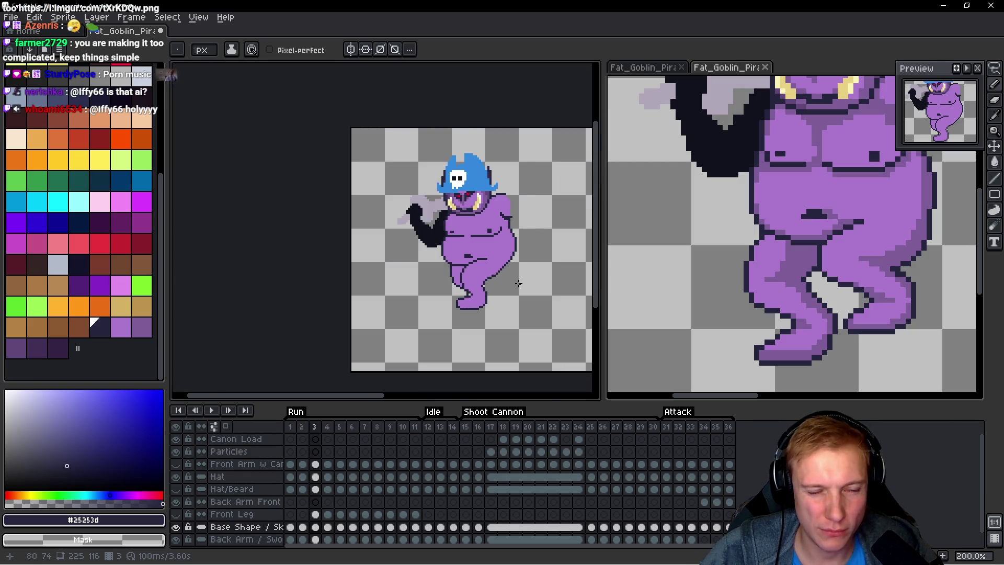
pyautogui.scroll(4, 499, 274)
pyautogui.click(503, 276)
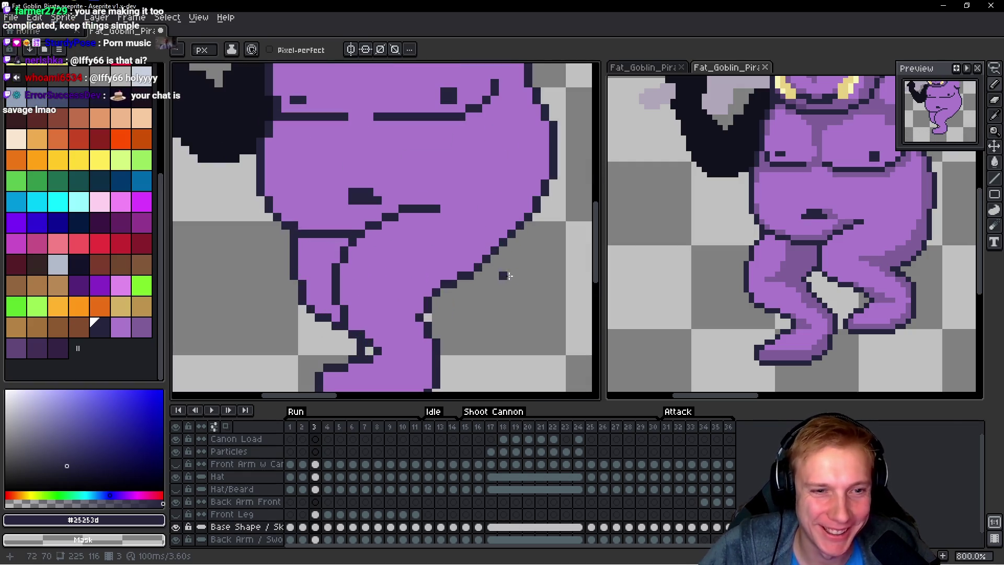
pyautogui.hotkey('ctrl', 'z')
# Step: Compare frame 3 with the previous run frame, then return to frame 3
pyautogui.scroll(-1, 495, 282)
pyautogui.scroll(1, 372, 298)
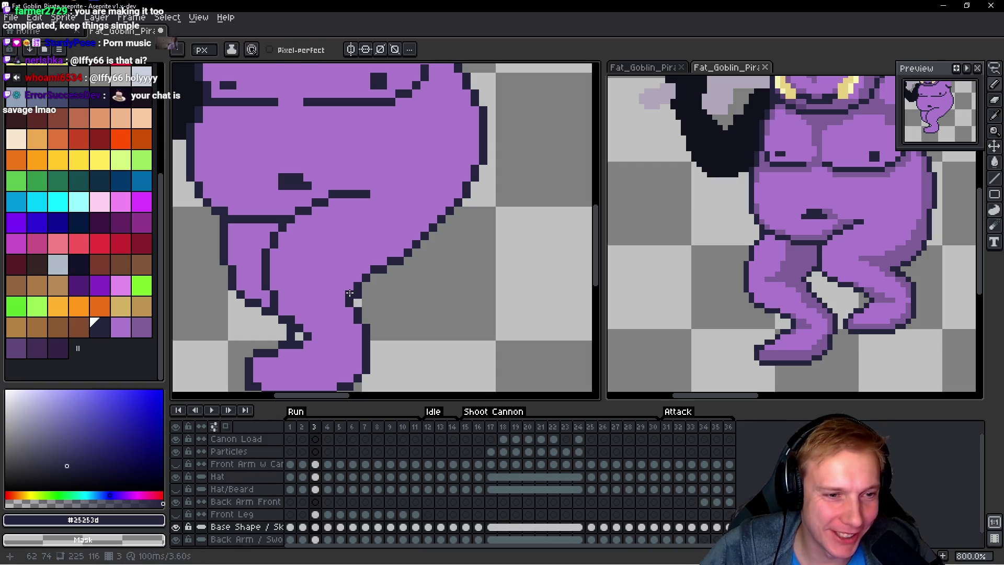
pyautogui.scroll(-4, 392, 290)
pyautogui.press('Left')
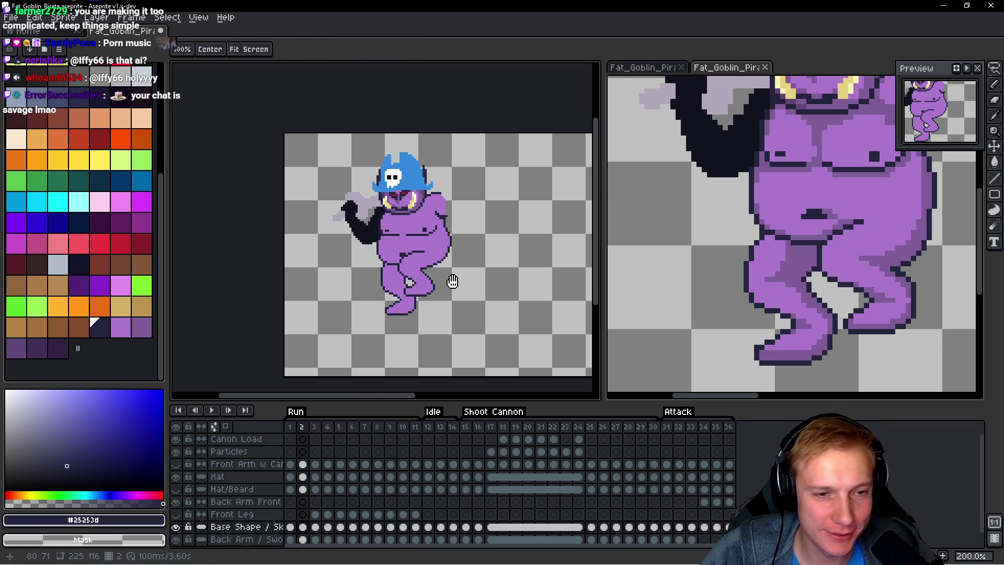
pyautogui.press('Right')
pyautogui.scroll(4, 442, 256)
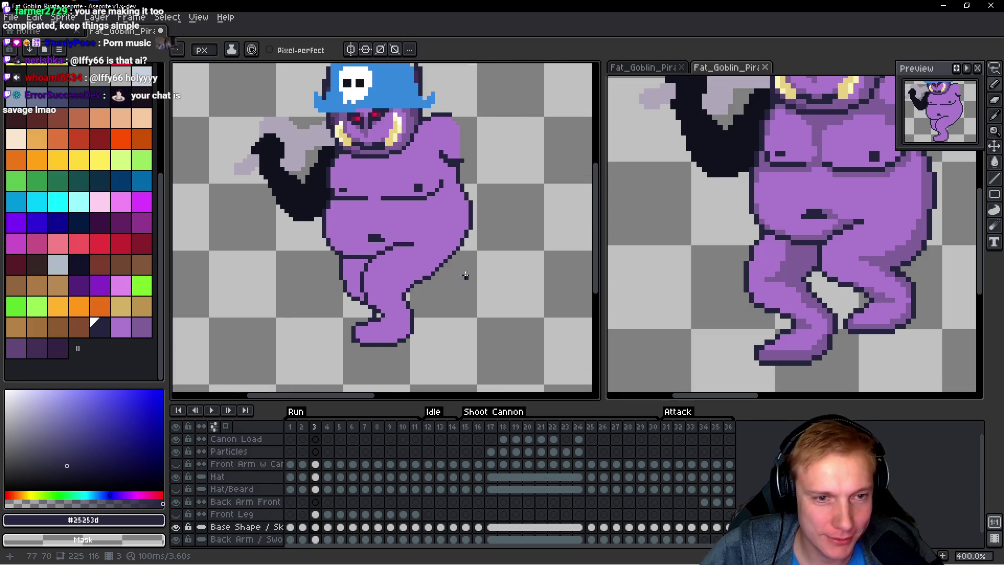
# Step: Repaint the belly–leg edge pixels purple and draw a dark diagonal outline toward the belly
pyautogui.scroll(3, 440, 252)
pyautogui.keyDown('alt'); pyautogui.click(343, 249); pyautogui.keyUp('alt')
pyautogui.moveTo(396, 281); pyautogui.dragTo(409, 268)
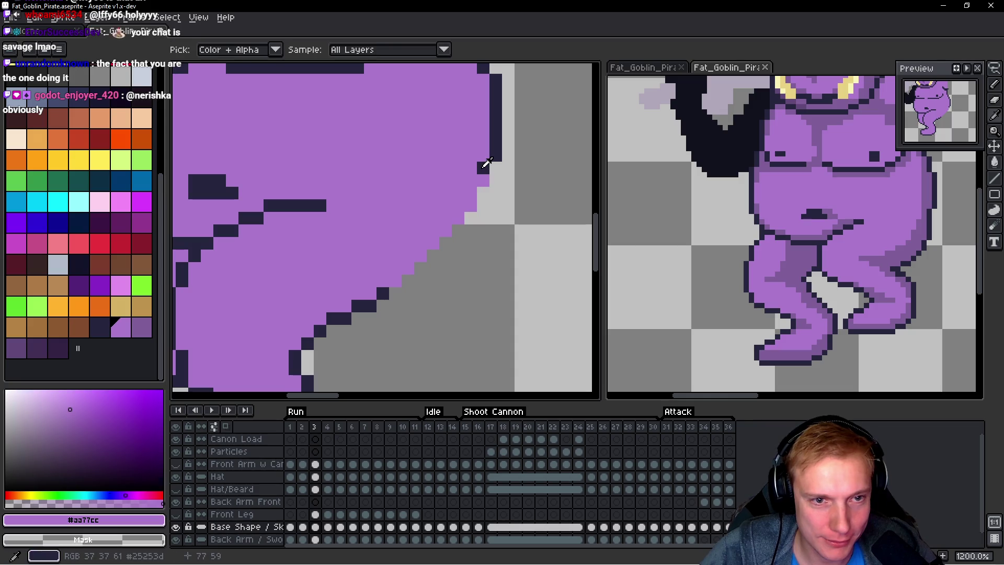
pyautogui.keyDown('alt'); pyautogui.click(482, 175); pyautogui.keyUp('alt')
pyautogui.moveTo(483, 189); pyautogui.dragTo(459, 231)
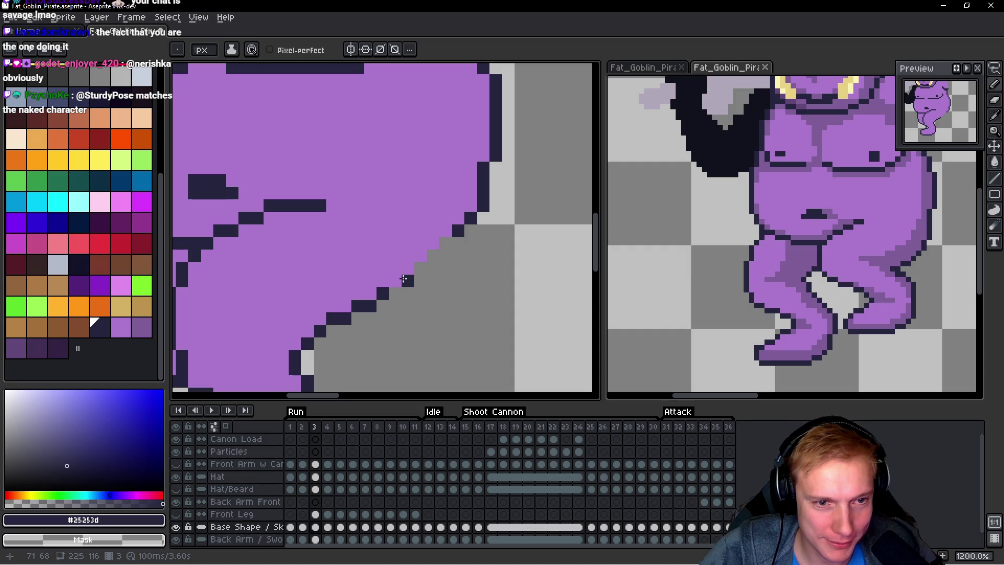
pyautogui.moveTo(405, 282)
pyautogui.mouseDown()
pyautogui.moveTo(451, 243)
pyautogui.moveTo(447, 256)
pyautogui.mouseUp()
# Step: Paint over that diagonal outline with the sampled purple body colour
pyautogui.scroll(-5, 395, 288)
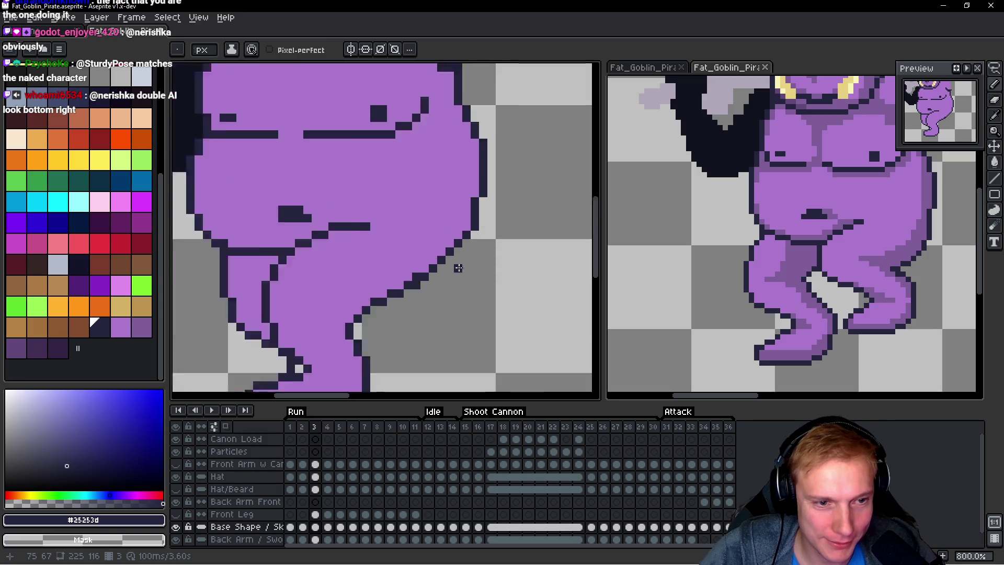
pyautogui.scroll(4, 413, 261)
pyautogui.press('alt')
pyautogui.keyDown('alt'); pyautogui.click(421, 255); pyautogui.keyUp('alt')
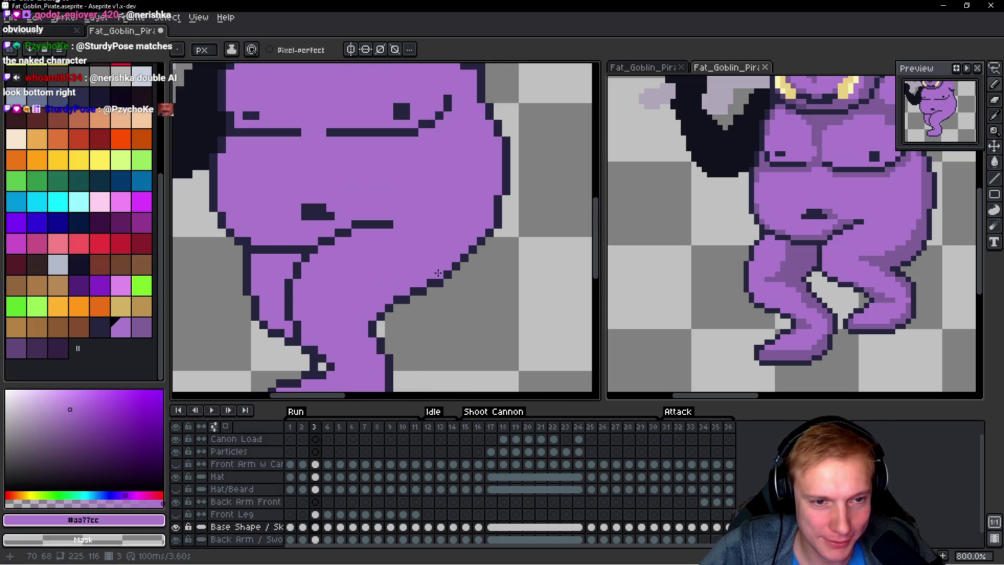
pyautogui.scroll(-5, 523, 272)
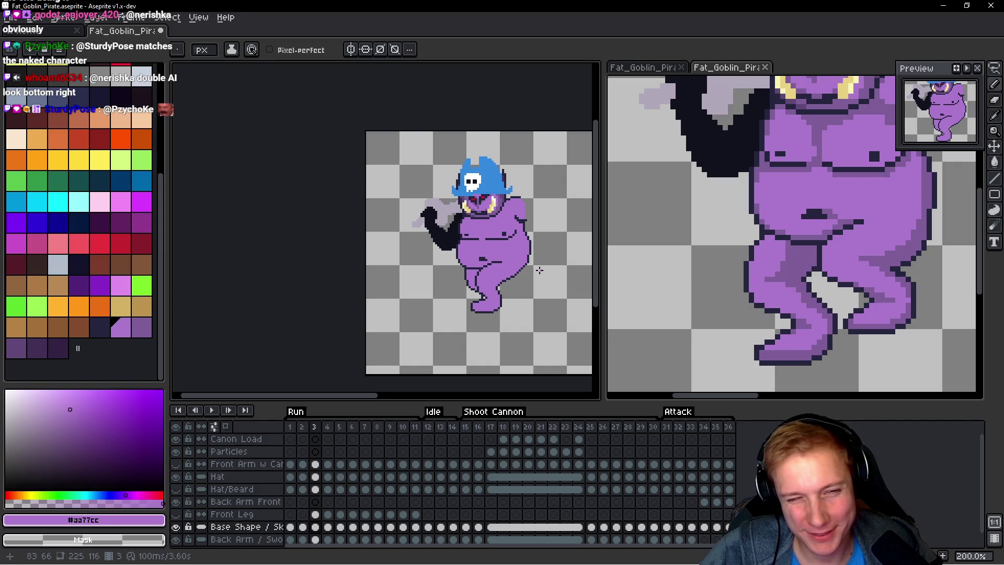
pyautogui.scroll(5, 493, 282)
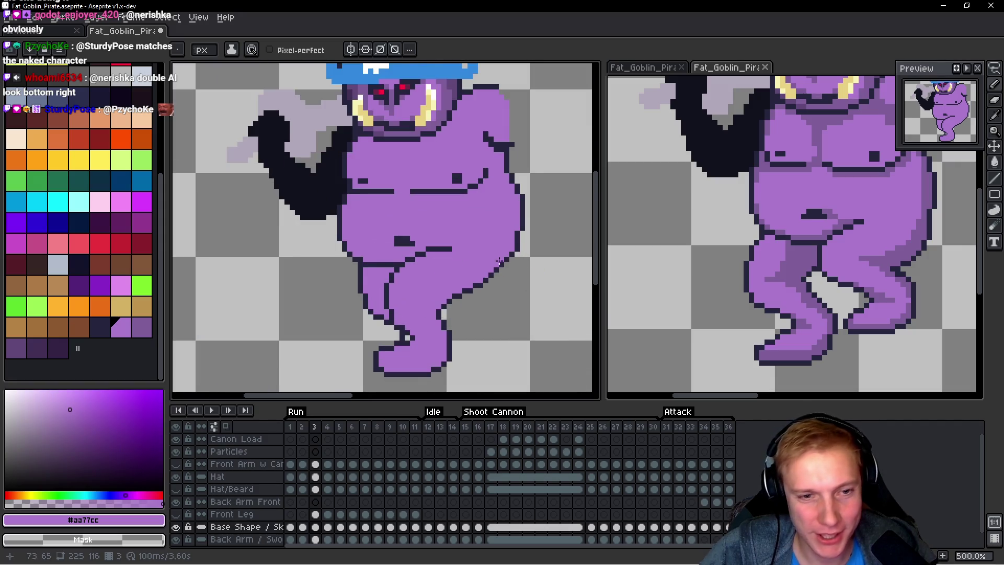
pyautogui.moveTo(444, 217)
pyautogui.mouseDown()
pyautogui.moveTo(372, 292)
pyautogui.moveTo(399, 278)
pyautogui.mouseUp()
pyautogui.scroll(-2, 441, 236)
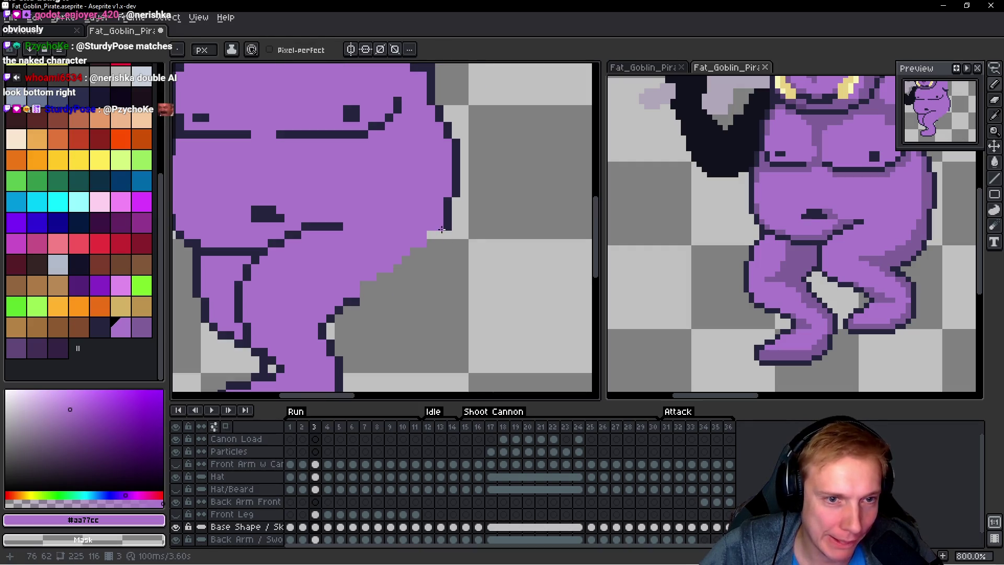
# Step: Sample #25253d and draw a dark curve from belly to leg with the Curve tool
pyautogui.keyDown('alt'); pyautogui.click(454, 226); pyautogui.keyUp('alt')
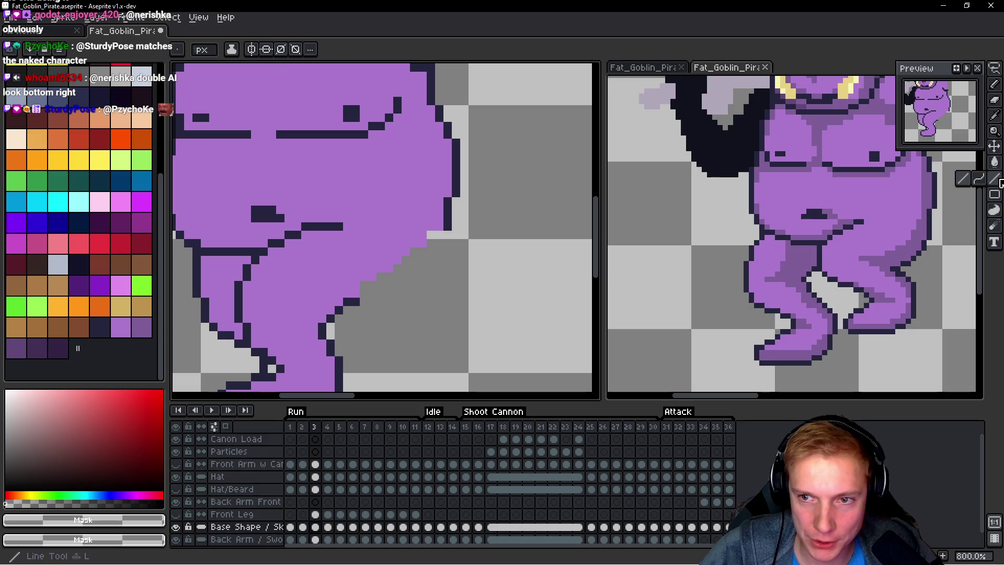
pyautogui.click(91, 321)
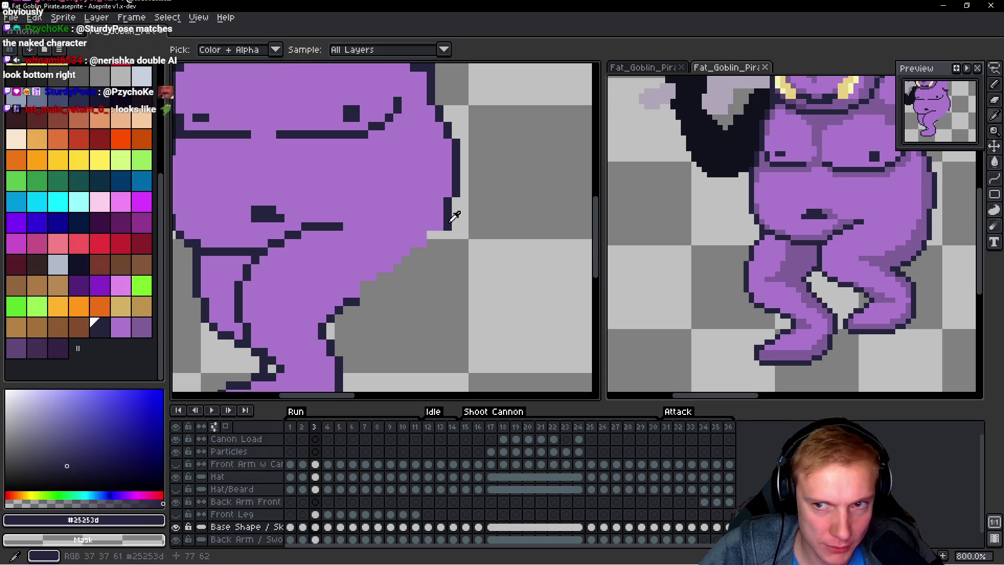
pyautogui.click(999, 181)
pyautogui.click(982, 181)
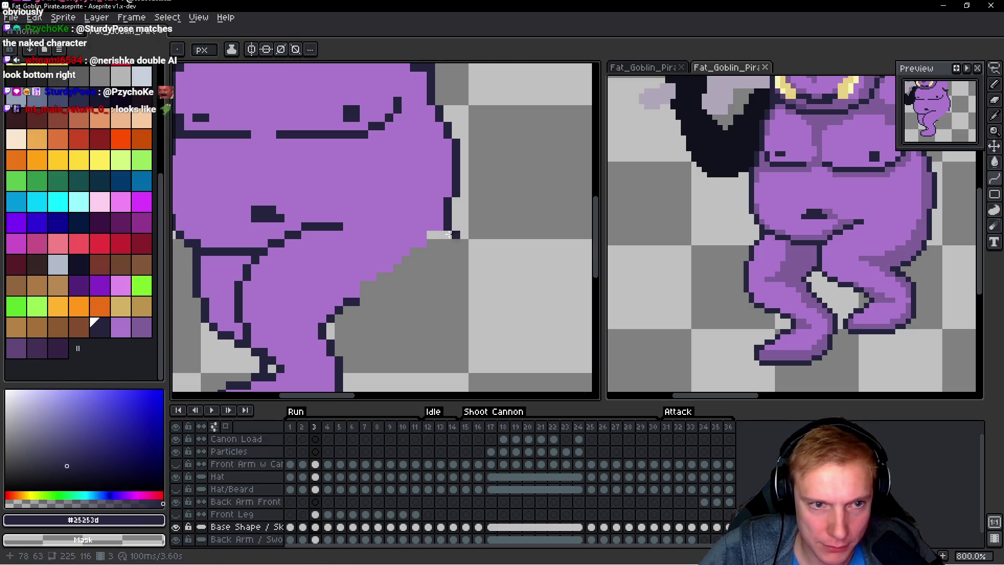
pyautogui.moveTo(440, 232)
pyautogui.mouseDown()
pyautogui.moveTo(410, 273)
pyautogui.moveTo(377, 291)
pyautogui.moveTo(392, 280)
pyautogui.moveTo(428, 317)
pyautogui.moveTo(371, 287)
pyautogui.moveTo(517, 253)
pyautogui.moveTo(361, 295)
pyautogui.moveTo(436, 258)
pyautogui.moveTo(402, 291)
pyautogui.moveTo(439, 253)
pyautogui.moveTo(430, 260)
pyautogui.mouseUp()
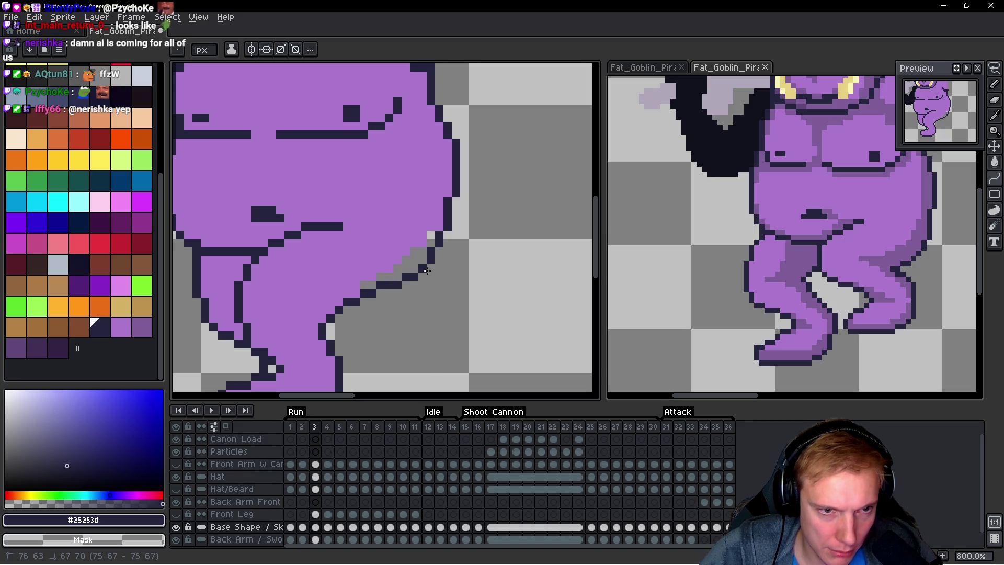
# Step: Finish the dark curve at its lower right and paint the neighbouring grey pixels purple
pyautogui.moveTo(427, 272); pyautogui.dragTo(435, 281)
pyautogui.scroll(-1, 448, 282)
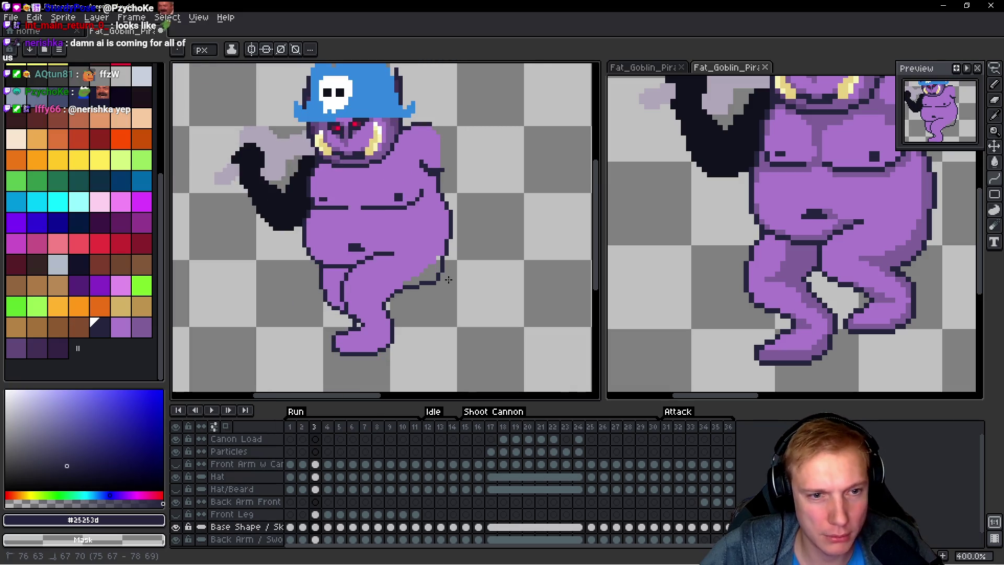
pyautogui.scroll(2, 448, 280)
pyautogui.scroll(-4, 421, 276)
pyautogui.scroll(5, 405, 269)
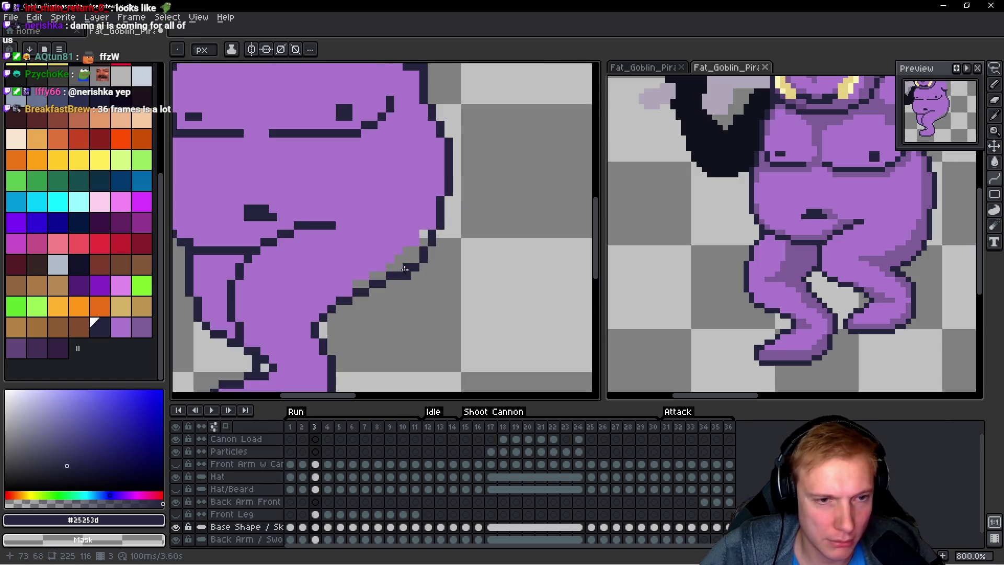
pyautogui.scroll(-3, 410, 250)
pyautogui.scroll(6, 400, 241)
pyautogui.keyDown('alt'); pyautogui.click(400, 240); pyautogui.keyUp('alt')
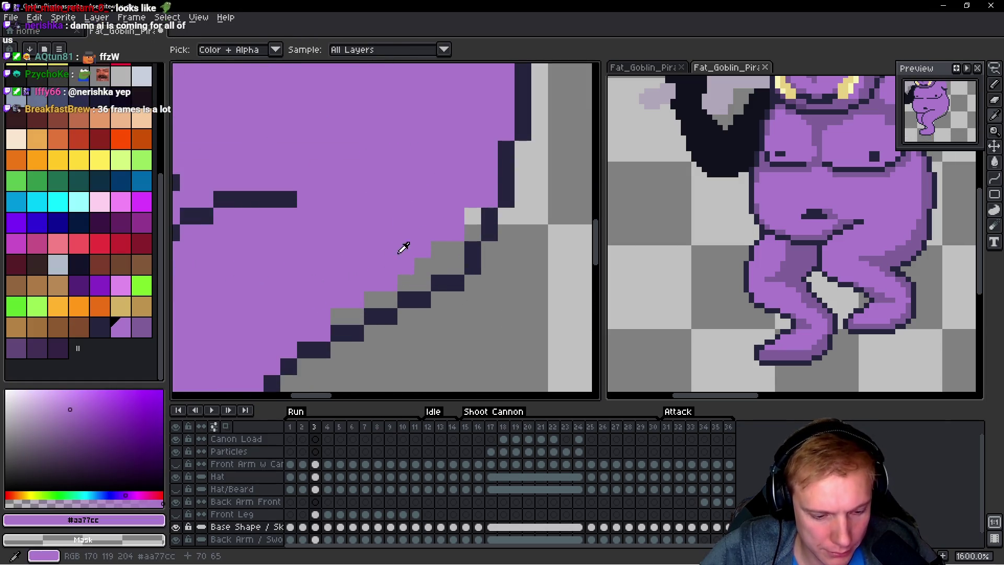
pyautogui.click(448, 286)
pyautogui.click(414, 267)
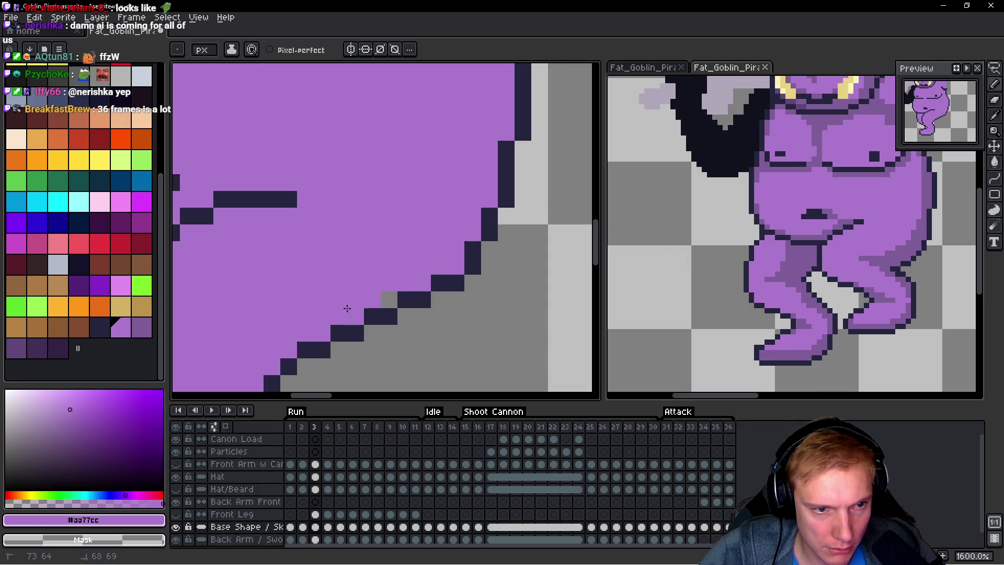
# Step: Flip back to frame 2 to compare, then return to frame 3
pyautogui.press('Left')
pyautogui.scroll(-4, 501, 225)
pyautogui.press('Right')
pyautogui.scroll(-3, 489, 222)
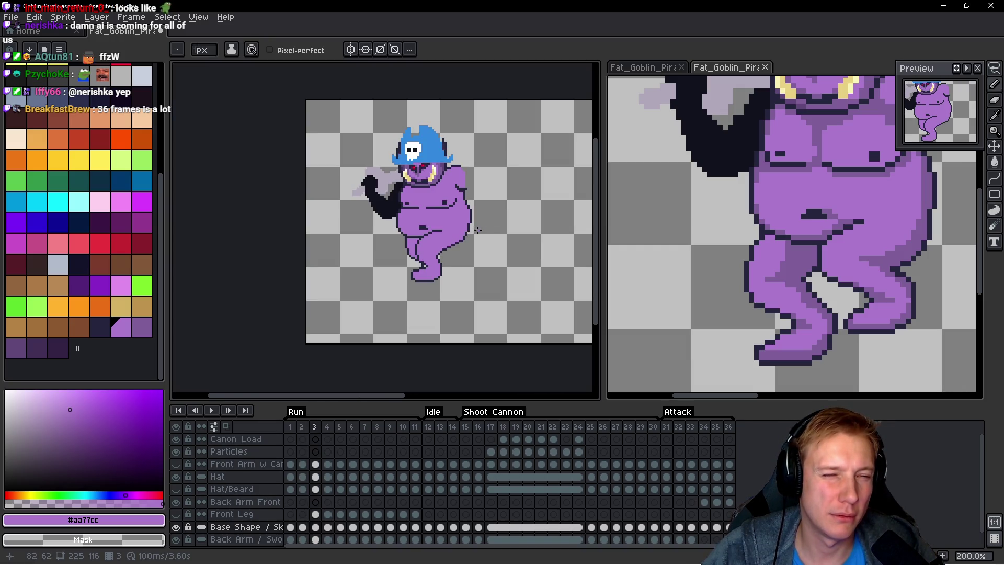
pyautogui.scroll(7, 474, 230)
# Step: Add dark outline pixels along the belly edge, undoing the misplaced ones
pyautogui.keyDown('alt'); pyautogui.click(385, 282); pyautogui.keyUp('alt')
pyautogui.click(395, 256)
pyautogui.click(406, 232)
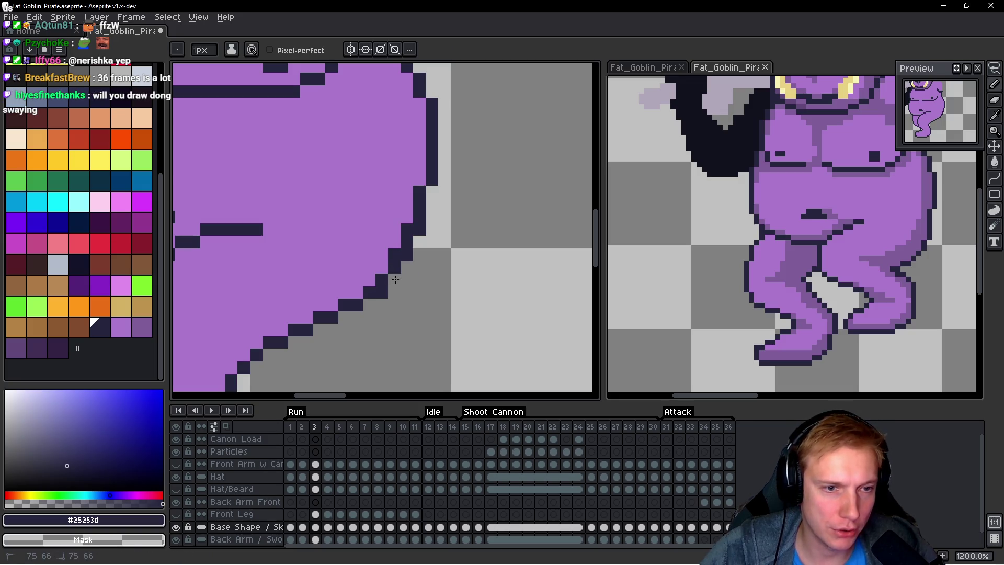
pyautogui.hotkey('ctrl', 'z')
pyautogui.hotkey('ctrl', 'z')
pyautogui.hotkey('ctrl', 'z')
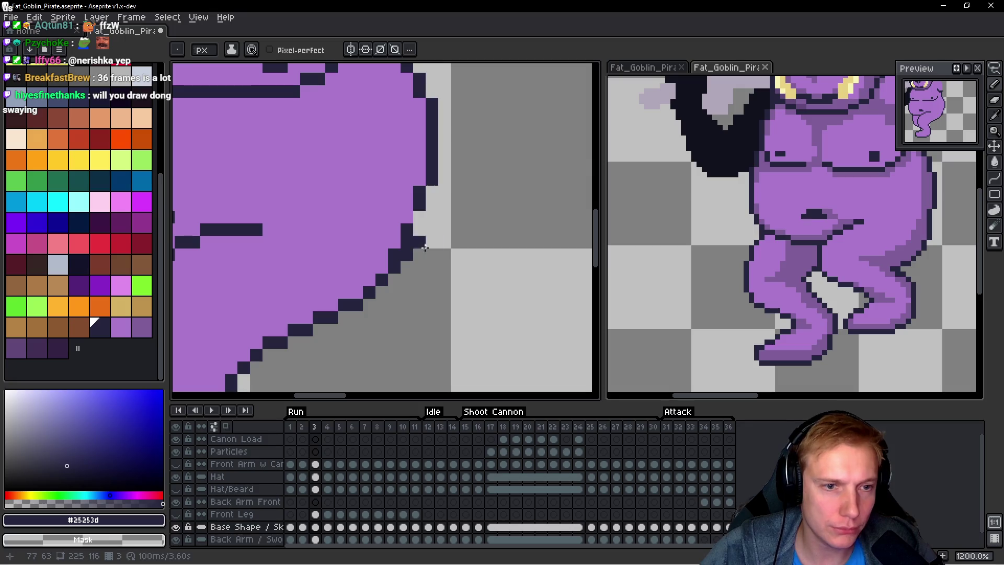
pyautogui.click(407, 217)
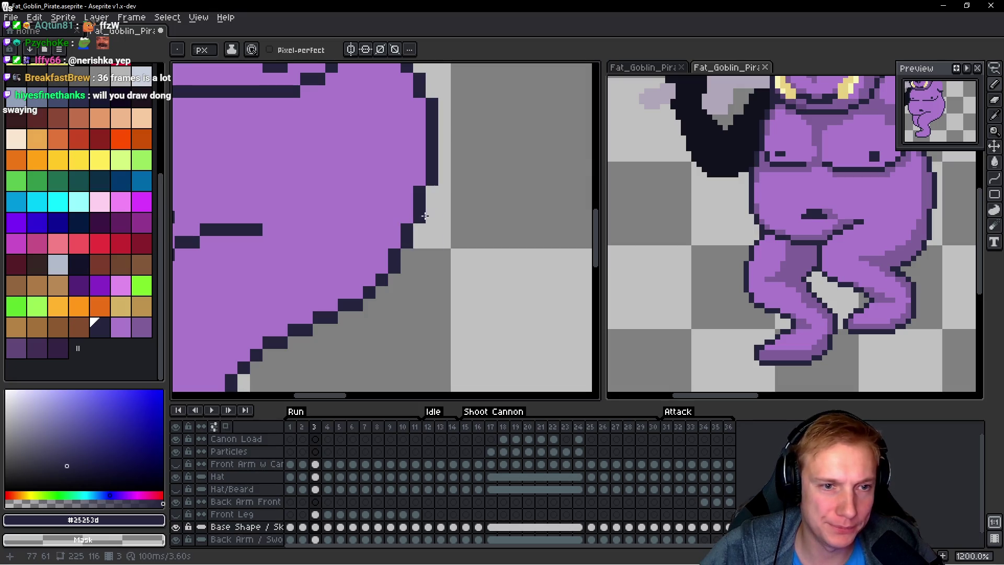
pyautogui.scroll(-8, 424, 215)
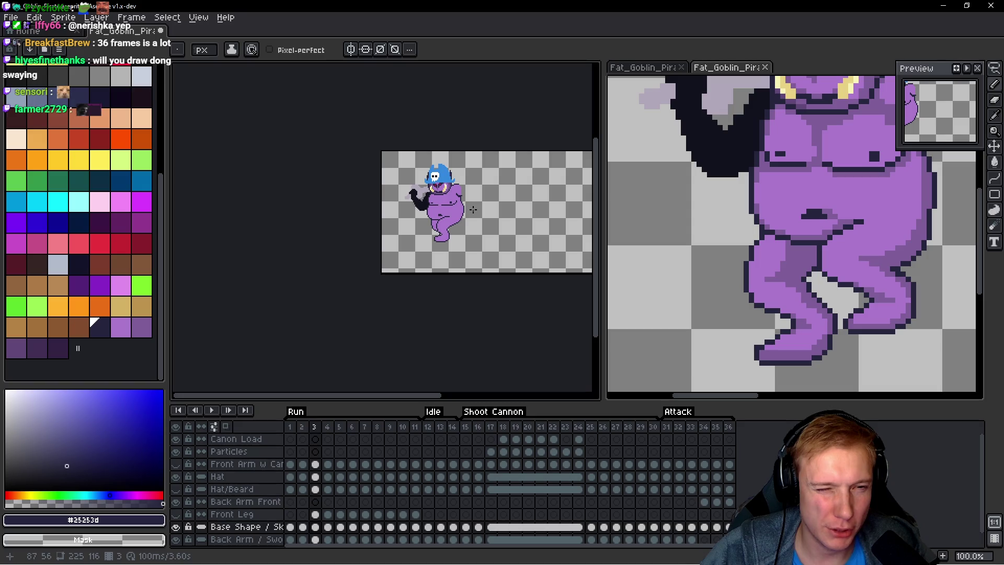
pyautogui.scroll(8, 471, 209)
# Step: Eyedrop back and forth between the purple belly and dark outline colours
pyautogui.keyDown('alt'); pyautogui.click(394, 202); pyautogui.keyUp('alt')
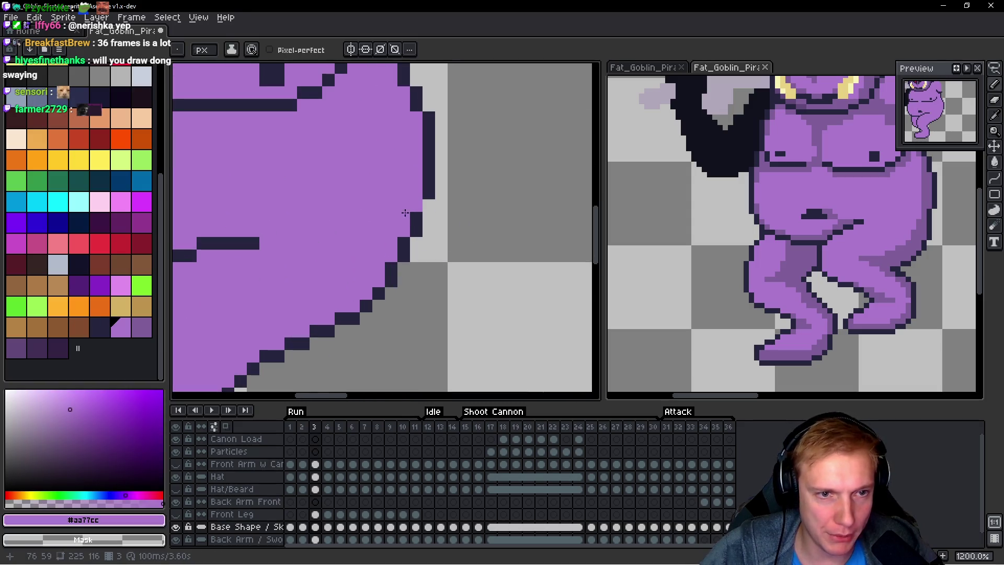
pyautogui.keyDown('alt'); pyautogui.click(417, 220); pyautogui.keyUp('alt')
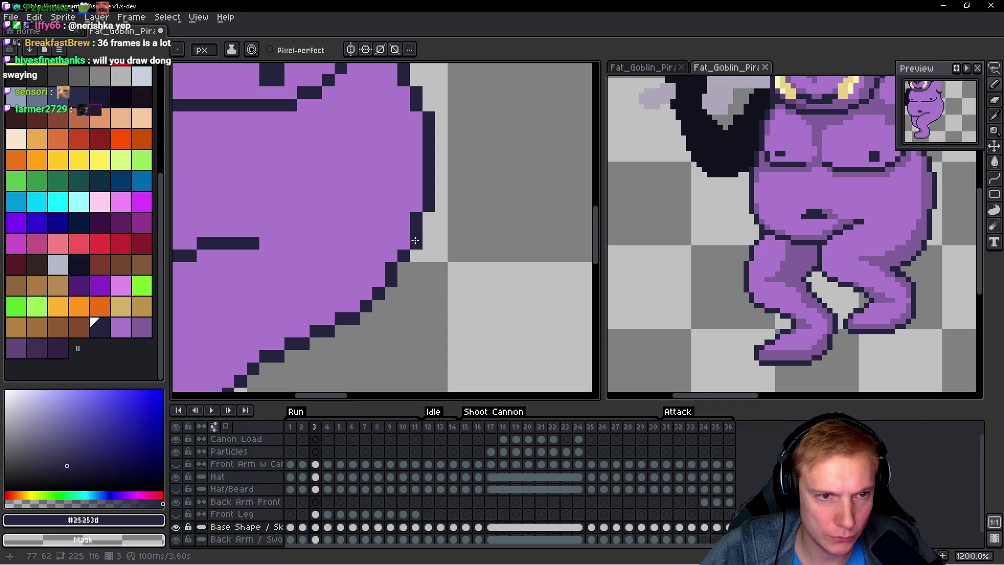
pyautogui.scroll(-5, 451, 241)
pyautogui.scroll(7, 450, 241)
pyautogui.keyDown('alt'); pyautogui.click(364, 241); pyautogui.keyUp('alt')
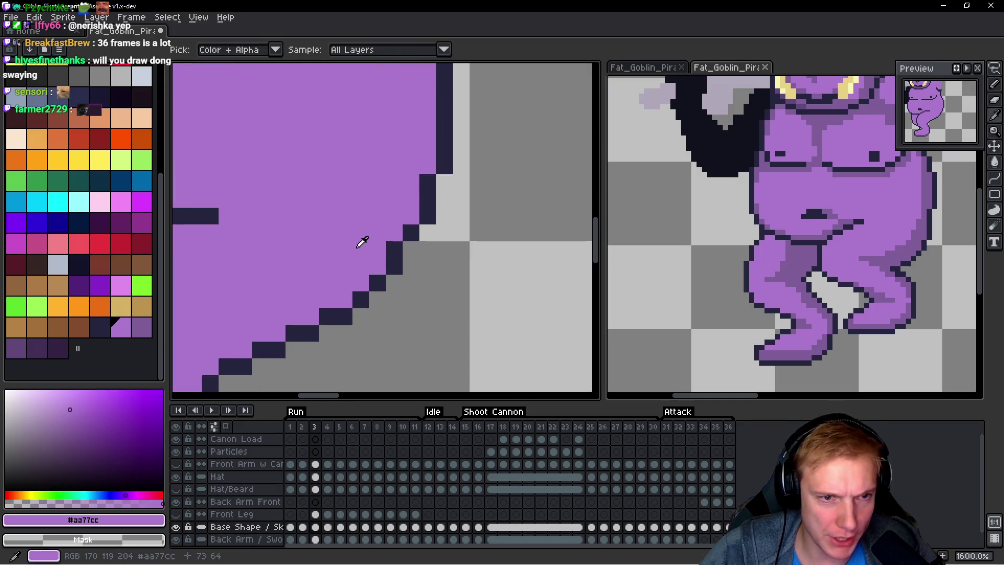
pyautogui.keyDown('alt'); pyautogui.click(392, 264); pyautogui.keyUp('alt')
pyautogui.scroll(-9, 465, 246)
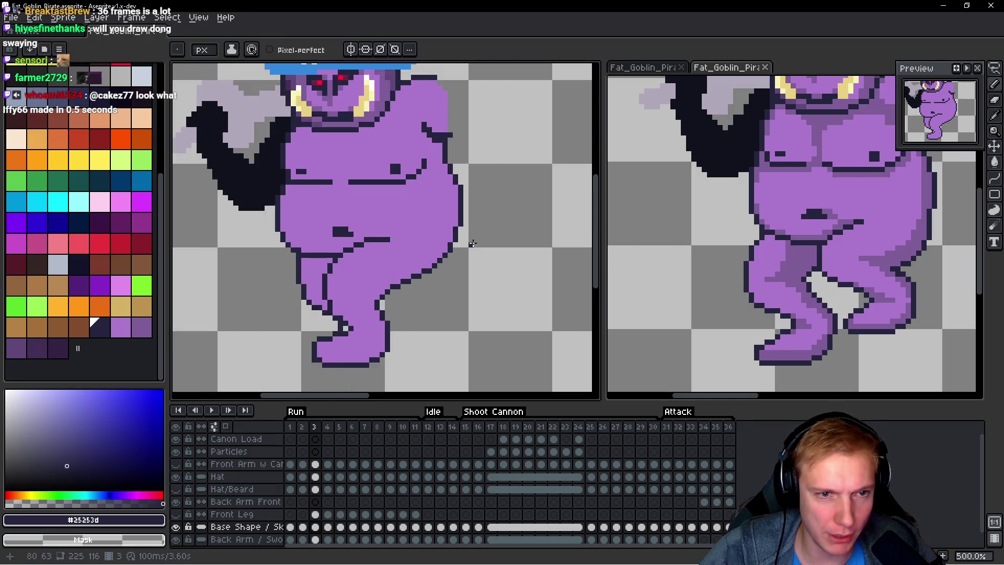
pyautogui.scroll(2, 479, 239)
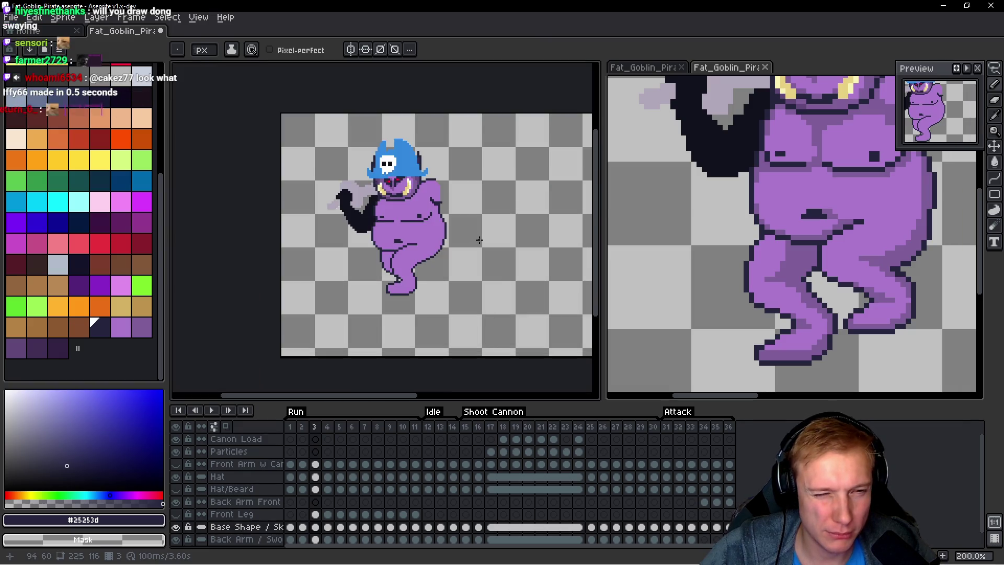
pyautogui.scroll(1, 399, 237)
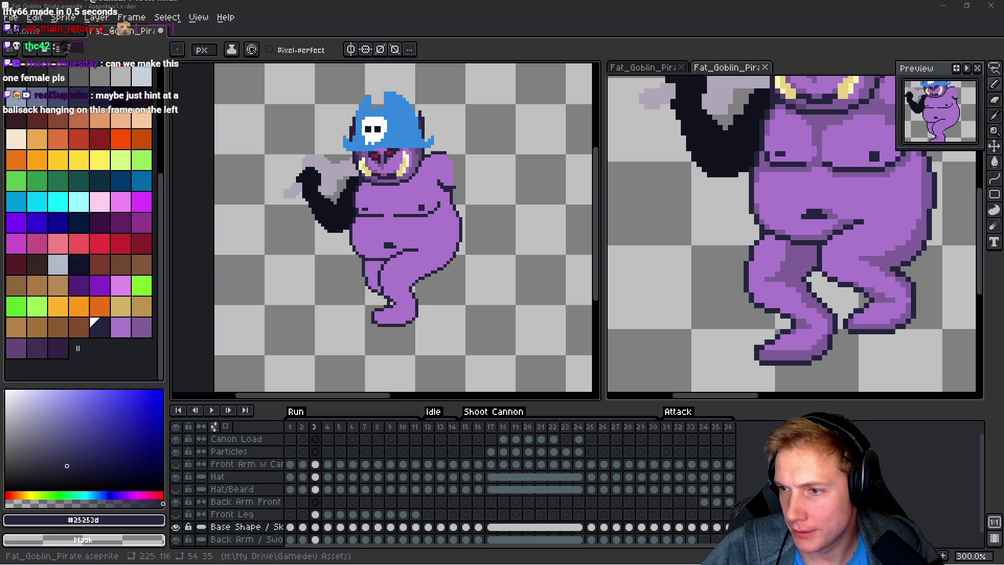
pyautogui.hotkey('alt', 'Tab')
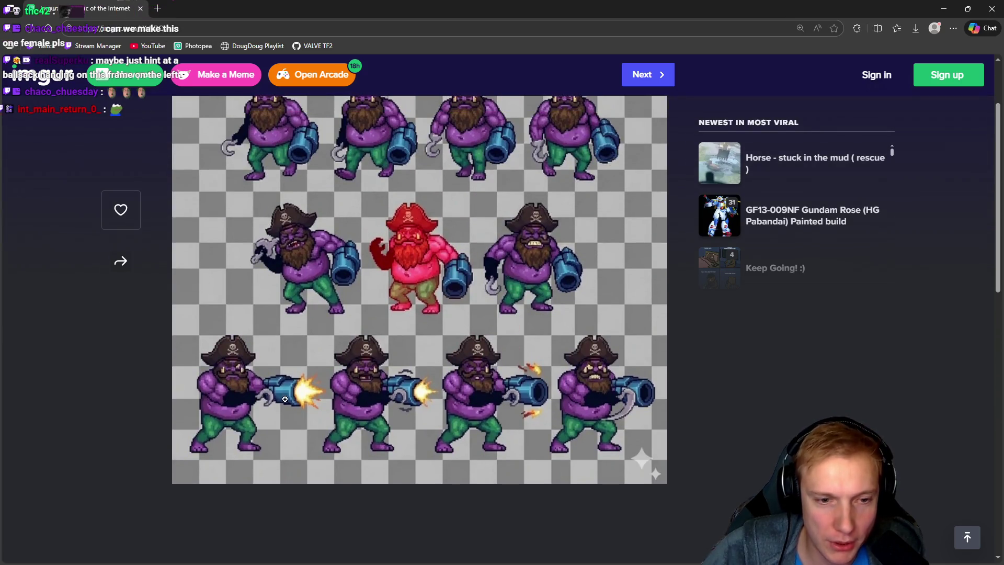
pyautogui.scroll(2, 404, 278)
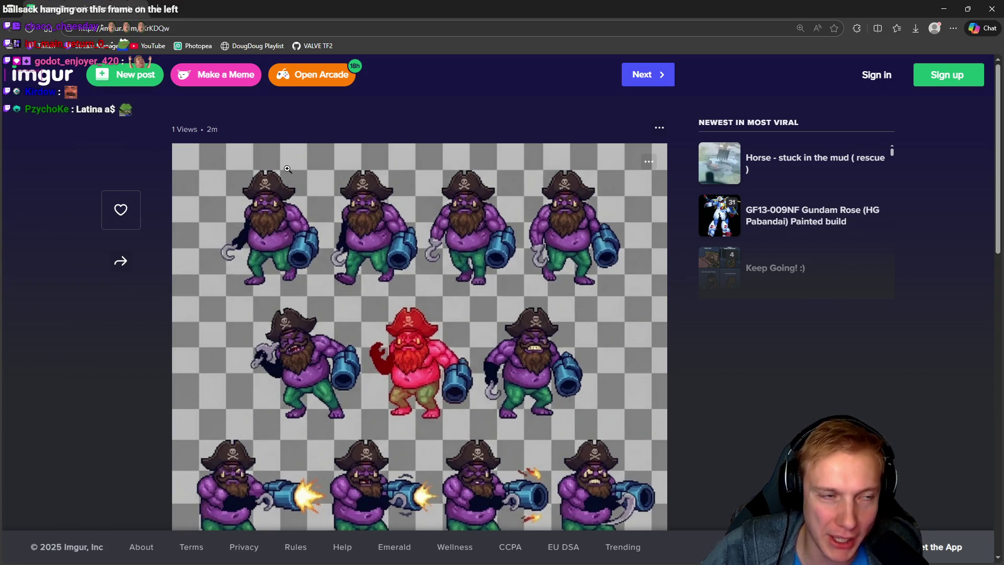
pyautogui.hotkey('alt', 'Tab')
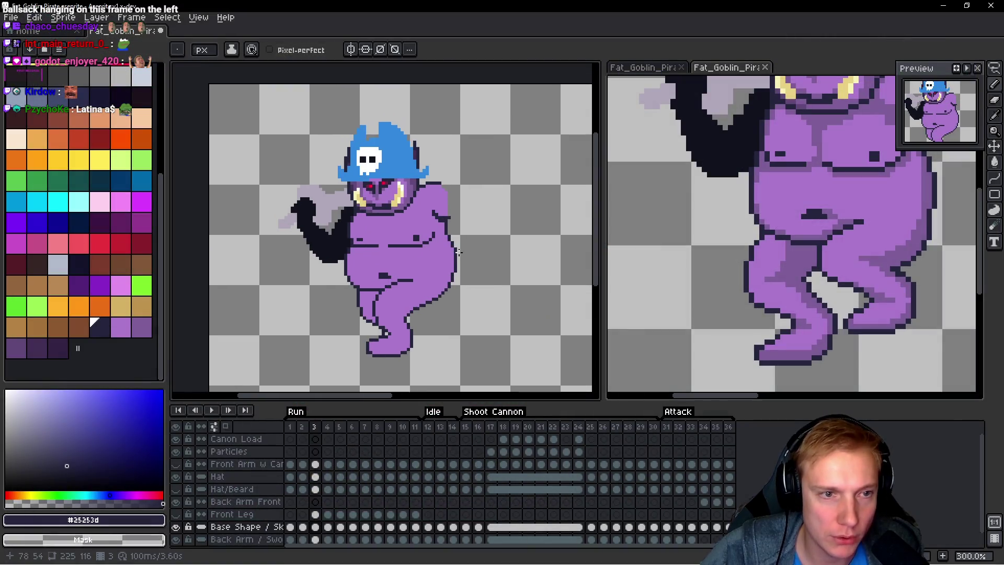
# Step: Return to the goblin sprite and advance to frame 4 of the run cycle
pyautogui.press('-')
pyautogui.press('-')
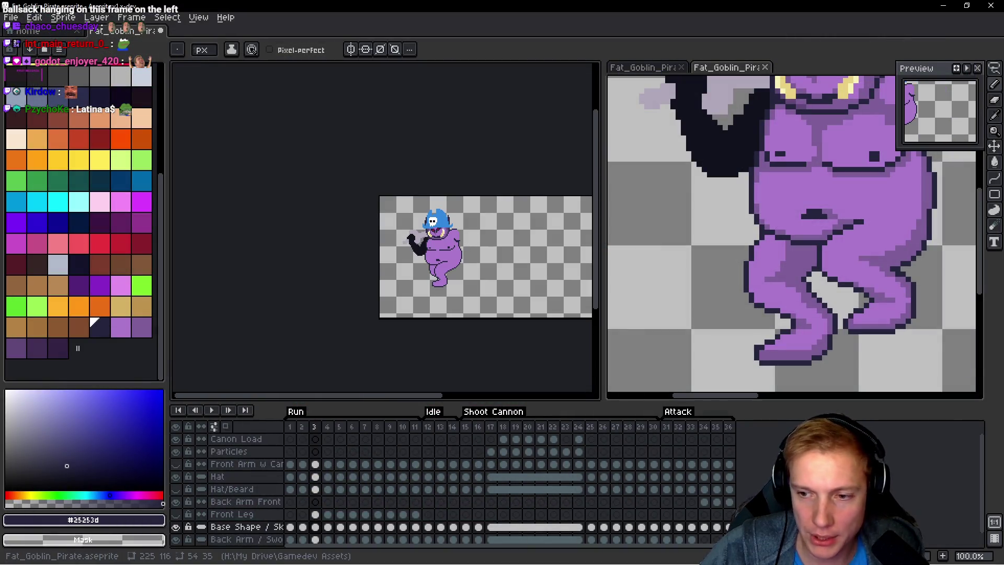
pyautogui.moveTo(475, 269)
pyautogui.mouseDown()
pyautogui.moveTo(422, 261)
pyautogui.moveTo(503, 244)
pyautogui.mouseUp()
pyautogui.scroll(5, 422, 261)
pyautogui.press('.')
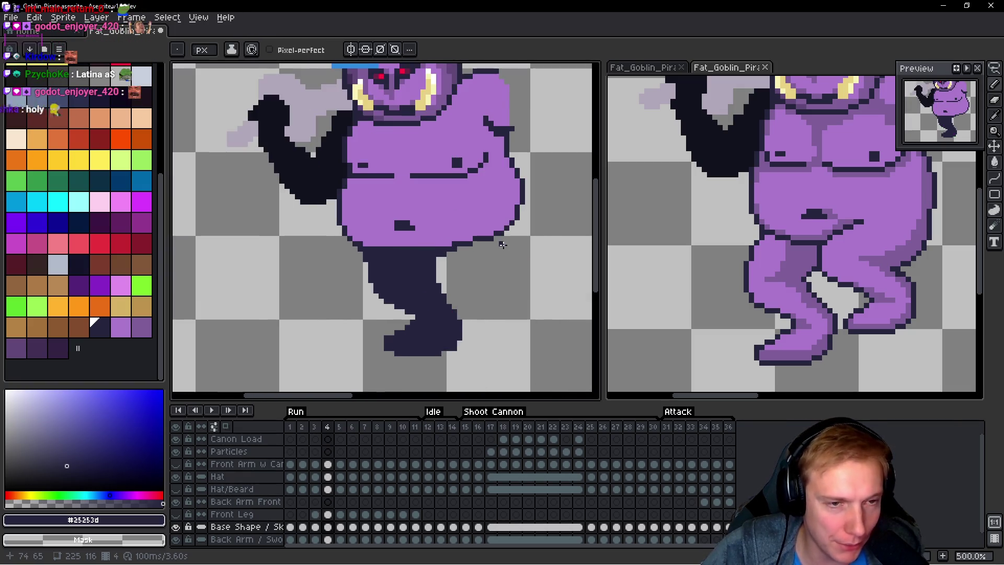
pyautogui.scroll(-1, 503, 244)
pyautogui.scroll(4, 509, 249)
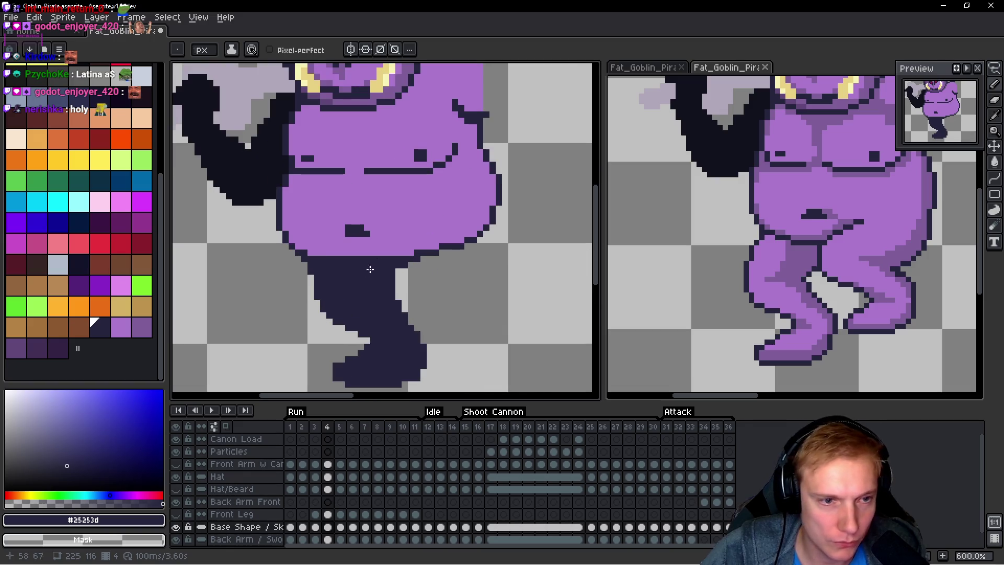
# Step: Begin painting the dark back leg purple, restoring one outline pixel, with a stroke across the leg's top
pyautogui.keyDown('alt'); pyautogui.click(303, 188); pyautogui.keyUp('alt')
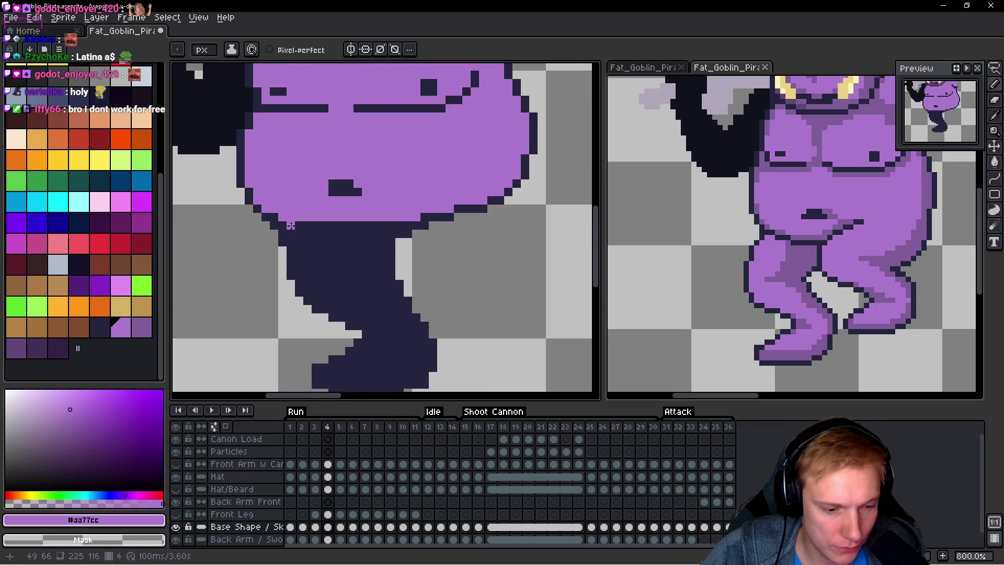
pyautogui.scroll(3, 323, 250)
pyautogui.click(322, 250)
pyautogui.moveTo(322, 250)
pyautogui.mouseDown()
pyautogui.moveTo(292, 262)
pyautogui.moveTo(349, 235)
pyautogui.mouseUp()
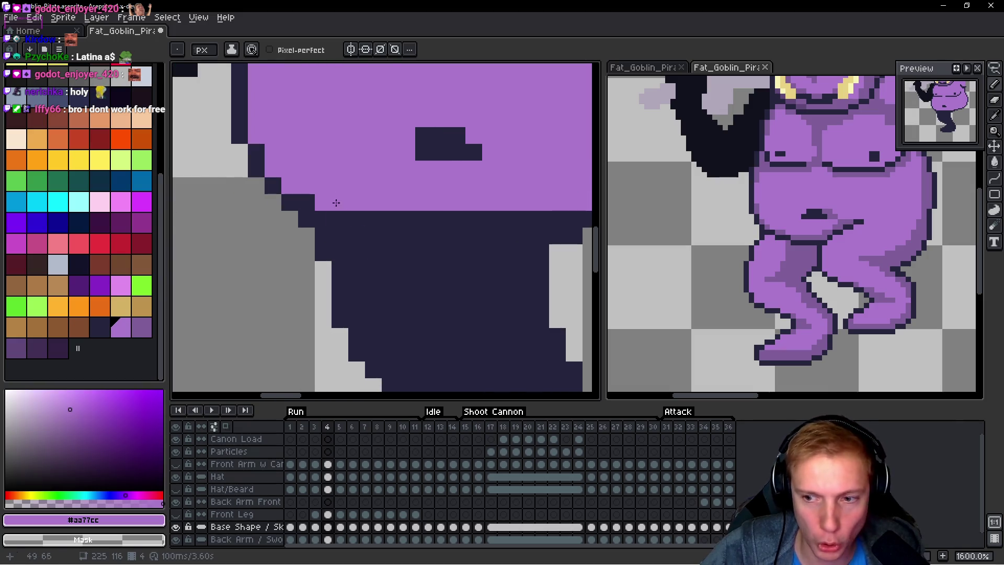
pyautogui.click(306, 201)
pyautogui.click(340, 235)
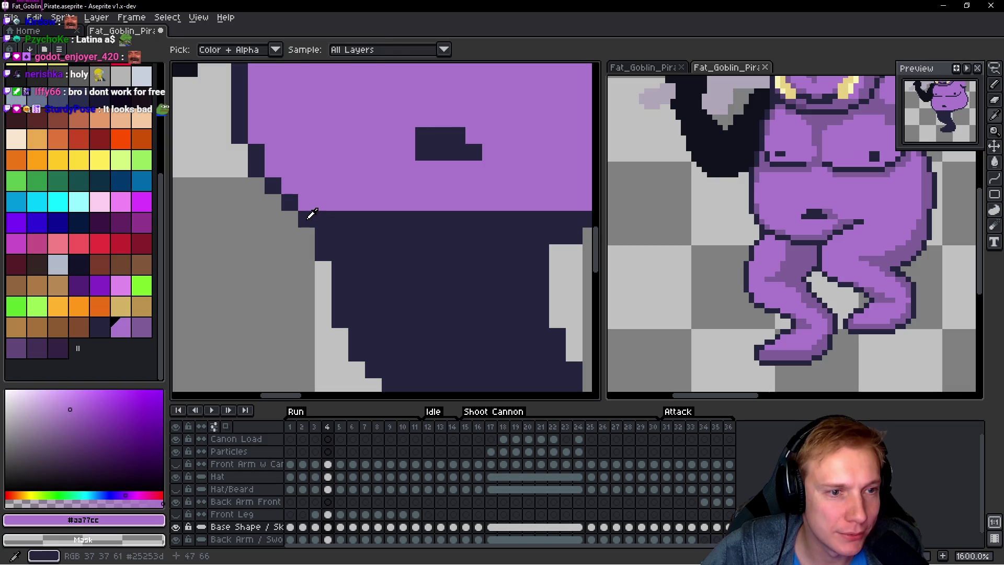
pyautogui.keyDown('alt'); pyautogui.click(307, 218); pyautogui.keyUp('alt')
pyautogui.click(306, 203)
pyautogui.keyDown('alt'); pyautogui.click(340, 236); pyautogui.keyUp('alt')
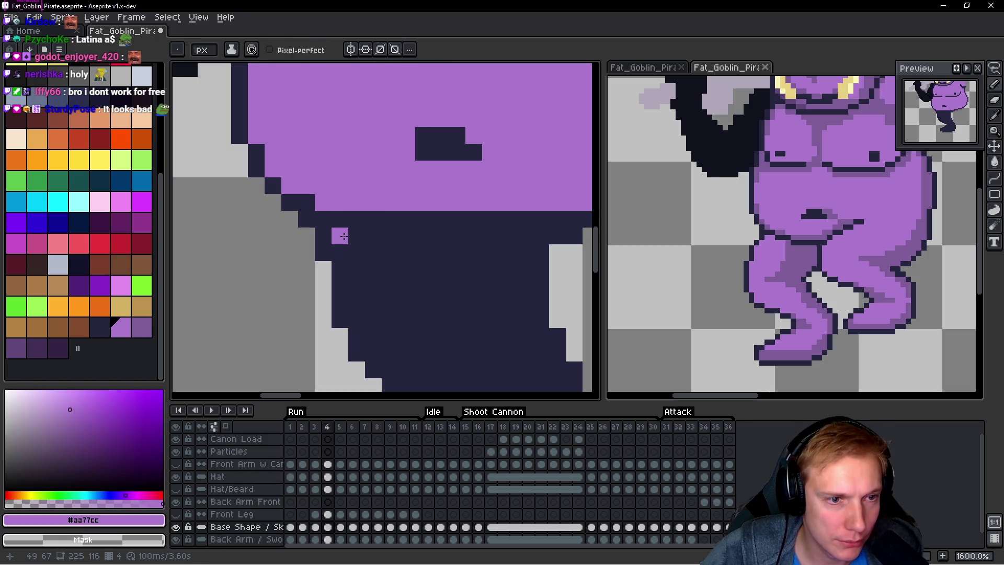
pyautogui.moveTo(419, 269)
pyautogui.mouseDown()
pyautogui.moveTo(284, 297)
pyautogui.moveTo(371, 290)
pyautogui.mouseUp()
pyautogui.click(381, 288)
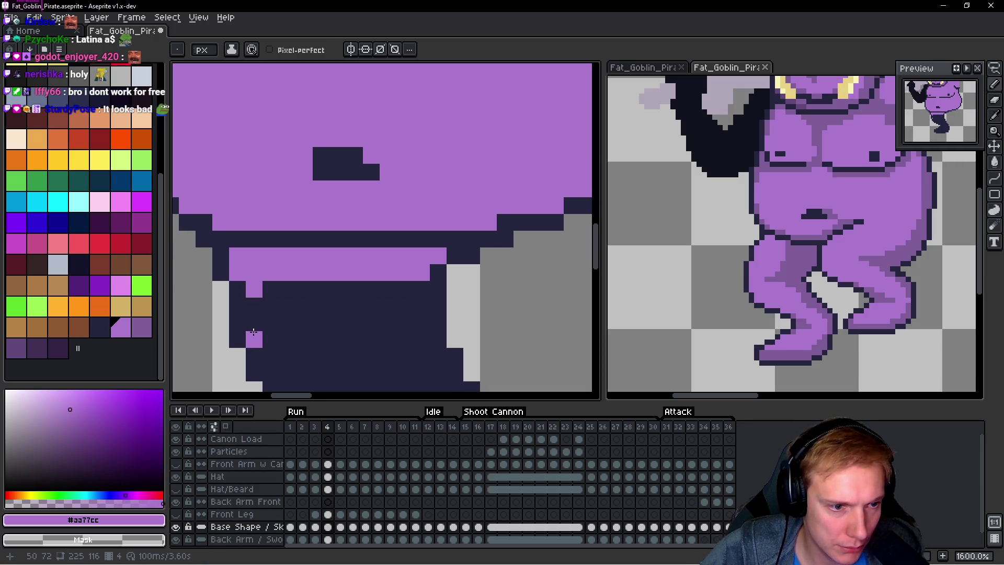
# Step: Fill the rest of the dark leg wedge with purple
pyautogui.moveTo(253, 297)
pyautogui.mouseDown()
pyautogui.moveTo(413, 289)
pyautogui.moveTo(421, 340)
pyautogui.moveTo(396, 273)
pyautogui.moveTo(418, 296)
pyautogui.moveTo(335, 238)
pyautogui.moveTo(255, 266)
pyautogui.mouseUp()
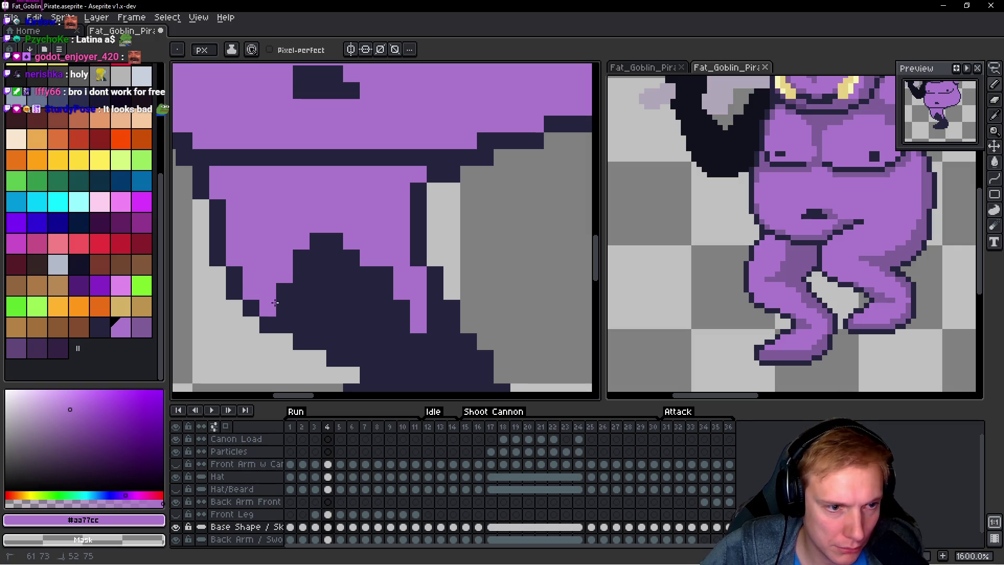
pyautogui.moveTo(275, 302); pyautogui.dragTo(288, 263)
pyautogui.moveTo(304, 318); pyautogui.dragTo(307, 267)
pyautogui.moveTo(322, 232)
pyautogui.mouseDown()
pyautogui.moveTo(338, 241)
pyautogui.moveTo(315, 201)
pyautogui.mouseUp()
pyautogui.moveTo(319, 304)
pyautogui.mouseDown()
pyautogui.moveTo(366, 298)
pyautogui.moveTo(334, 250)
pyautogui.moveTo(358, 227)
pyautogui.moveTo(359, 271)
pyautogui.moveTo(329, 257)
pyautogui.moveTo(344, 285)
pyautogui.moveTo(333, 304)
pyautogui.mouseUp()
pyautogui.click(366, 260)
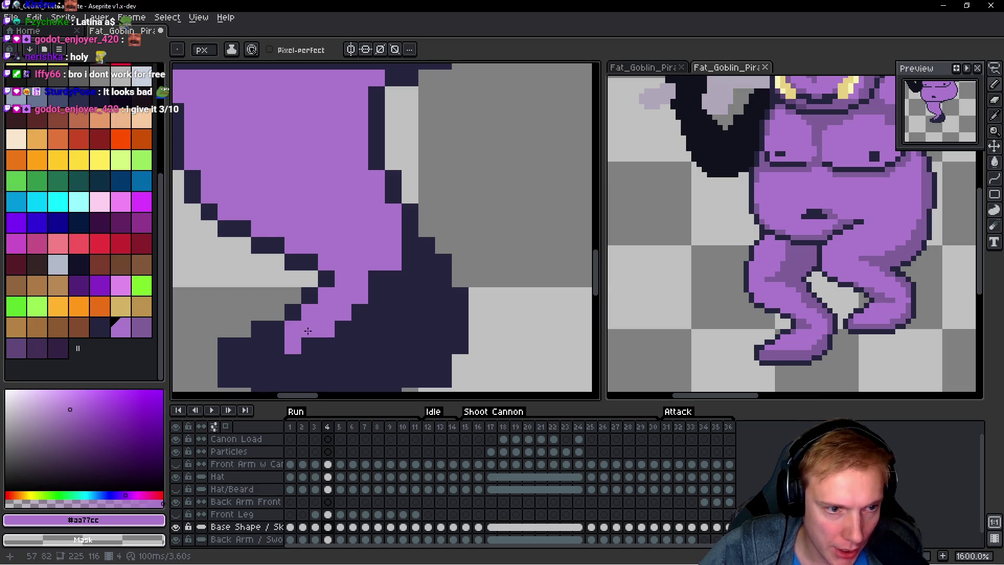
# Step: Paint the foot purple, including a stroke along its bottom edge
pyautogui.moveTo(281, 345); pyautogui.dragTo(295, 324)
pyautogui.click(296, 325)
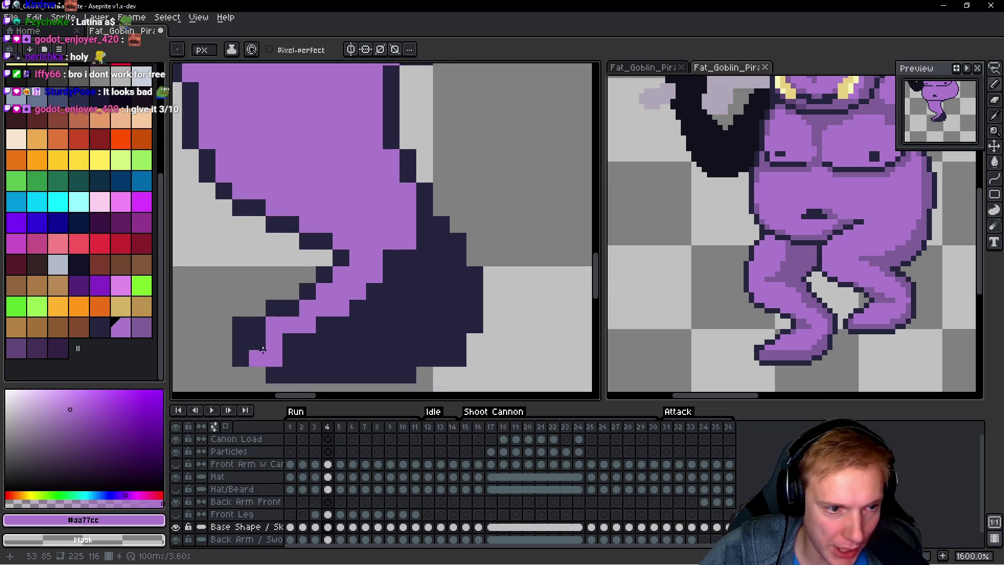
pyautogui.click(254, 354)
pyautogui.keyDown('alt'); pyautogui.click(267, 374); pyautogui.keyUp('alt')
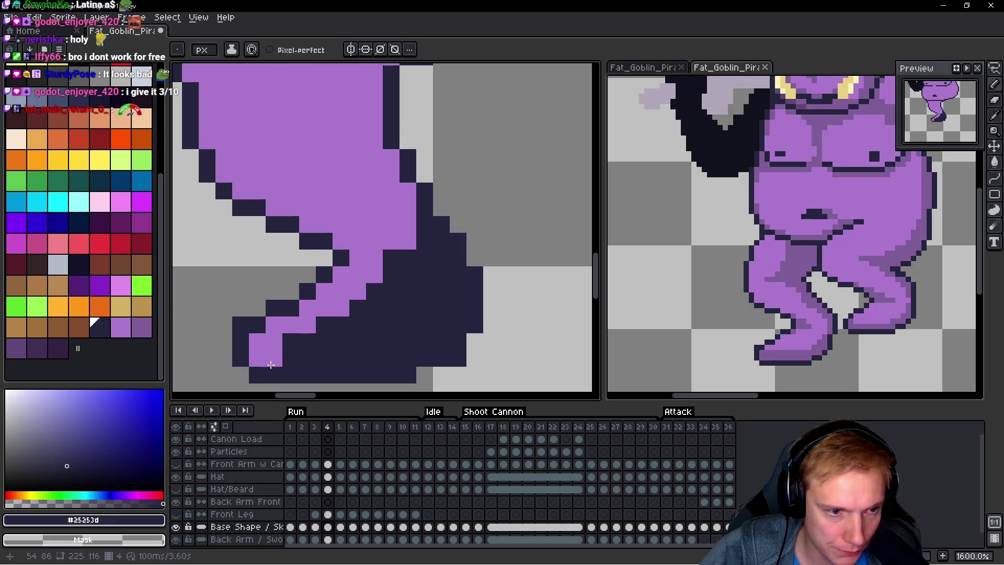
pyautogui.keyDown('alt'); pyautogui.click(265, 347); pyautogui.keyUp('alt')
pyautogui.moveTo(291, 341)
pyautogui.mouseDown()
pyautogui.moveTo(292, 352)
pyautogui.moveTo(400, 359)
pyautogui.moveTo(416, 336)
pyautogui.moveTo(455, 351)
pyautogui.moveTo(459, 301)
pyautogui.moveTo(442, 239)
pyautogui.moveTo(424, 225)
pyautogui.moveTo(425, 277)
pyautogui.moveTo(376, 291)
pyautogui.moveTo(308, 337)
pyautogui.moveTo(408, 340)
pyautogui.moveTo(442, 324)
pyautogui.moveTo(407, 304)
pyautogui.mouseUp()
pyautogui.scroll(-5, 394, 324)
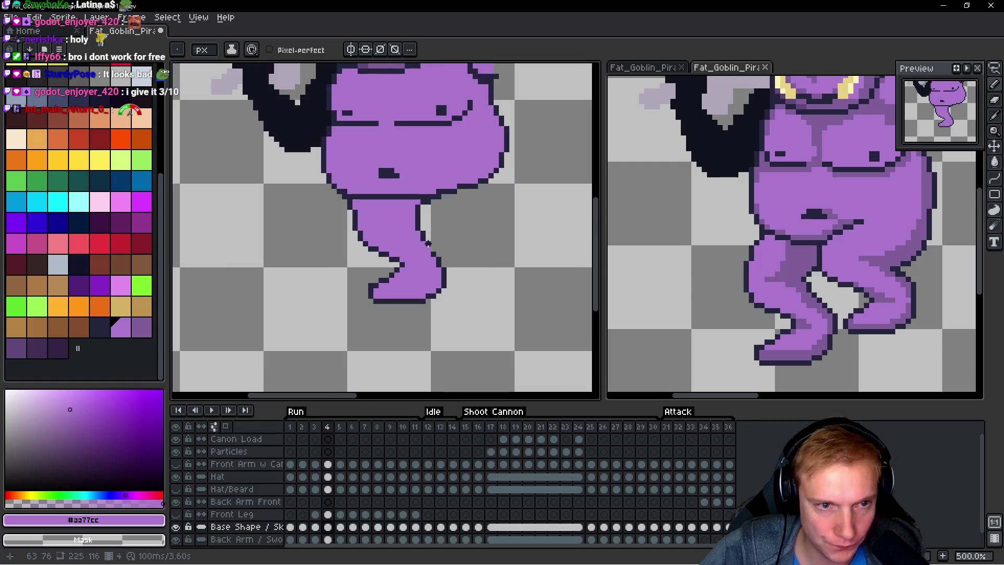
# Step: Flip between frames 3 and 4 to compare the leg poses, settling on frame 3
pyautogui.scroll(2, 452, 202)
pyautogui.scroll(-3, 453, 201)
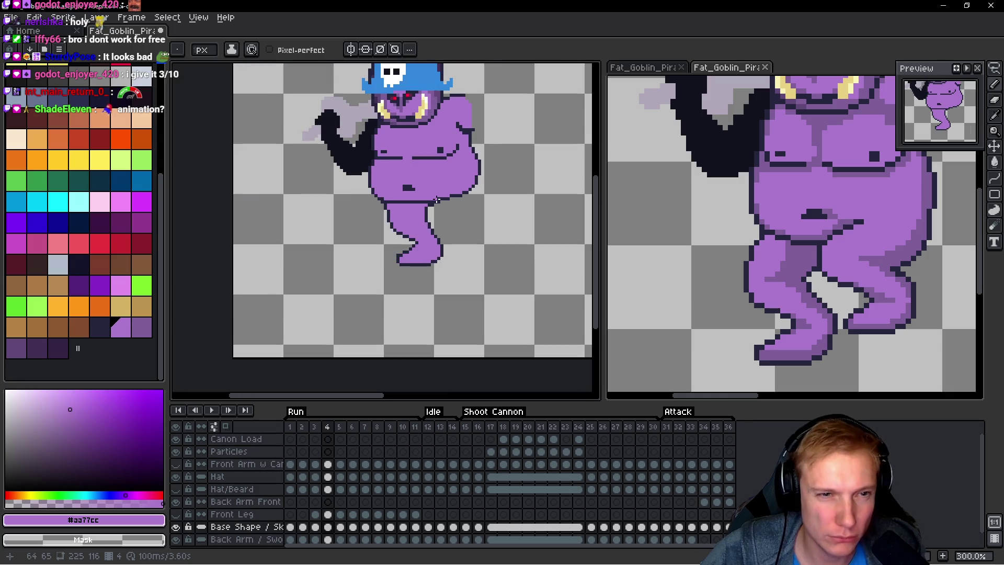
pyautogui.press('space')
pyautogui.press('Left')
pyautogui.press('Right')
pyautogui.press('Left')
pyautogui.press('Right')
pyautogui.press('Left')
# Step: Touch up one leg pixel in frame 3
pyautogui.scroll(9, 467, 199)
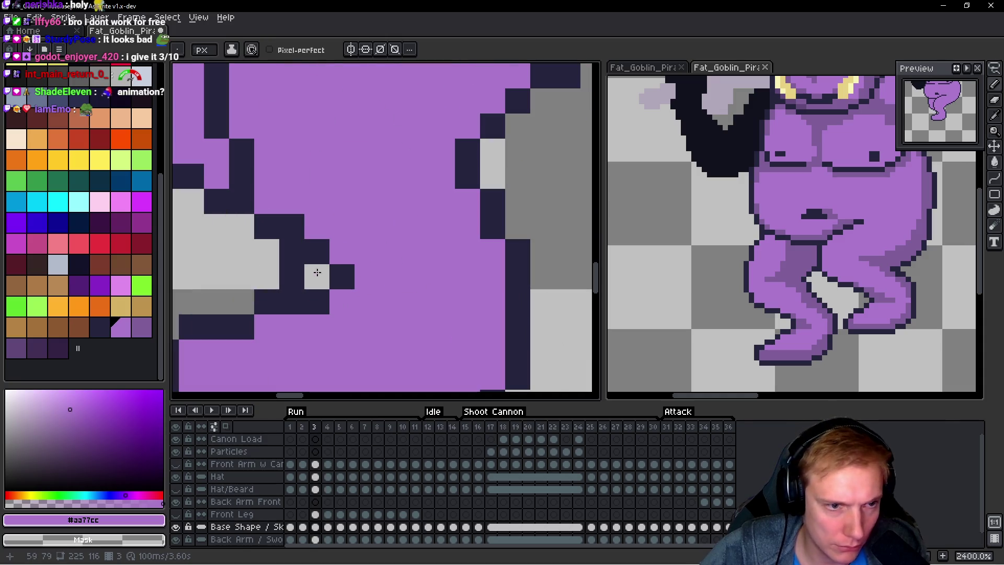
pyautogui.click(301, 281)
pyautogui.scroll(-10, 367, 235)
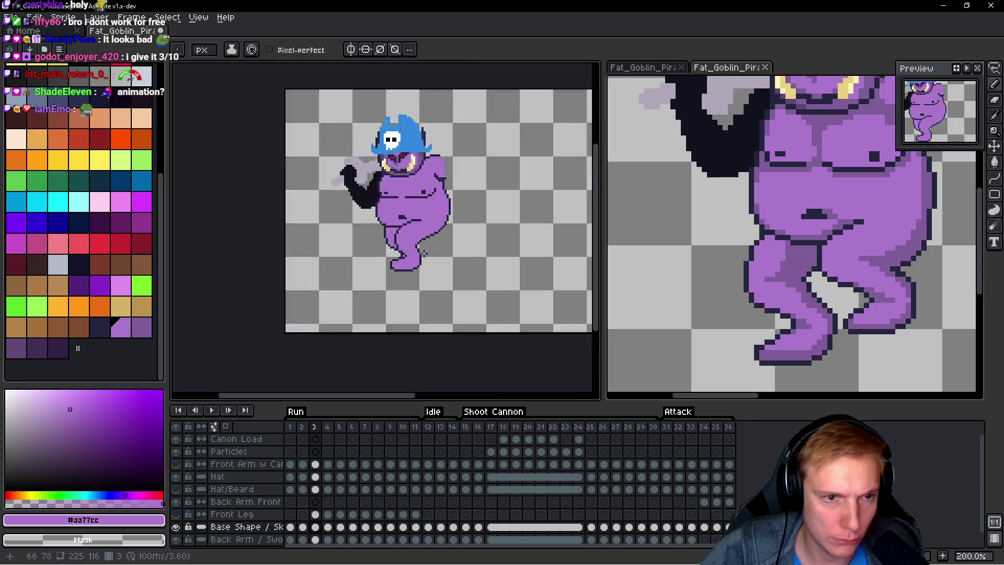
pyautogui.scroll(3, 434, 242)
pyautogui.scroll(2, 433, 242)
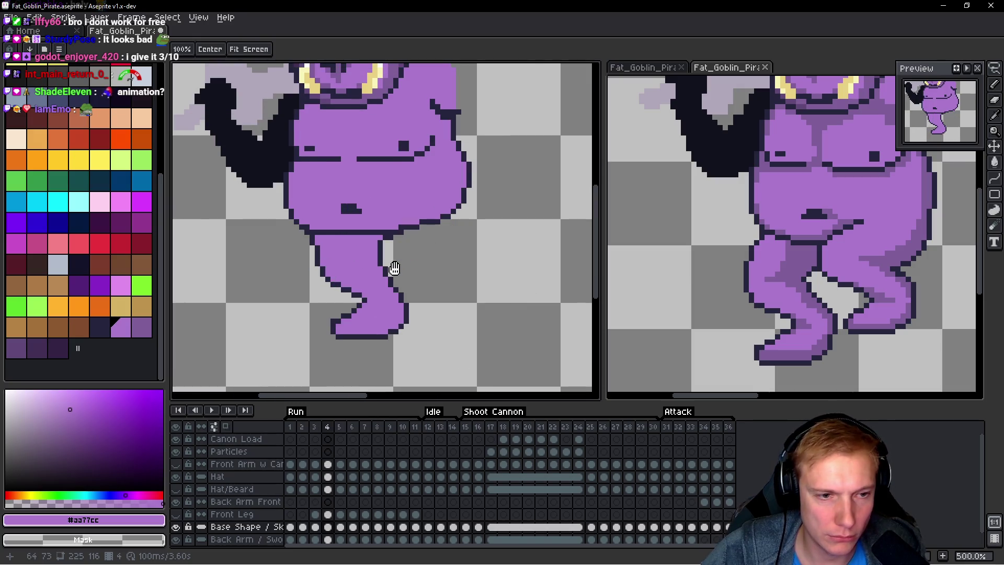
# Step: Step forward to frame 5, where the legs are still dark navy
pyautogui.press('Right')
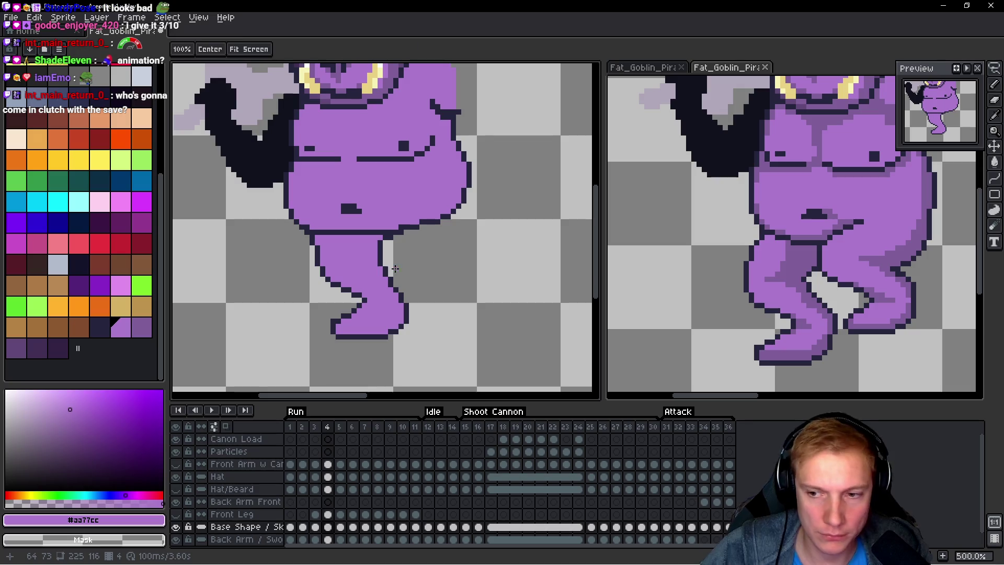
pyautogui.press('Left')
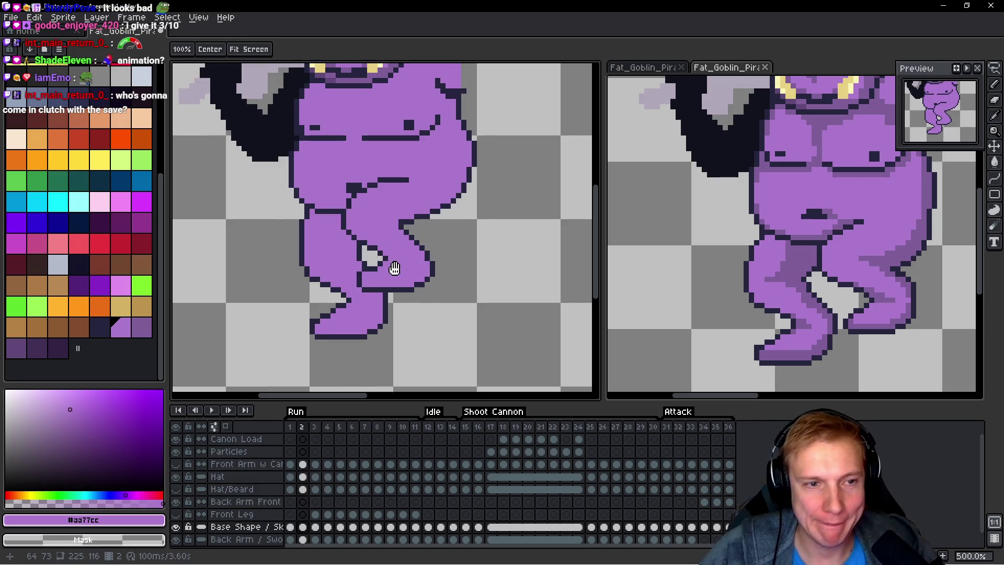
pyautogui.press('Right')
pyautogui.press('Right')
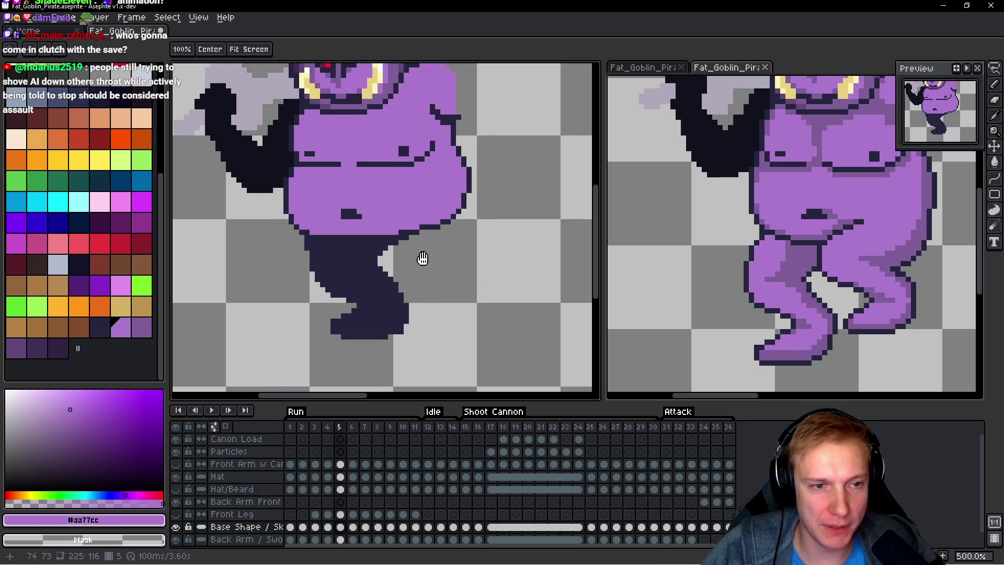
pyautogui.scroll(4, 421, 260)
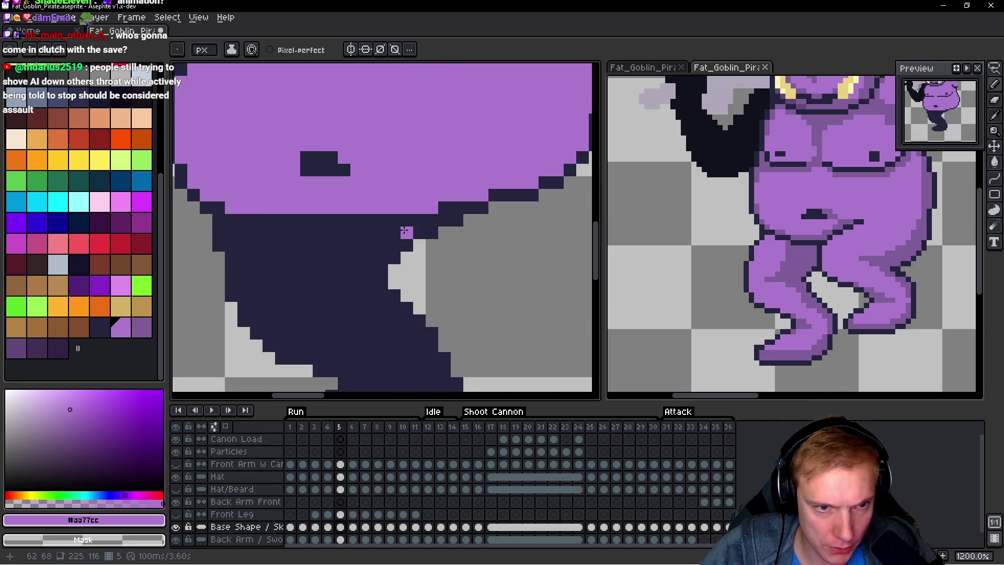
# Step: Pencil a #aa77cc purple band under the belly and down the leg's inner edge in frame 5
pyautogui.keyDown('shift'); pyautogui.click(221, 234); pyautogui.keyUp('shift')
pyautogui.click(232, 244)
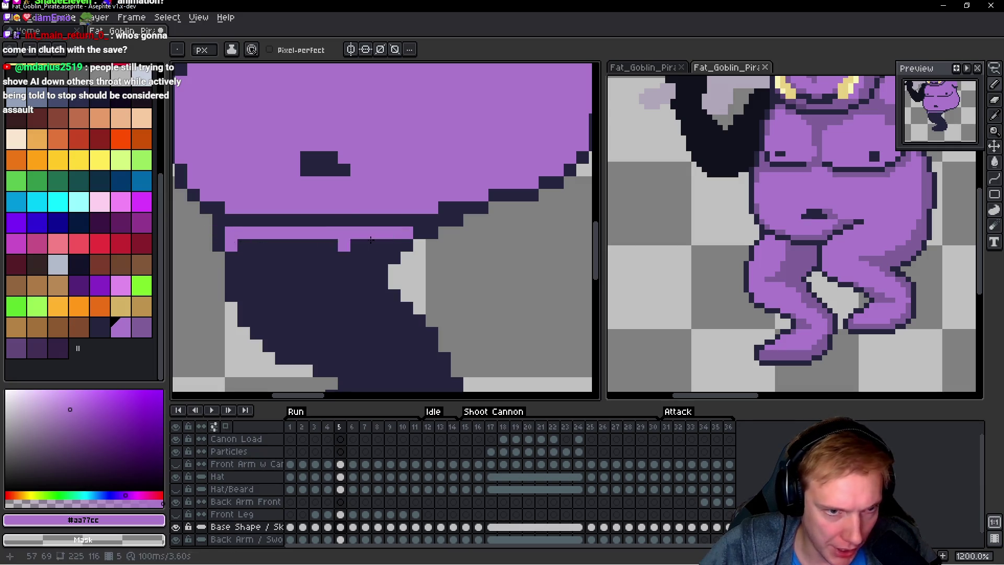
pyautogui.keyDown('shift'); pyautogui.click(395, 245); pyautogui.keyUp('shift')
pyautogui.click(382, 258)
pyautogui.keyDown('shift'); pyautogui.click(248, 259); pyautogui.keyUp('shift')
pyautogui.moveTo(244, 271)
pyautogui.mouseDown()
pyautogui.moveTo(257, 320)
pyautogui.moveTo(322, 330)
pyautogui.mouseUp()
pyautogui.scroll(-1, 271, 327)
pyautogui.click(283, 322)
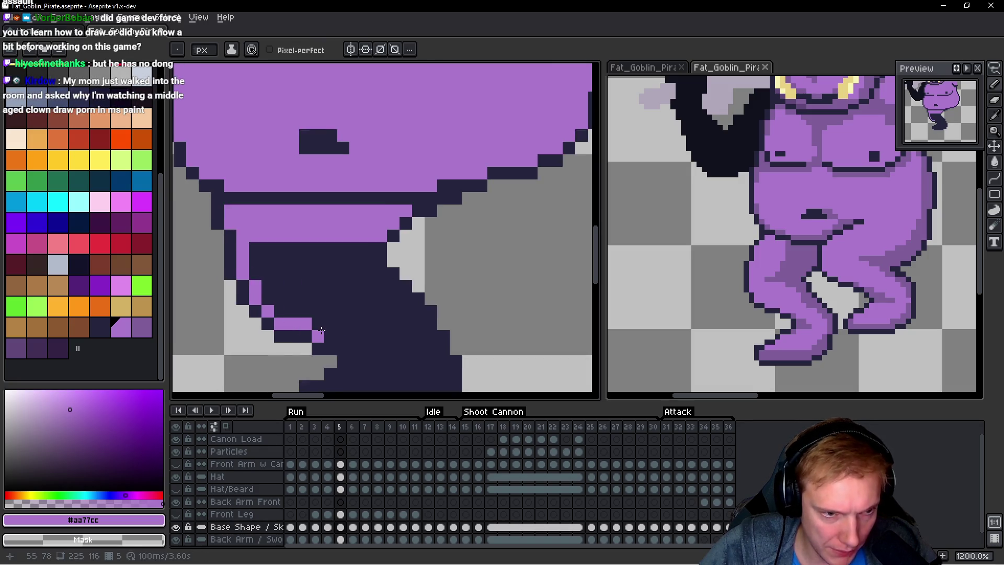
pyautogui.scroll(-3, 342, 247)
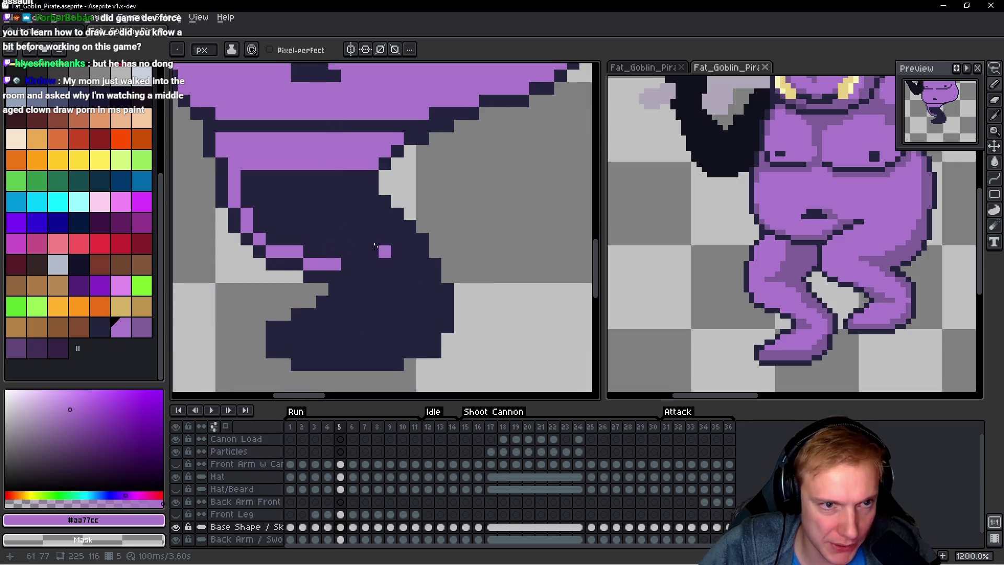
pyautogui.click(334, 302)
pyautogui.click(320, 316)
pyautogui.moveTo(308, 326); pyautogui.dragTo(292, 328)
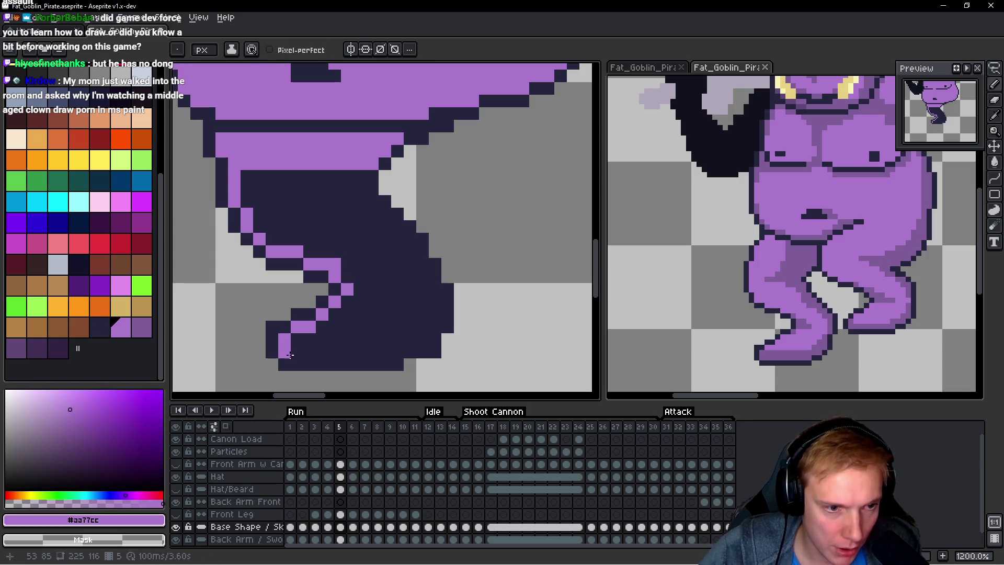
# Step: Trace the purple edge along the foot's bottom and back up the leg to close the contour
pyautogui.keyDown('shift'); pyautogui.click(402, 354); pyautogui.keyUp('shift')
pyautogui.click(422, 339)
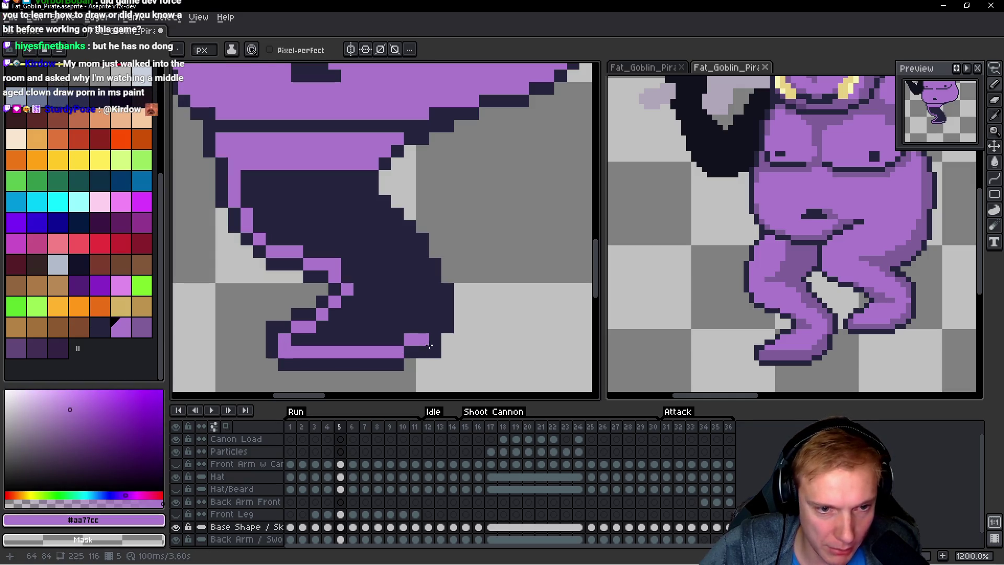
pyautogui.keyDown('shift'); pyautogui.click(437, 299); pyautogui.keyUp('shift')
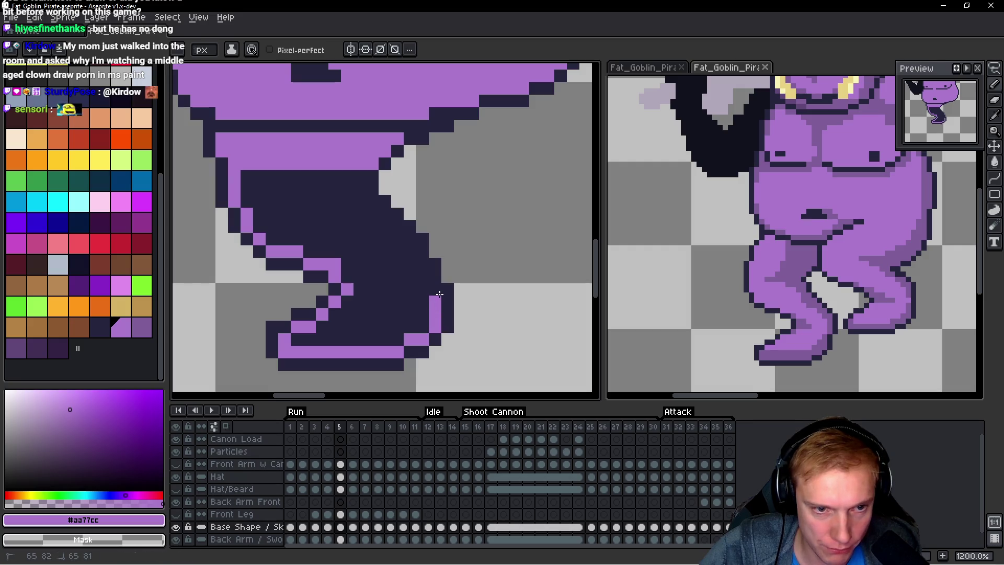
pyautogui.keyDown('shift'); pyautogui.click(404, 243); pyautogui.keyUp('shift')
pyautogui.moveTo(398, 226); pyautogui.dragTo(368, 201)
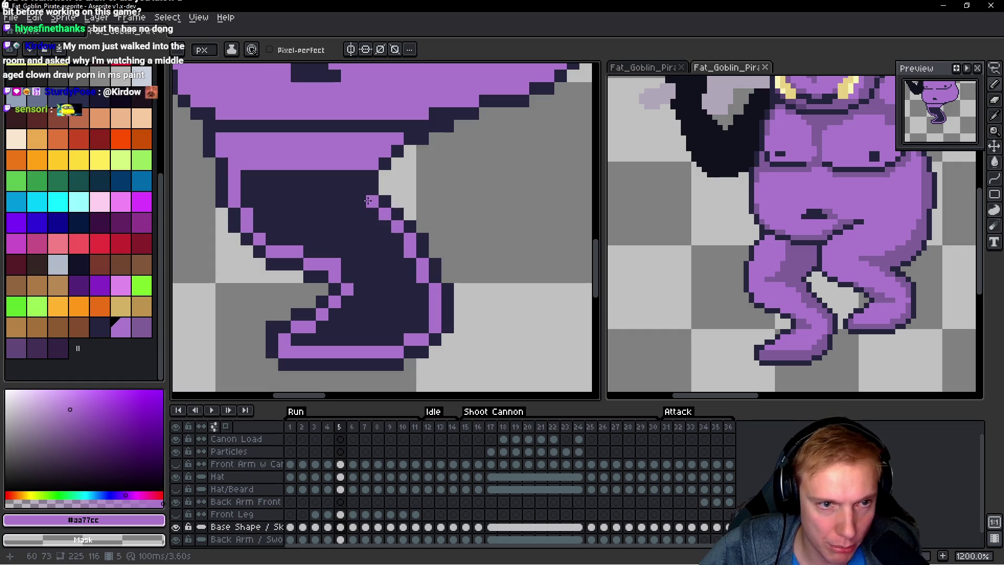
pyautogui.moveTo(279, 173); pyautogui.dragTo(348, 203)
# Step: Paint-bucket the leg's dark interior purple and advance to frame 6
pyautogui.press('g')
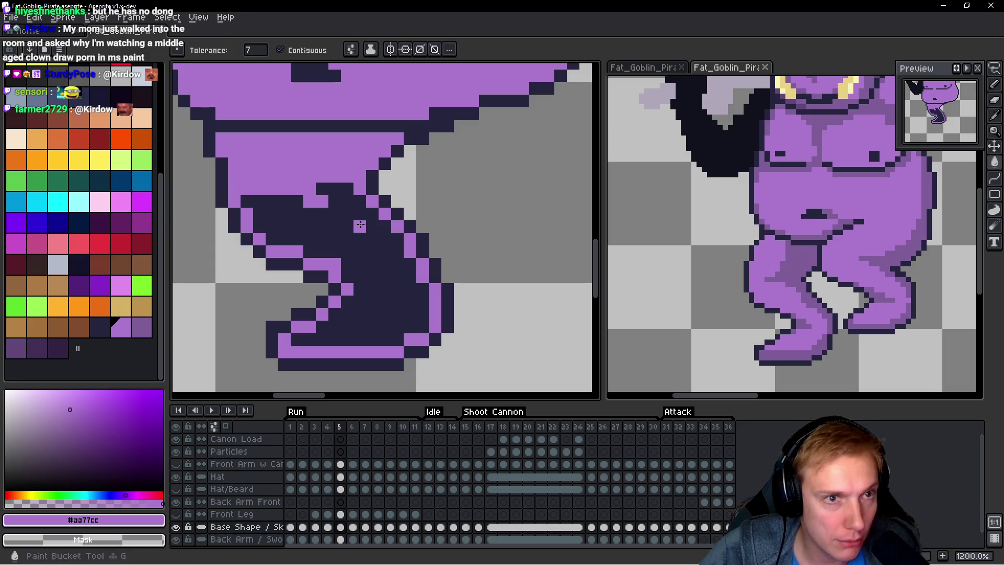
pyautogui.click(360, 225)
pyautogui.press('b')
pyautogui.press('Right')
pyautogui.scroll(-2, 412, 213)
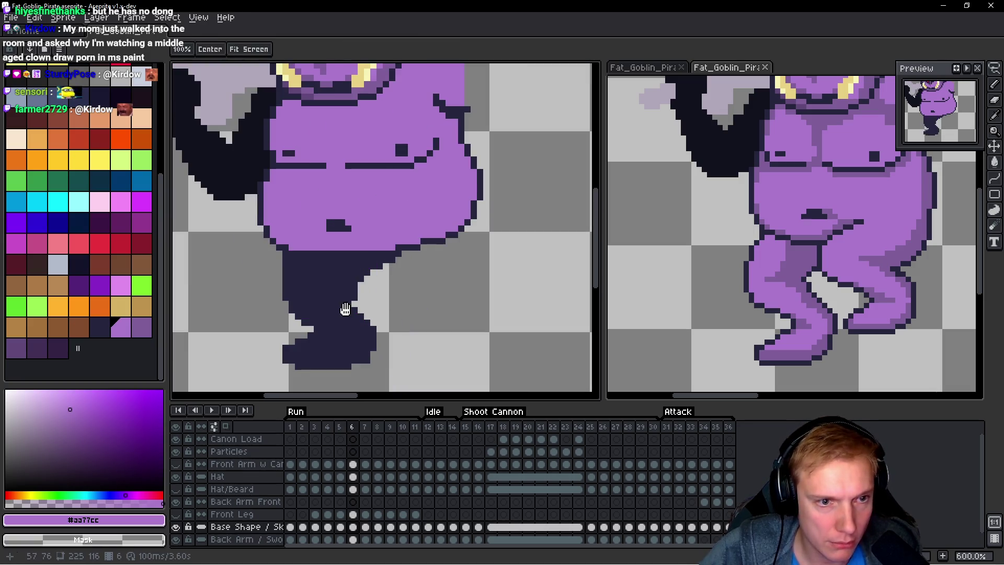
# Step: Place the first #aa77cc pixels inside frame 6's leg and start the edge down its left side
pyautogui.scroll(3, 459, 210)
pyautogui.click(459, 212)
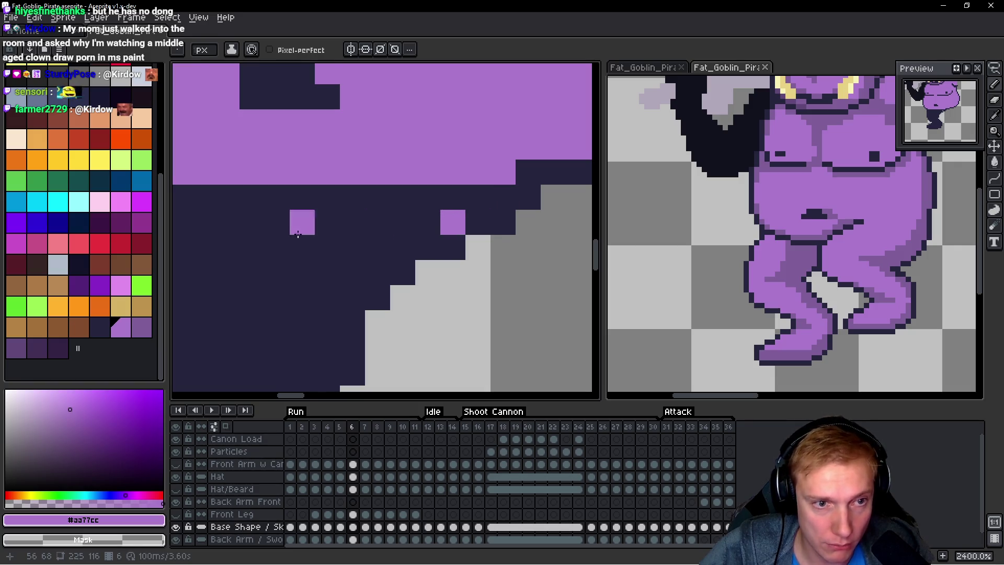
pyautogui.hscroll(-4, 333, 244)
pyautogui.scroll(-2, 327, 244)
pyautogui.hscroll(1, 327, 244)
pyautogui.keyDown('shift'); pyautogui.click(283, 268); pyautogui.keyUp('shift')
pyautogui.moveTo(284, 268)
pyautogui.mouseDown()
pyautogui.moveTo(312, 311)
pyautogui.moveTo(326, 293)
pyautogui.mouseUp()
pyautogui.scroll(-2, 320, 297)
pyautogui.hscroll(1, 320, 297)
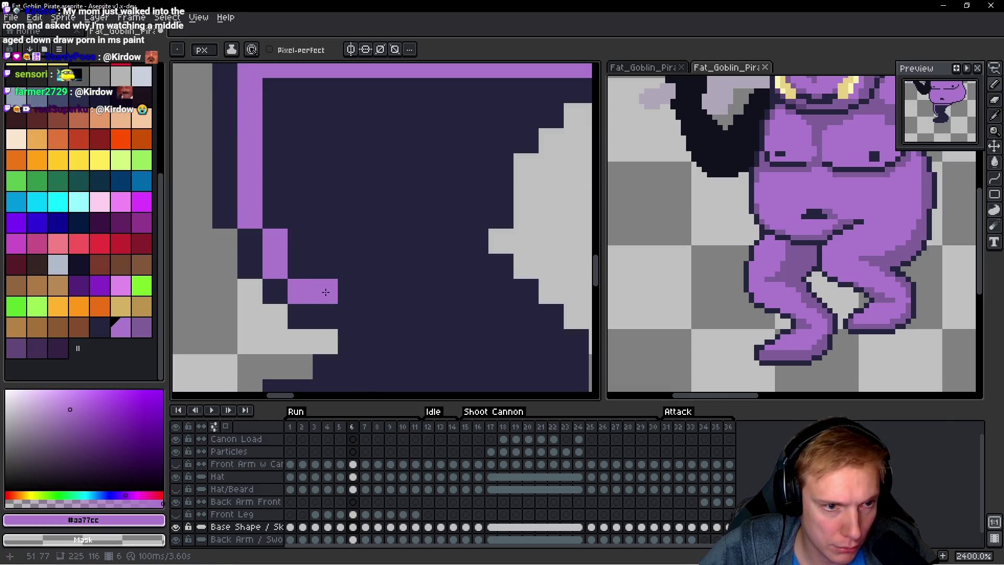
# Step: Continue the purple diagonal edge down the leg's side toward the foot
pyautogui.click(351, 316)
pyautogui.scroll(-2, 387, 313)
pyautogui.click(381, 289)
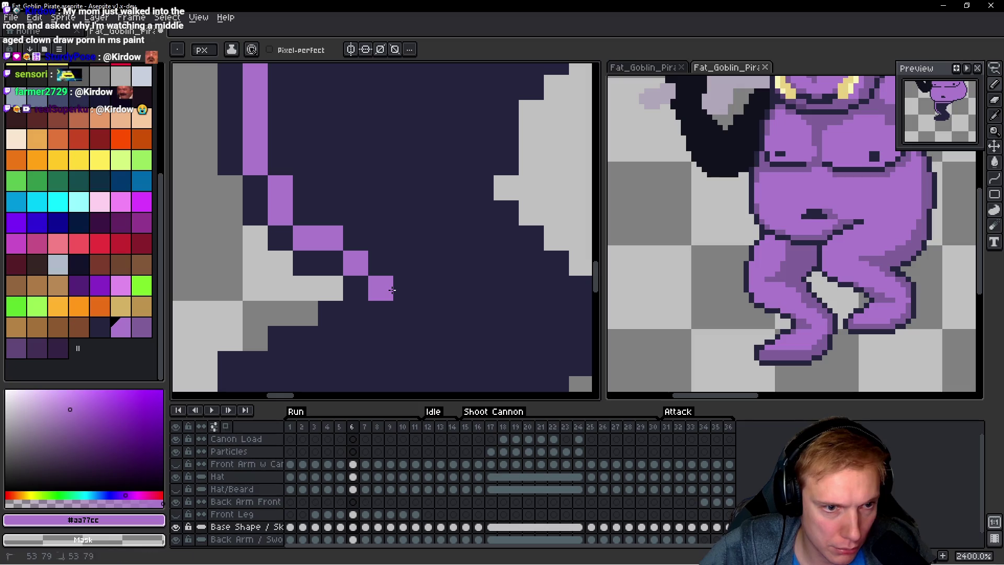
pyautogui.click(355, 320)
pyautogui.scroll(-3, 355, 320)
pyautogui.hscroll(-1, 356, 321)
pyautogui.click(352, 249)
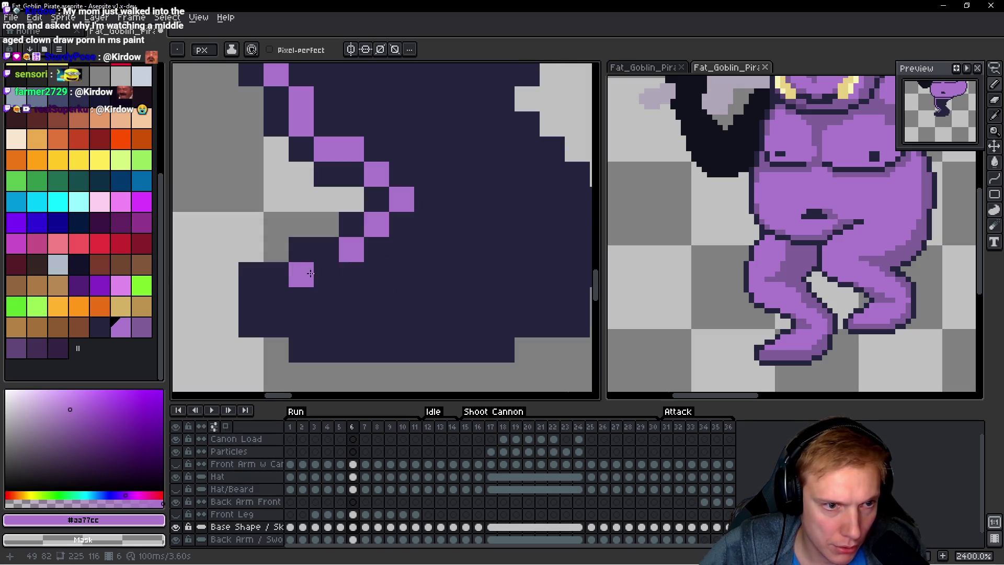
pyautogui.click(328, 276)
pyautogui.moveTo(307, 278)
pyautogui.mouseDown()
pyautogui.moveTo(276, 300)
pyautogui.moveTo(282, 346)
pyautogui.mouseUp()
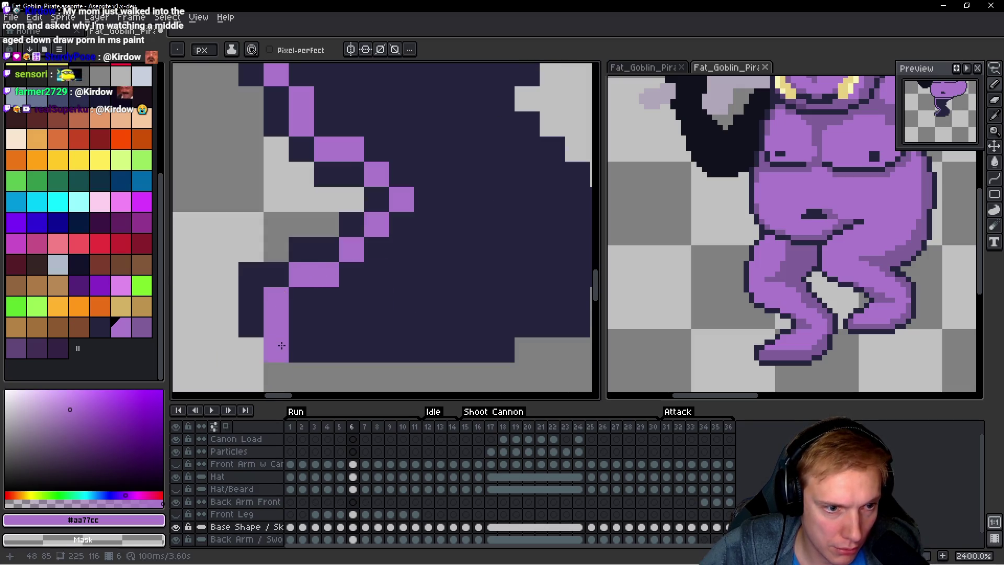
pyautogui.keyDown('alt'); pyautogui.click(262, 314); pyautogui.keyUp('alt')
pyautogui.keyDown('alt'); pyautogui.click(267, 316); pyautogui.keyUp('alt')
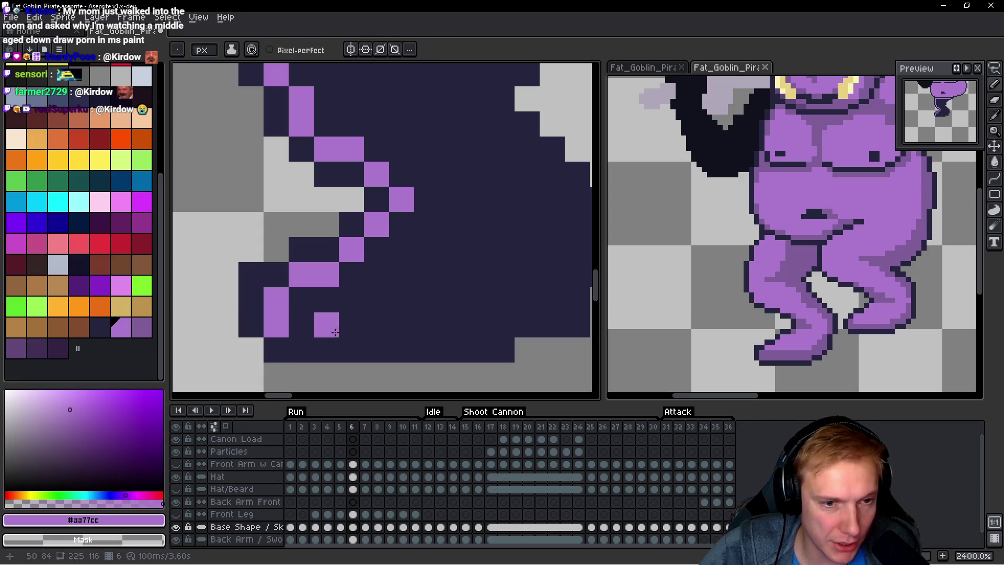
# Step: Draw the purple line along the foot's bottom and step it up the foot's side
pyautogui.click(307, 320)
pyautogui.keyDown('shift'); pyautogui.click(501, 331); pyautogui.keyUp('shift')
pyautogui.moveTo(501, 331); pyautogui.dragTo(335, 337)
pyautogui.click(361, 306)
pyautogui.click(386, 306)
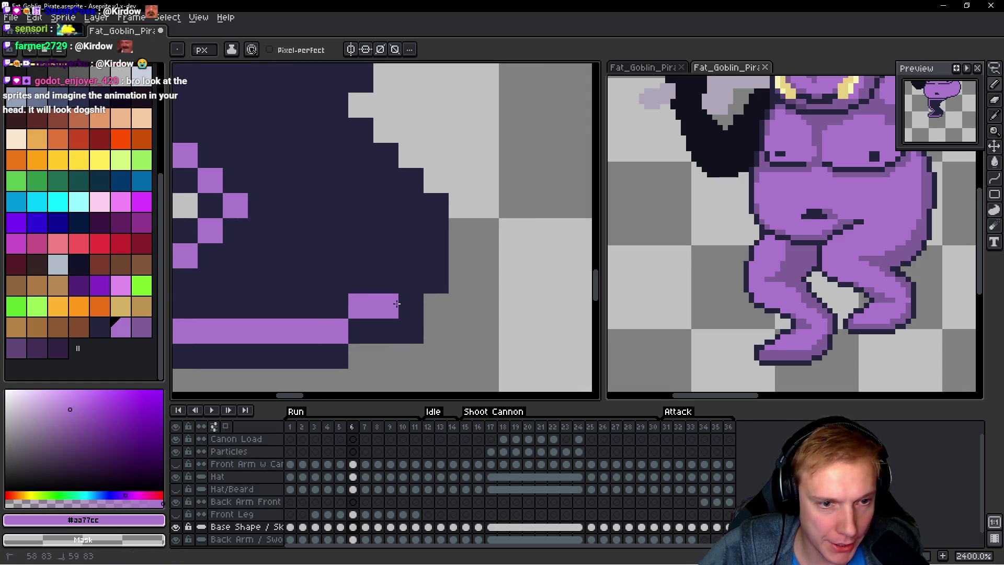
pyautogui.moveTo(411, 281); pyautogui.dragTo(412, 225)
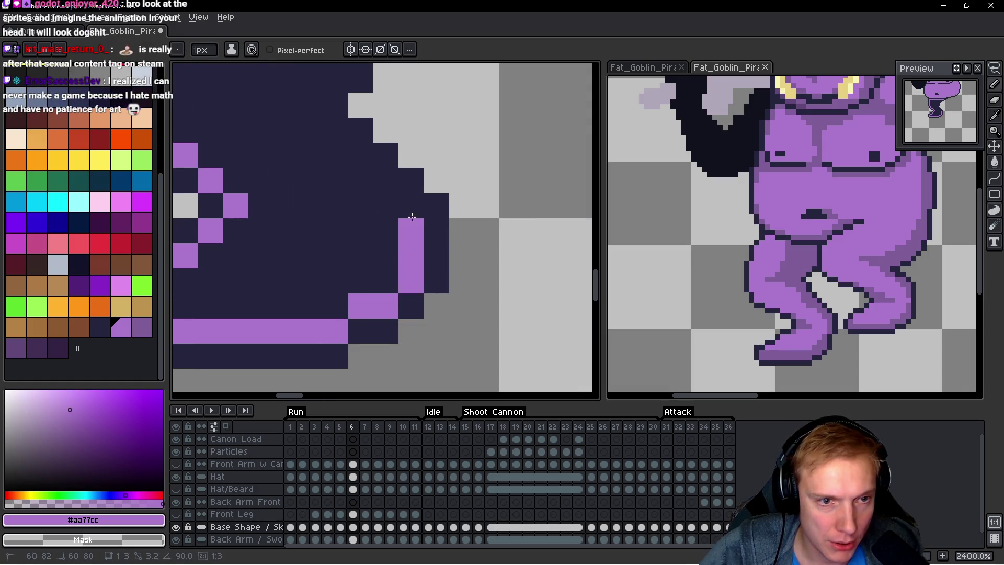
# Step: Step the purple edge up-left to the leg's top, fix a stray pixel, and paint the upper row
pyautogui.click(411, 209)
pyautogui.click(386, 180)
pyautogui.click(360, 155)
pyautogui.click(335, 130)
pyautogui.moveTo(295, 116)
pyautogui.mouseDown()
pyautogui.moveTo(303, 198)
pyautogui.moveTo(323, 253)
pyautogui.moveTo(393, 140)
pyautogui.mouseUp()
pyautogui.click(354, 232)
pyautogui.hotkey('ctrl', 'z')
pyautogui.keyDown('alt'); pyautogui.click(375, 244); pyautogui.keyUp('alt')
pyautogui.keyDown('alt'); pyautogui.click(365, 262); pyautogui.keyUp('alt')
pyautogui.moveTo(424, 101); pyautogui.dragTo(314, 99)
pyautogui.scroll(-2, 502, 180)
pyautogui.scroll(1, 502, 181)
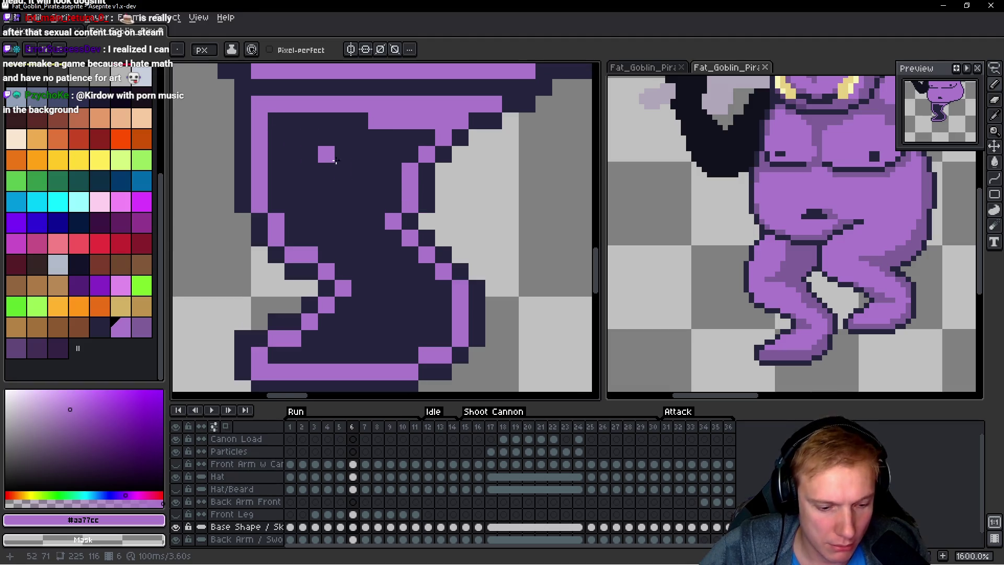
# Step: Fill the leg's dark interior with purple and advance to frame 7
pyautogui.press('g')
pyautogui.click(335, 161)
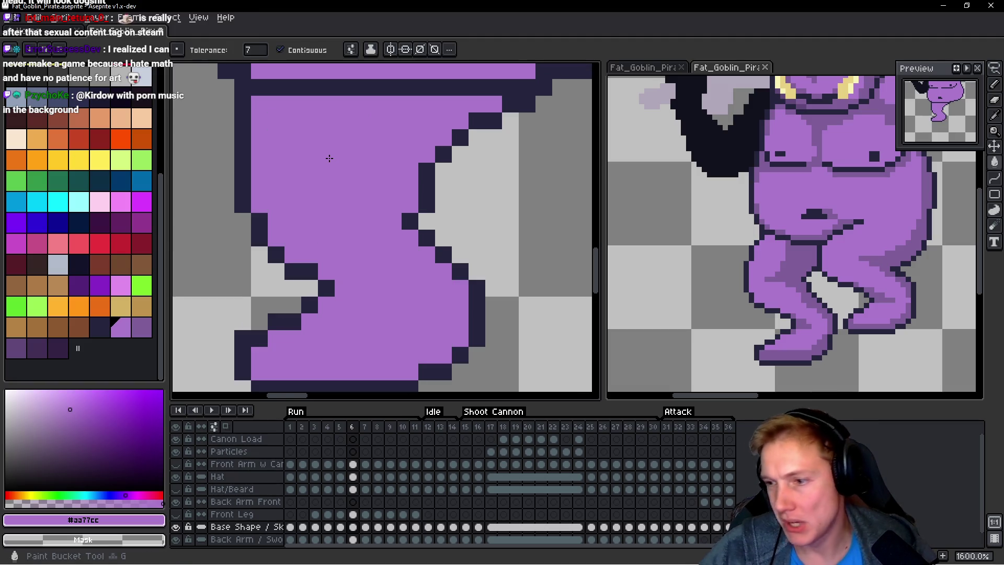
pyautogui.press('Right')
pyautogui.scroll(-1, 384, 237)
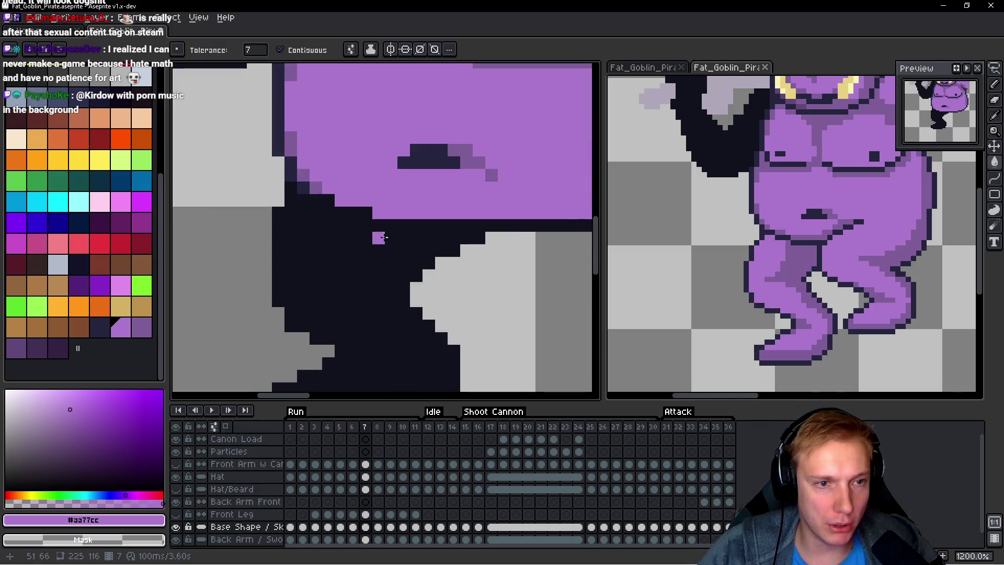
# Step: Repaint the shadow's top edge in dark navy after undoing a trial shadow fill
pyautogui.scroll(-1, 384, 237)
pyautogui.scroll(-1, 389, 246)
pyautogui.scroll(1, 396, 256)
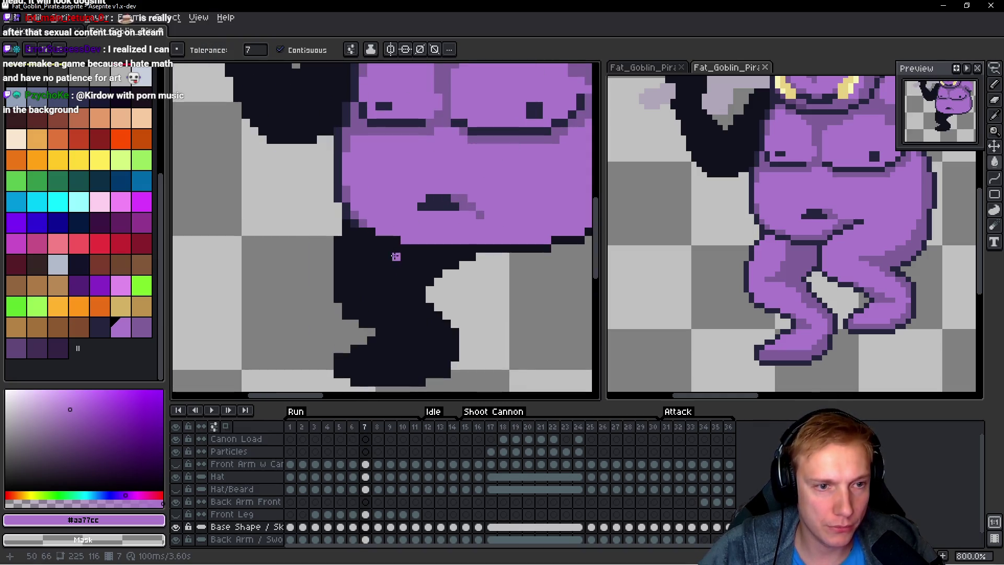
pyautogui.scroll(5, 396, 256)
pyautogui.keyDown('alt'); pyautogui.click(255, 152); pyautogui.keyUp('alt')
pyautogui.click(303, 184)
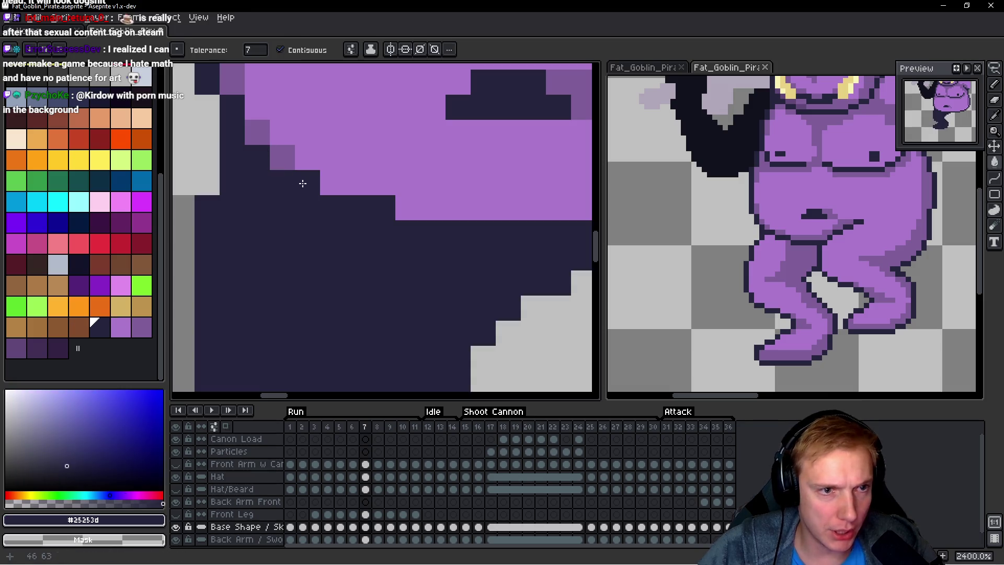
pyautogui.hotkey('ctrl', 'z')
pyautogui.press('b')
pyautogui.moveTo(284, 187)
pyautogui.mouseDown()
pyautogui.moveTo(332, 213)
pyautogui.moveTo(374, 213)
pyautogui.moveTo(462, 248)
pyautogui.mouseUp()
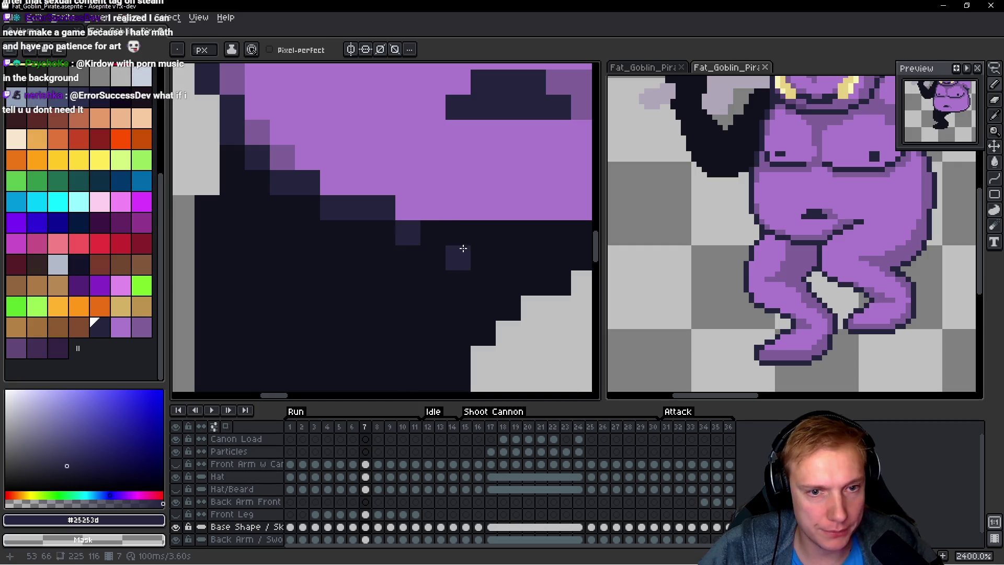
pyautogui.hscroll(5, 462, 248)
pyautogui.moveTo(259, 260)
pyautogui.mouseDown()
pyautogui.moveTo(410, 251)
pyautogui.moveTo(446, 230)
pyautogui.moveTo(520, 227)
pyautogui.moveTo(381, 235)
pyautogui.moveTo(405, 231)
pyautogui.moveTo(459, 189)
pyautogui.mouseUp()
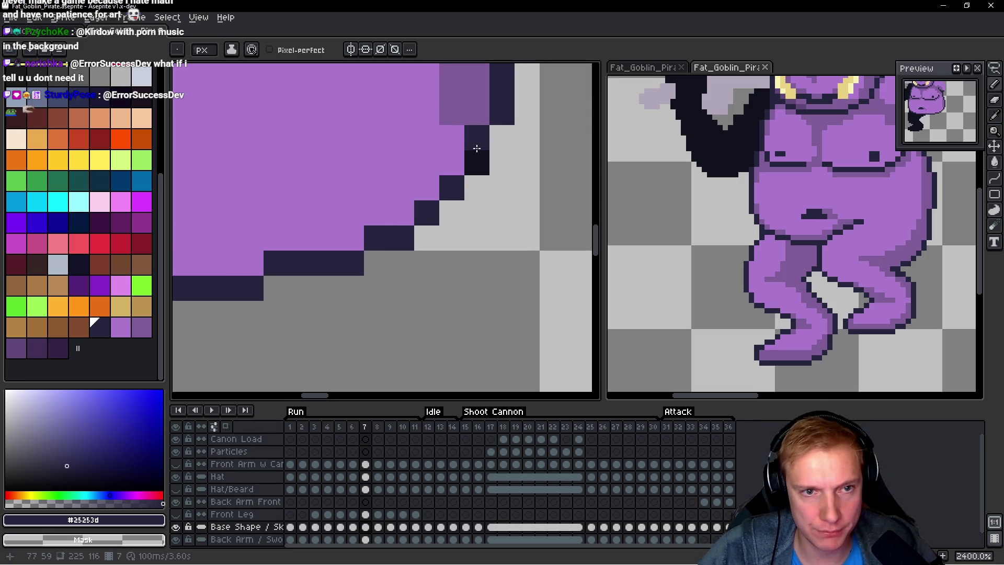
pyautogui.scroll(-3, 476, 149)
# Step: Draw the dark outline along frame 7's back leg, down its left edge and across the bottom
pyautogui.press('i')
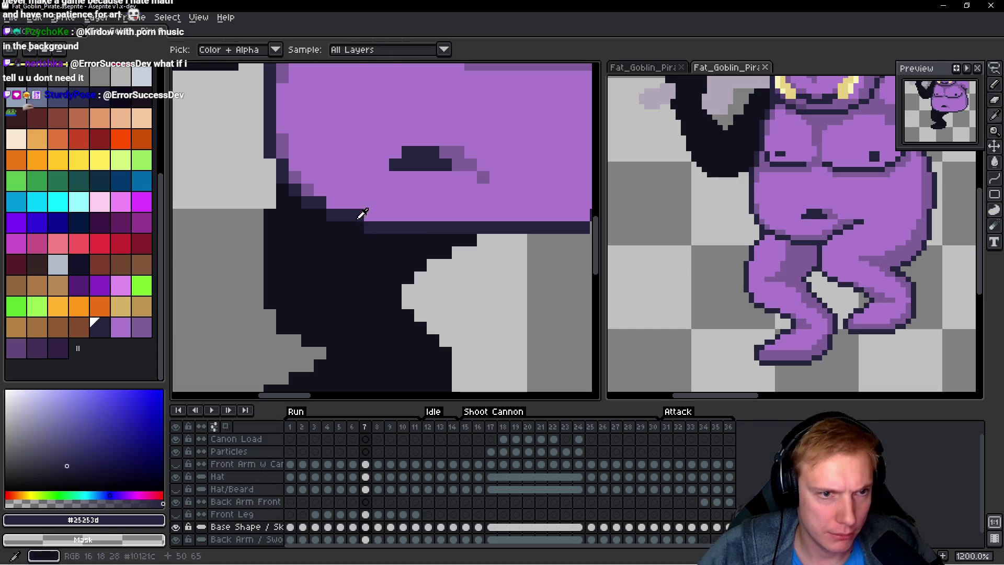
pyautogui.click(362, 211)
pyautogui.press('b')
pyautogui.scroll(1, 311, 242)
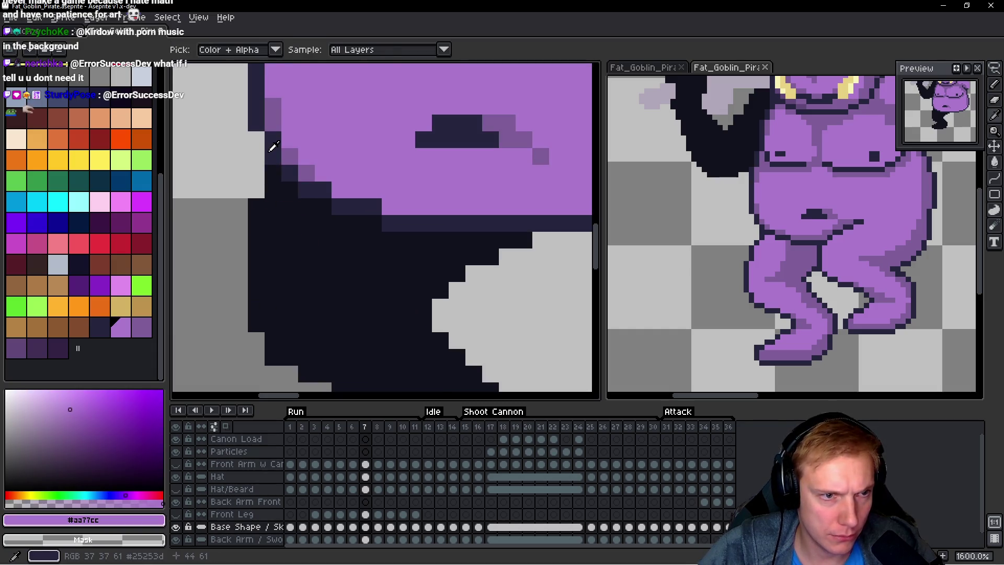
pyautogui.keyDown('alt'); pyautogui.click(272, 143); pyautogui.keyUp('alt')
pyautogui.moveTo(290, 278); pyautogui.dragTo(279, 190)
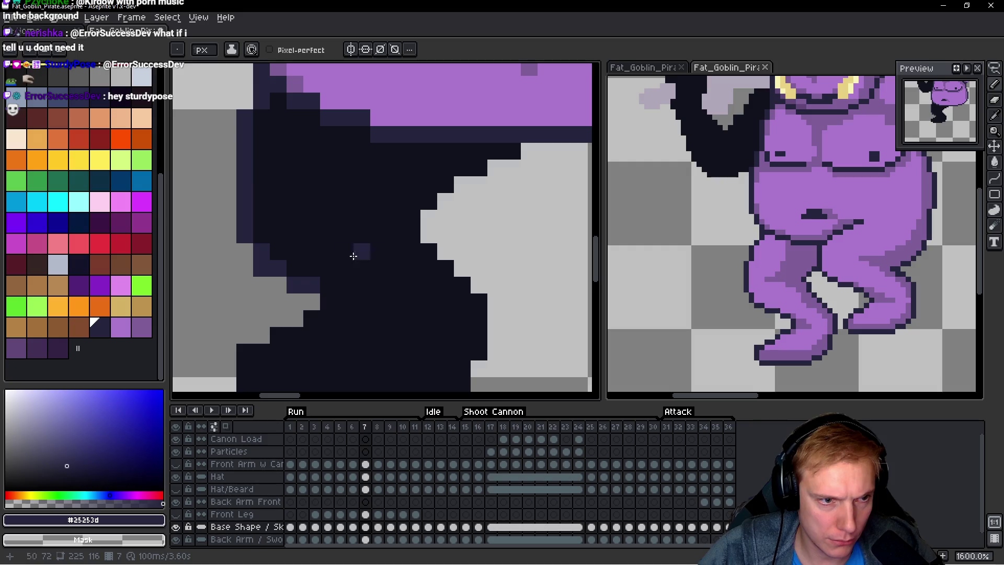
pyautogui.moveTo(312, 319)
pyautogui.mouseDown()
pyautogui.moveTo(280, 336)
pyautogui.moveTo(270, 229)
pyautogui.mouseUp()
pyautogui.click(270, 229)
pyautogui.keyDown('shift'); pyautogui.click(259, 263); pyautogui.keyUp('shift')
pyautogui.keyDown('shift'); pyautogui.click(275, 280); pyautogui.keyUp('shift')
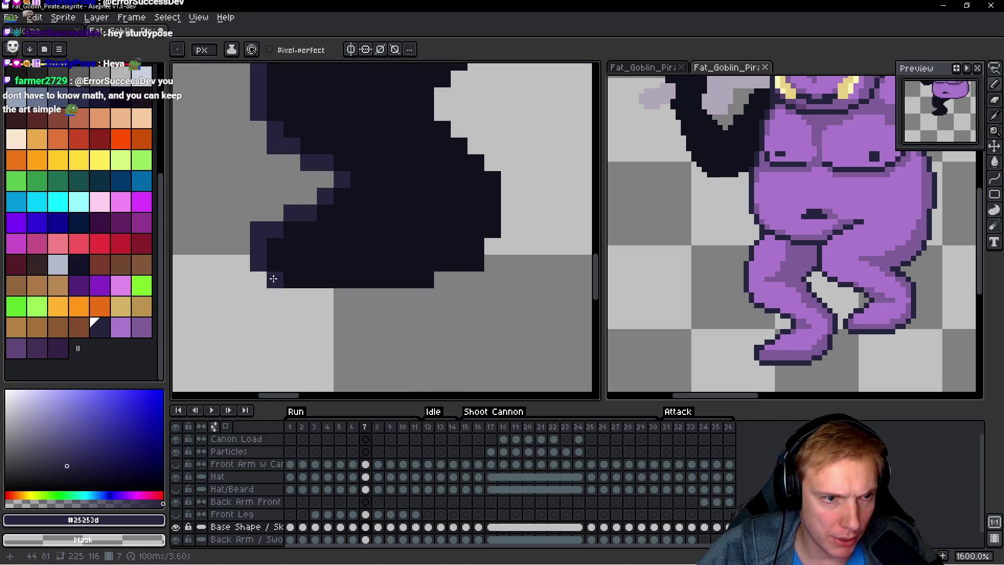
pyautogui.keyDown('shift'); pyautogui.click(430, 280); pyautogui.keyUp('shift')
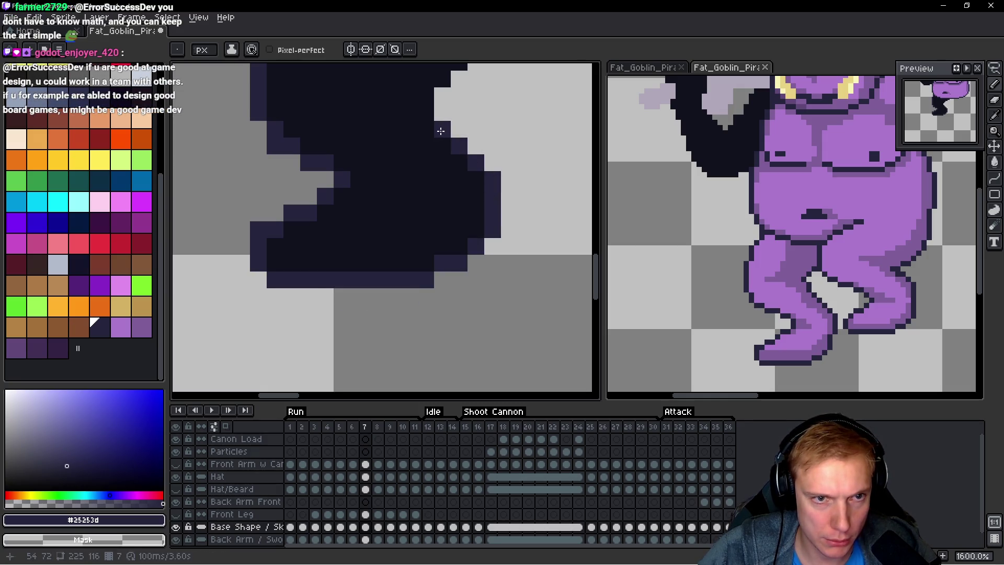
# Step: Fill the dark back leg with the purple body colour and advance to frame 9
pyautogui.moveTo(421, 105)
pyautogui.mouseDown()
pyautogui.moveTo(394, 230)
pyautogui.moveTo(486, 175)
pyautogui.mouseUp()
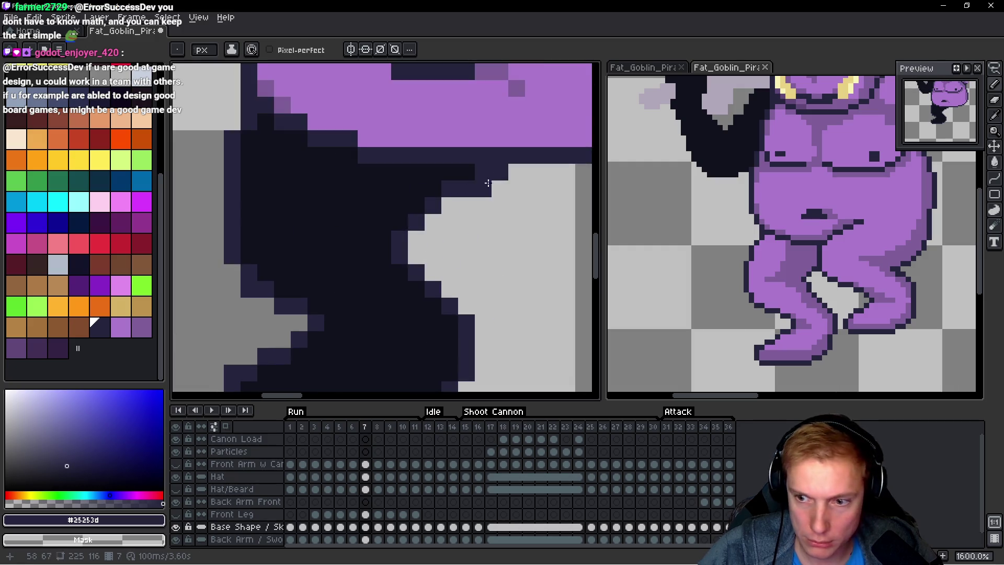
pyautogui.keyDown('alt'); pyautogui.click(413, 173); pyautogui.keyUp('alt')
pyautogui.press('g')
pyautogui.click(289, 227)
pyautogui.scroll(-2, 290, 227)
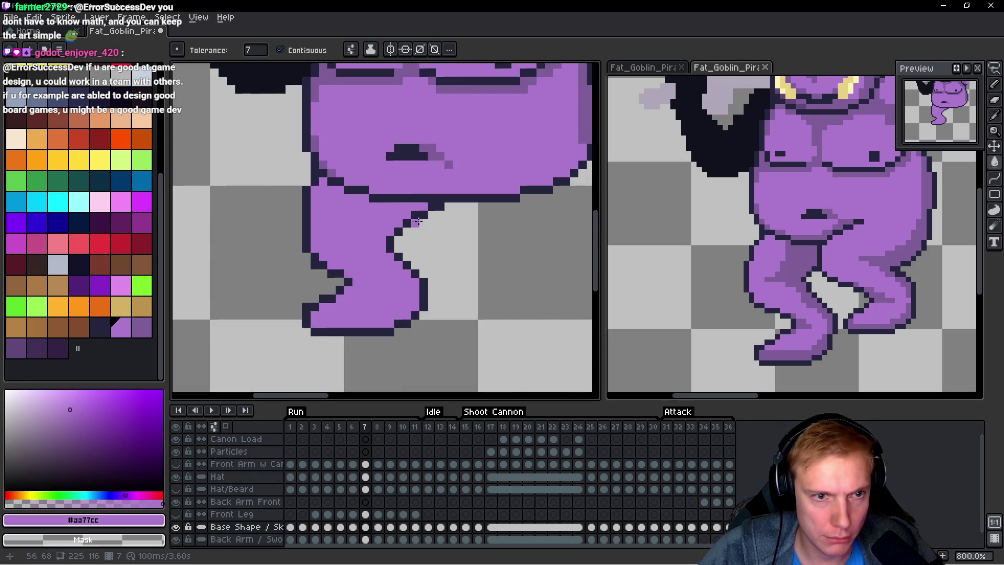
pyautogui.press('.')
pyautogui.press('.')
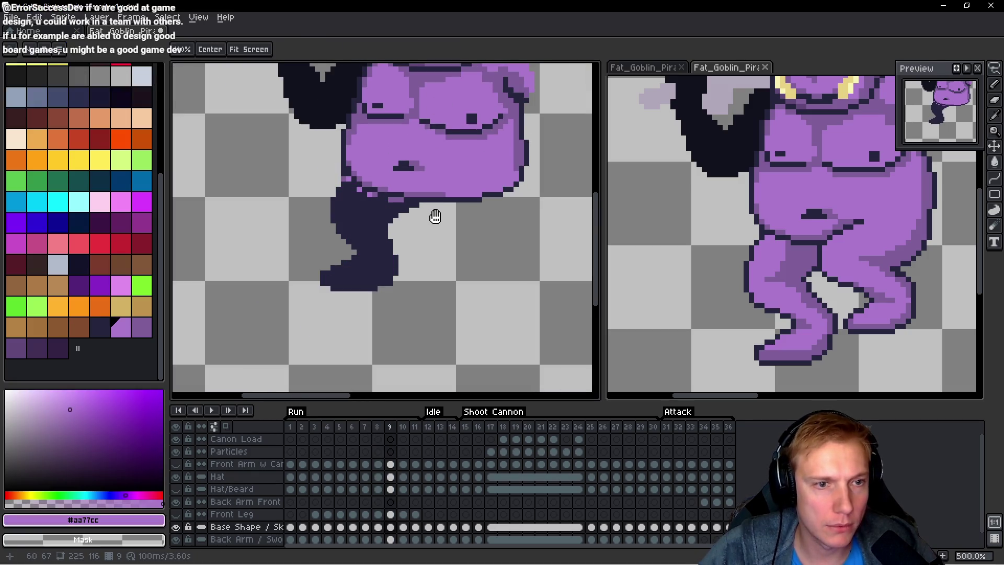
pyautogui.scroll(1, 433, 215)
# Step: Sample purple #aa77cc and start pencilling frame 9's dark leg pixels purple
pyautogui.moveTo(326, 232); pyautogui.dragTo(326, 242)
pyautogui.keyDown('alt'); pyautogui.click(278, 151); pyautogui.keyUp('alt')
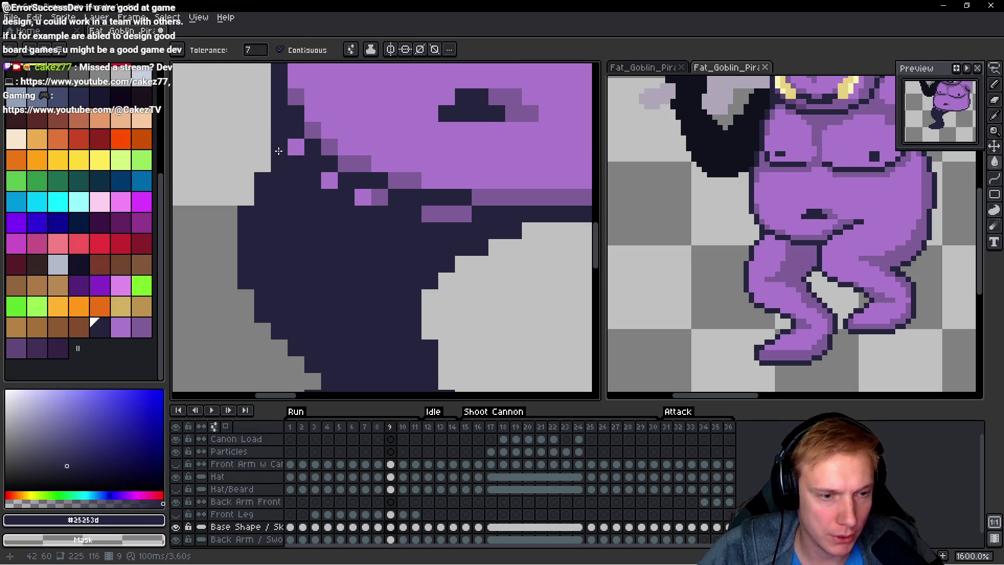
pyautogui.press('b')
pyautogui.moveTo(293, 220)
pyautogui.mouseDown()
pyautogui.moveTo(383, 260)
pyautogui.moveTo(463, 267)
pyautogui.mouseUp()
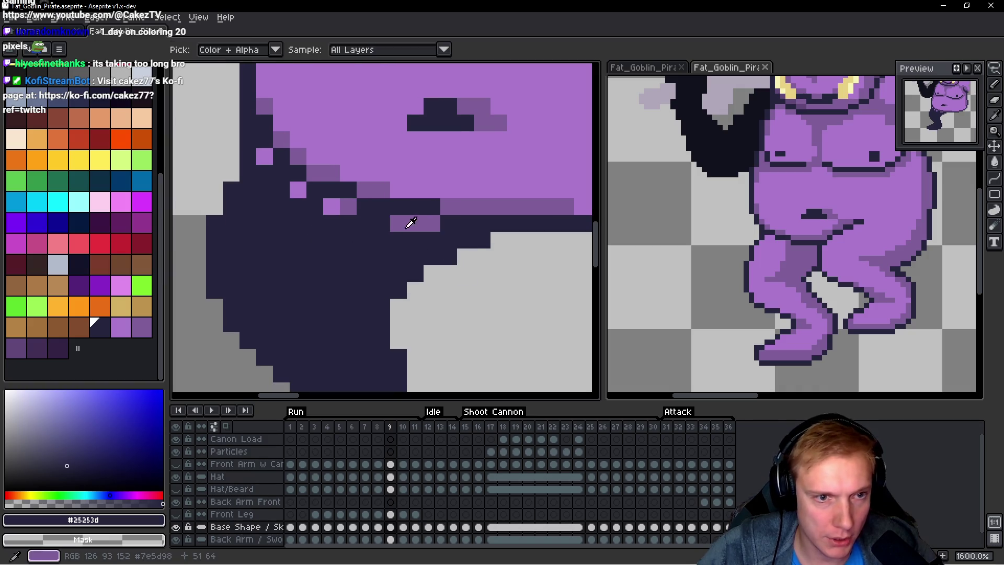
pyautogui.keyDown('alt'); pyautogui.click(399, 130); pyautogui.keyUp('alt')
pyautogui.click(295, 203)
pyautogui.click(315, 207)
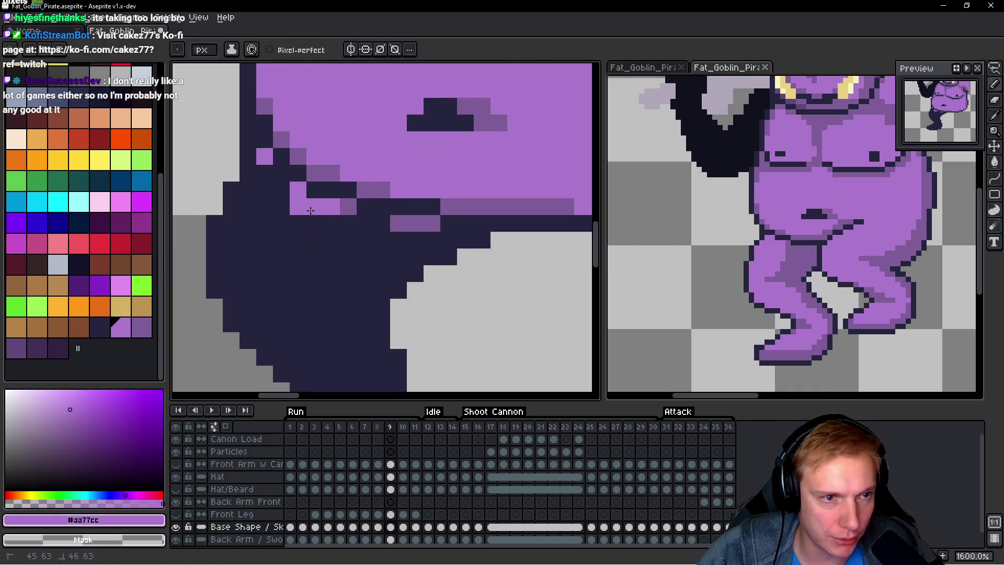
pyautogui.click(276, 178)
pyautogui.click(248, 224)
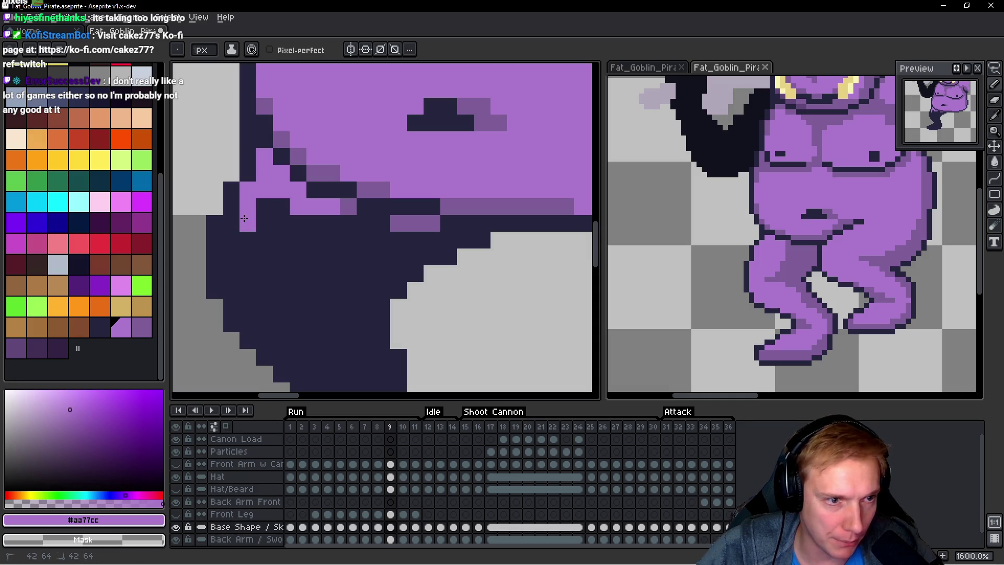
pyautogui.click(231, 224)
# Step: Repaint the leg's left columns and the rows under the belly purple
pyautogui.moveTo(231, 240); pyautogui.dragTo(232, 273)
pyautogui.click(231, 290)
pyautogui.click(248, 240)
pyautogui.moveTo(250, 236)
pyautogui.mouseDown()
pyautogui.moveTo(245, 300)
pyautogui.moveTo(265, 214)
pyautogui.mouseUp()
pyautogui.click(264, 339)
pyautogui.click(265, 324)
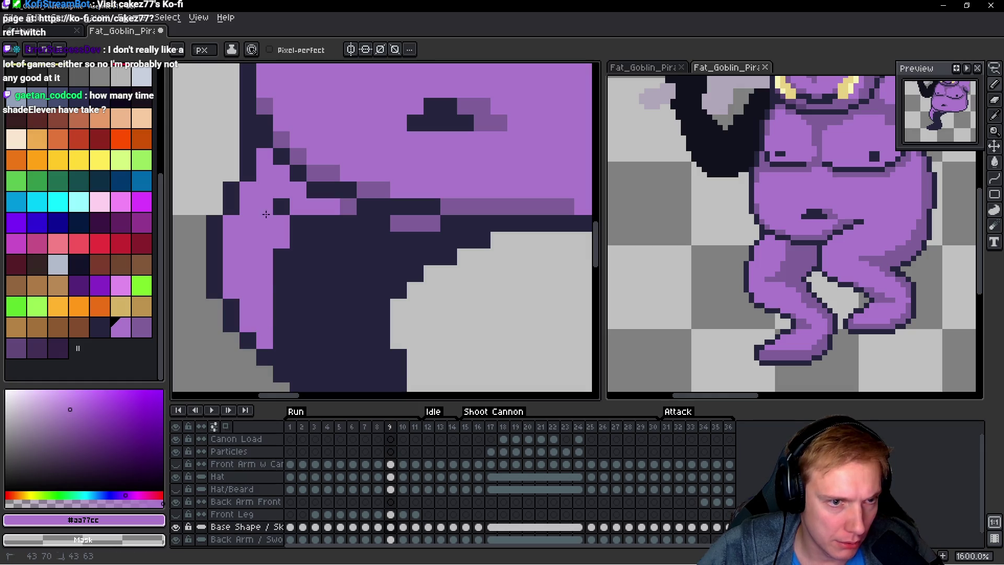
pyautogui.moveTo(343, 221); pyautogui.dragTo(403, 223)
pyautogui.click(282, 206)
pyautogui.moveTo(329, 240); pyautogui.dragTo(390, 237)
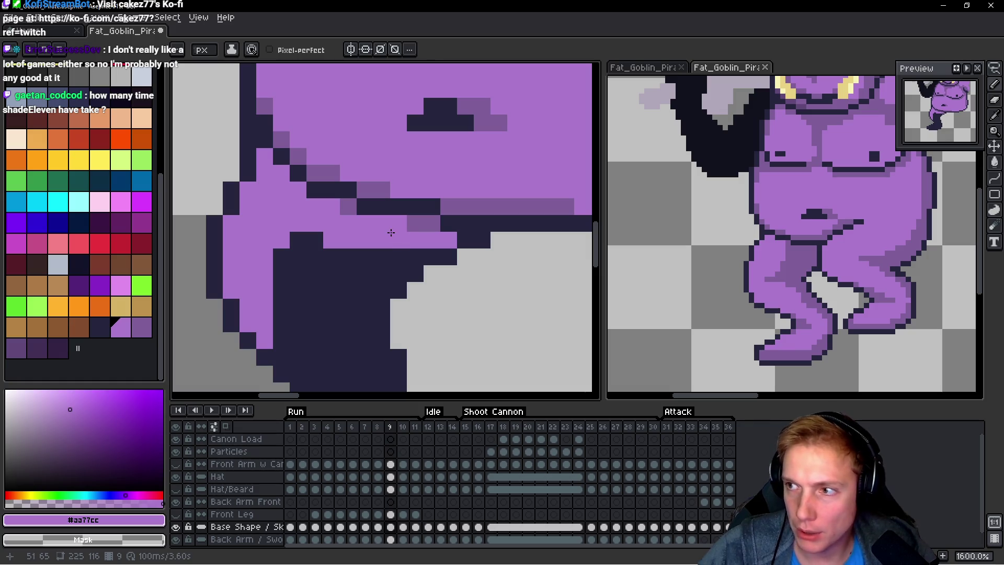
pyautogui.moveTo(393, 263)
pyautogui.mouseDown()
pyautogui.moveTo(397, 256)
pyautogui.moveTo(295, 254)
pyautogui.moveTo(391, 265)
pyautogui.mouseUp()
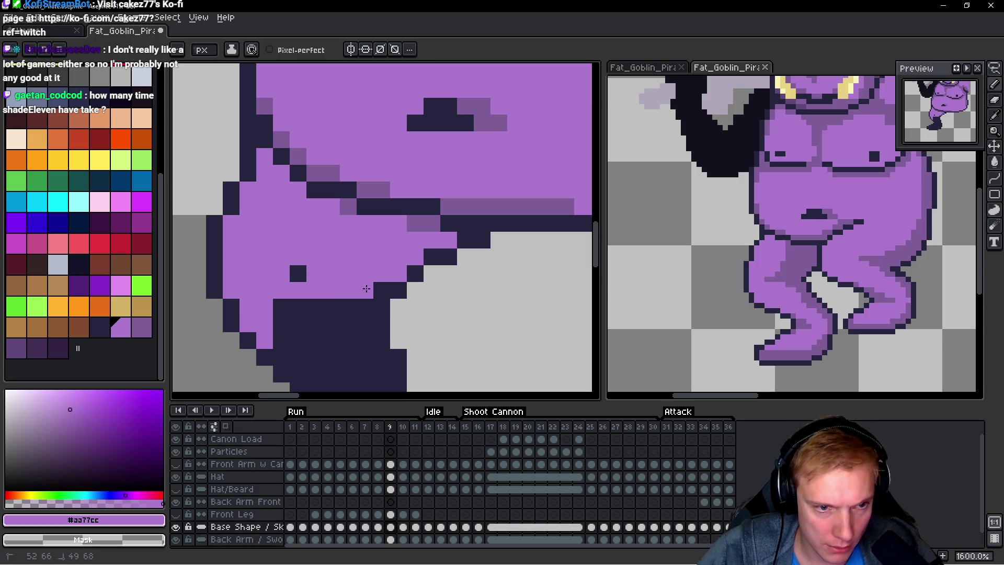
pyautogui.click(381, 291)
# Step: Extend purple down the upper leg, covering its edge pixels and the dark bump
pyautogui.scroll(-2, 366, 282)
pyautogui.moveTo(355, 264); pyautogui.dragTo(350, 313)
pyautogui.scroll(-2, 349, 313)
pyautogui.click(379, 254)
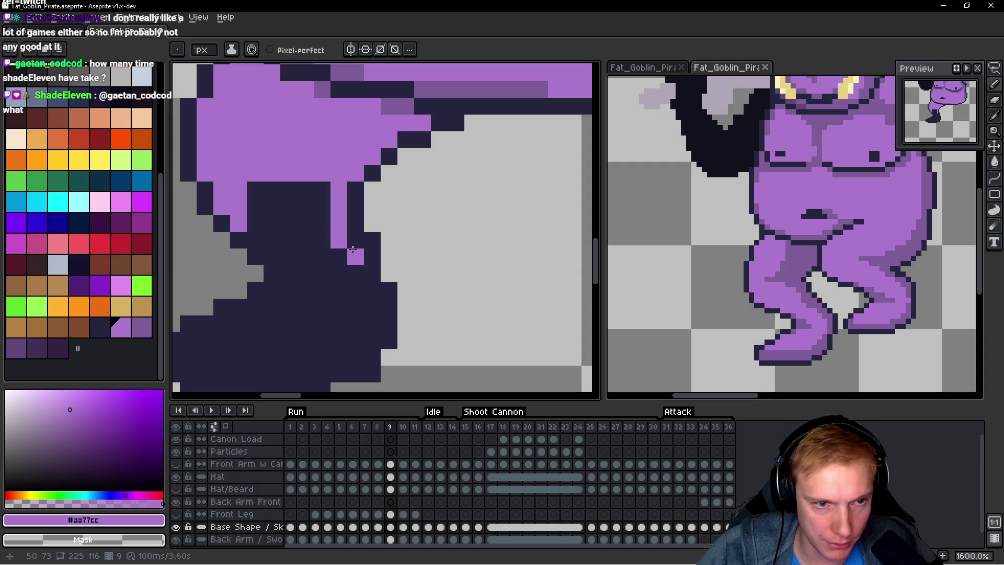
pyautogui.moveTo(353, 249); pyautogui.dragTo(350, 257)
pyautogui.moveTo(304, 190); pyautogui.dragTo(318, 221)
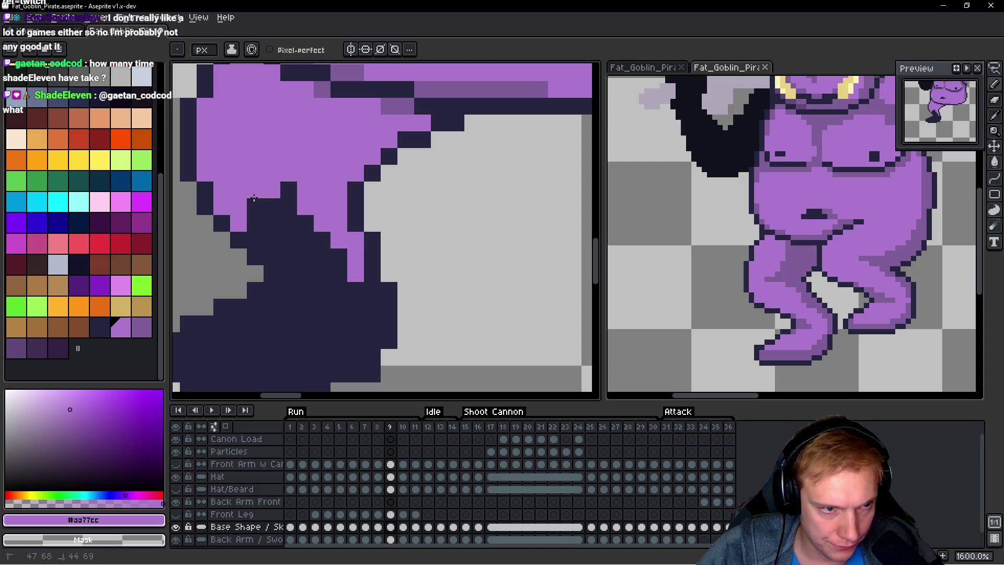
pyautogui.moveTo(260, 238)
pyautogui.mouseDown()
pyautogui.moveTo(272, 209)
pyautogui.moveTo(299, 194)
pyautogui.mouseUp()
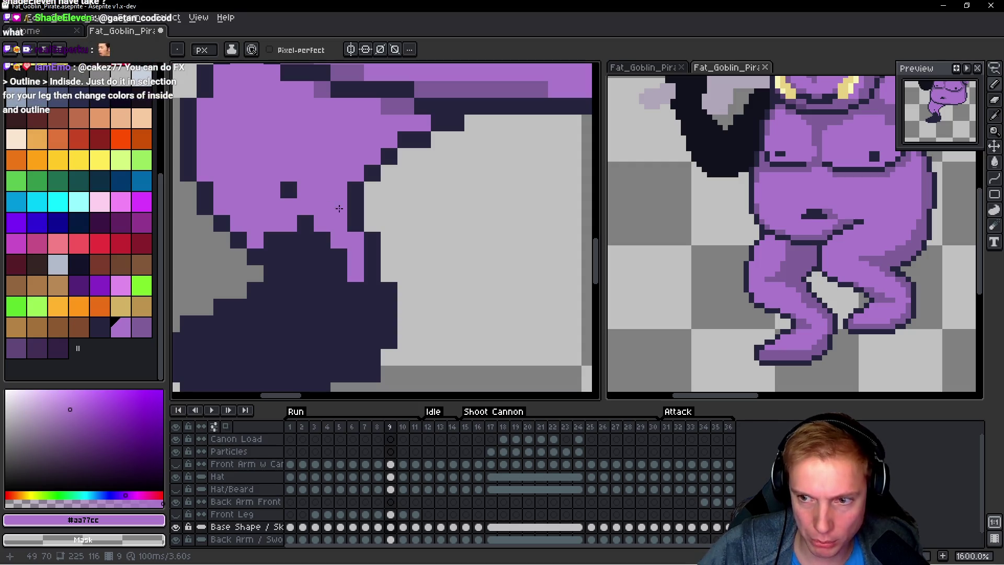
pyautogui.click(289, 190)
pyautogui.click(289, 240)
pyautogui.click(272, 256)
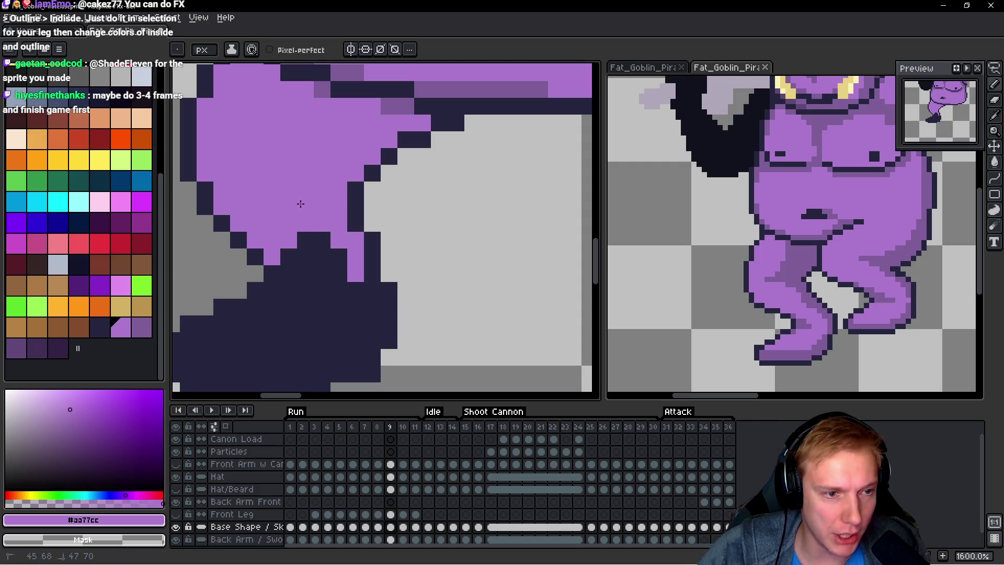
pyautogui.moveTo(305, 240); pyautogui.dragTo(287, 249)
pyautogui.moveTo(331, 278); pyautogui.dragTo(323, 290)
# Step: Paint purple along the foot's diagonal edge, bottom row and side, with one dark edge pixel
pyautogui.hscroll(-3, 319, 301)
pyautogui.click(368, 285)
pyautogui.click(351, 301)
pyautogui.moveTo(318, 318); pyautogui.dragTo(282, 334)
pyautogui.keyDown('alt'); pyautogui.click(269, 343); pyautogui.keyUp('alt')
pyautogui.click(281, 359)
pyautogui.keyDown('alt'); pyautogui.click(281, 354); pyautogui.keyUp('alt')
pyautogui.moveTo(280, 354); pyautogui.dragTo(430, 349)
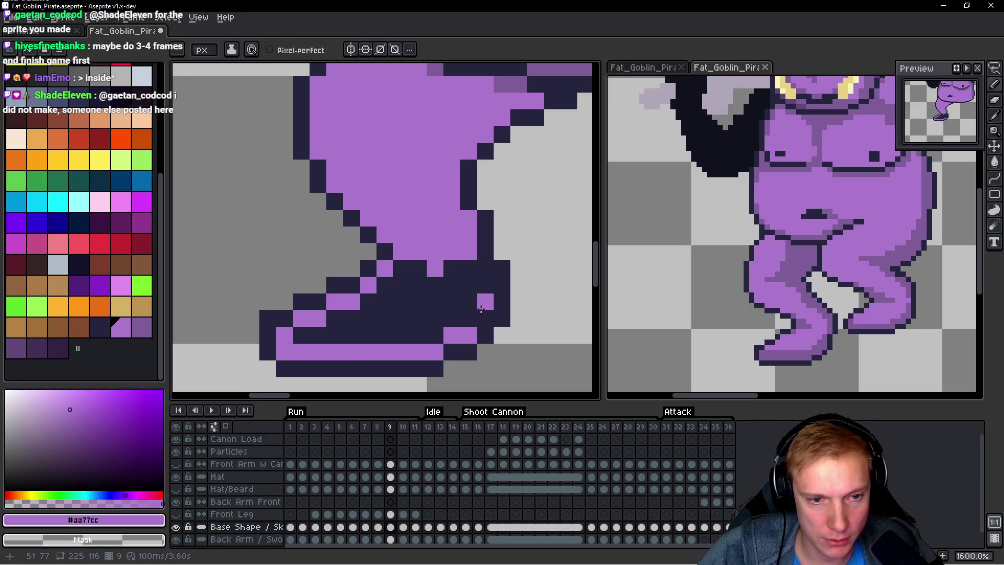
pyautogui.moveTo(483, 310); pyautogui.dragTo(483, 275)
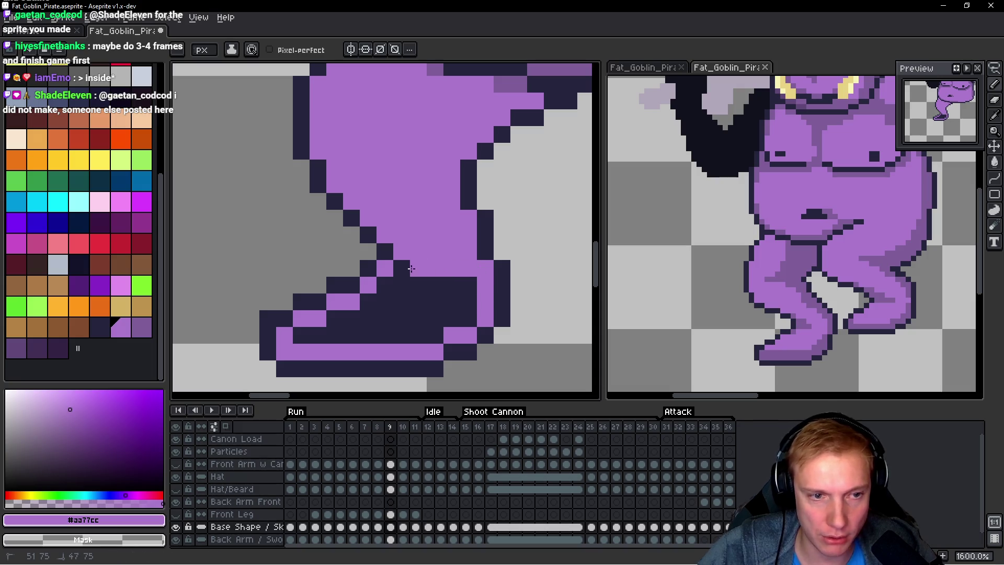
# Step: Advance to frame 10 and bucket-fill a dark spot purple
pyautogui.press('g')
pyautogui.press('.')
pyautogui.scroll(-3, 416, 265)
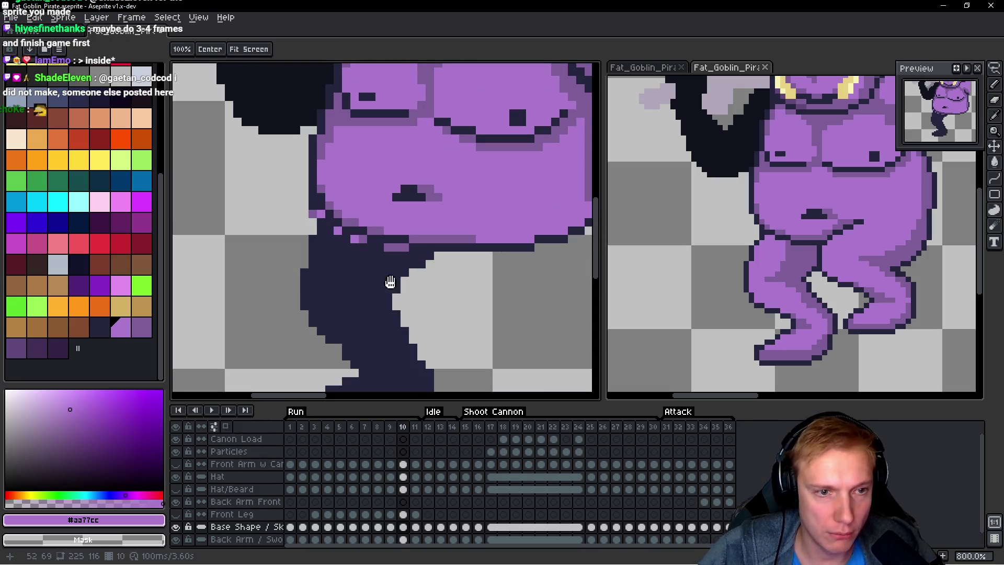
pyautogui.scroll(3, 376, 253)
pyautogui.hotkey('ctrl', 'z')
pyautogui.click(269, 195)
# Step: Undo the stray fill and begin pencilling frame 10's dark leg outline purple
pyautogui.hotkey('ctrl', 'z')
pyautogui.keyDown('alt'); pyautogui.click(244, 163); pyautogui.keyUp('alt')
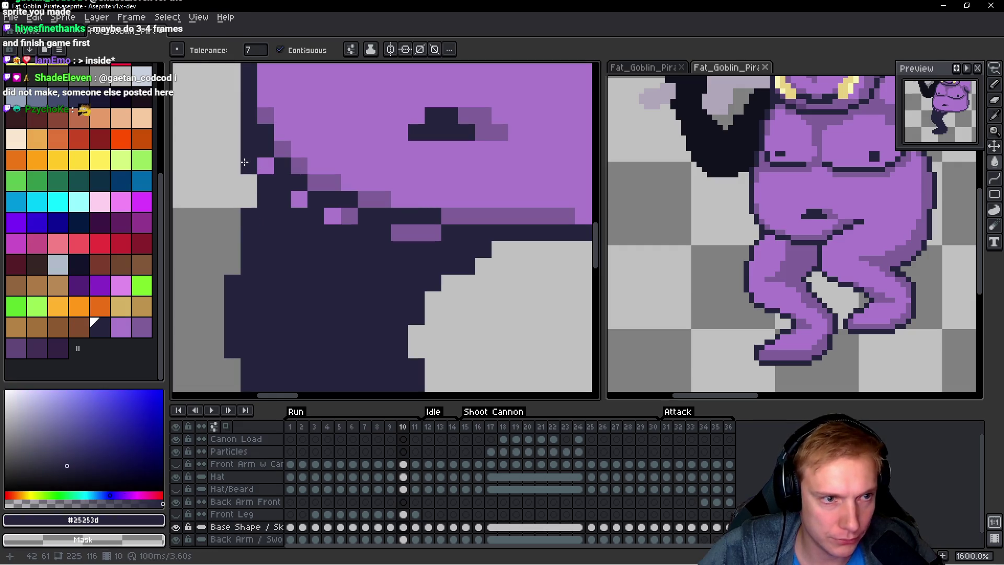
pyautogui.press('b')
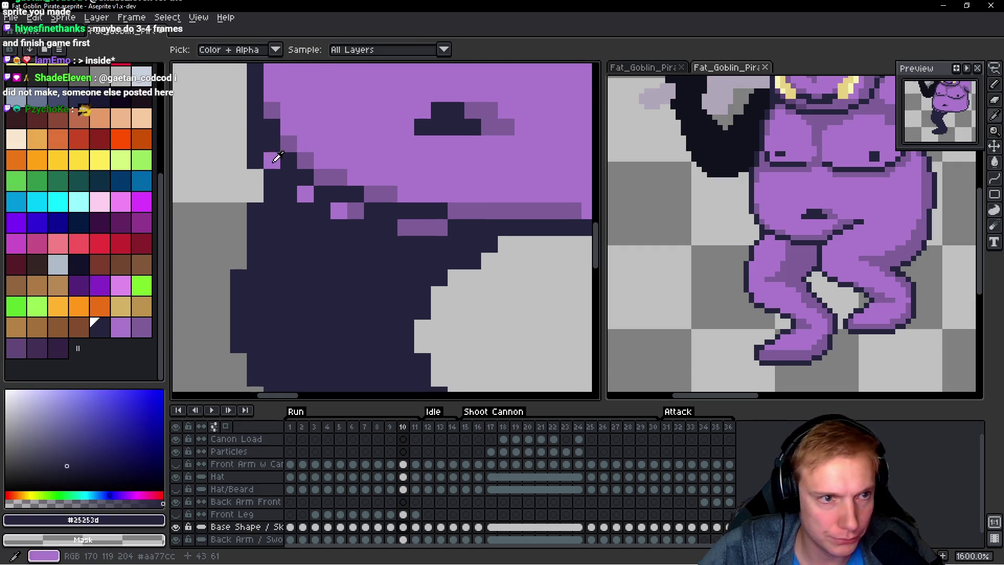
pyautogui.keyDown('alt'); pyautogui.click(275, 177); pyautogui.keyUp('alt')
pyautogui.moveTo(283, 186)
pyautogui.mouseDown()
pyautogui.moveTo(418, 243)
pyautogui.moveTo(421, 256)
pyautogui.moveTo(296, 235)
pyautogui.mouseUp()
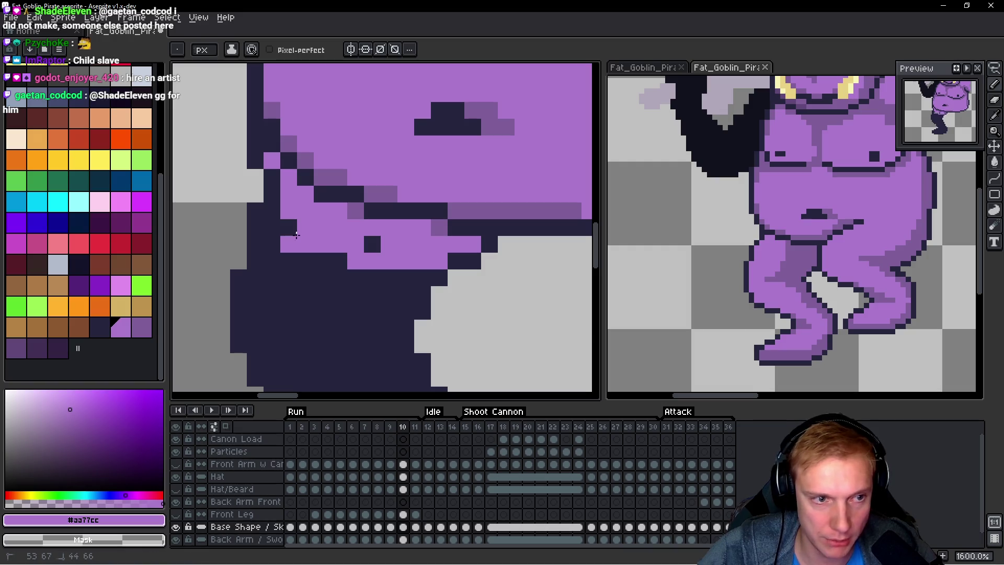
pyautogui.click(372, 244)
pyautogui.moveTo(347, 267); pyautogui.dragTo(369, 253)
pyautogui.moveTo(293, 247); pyautogui.dragTo(293, 258)
# Step: Try purple strokes along the leg's left outline, undoing the unwanted ones
pyautogui.moveTo(311, 296); pyautogui.dragTo(318, 260)
pyautogui.moveTo(284, 222)
pyautogui.mouseDown()
pyautogui.moveTo(303, 329)
pyautogui.moveTo(318, 239)
pyautogui.mouseUp()
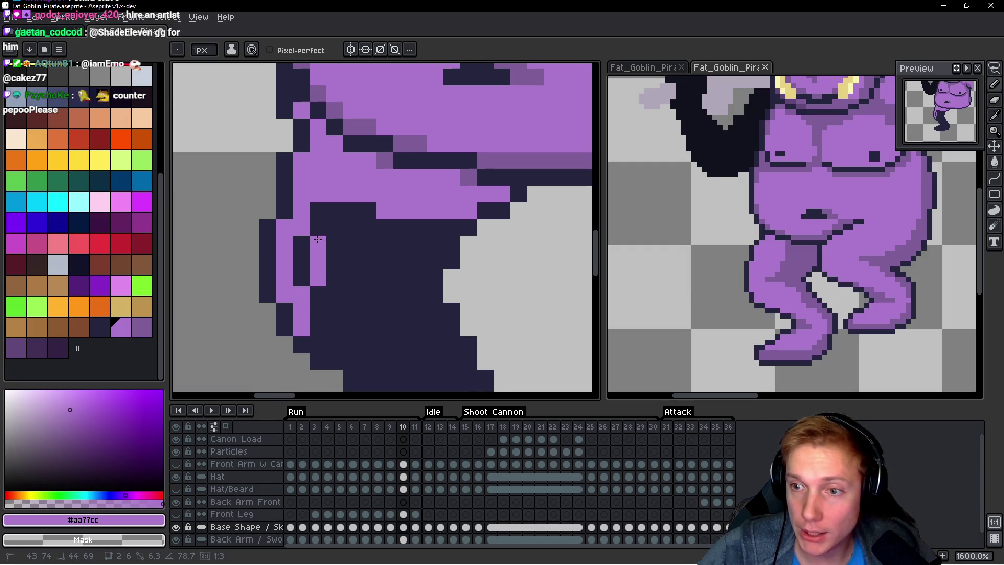
pyautogui.hotkey('ctrl', 'z')
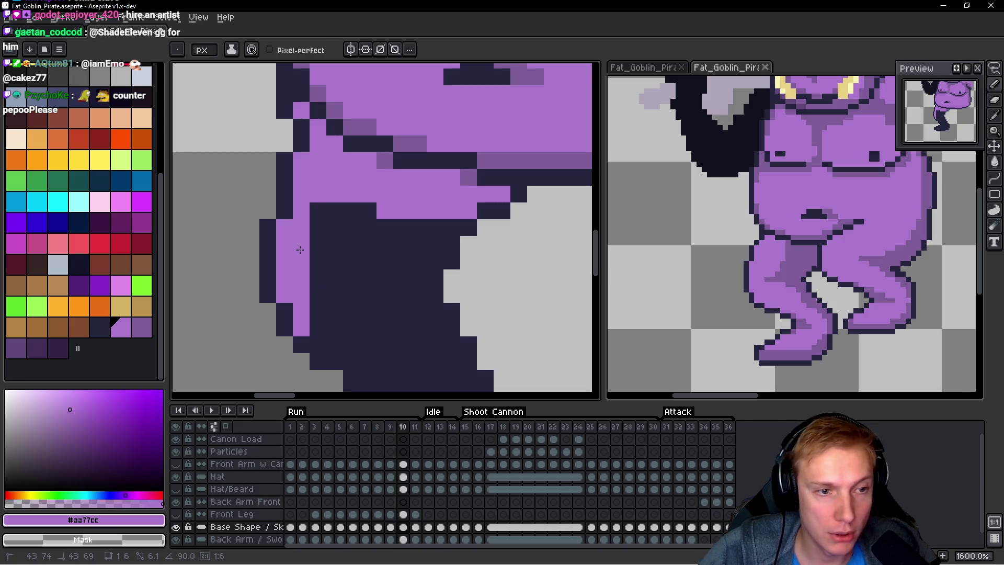
pyautogui.click(318, 244)
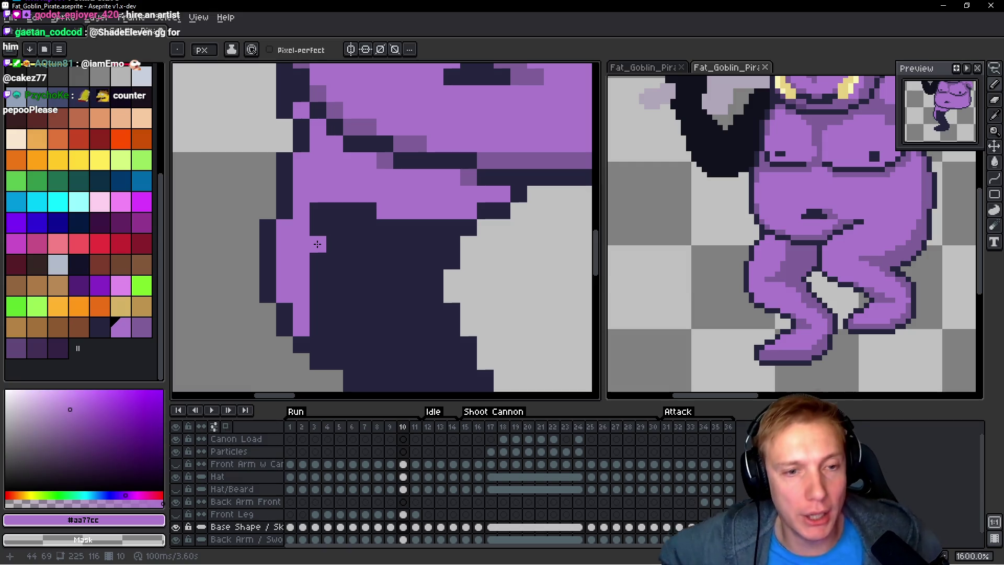
pyautogui.hotkey('ctrl', 'z')
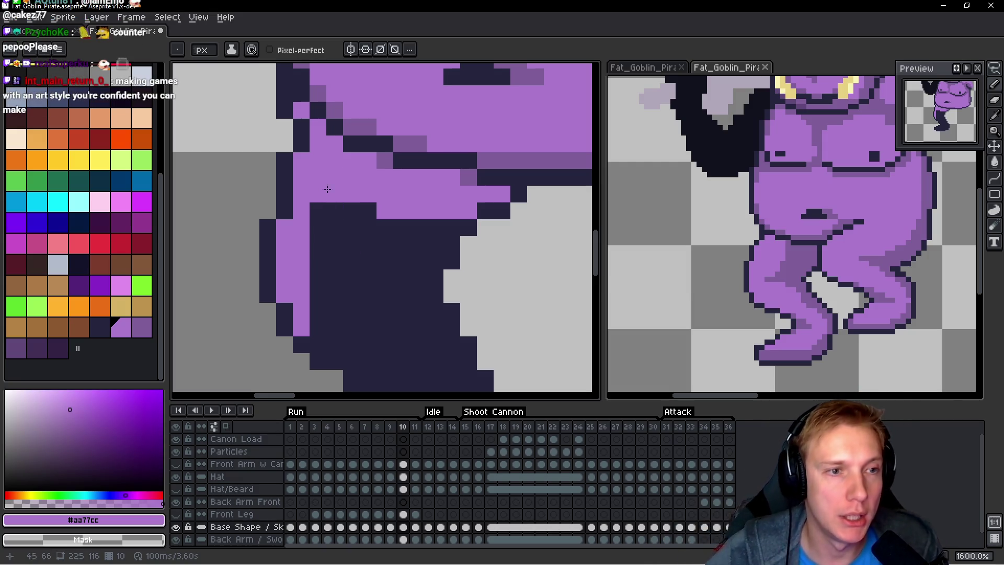
pyautogui.scroll(-3, 327, 188)
pyautogui.scroll(3, 329, 203)
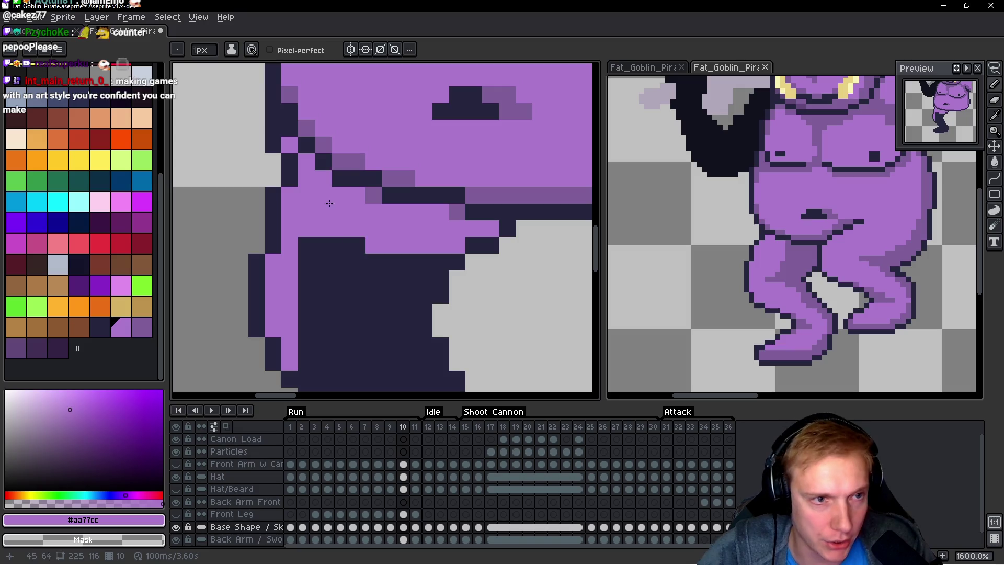
pyautogui.keyDown('alt'); pyautogui.click(273, 145); pyautogui.keyUp('alt')
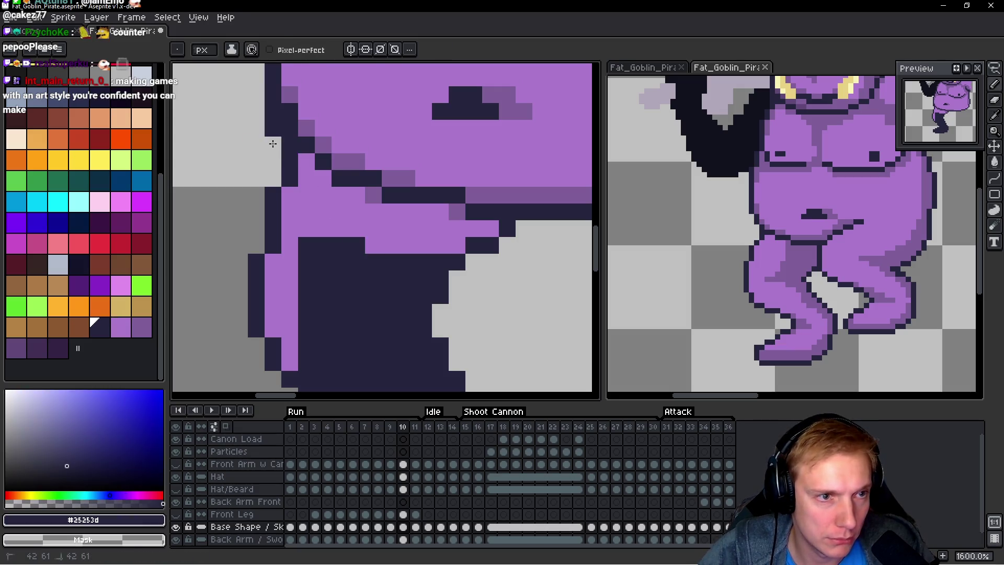
pyautogui.scroll(-5, 342, 183)
pyautogui.scroll(4, 340, 187)
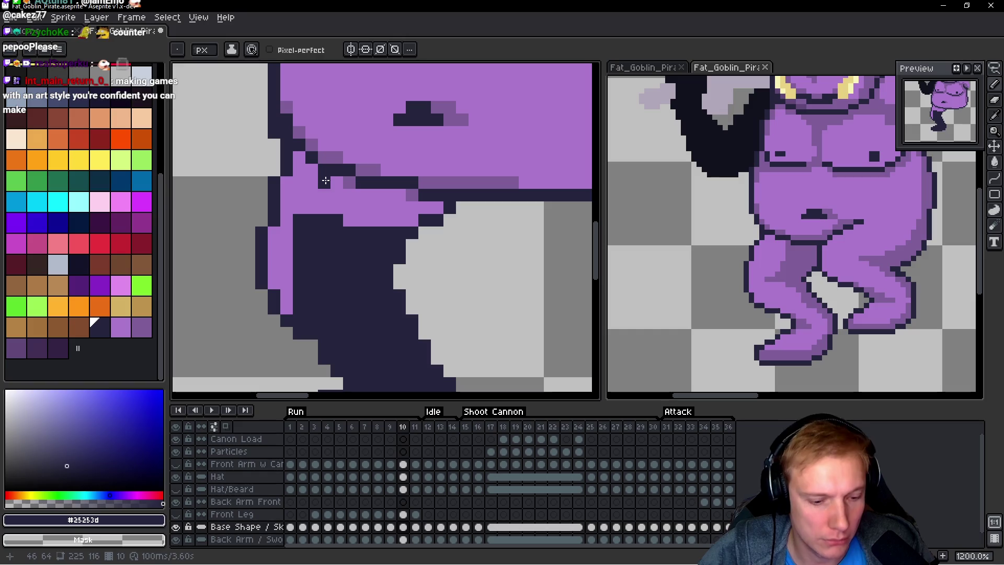
pyautogui.hotkey('ctrl', 'z')
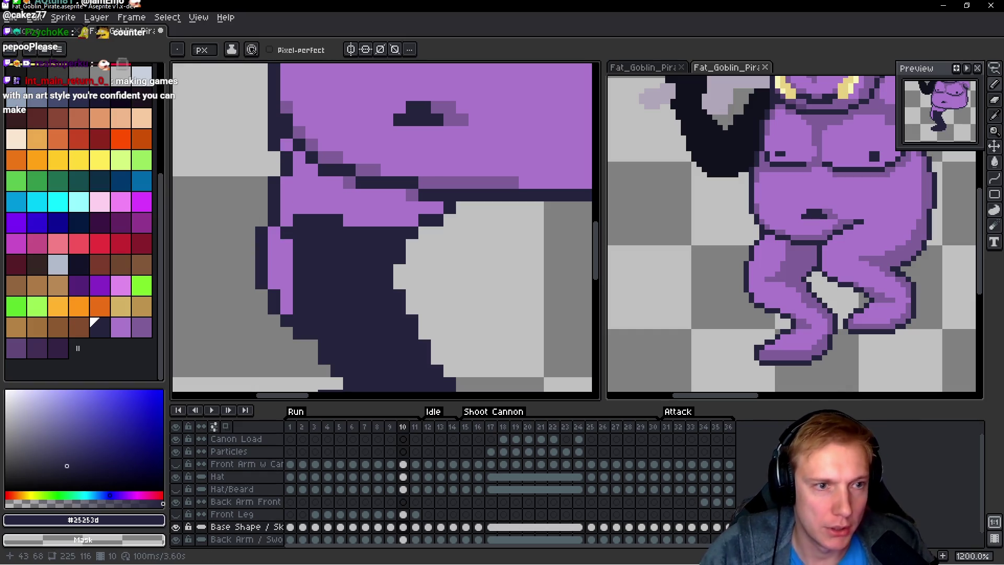
# Step: Paint purple over the leg from the hip down a diagonal and along the foot's bottom
pyautogui.keyDown('alt'); pyautogui.click(316, 199); pyautogui.keyUp('alt')
pyautogui.moveTo(308, 220); pyautogui.dragTo(326, 233)
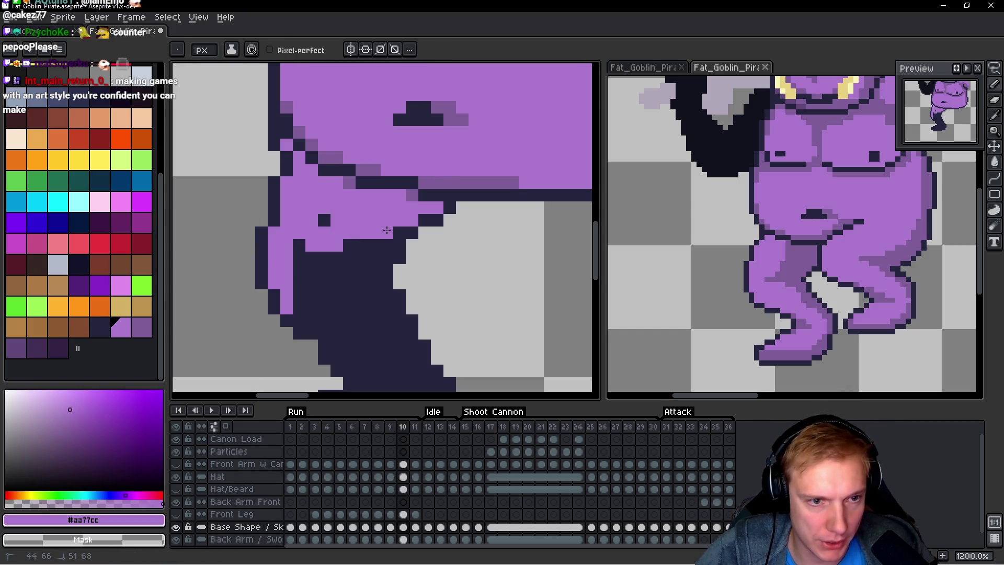
pyautogui.moveTo(389, 230); pyautogui.dragTo(374, 283)
pyautogui.scroll(-2, 369, 277)
pyautogui.hscroll(1, 368, 277)
pyautogui.moveTo(356, 234)
pyautogui.mouseDown()
pyautogui.moveTo(376, 279)
pyautogui.moveTo(377, 269)
pyautogui.moveTo(394, 286)
pyautogui.moveTo(417, 354)
pyautogui.mouseUp()
pyautogui.scroll(-2, 397, 366)
pyautogui.click(401, 325)
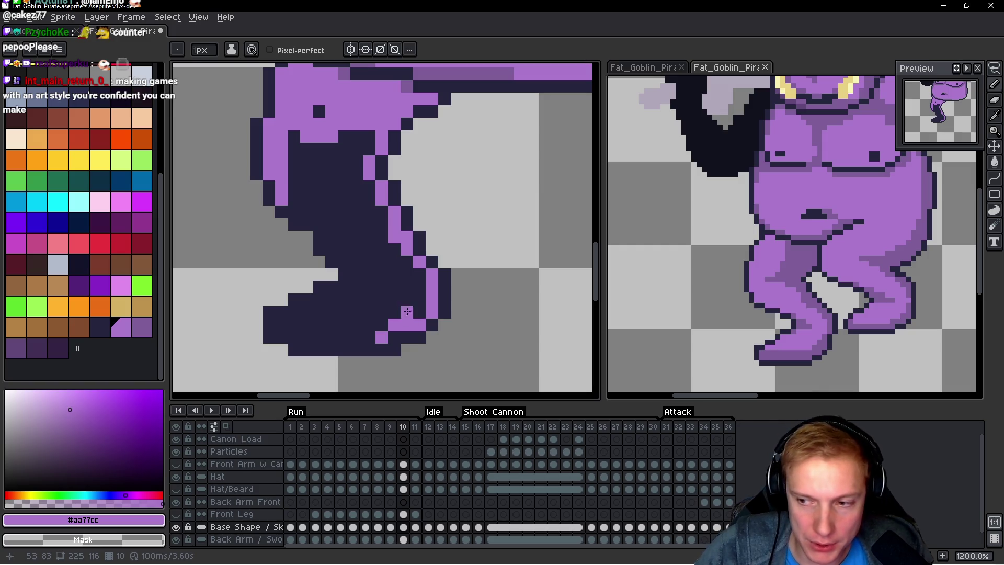
pyautogui.scroll(1, 399, 317)
pyautogui.moveTo(441, 336); pyautogui.dragTo(331, 342)
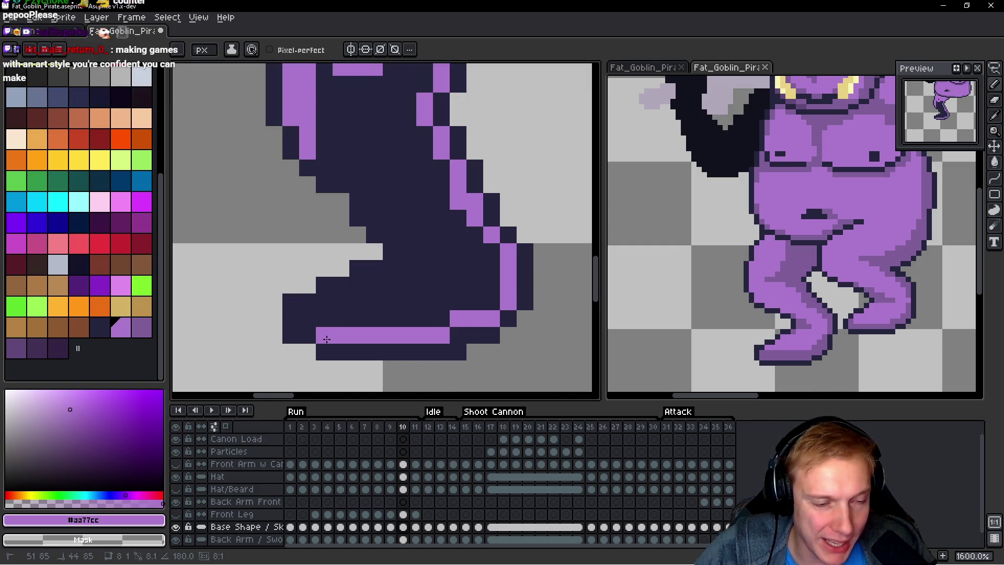
# Step: Add a dark #25253d pixel at the foot's bottom-left and purple pixels around the corner and diagonal
pyautogui.keyDown('alt'); pyautogui.click(302, 330); pyautogui.keyUp('alt')
pyautogui.click(307, 351)
pyautogui.keyDown('alt'); pyautogui.click(328, 330); pyautogui.keyUp('alt')
pyautogui.moveTo(308, 335)
pyautogui.mouseDown()
pyautogui.moveTo(314, 317)
pyautogui.moveTo(390, 282)
pyautogui.moveTo(412, 247)
pyautogui.moveTo(382, 221)
pyautogui.mouseUp()
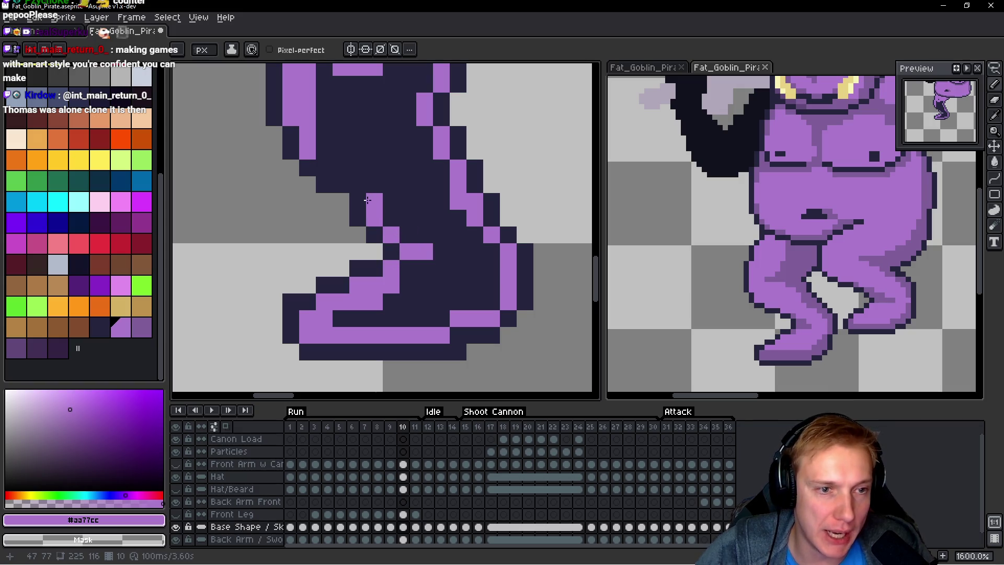
pyautogui.scroll(3, 353, 173)
pyautogui.click(333, 275)
pyautogui.moveTo(331, 277); pyautogui.dragTo(318, 255)
pyautogui.moveTo(365, 287)
pyautogui.mouseDown()
pyautogui.moveTo(407, 338)
pyautogui.moveTo(373, 257)
pyautogui.mouseUp()
pyautogui.scroll(-1, 405, 291)
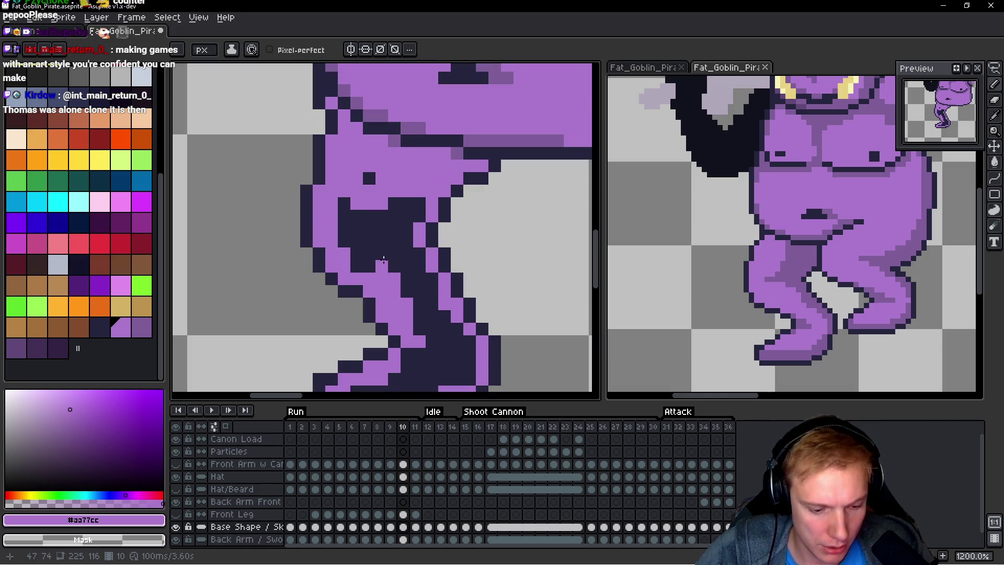
# Step: Bucket-fill the remaining dark leg area purple, then go to frame 11
pyautogui.press('g')
pyautogui.click(383, 260)
pyautogui.scroll(-2, 398, 240)
pyautogui.press('b')
pyautogui.scroll(1, 388, 232)
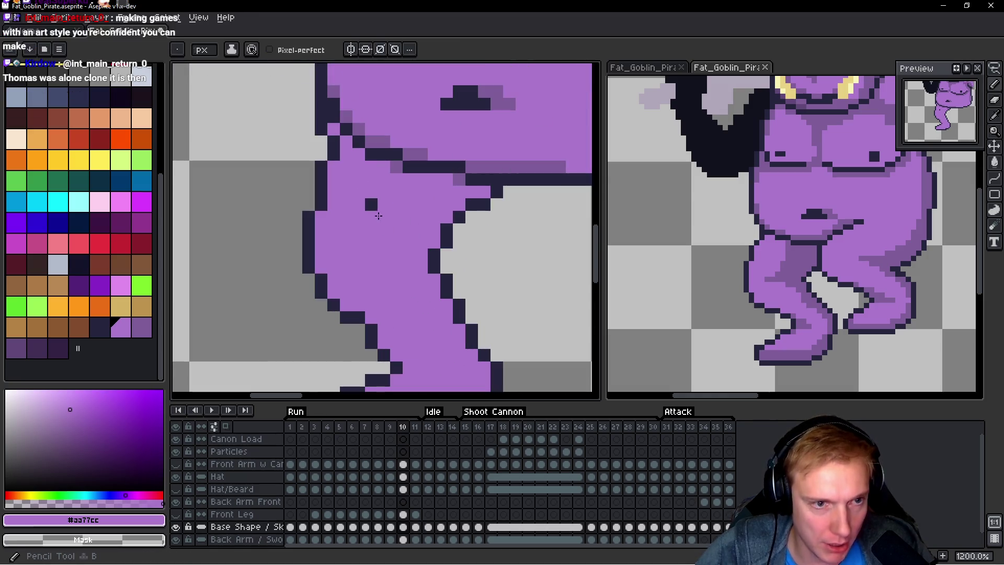
pyautogui.scroll(-4, 398, 220)
pyautogui.scroll(2, 403, 209)
pyautogui.press('Right')
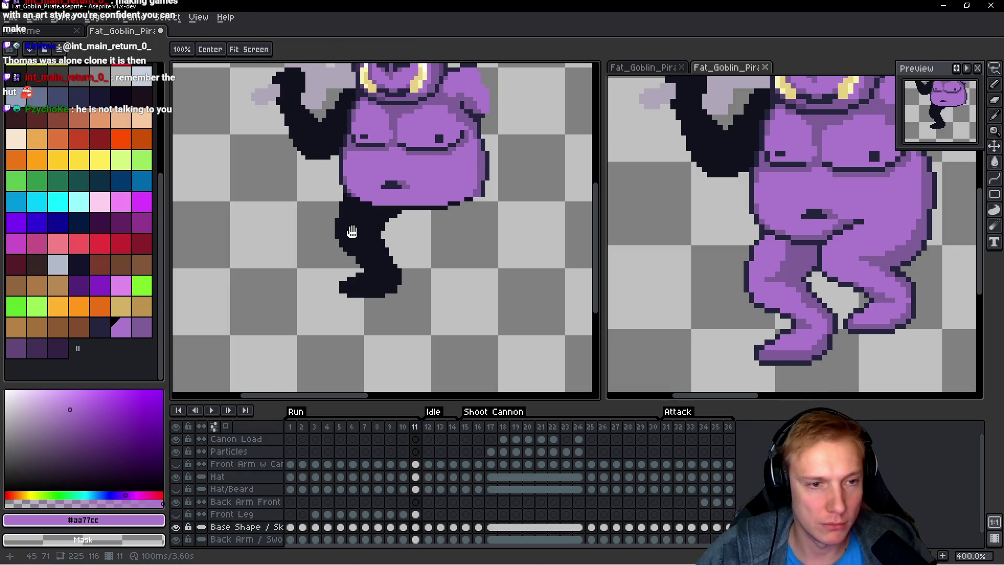
# Step: Draw a dark edge down the leg, Magic Wand it, and apply a circular Outline effect
pyautogui.scroll(5, 369, 222)
pyautogui.keyDown('alt'); pyautogui.click(366, 228); pyautogui.keyUp('alt')
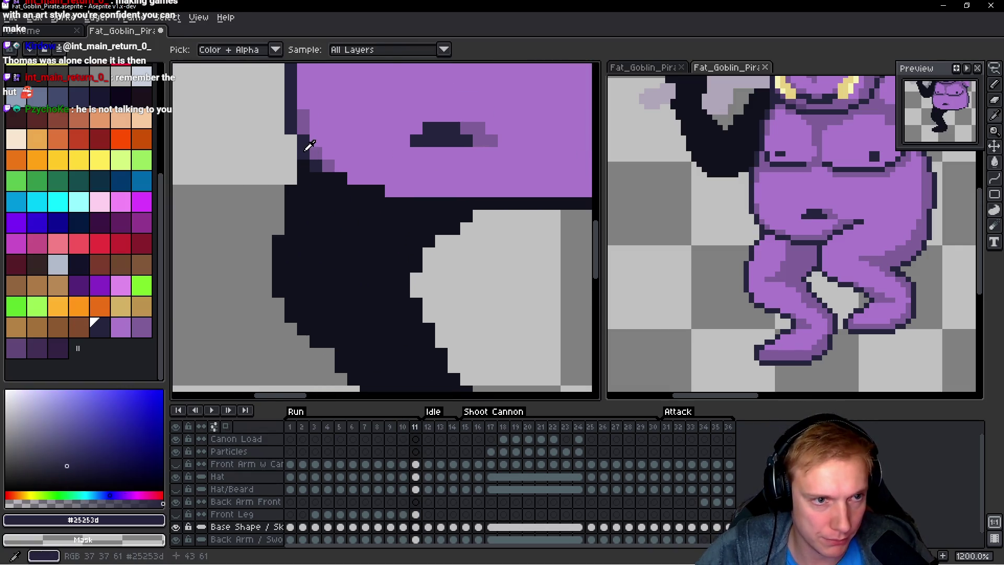
pyautogui.moveTo(294, 231)
pyautogui.mouseDown()
pyautogui.moveTo(273, 237)
pyautogui.moveTo(271, 284)
pyautogui.mouseUp()
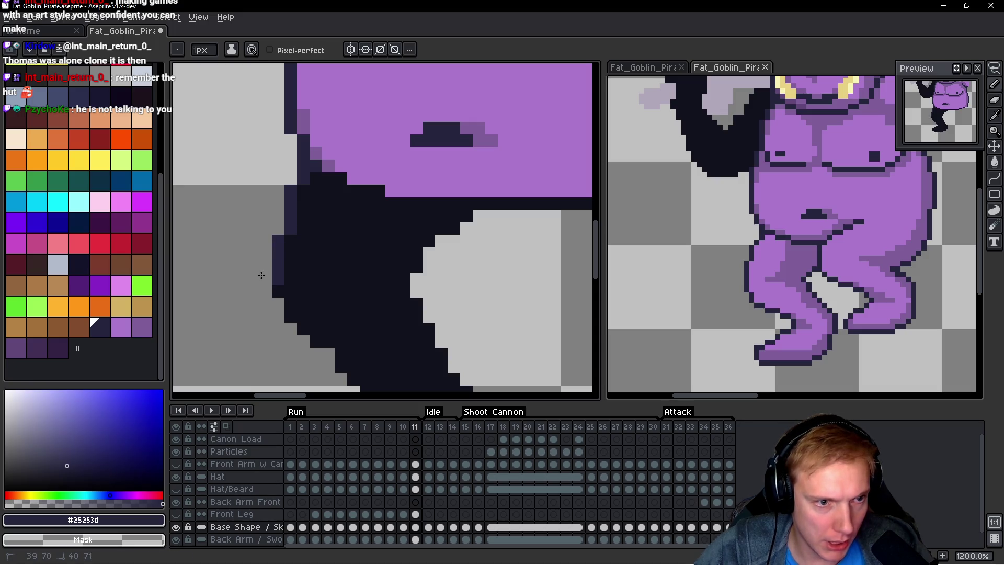
pyautogui.scroll(-2, 313, 291)
pyautogui.press('w')
pyautogui.click(298, 255)
pyautogui.hotkey('shift', 'o')
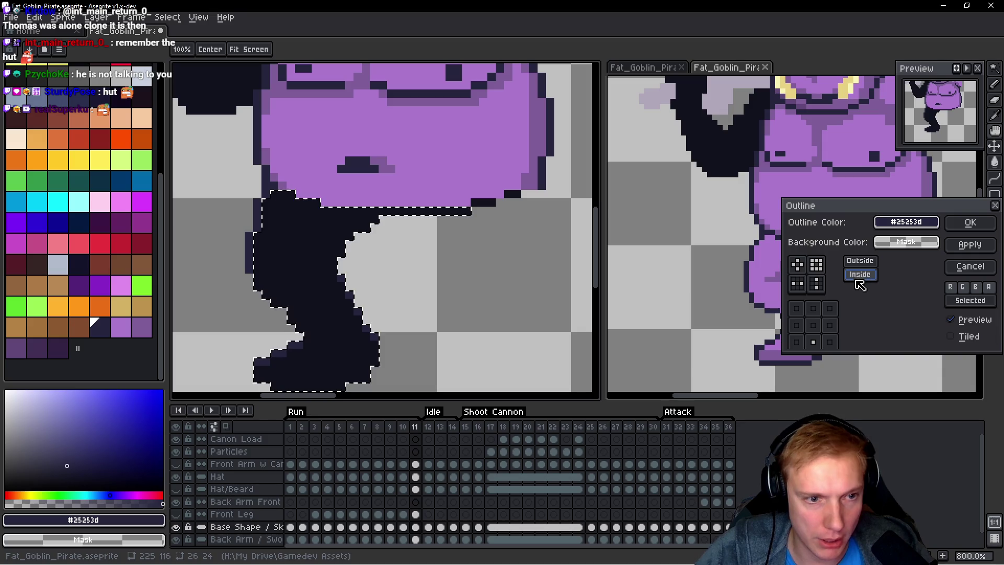
pyautogui.click(804, 269)
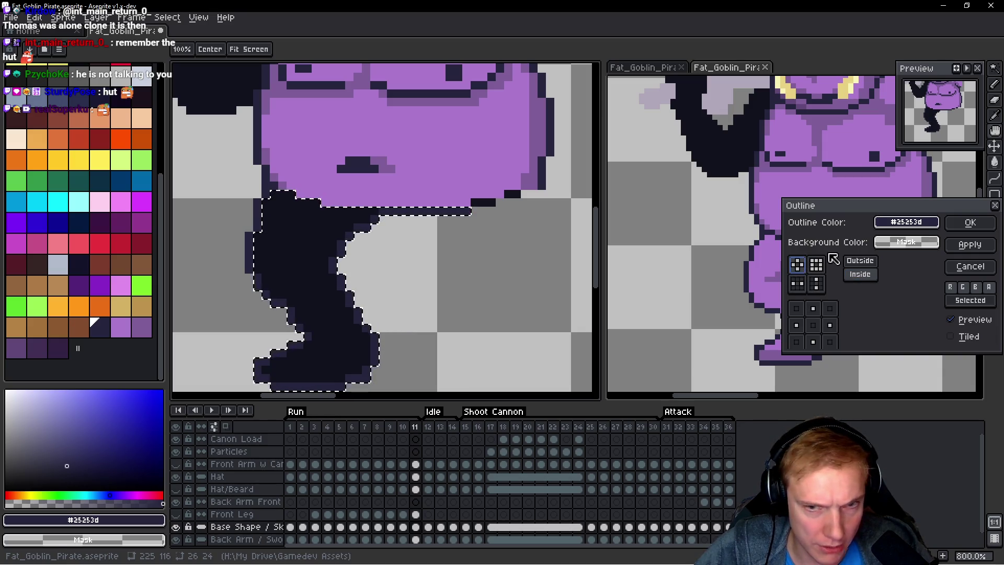
pyautogui.click(971, 222)
# Step: Touch up the outline row under the belly and fill the leg interior navy #25253d
pyautogui.scroll(-4, 341, 230)
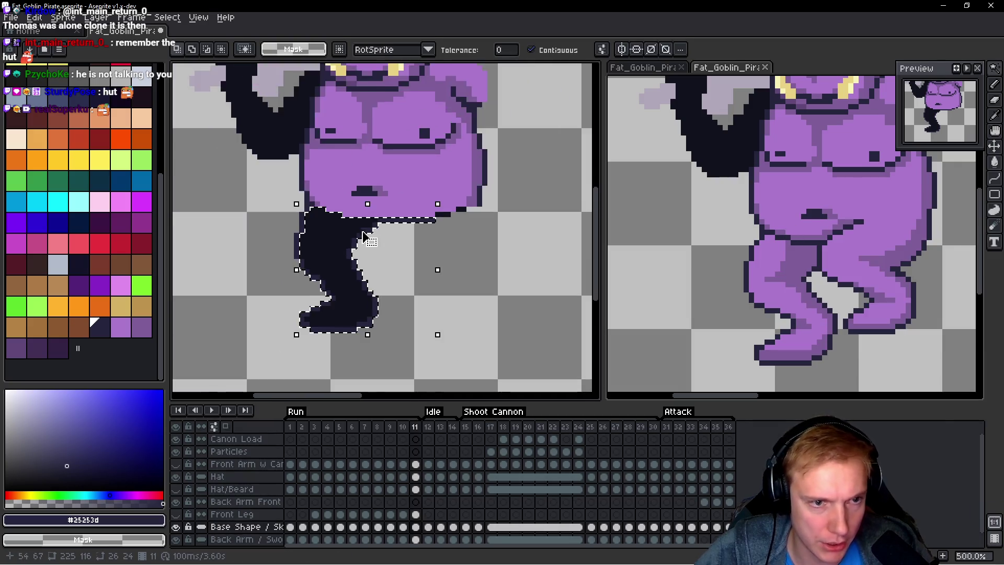
pyautogui.scroll(7, 375, 244)
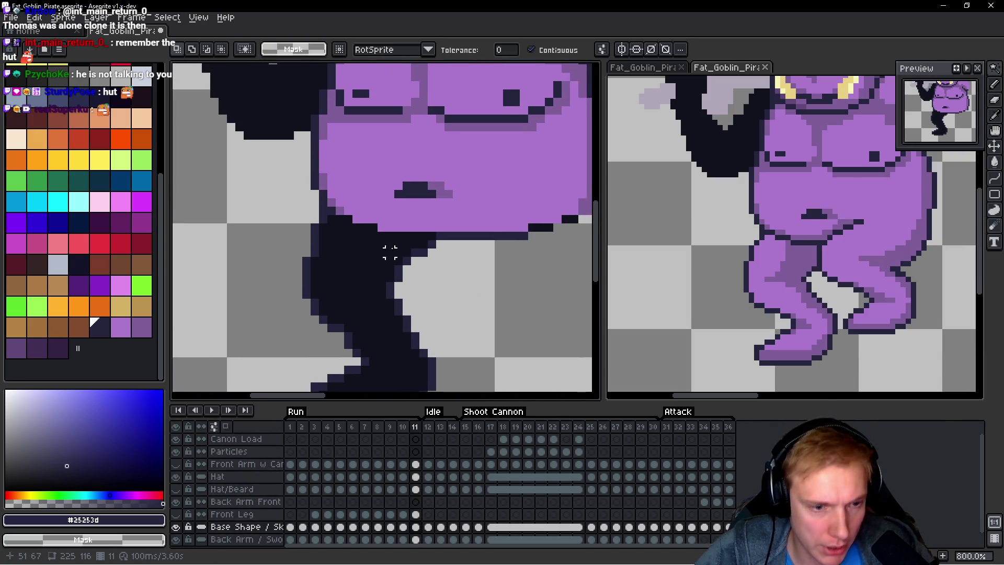
pyautogui.press('b')
pyautogui.moveTo(481, 220); pyautogui.dragTo(370, 223)
pyautogui.rightClick(338, 211)
pyautogui.click(288, 197)
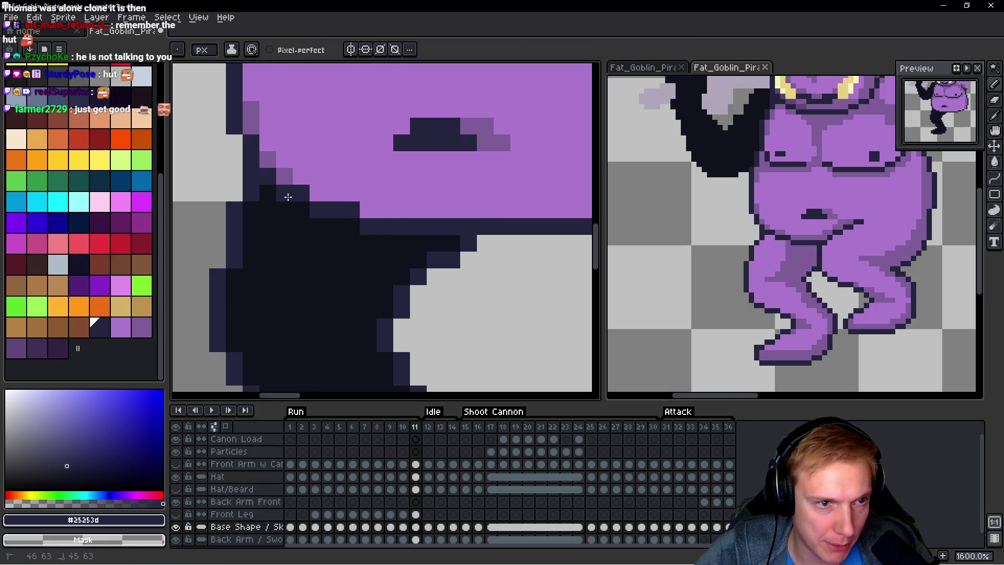
pyautogui.press('g')
pyautogui.click(309, 236)
# Step: Sample purple #aa77cc and bucket-fill the leg interior purple
pyautogui.scroll(-2, 314, 238)
pyautogui.press('v')
pyautogui.press('i')
pyautogui.click(325, 146)
pyautogui.press('g')
pyautogui.click(330, 262)
pyautogui.scroll(-2, 421, 254)
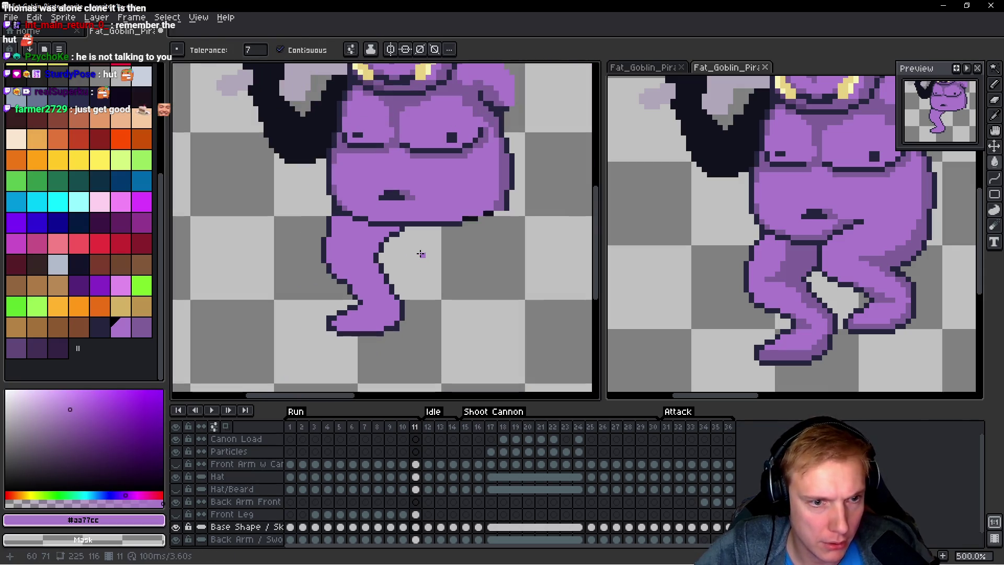
pyautogui.scroll(4, 421, 254)
# Step: Re-sample the dark outline and purple colours and return to the Pencil
pyautogui.press('i')
pyautogui.click(352, 285)
pyautogui.press('g')
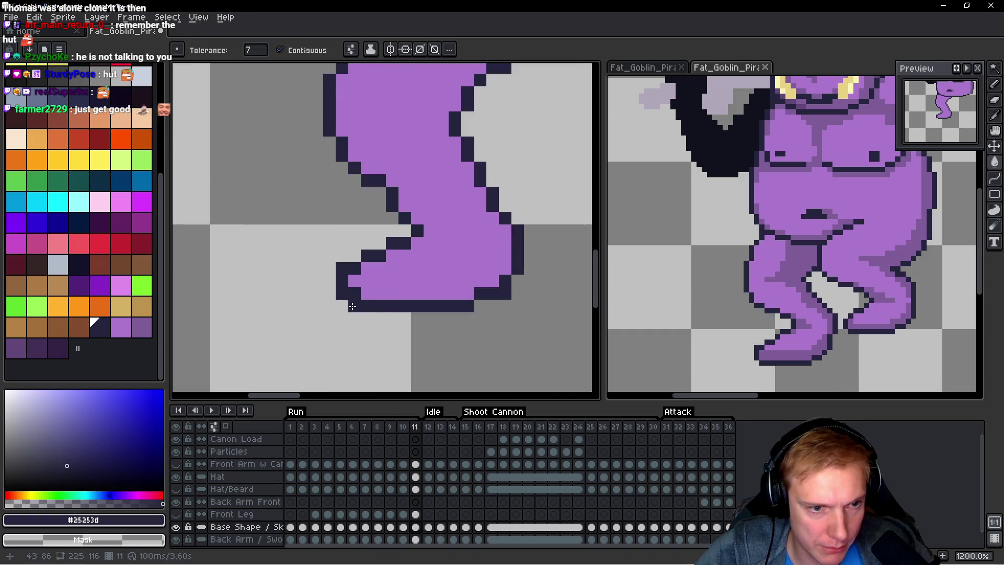
pyautogui.press('i')
pyautogui.click(369, 273)
pyautogui.press('b')
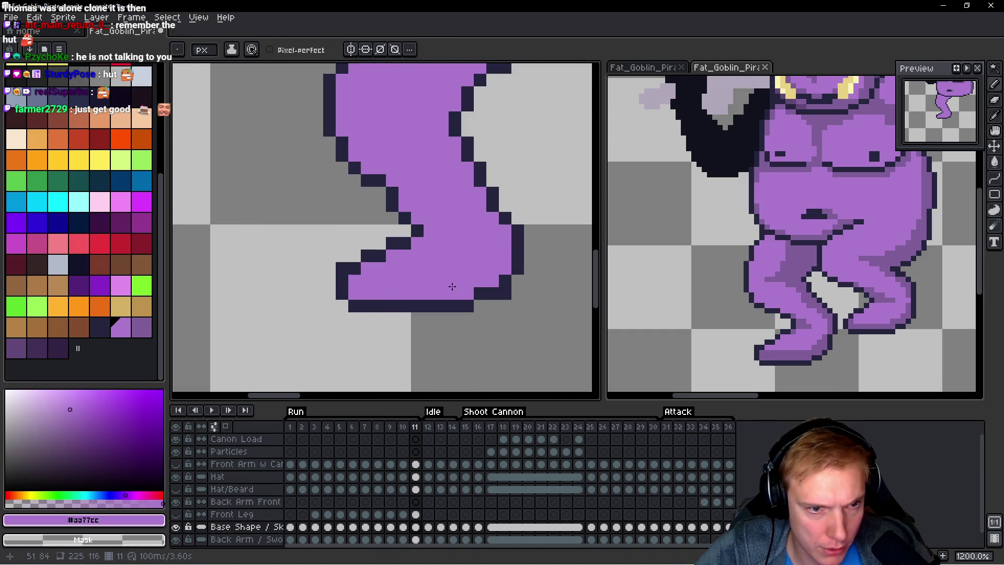
pyautogui.scroll(1, 412, 309)
pyautogui.scroll(-6, 460, 317)
pyautogui.scroll(1, 432, 287)
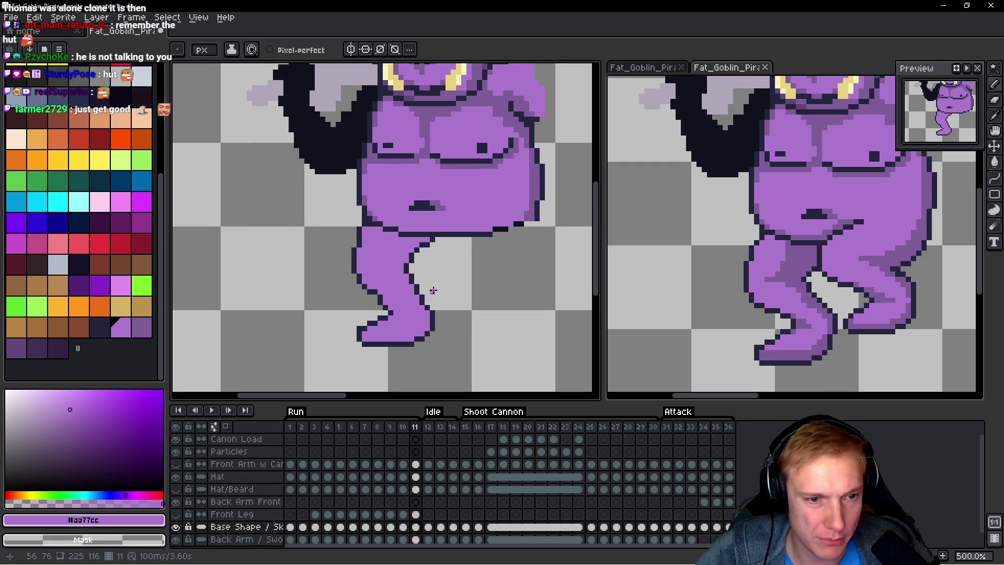
pyautogui.scroll(4, 394, 327)
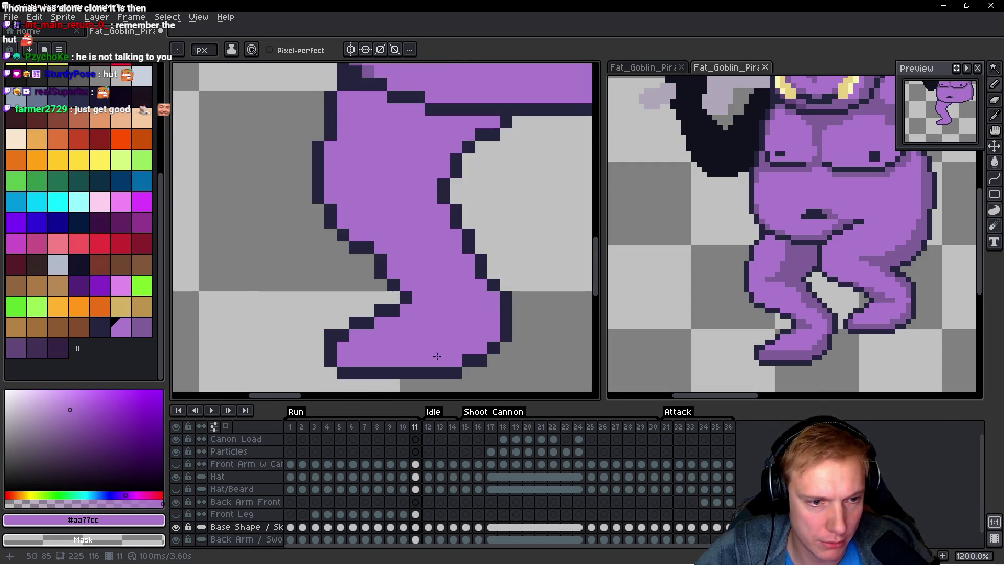
# Step: Step back through the run frames to frame 6
pyautogui.press('h')
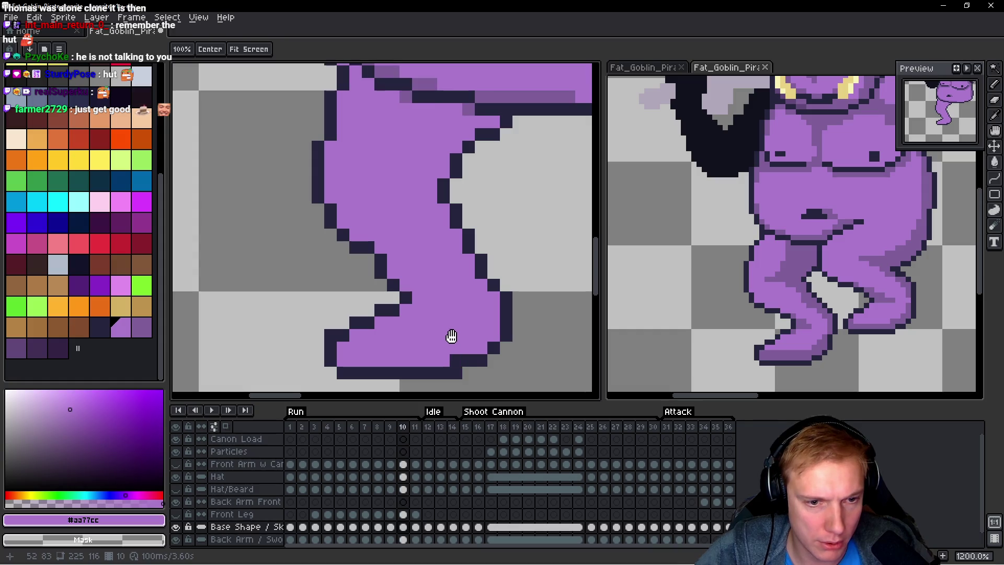
pyautogui.press('b')
pyautogui.press(',')
pyautogui.scroll(-3, 463, 310)
pyautogui.press('h')
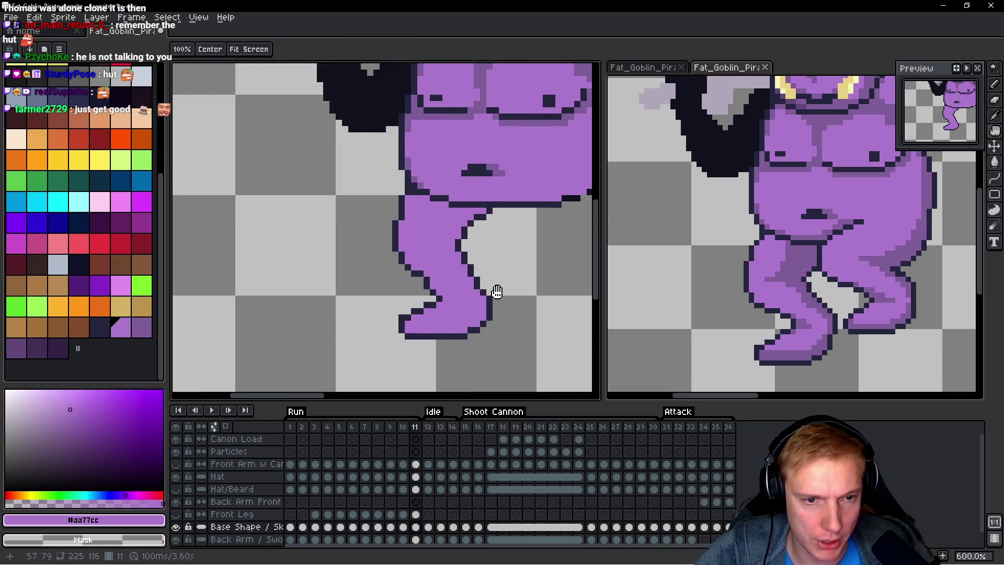
pyautogui.press(',')
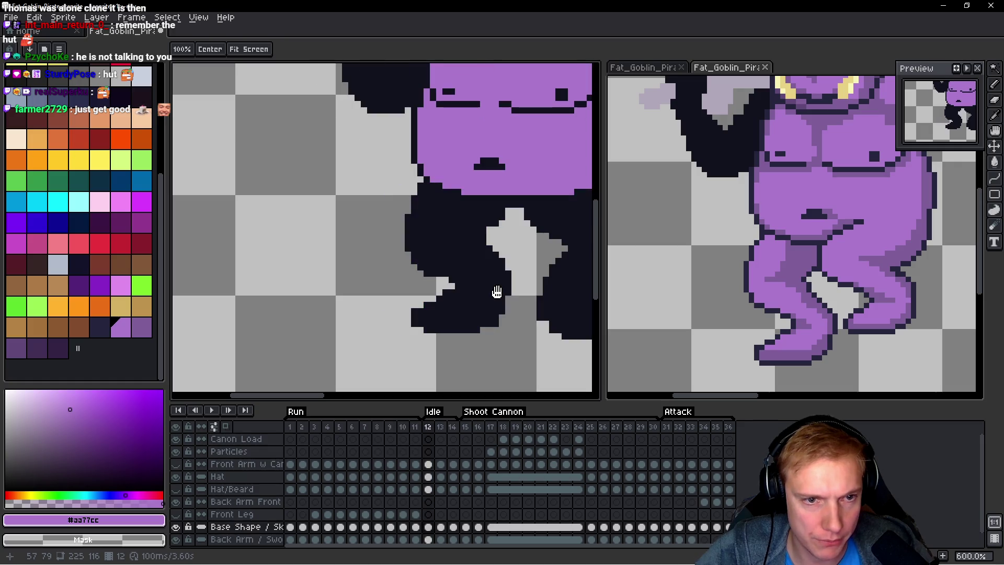
pyautogui.scroll(-1, 428, 276)
pyautogui.press('b')
pyautogui.press(',')
pyautogui.press(',')
pyautogui.press(',')
pyautogui.scroll(-3, 400, 301)
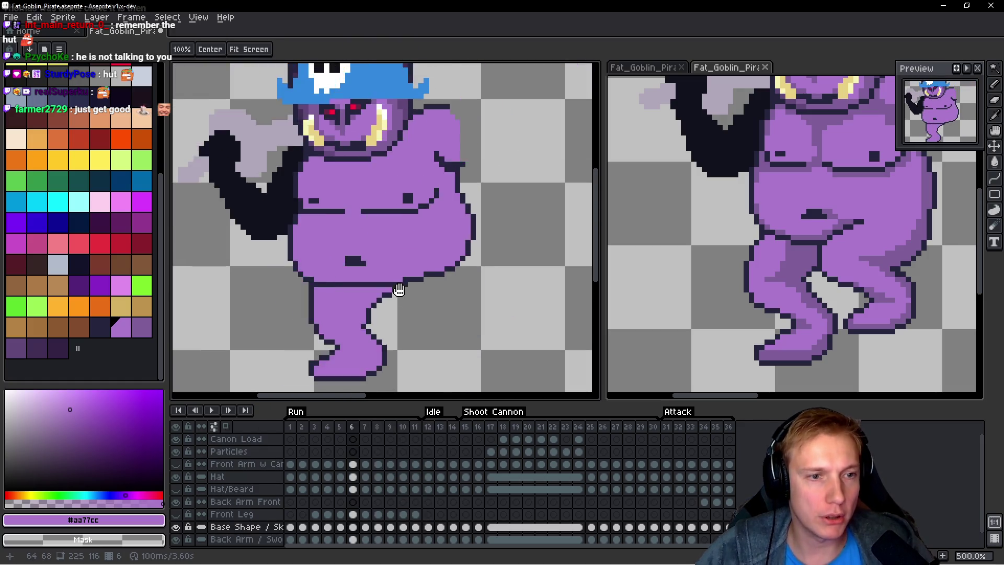
# Step: Play the run animation, then stop it on frame 4
pyautogui.press('Return')
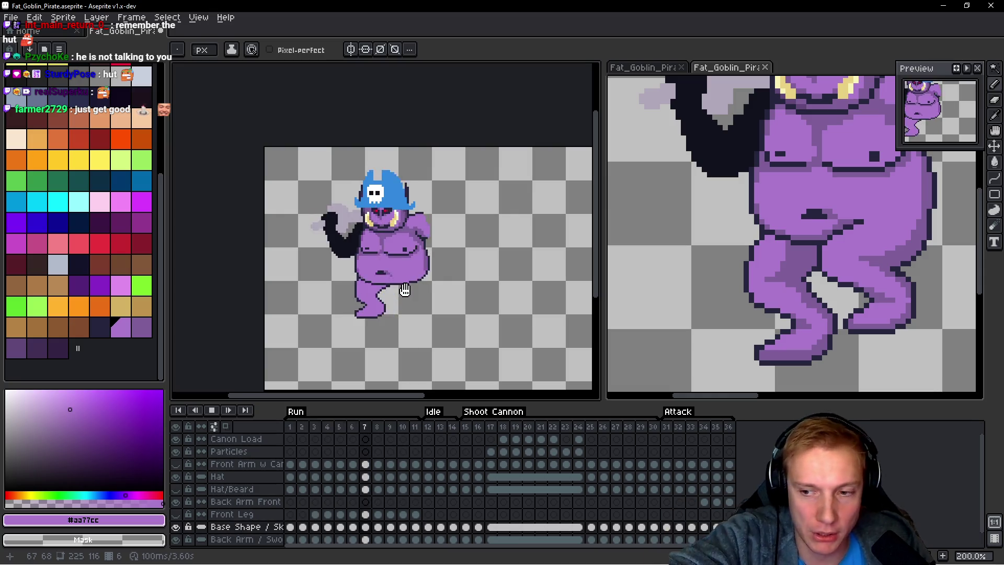
pyautogui.press('Return')
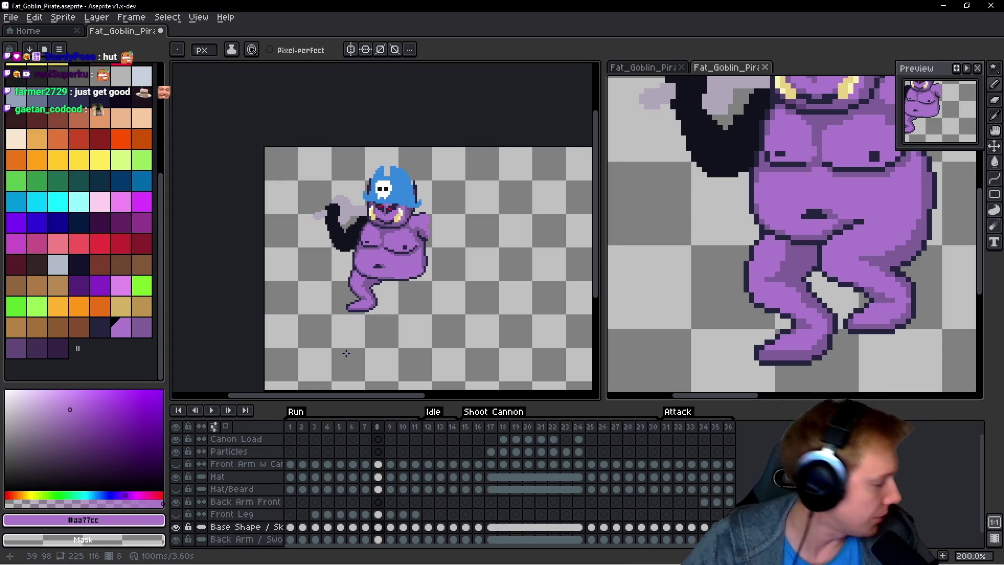
pyautogui.press('Return')
pyautogui.moveTo(450, 256); pyautogui.dragTo(453, 254)
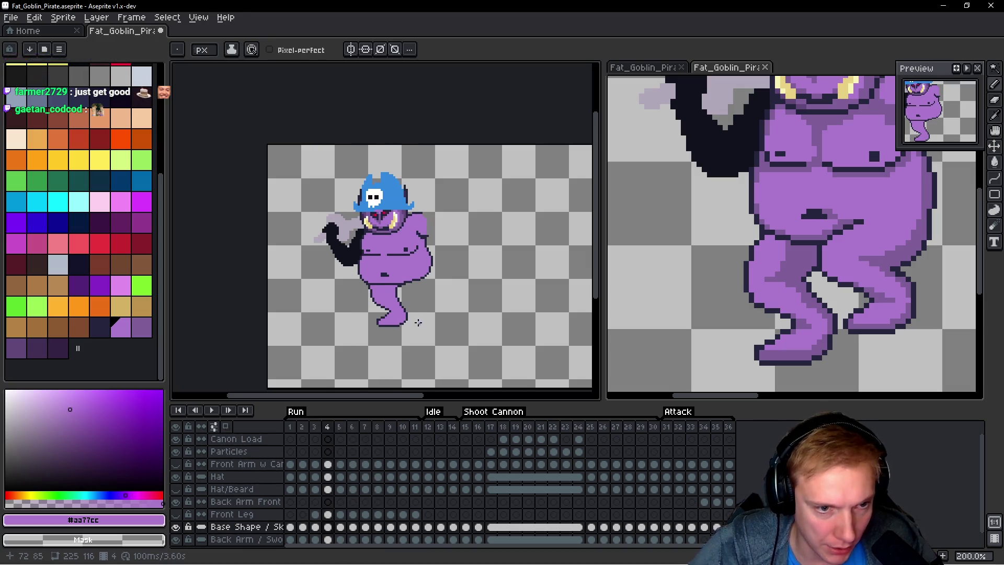
# Step: Show the green Front Leg layer, make it the active layer and open its properties
pyautogui.scroll(1, 429, 314)
pyautogui.click(176, 515)
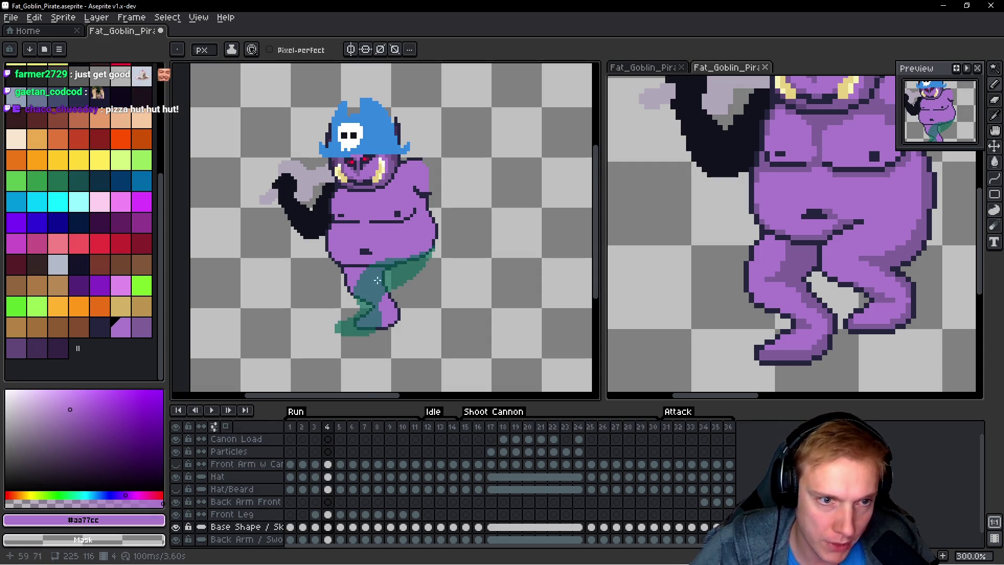
pyautogui.scroll(6, 392, 255)
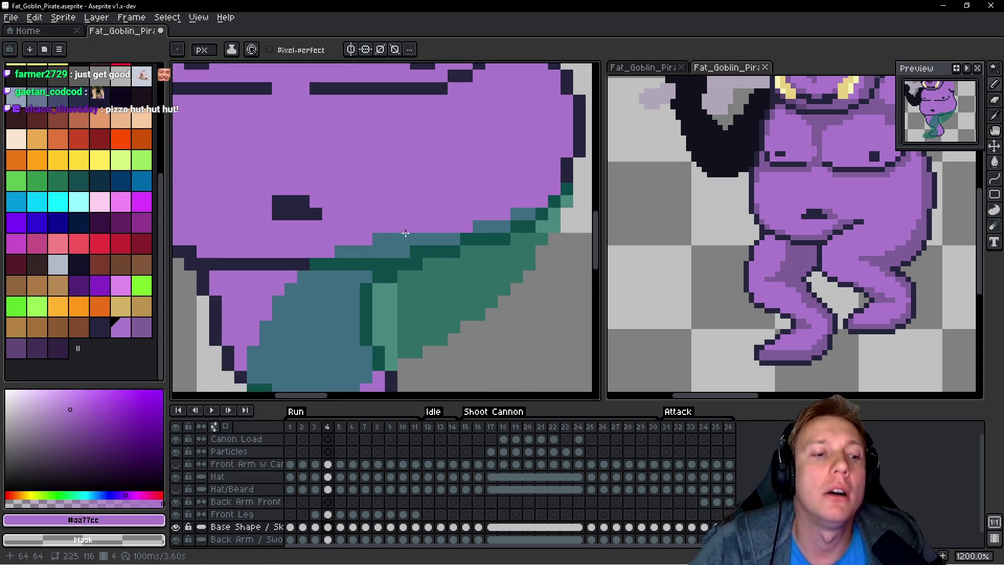
pyautogui.press('Up')
pyautogui.scroll(-4, 429, 257)
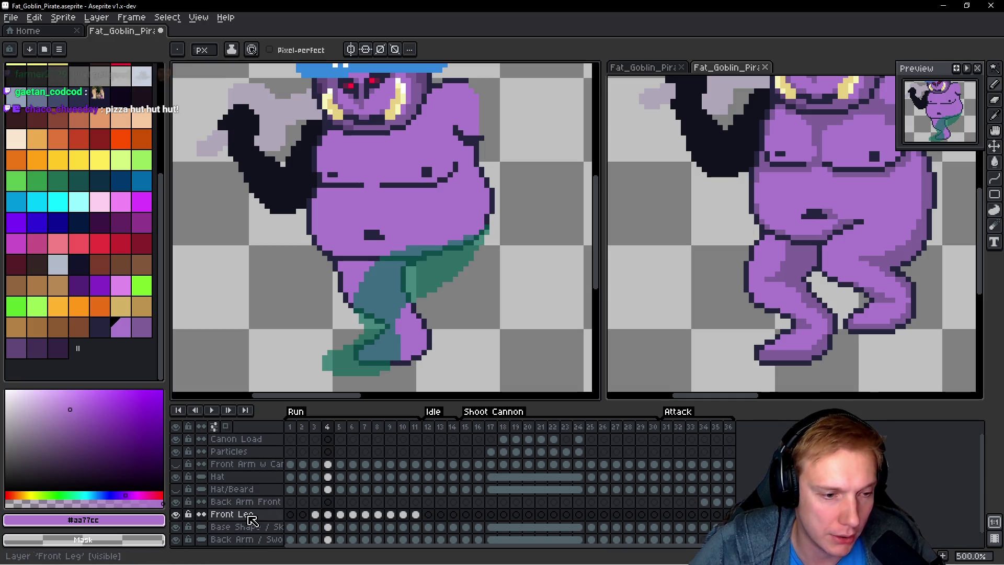
pyautogui.doubleClick(272, 518)
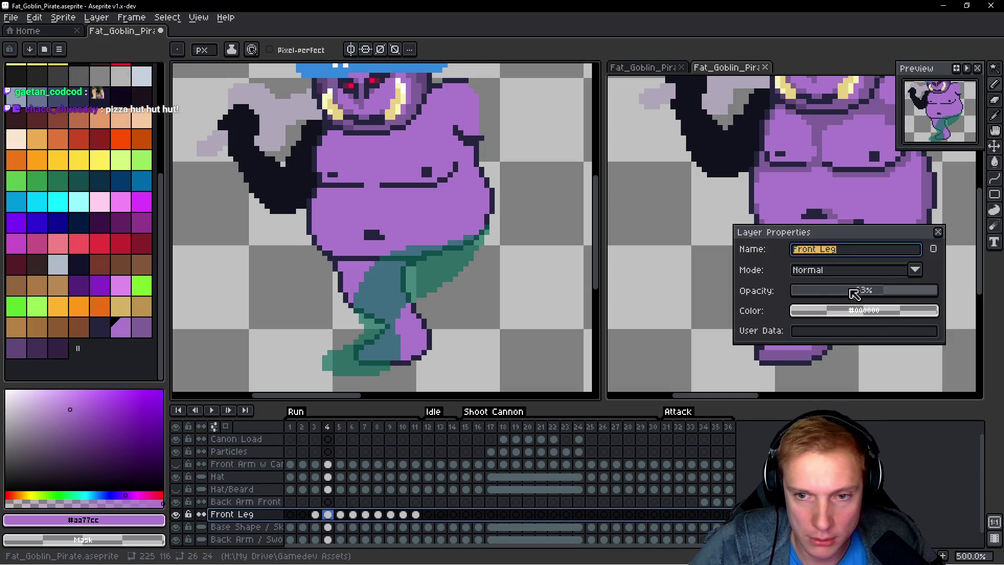
# Step: Hide the body layer and bucket-fill frame 4's green leg with purple #aa77cc
pyautogui.click(939, 232)
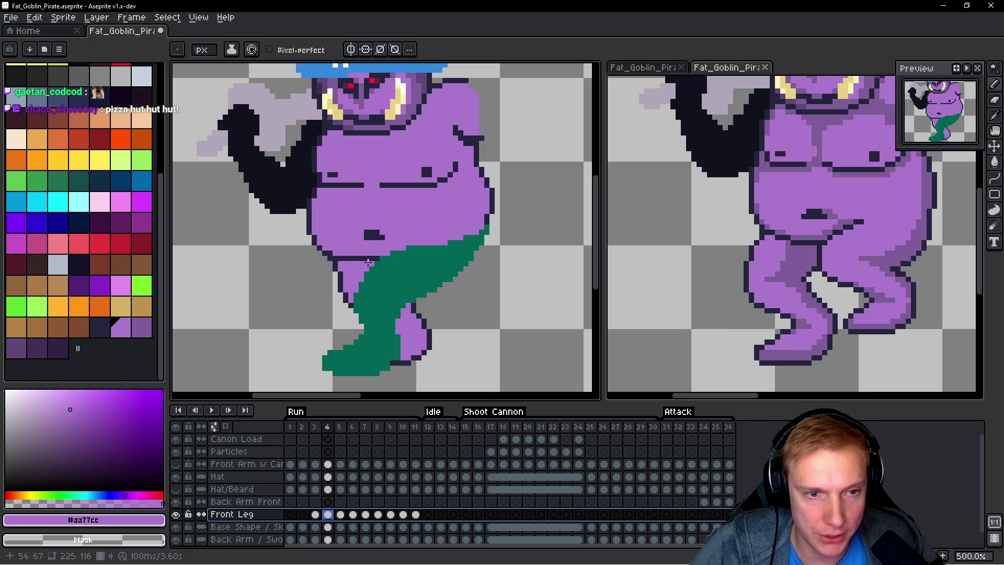
pyautogui.press('i')
pyautogui.press('b')
pyautogui.scroll(1, 419, 277)
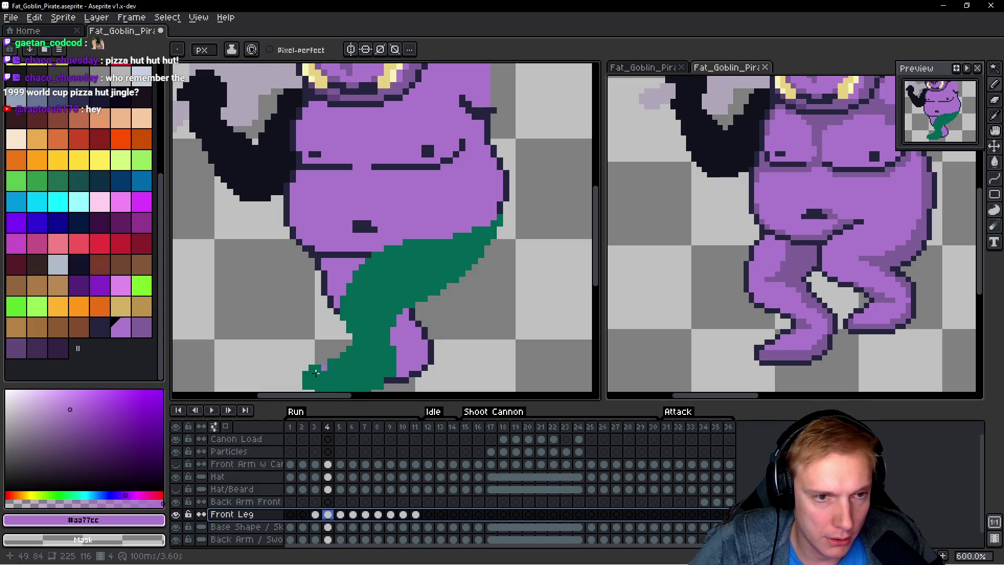
pyautogui.click(176, 527)
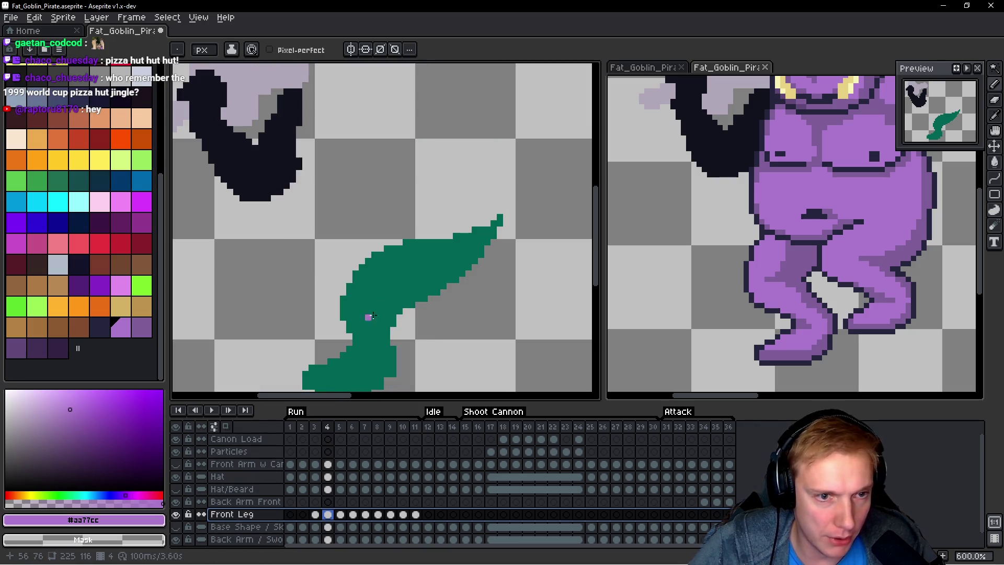
pyautogui.moveTo(385, 314); pyautogui.dragTo(373, 303)
pyautogui.press('g')
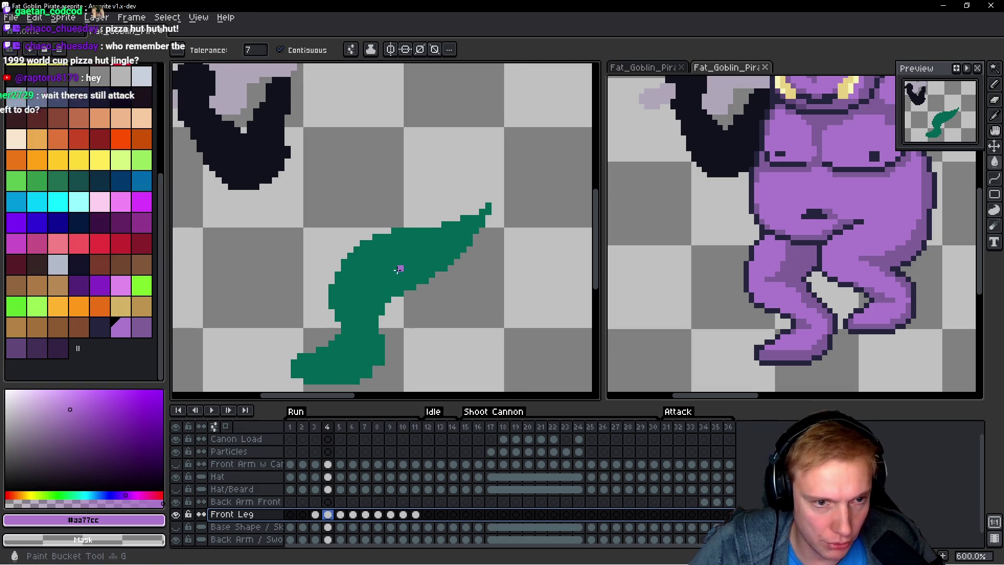
pyautogui.click(391, 271)
# Step: Outline the frame 4 leg in dark navy, then advance to frame 5
pyautogui.hotkey('shift', 'o')
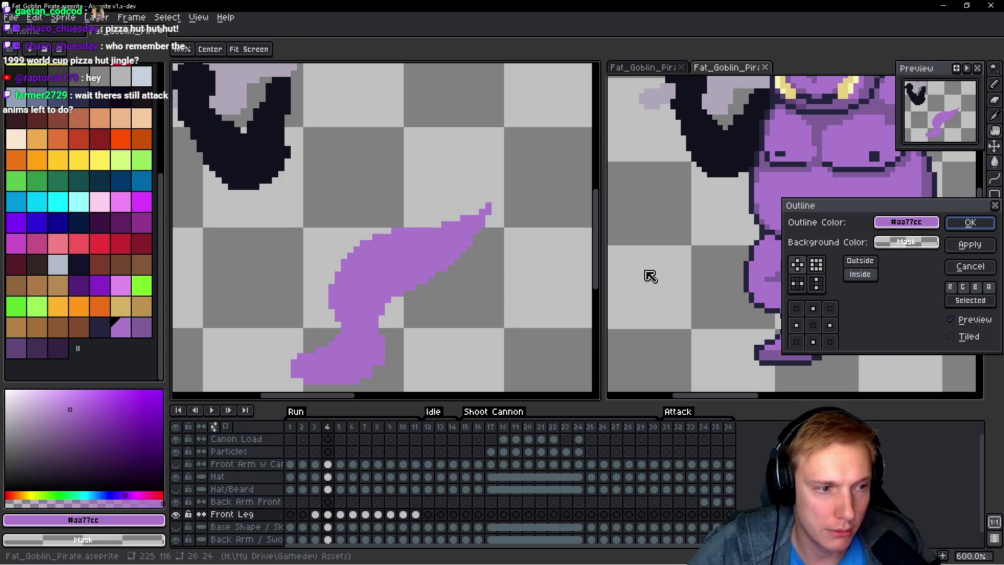
pyautogui.click(903, 221)
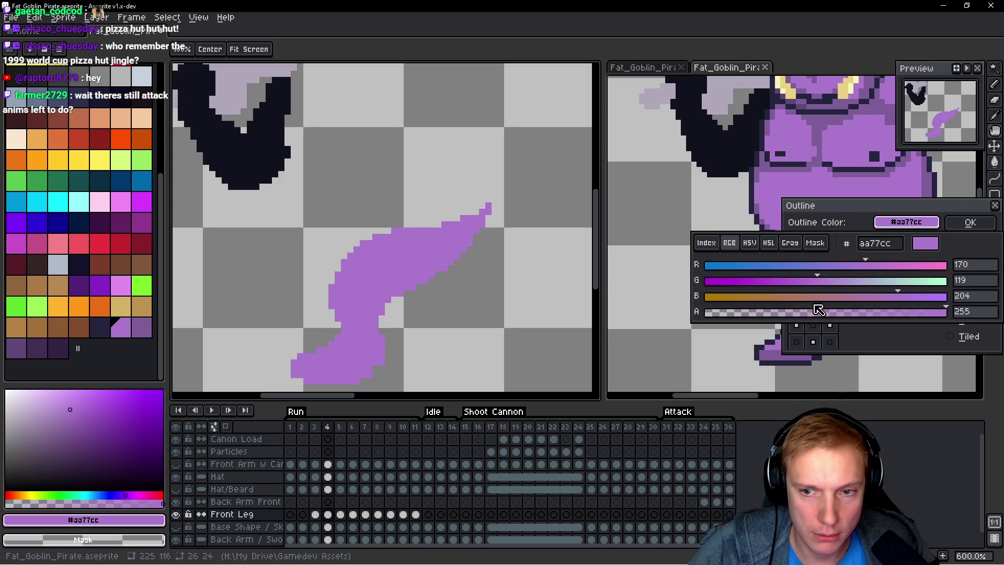
pyautogui.click(971, 223)
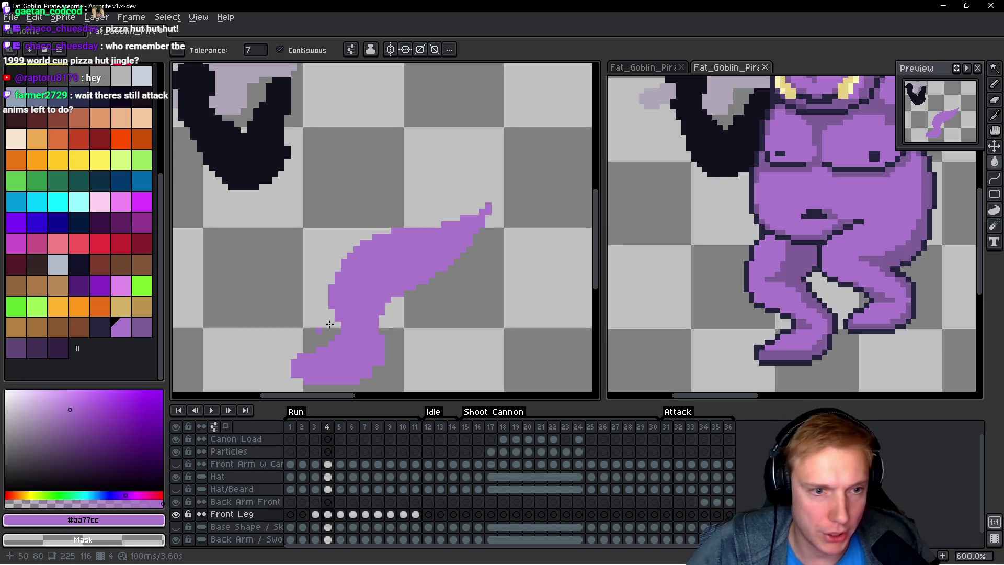
pyautogui.click(105, 330)
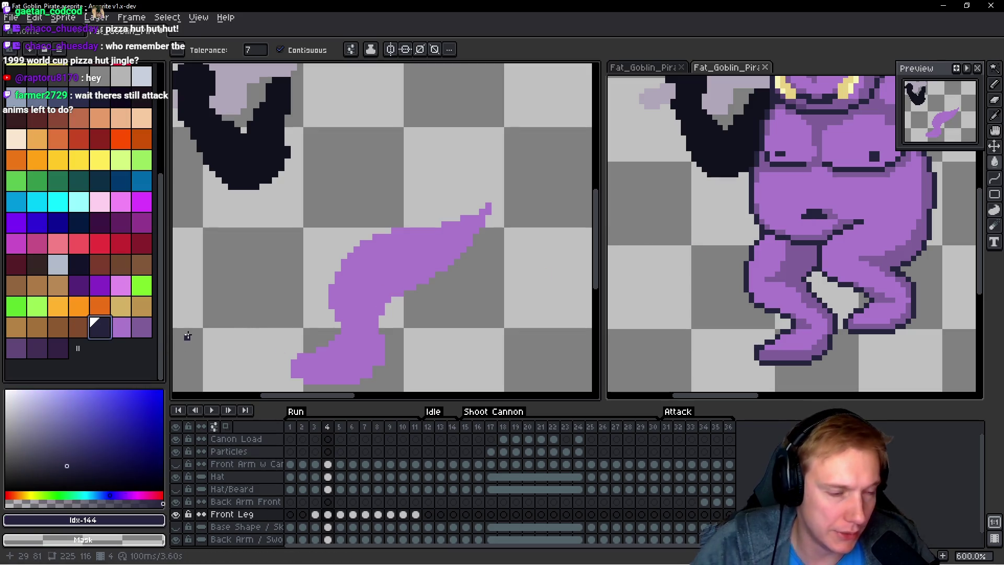
pyautogui.hotkey('shift', 'o')
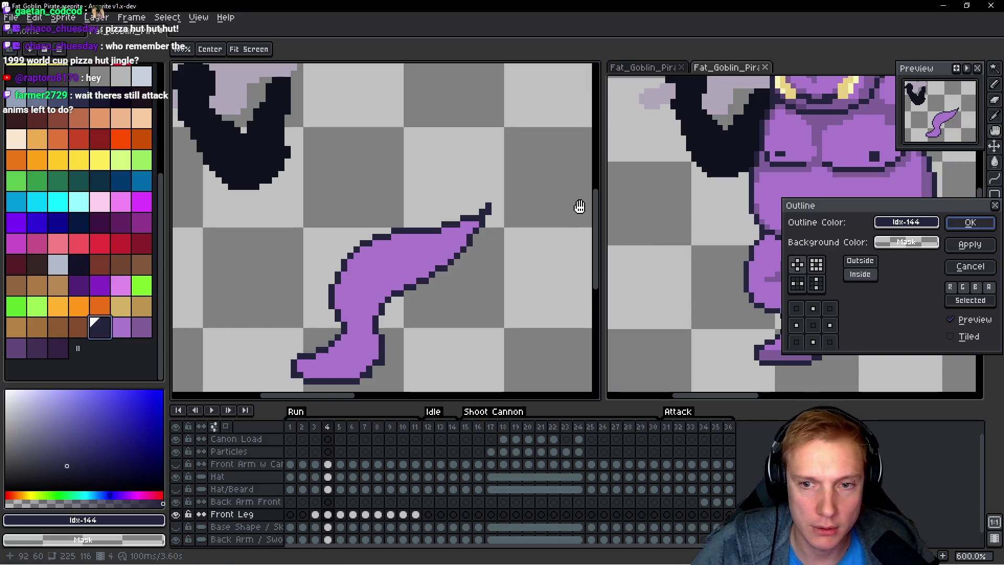
pyautogui.click(972, 225)
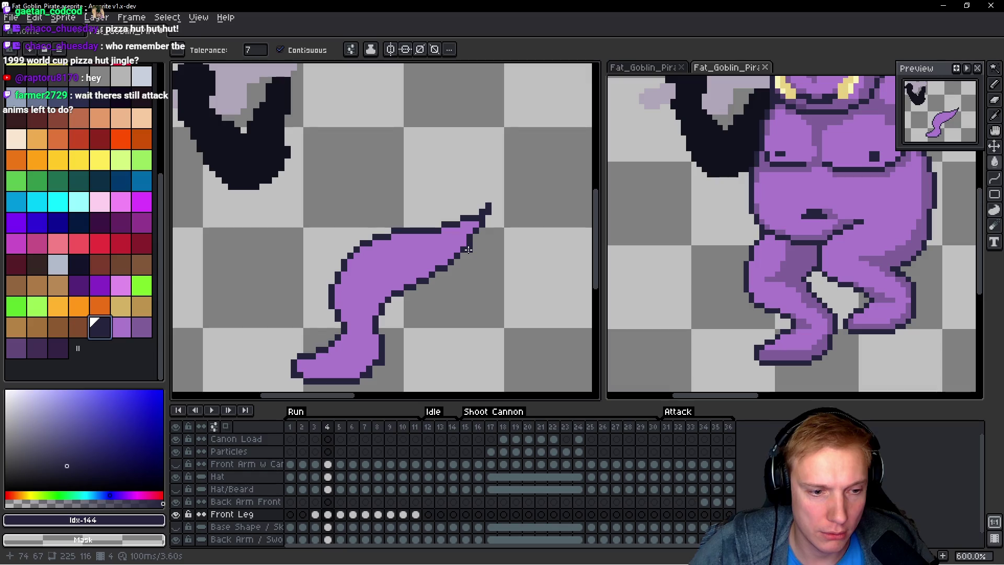
pyautogui.press('.')
pyautogui.press('space')
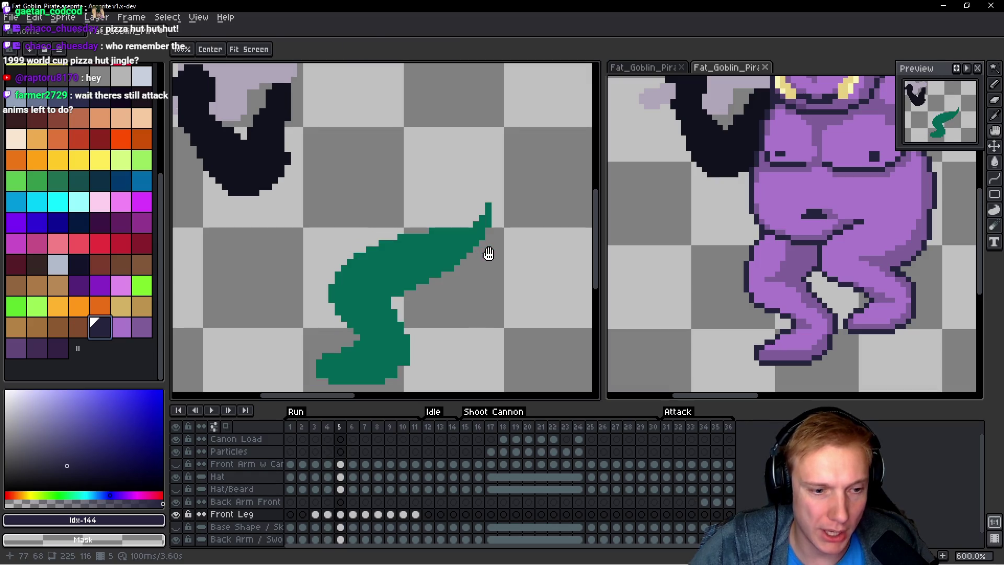
# Step: Show the body layers again and toggle Front Leg to compare frames 3 and 4
pyautogui.click(316, 515)
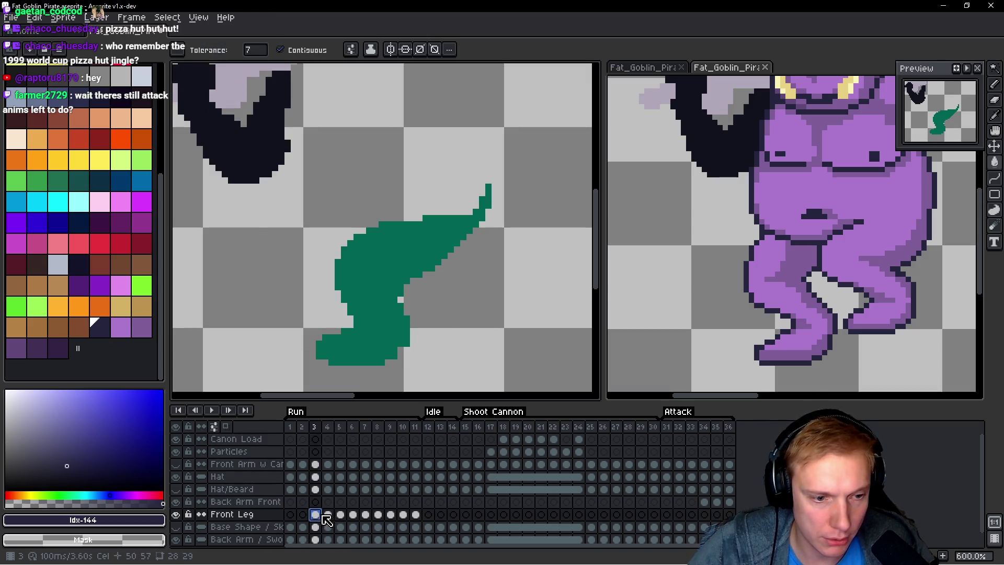
pyautogui.keyDown('alt'); pyautogui.click(178, 514); pyautogui.keyUp('alt')
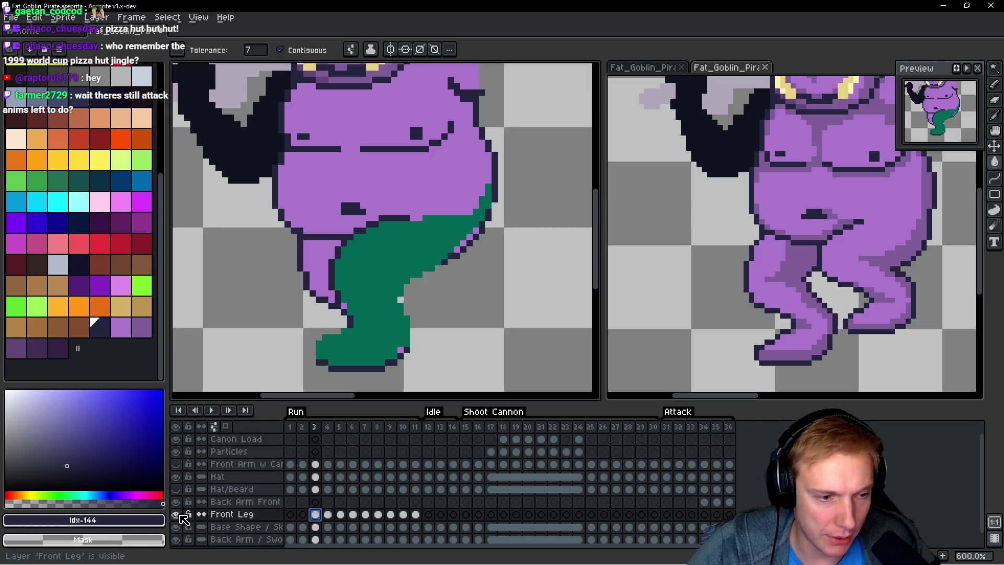
pyautogui.click(178, 515)
pyautogui.click(178, 515)
pyautogui.click(177, 516)
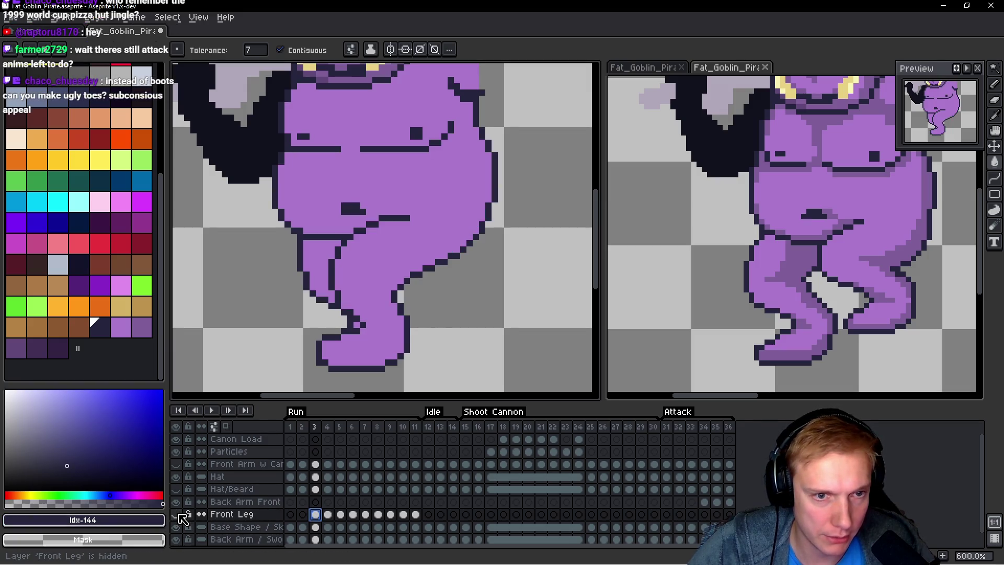
pyautogui.click(328, 515)
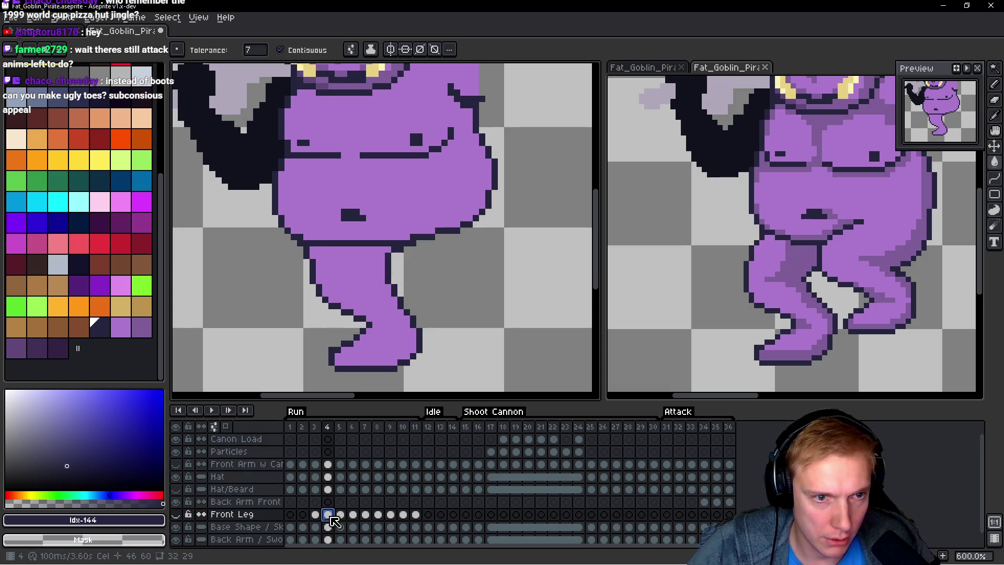
pyautogui.click(180, 515)
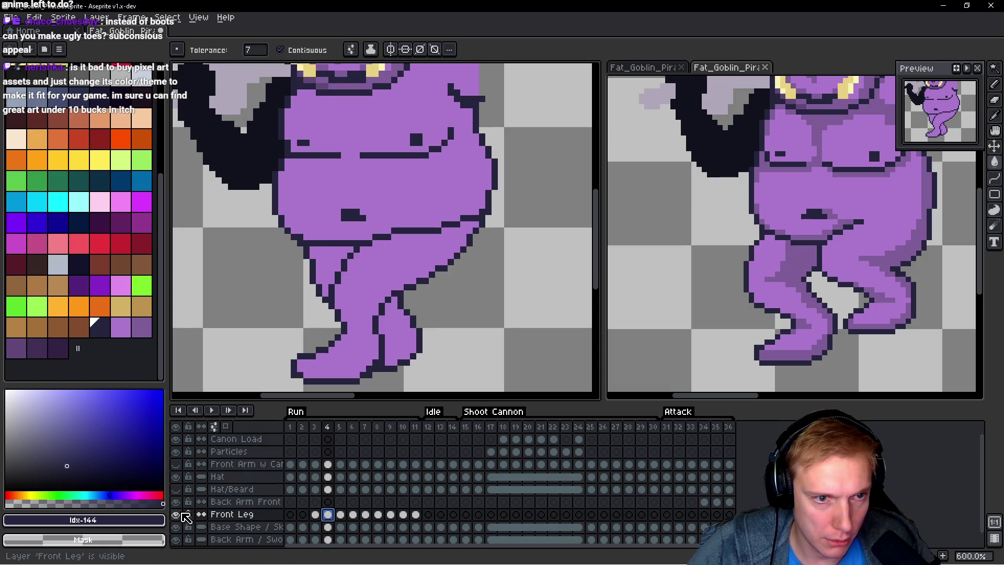
# Step: Try a purple bucket fill on the leg, undo it, and select Front Leg frames 5–11
pyautogui.moveTo(341, 514)
pyautogui.mouseDown()
pyautogui.moveTo(418, 517)
pyautogui.moveTo(411, 514)
pyautogui.mouseUp()
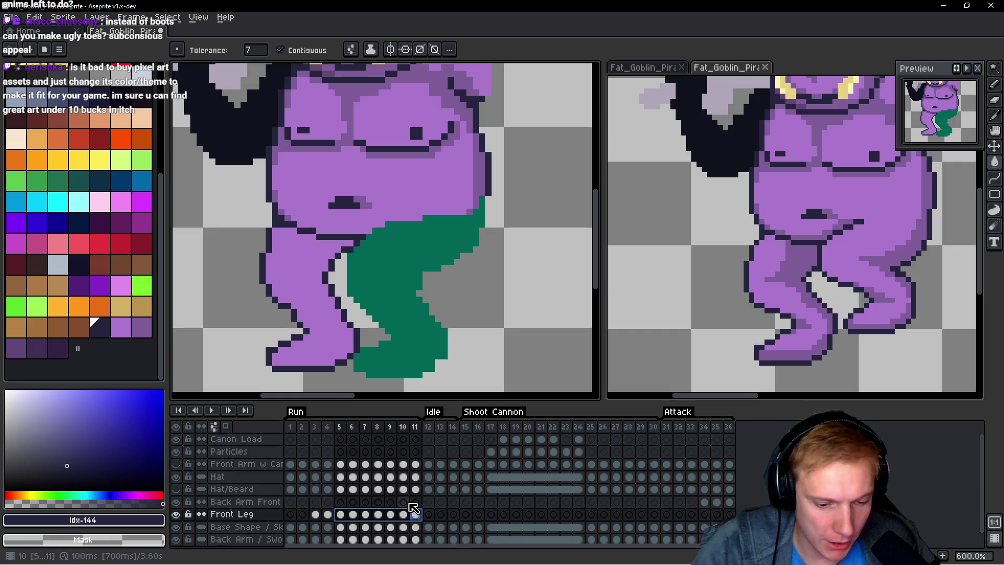
pyautogui.press('g')
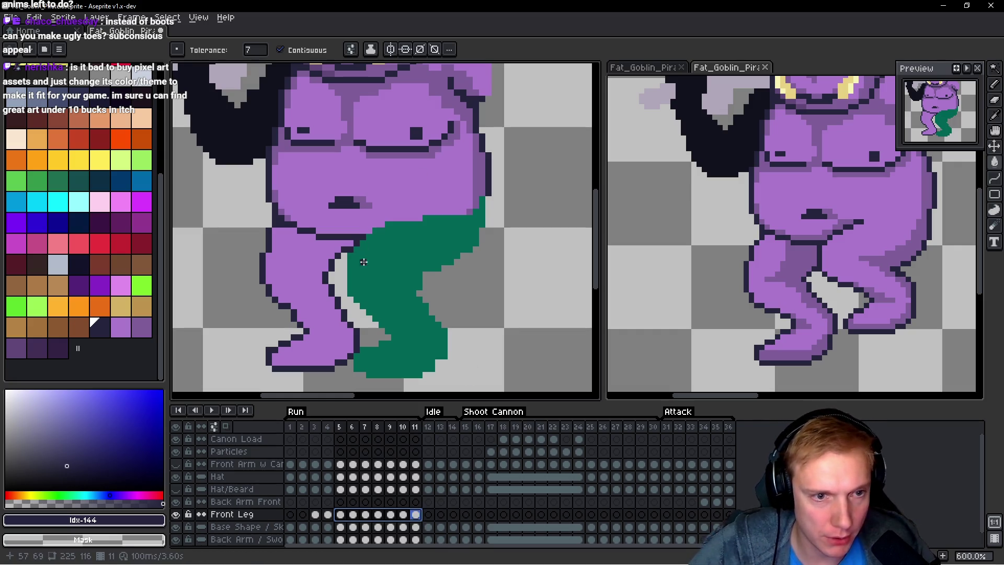
pyautogui.keyDown('alt'); pyautogui.click(408, 197); pyautogui.keyUp('alt')
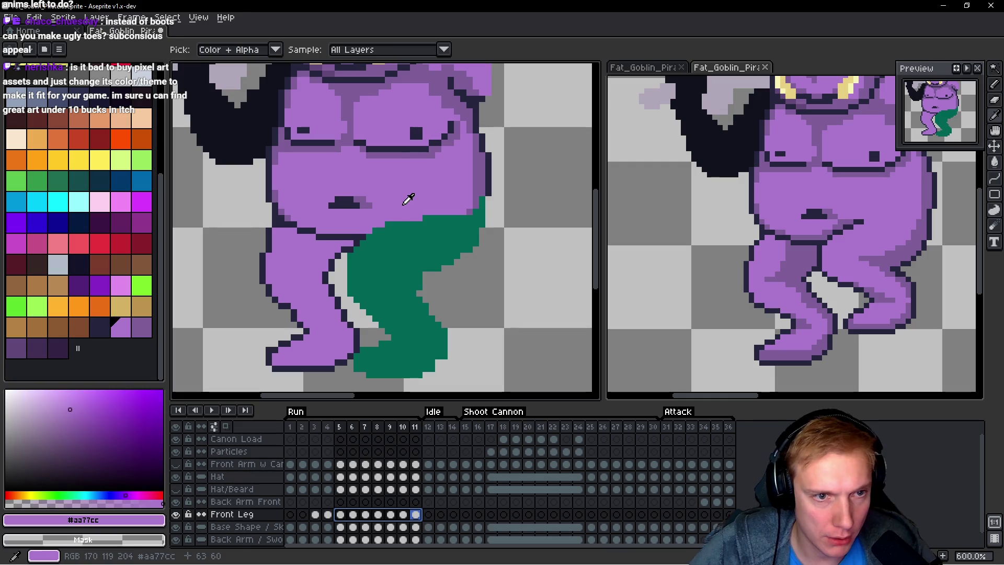
pyautogui.click(400, 267)
pyautogui.press('Left')
pyautogui.press('Right')
pyautogui.press('v')
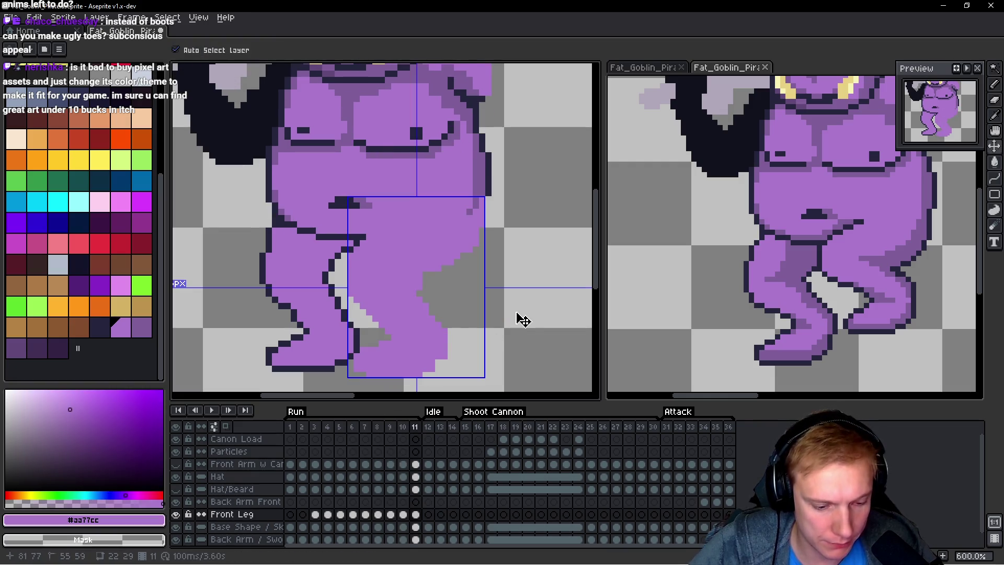
pyautogui.hotkey('ctrl', 'z')
pyautogui.press('g')
pyautogui.moveTo(416, 514)
pyautogui.mouseDown()
pyautogui.moveTo(330, 517)
pyautogui.moveTo(349, 516)
pyautogui.mouseUp()
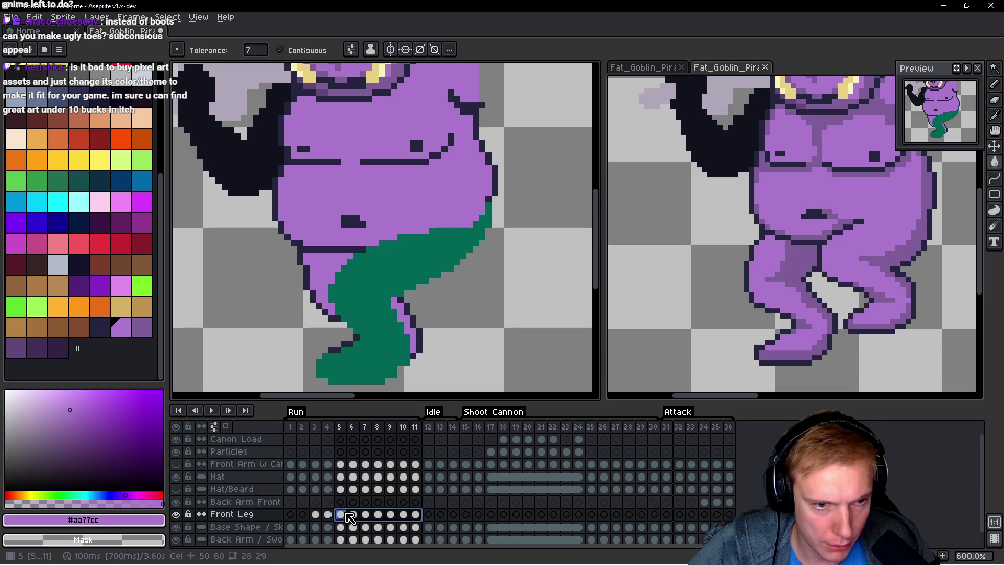
# Step: Bucket-fill the green front leg purple across Front Leg frames 5–11
pyautogui.click(178, 515)
pyautogui.click(178, 515)
pyautogui.moveTo(413, 522); pyautogui.dragTo(344, 518)
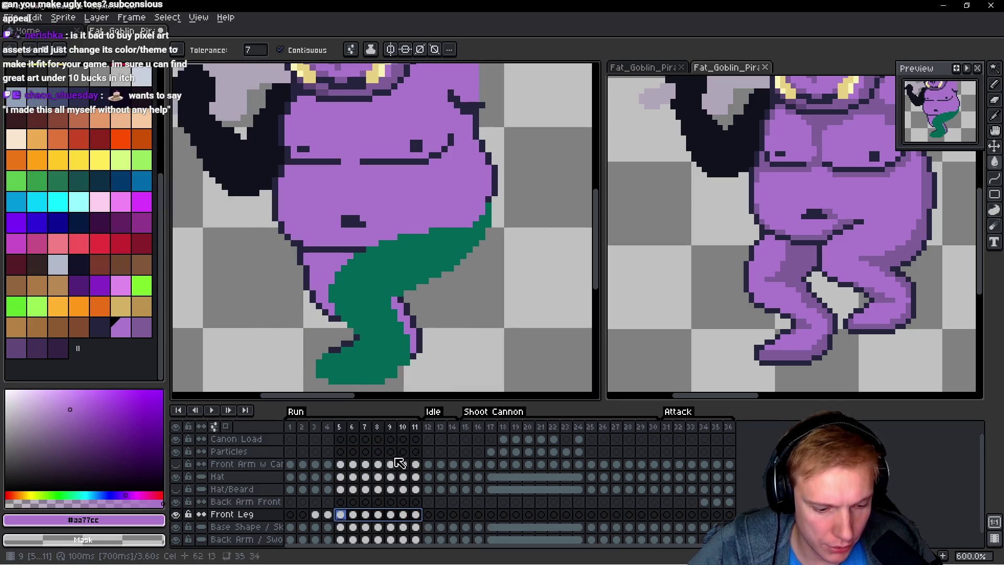
pyautogui.moveTo(346, 517); pyautogui.dragTo(415, 516)
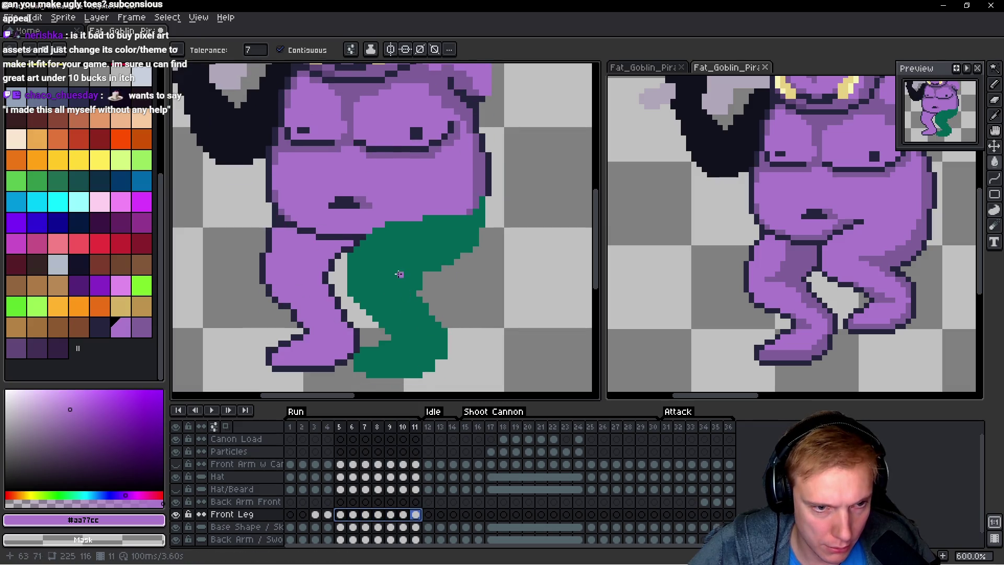
pyautogui.click(399, 274)
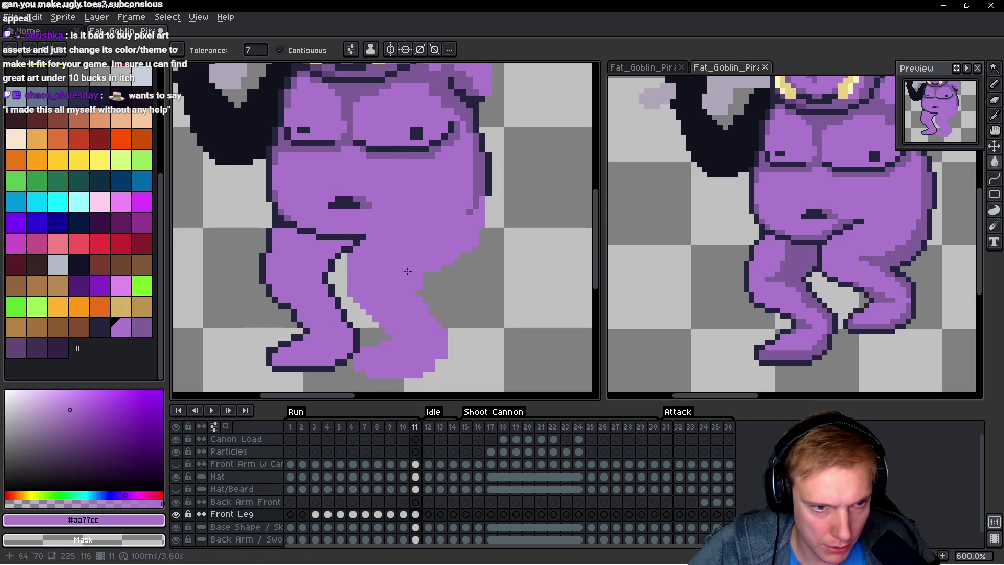
pyautogui.click(344, 517)
pyautogui.moveTo(344, 517); pyautogui.dragTo(378, 517)
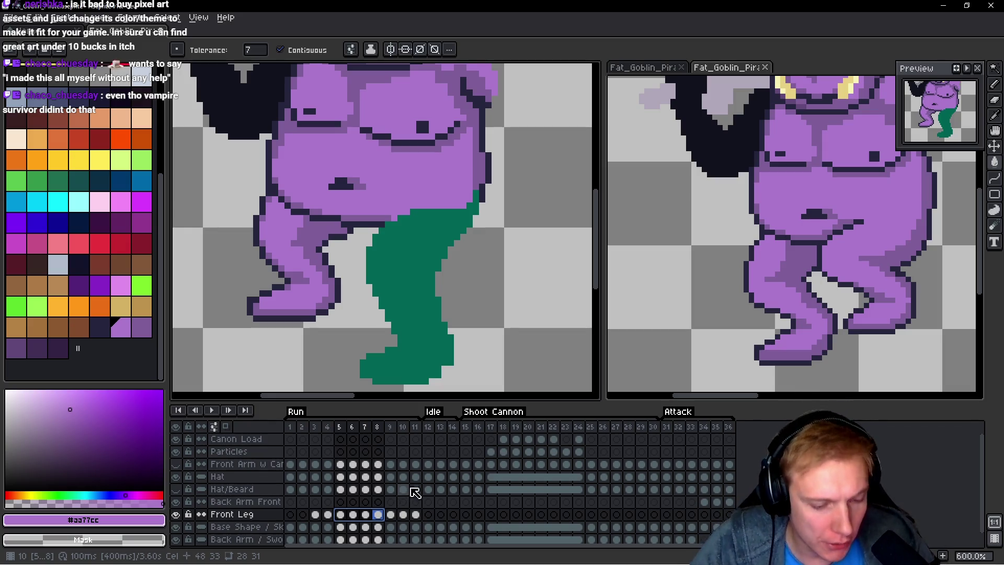
pyautogui.moveTo(403, 515)
pyautogui.mouseDown()
pyautogui.moveTo(326, 521)
pyautogui.moveTo(360, 513)
pyautogui.mouseUp()
pyautogui.click(363, 282)
# Step: Check frames 5–11, then apply a dark outline to the leg across them
pyautogui.click(343, 514)
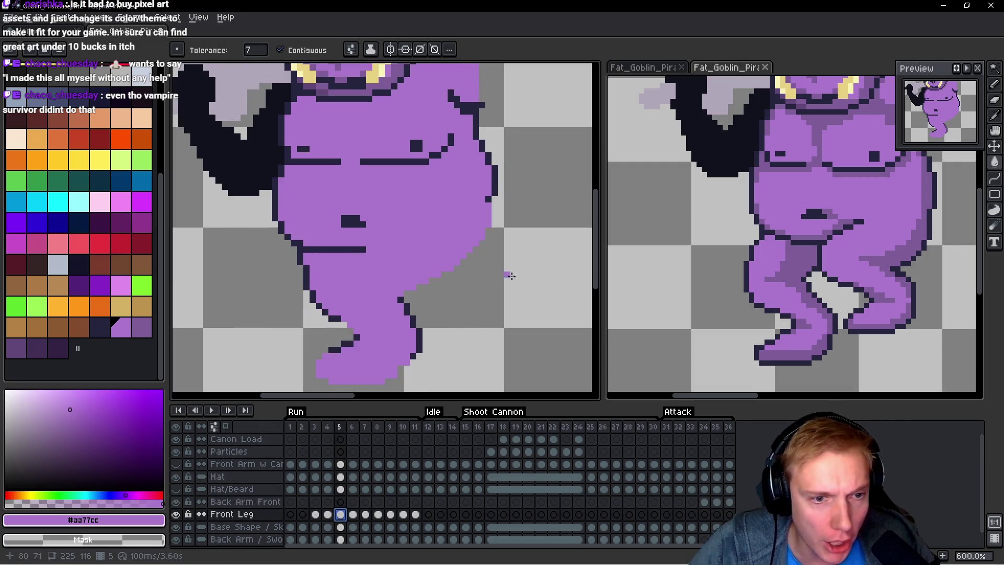
pyautogui.press('Right')
pyautogui.press('Right')
pyautogui.press('Right')
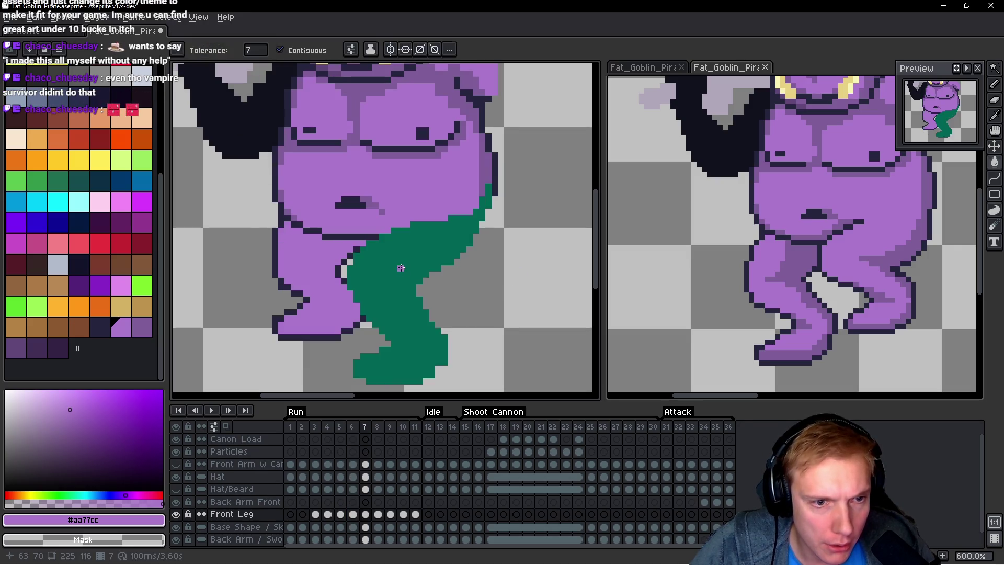
pyautogui.press('Right')
pyautogui.press('Left')
pyautogui.press('Right')
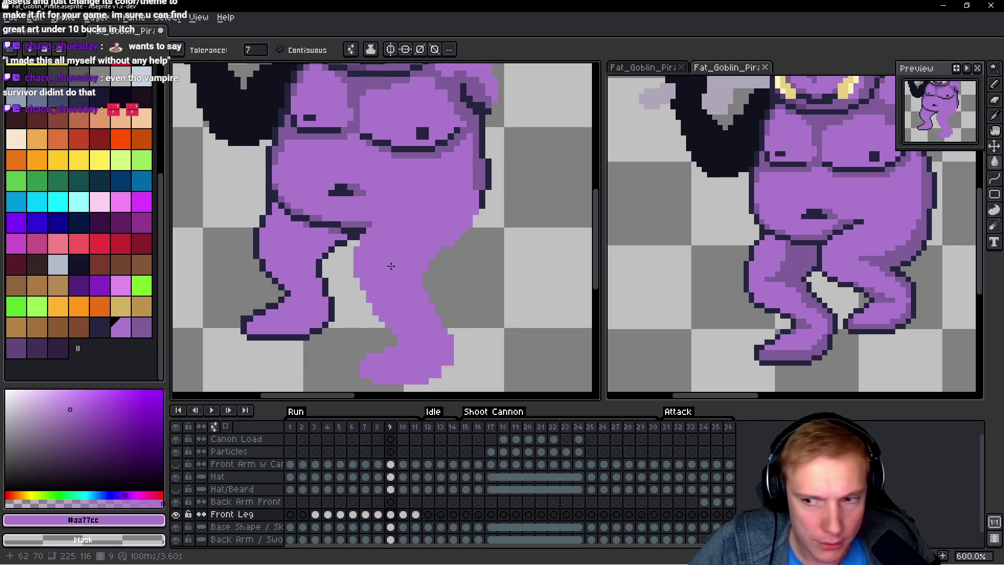
pyautogui.press('Right')
pyautogui.press('Right')
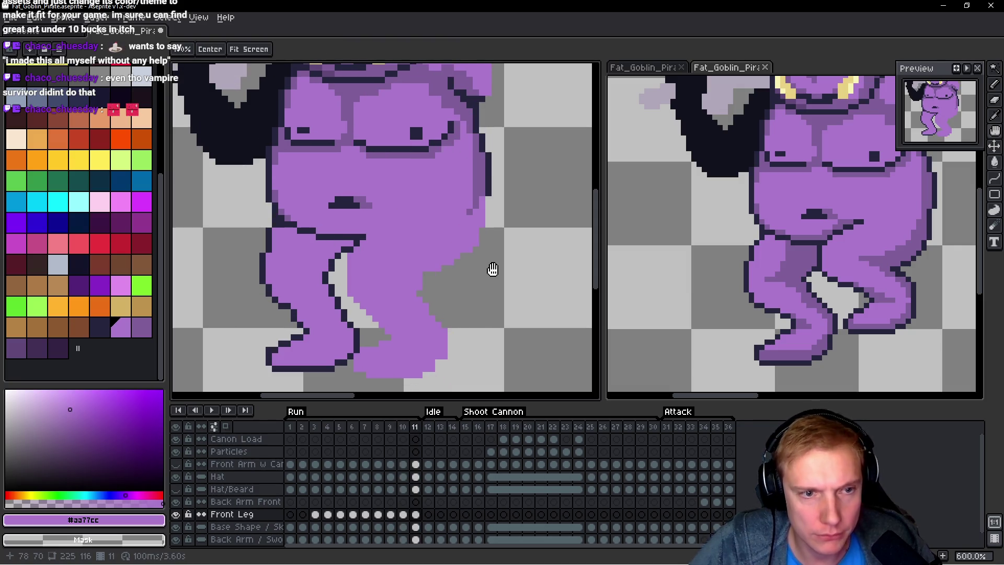
pyautogui.moveTo(417, 515)
pyautogui.mouseDown()
pyautogui.moveTo(329, 513)
pyautogui.moveTo(343, 515)
pyautogui.mouseUp()
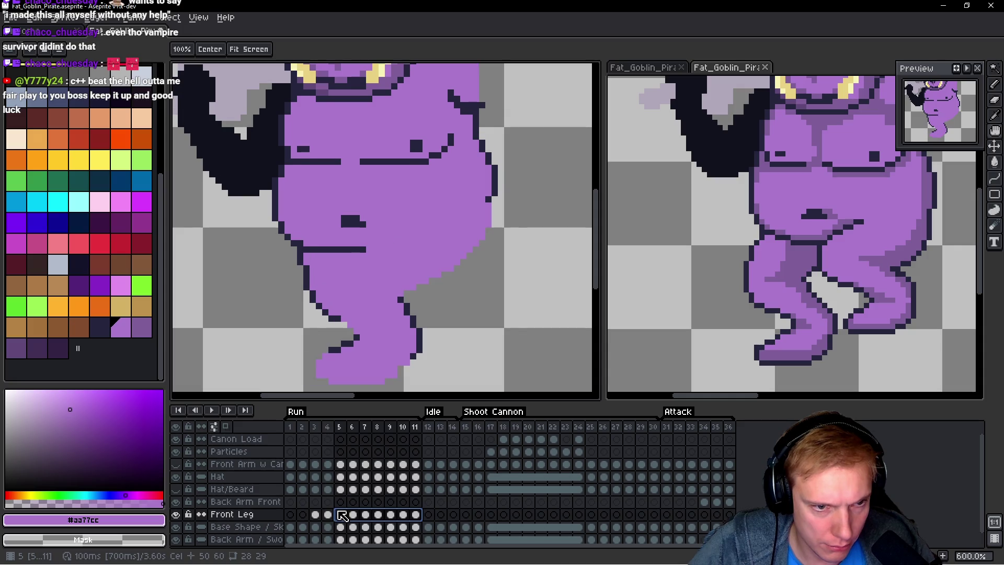
pyautogui.hotkey('shift', 'o')
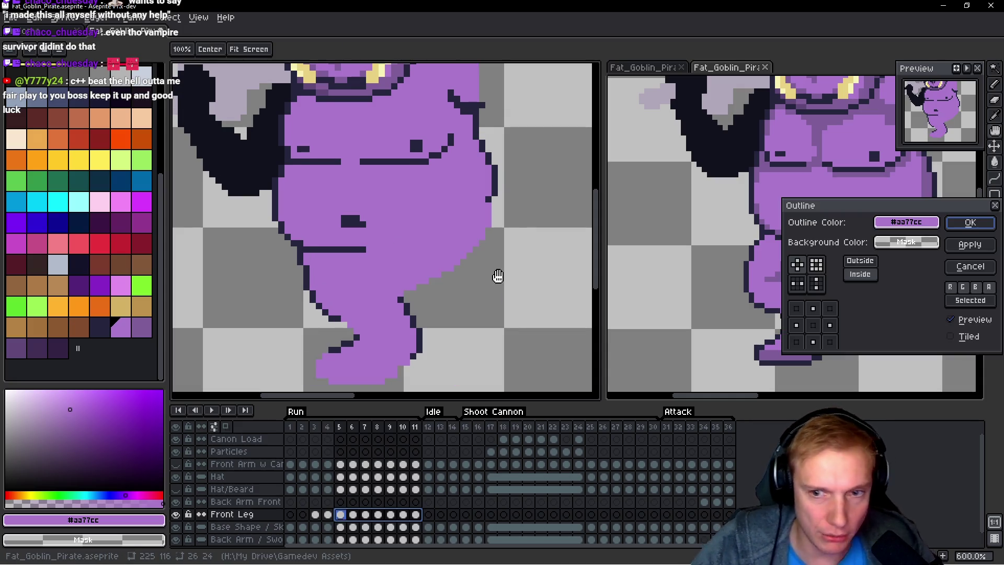
pyautogui.click(84, 328)
pyautogui.click(101, 324)
pyautogui.click(973, 230)
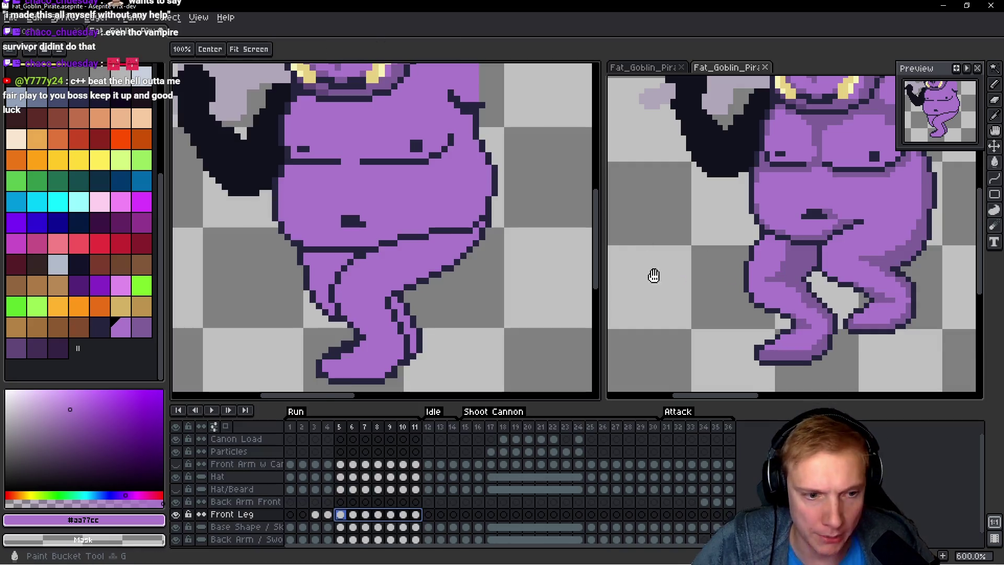
# Step: Preview the run, then lasso and delete the leftover green leg on frame 3
pyautogui.press('Return')
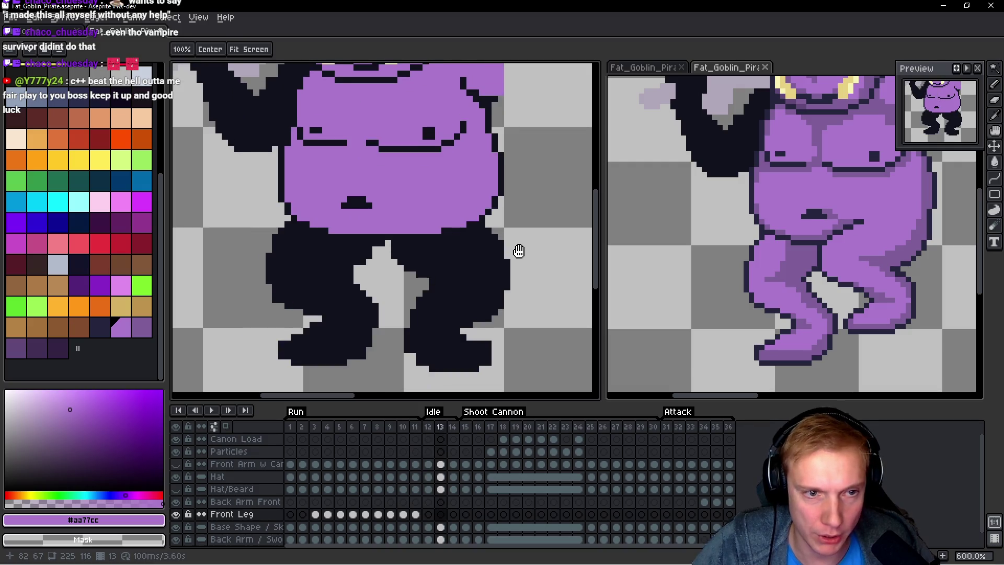
pyautogui.press('g')
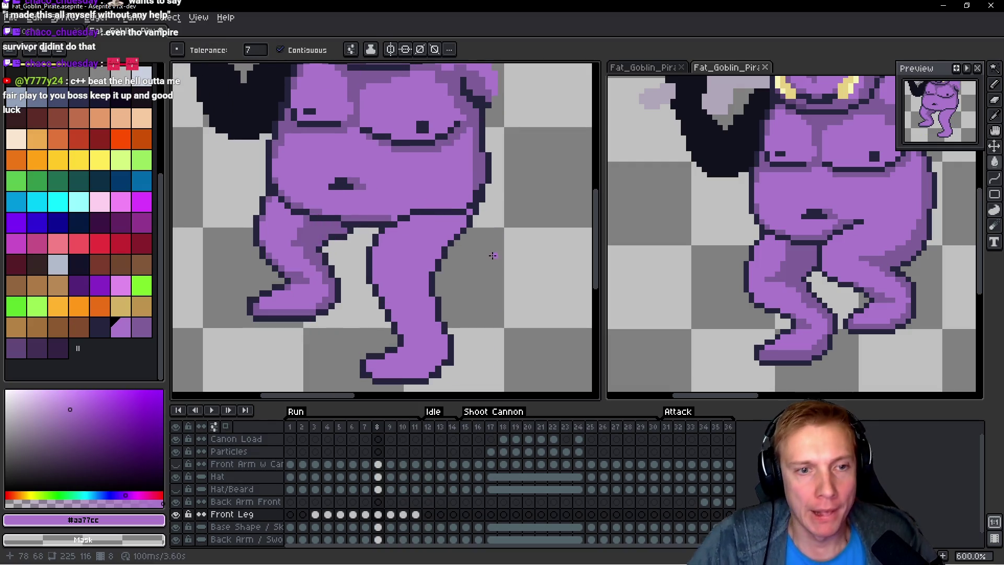
pyautogui.scroll(3, 418, 235)
pyautogui.scroll(-2, 418, 236)
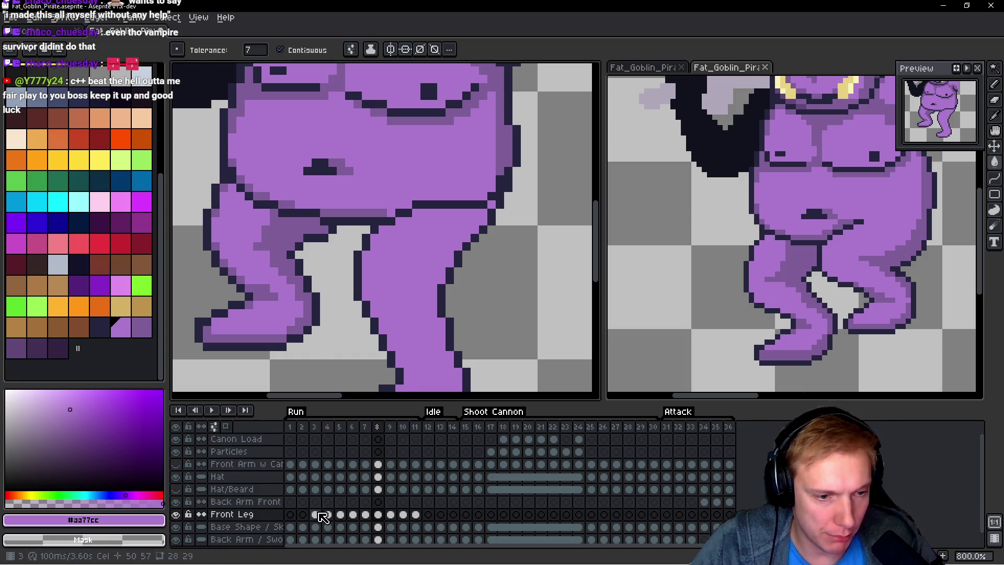
pyautogui.click(323, 517)
pyautogui.scroll(-1, 465, 251)
pyautogui.press('q')
pyautogui.moveTo(520, 163)
pyautogui.mouseDown()
pyautogui.moveTo(269, 359)
pyautogui.moveTo(515, 173)
pyautogui.mouseUp()
pyautogui.press('Delete')
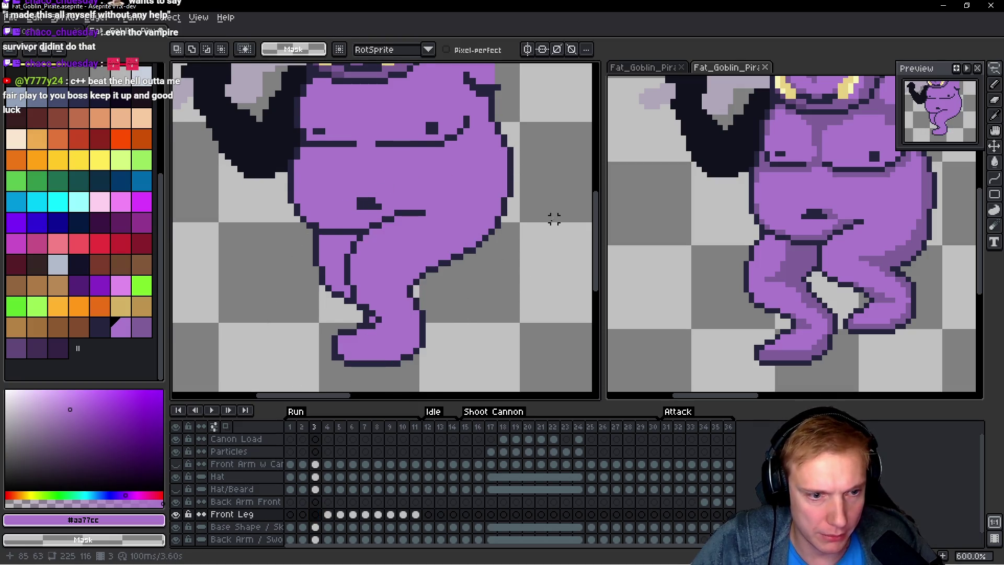
pyautogui.press('.')
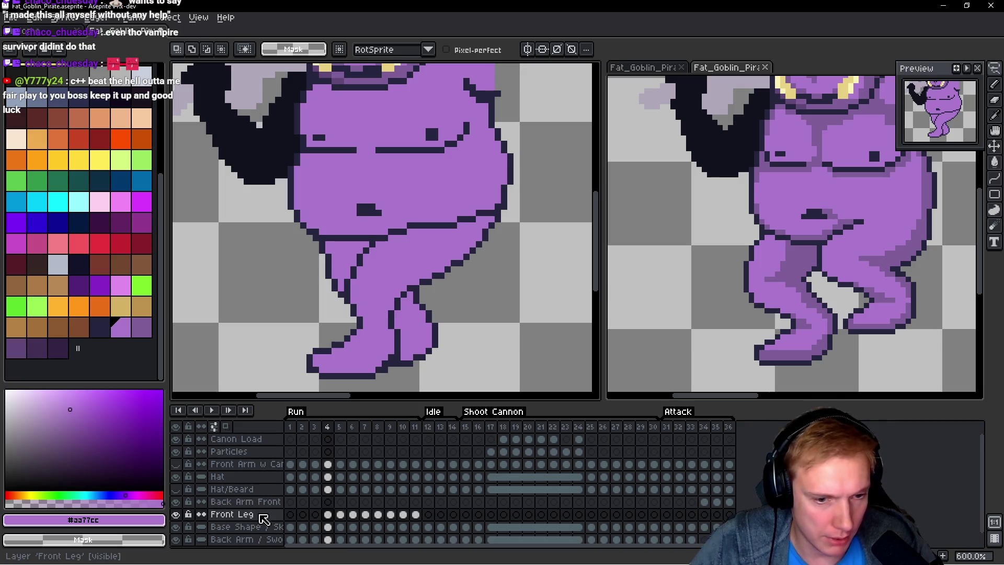
# Step: Merge Front Leg down into the base shape layer and rename the result 'Body'
pyautogui.rightClick(264, 519)
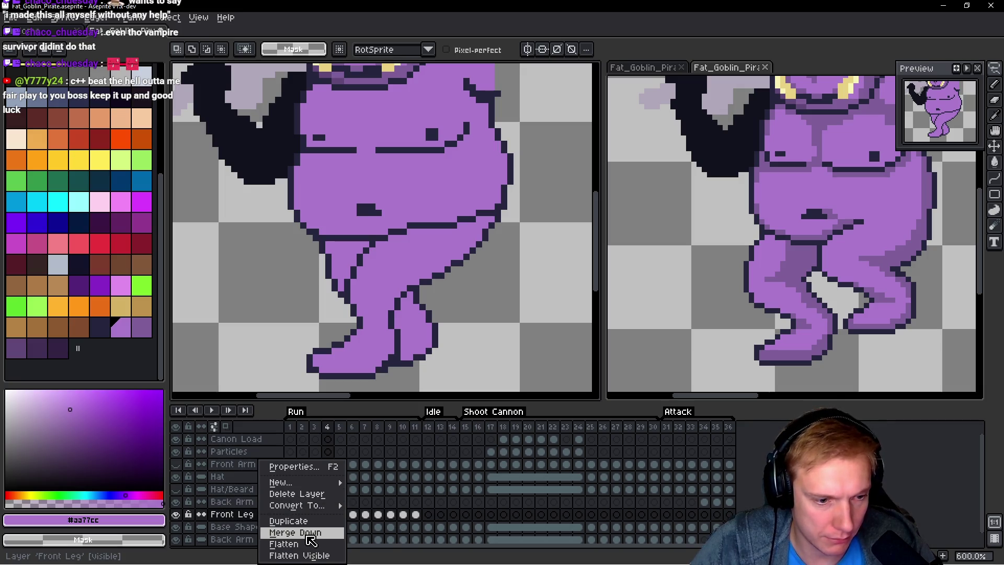
pyautogui.click(308, 536)
pyautogui.doubleClick(263, 516)
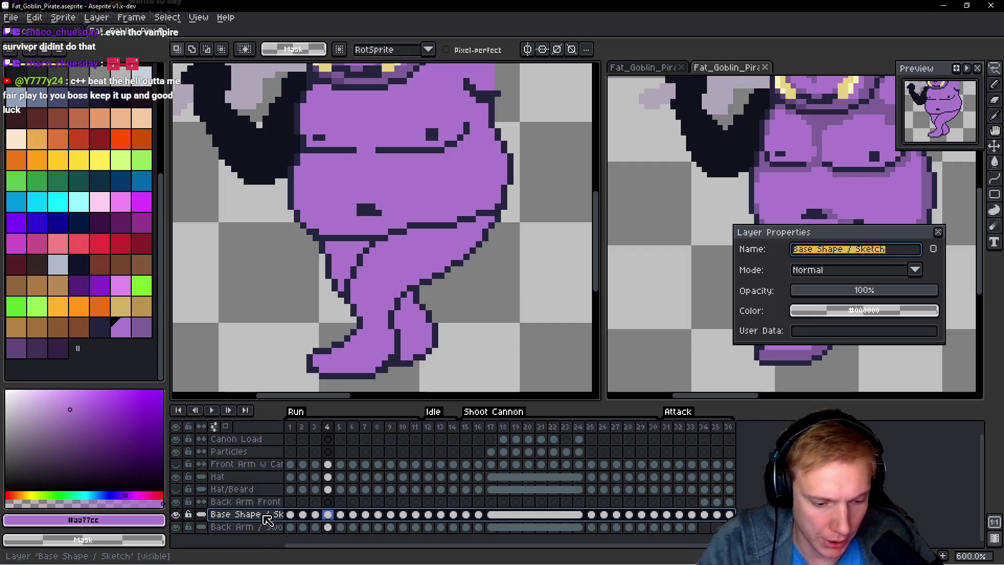
pyautogui.write('Bogy')
pyautogui.press('Return')
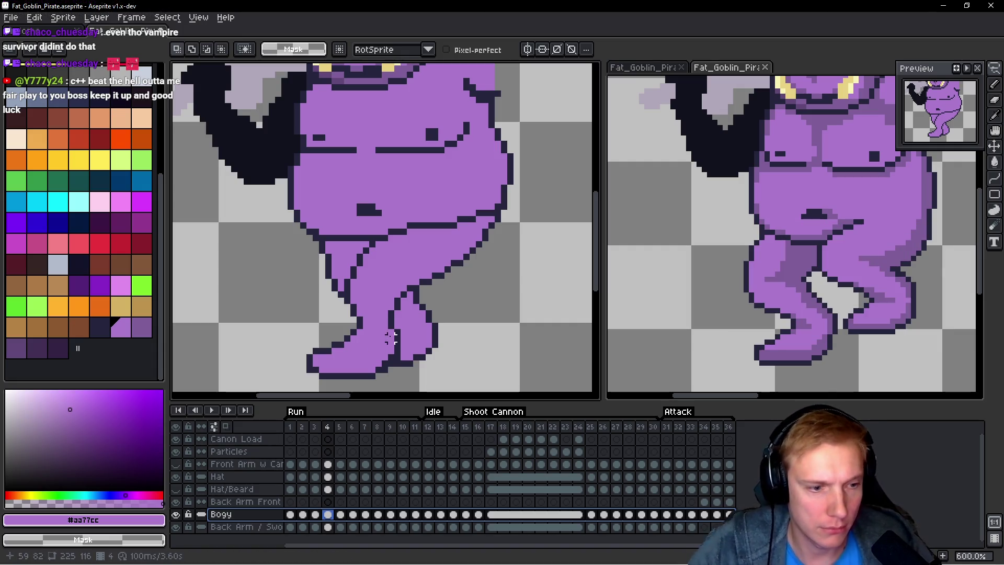
pyautogui.doubleClick(233, 515)
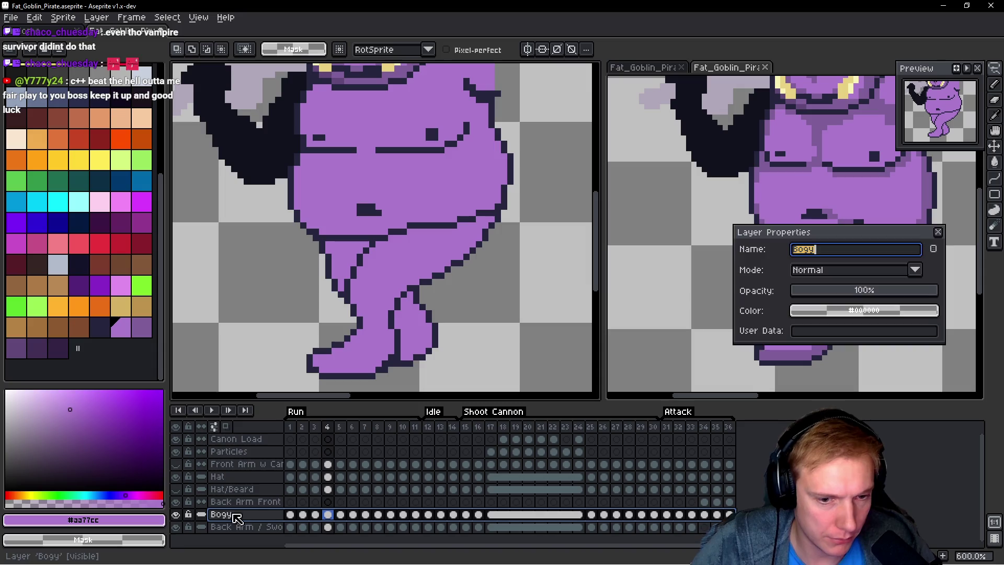
pyautogui.write('Body')
pyautogui.press('Return')
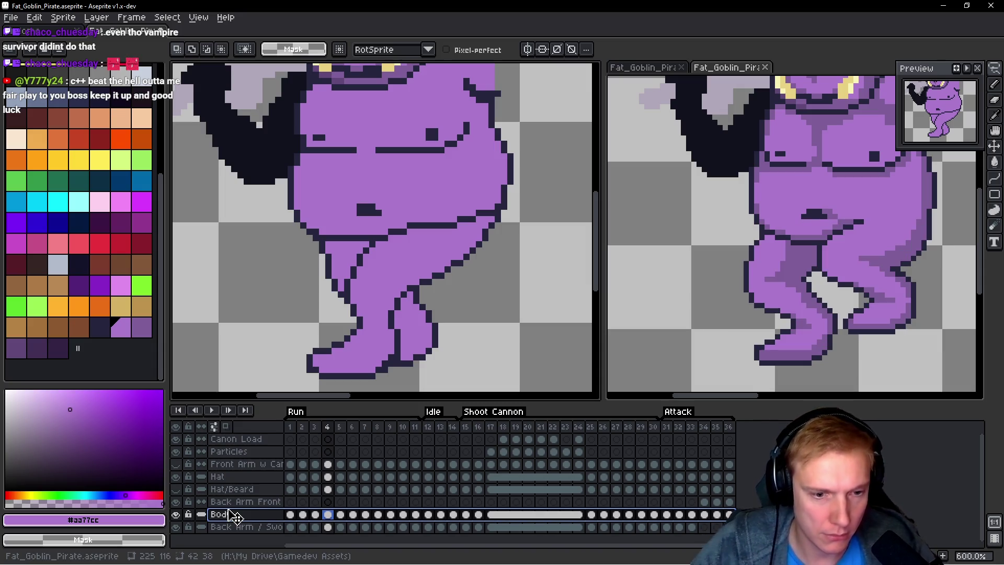
pyautogui.hotkey('alt', 'Tab')
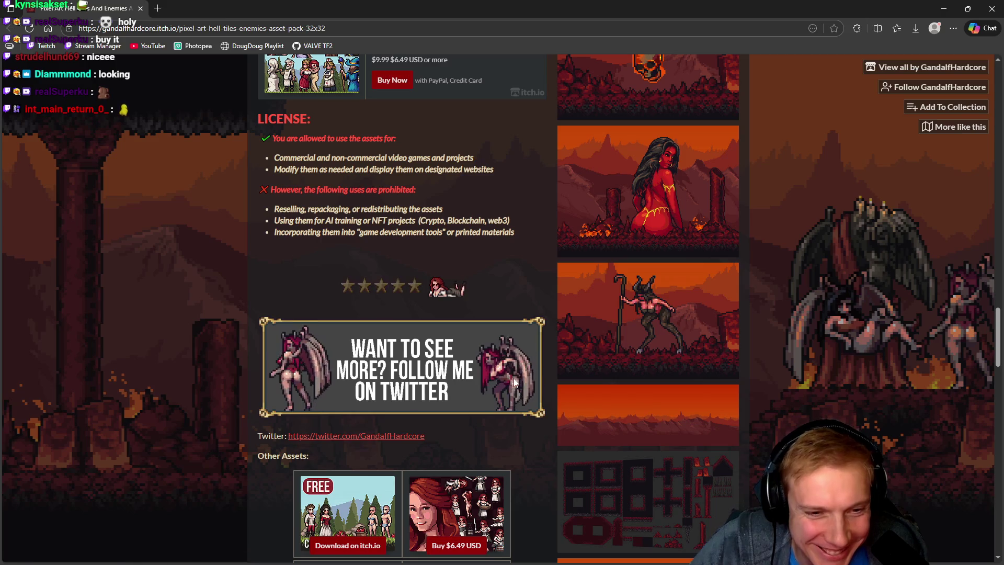
# Step: Enlarge the enemies preview and page through the gallery to the demon-with-cauldron image, then close it
pyautogui.scroll(10, 602, 287)
pyautogui.scroll(10, 605, 284)
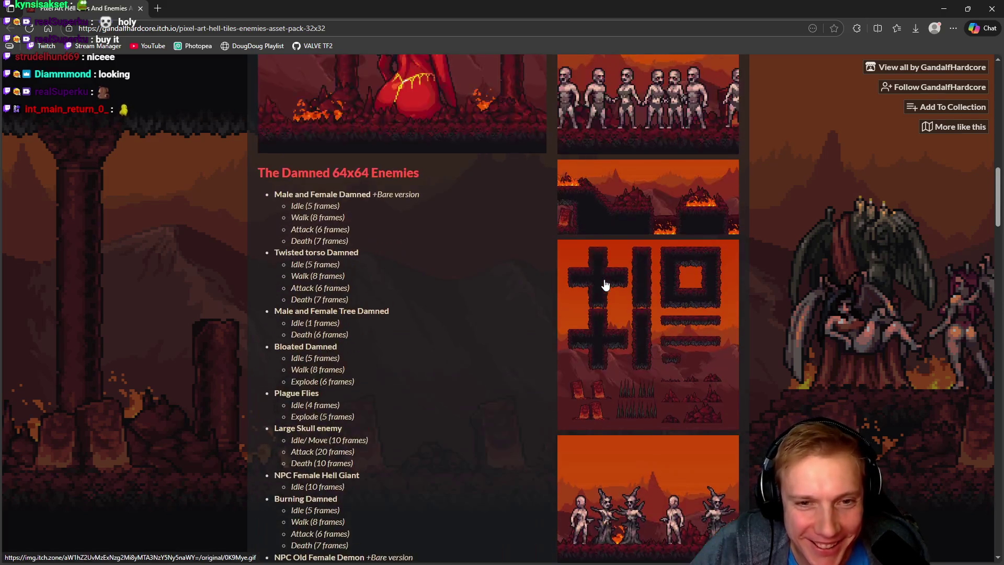
pyautogui.click(637, 339)
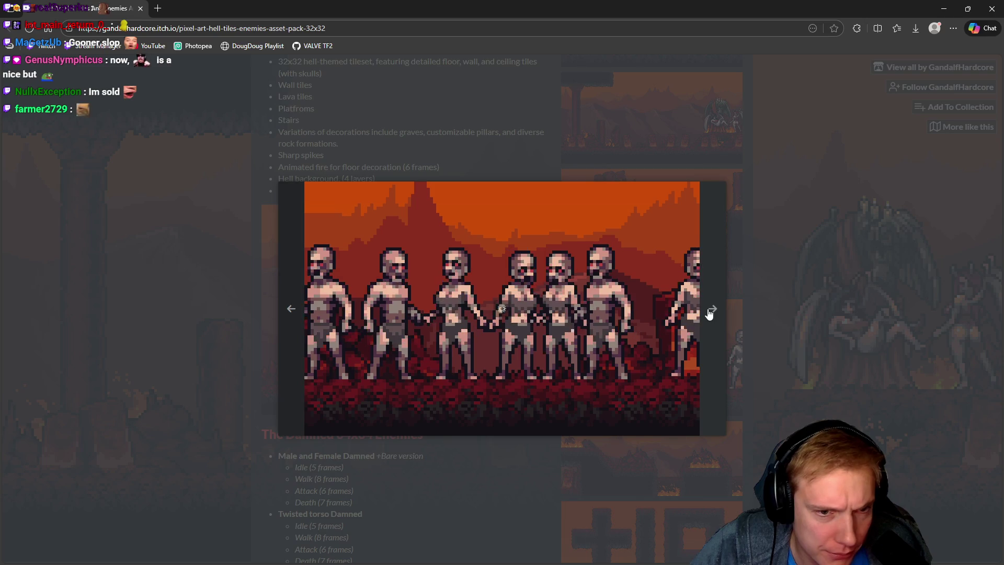
pyautogui.click(712, 309)
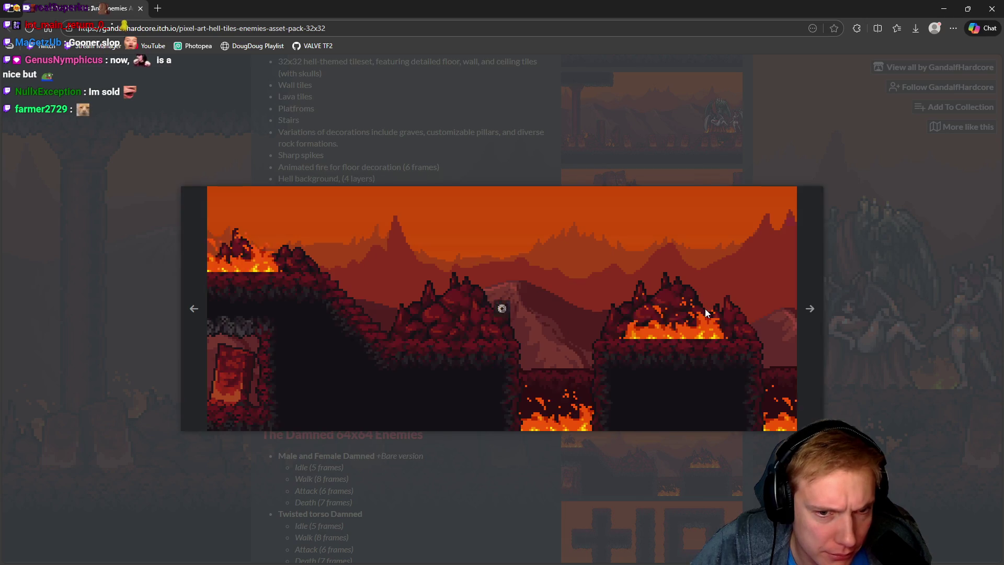
pyautogui.click(810, 310)
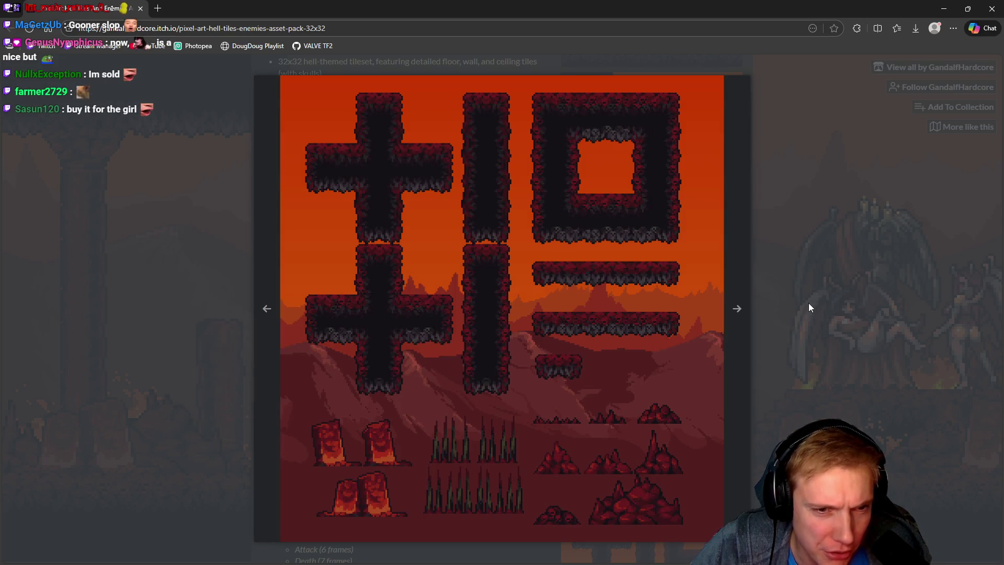
pyautogui.click(739, 309)
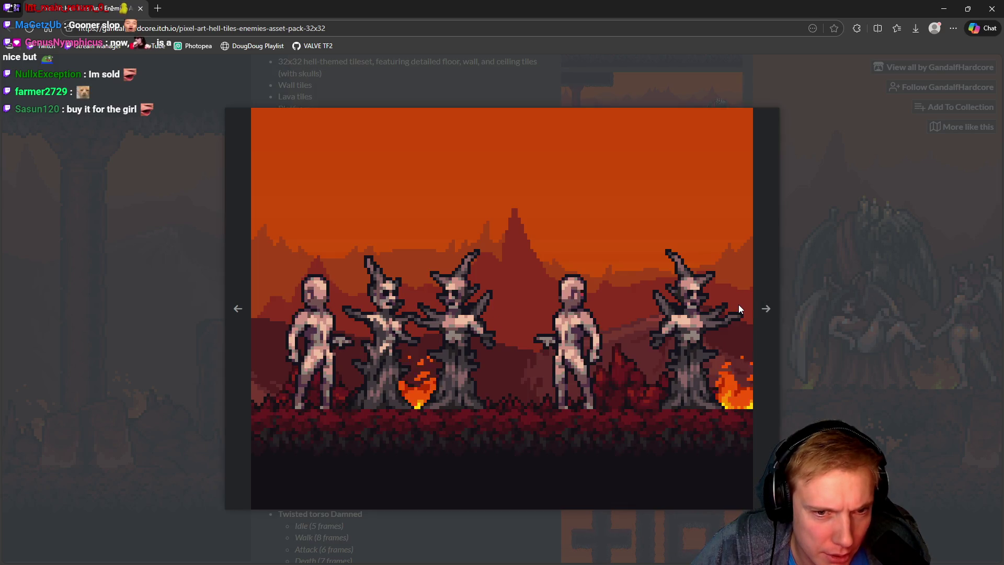
pyautogui.click(767, 308)
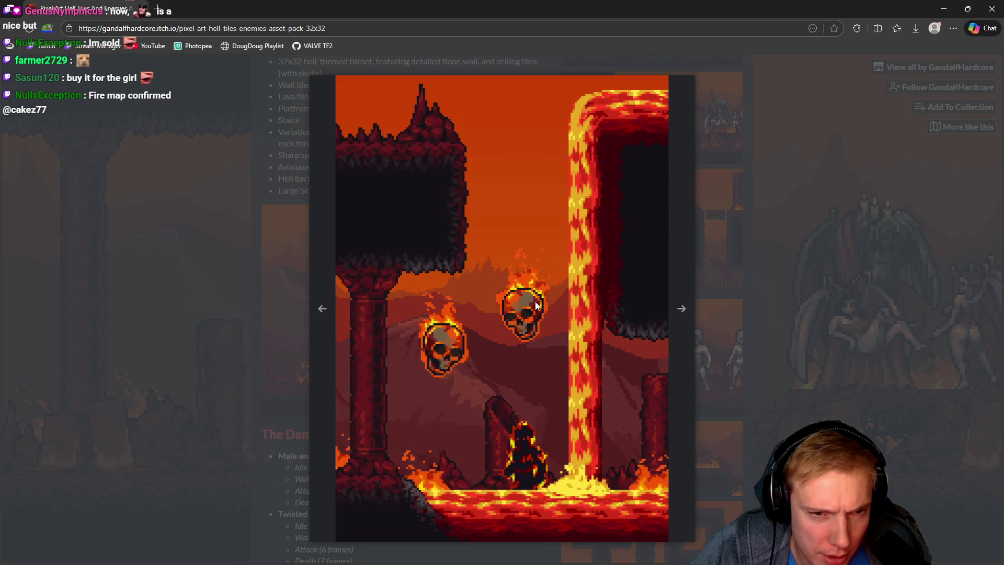
pyautogui.click(683, 311)
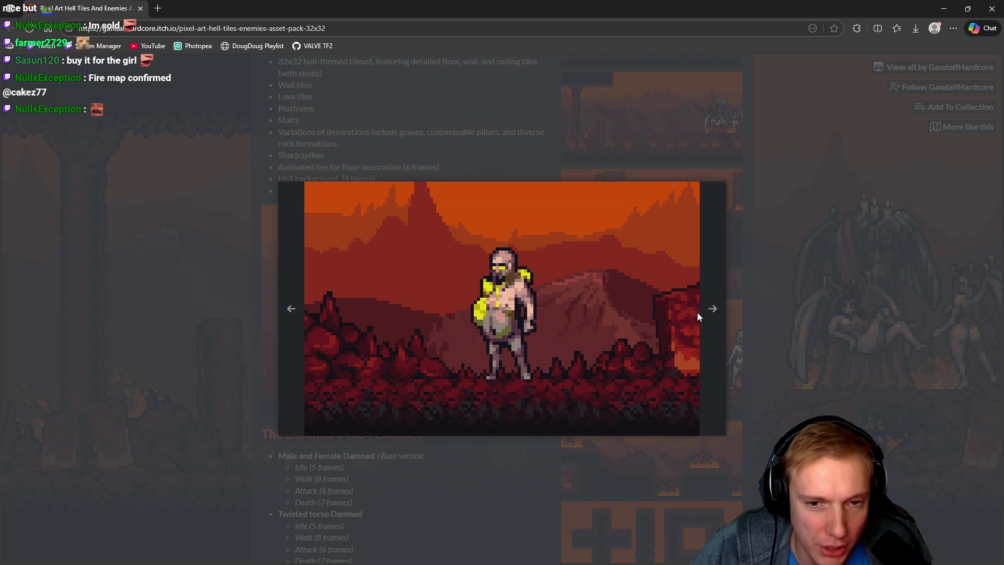
pyautogui.click(710, 311)
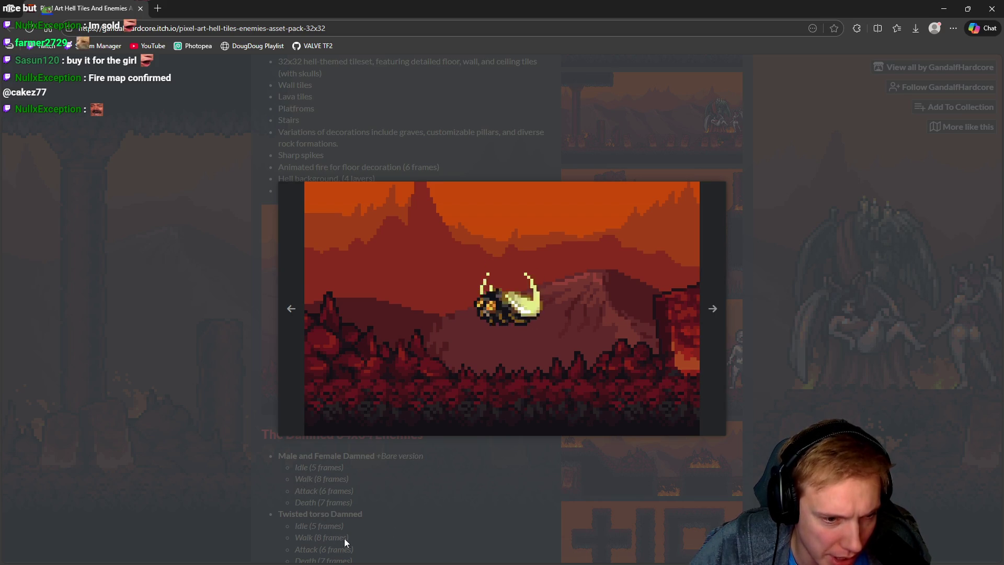
pyautogui.click(714, 310)
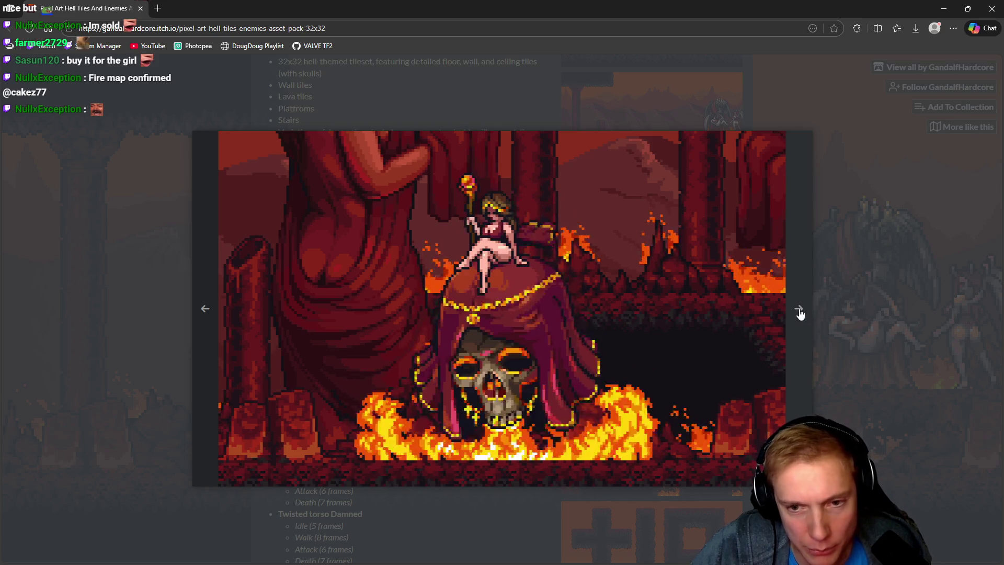
pyautogui.click(802, 311)
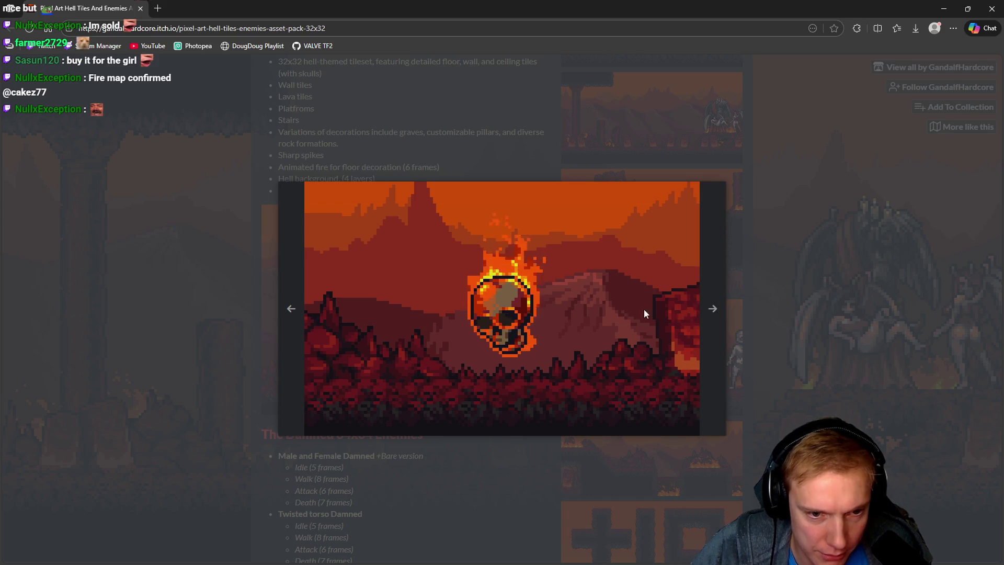
pyautogui.click(714, 312)
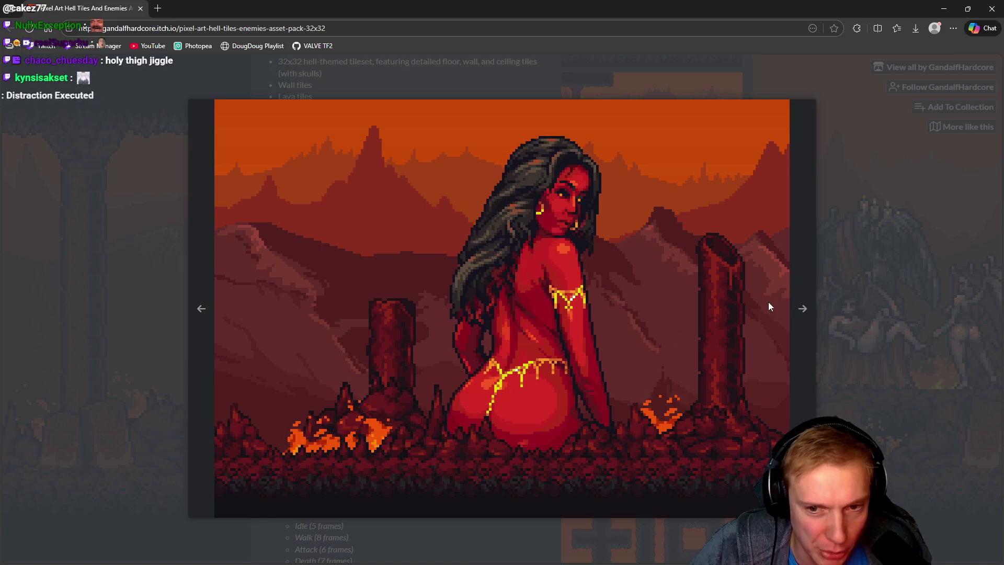
pyautogui.click(803, 310)
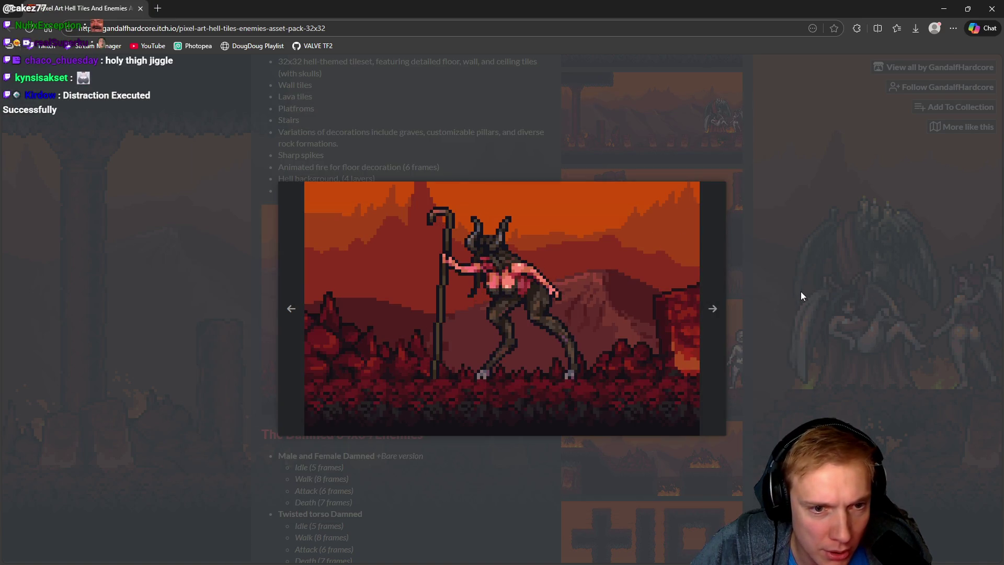
pyautogui.click(713, 309)
pyautogui.click(781, 310)
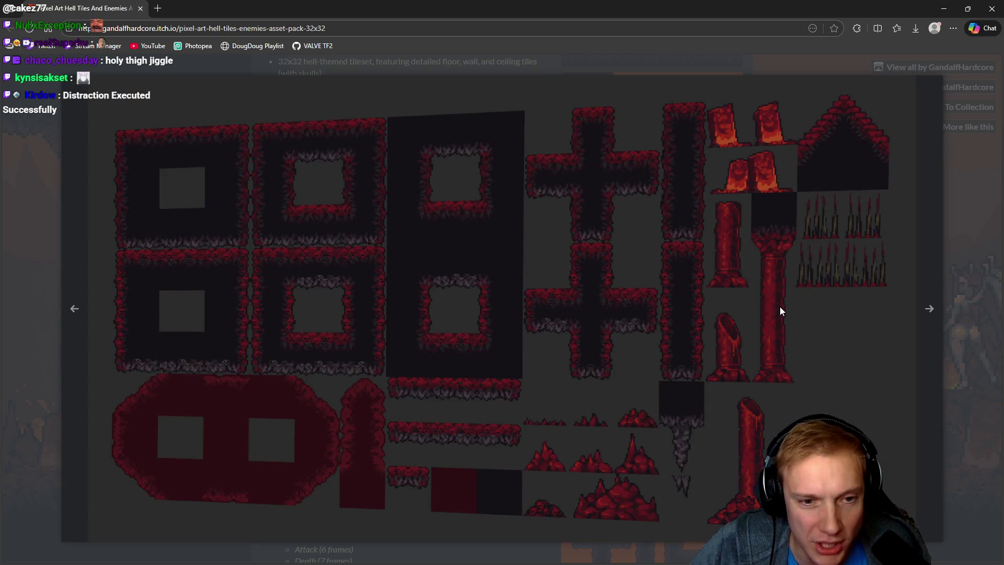
pyautogui.click(929, 309)
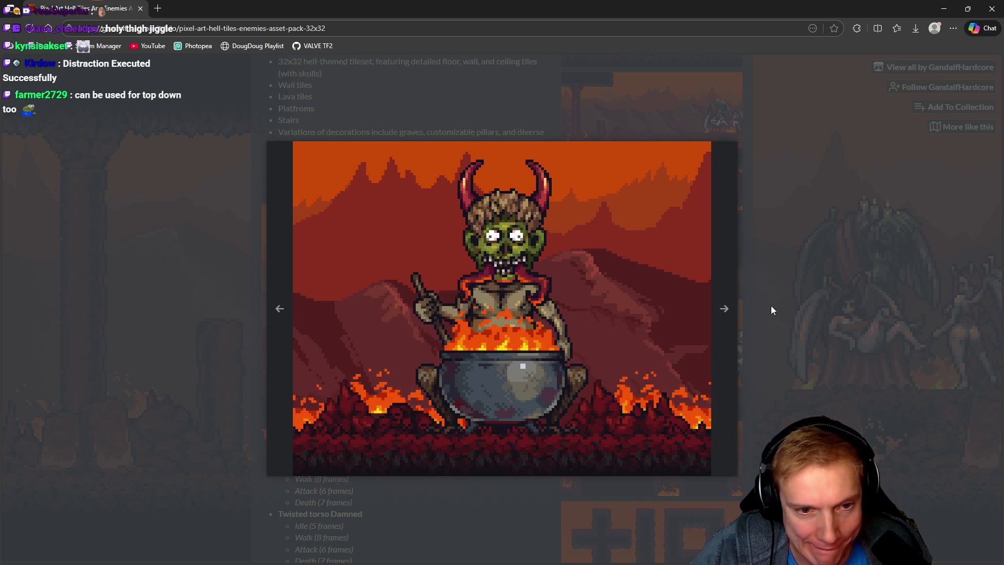
pyautogui.click(725, 313)
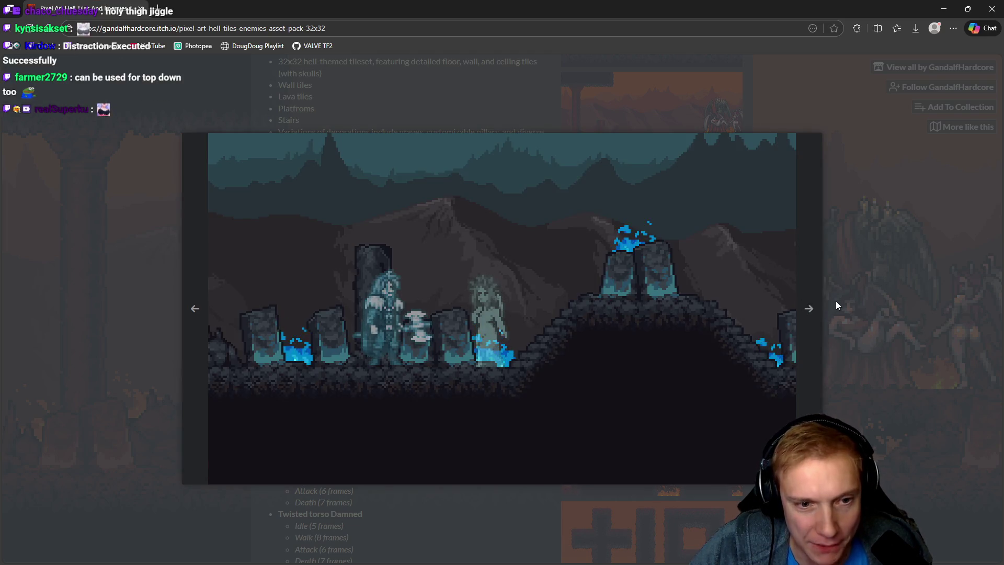
pyautogui.click(194, 310)
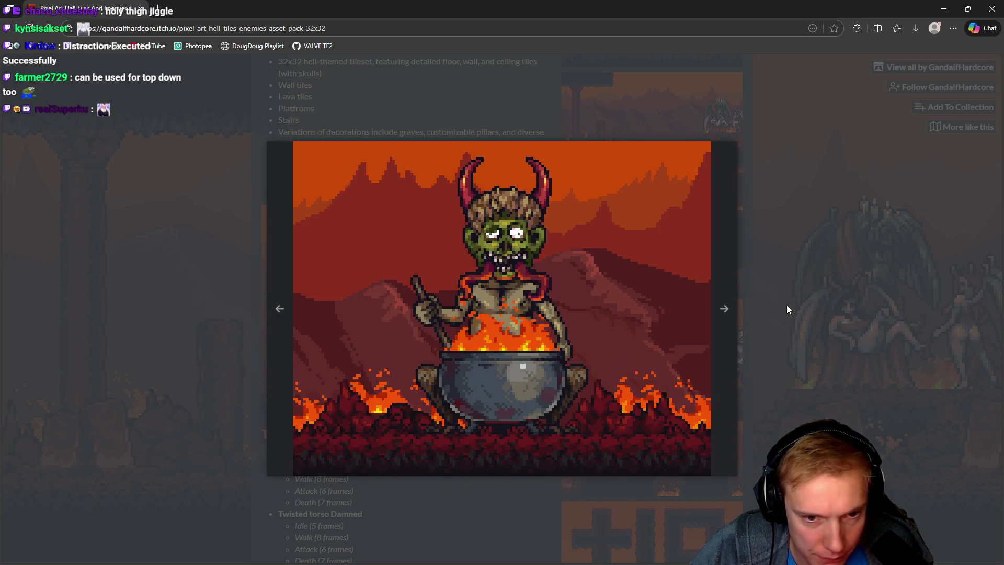
pyautogui.click(800, 261)
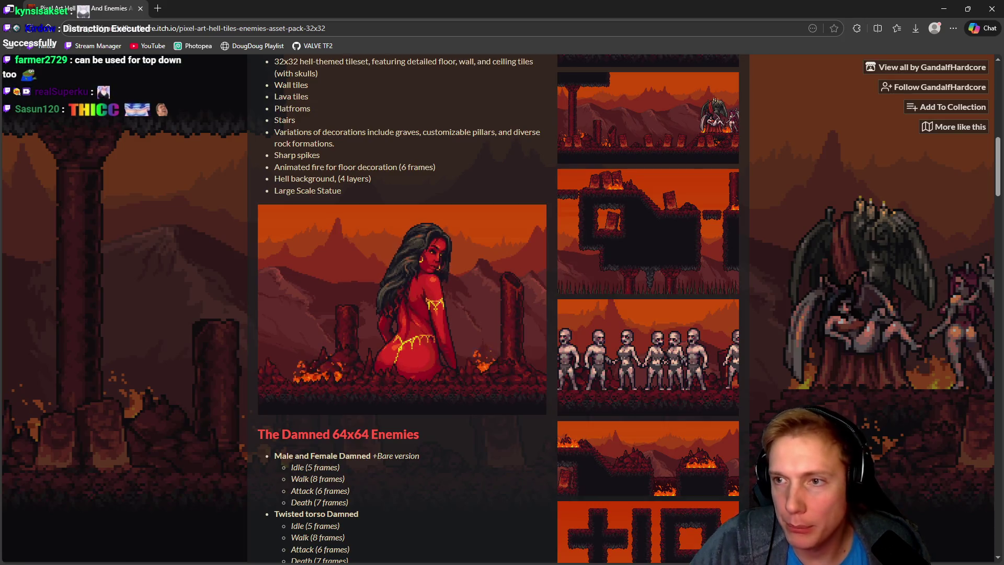
# Step: Enlarge the pack's second screenshot, then close it
pyautogui.scroll(12, 809, 222)
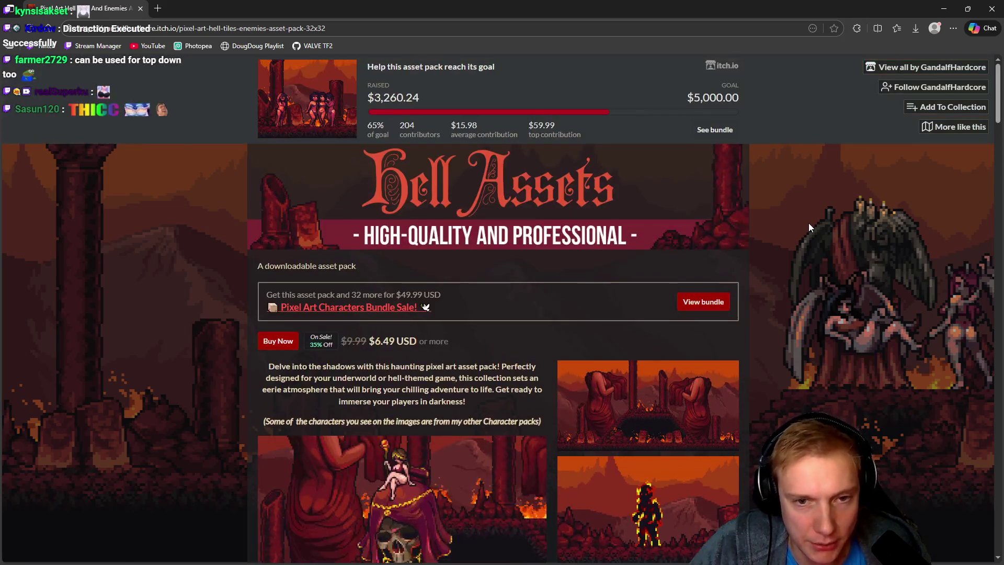
pyautogui.scroll(-4, 805, 230)
pyautogui.click(663, 297)
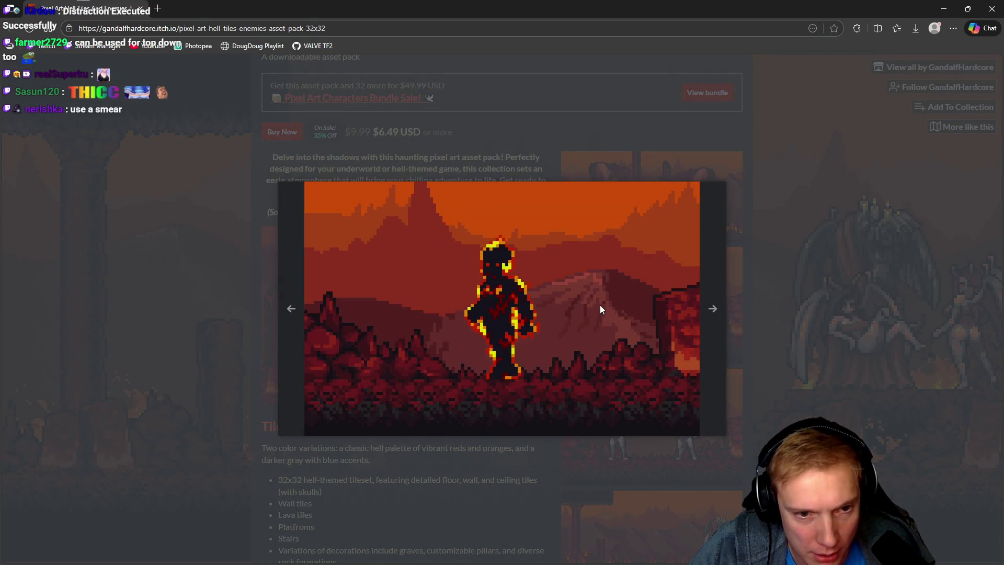
pyautogui.click(867, 267)
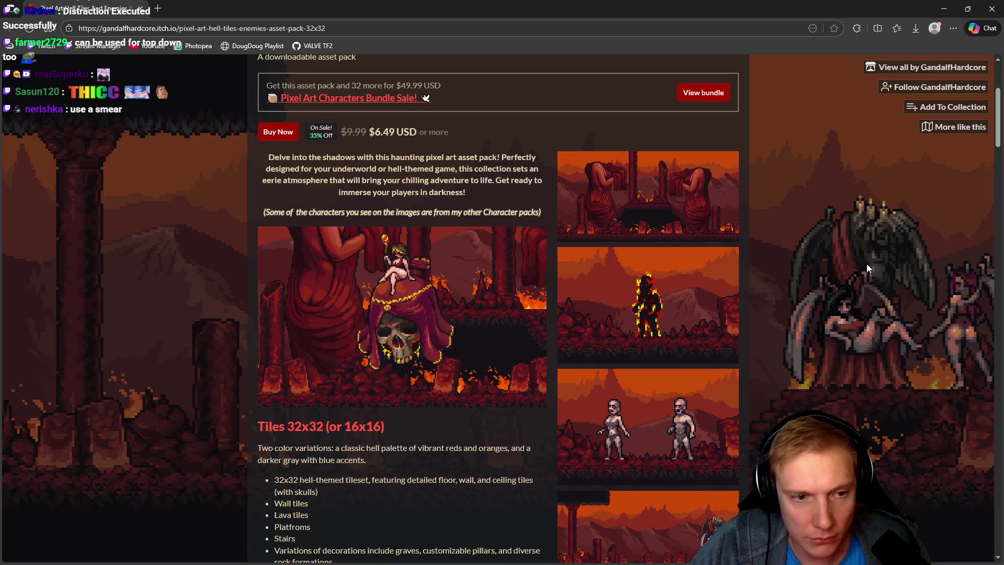
# Step: Scroll through the pack's contents, price and related packs, return to top, and minimize the browser
pyautogui.scroll(-8, 829, 271)
pyautogui.scroll(-15, 835, 297)
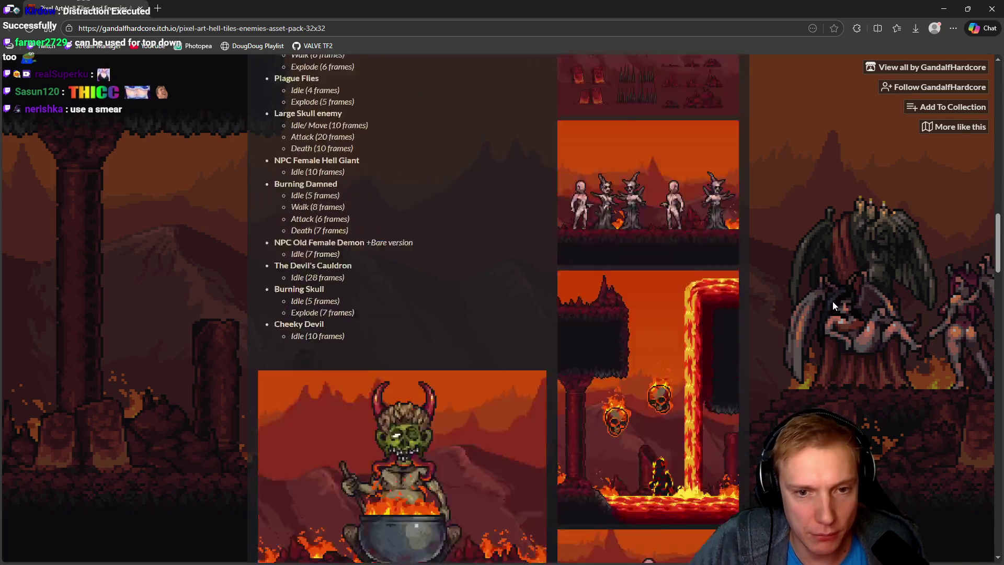
pyautogui.scroll(-5, 840, 411)
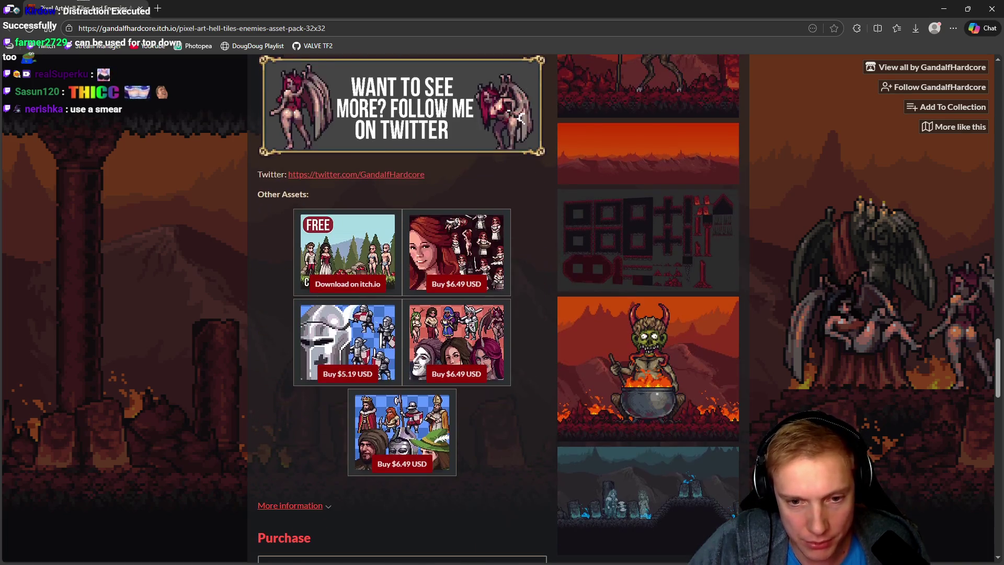
pyautogui.scroll(20, 827, 314)
pyautogui.scroll(-20, 804, 197)
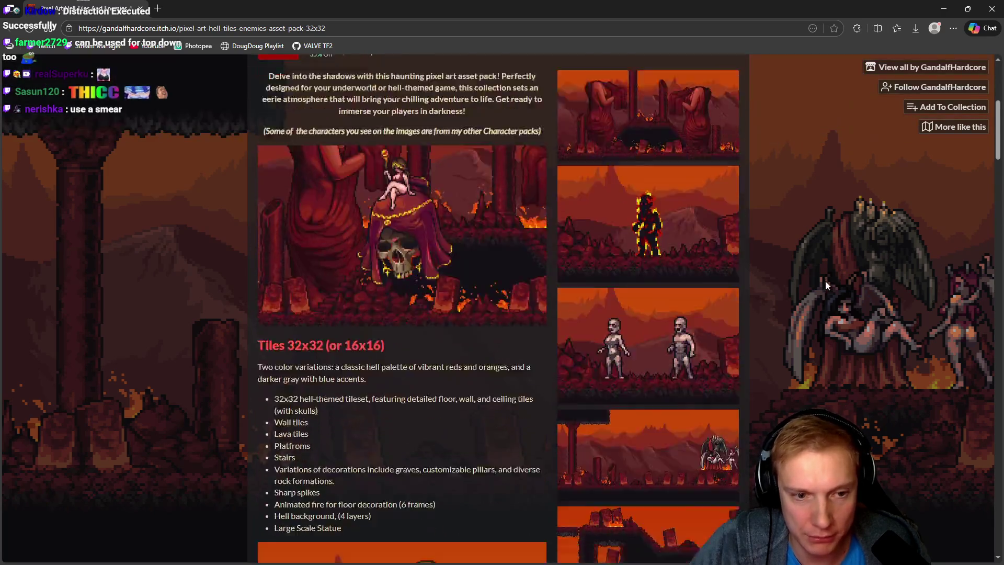
pyautogui.scroll(-2, 830, 292)
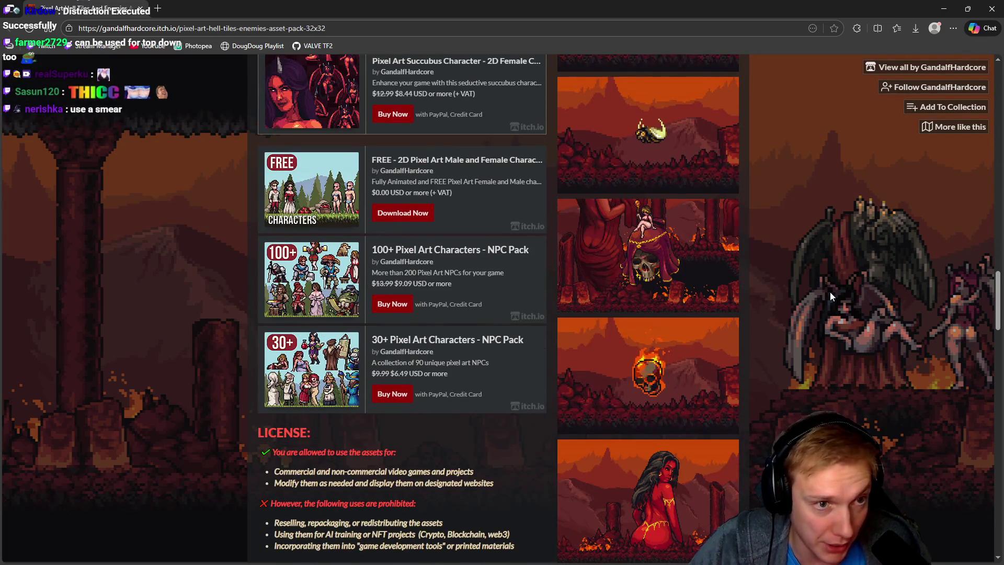
pyautogui.scroll(1, 830, 292)
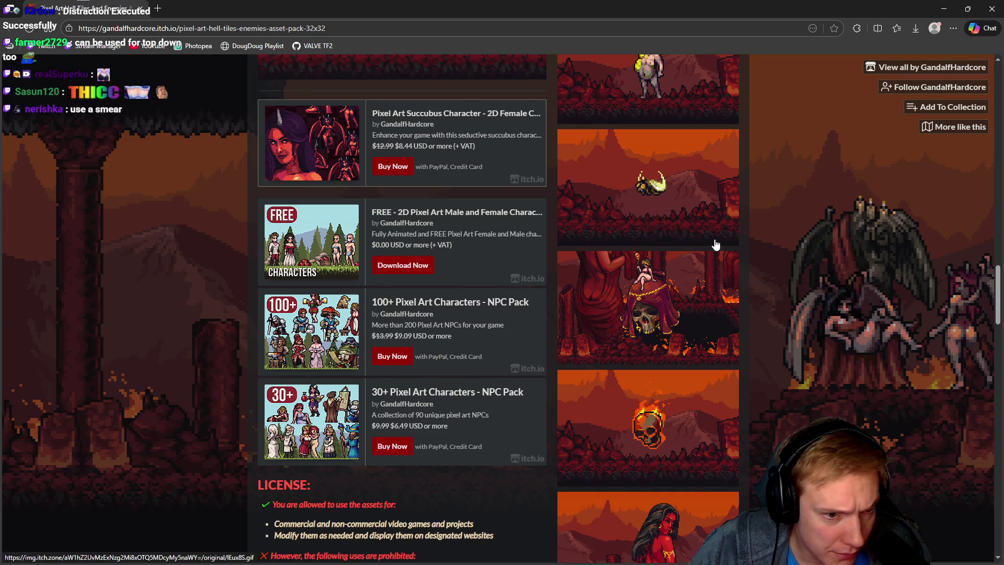
pyautogui.scroll(-12, 796, 398)
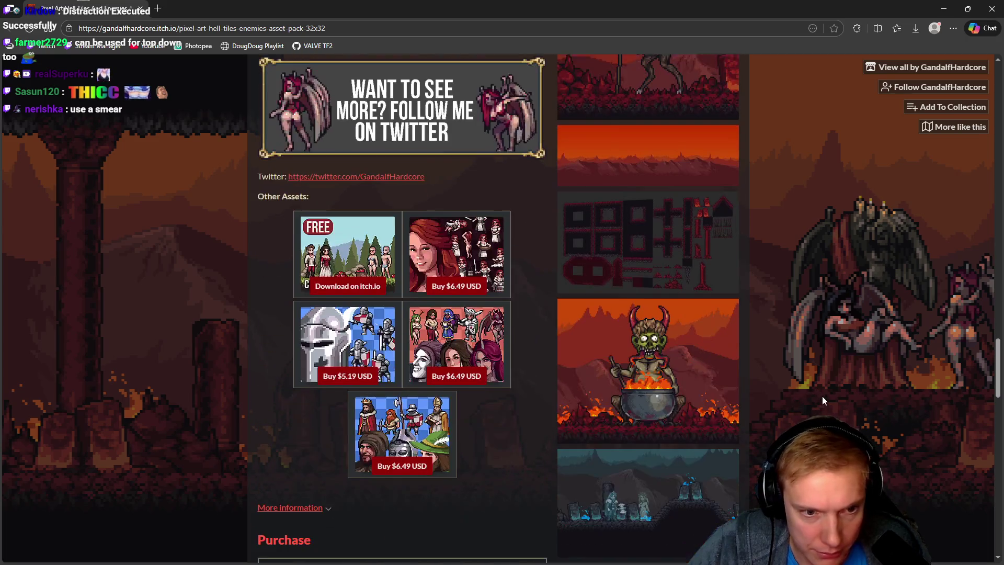
pyautogui.scroll(-5, 825, 400)
pyautogui.scroll(2, 904, 349)
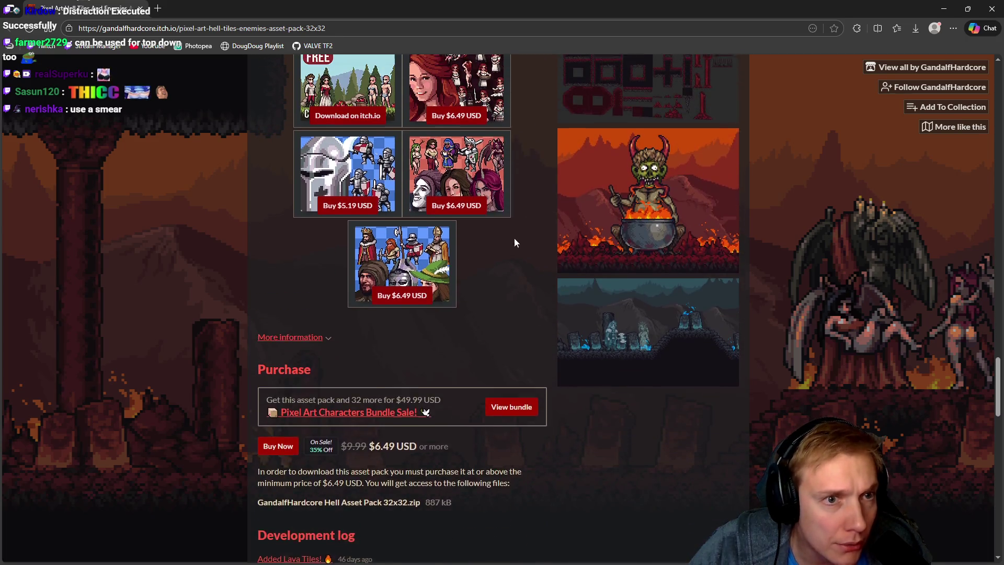
pyautogui.scroll(1, 346, 181)
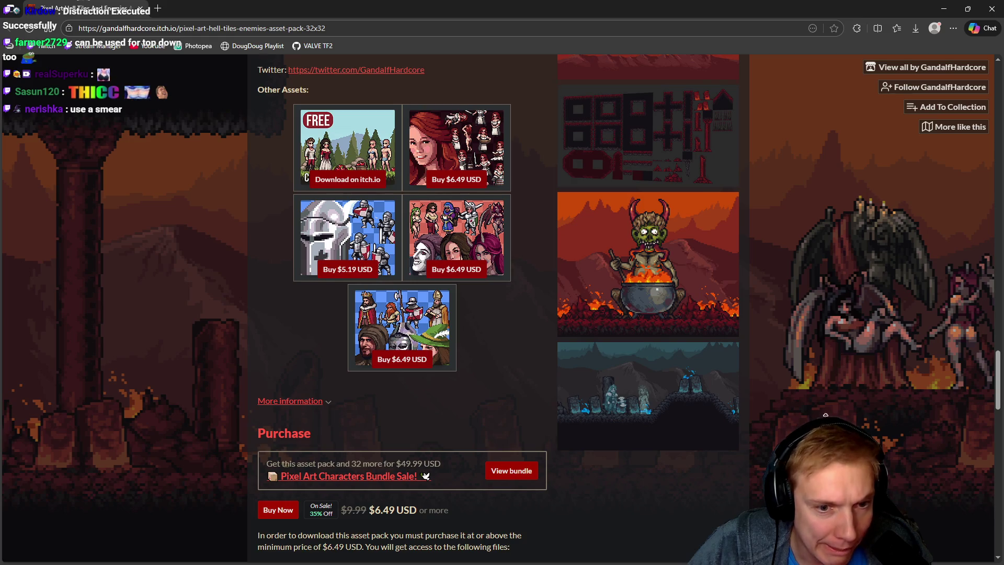
pyautogui.press('Home')
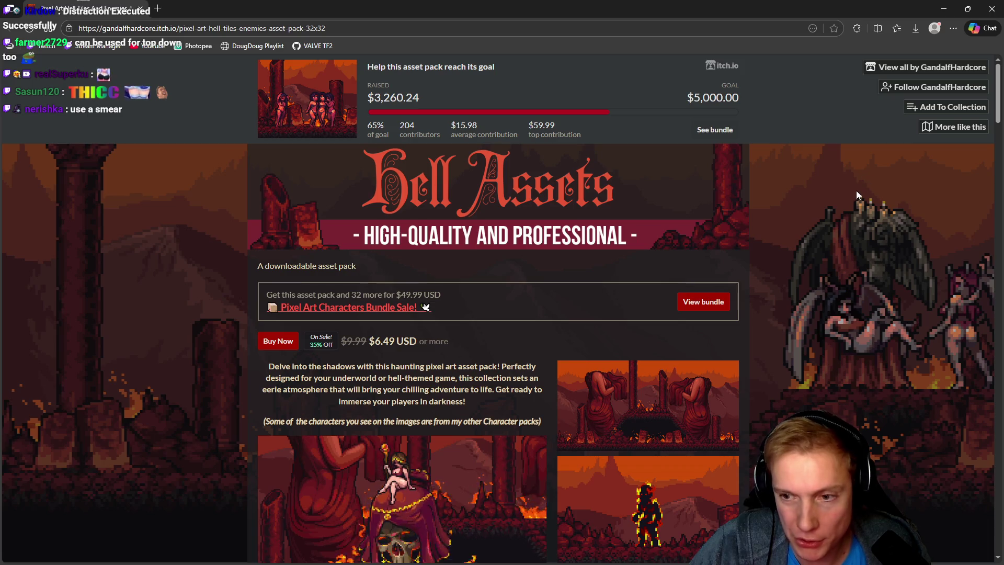
pyautogui.scroll(-4, 855, 192)
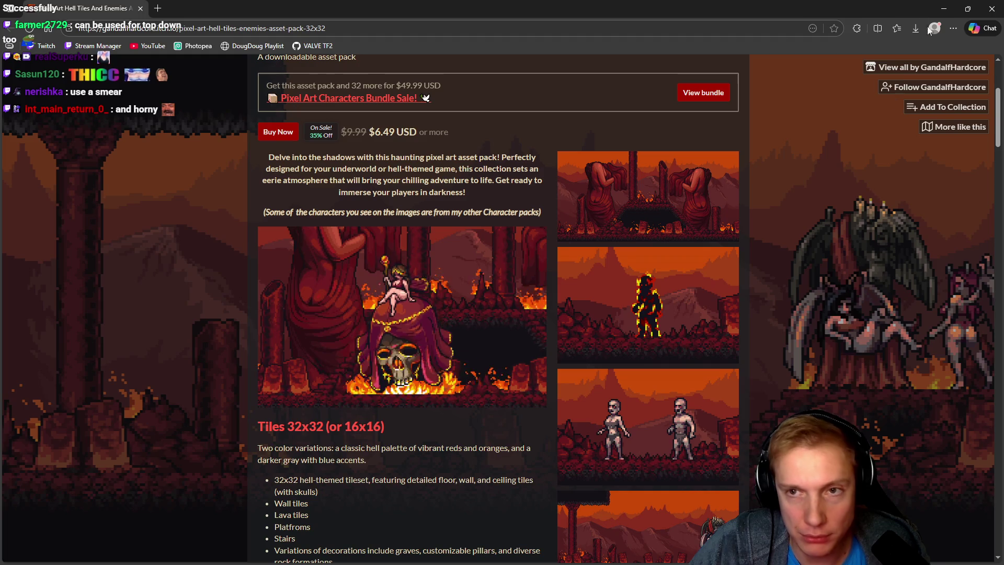
pyautogui.click(941, 10)
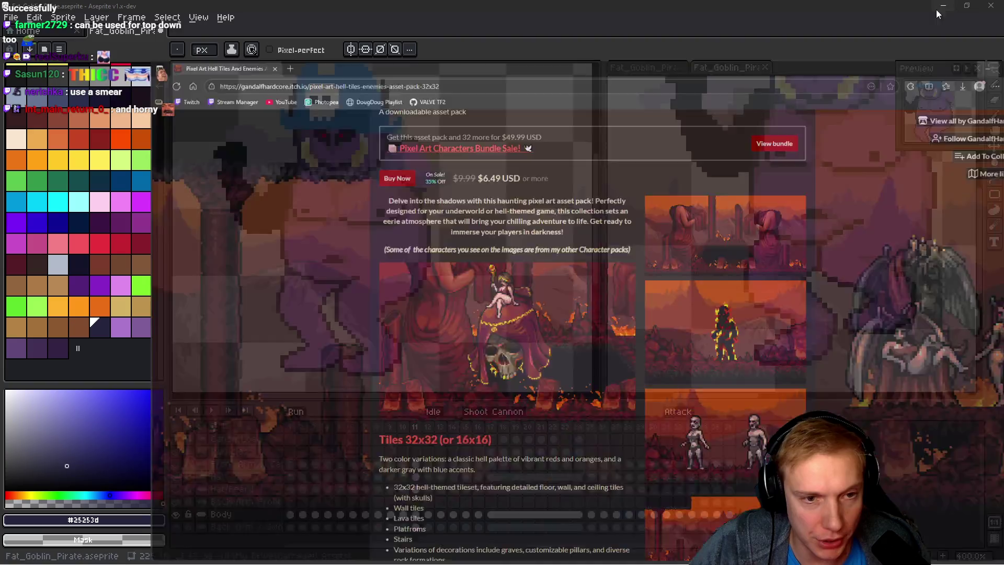
# Step: Zoom to 300%, pan the goblin pirate to the canvas centre, and select the Pencil tool
pyautogui.scroll(-3, 466, 266)
pyautogui.scroll(2, 479, 269)
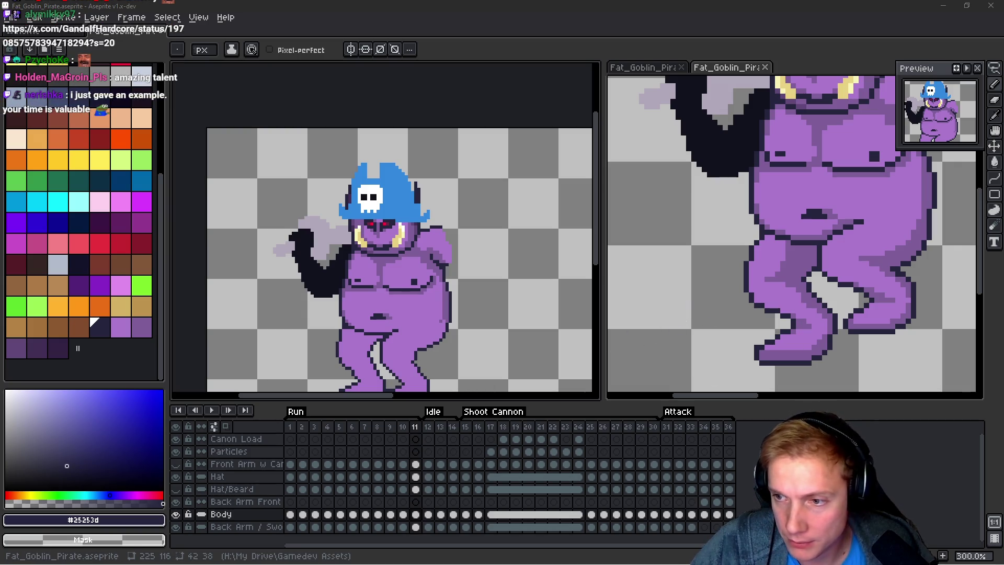
pyautogui.moveTo(520, 285); pyautogui.dragTo(495, 173)
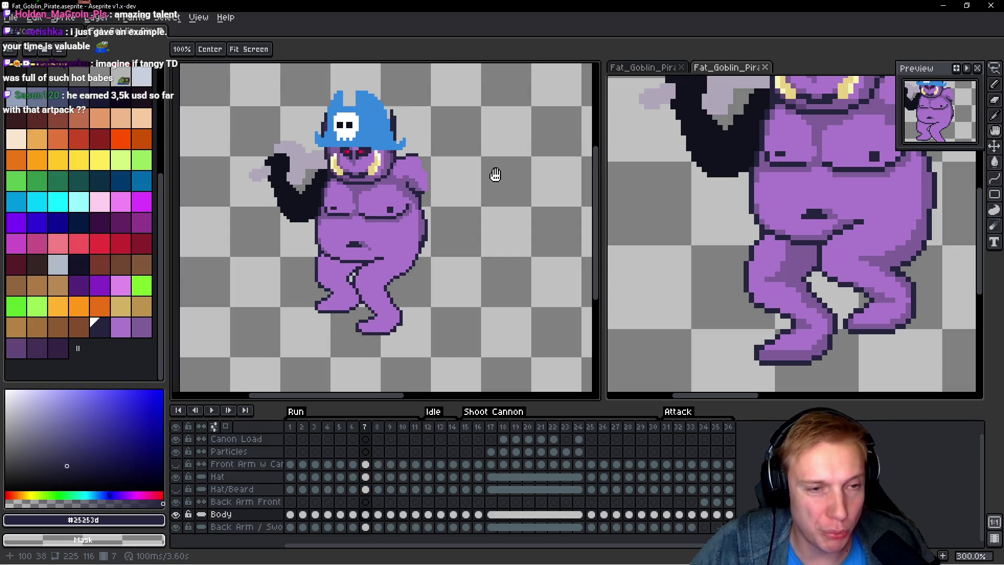
pyautogui.press('b')
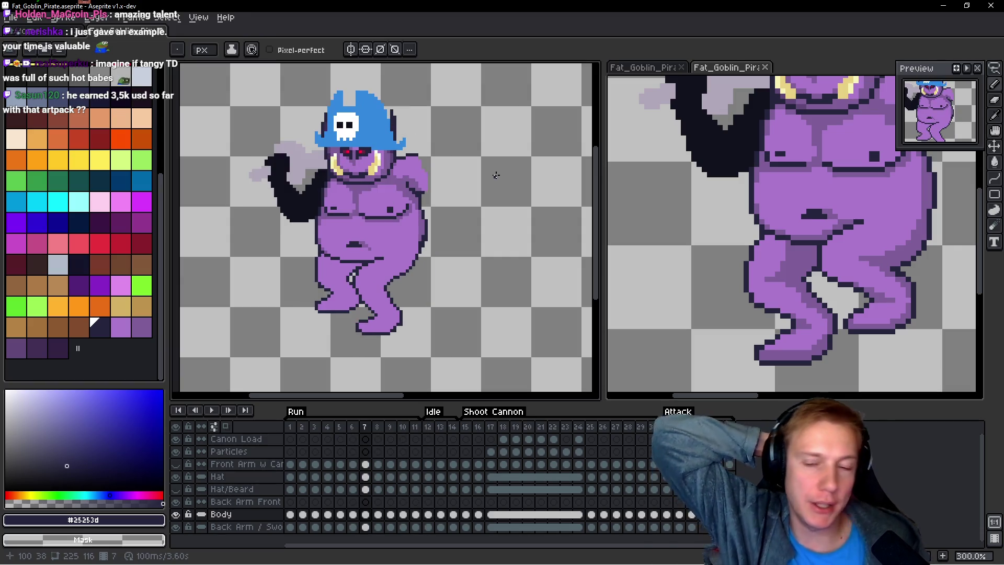